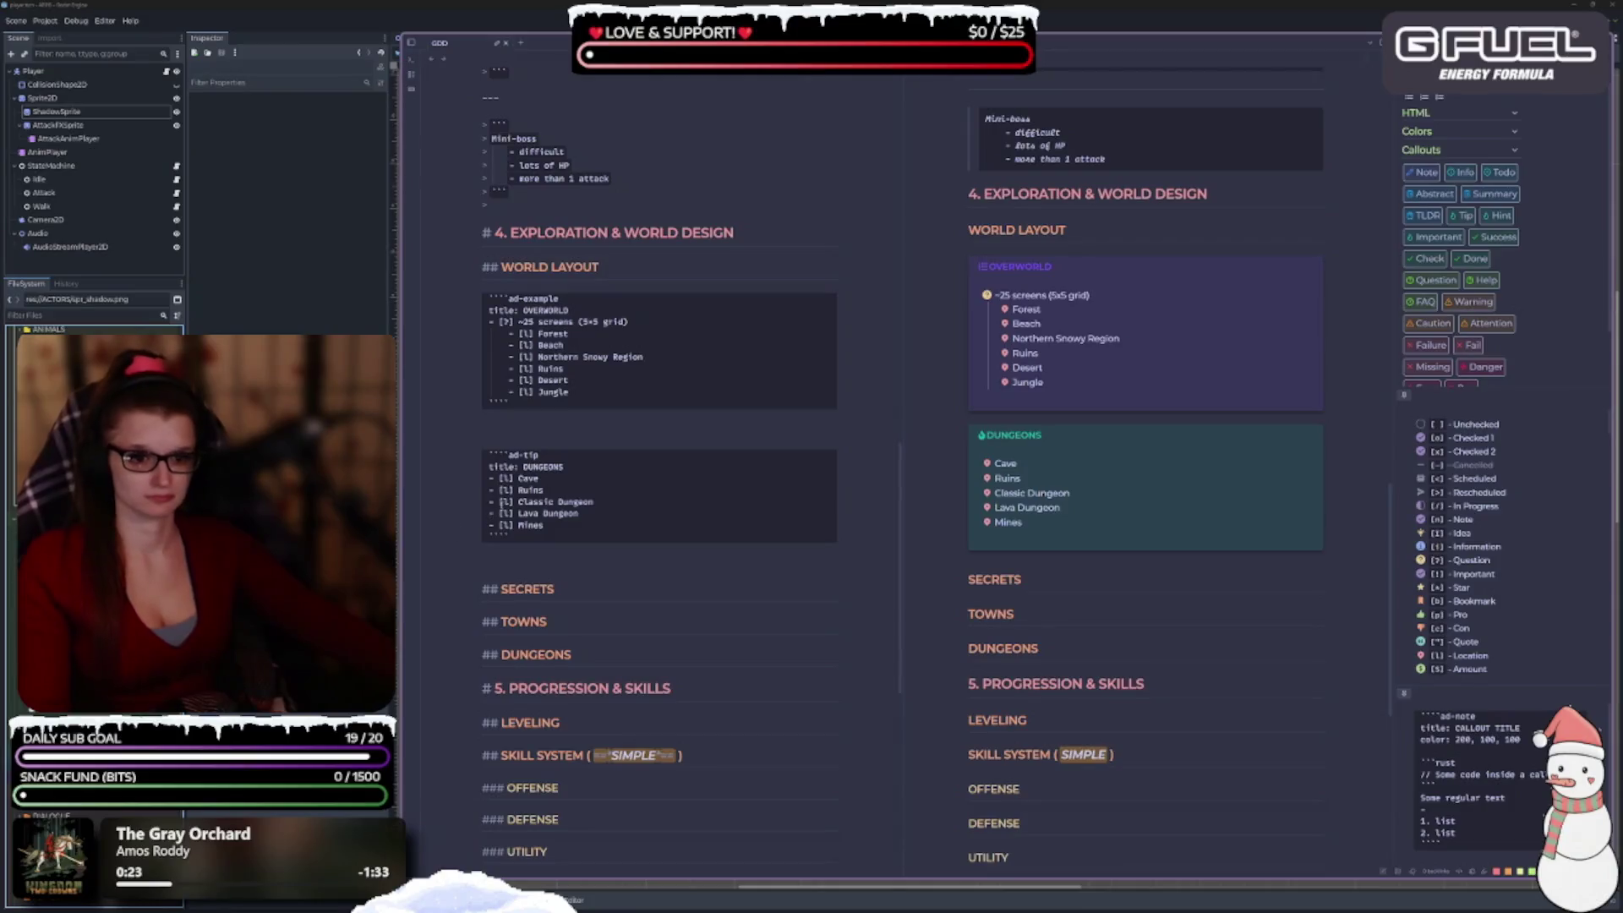
Try indenting the DUNGEONS list entries one level, then revert the indent.
left_click_drag(542, 529, 489, 478)
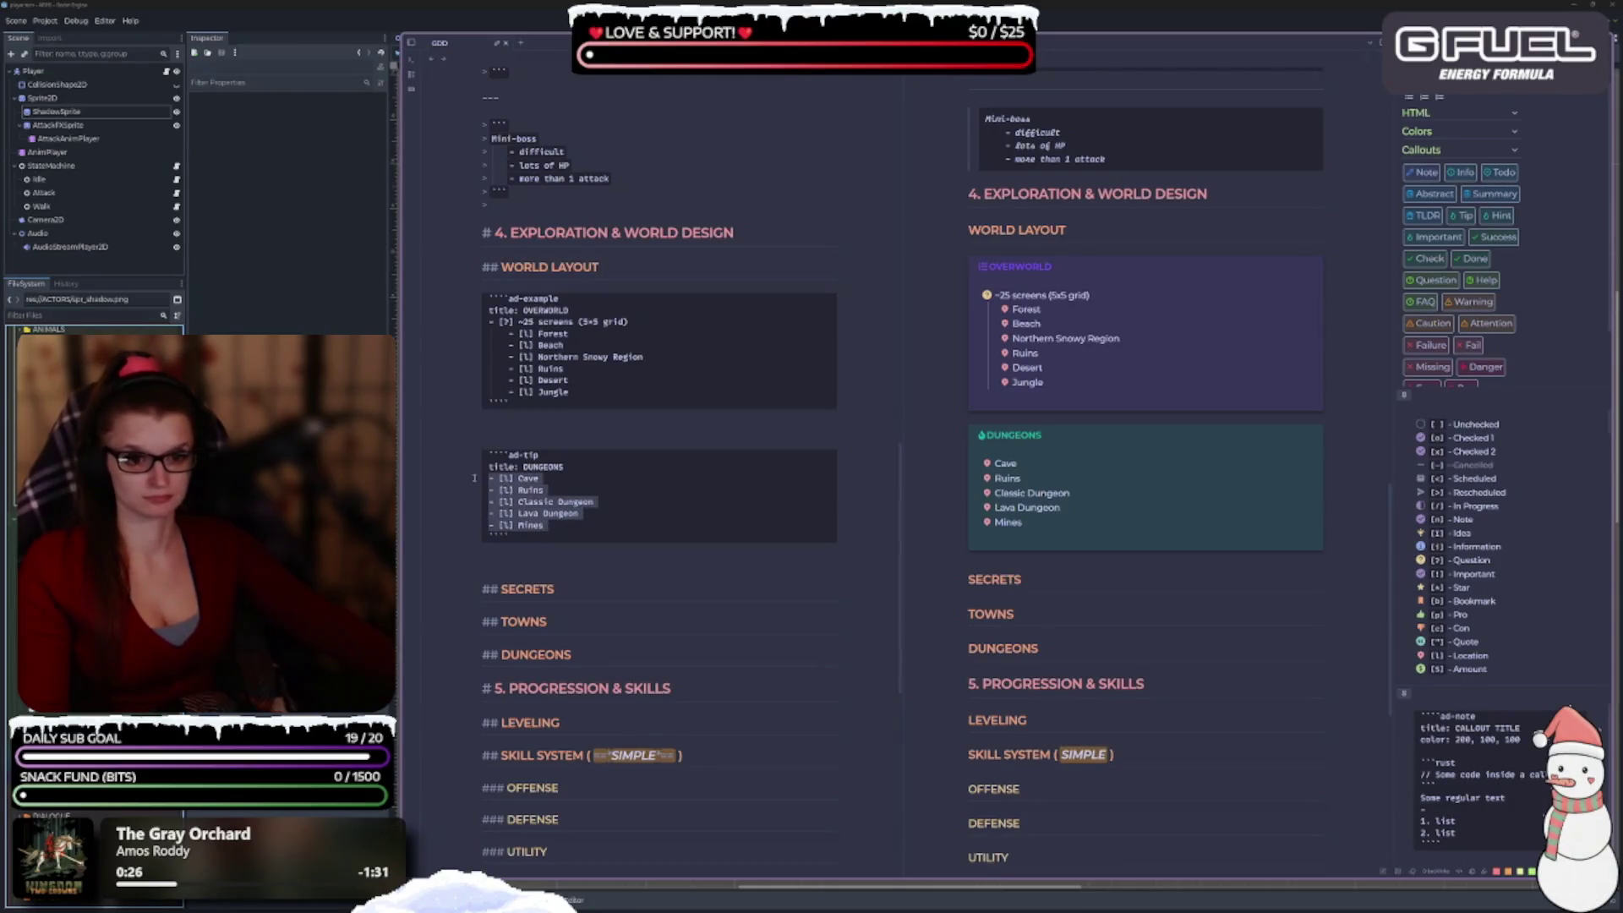
key("Tab")
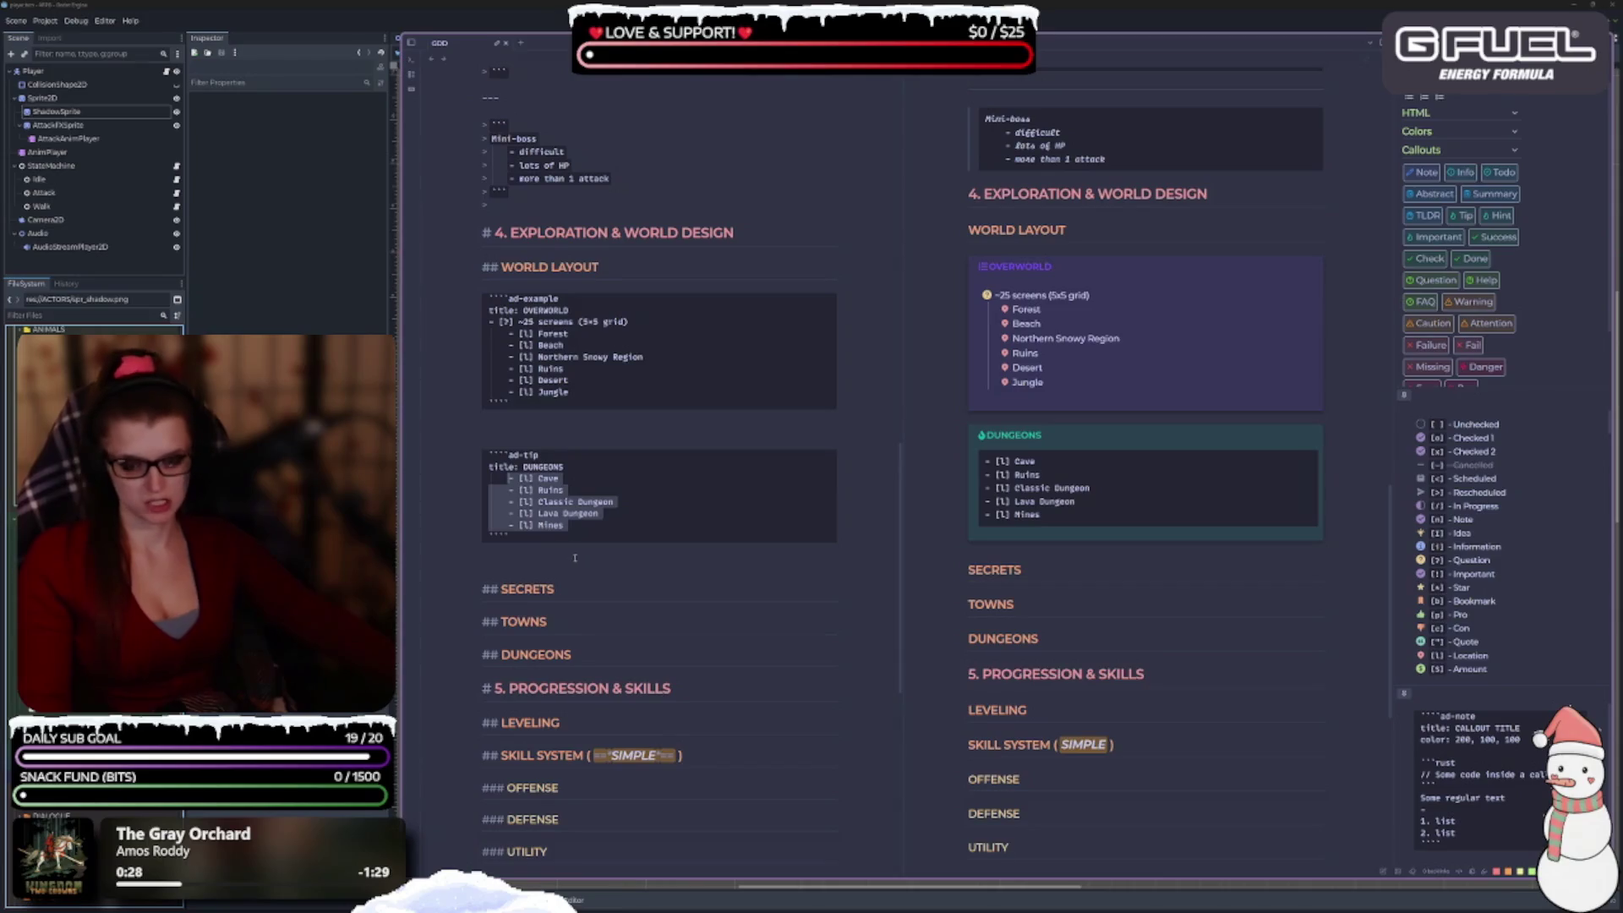
key("shift+Tab")
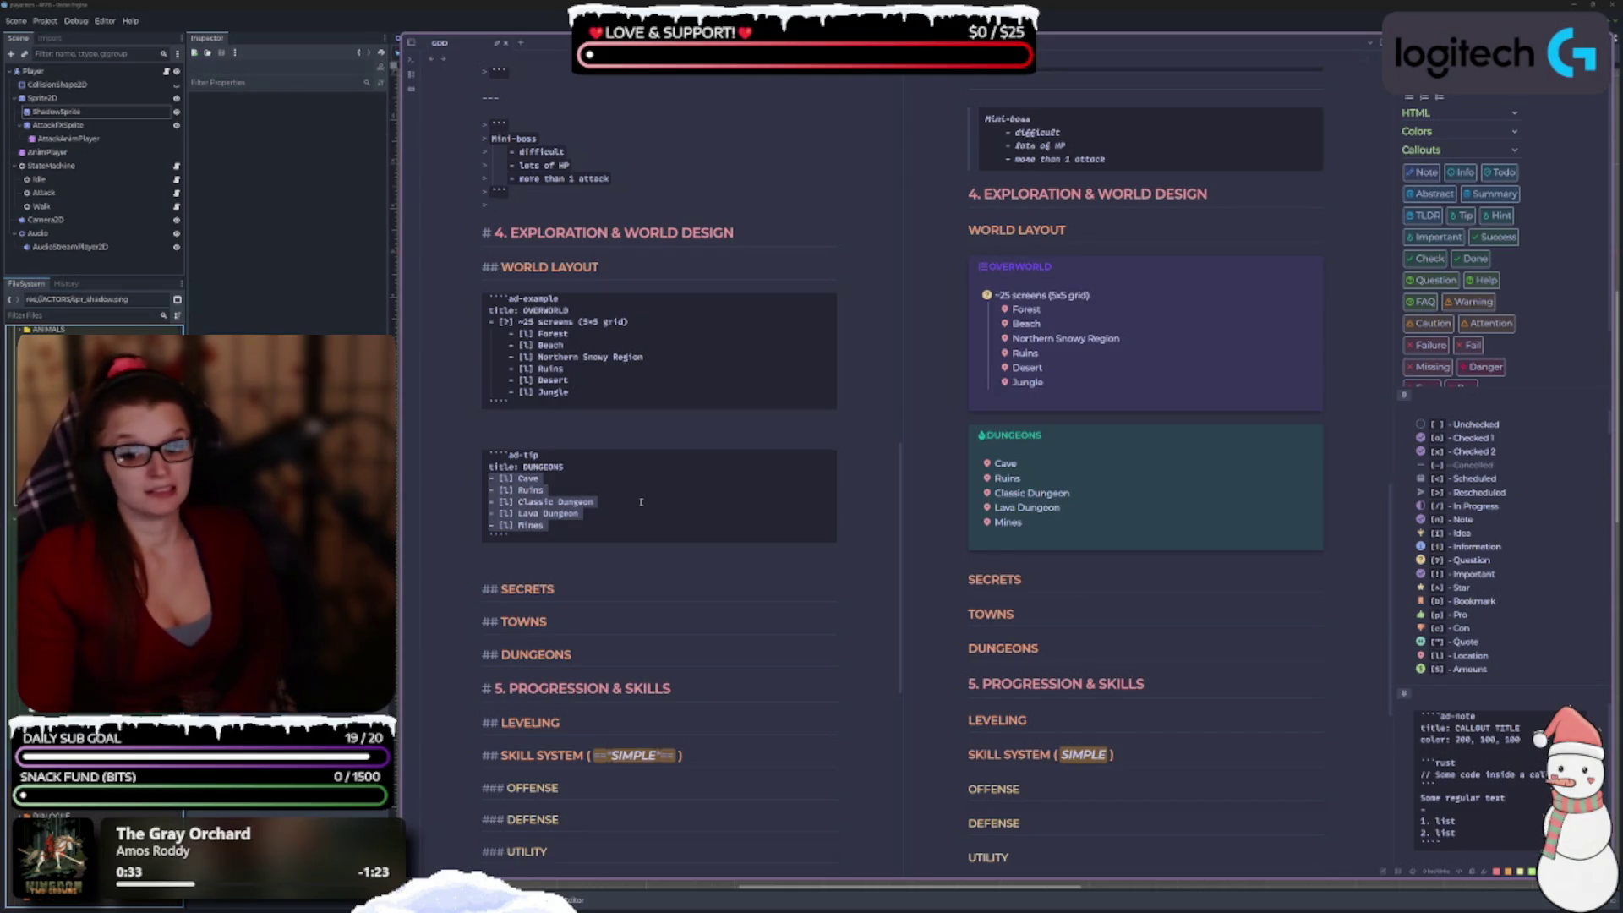
left_click(702, 516)
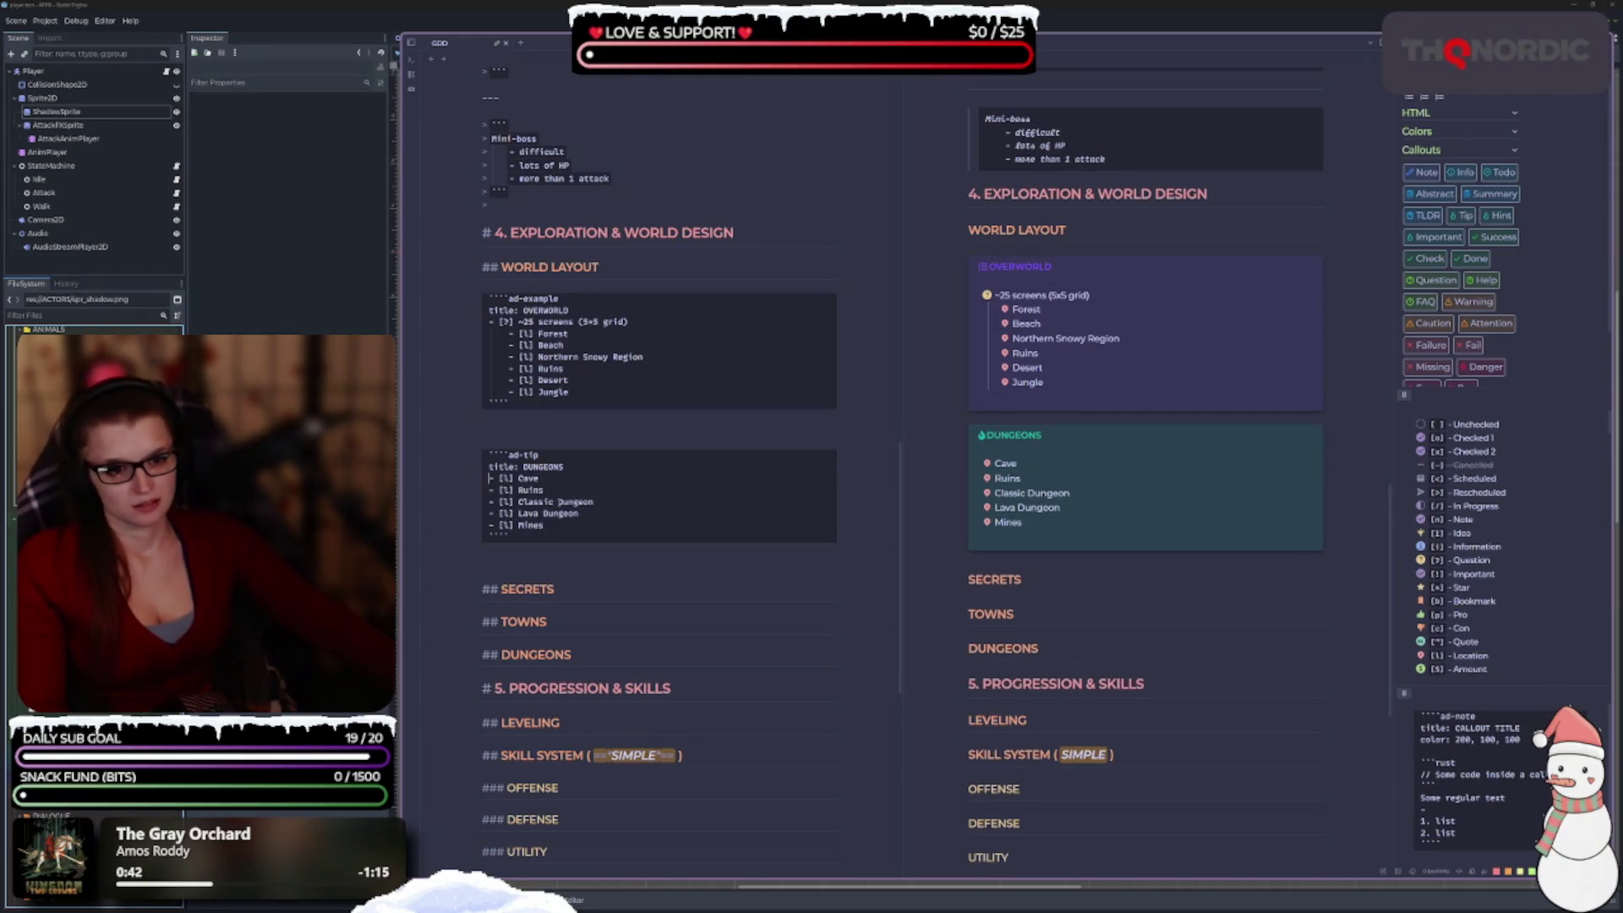
Insert '- [i] Only a few screens, one entrance' on a new line below the DUNGEONS title.
left_click(594, 463)
key("Return")
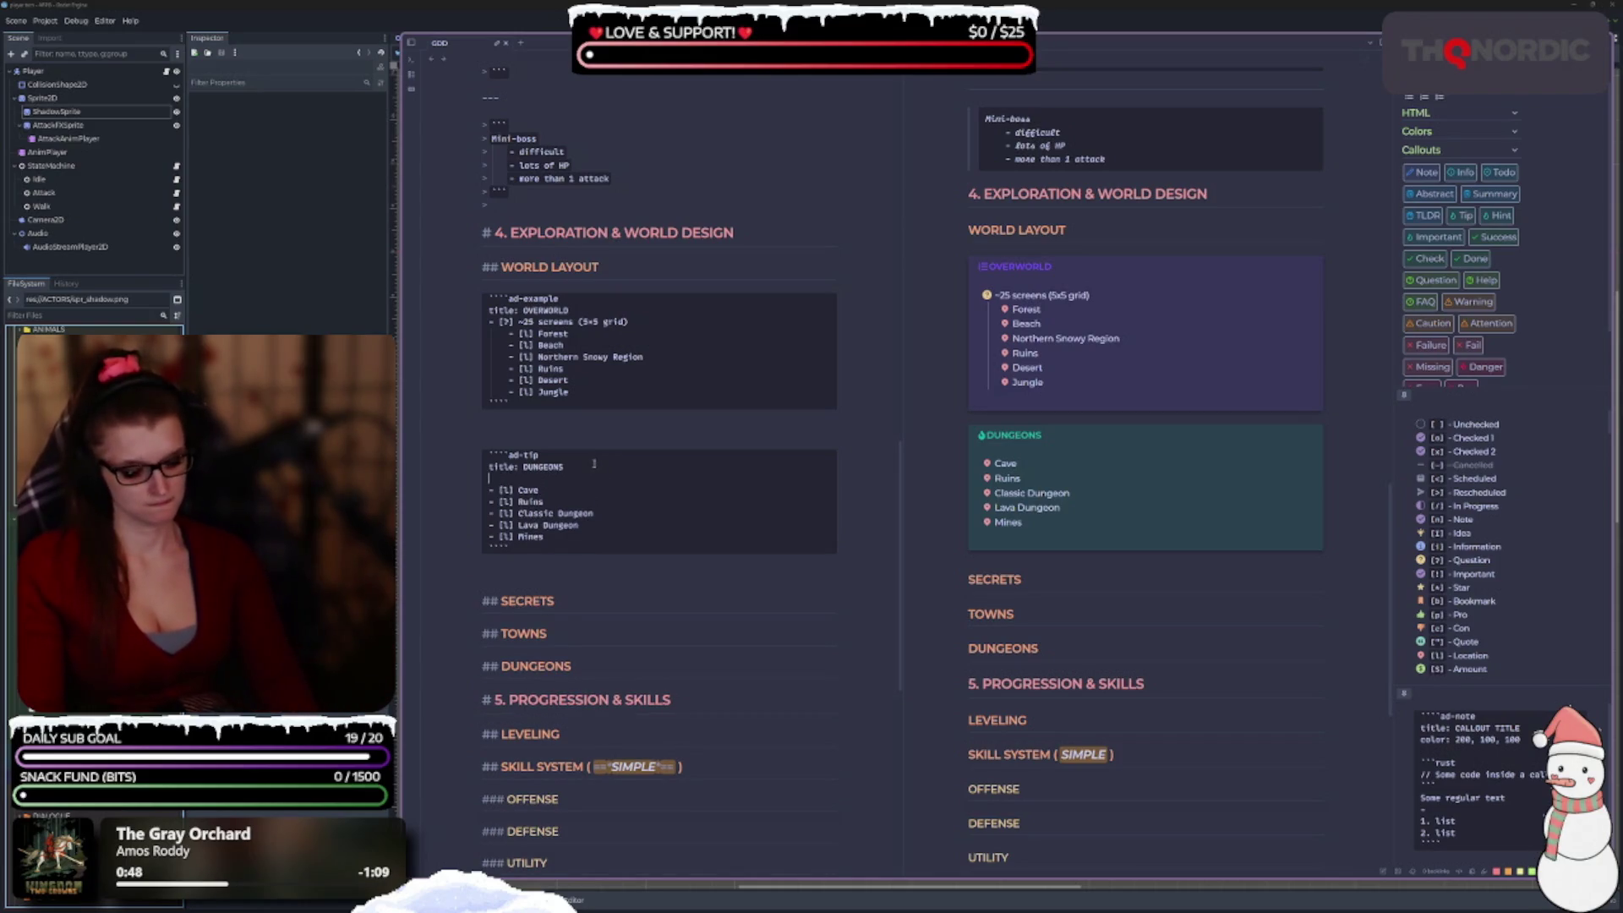
type("-")
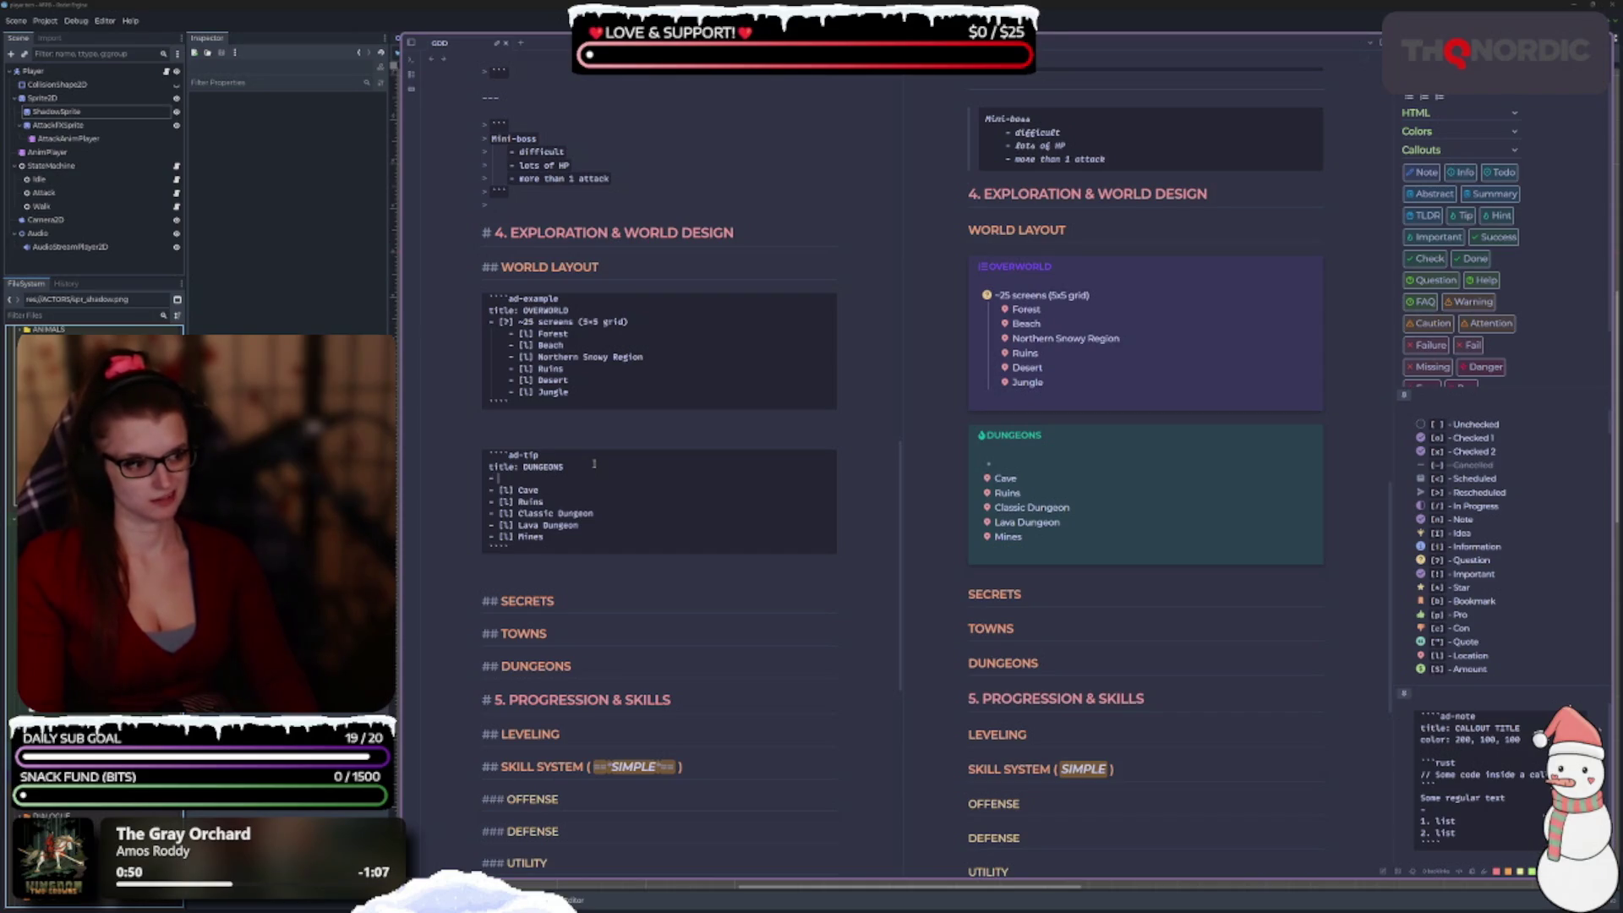
type(" [i]")
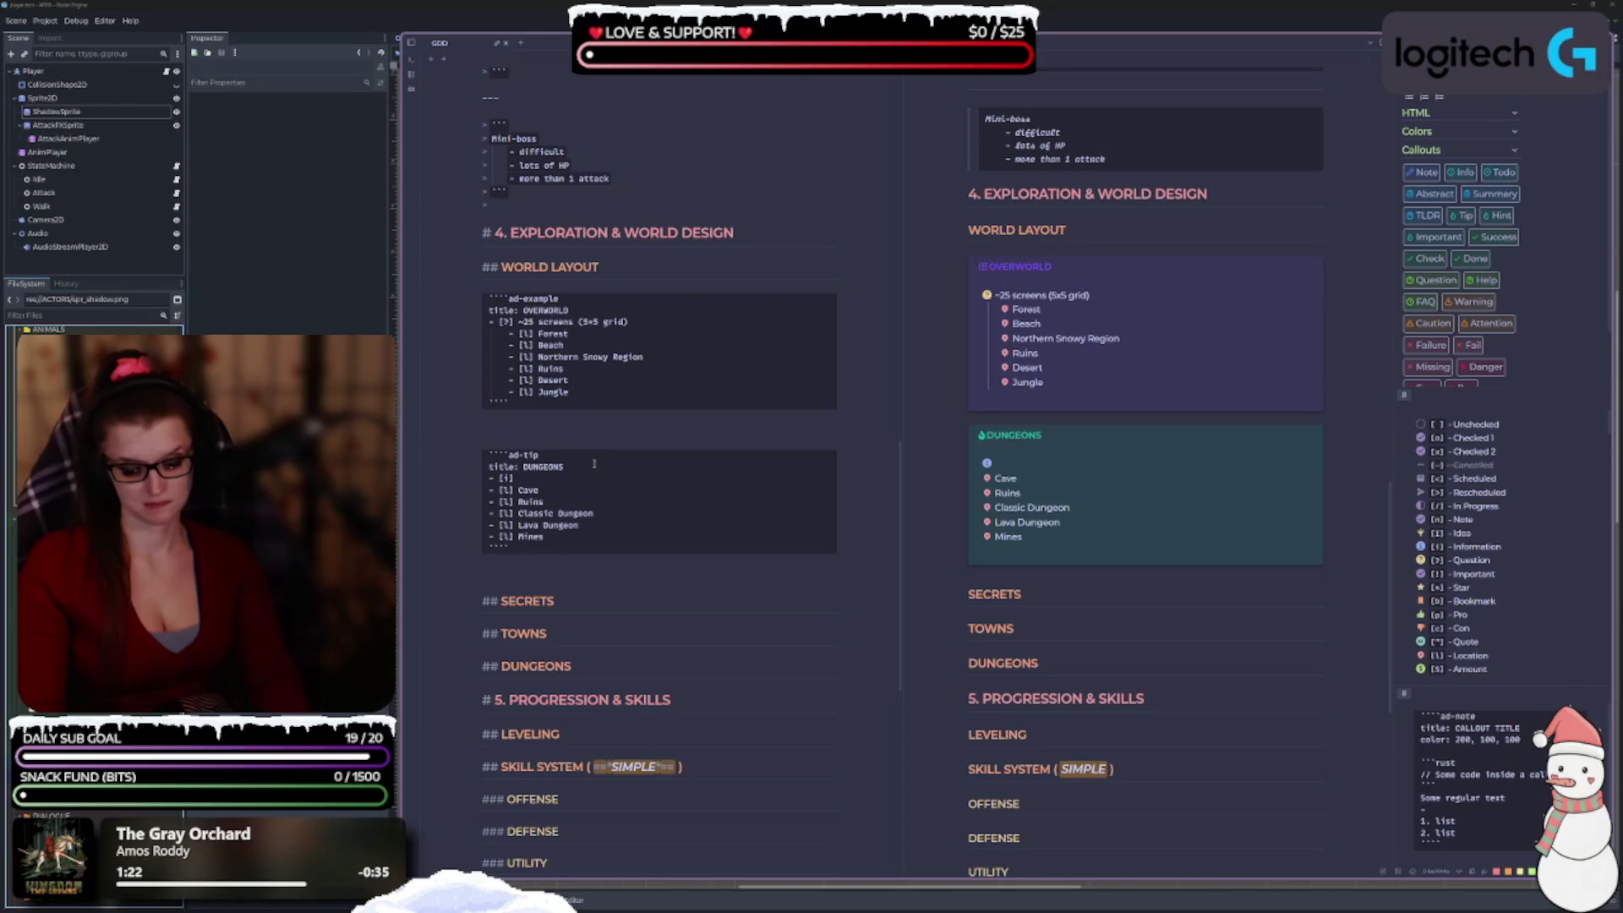
type("Onl")
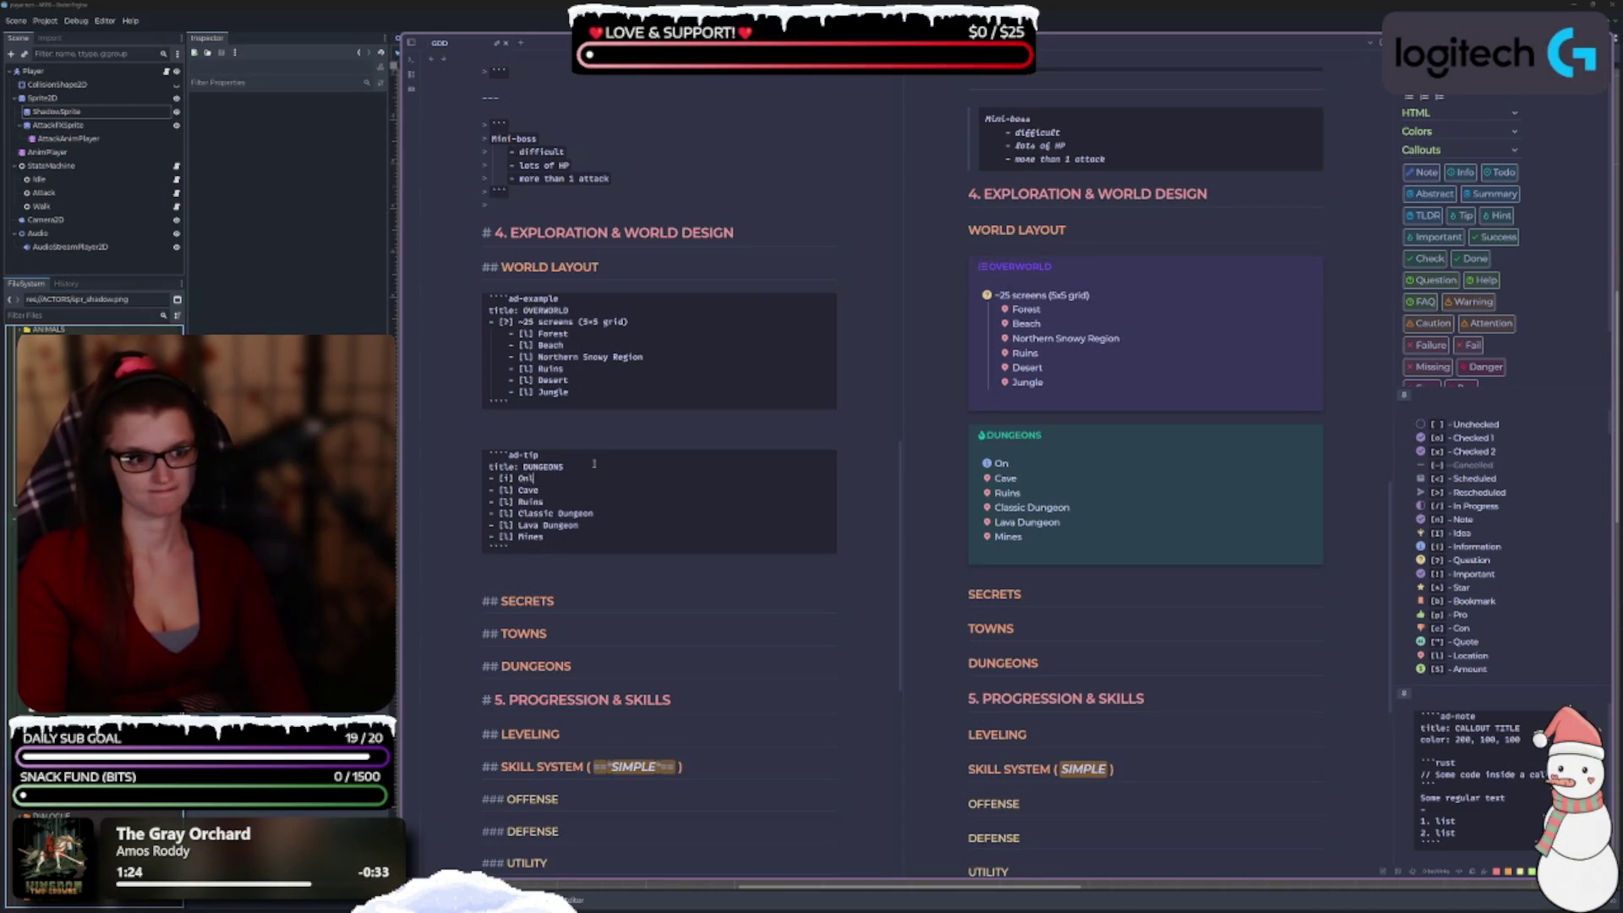
type("y a fe")
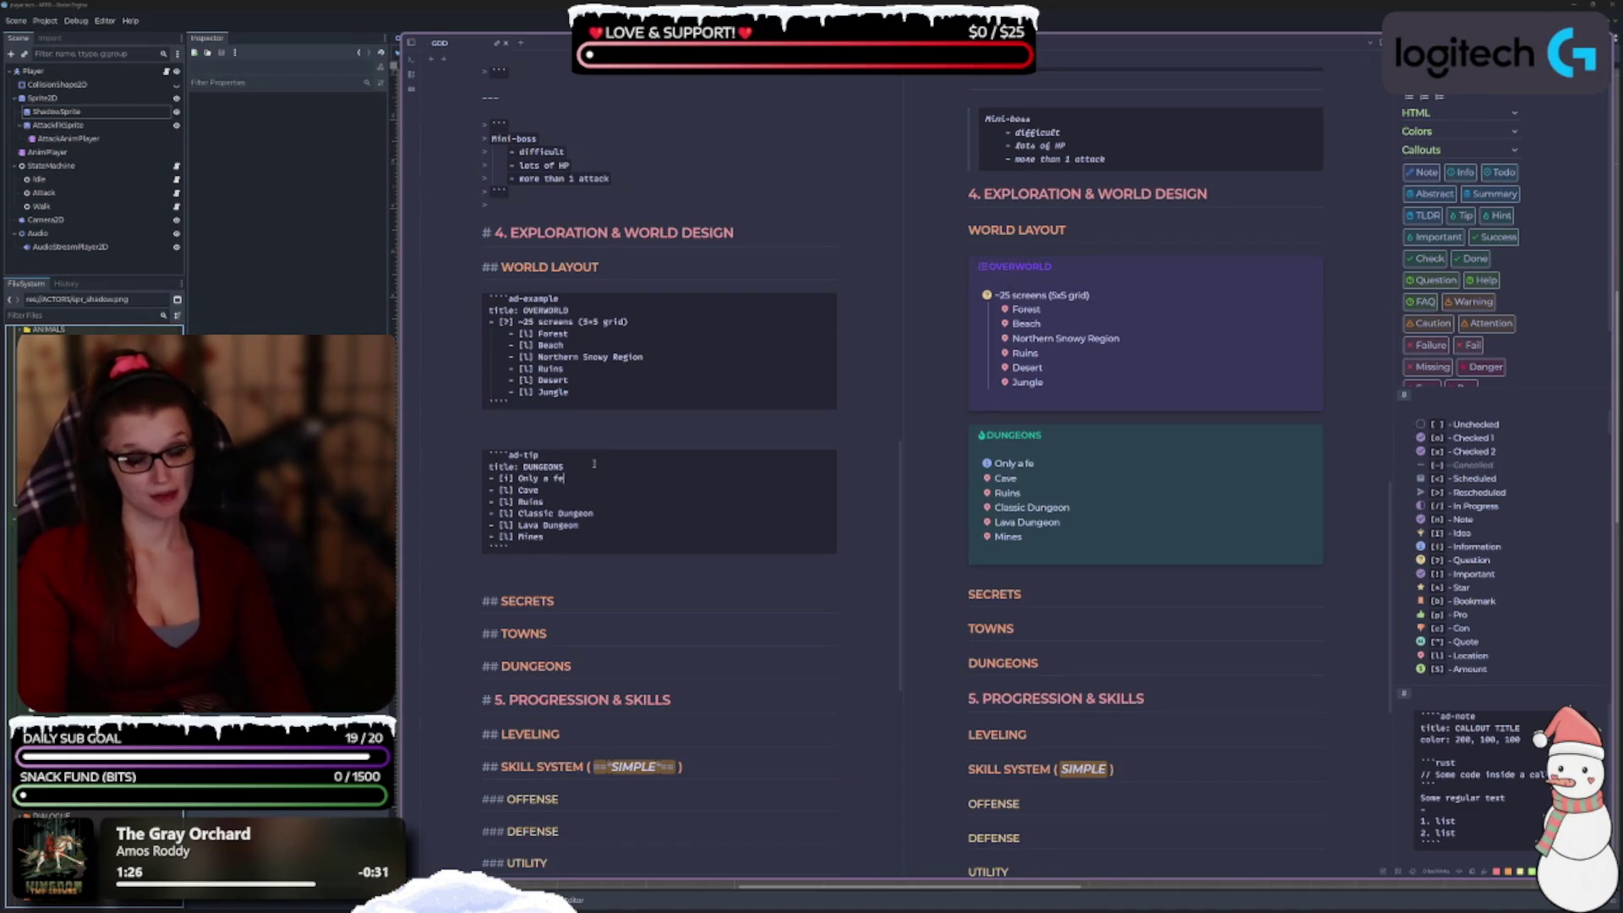
type("w screens, ")
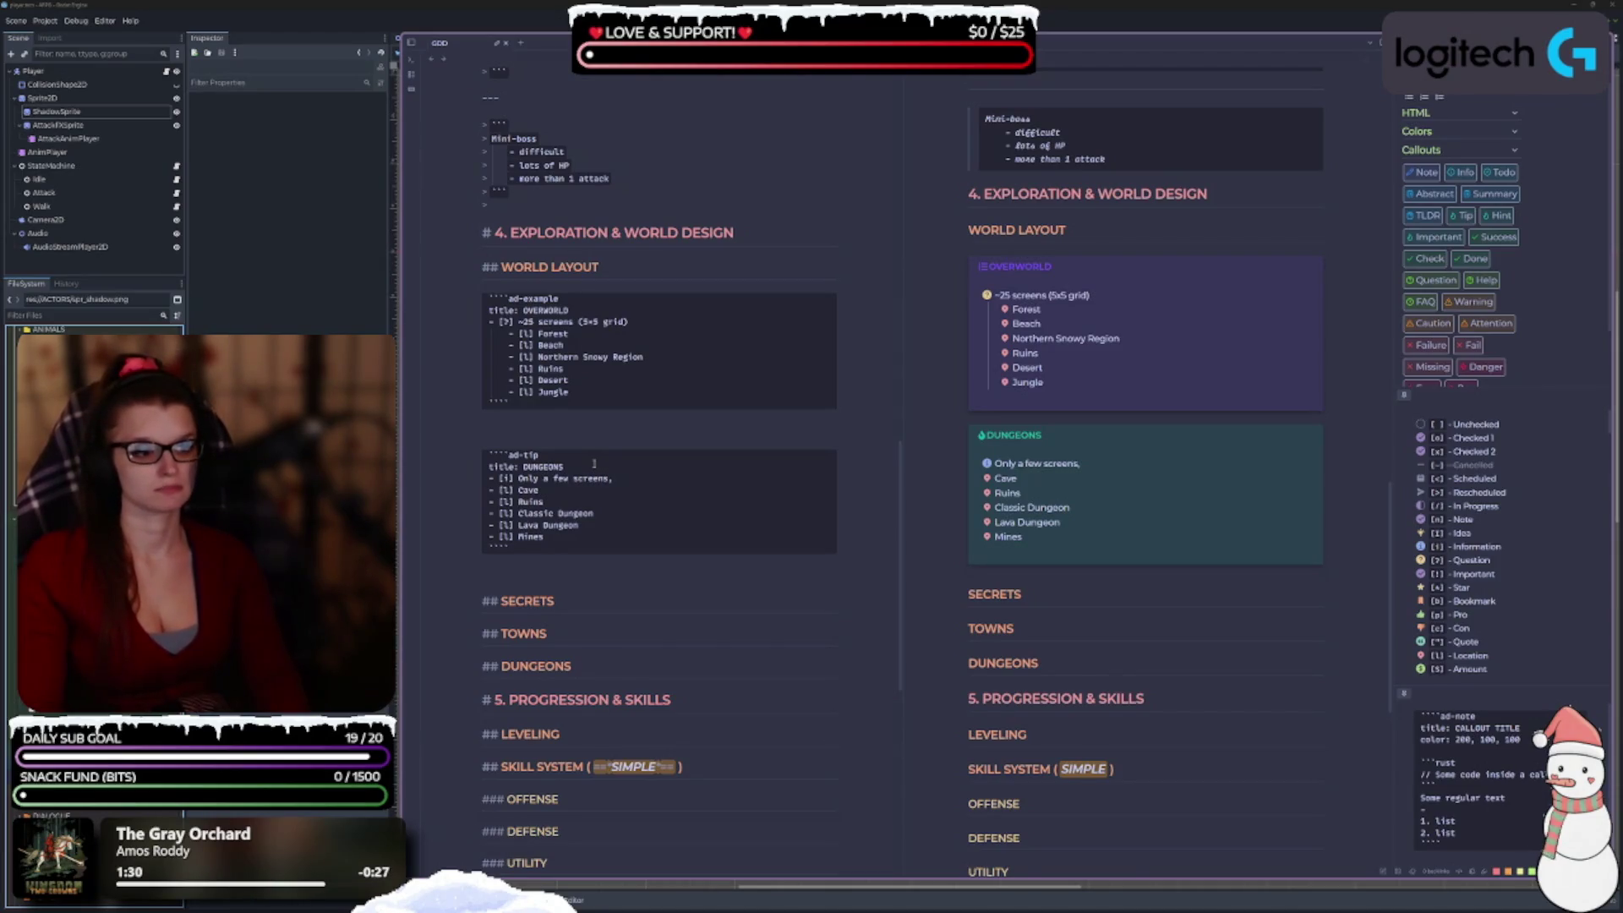
type("one ")
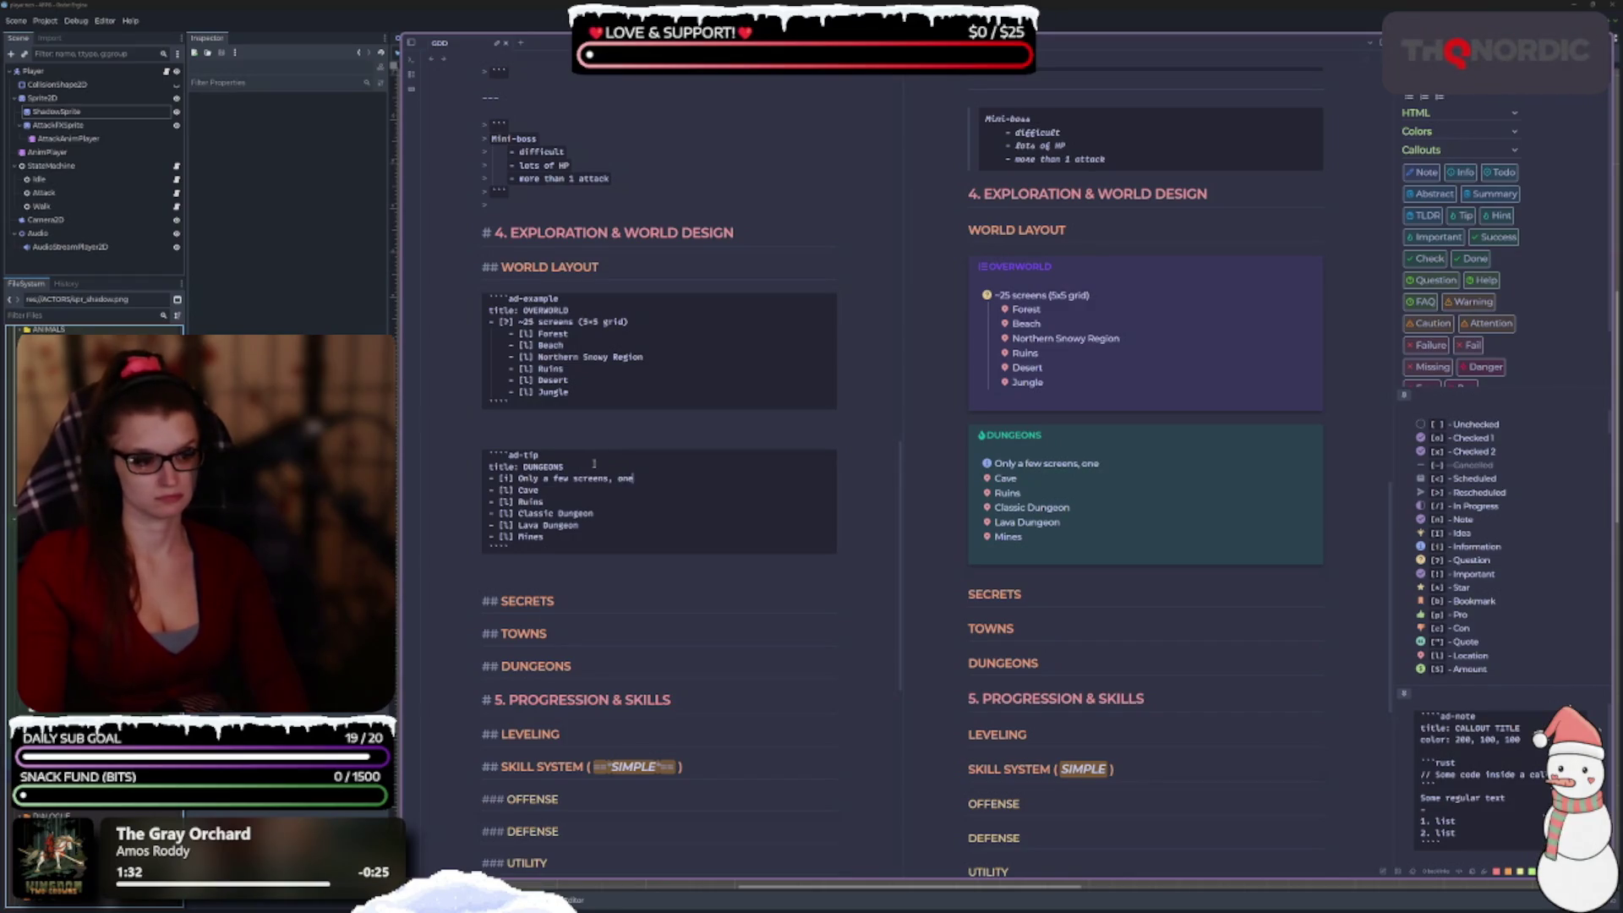
type("entrance")
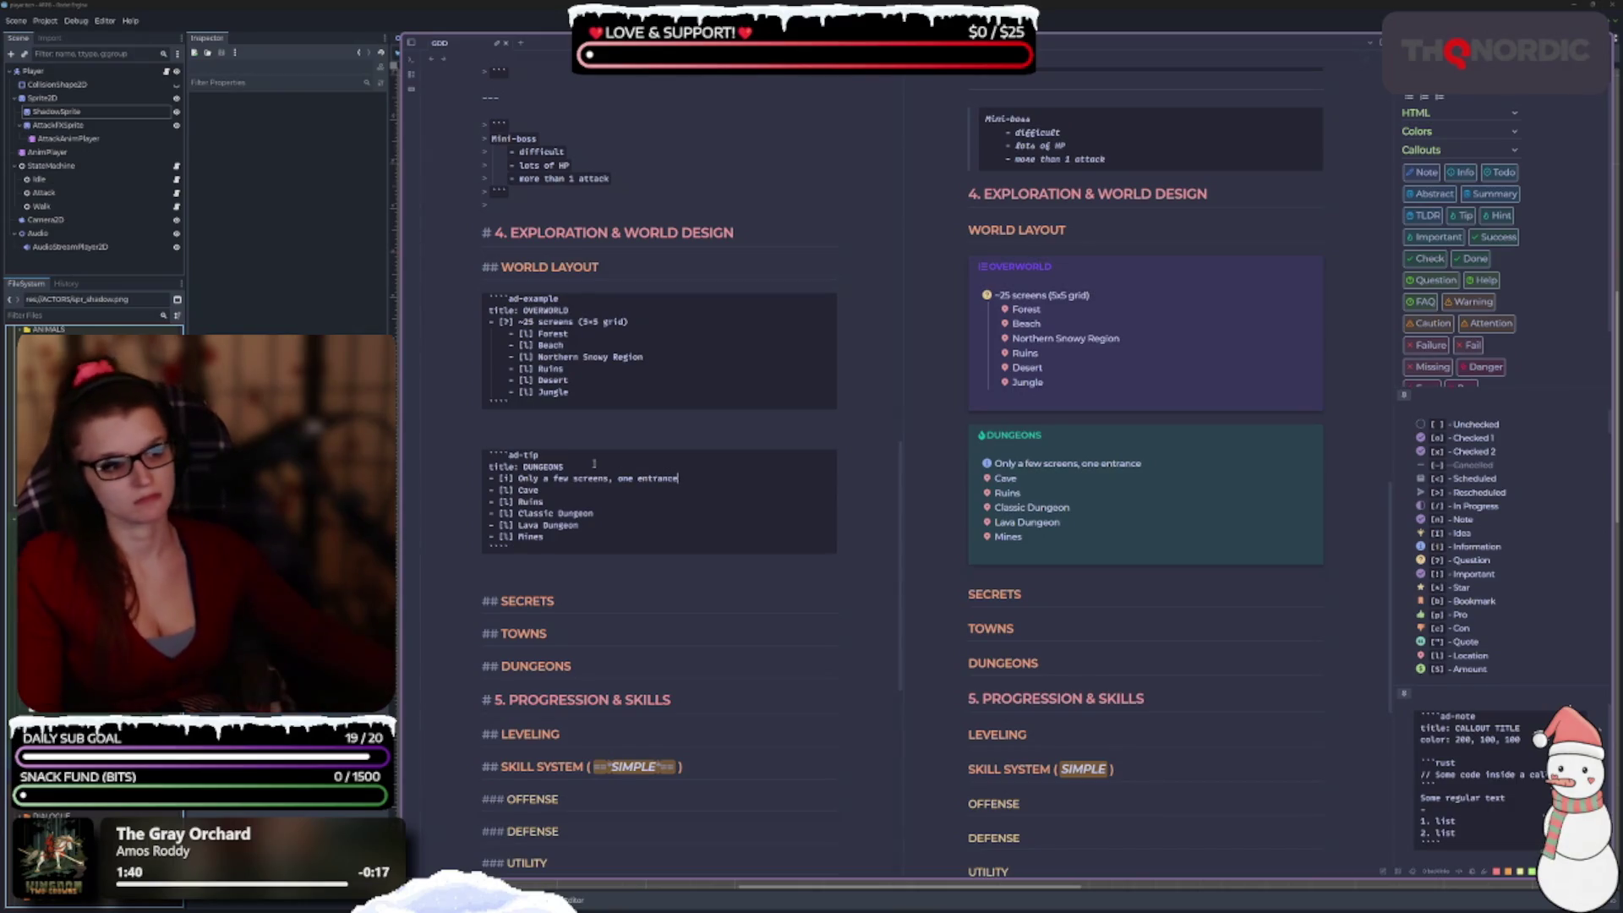
Indent the Cave through Mines entries one level under the 'Only a few screens' item.
mouse_move(545, 537)
left_mouse_down()
mouse_move(490, 525)
mouse_move(488, 489)
left_mouse_up()
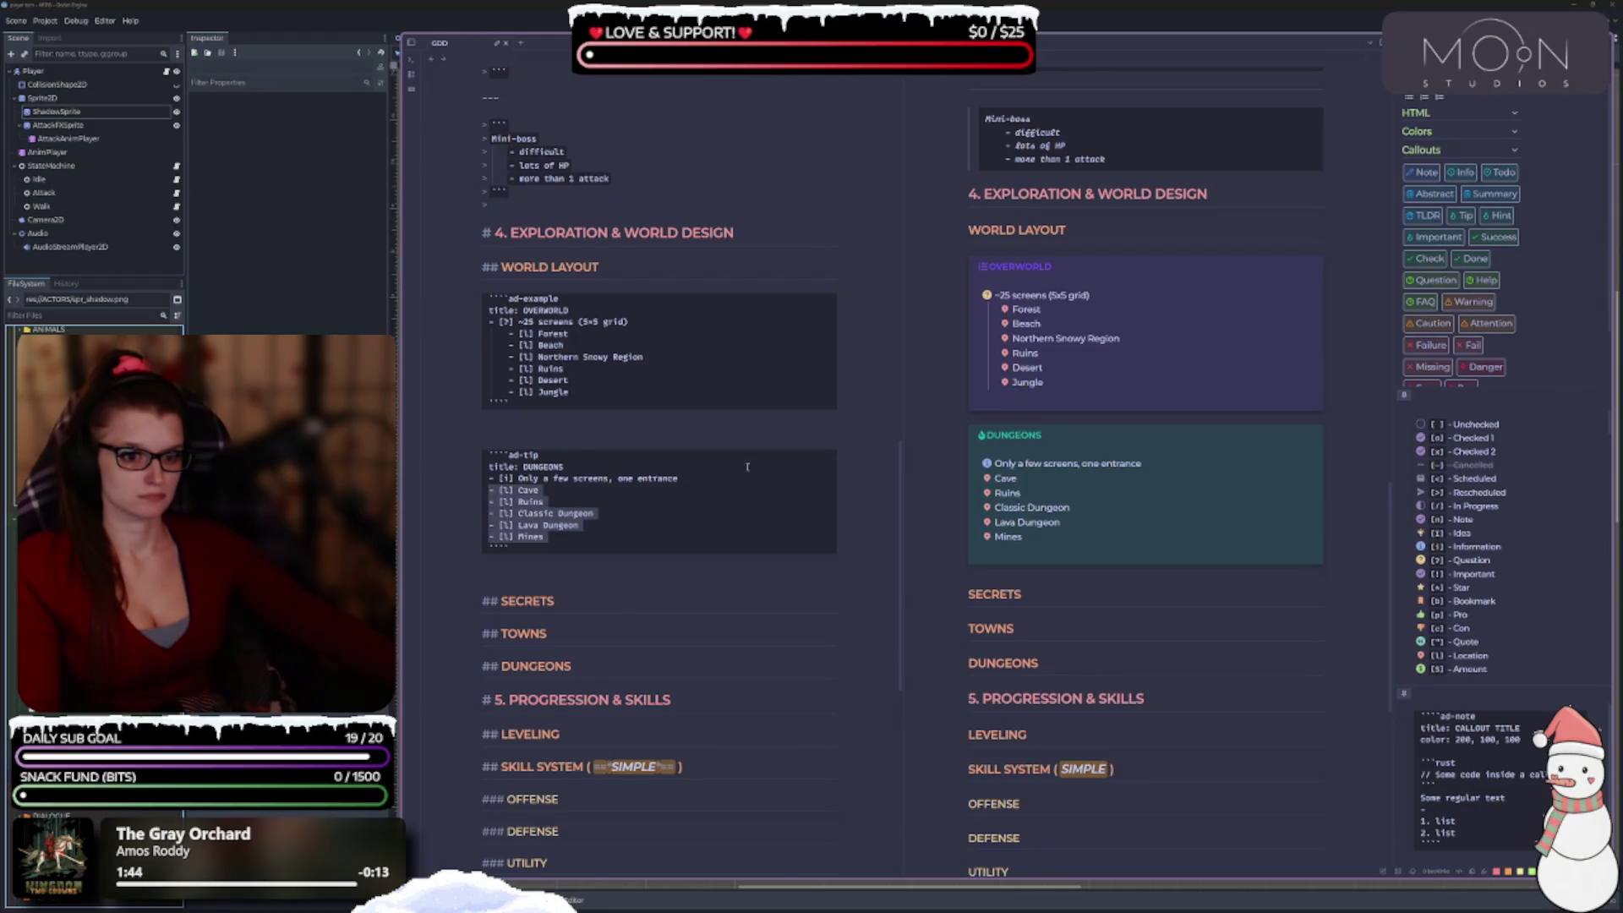
key("Tab")
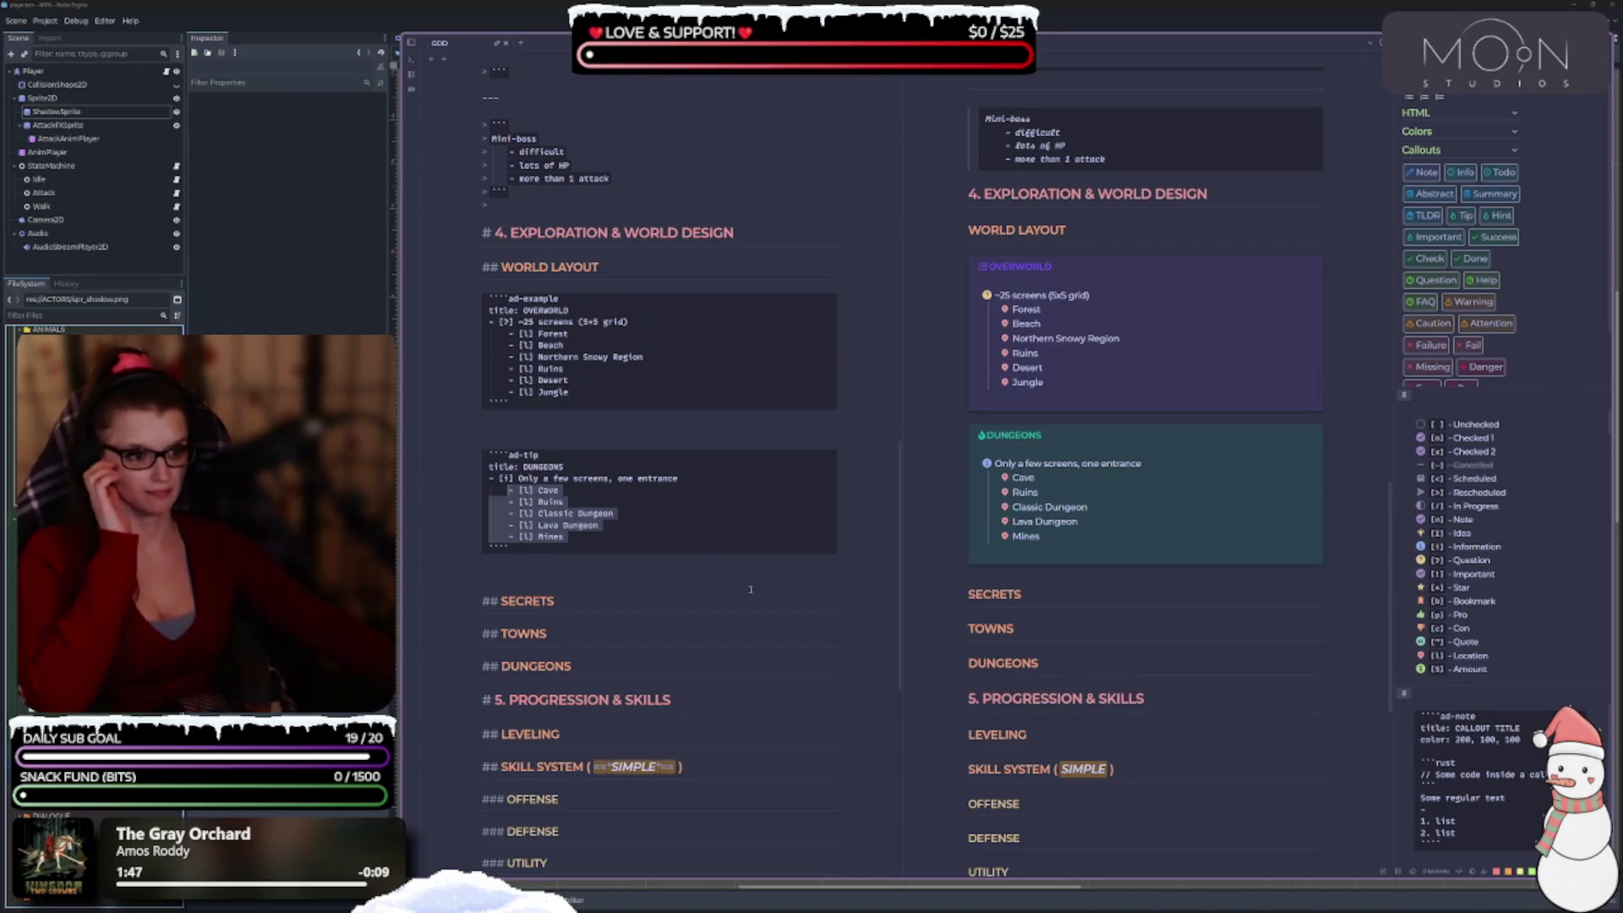
left_click(778, 633)
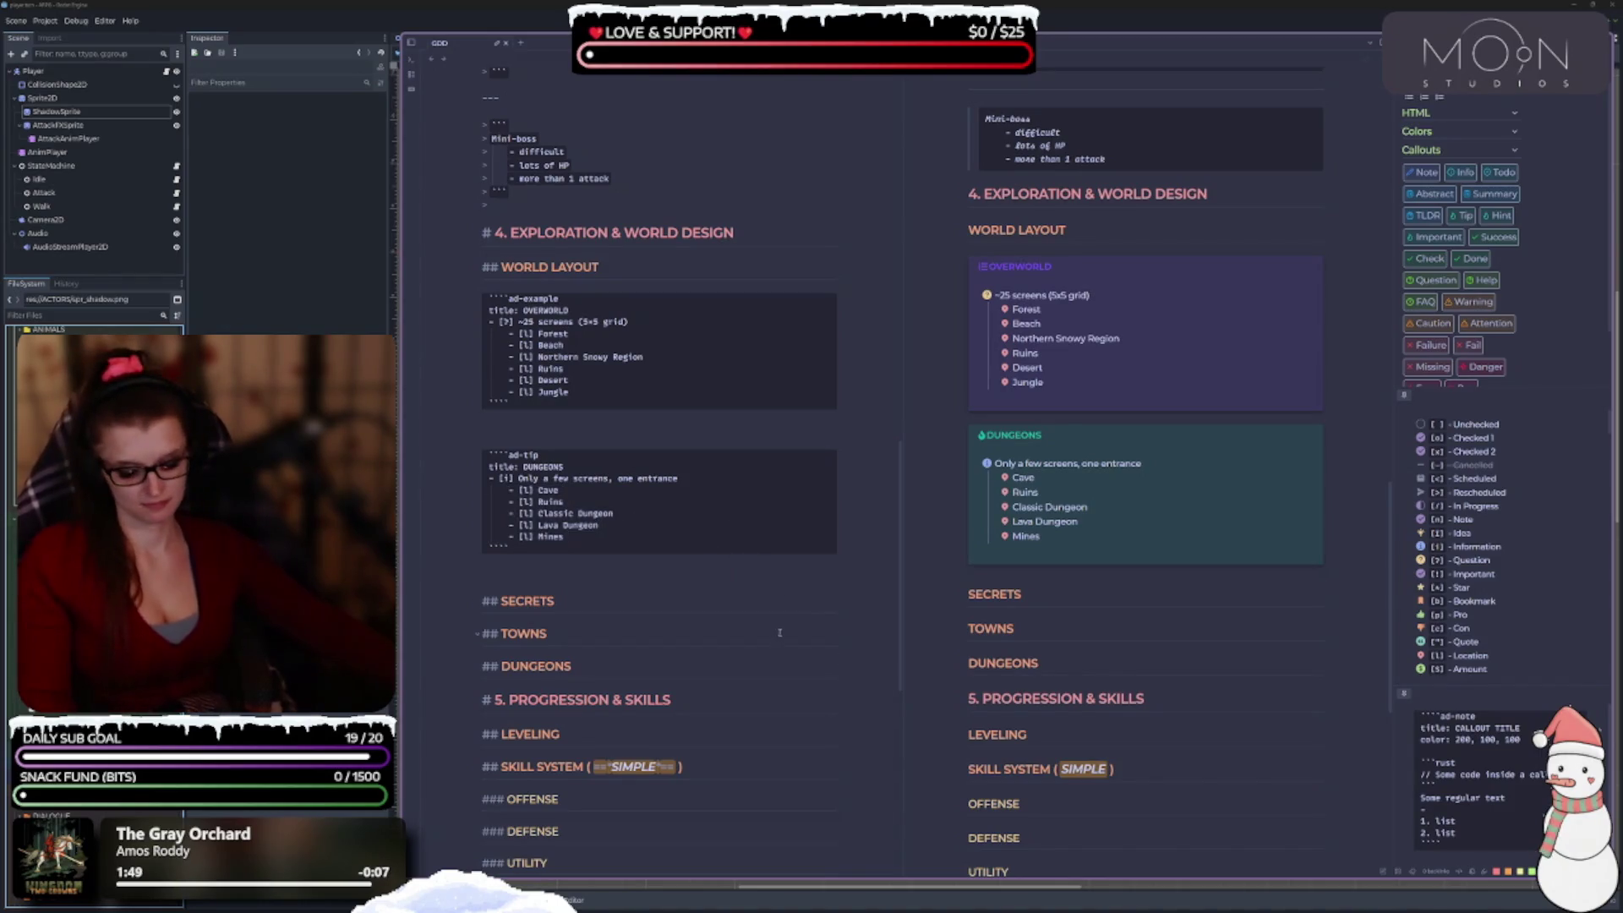
scroll(778, 633, "down", 1)
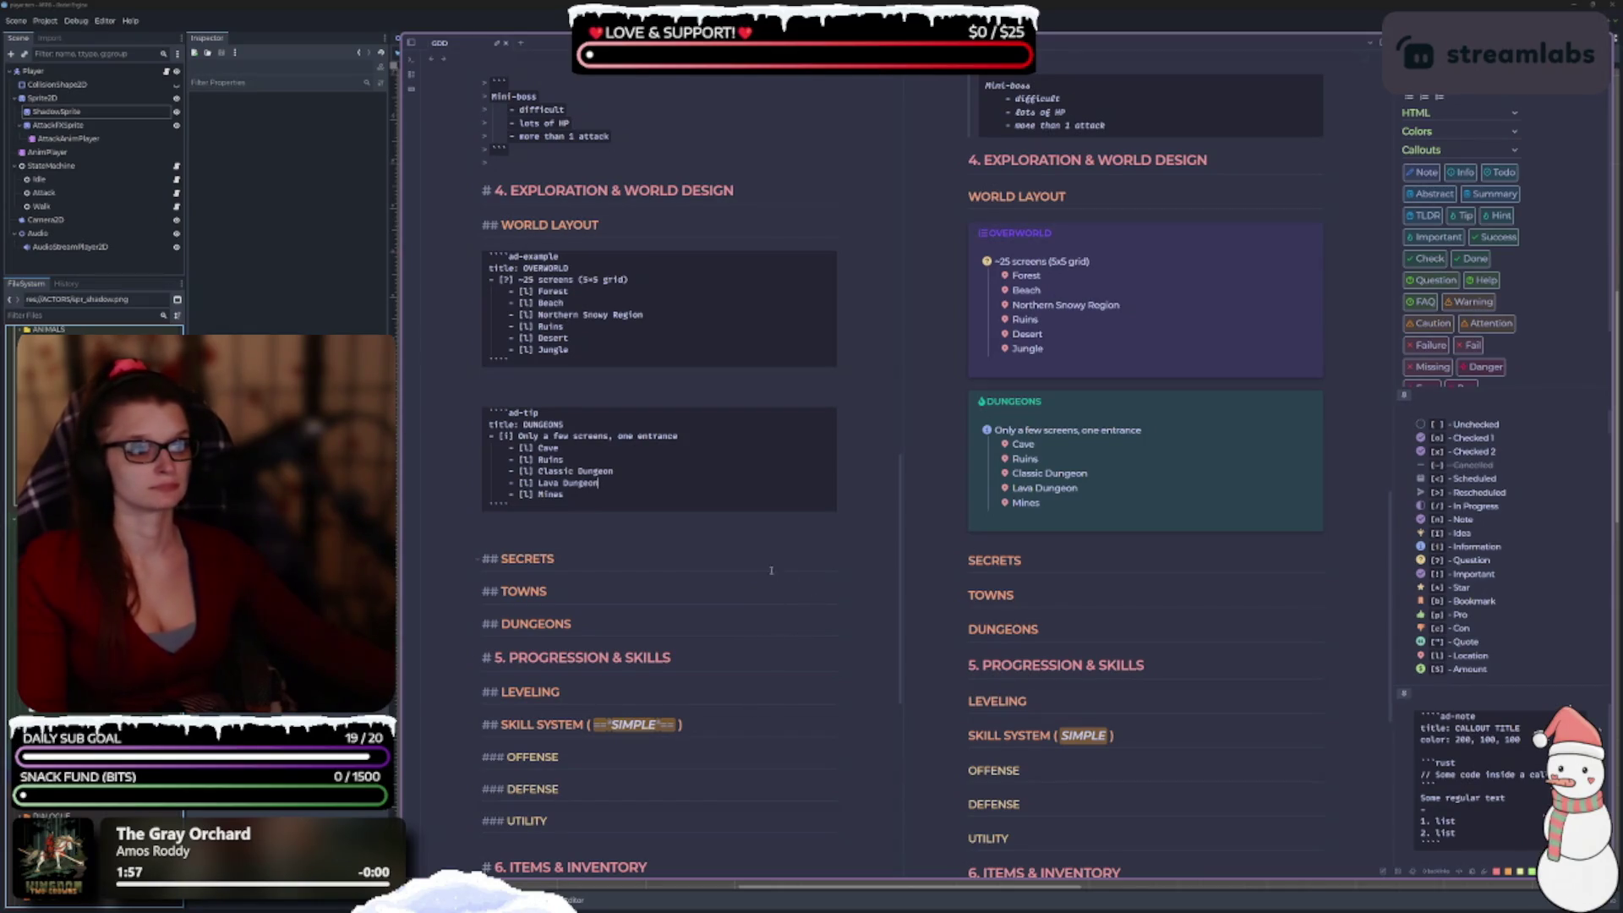
scroll(765, 562, "down", 3)
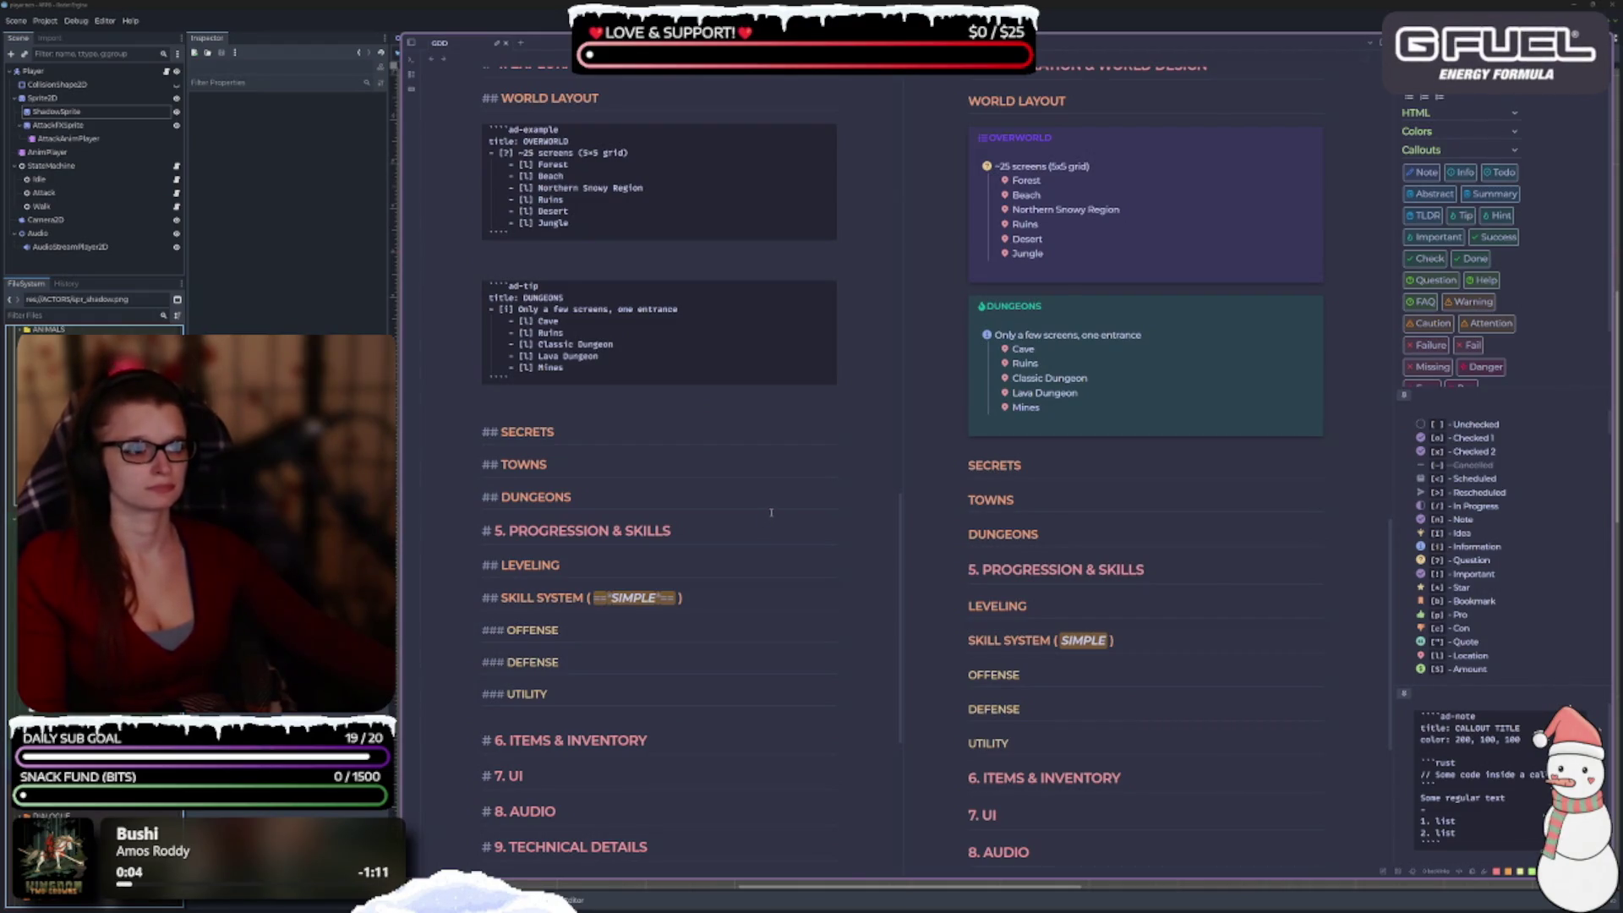
Delete the blank lines above SECRETS and between the OVERWORLD and DUNGEONS blocks.
scroll(771, 512, "up", 2)
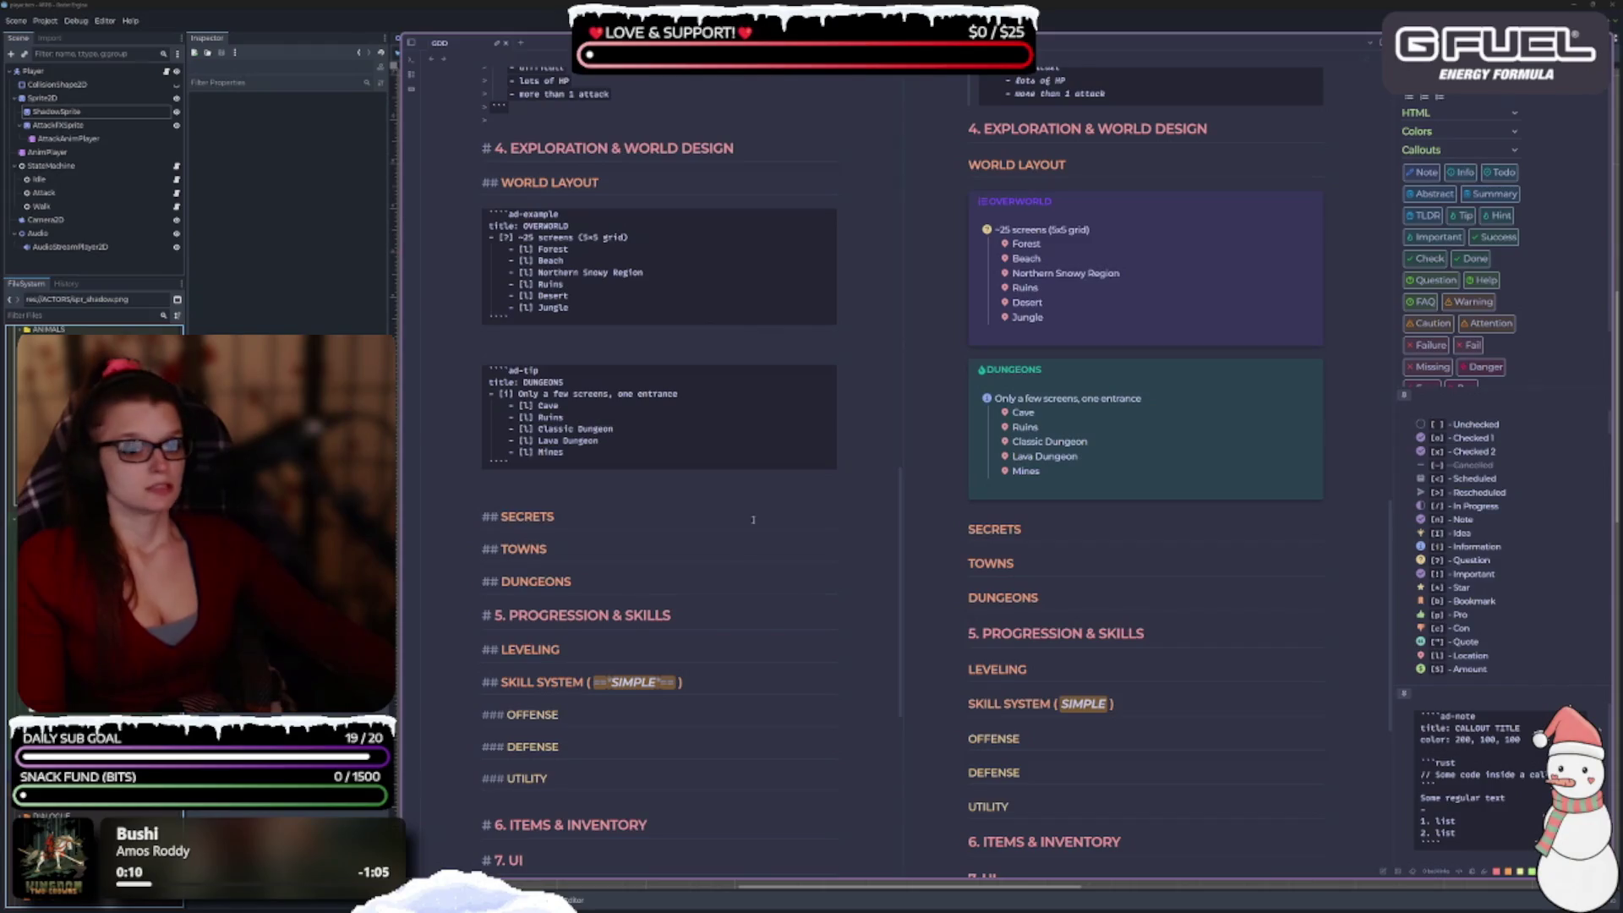
key("BackSpace")
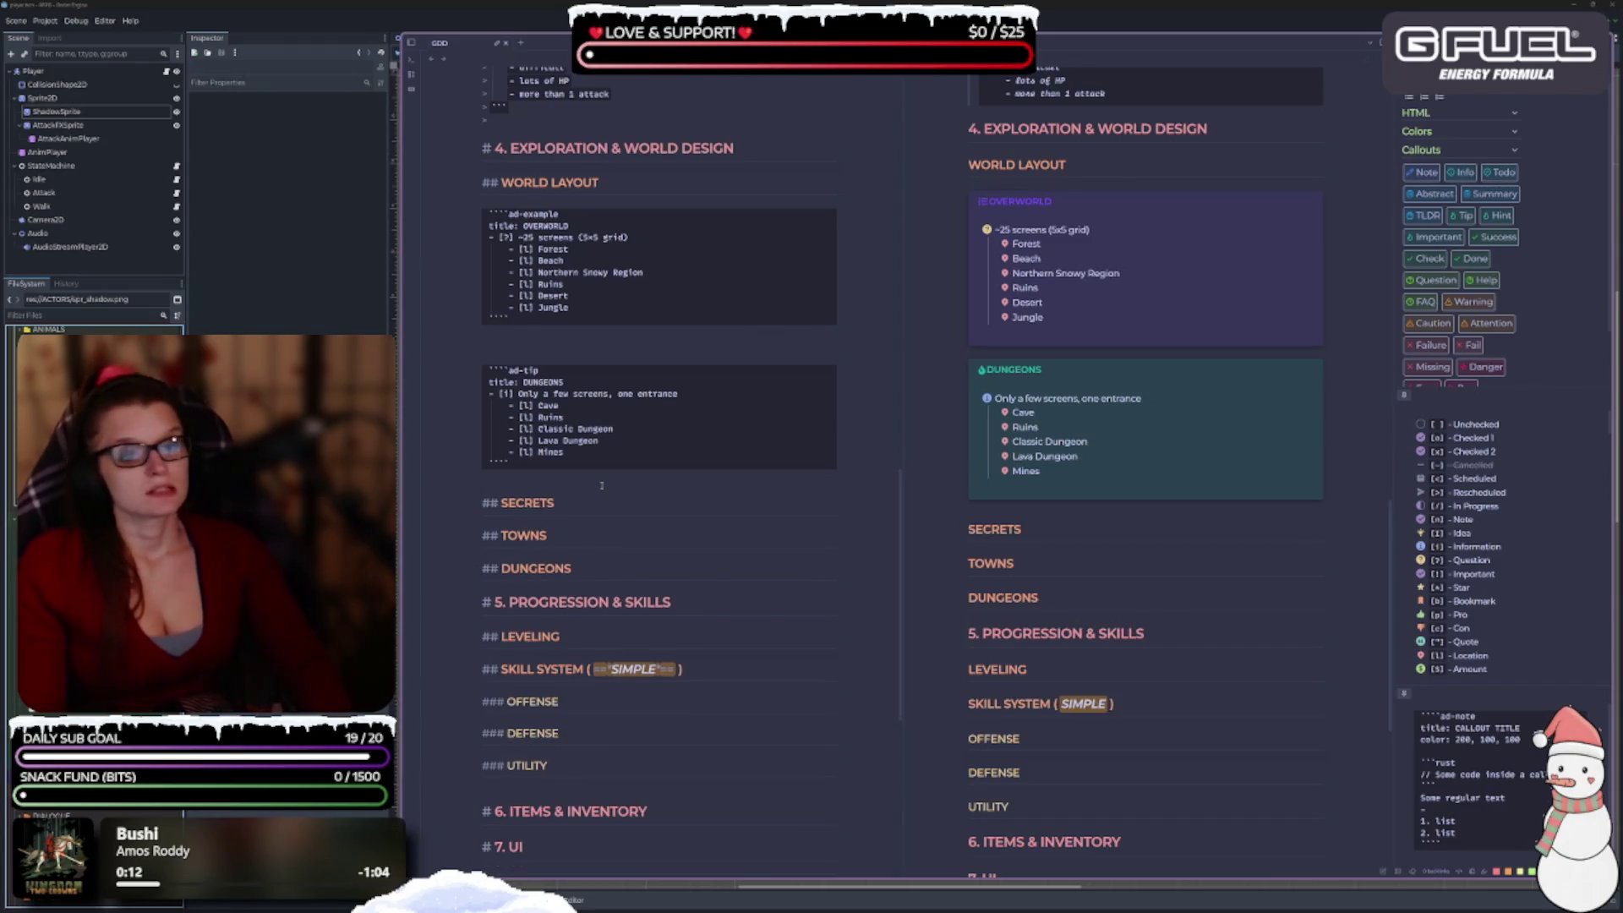
key("BackSpace")
left_click(572, 356)
key("BackSpace")
key("BackSpace")
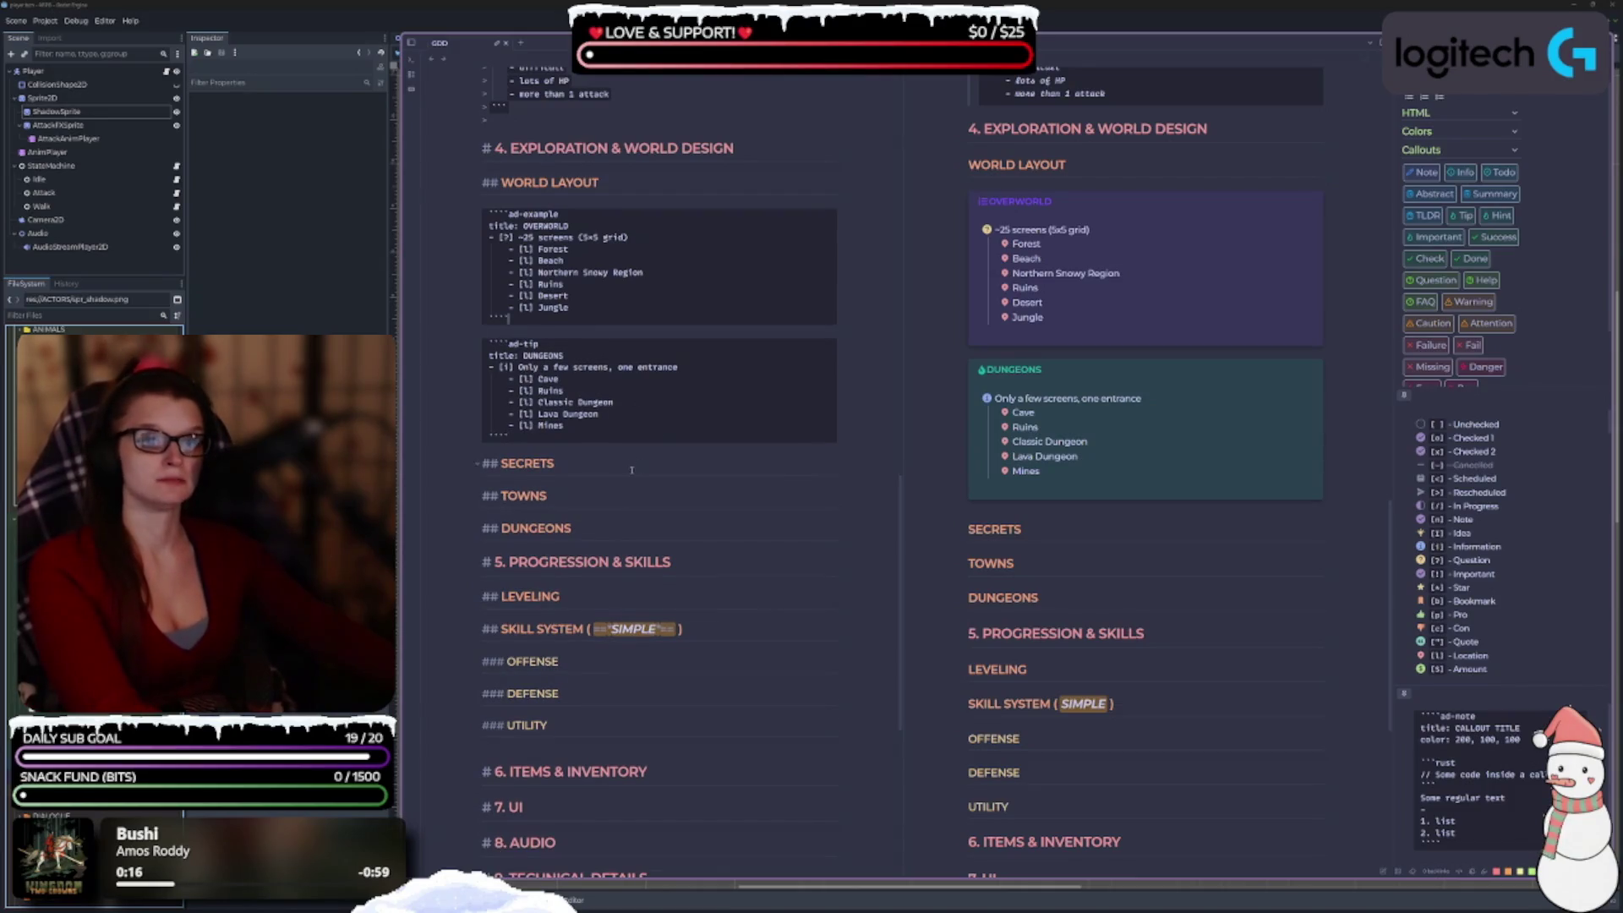
Add an empty line beneath the SECRETS heading.
scroll(668, 489, "down", 3)
left_click(591, 337)
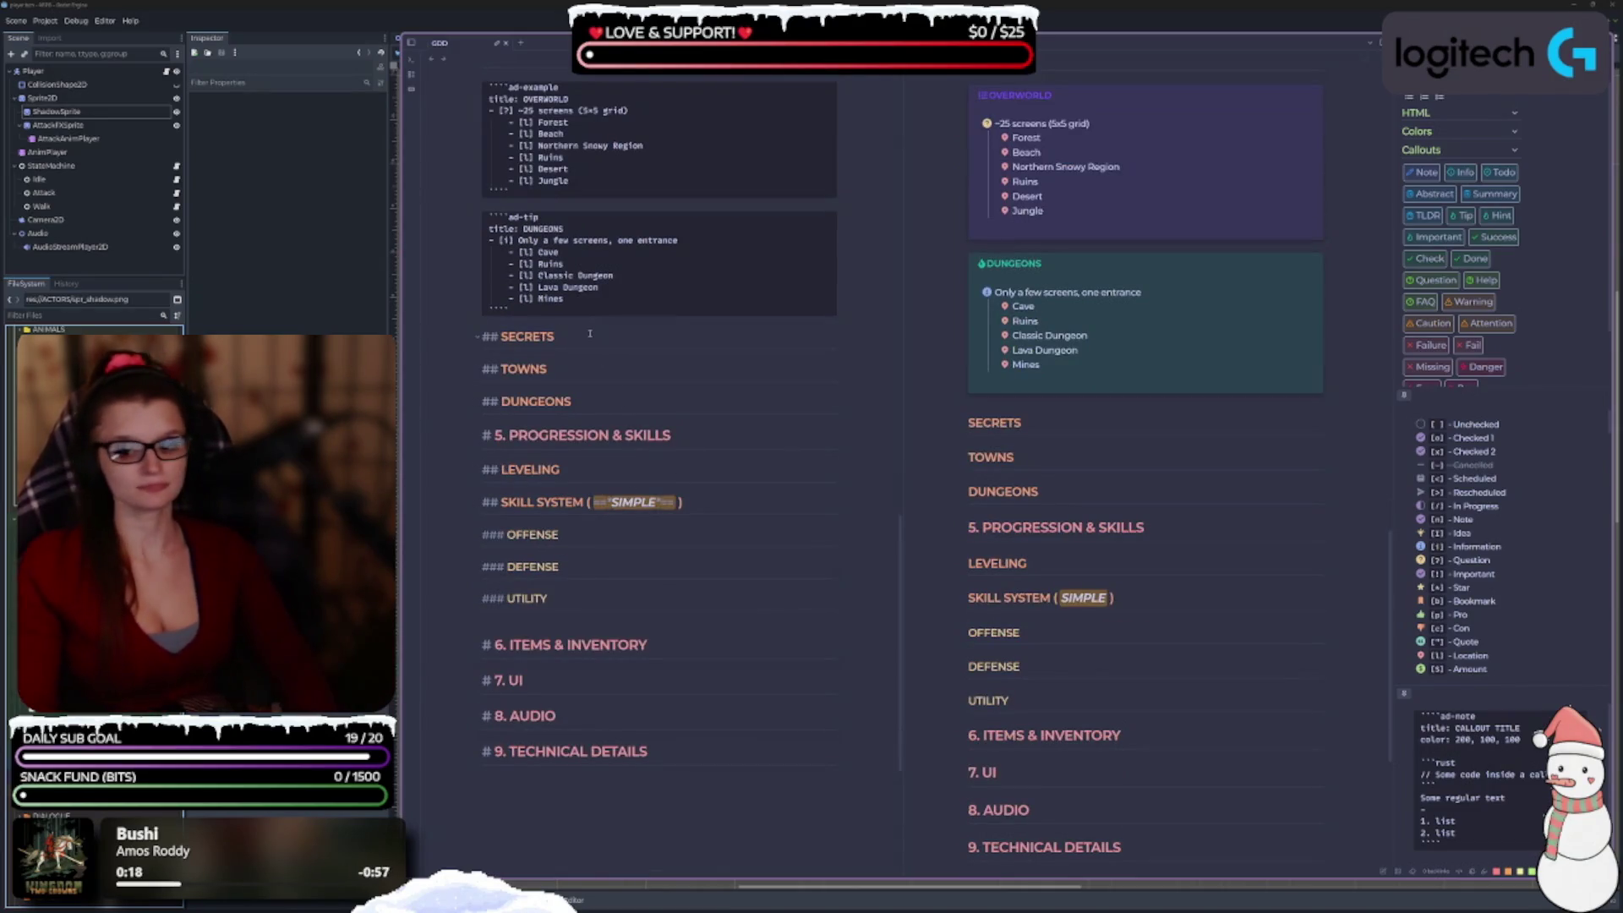
key("Return")
key("Return")
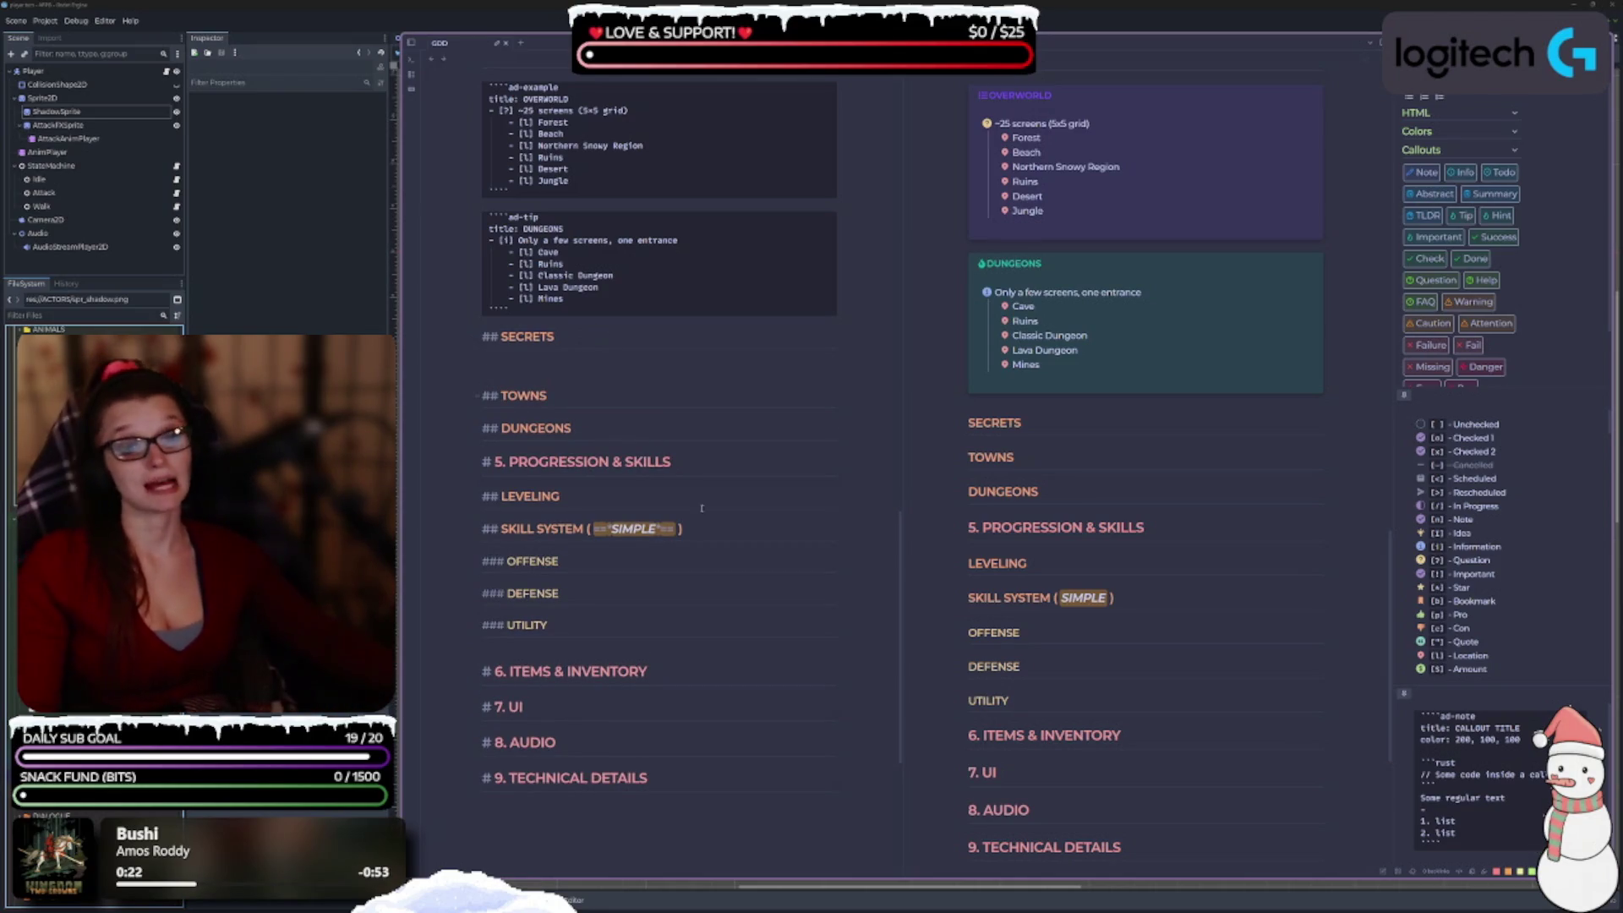
scroll(685, 658, "up", 8)
scroll(685, 658, "up", 17)
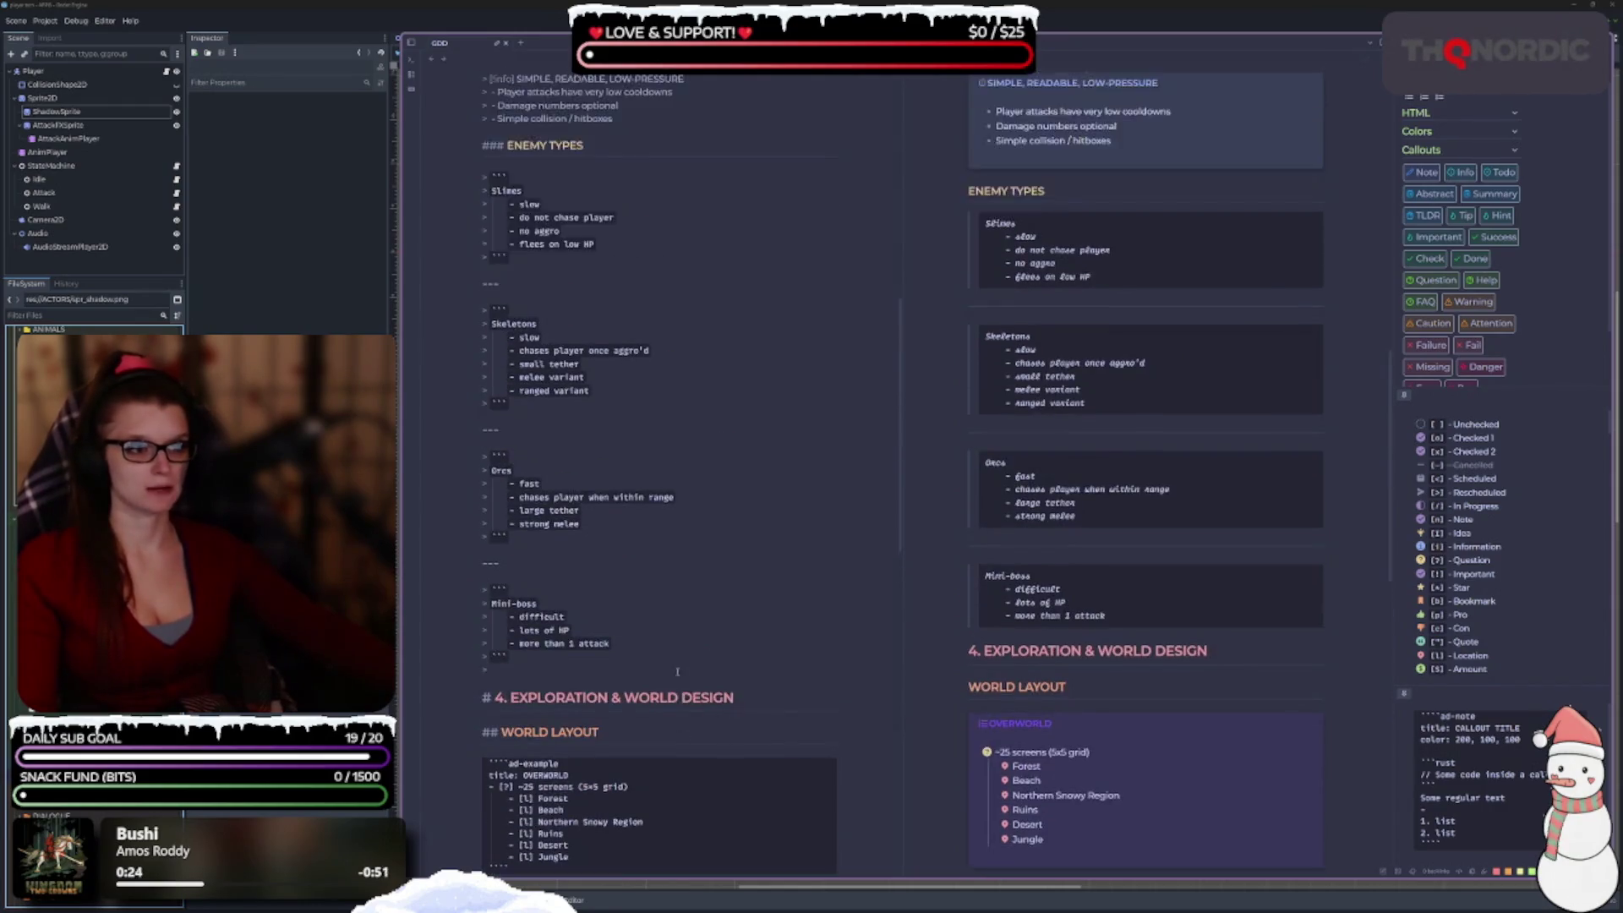
scroll(698, 532, "down", 20)
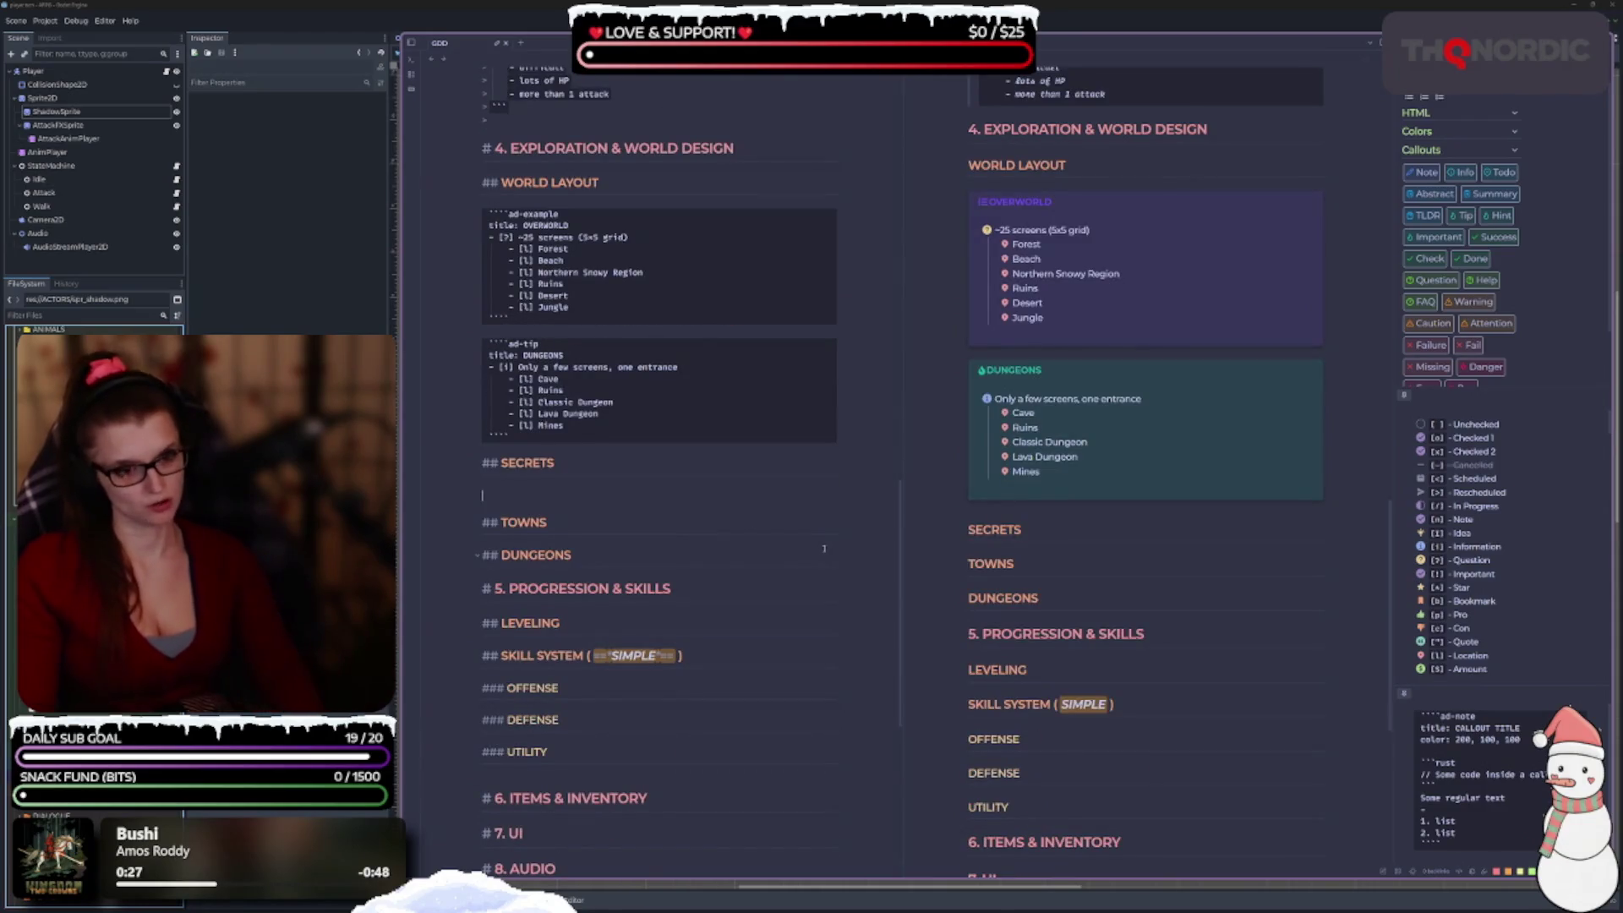
Enter the '- [!] Breakable walls' item and experiment with a new task line below it.
type("- [")
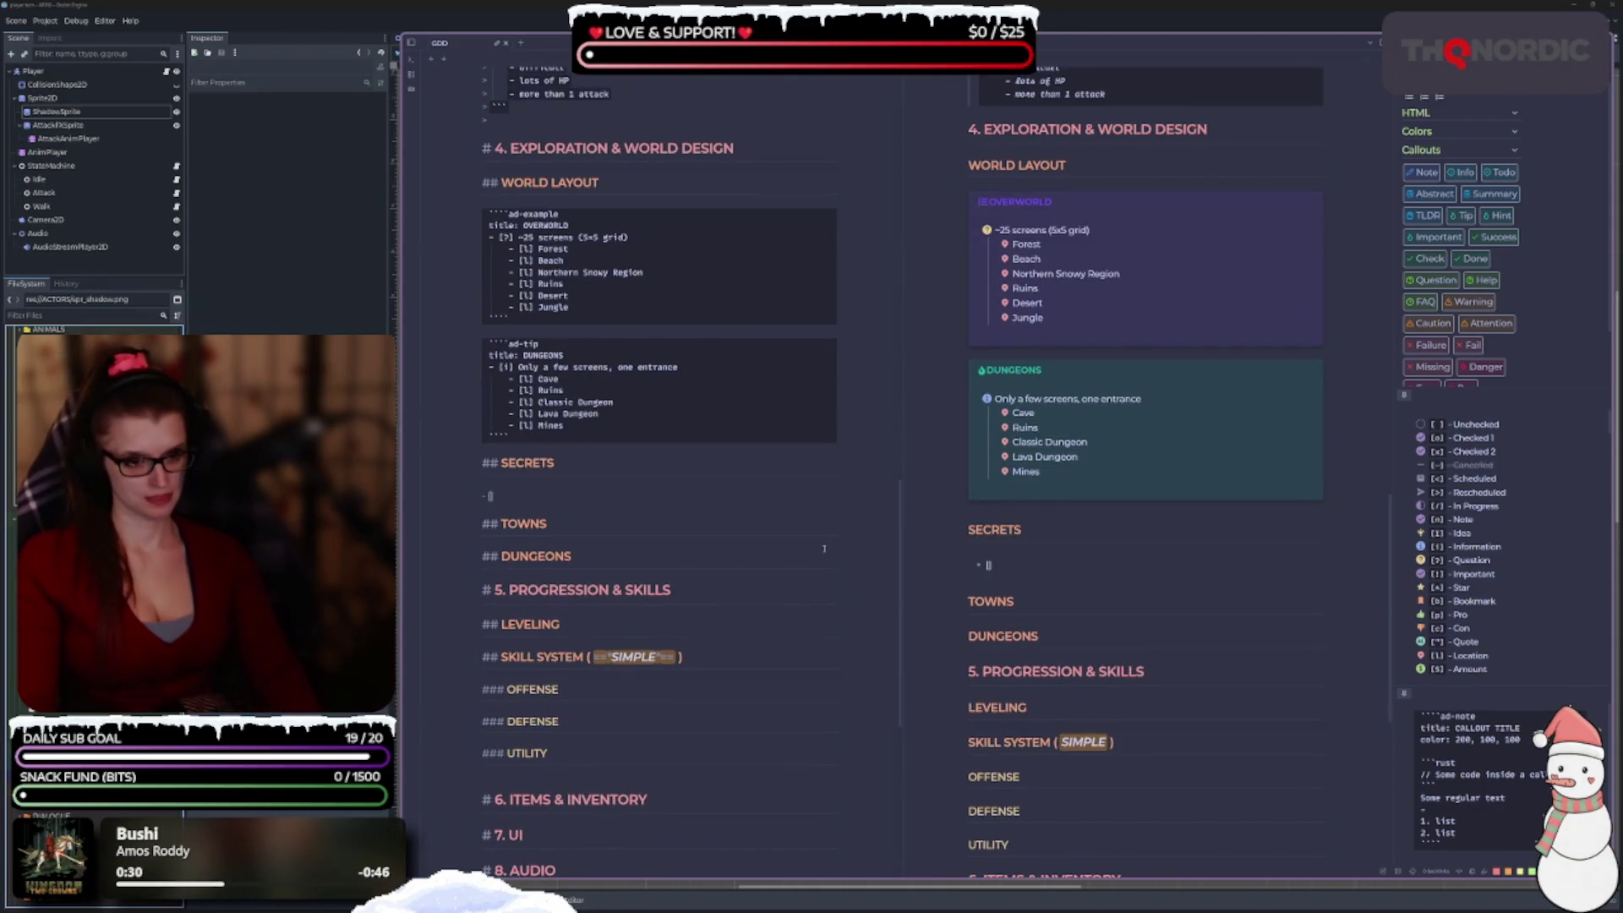
type("!]")
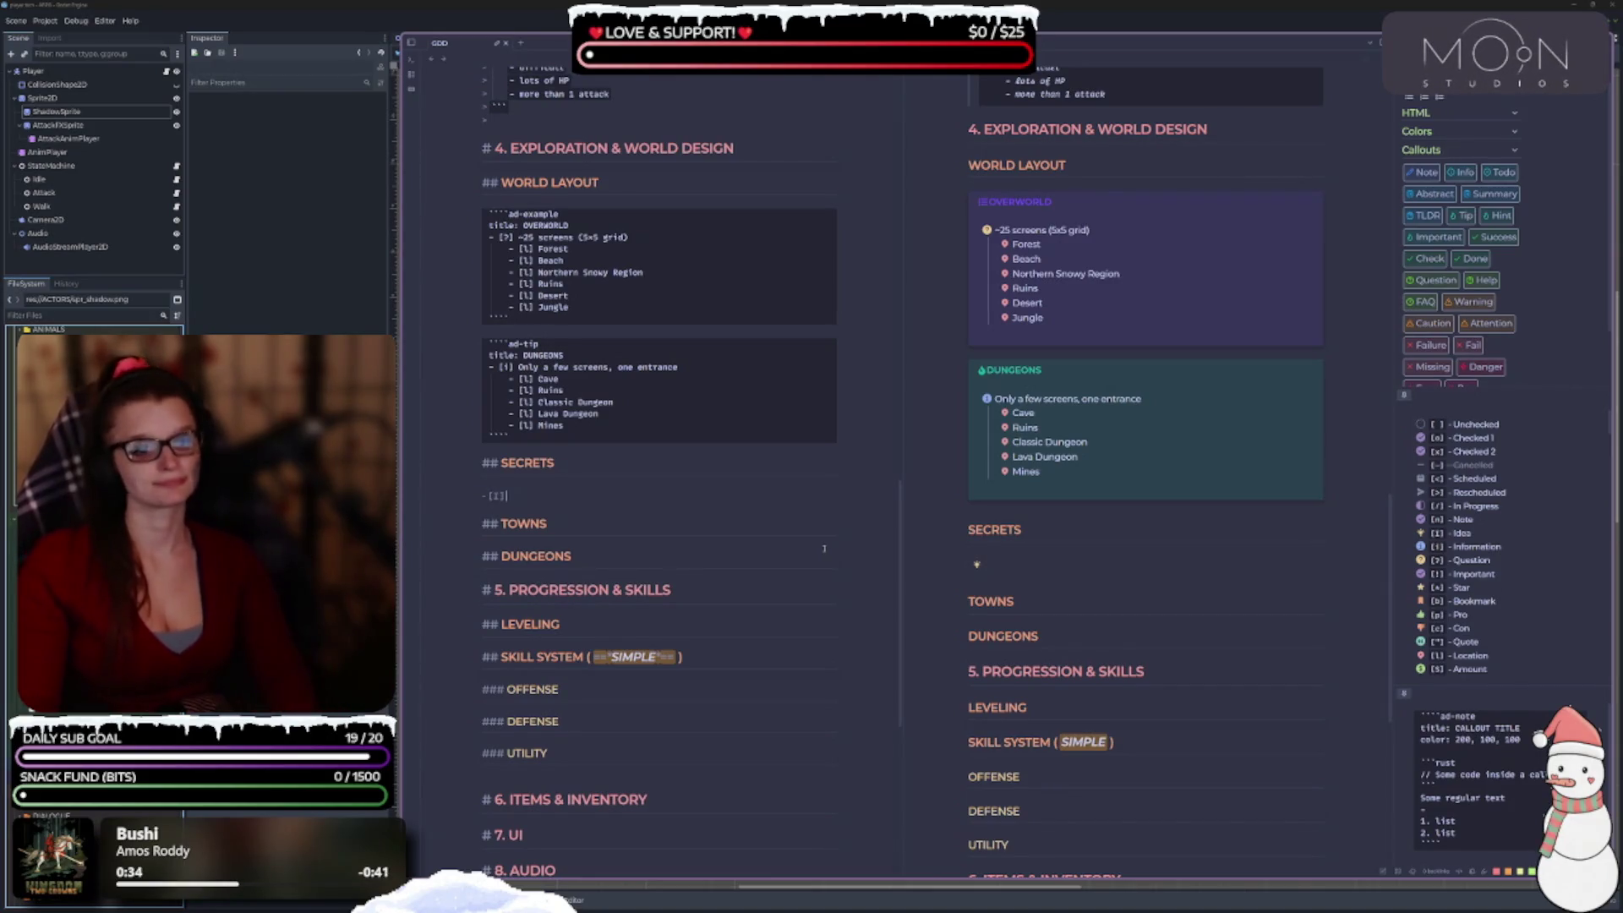
type(" Breakable walls")
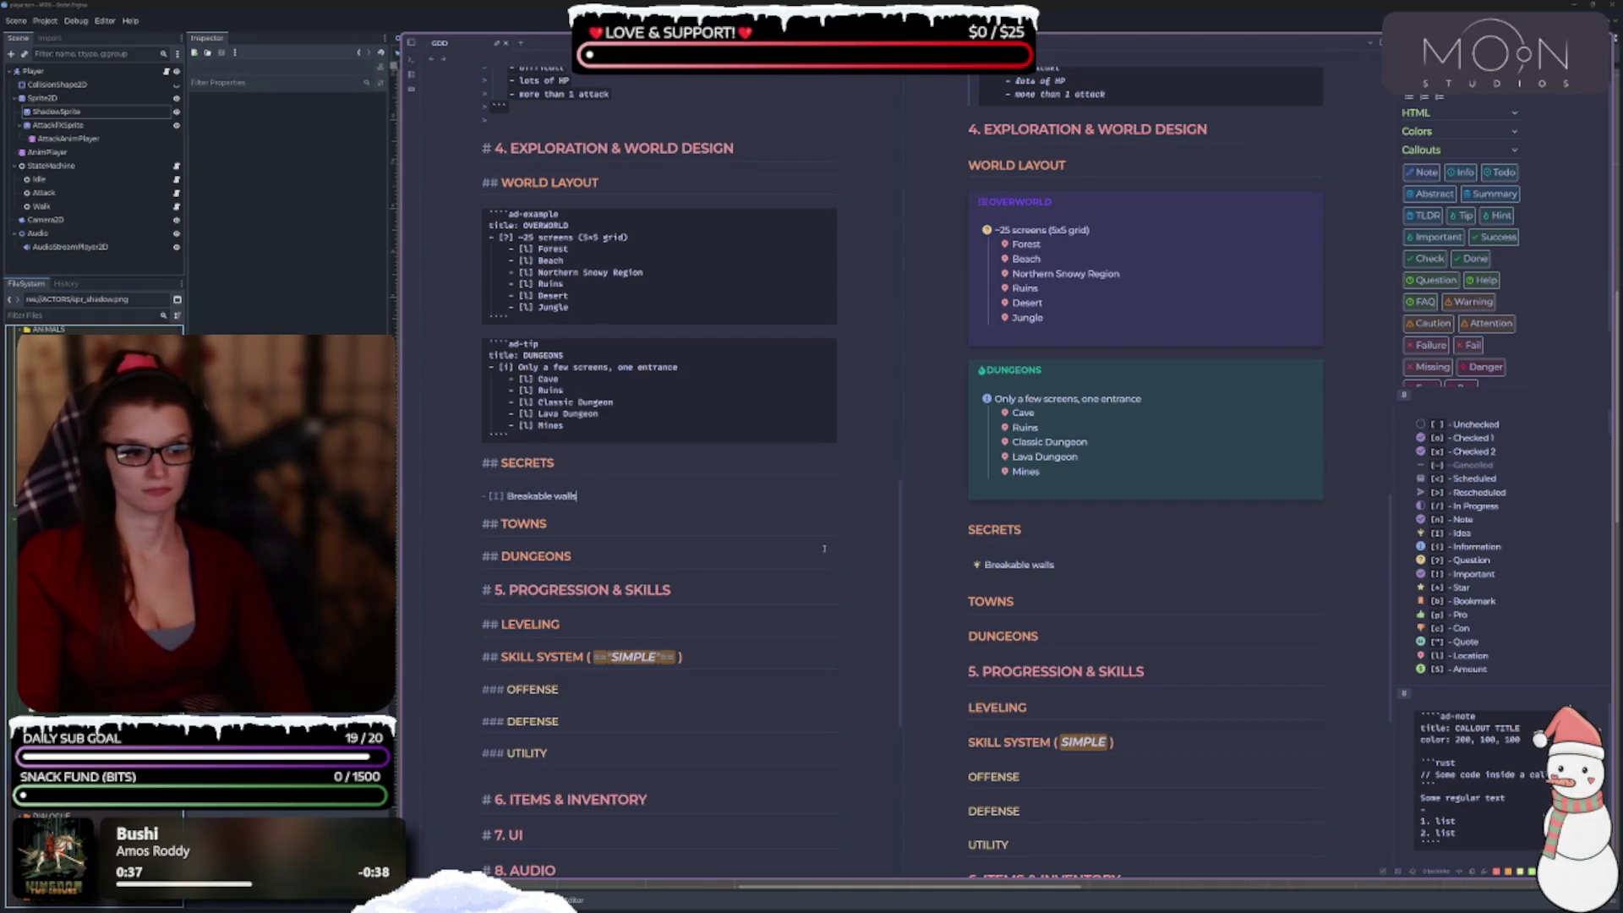
key("Return")
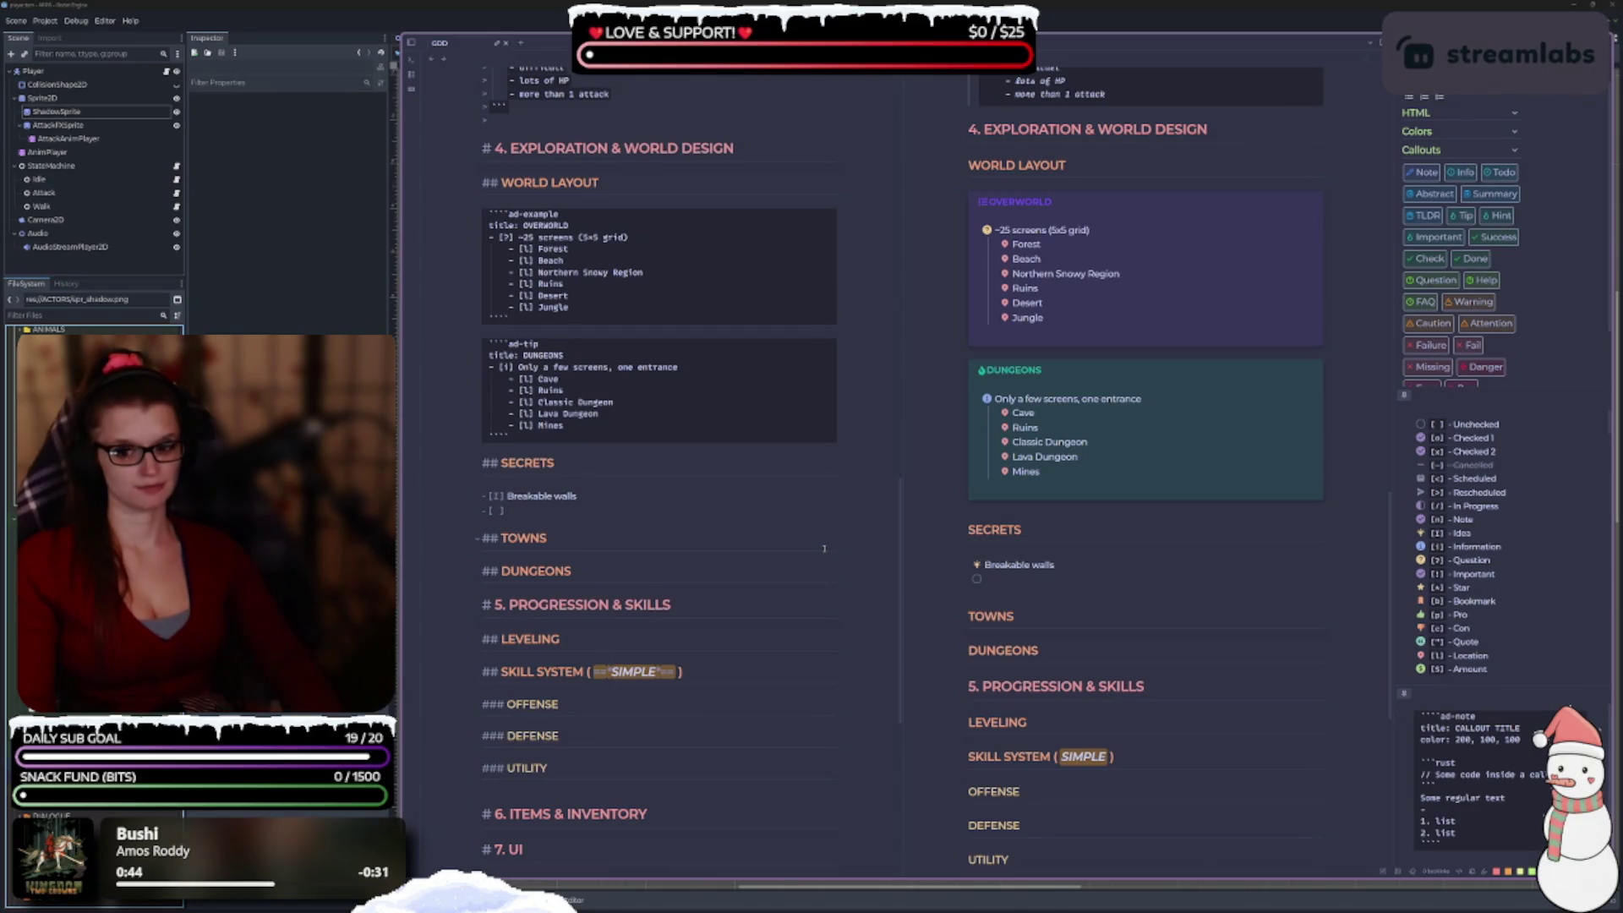
key("BackSpace")
key("BackSpace")
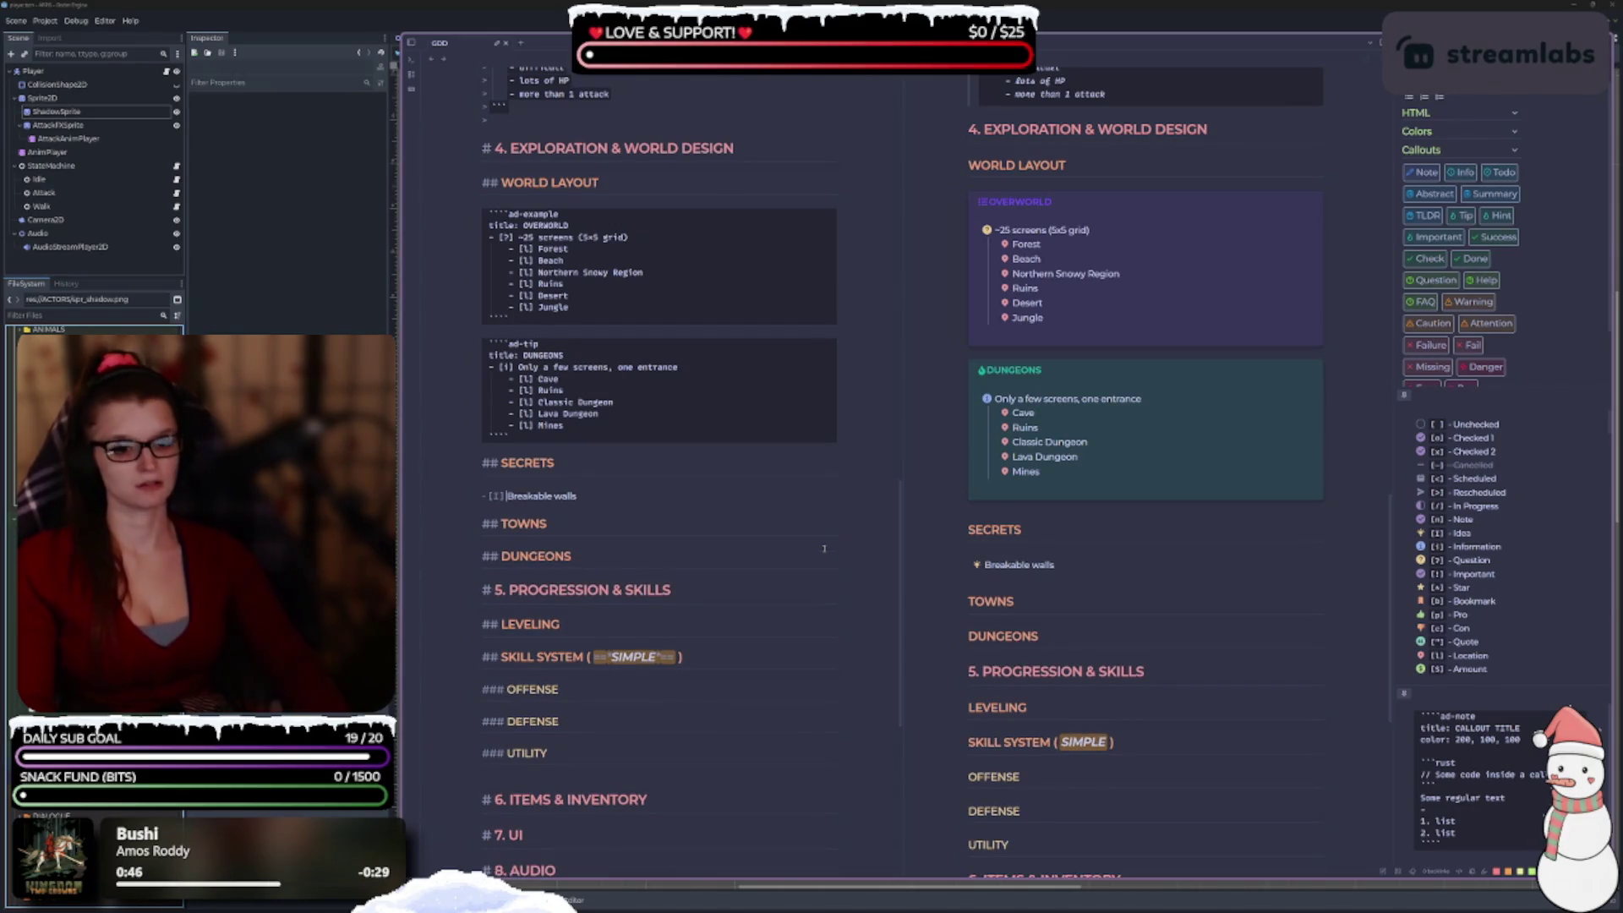
key("shift+Left")
key("shift+Left")
key("shift+Left")
key("Right")
key("End")
key("Return")
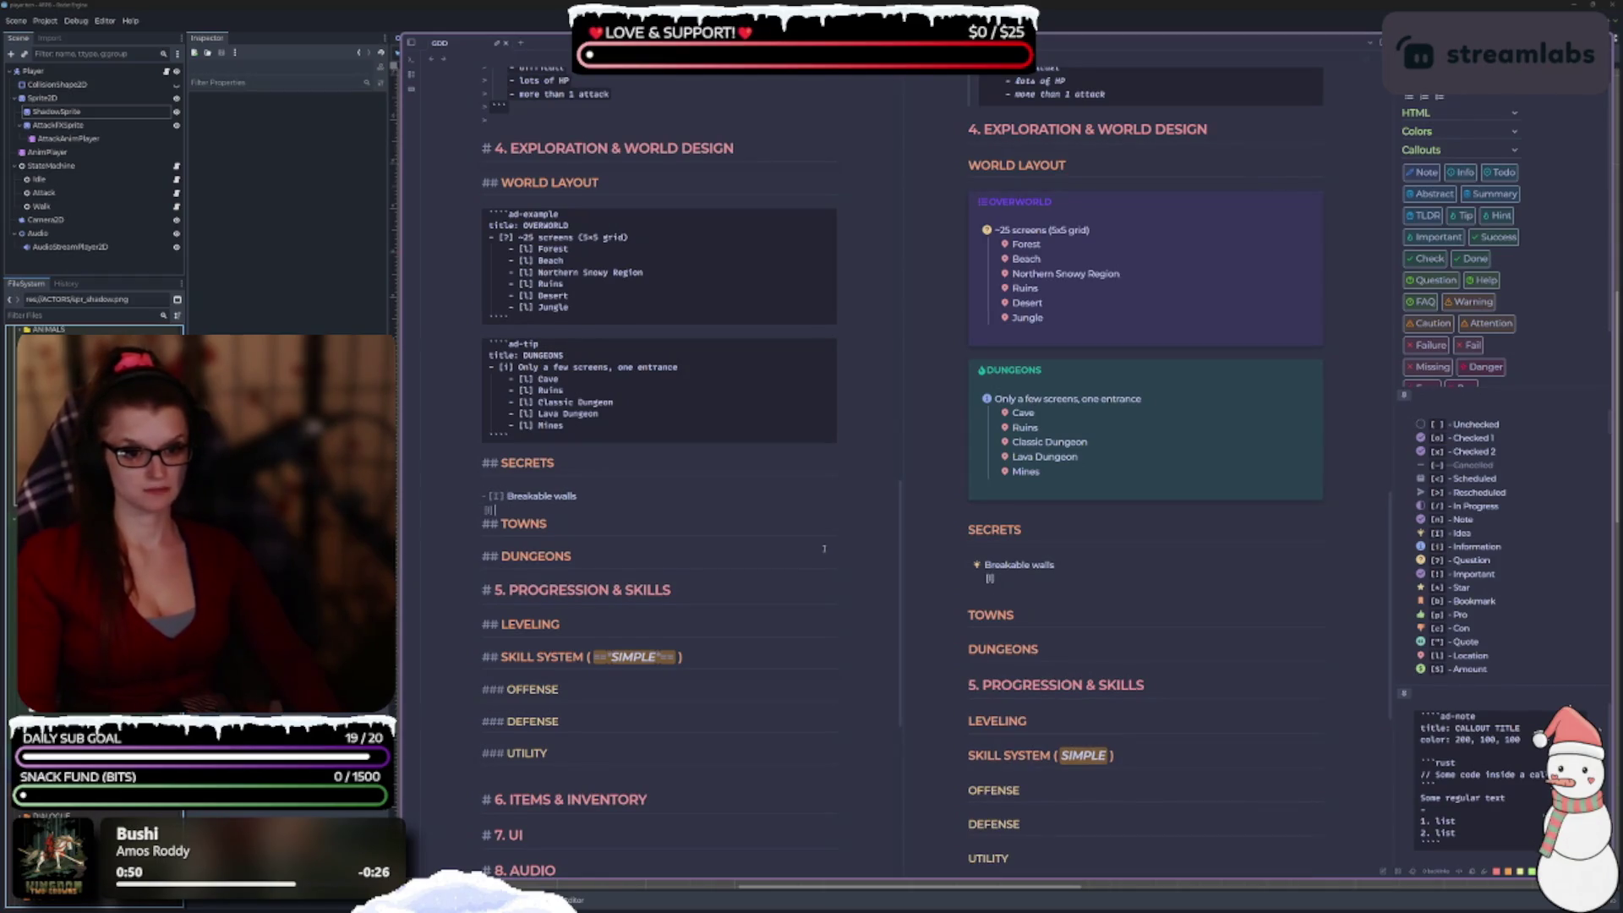
key("BackSpace")
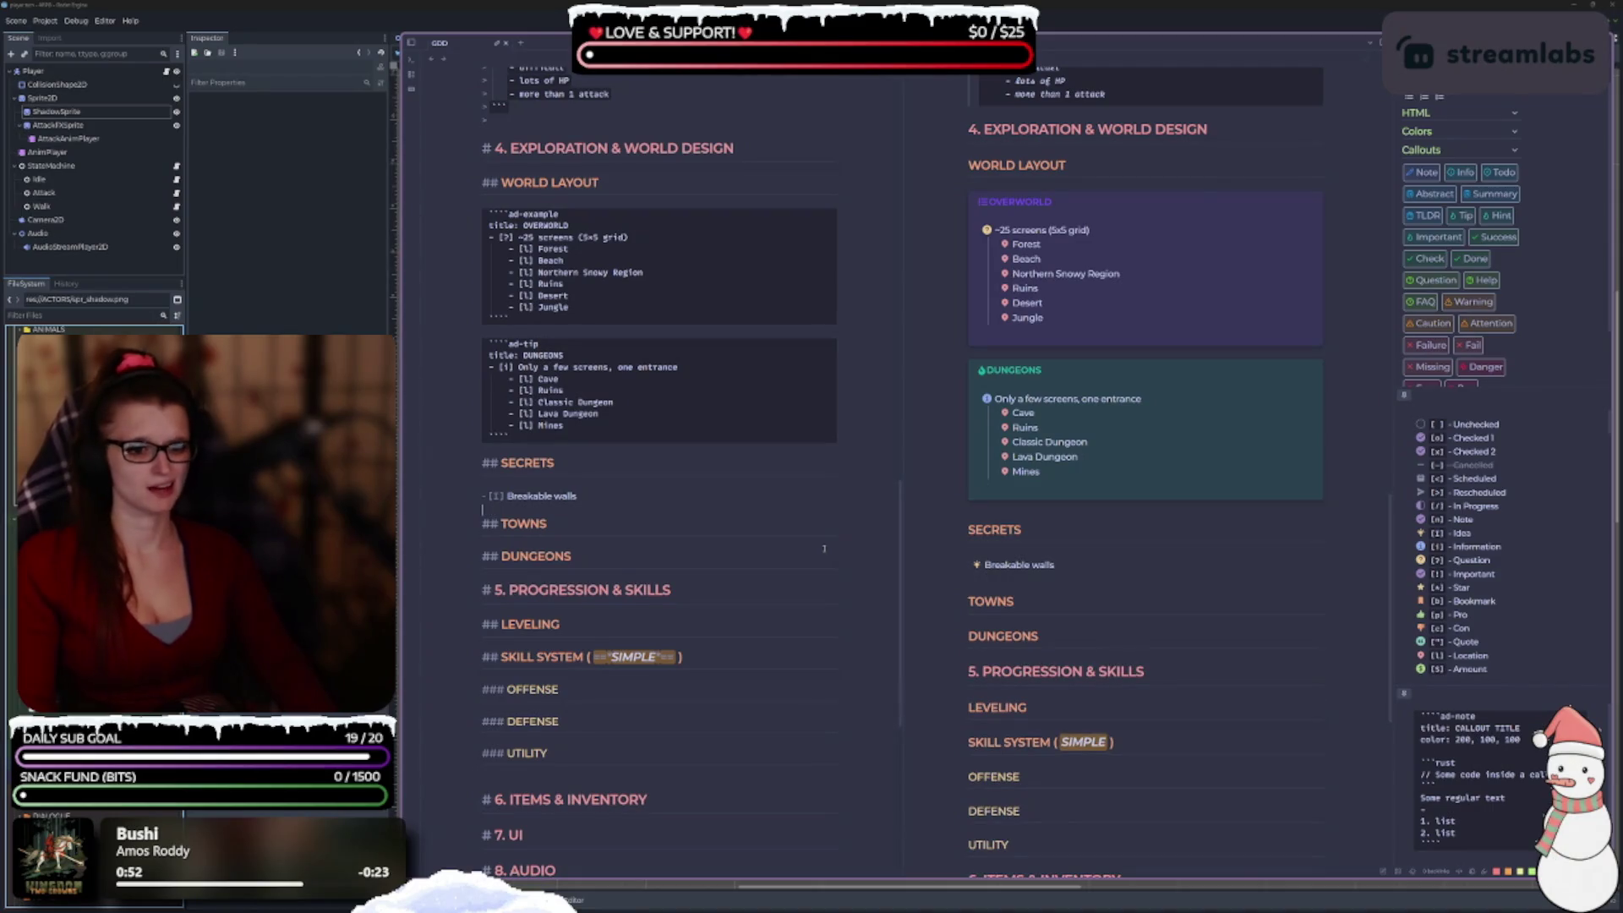
key("ctrl+z")
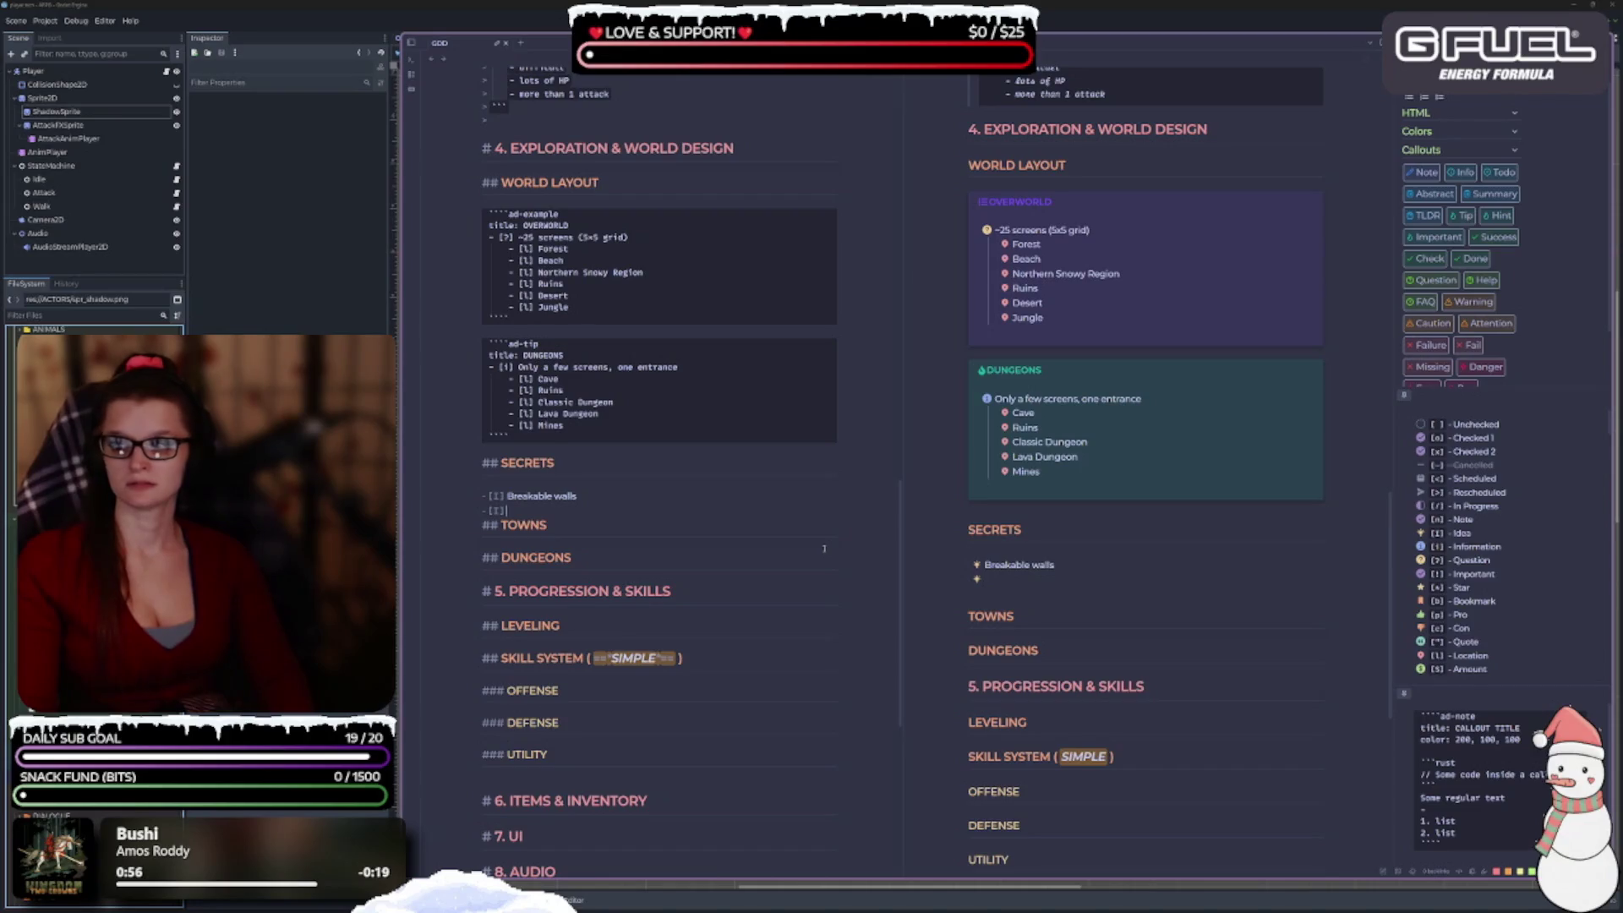
key("BackSpace")
Clear stray brackets and leave an empty task line below Breakable walls.
type("[")
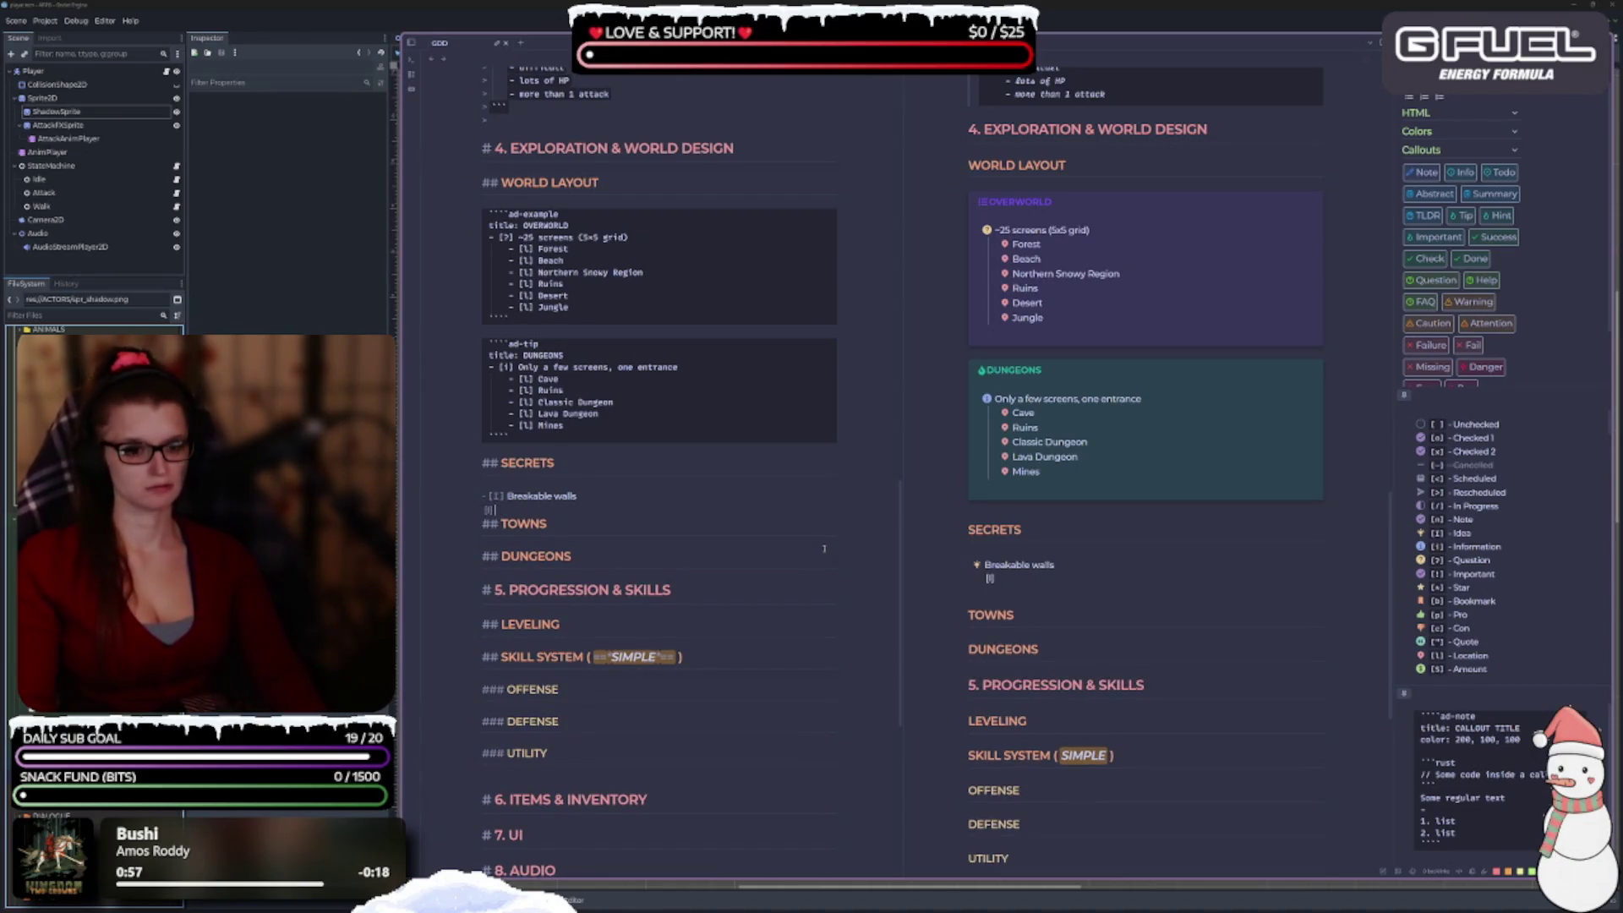
key("BackSpace")
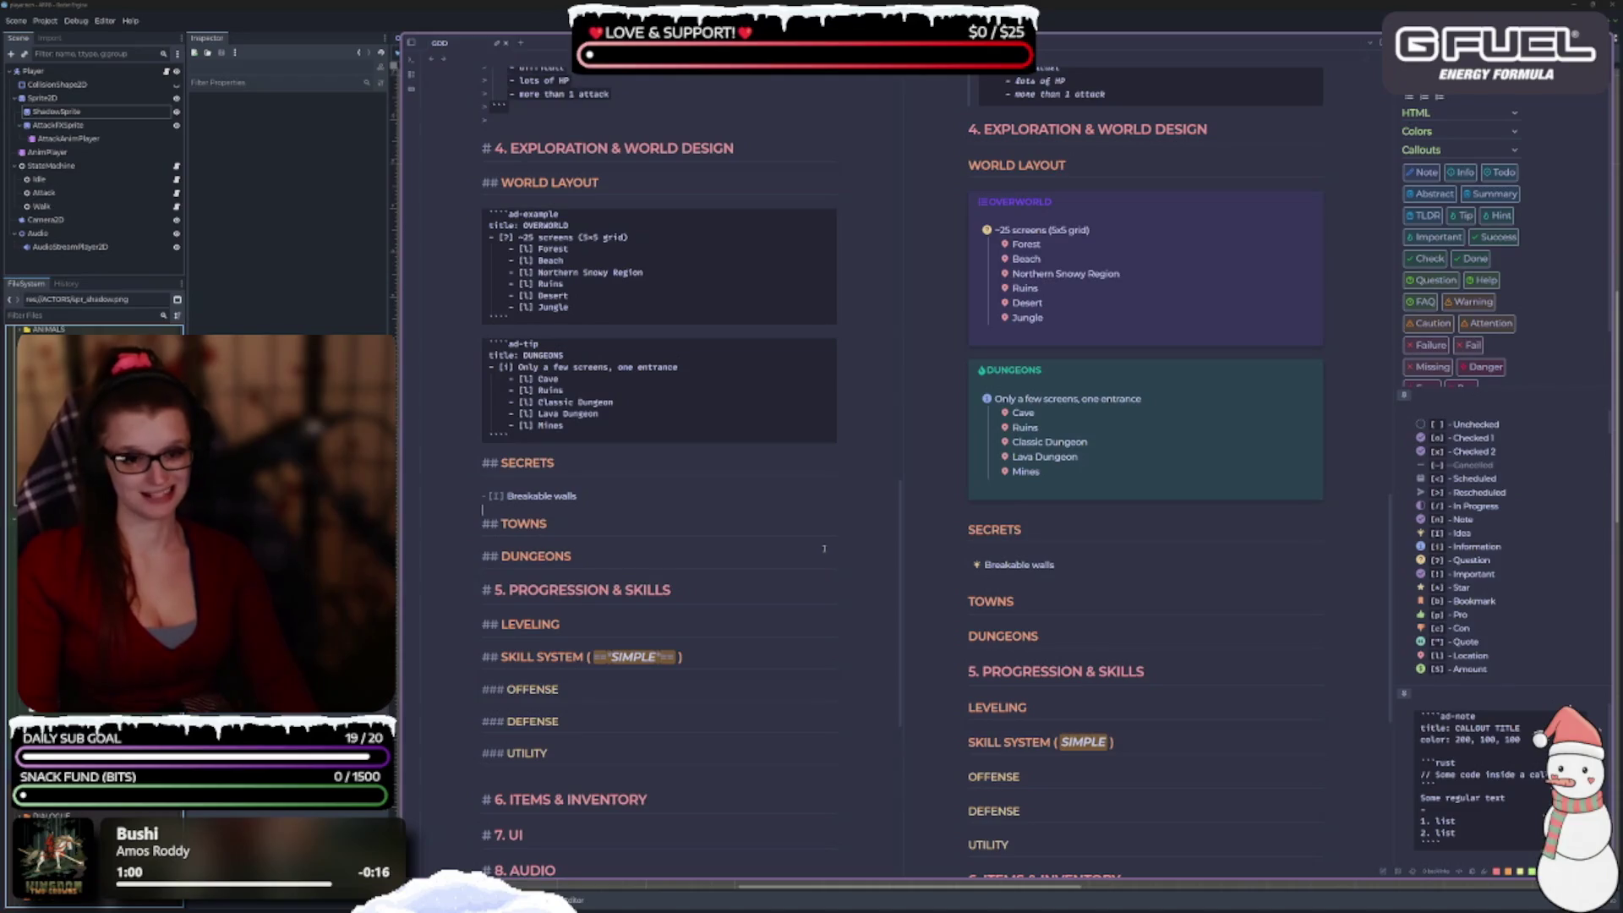
type("[")
key("BackSpace")
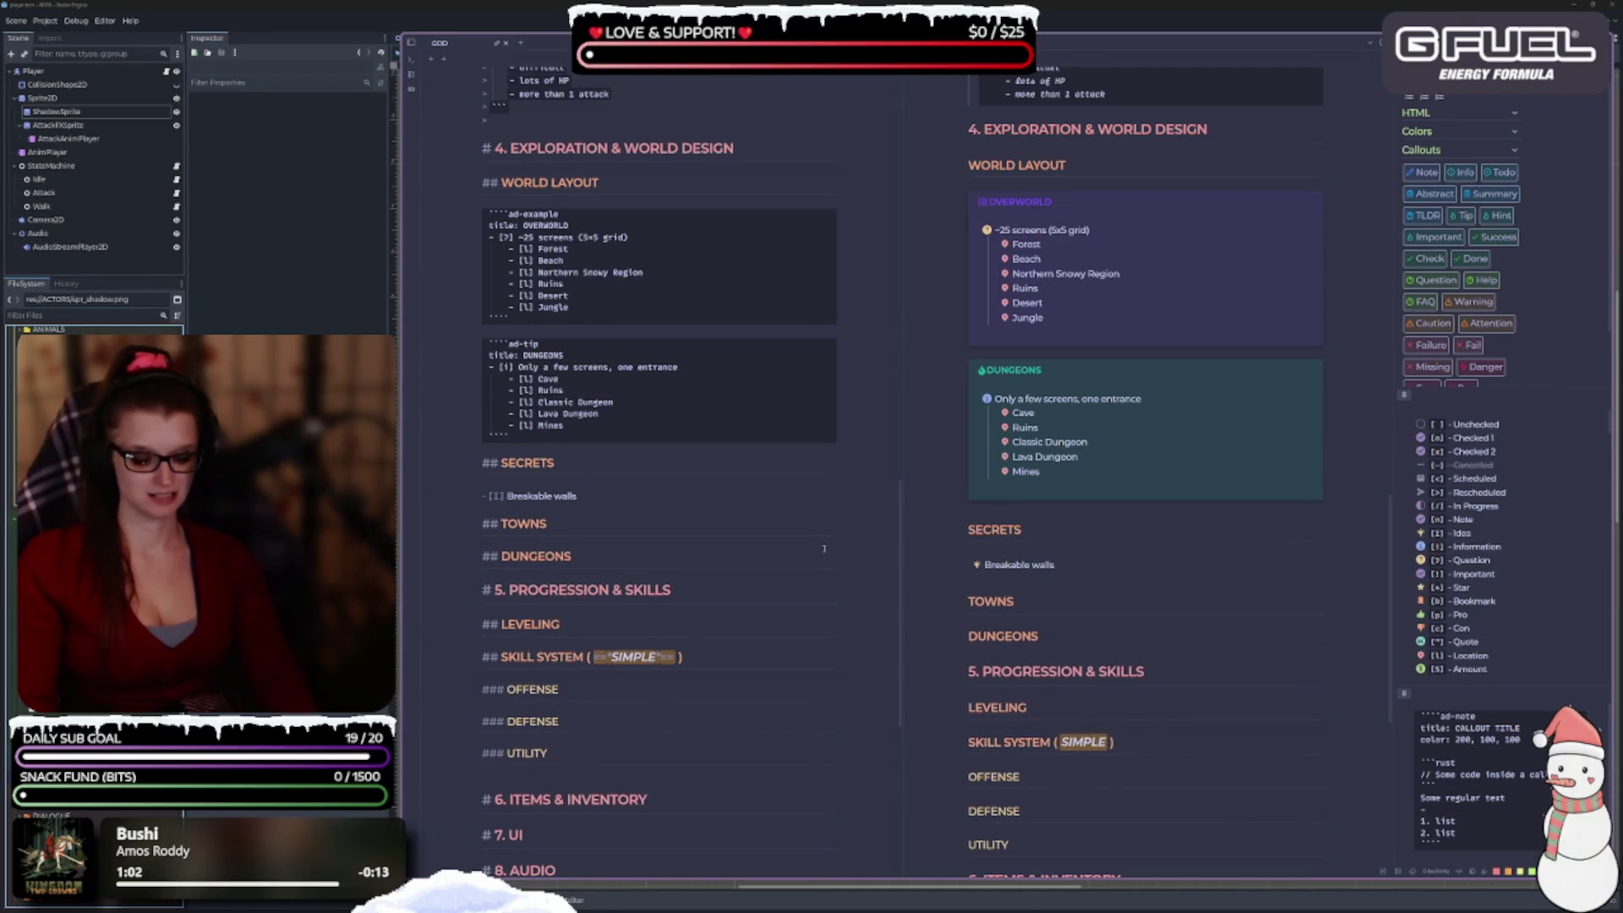
type("[")
key("BackSpace")
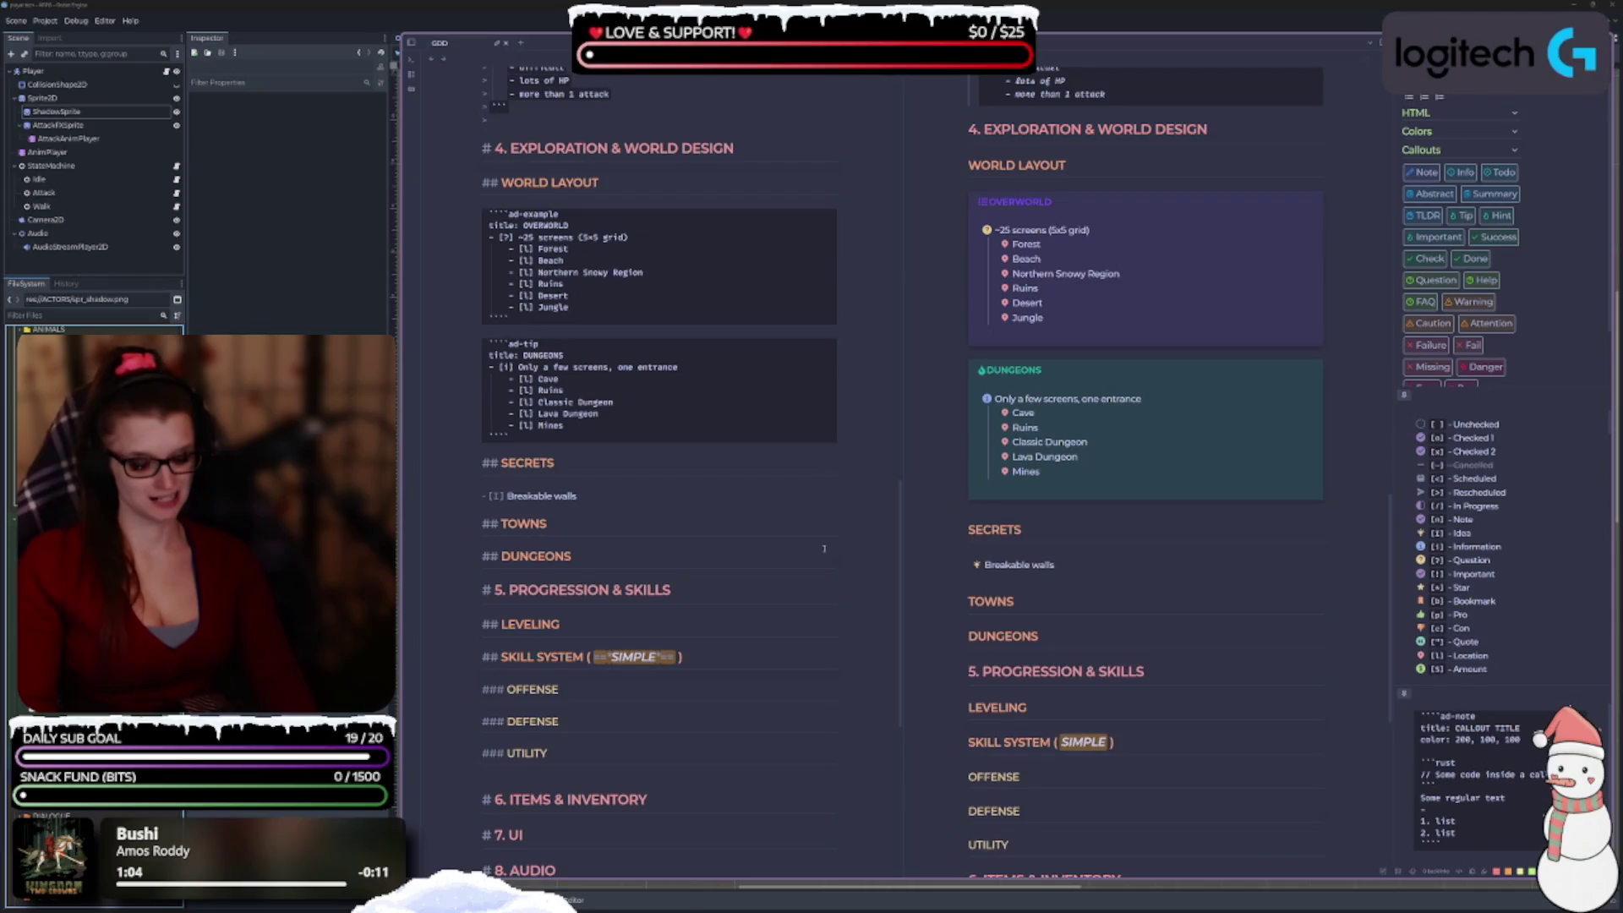
key("Return")
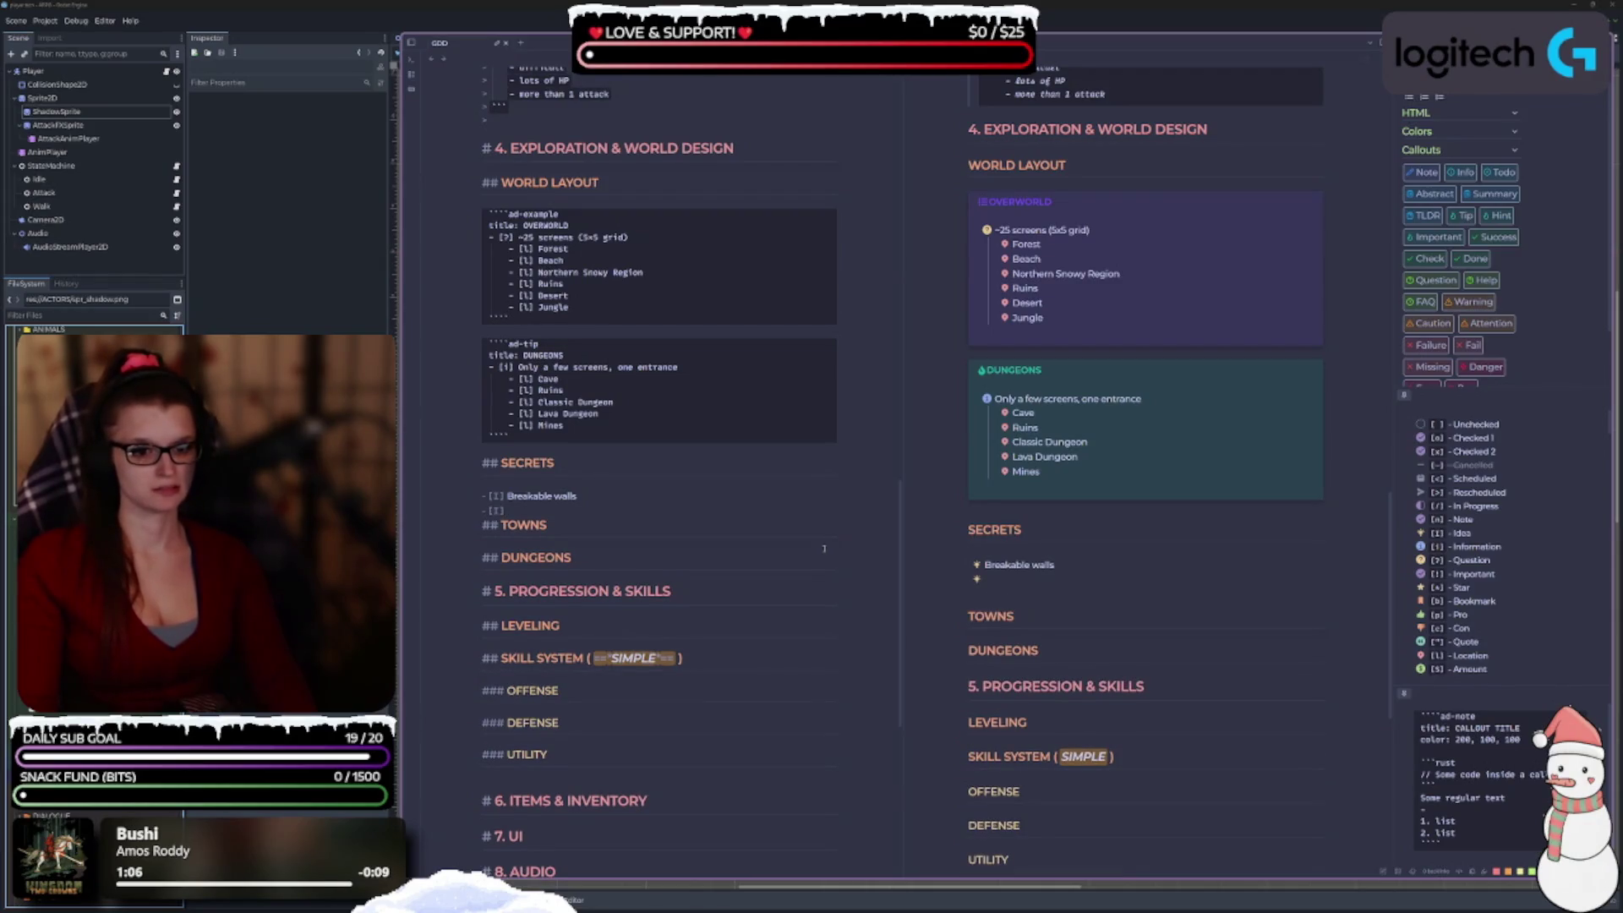
key("BackSpace")
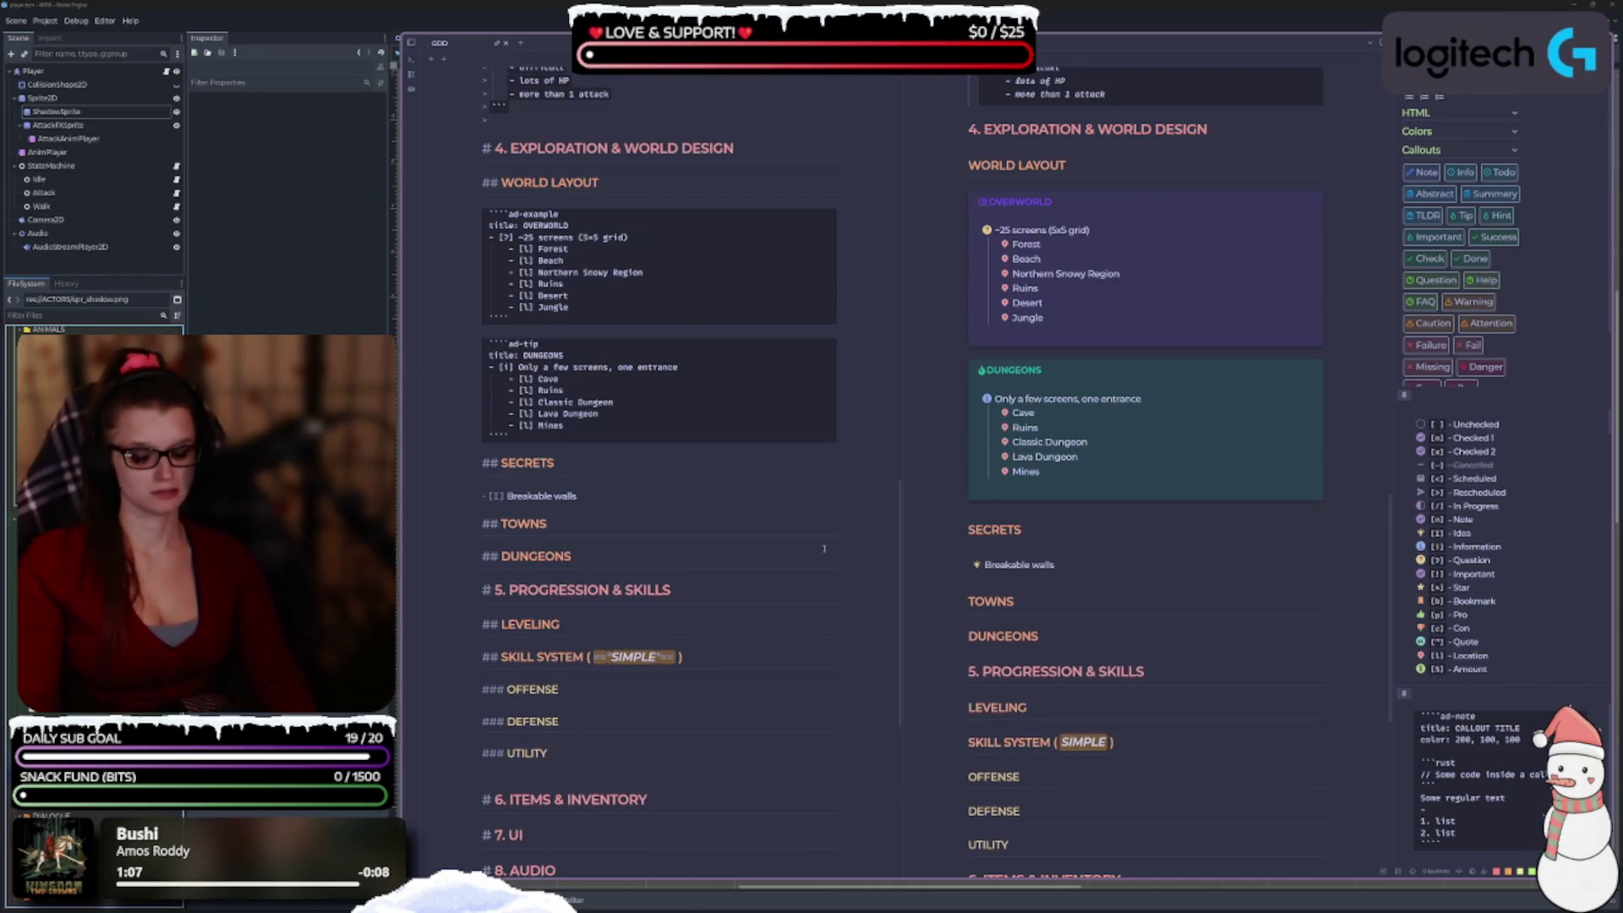
key("Return")
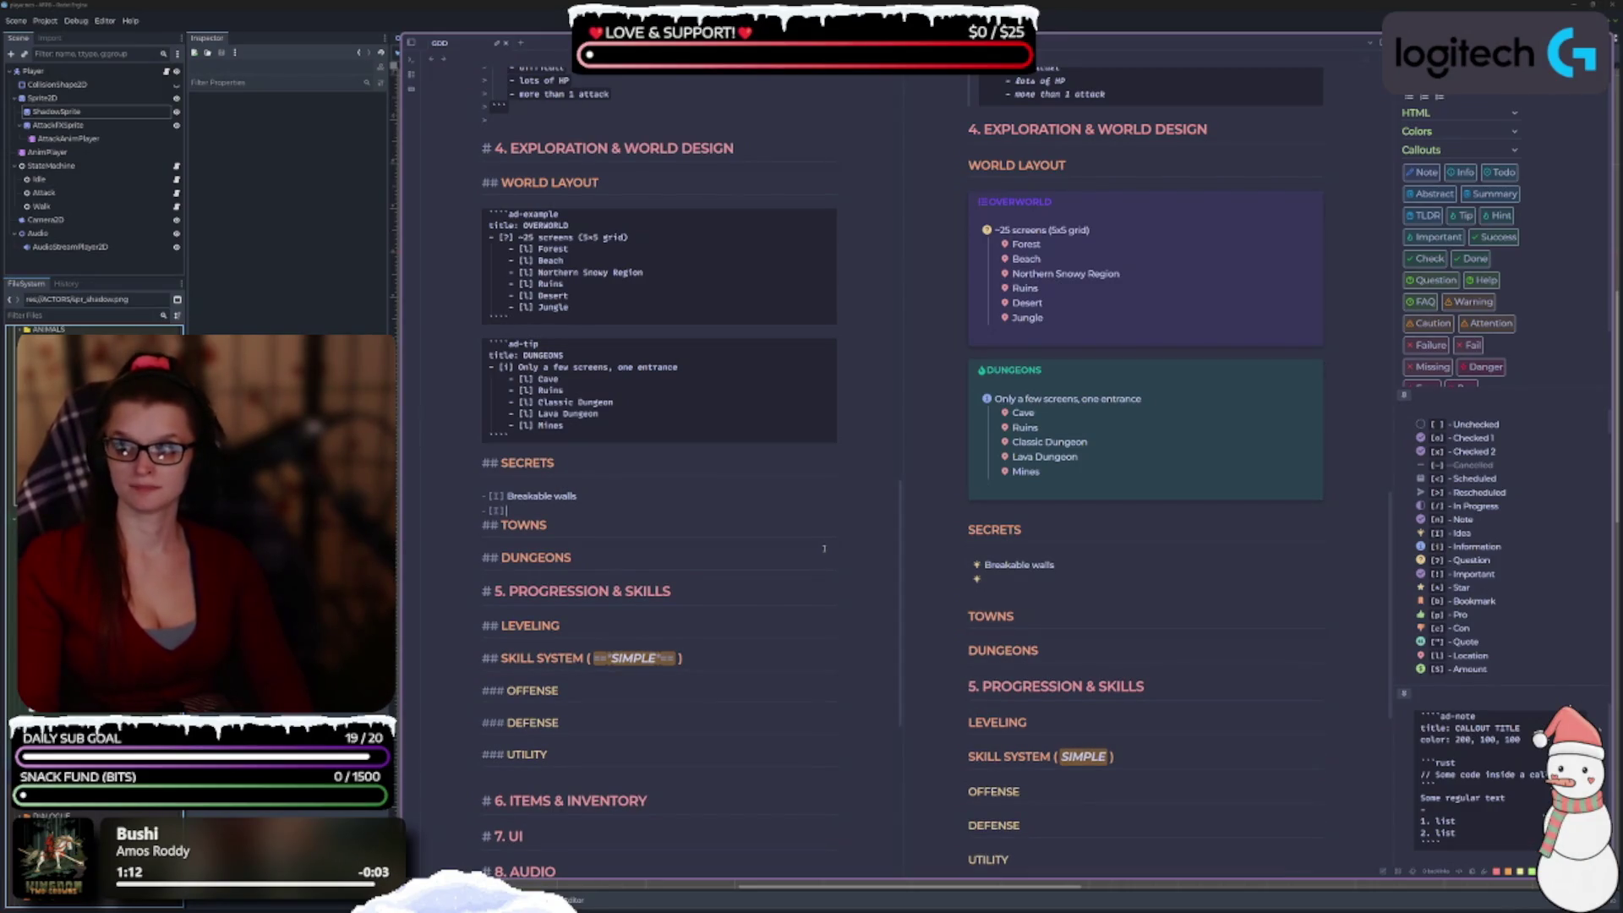
Write the task 'Hidden paths behind bushes / trees'.
type("Hidden")
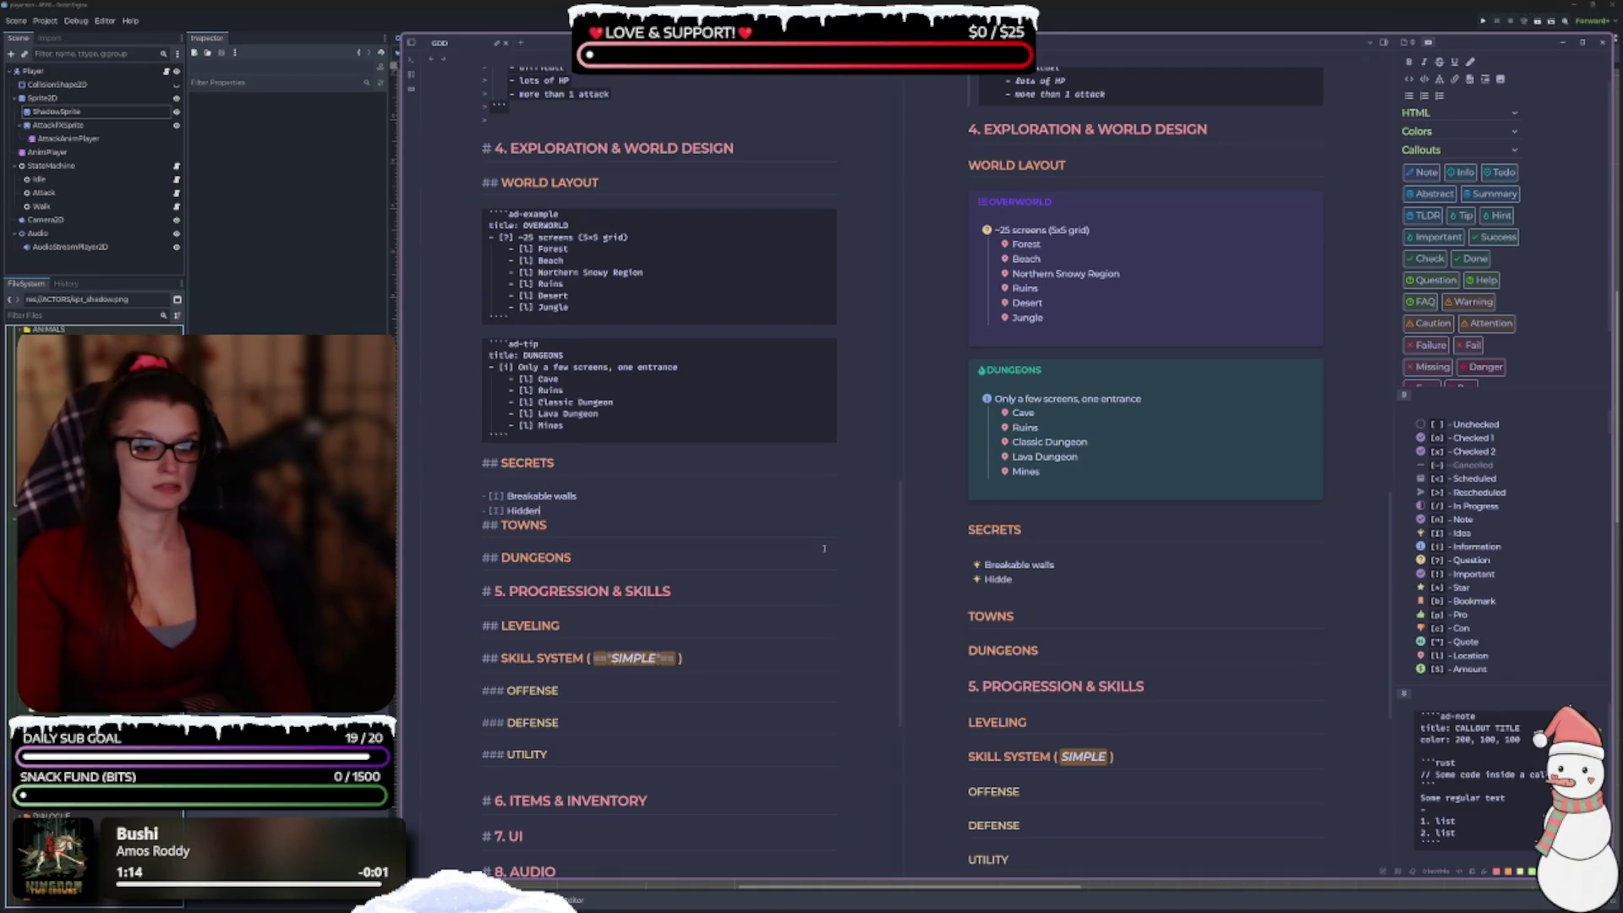
type(" paths behind p")
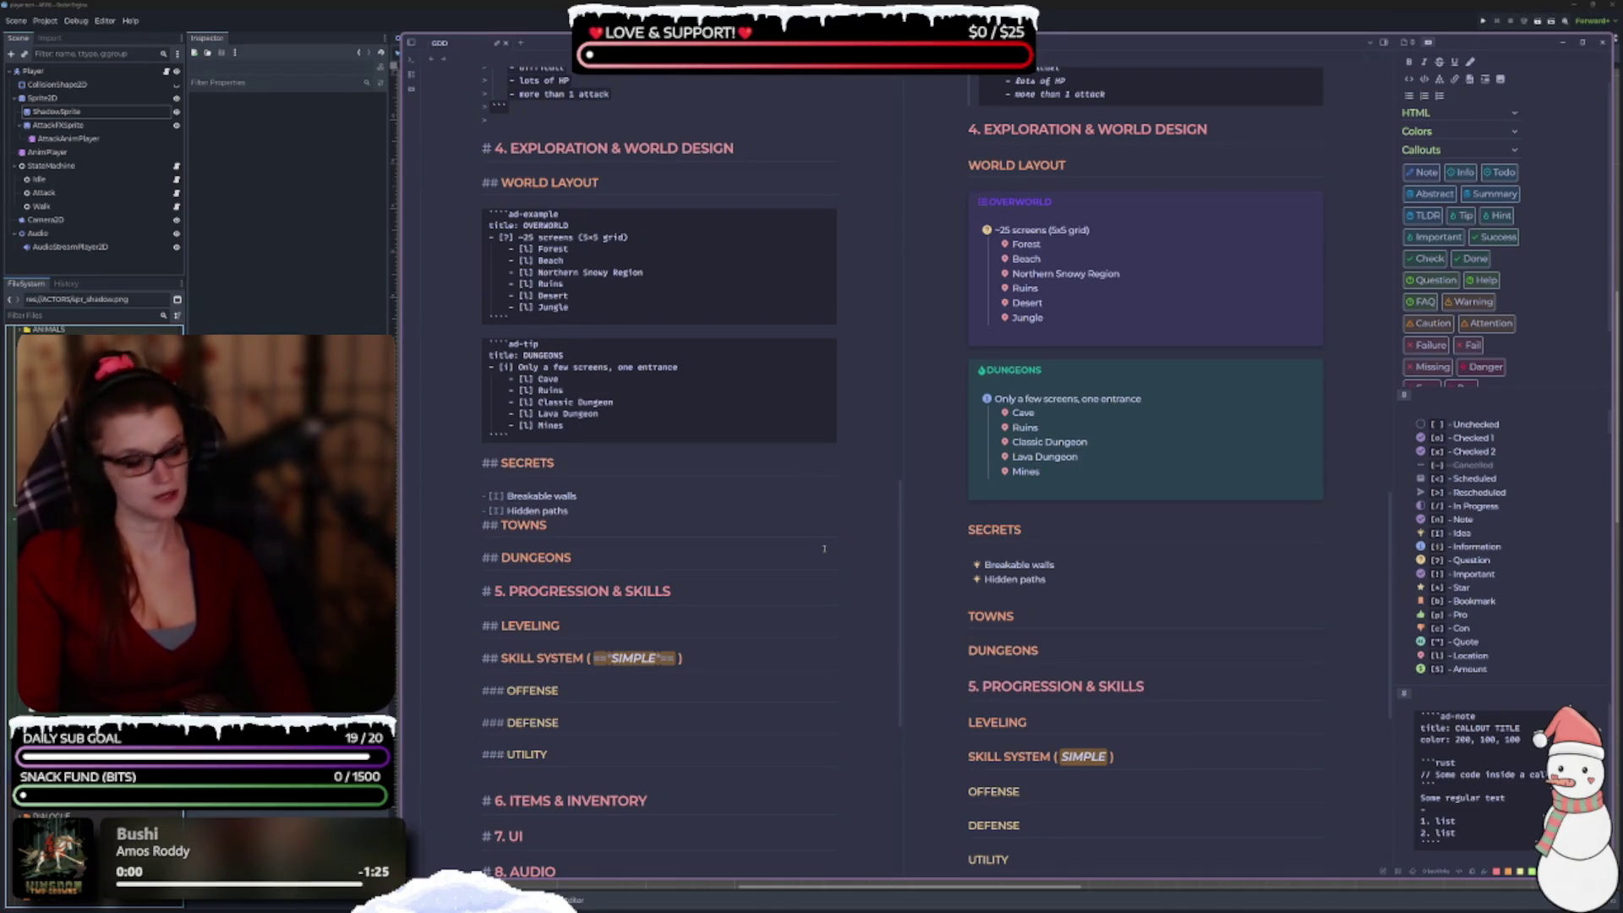
key("BackSpace")
type("bu")
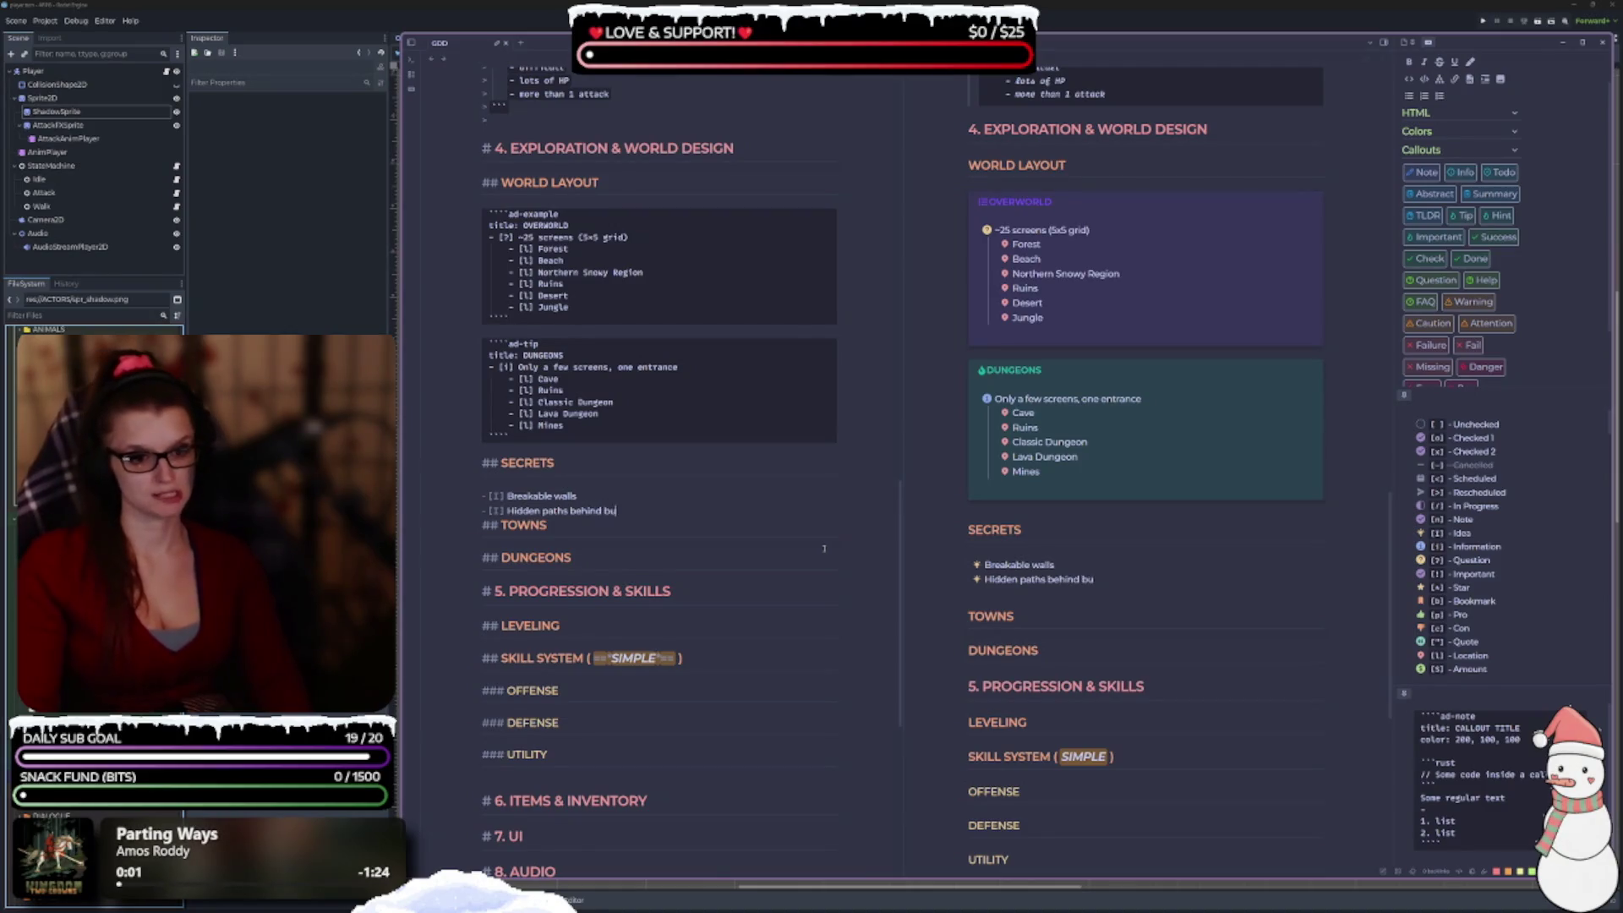
type("shes//")
key("BackSpace")
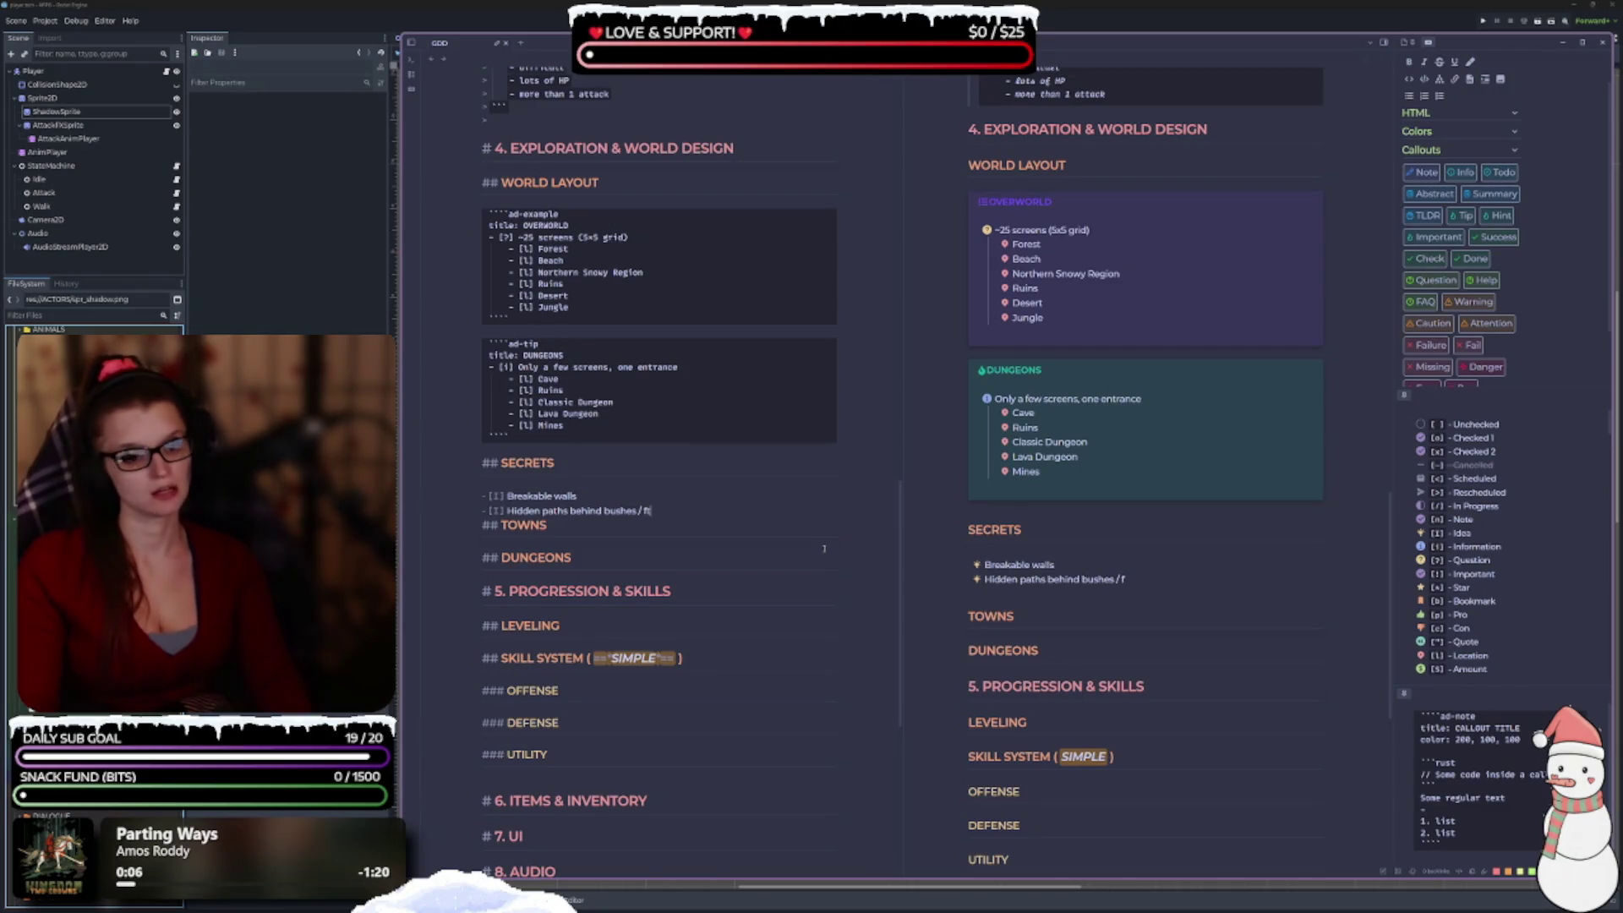
key("BackSpace")
key("BackSpace")
type("trees")
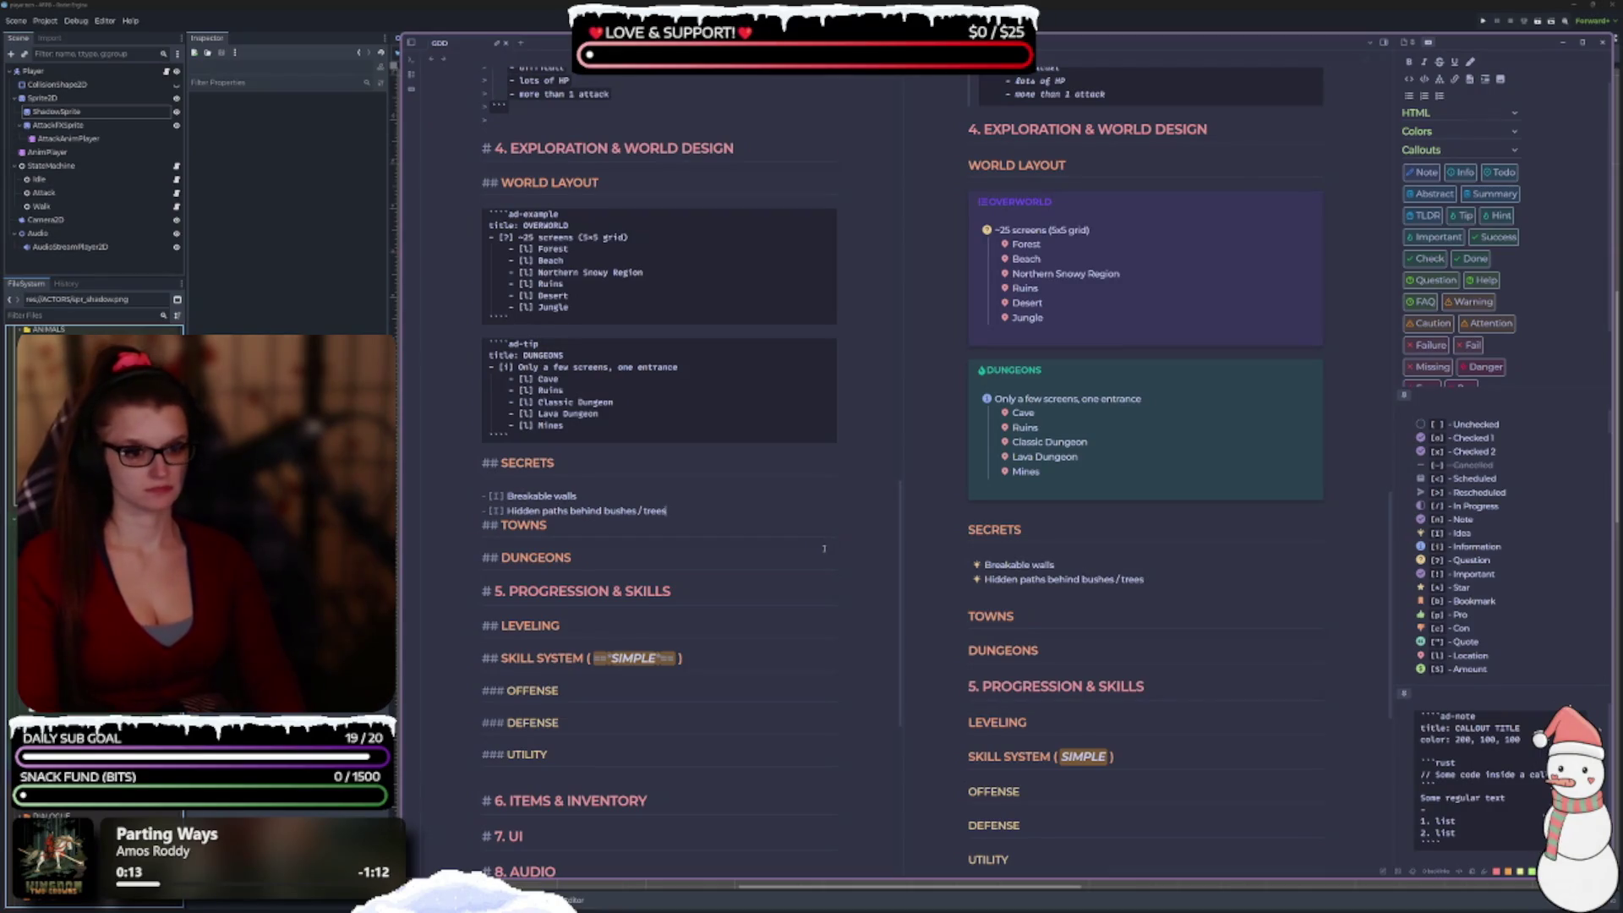
Add the task 'Simple block-push / lever puzzles' and begin another item below.
key("Return")
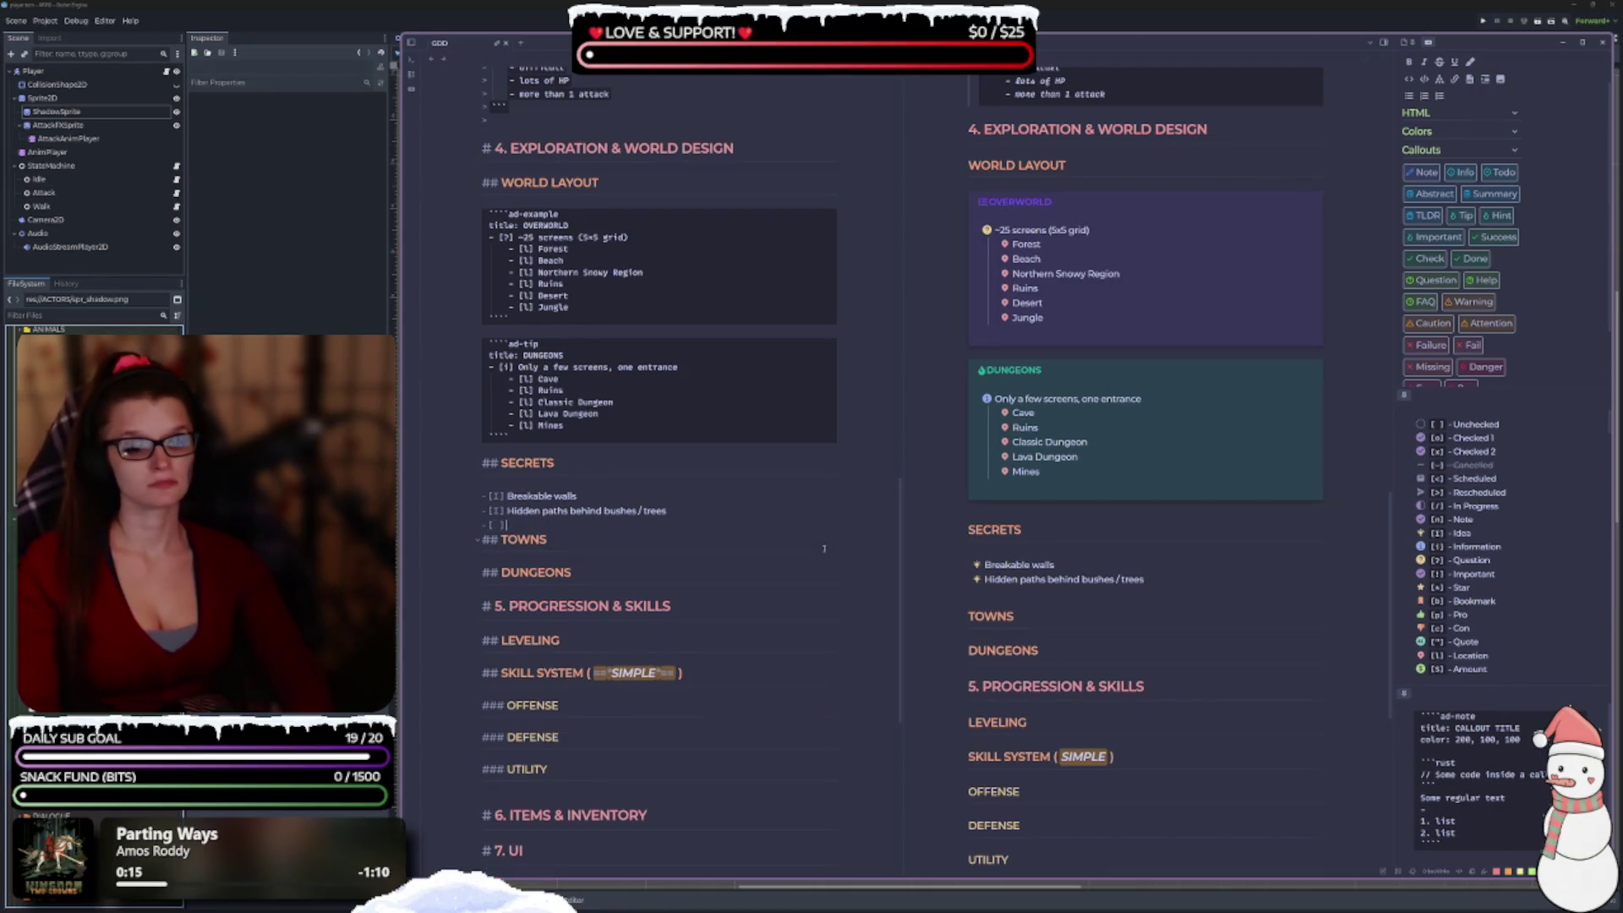
type("I] ")
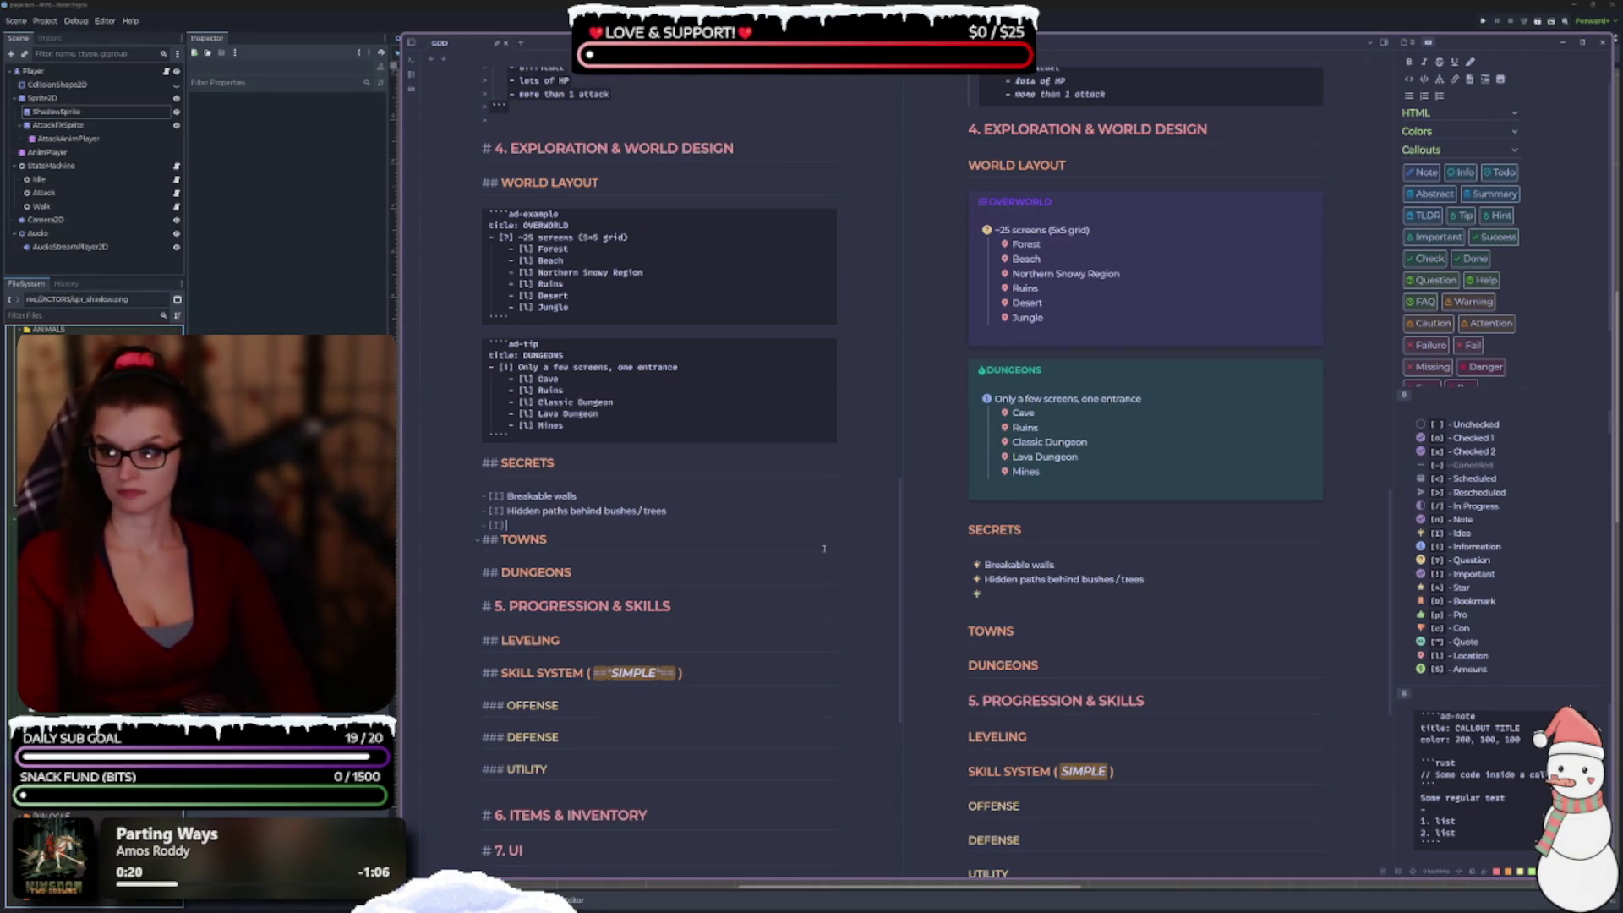
type("Simple")
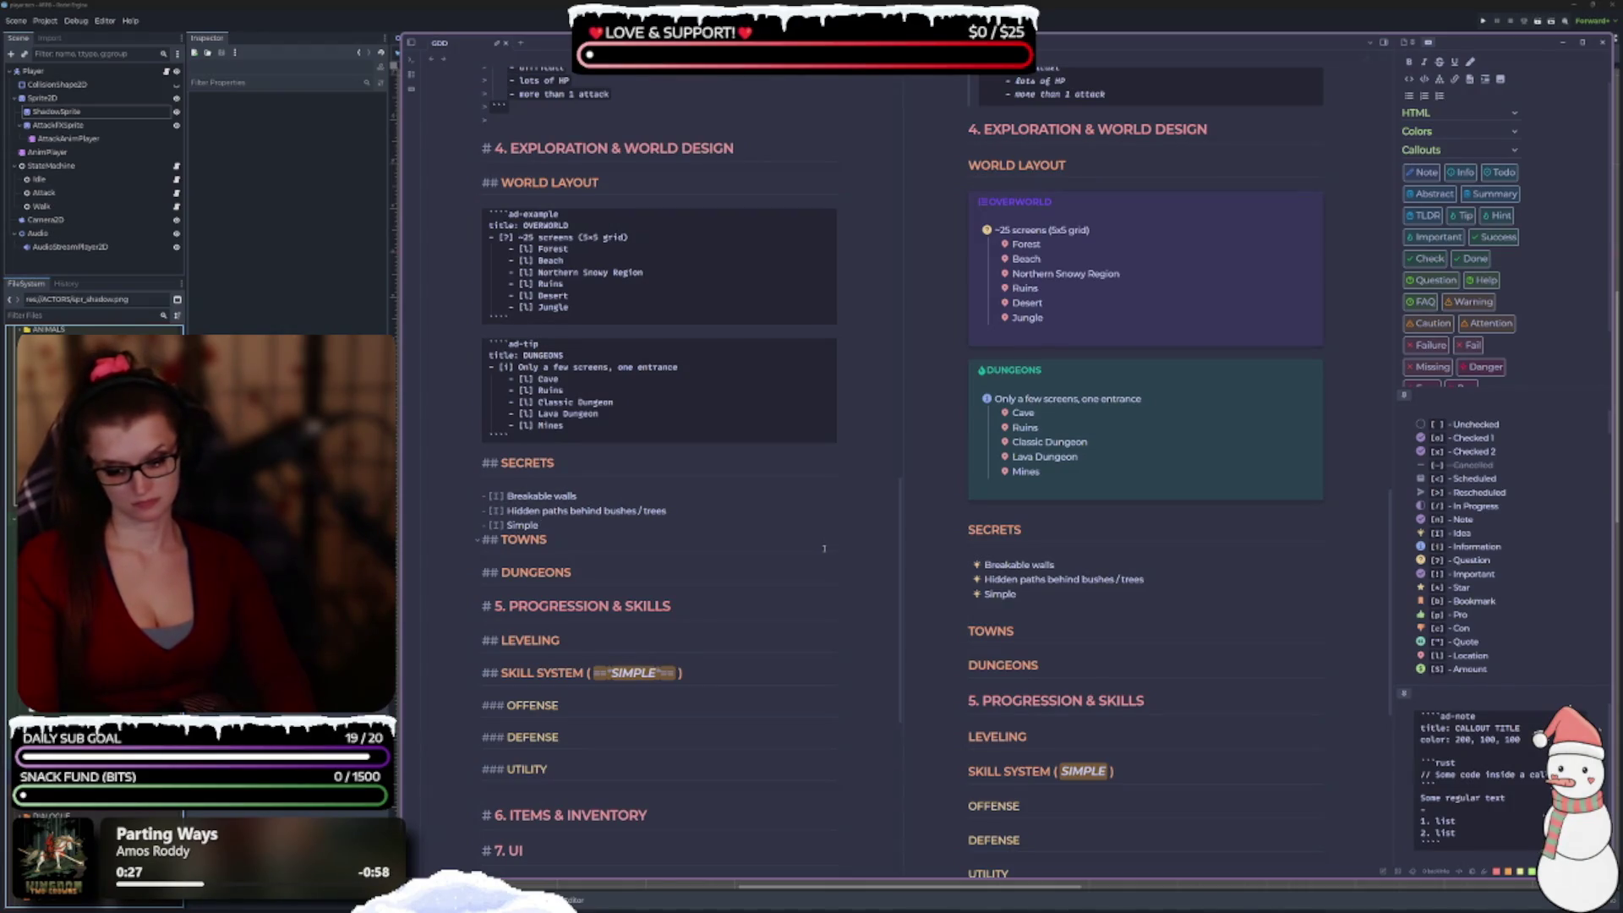
type(" block")
type("-push puss")
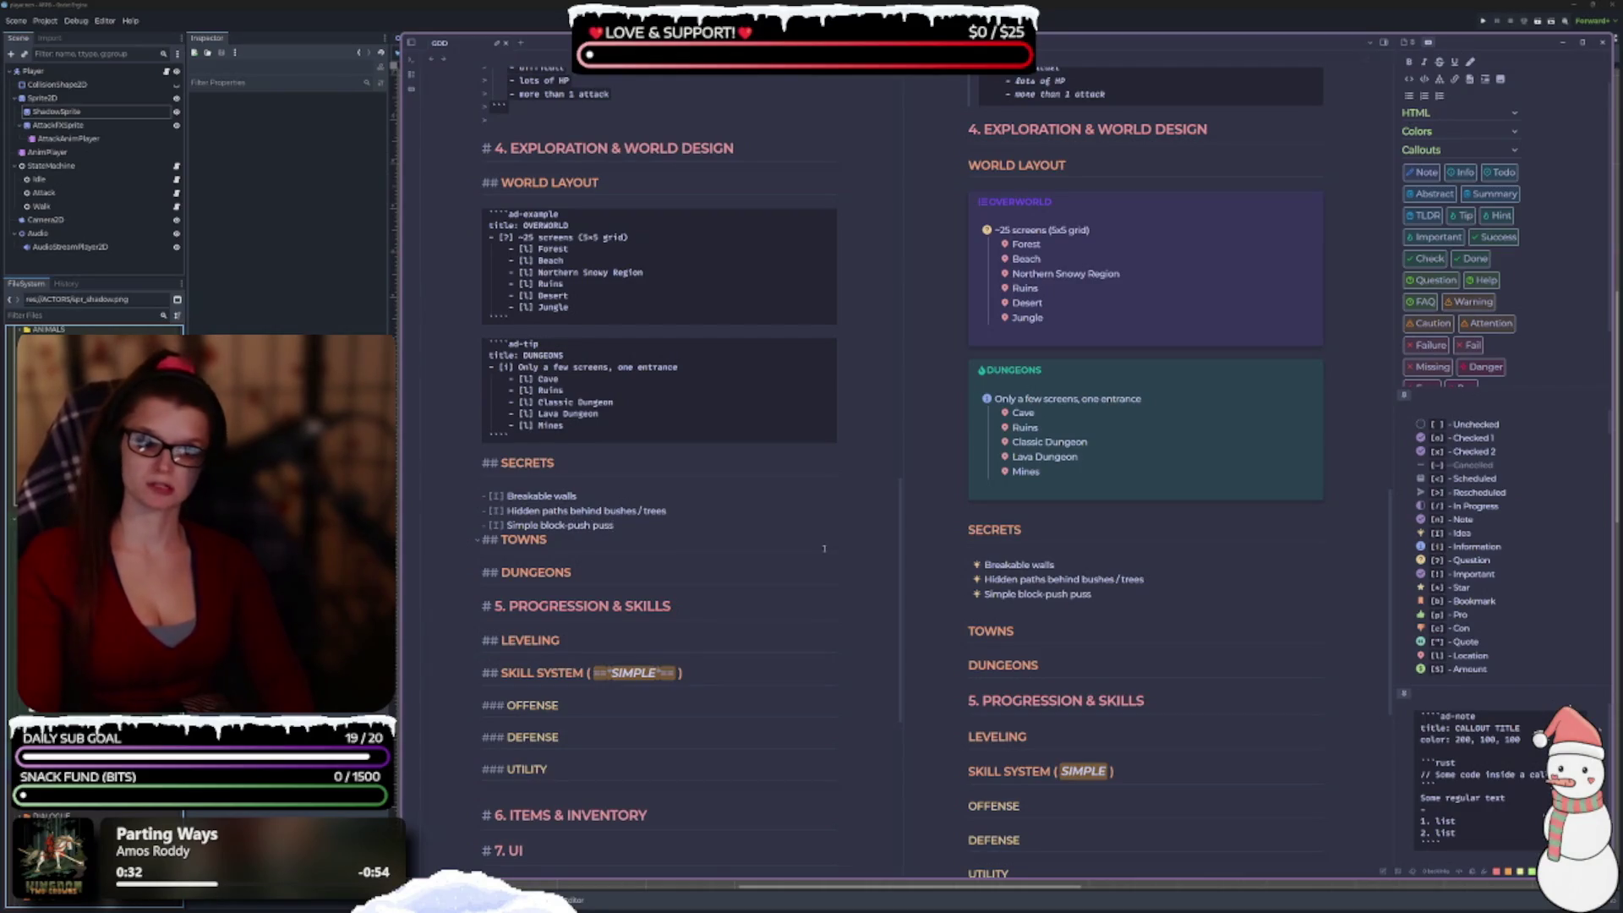
key("BackSpace")
key("BackSpace")
type("zzles")
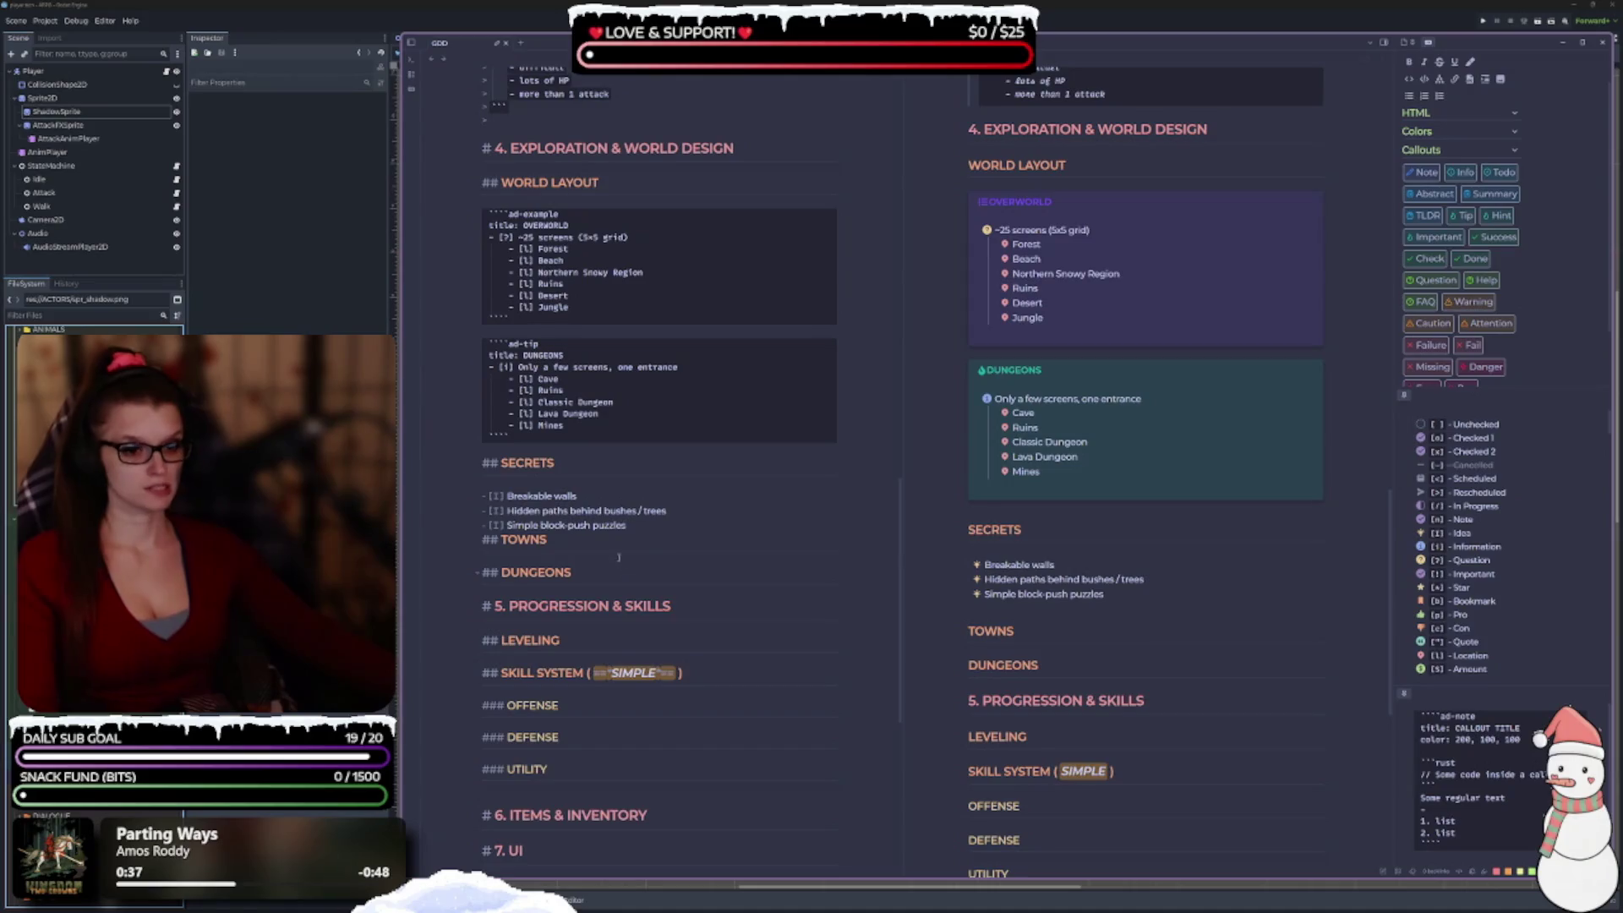
type("/ lever")
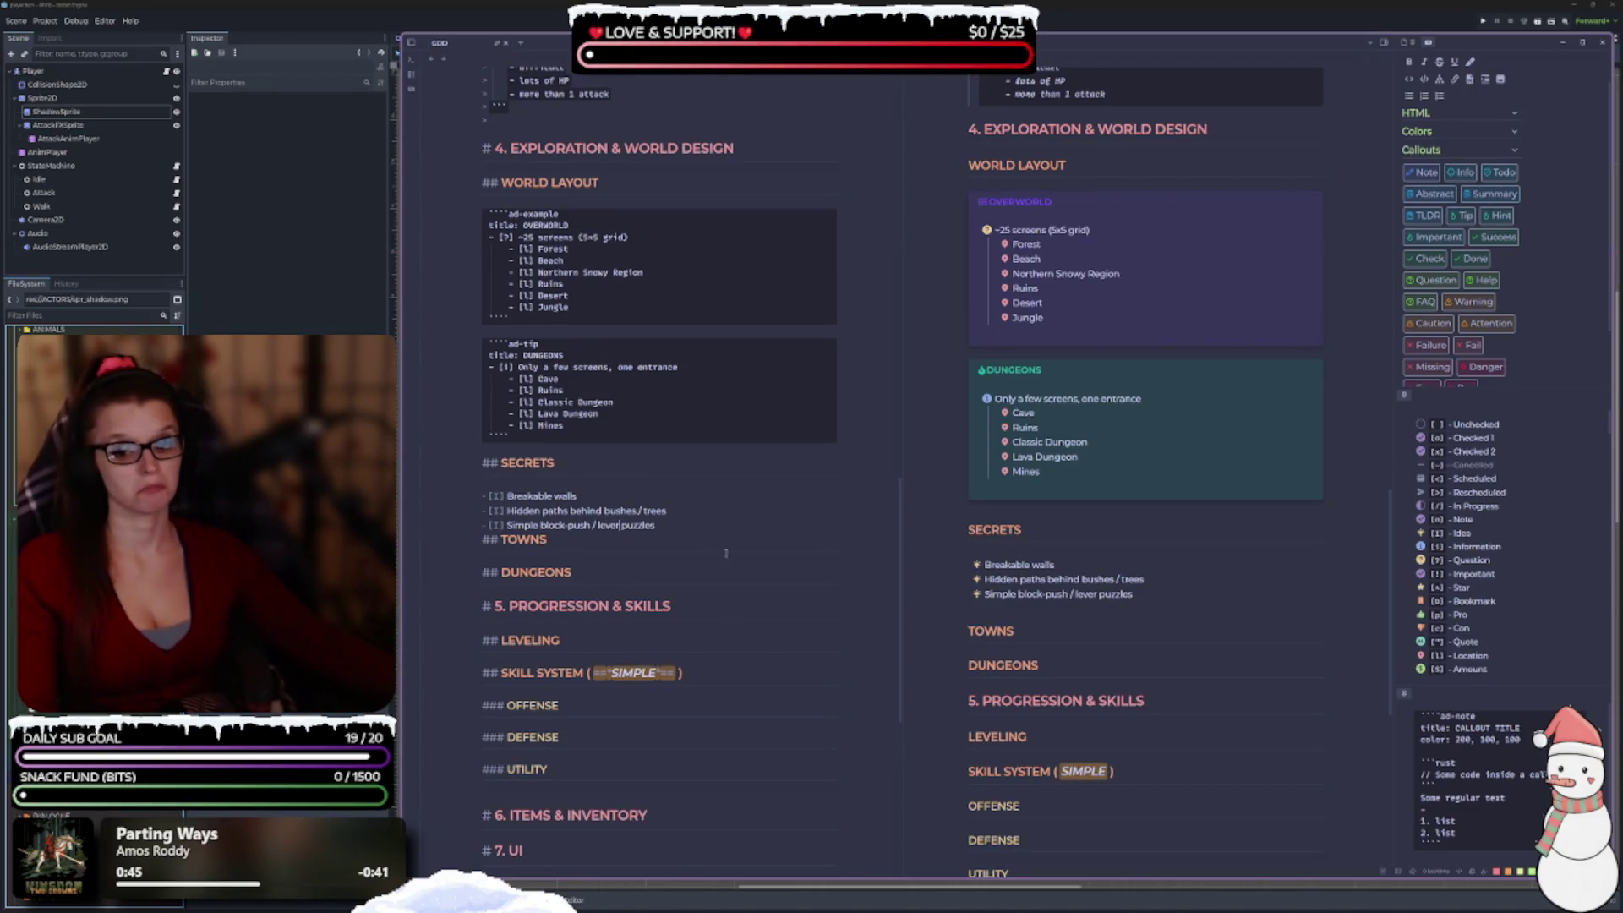
key("Return")
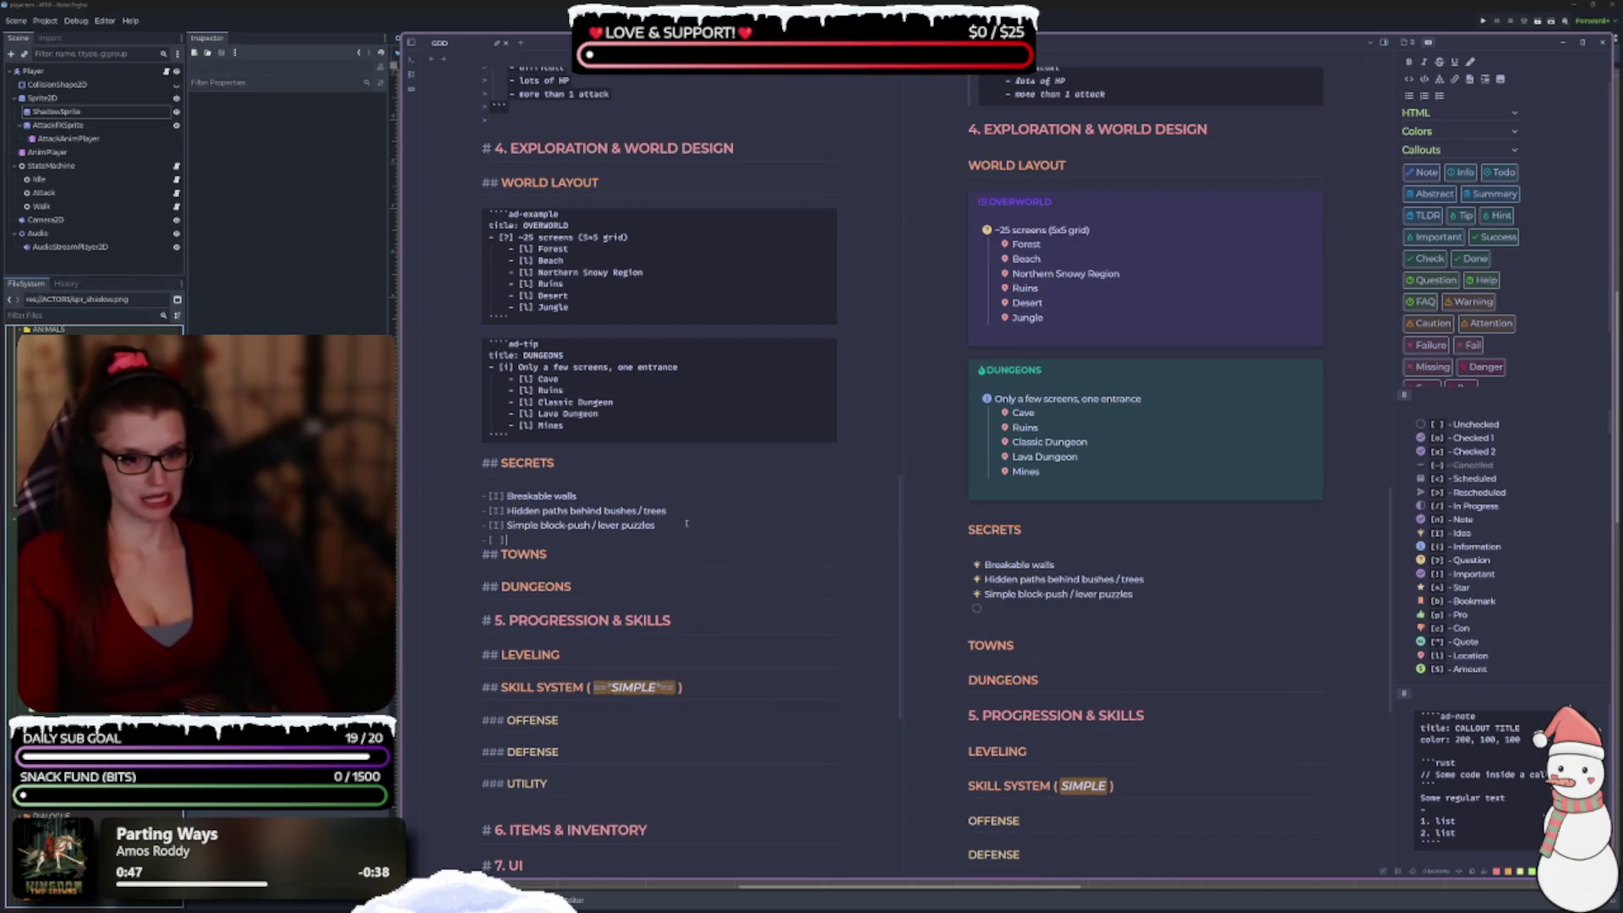
Add 'Treasure chests with currency / skill points' to SECRETS, then blank lines after it and under TOWNS.
type("!")
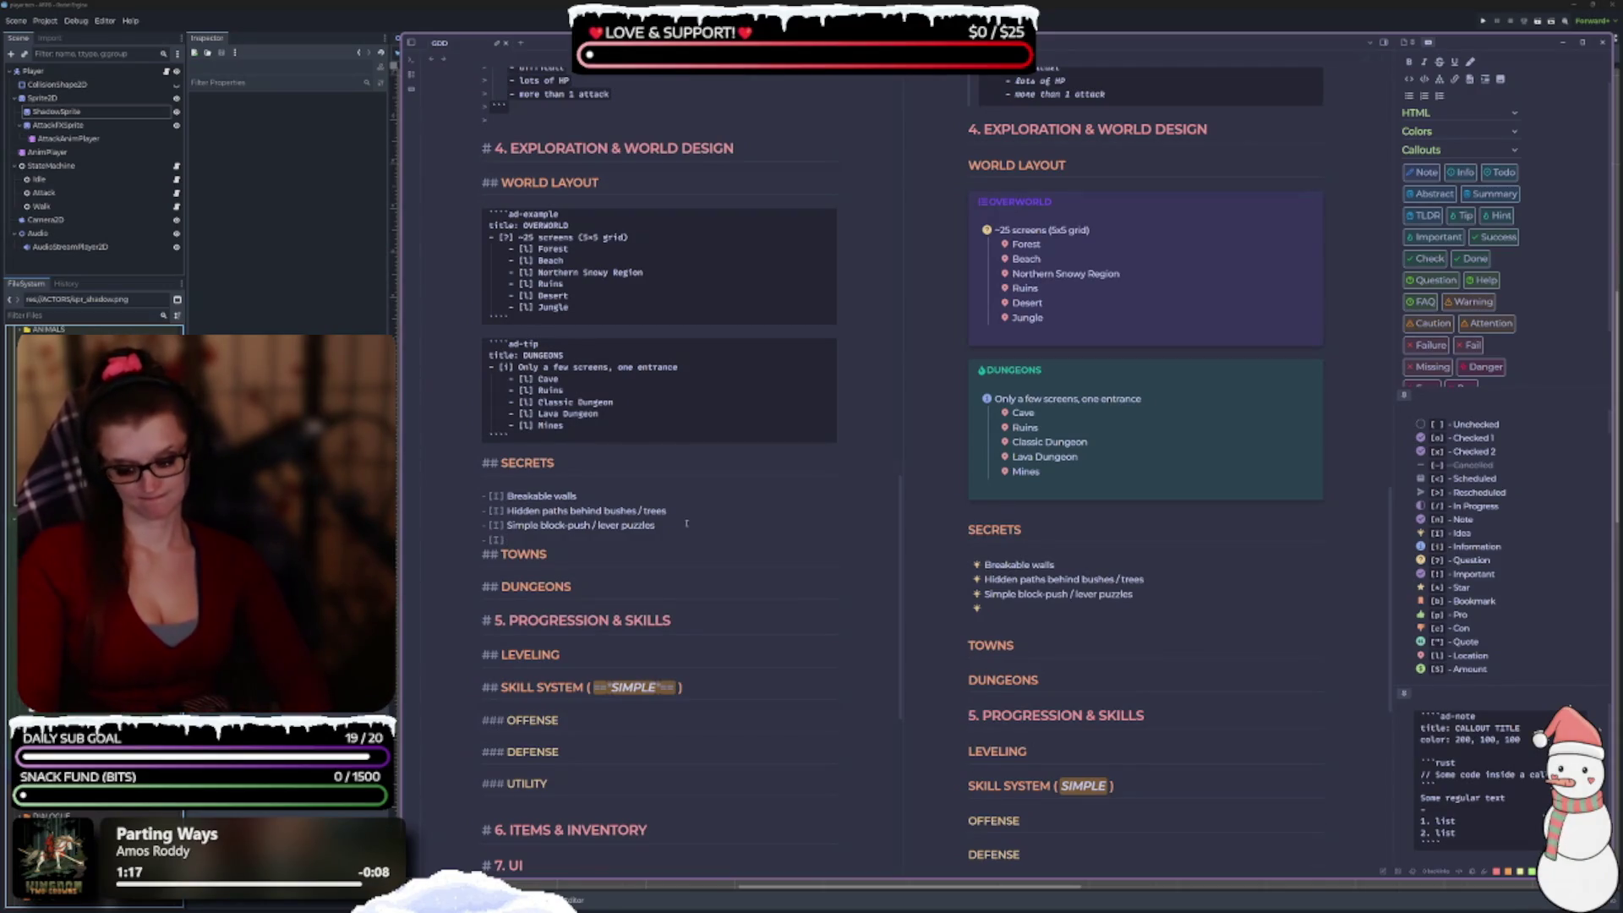
type("reasure")
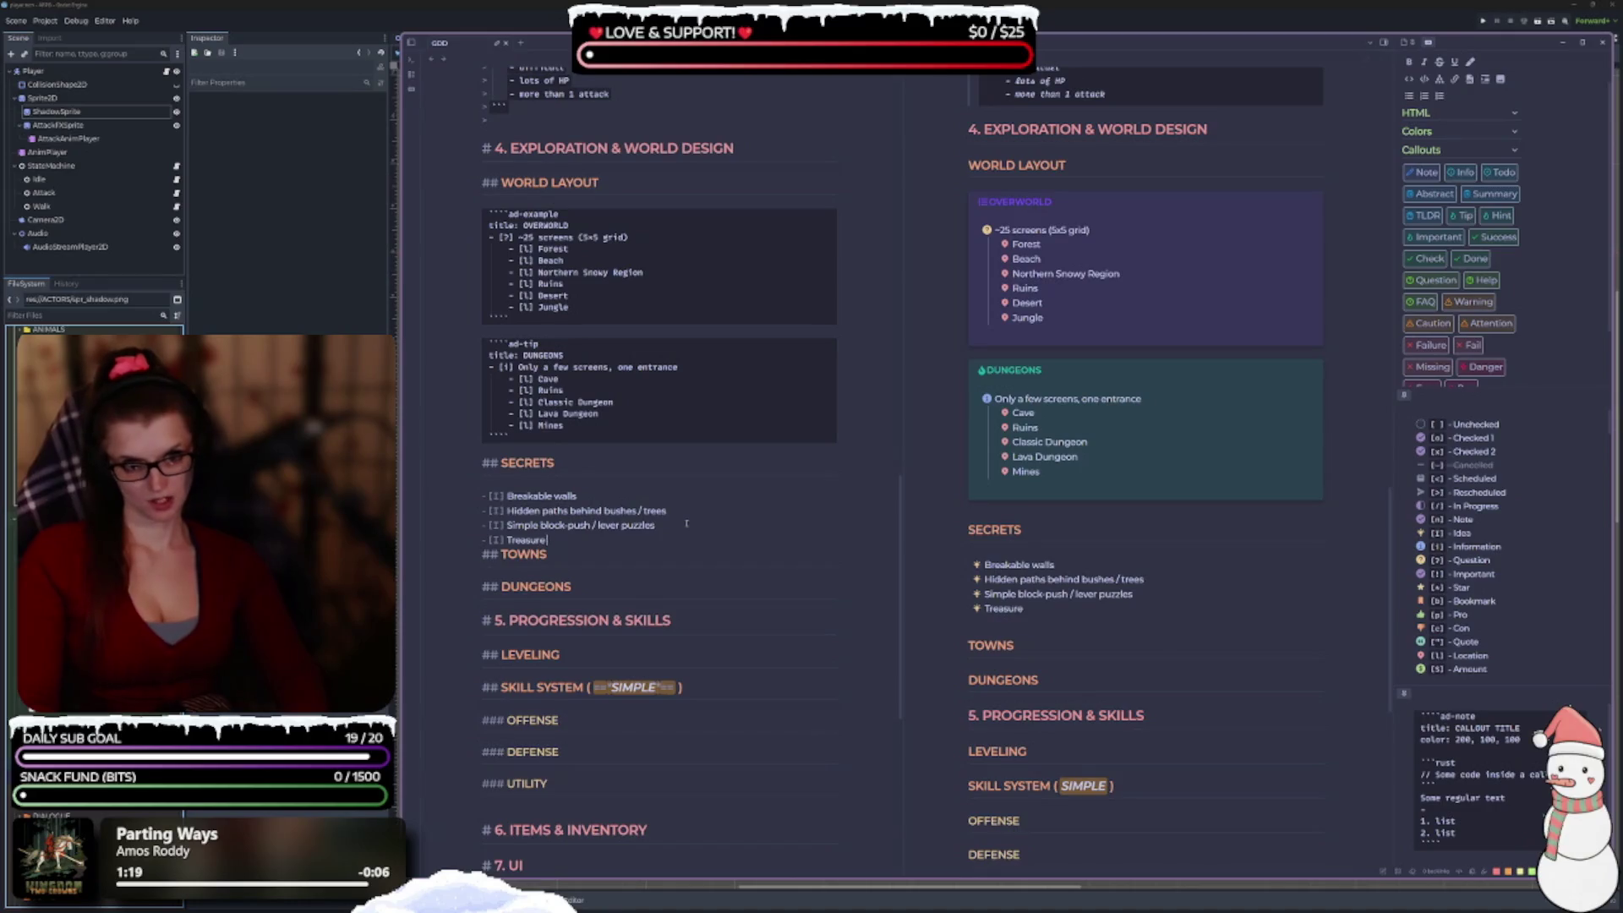
type(" chests with")
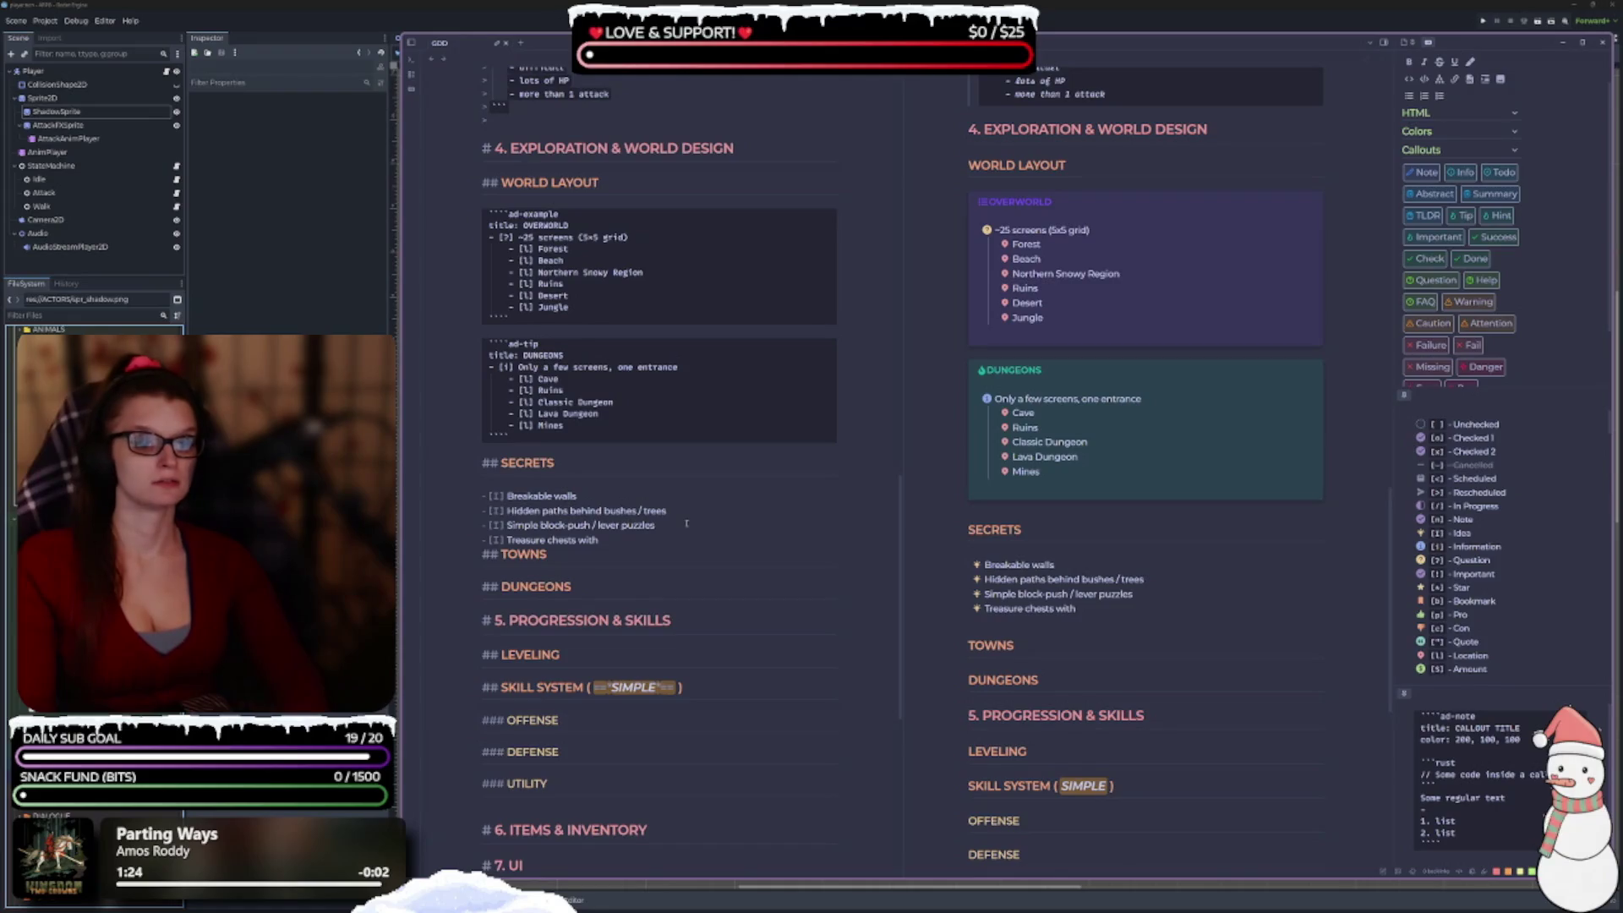
type(" cu")
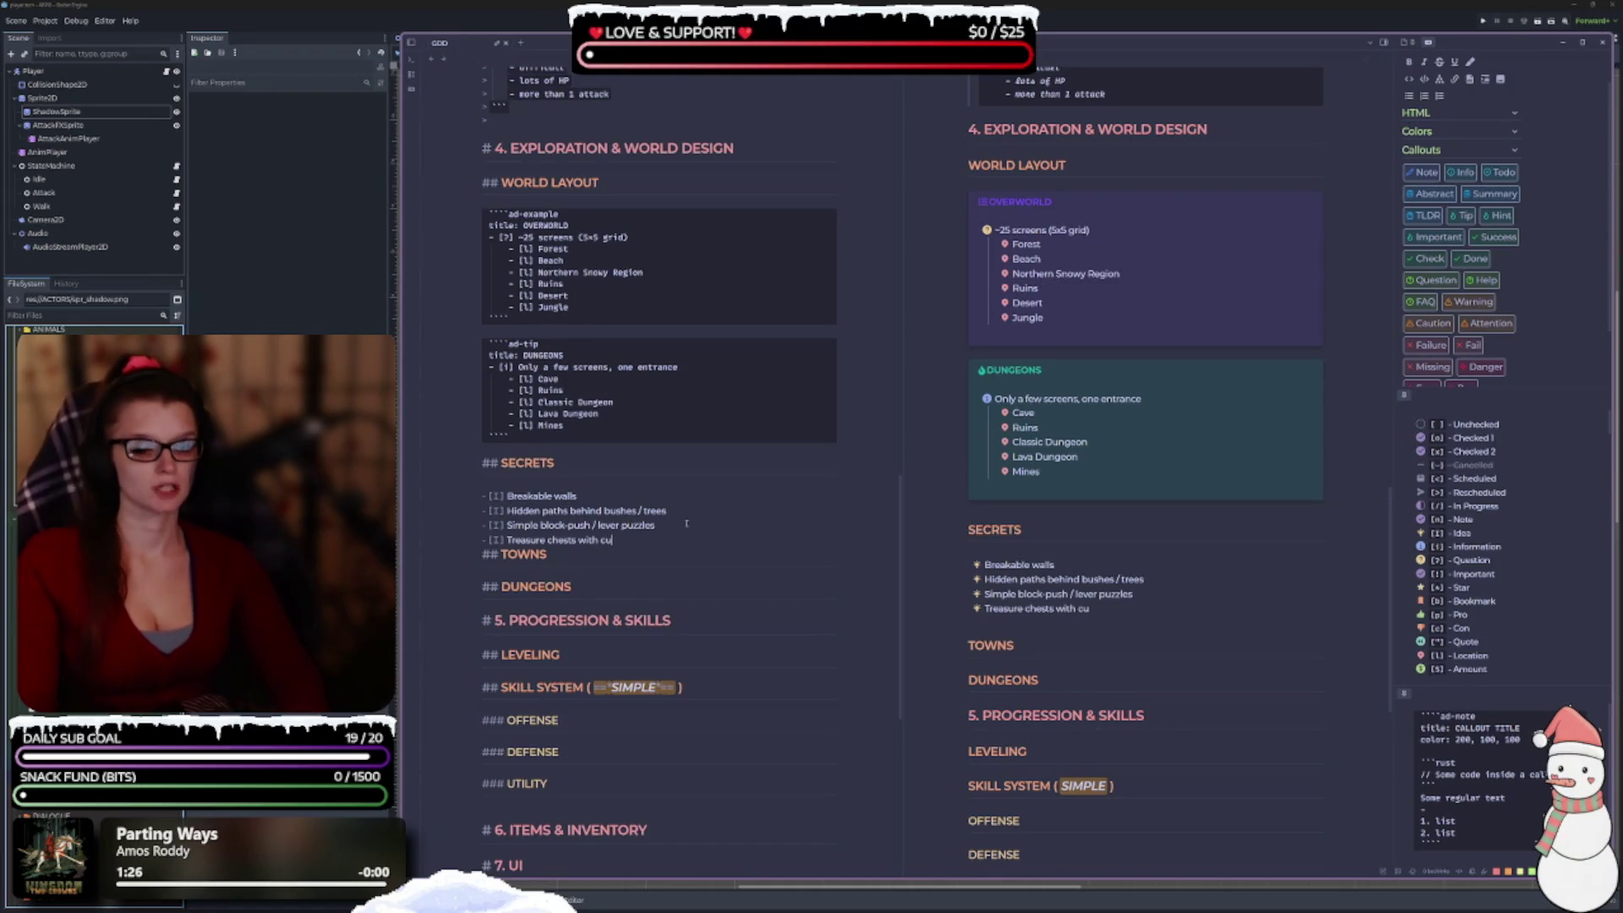
type("rrency /")
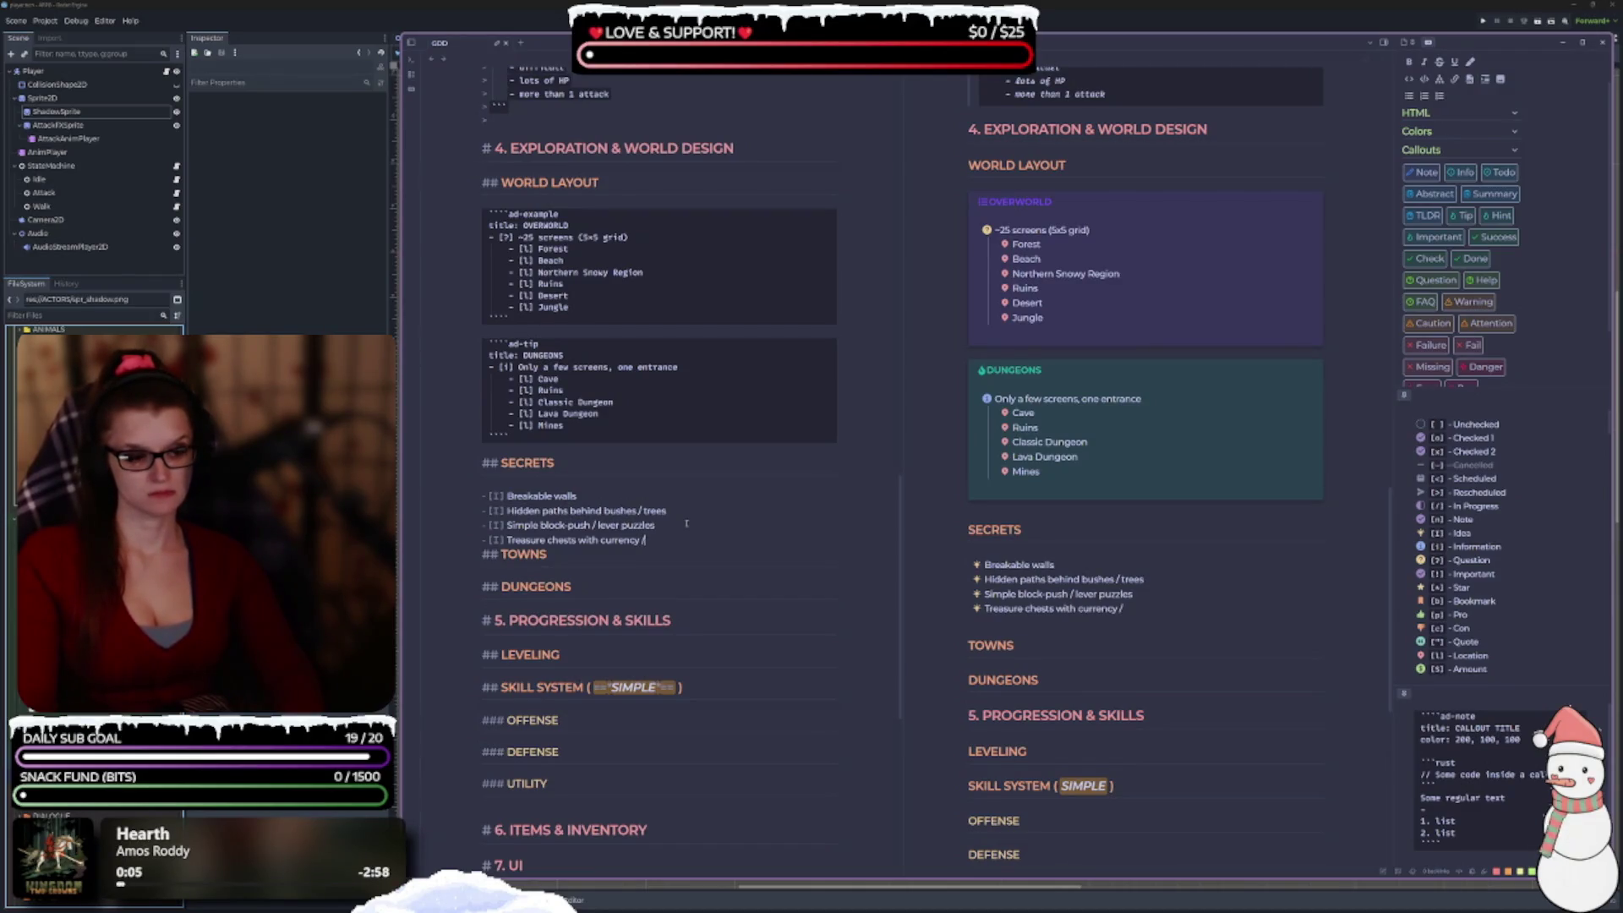
type(" sk")
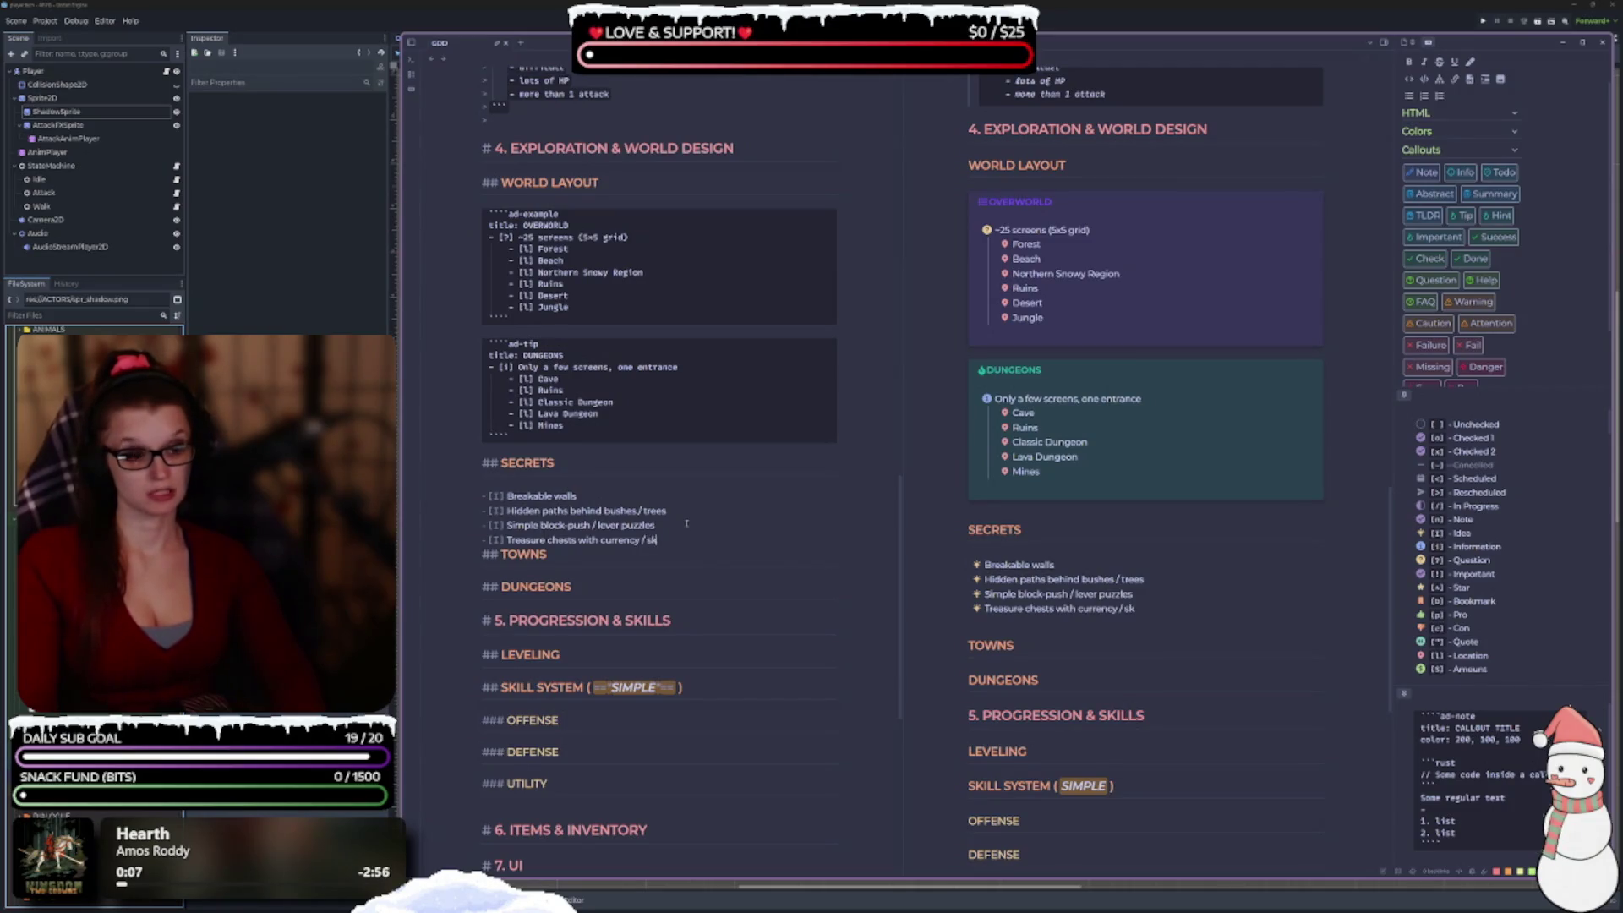
type("ill points")
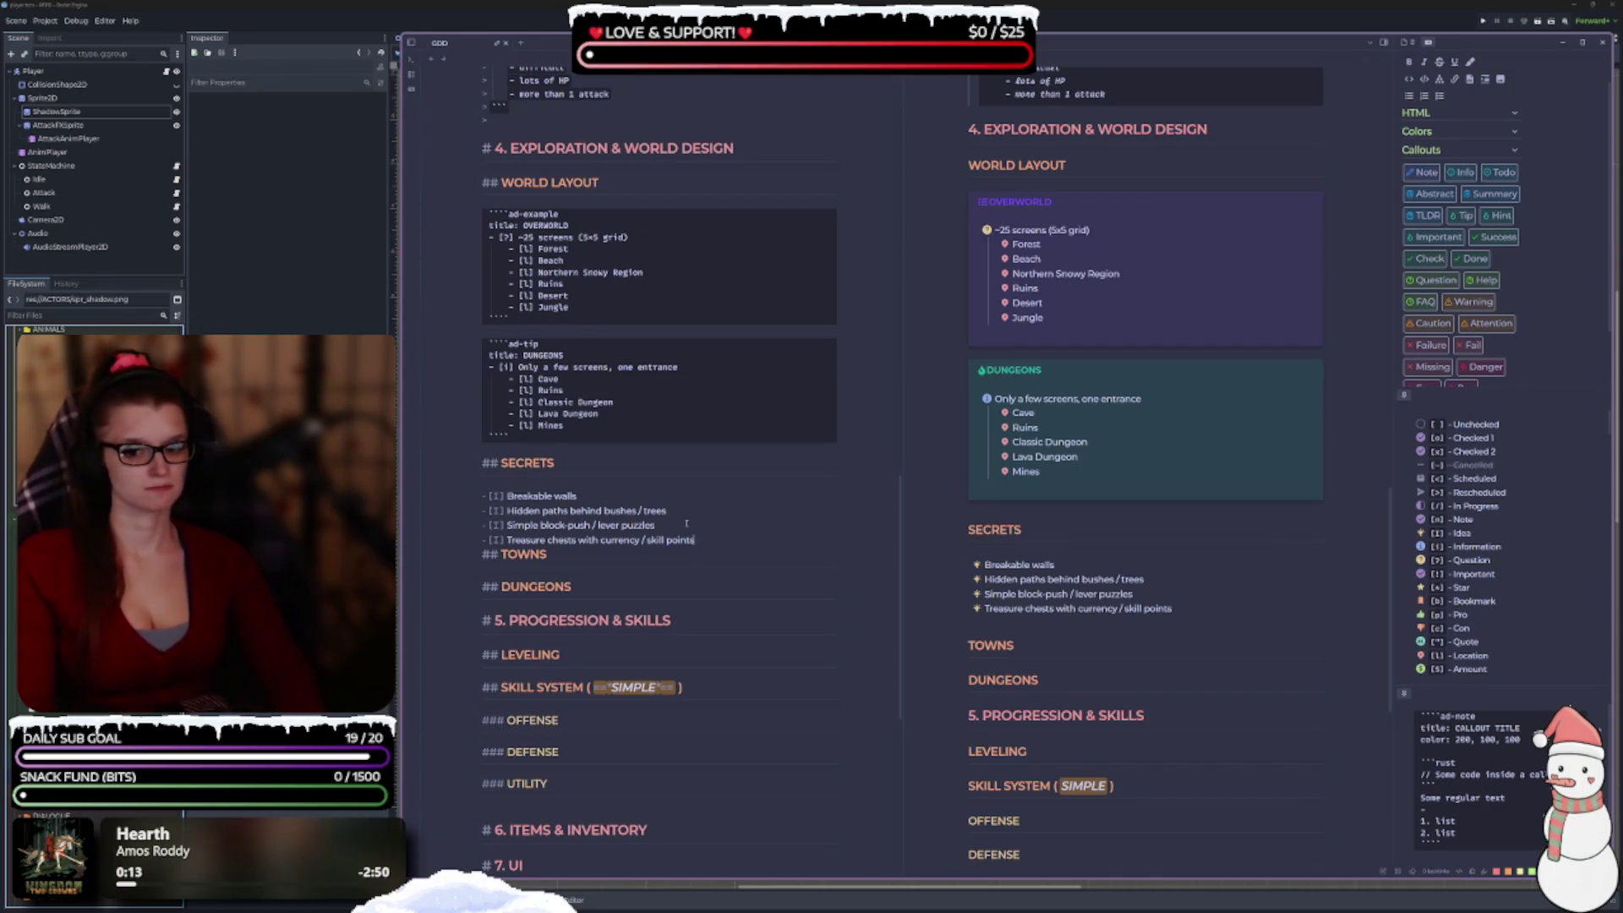
key("Return")
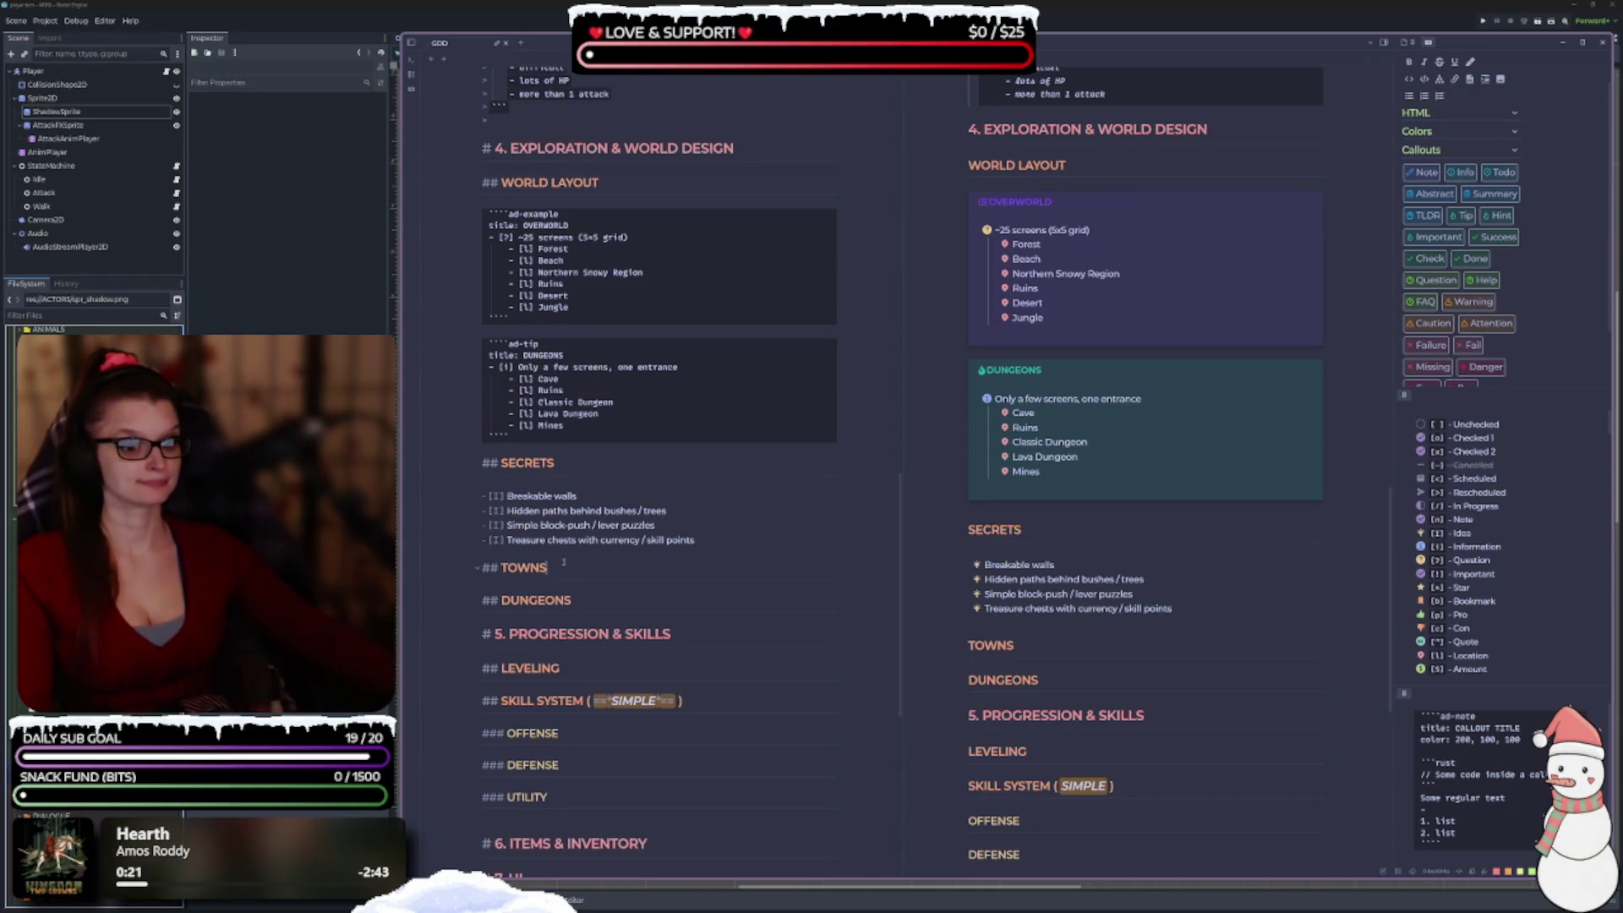
key("Return")
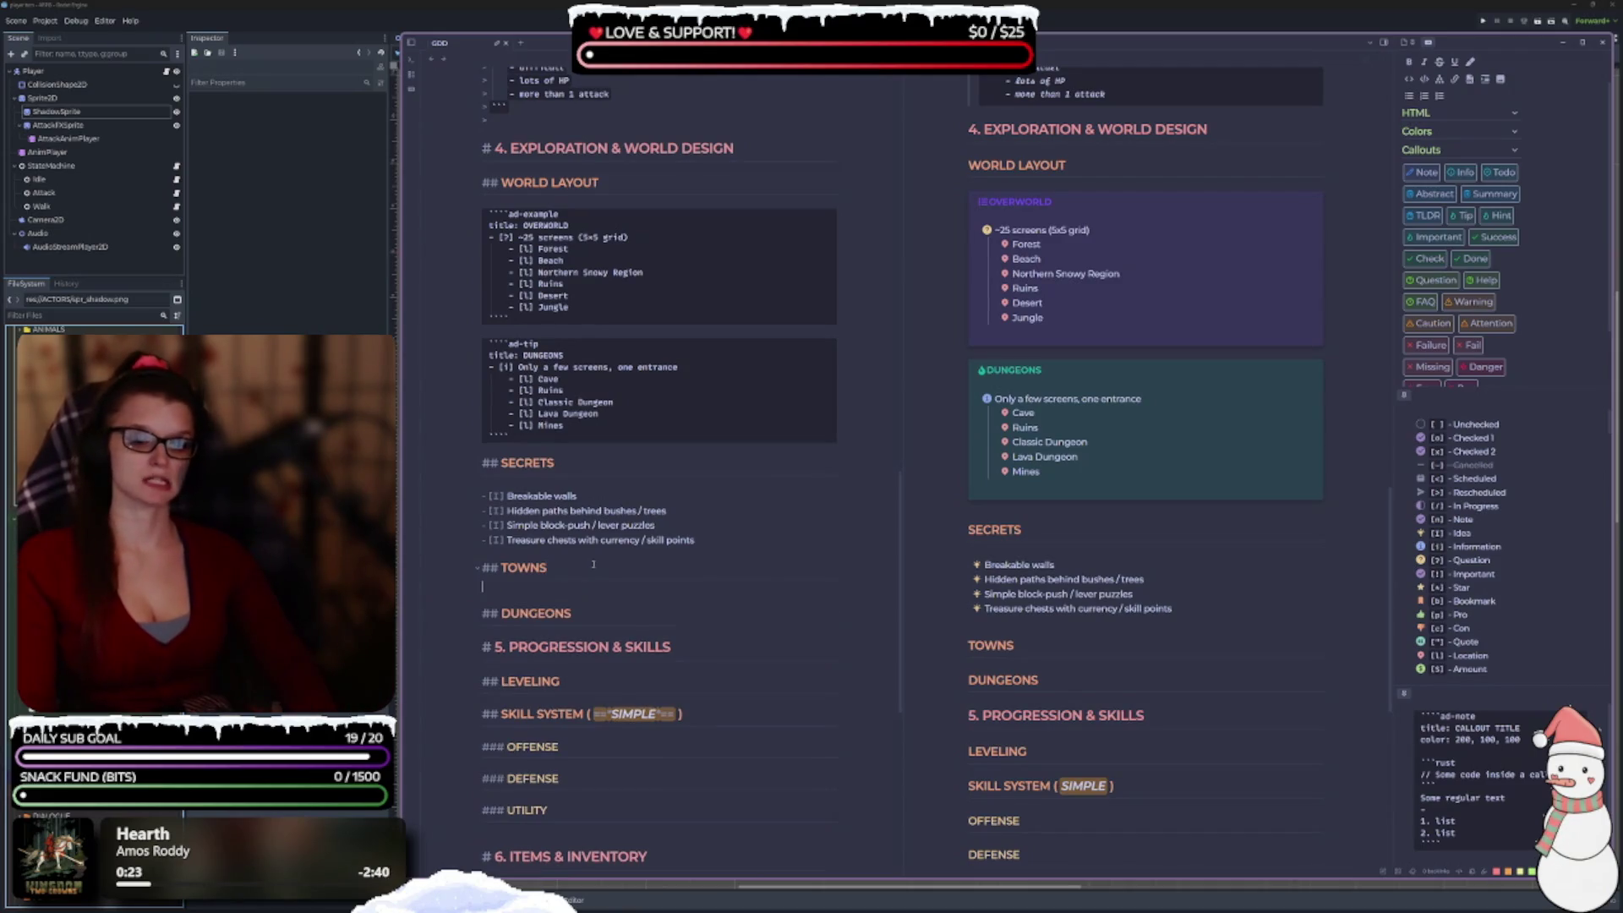
Write the quoted note 'ONE town per region' under TOWNS and select the word ONE.
key("Return")
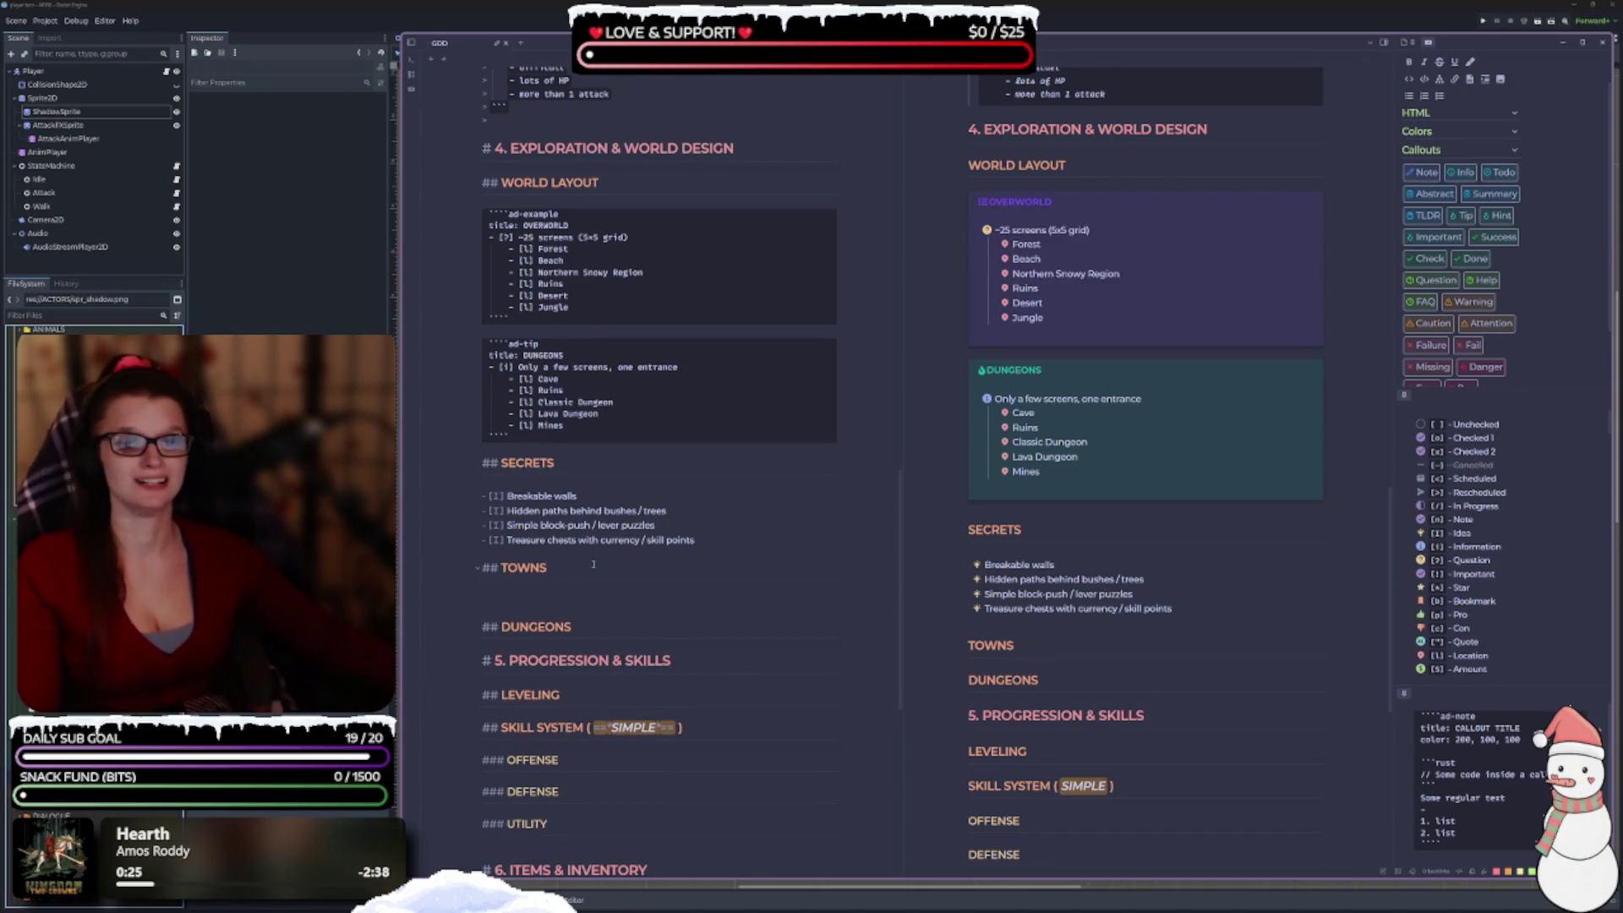
scroll(747, 548, "up", 10)
scroll(747, 549, "up", 10)
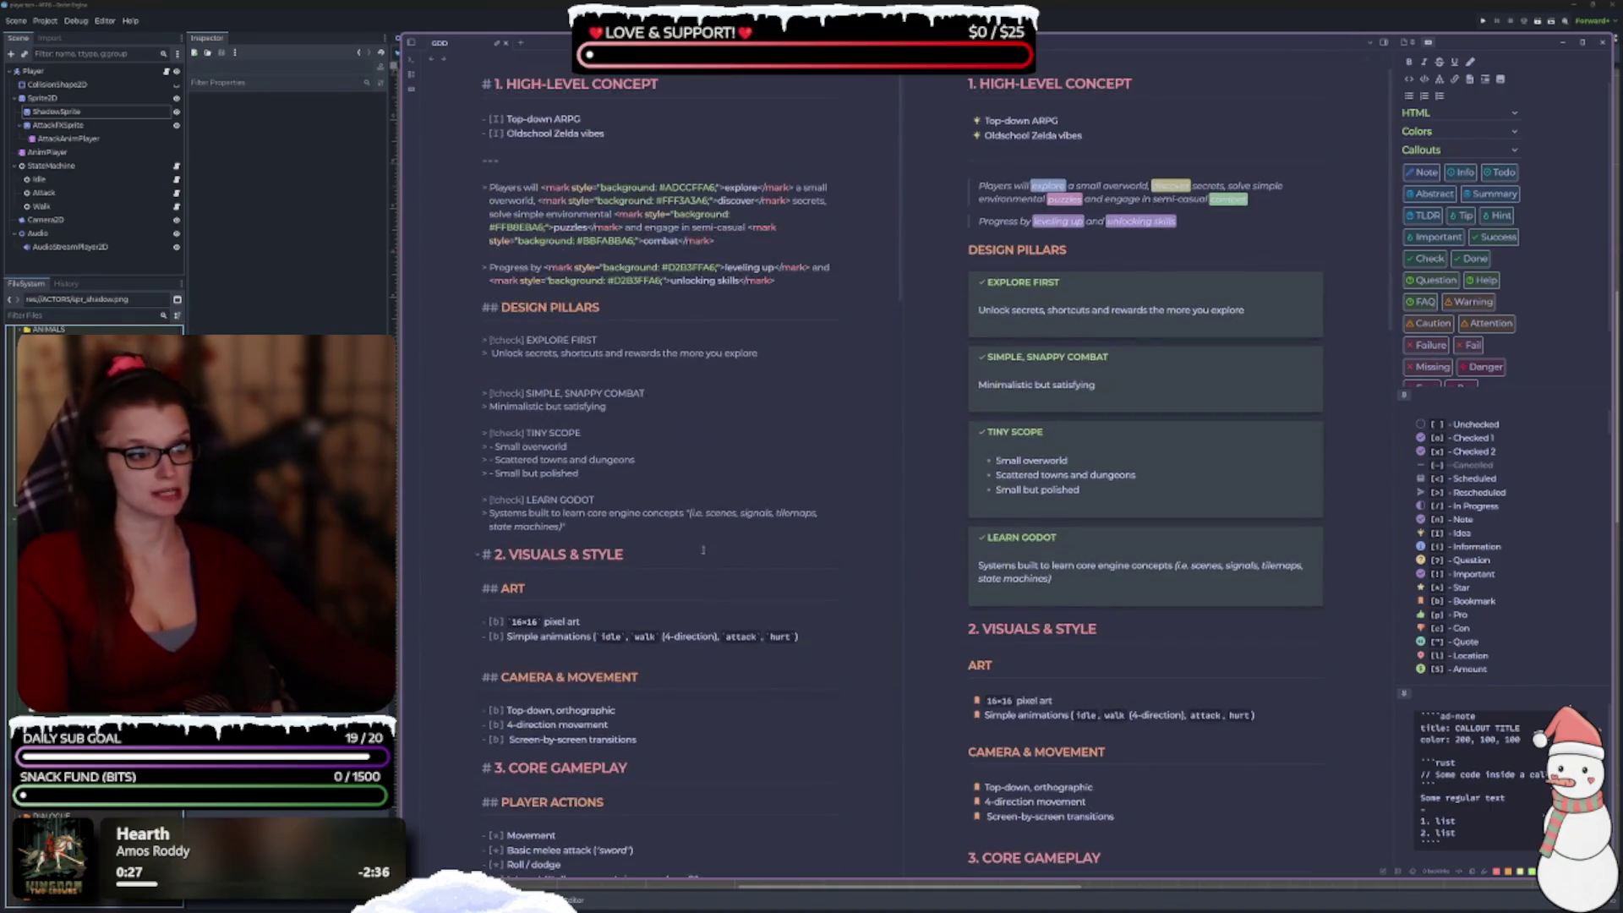
scroll(675, 581, "down", 20)
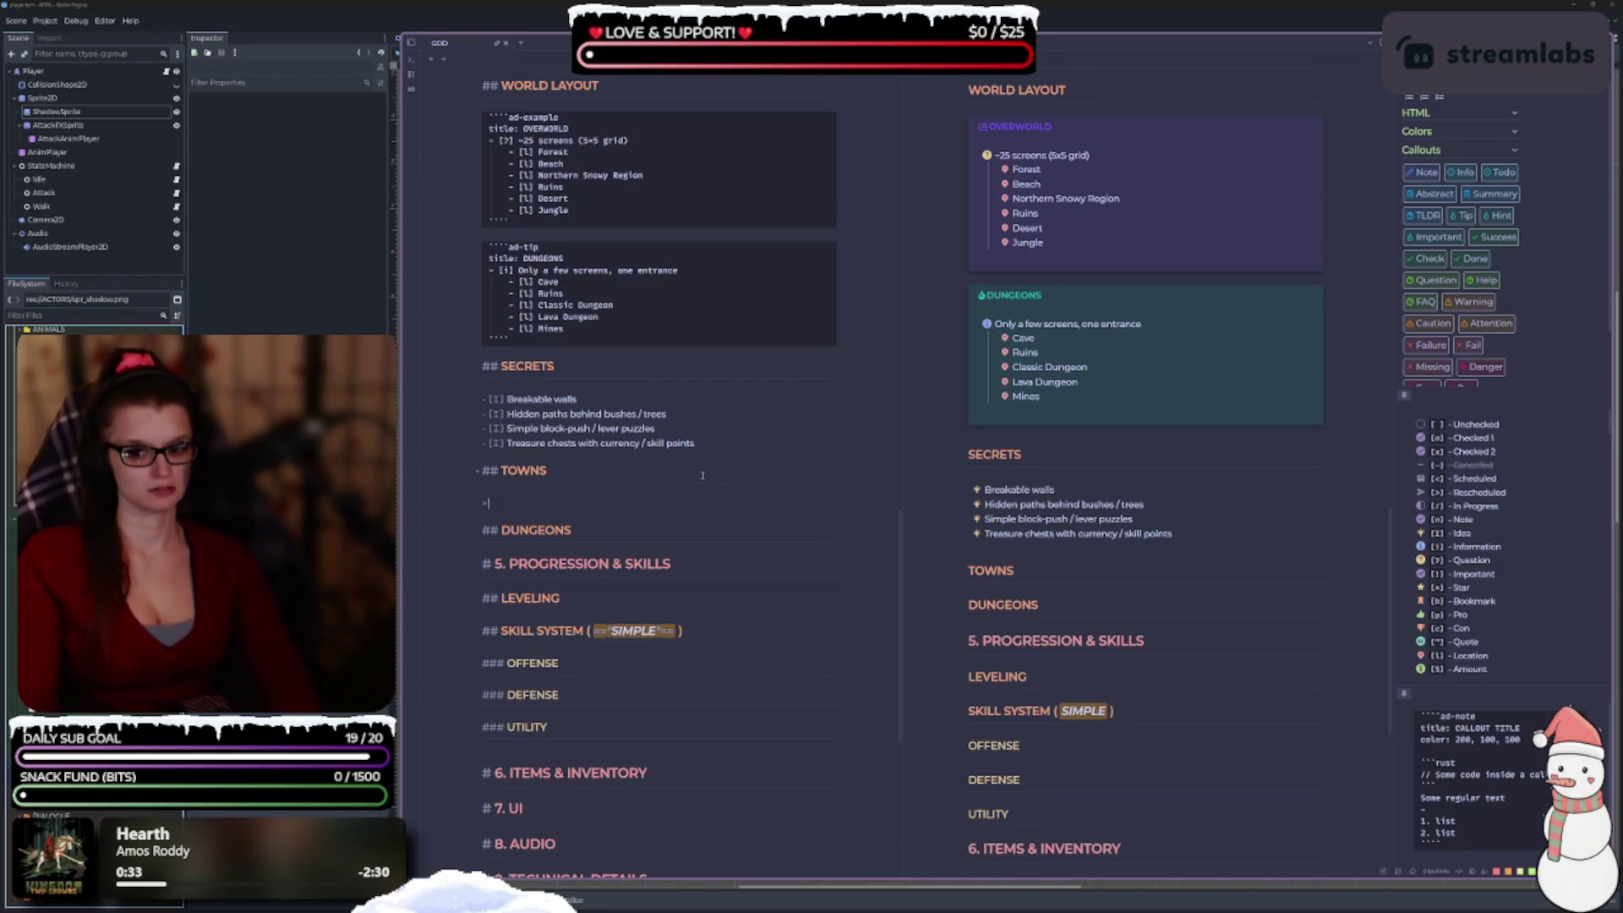
type(" ONE")
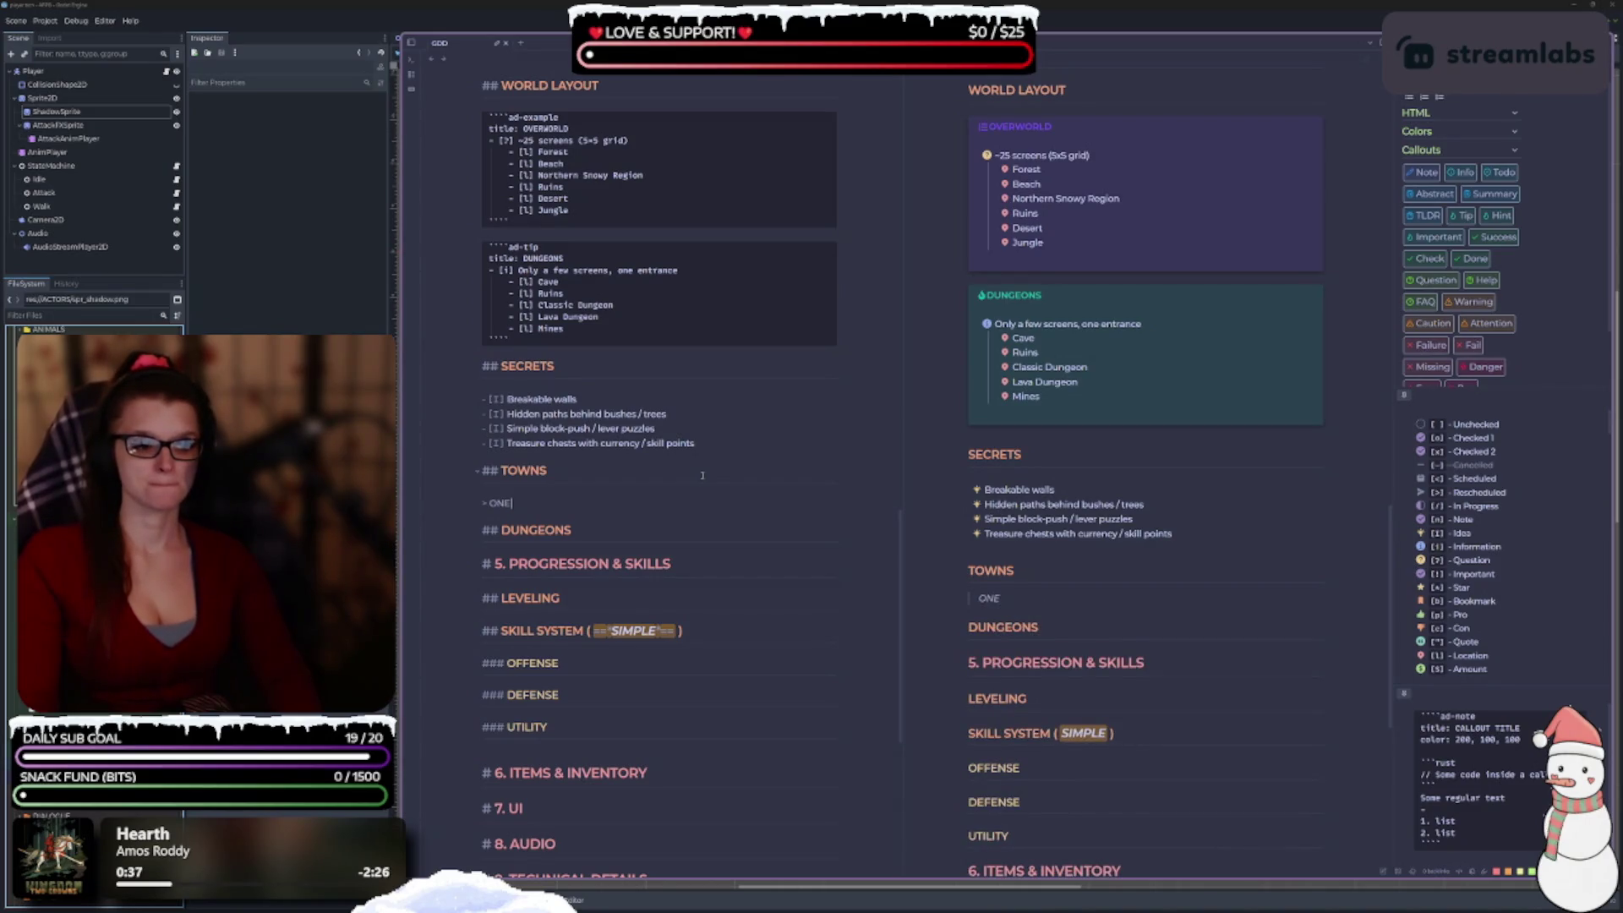
type(" town per")
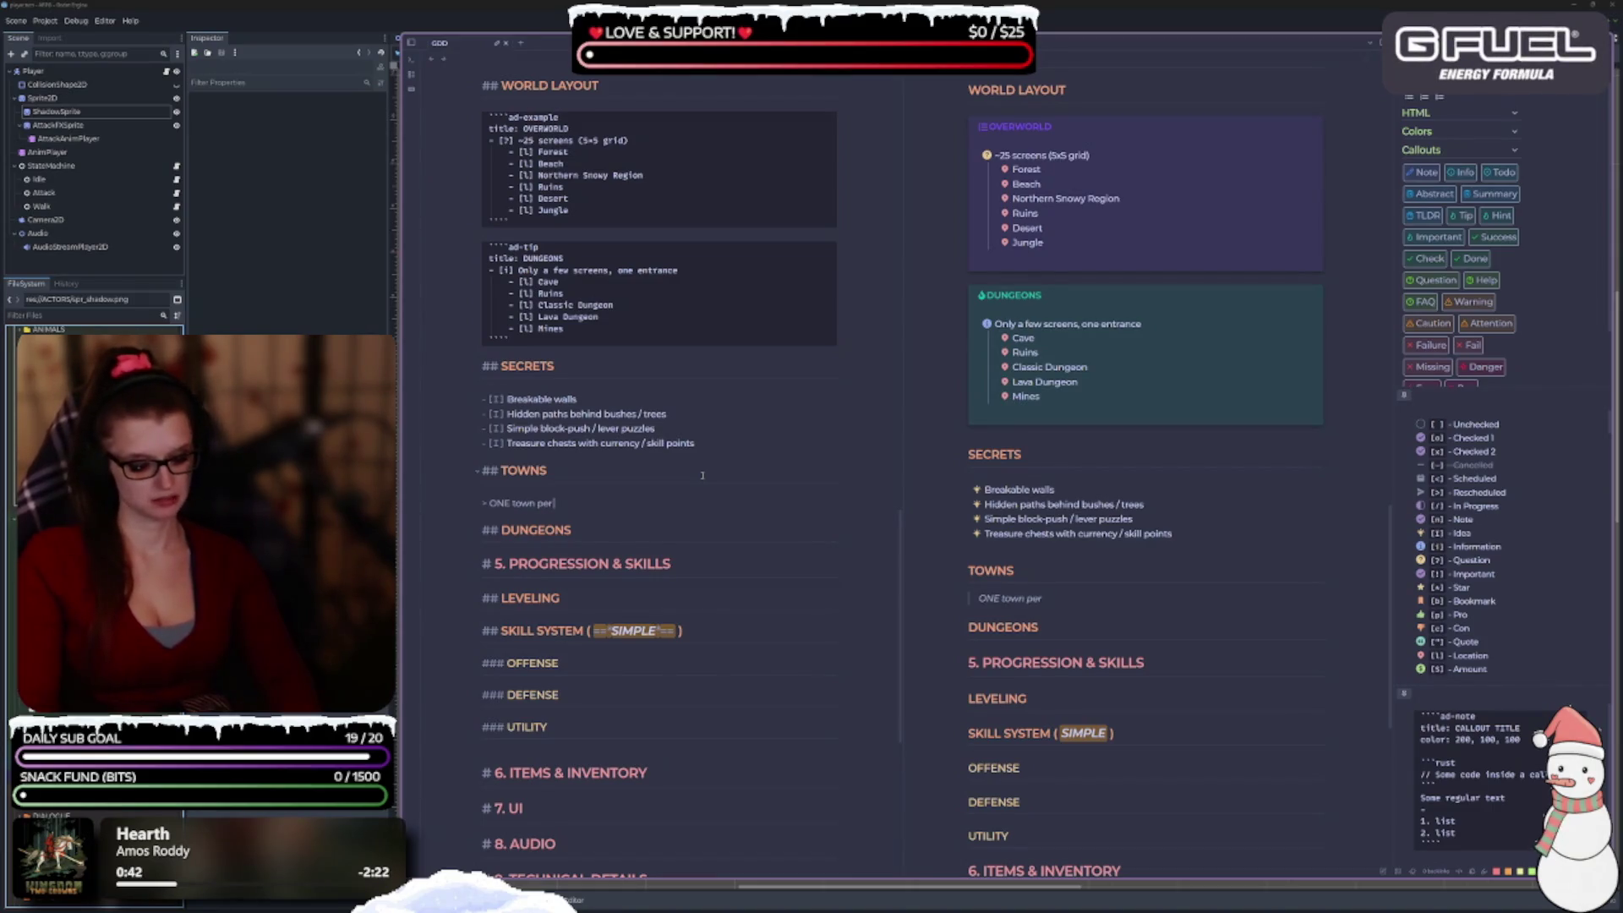
type(" region")
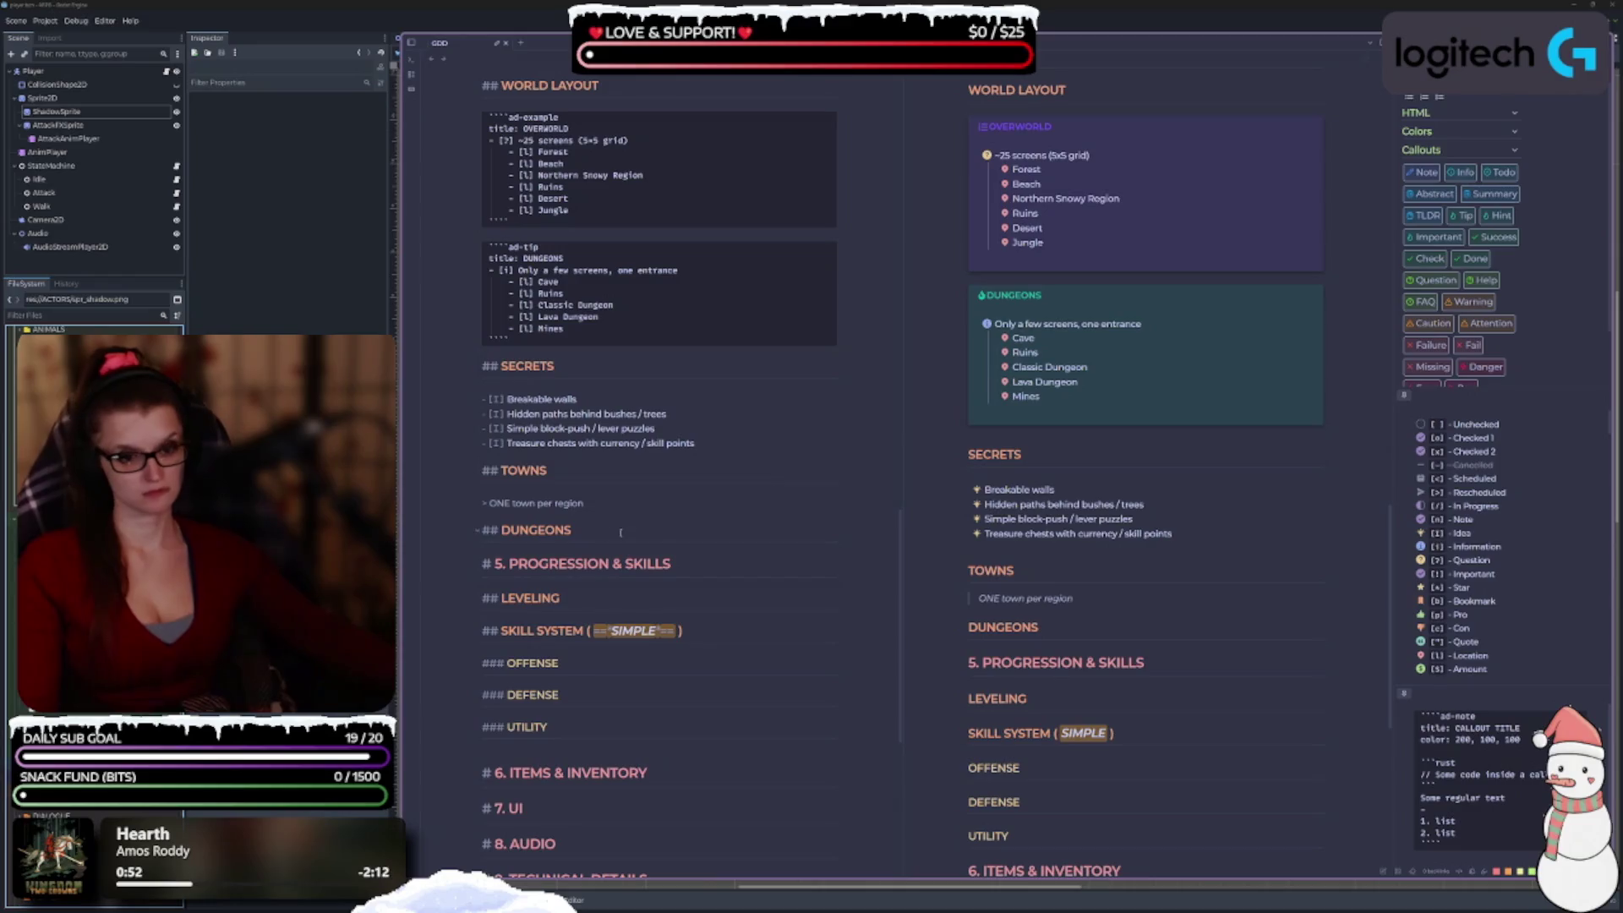
double_click(498, 503)
Wrap ONE in == highlight marks and begin a new '>' quote line below it.
type("==")
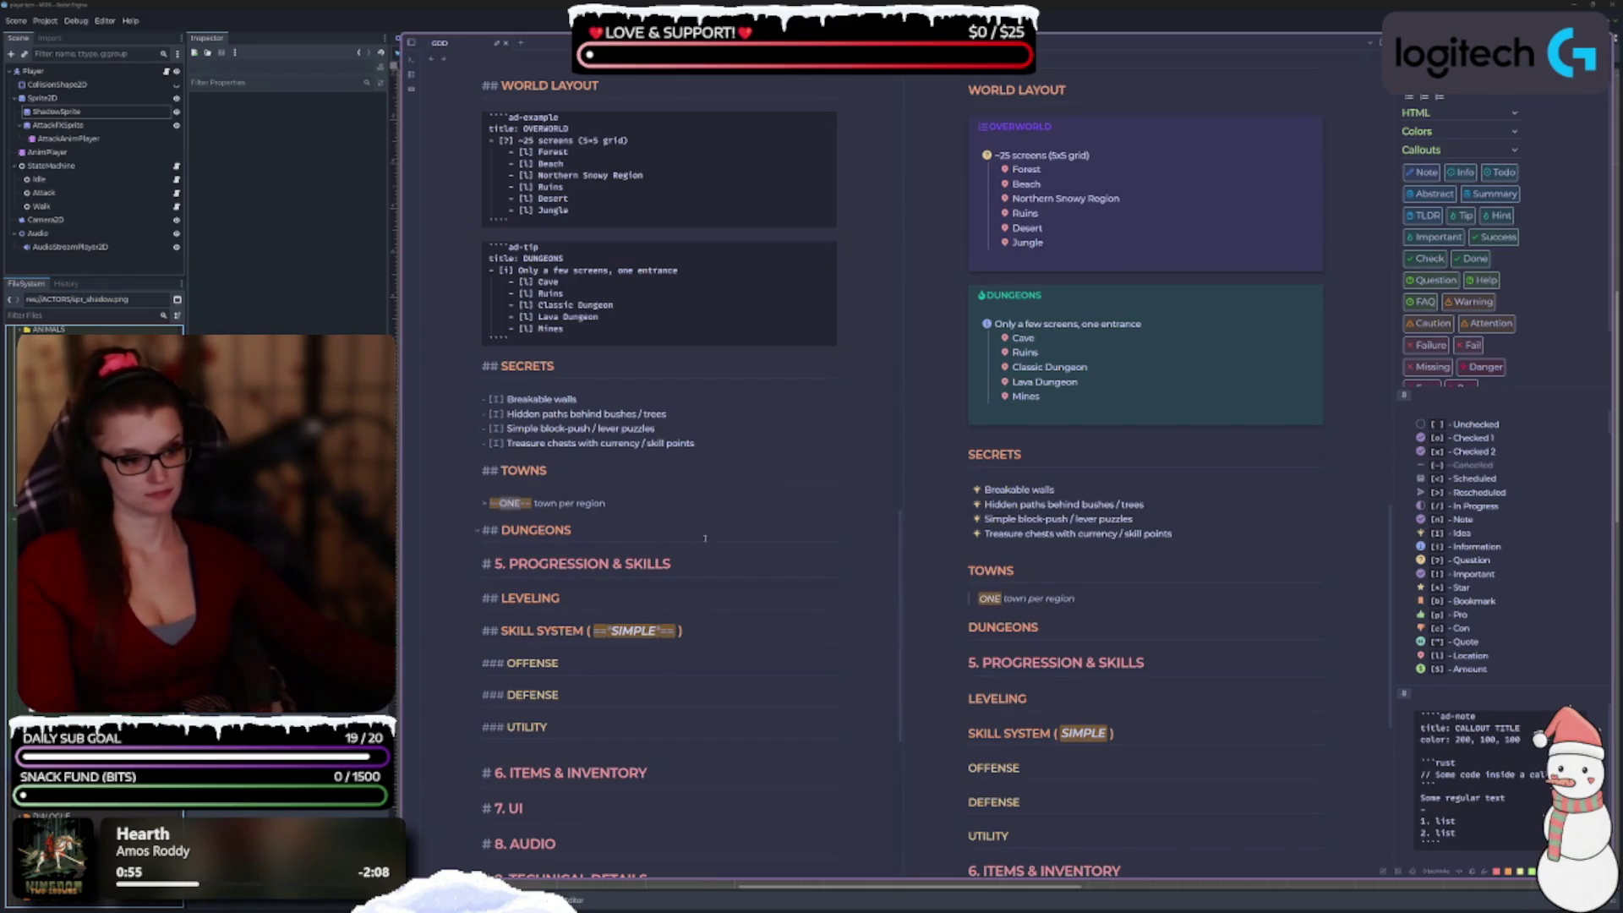
left_click(656, 508)
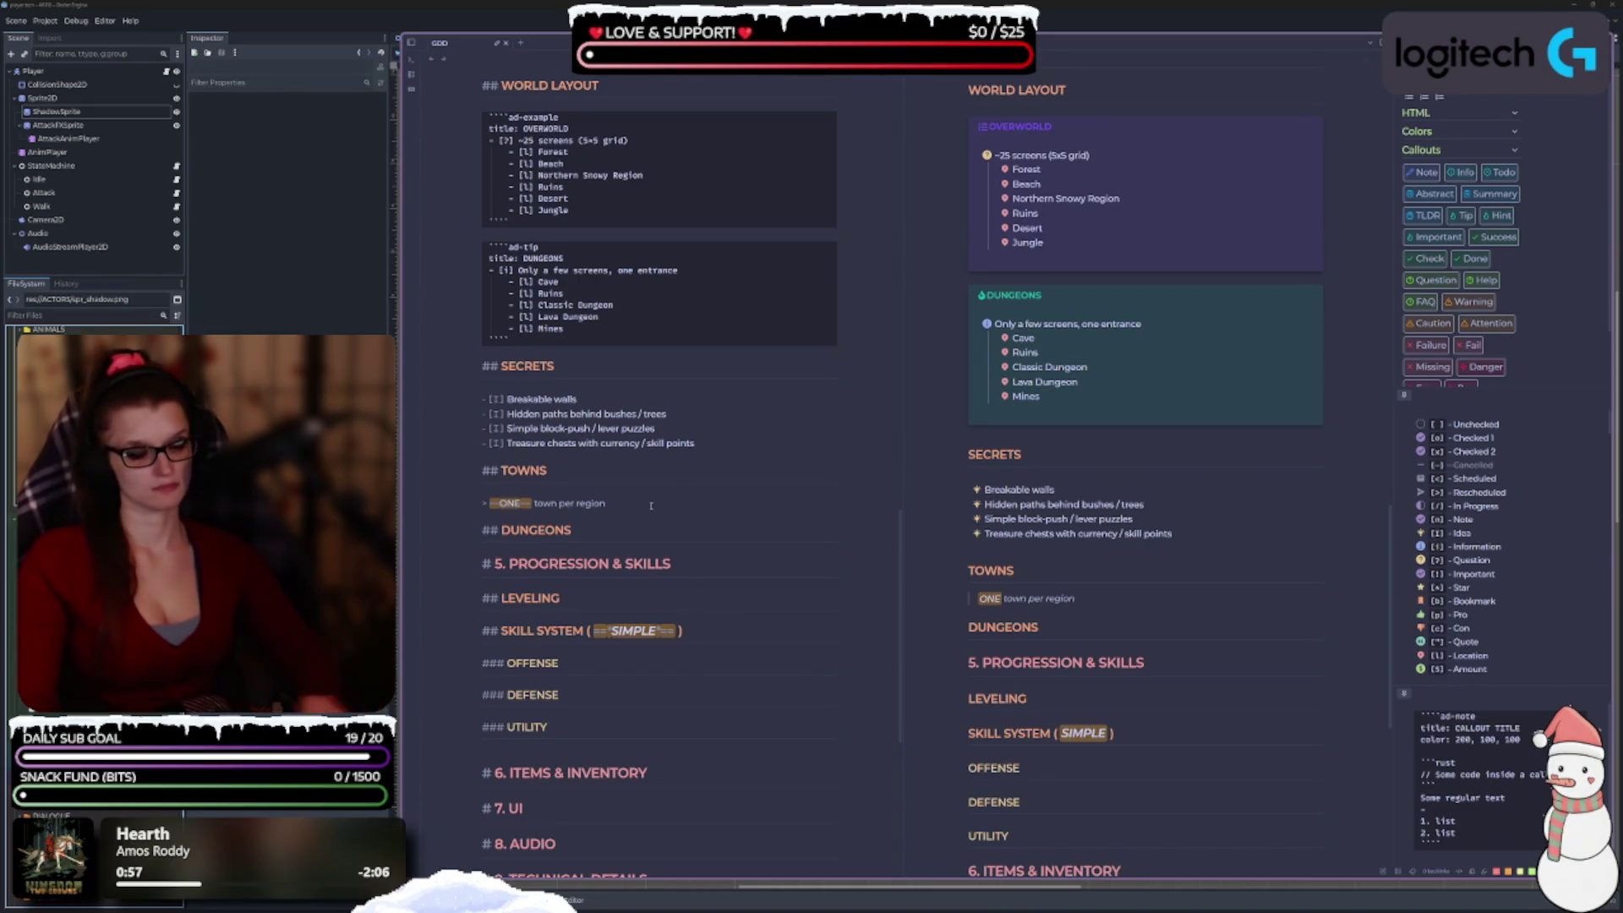
key("Return")
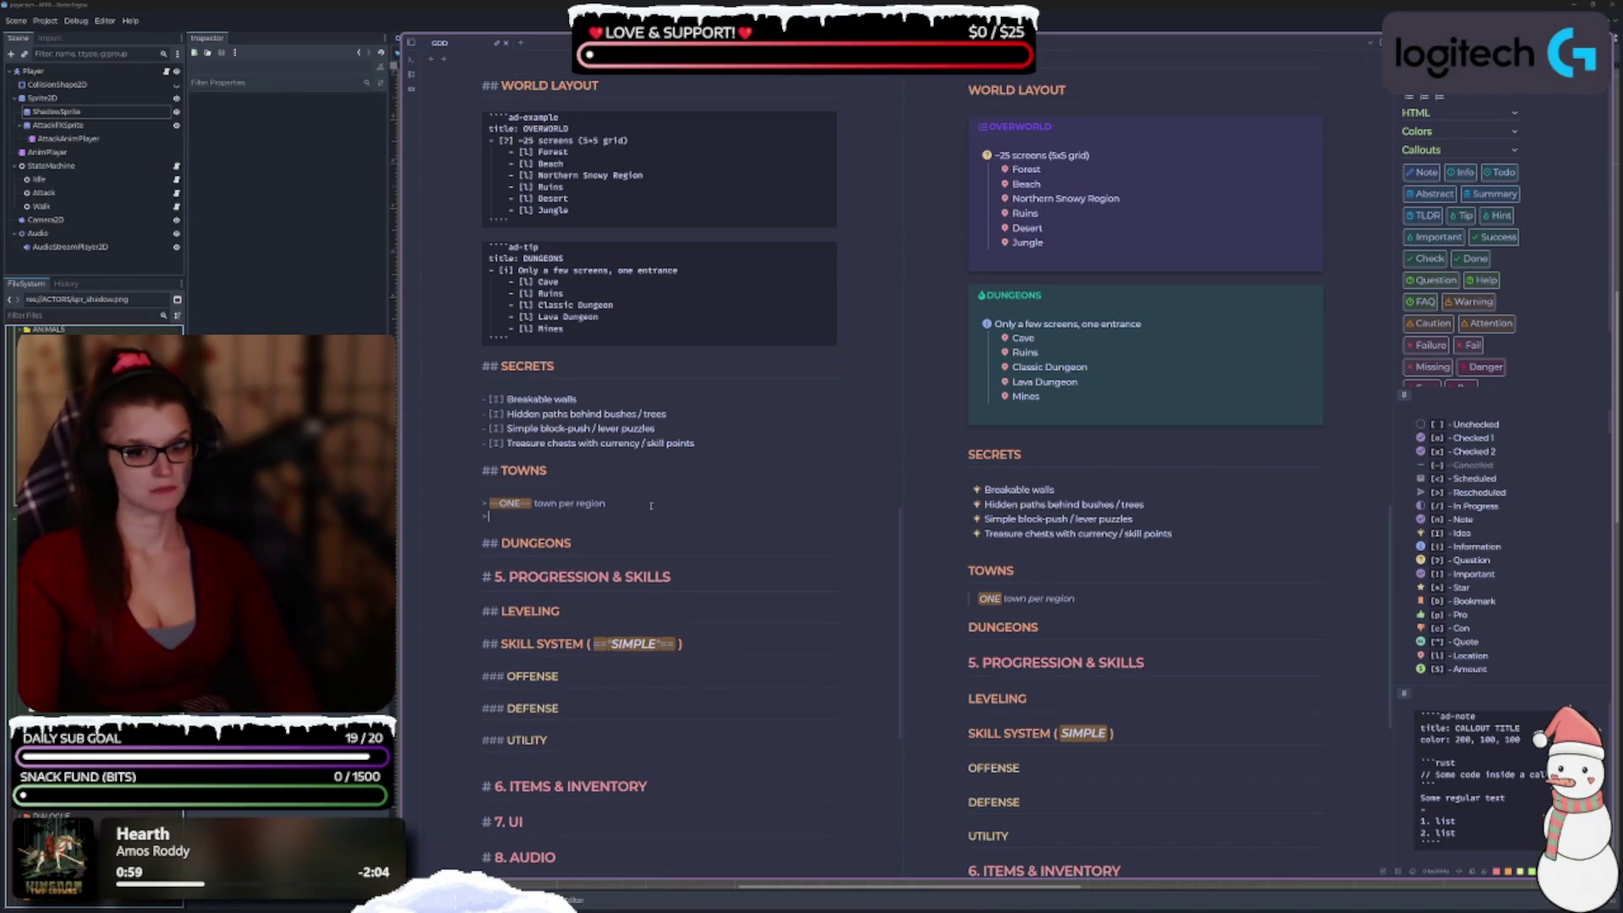
type(">")
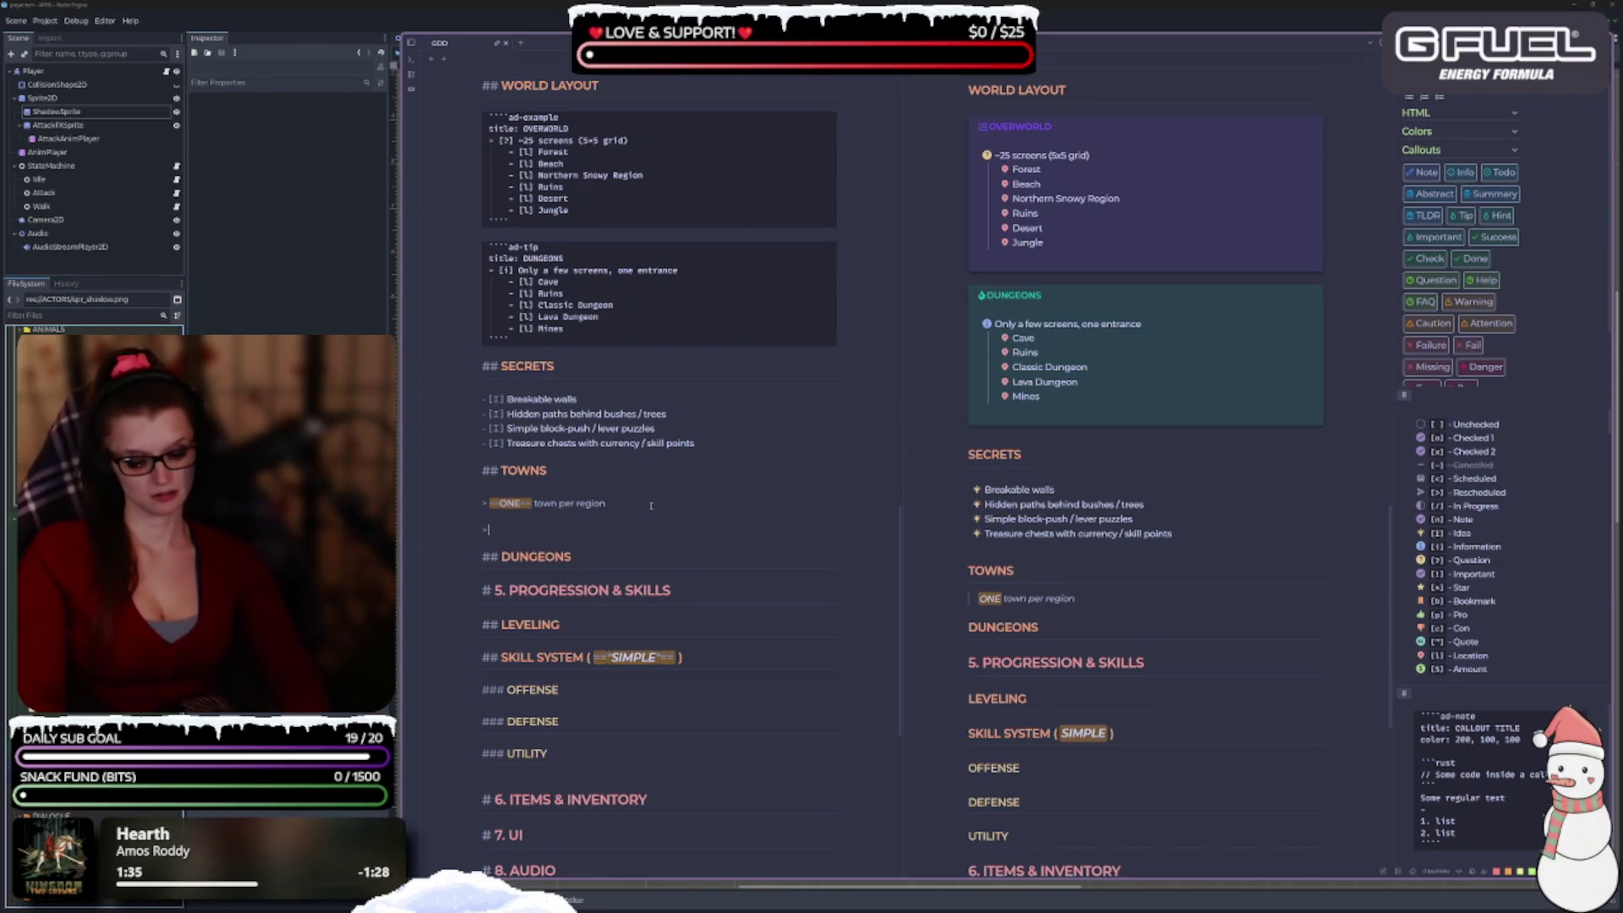
Type 'One merchant per town' on the new quote line.
type("M")
key("BackSpace")
type("One merc")
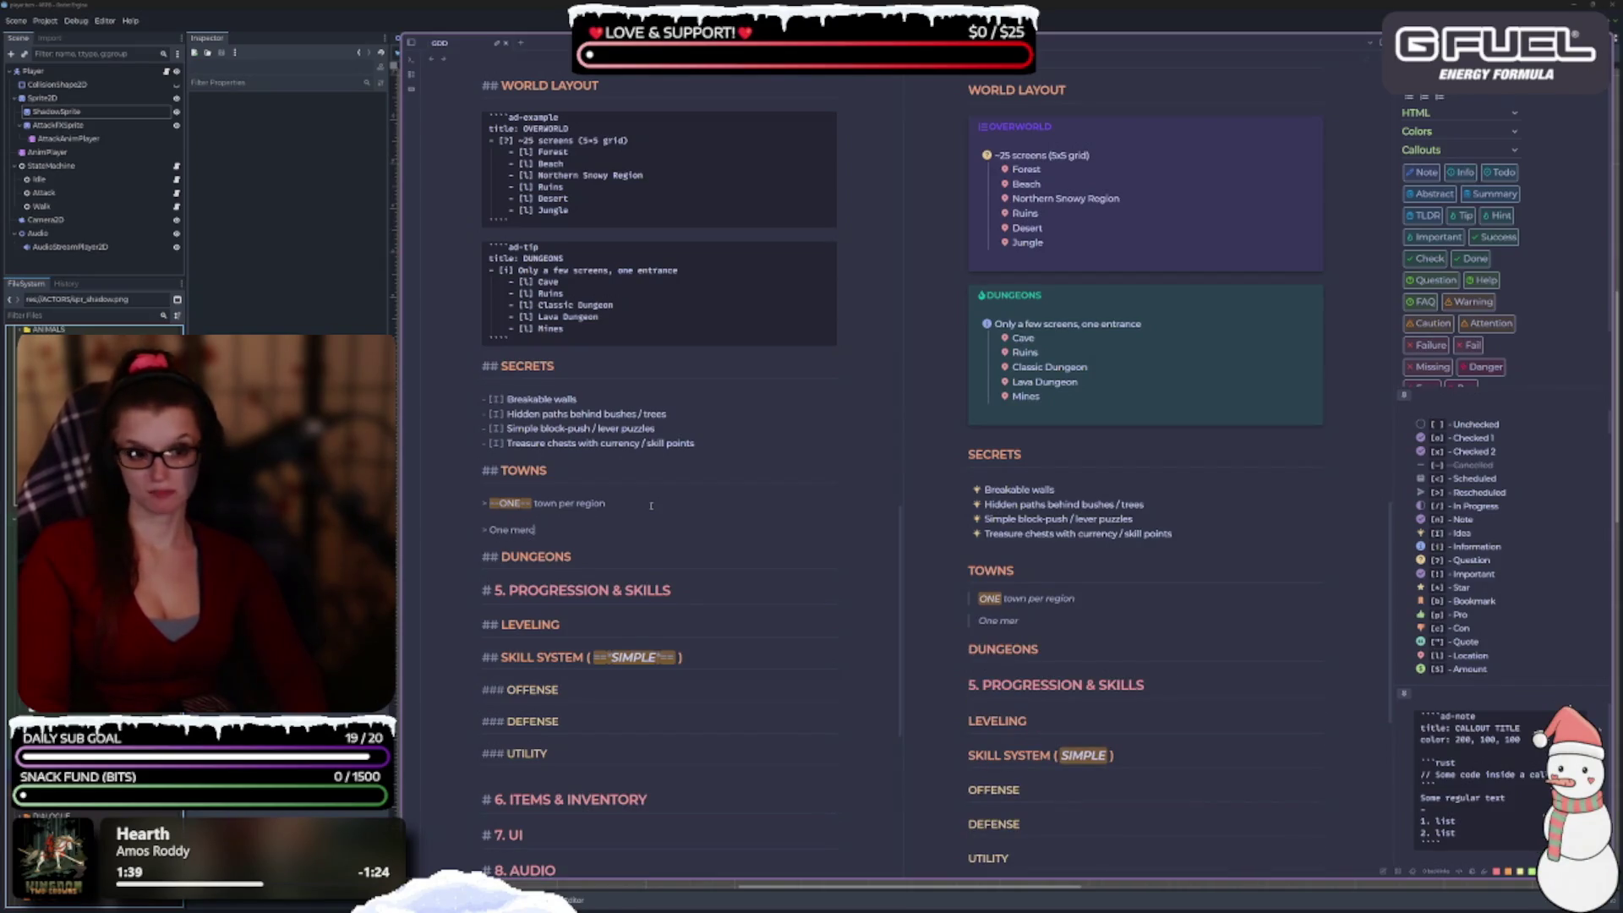
type("hant per town")
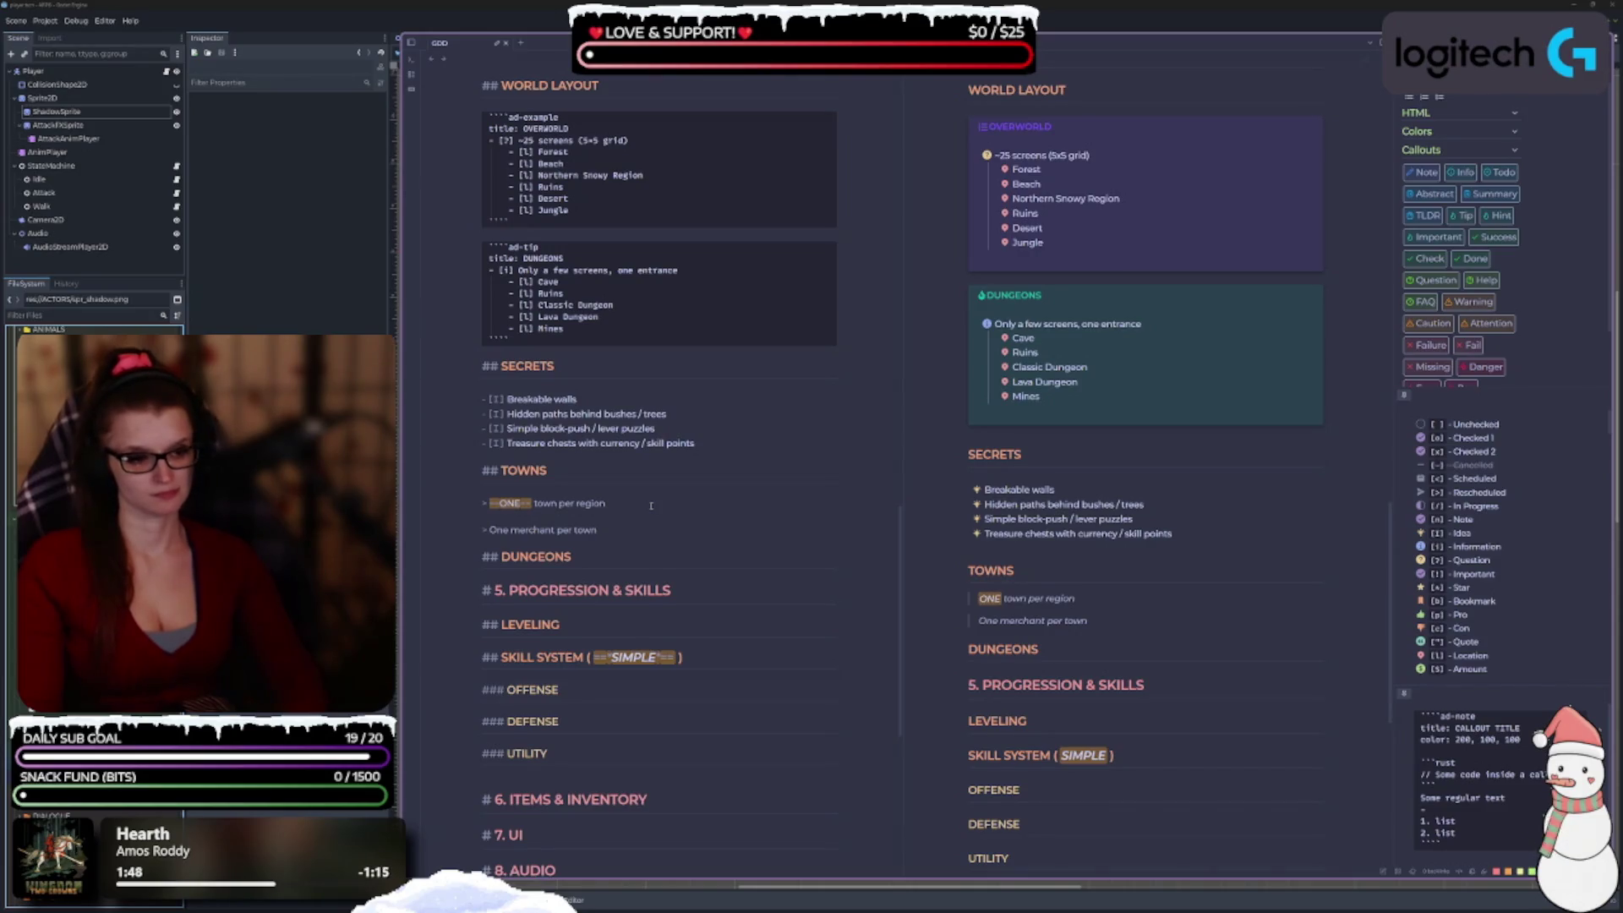
Delete the closing == marks after ONE in the first Towns note.
scroll(862, 571, "up", 20)
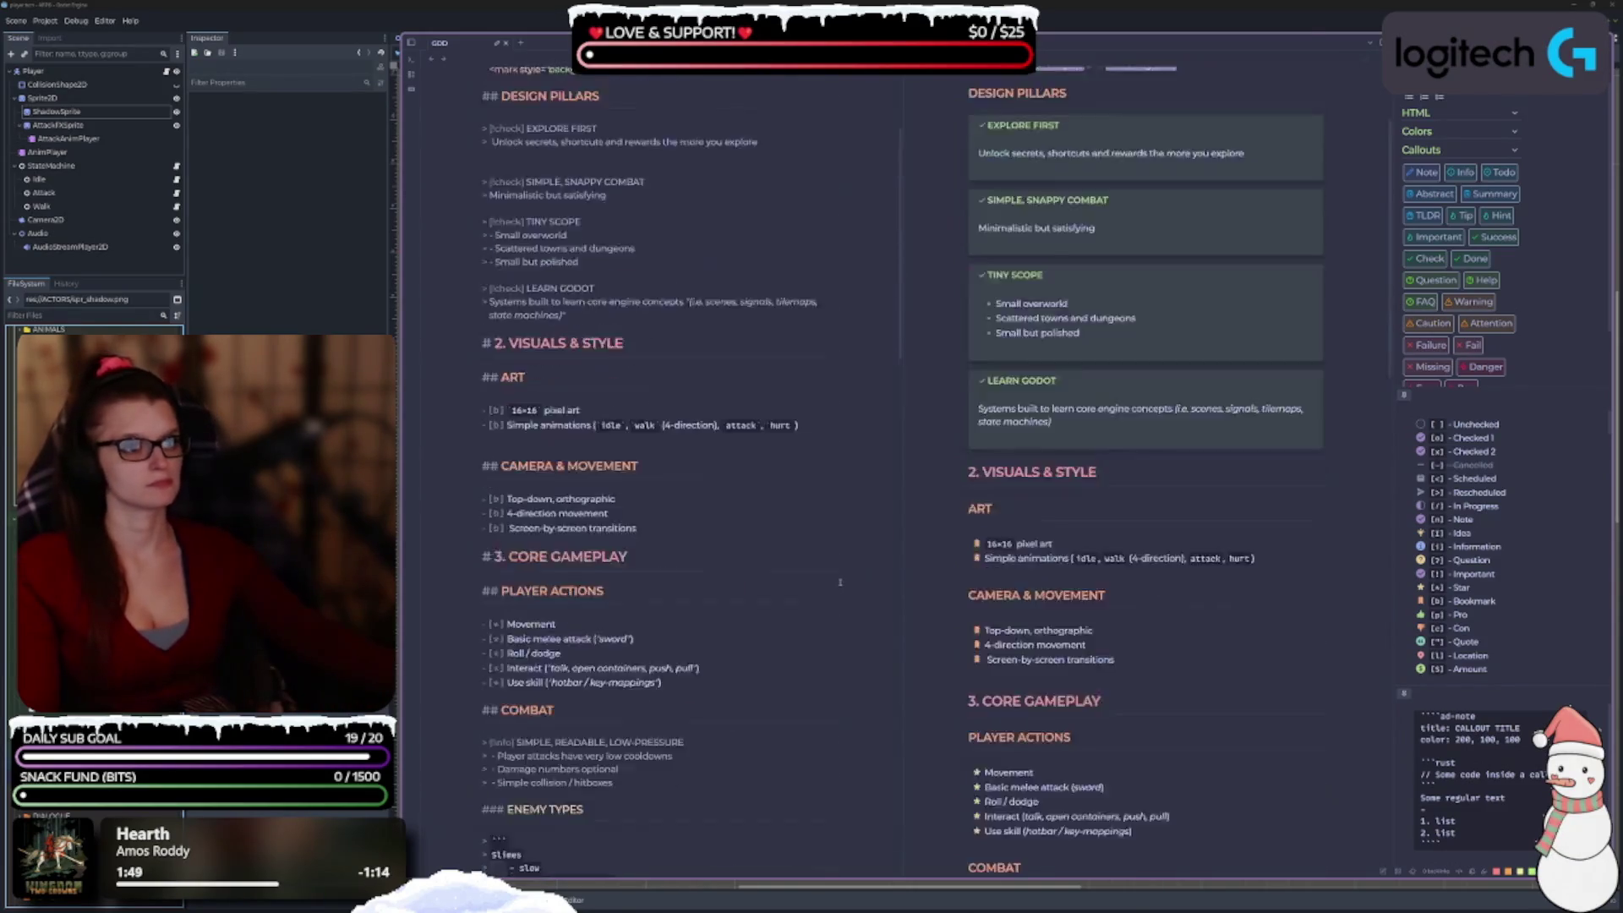
scroll(798, 622, "down", 20)
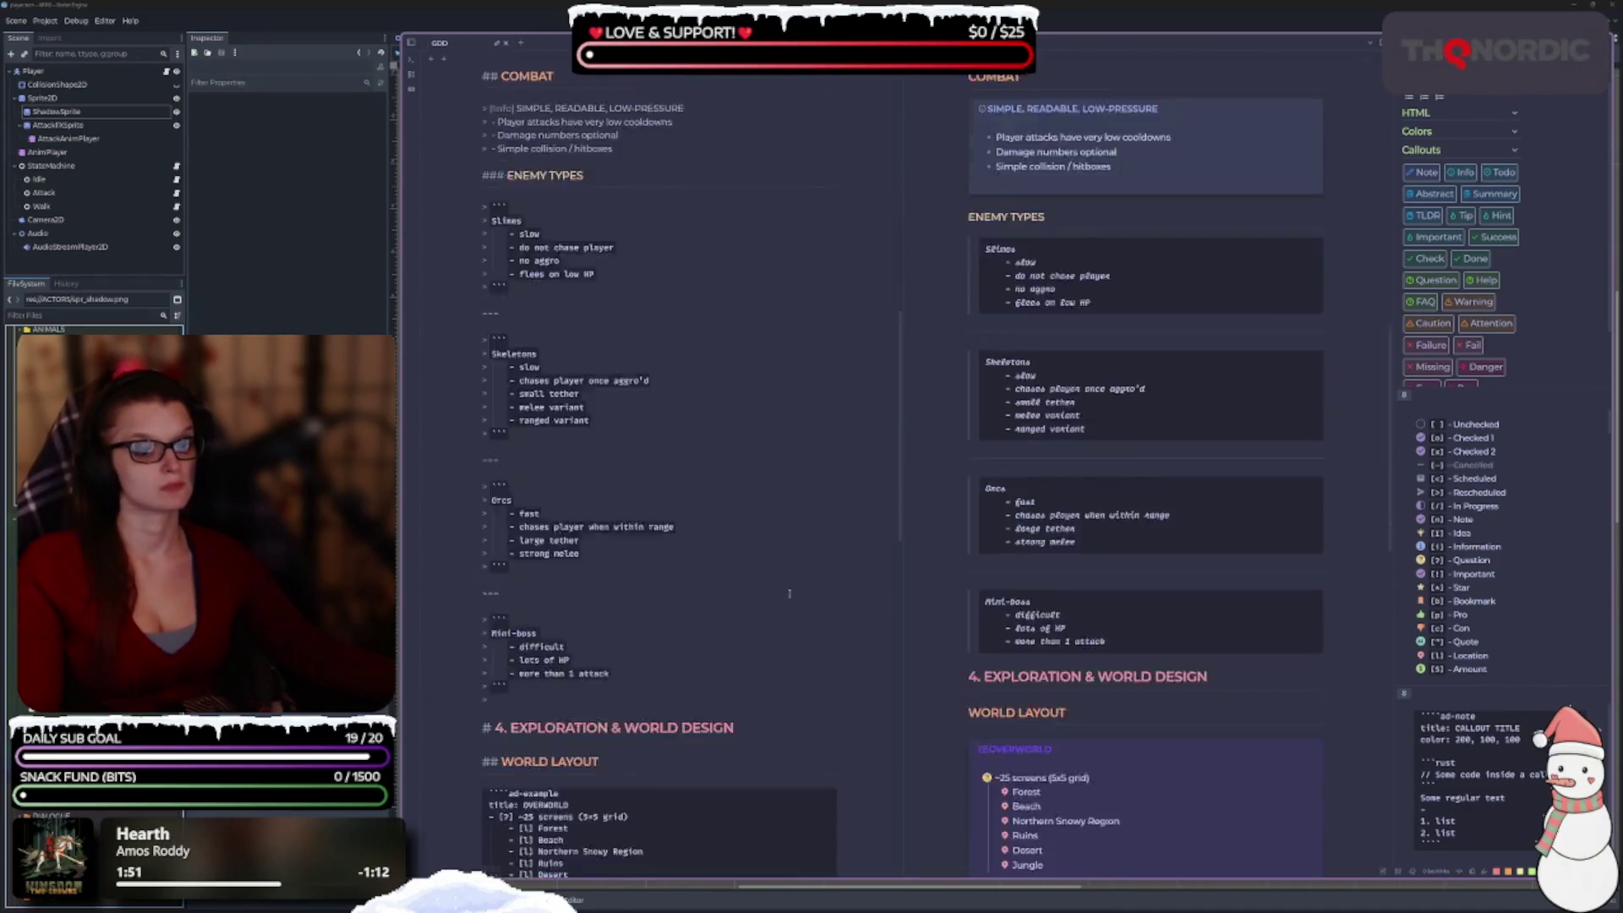
scroll(650, 616, "up", 1)
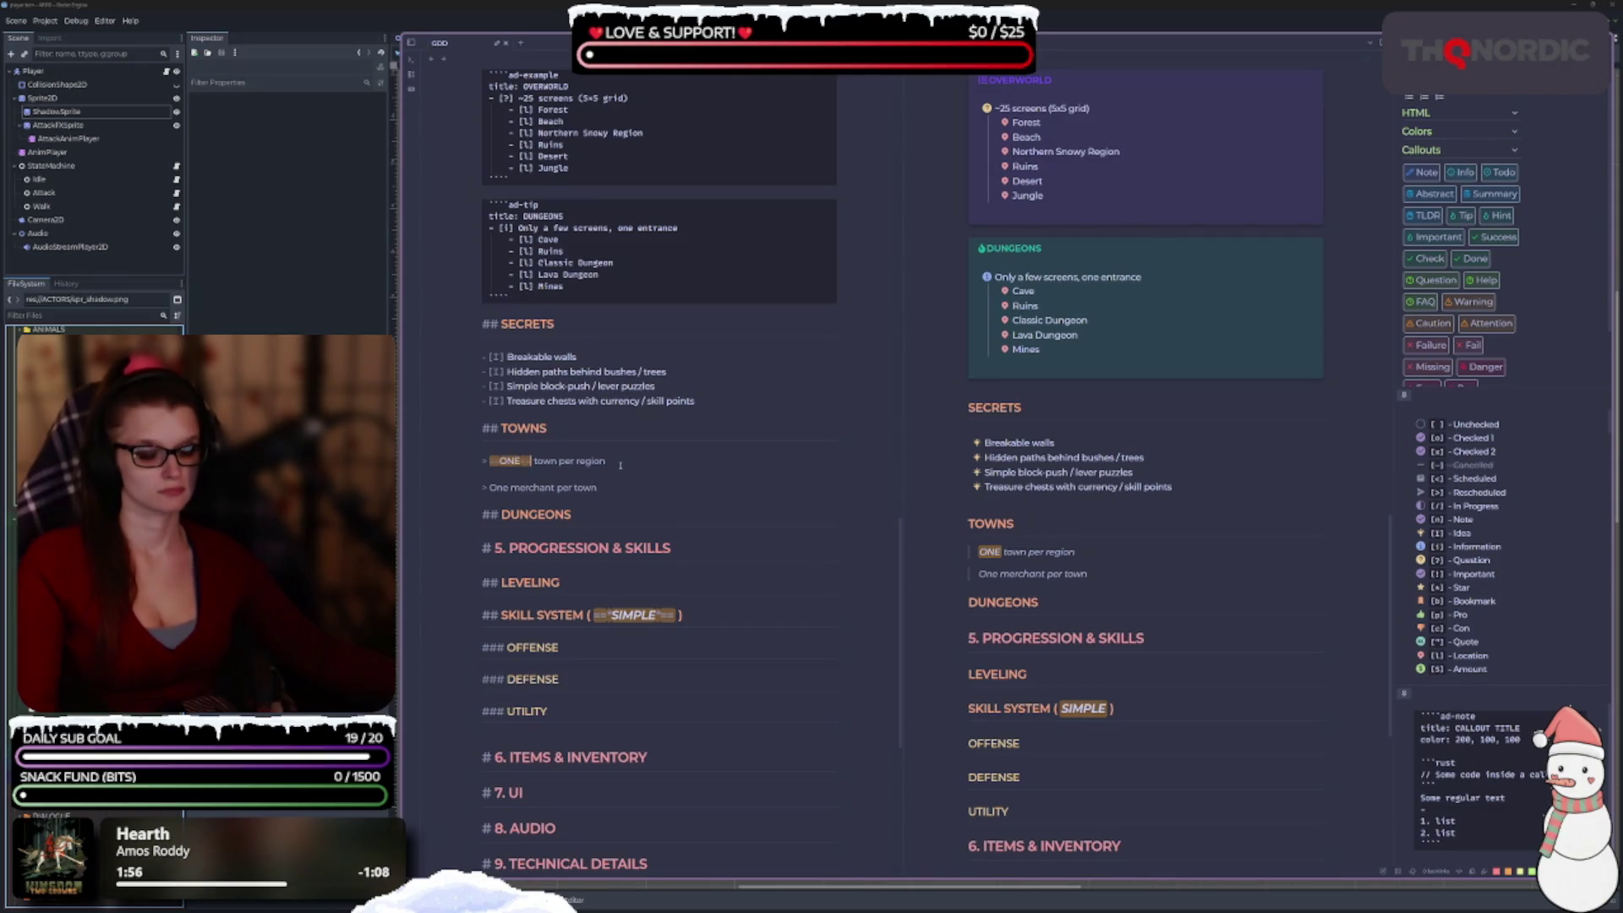
left_click(519, 461)
key("Delete")
key("Delete")
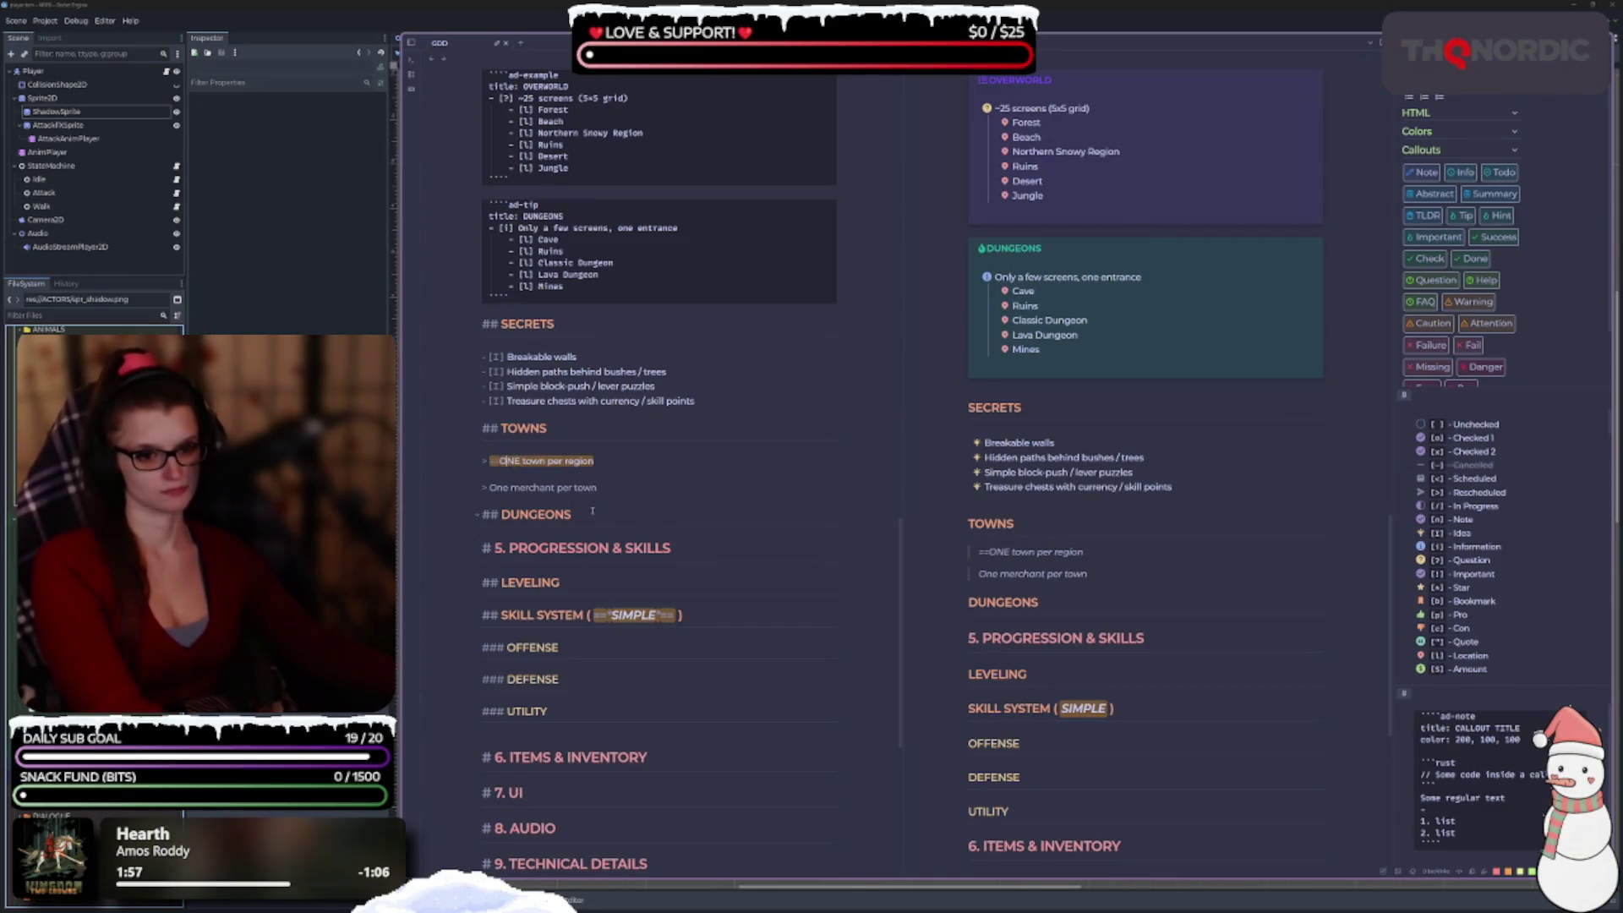
Remove the == marks from ONE and try purple, green and orange highlighters, settling on red.
key("BackSpace")
key("BackSpace")
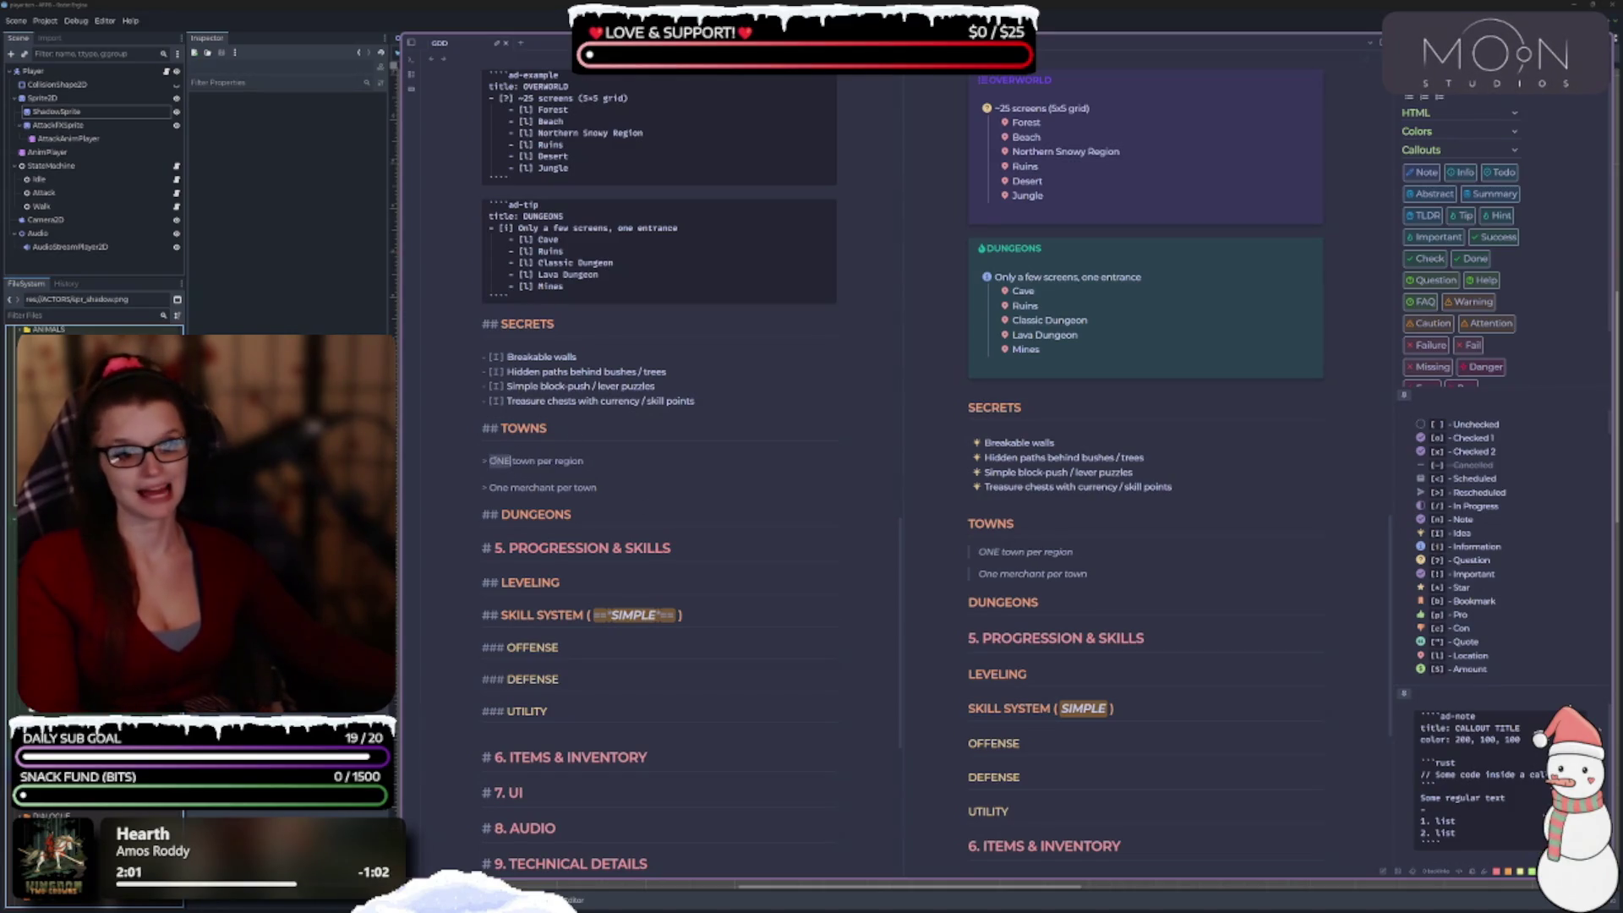
right_click(500, 461)
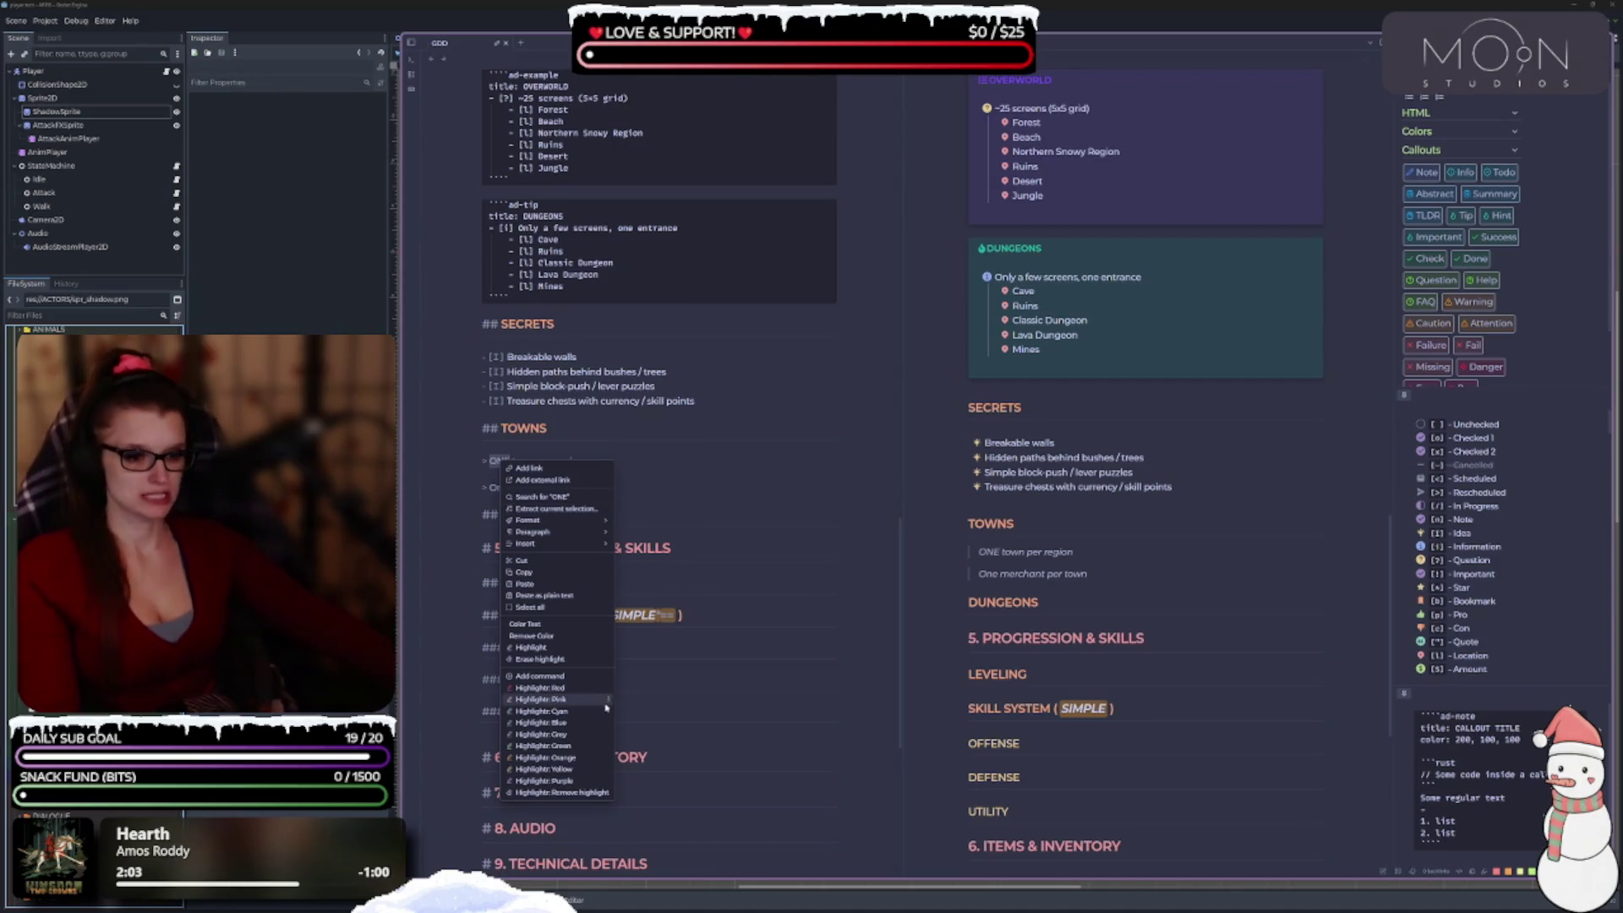
left_click(592, 780)
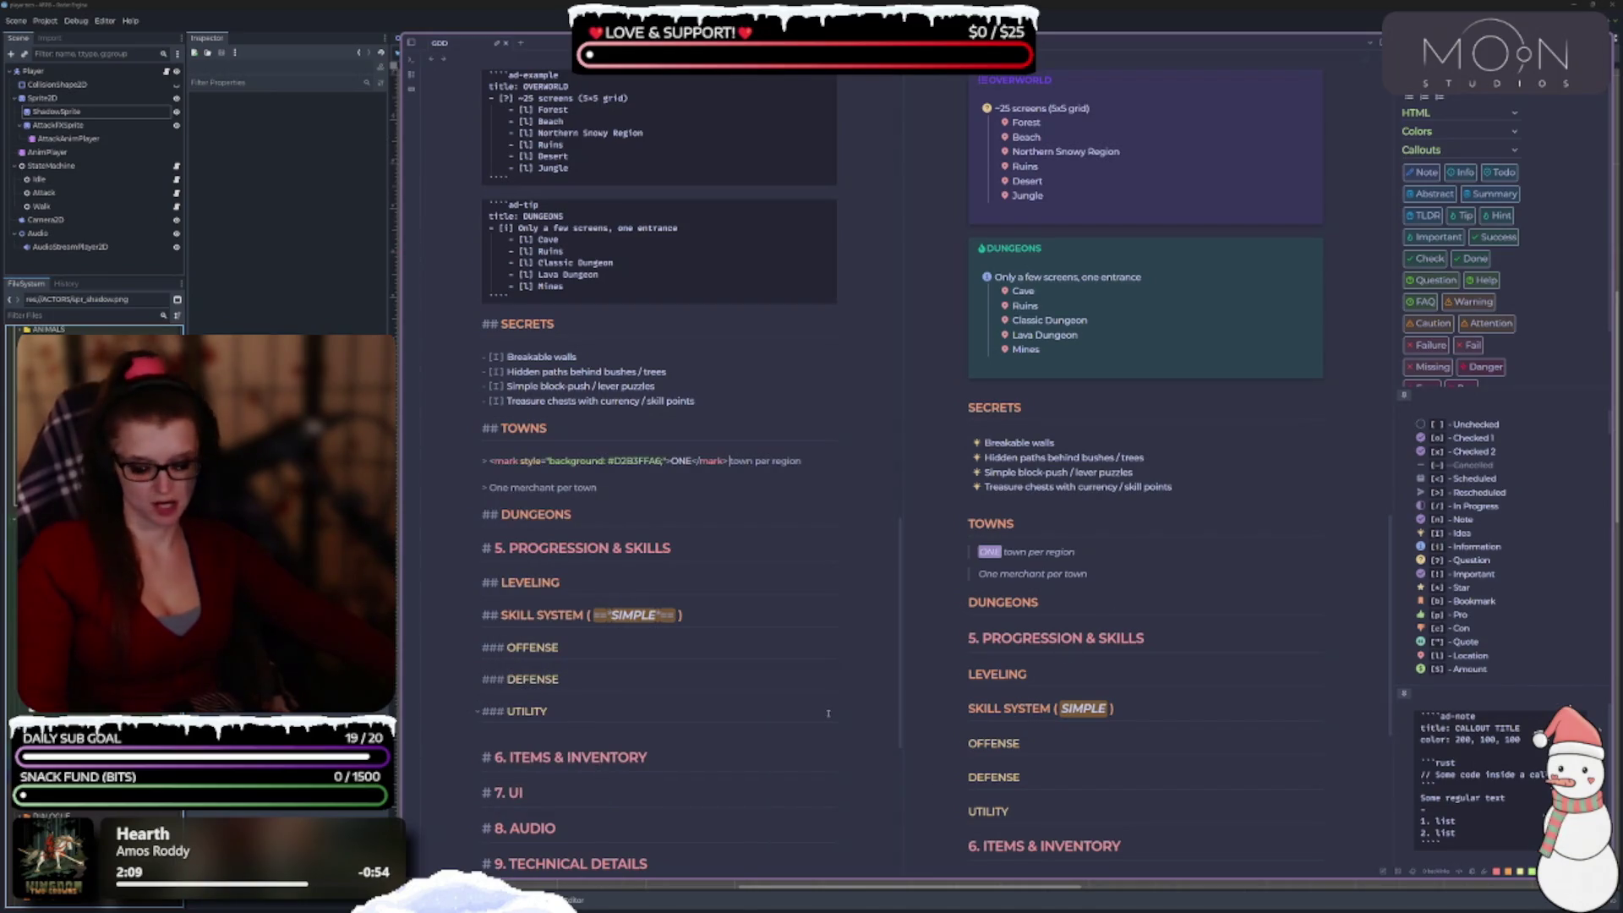
key("ctrl+z")
right_click(489, 466)
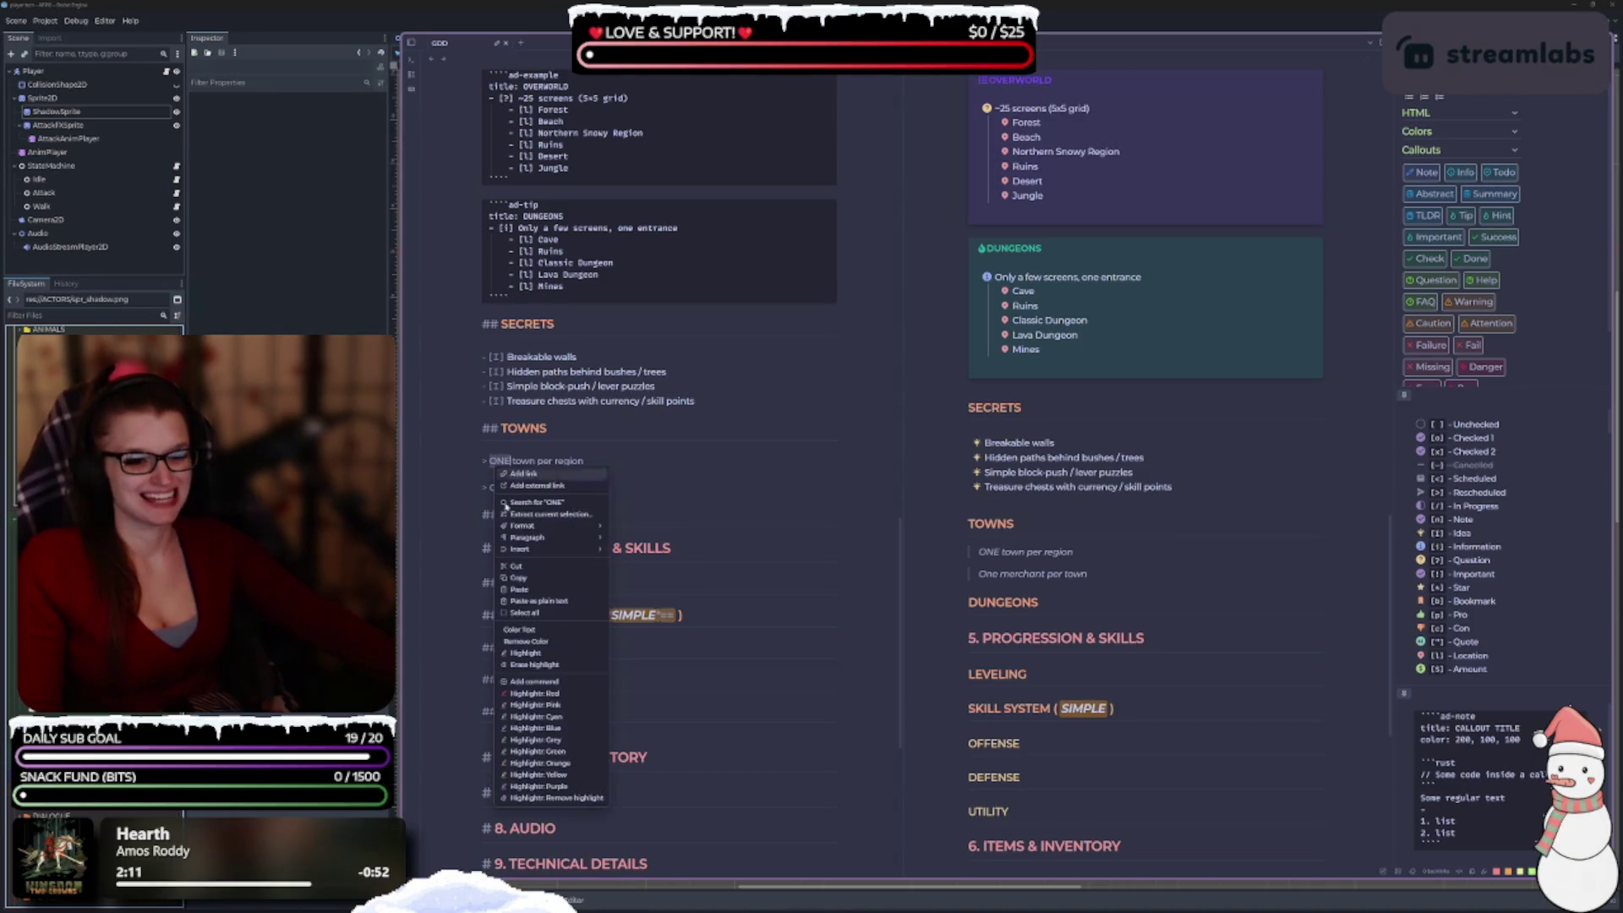
left_click(581, 748)
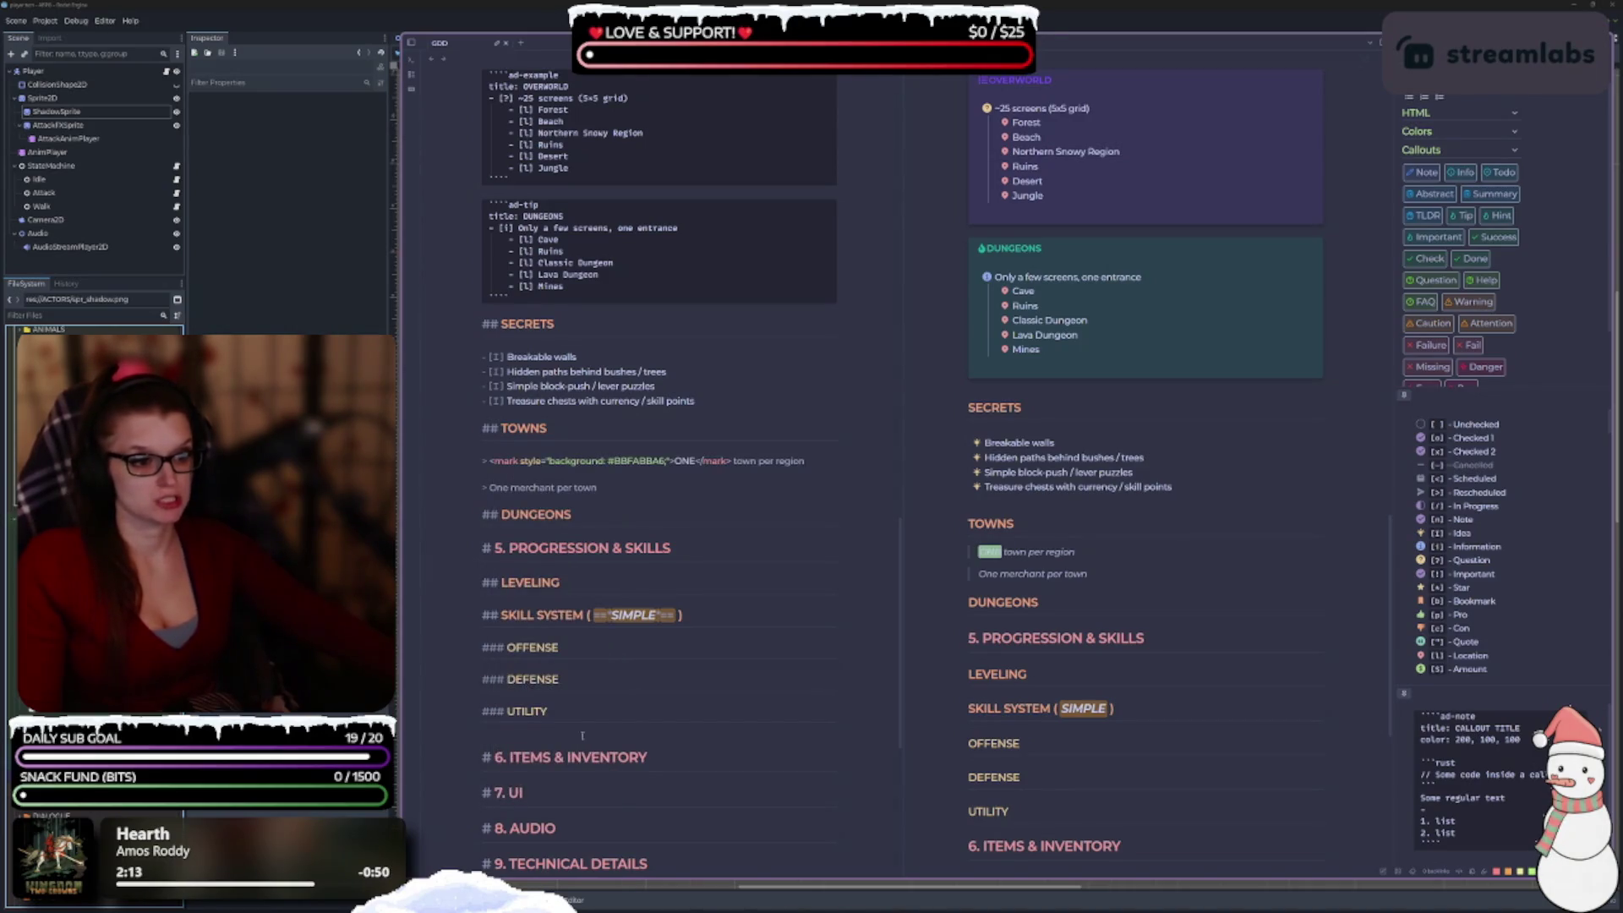
key("ctrl+z")
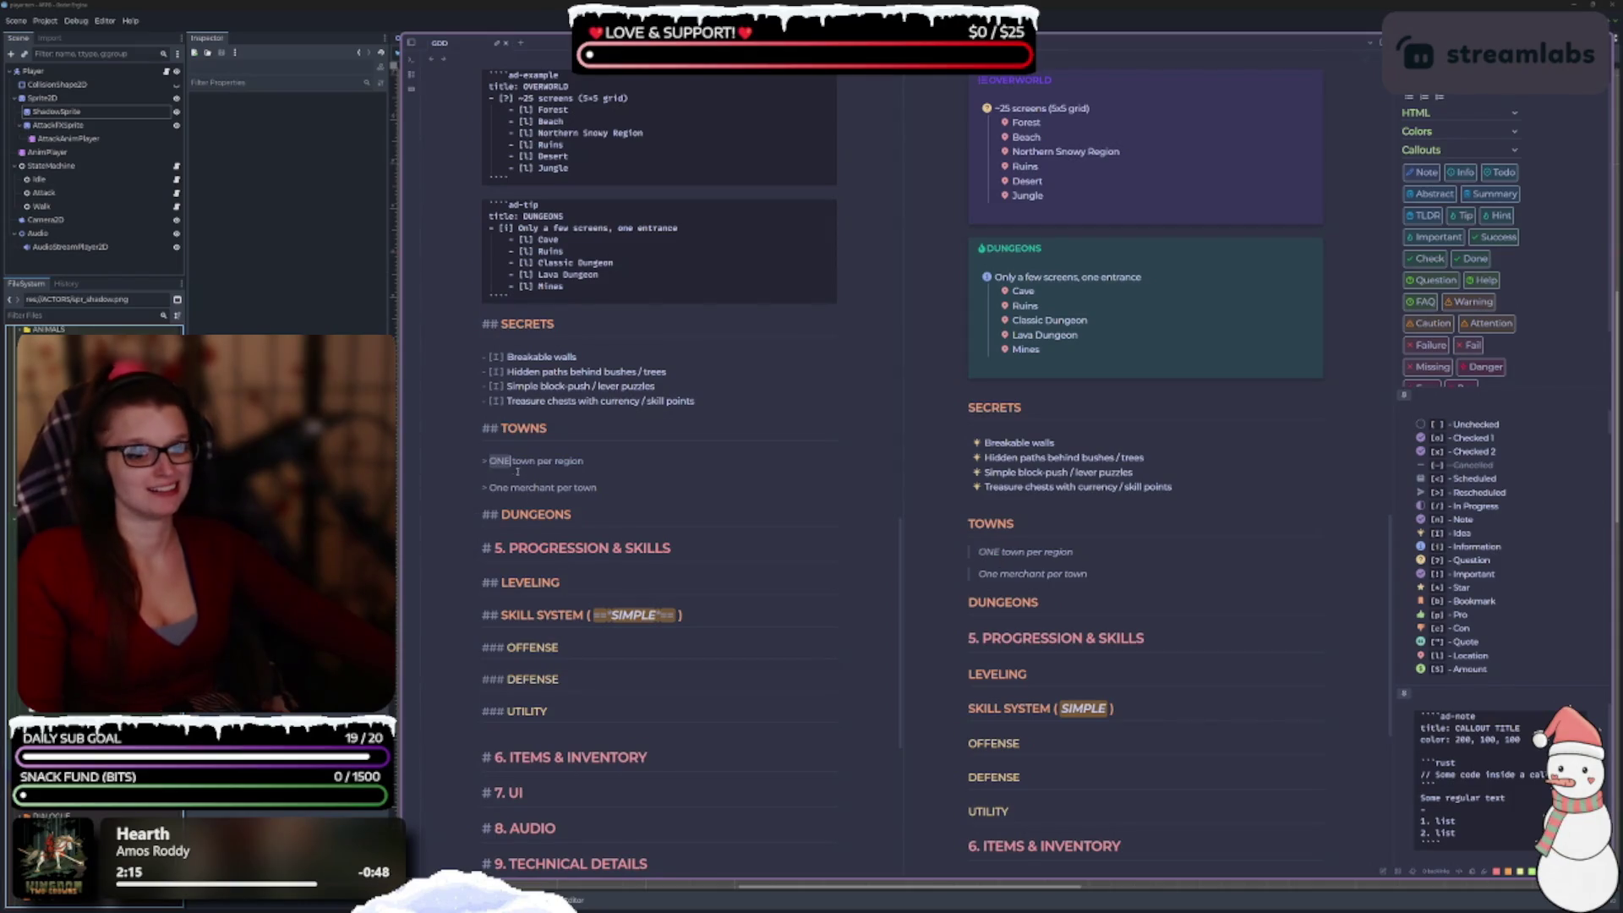
right_click(505, 465)
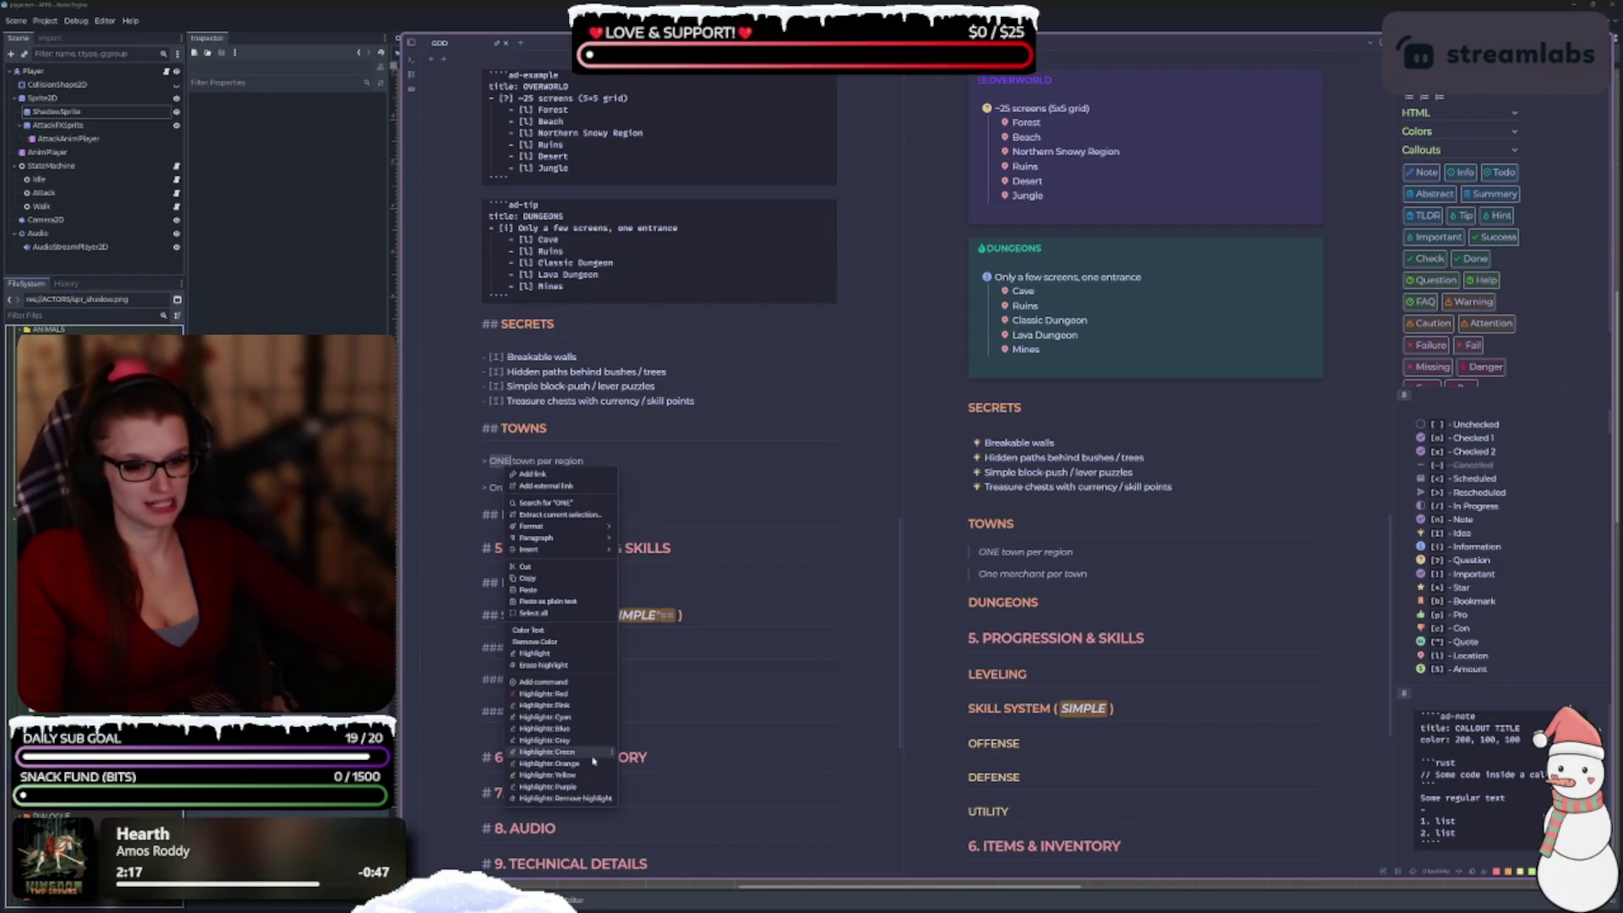
left_click(594, 762)
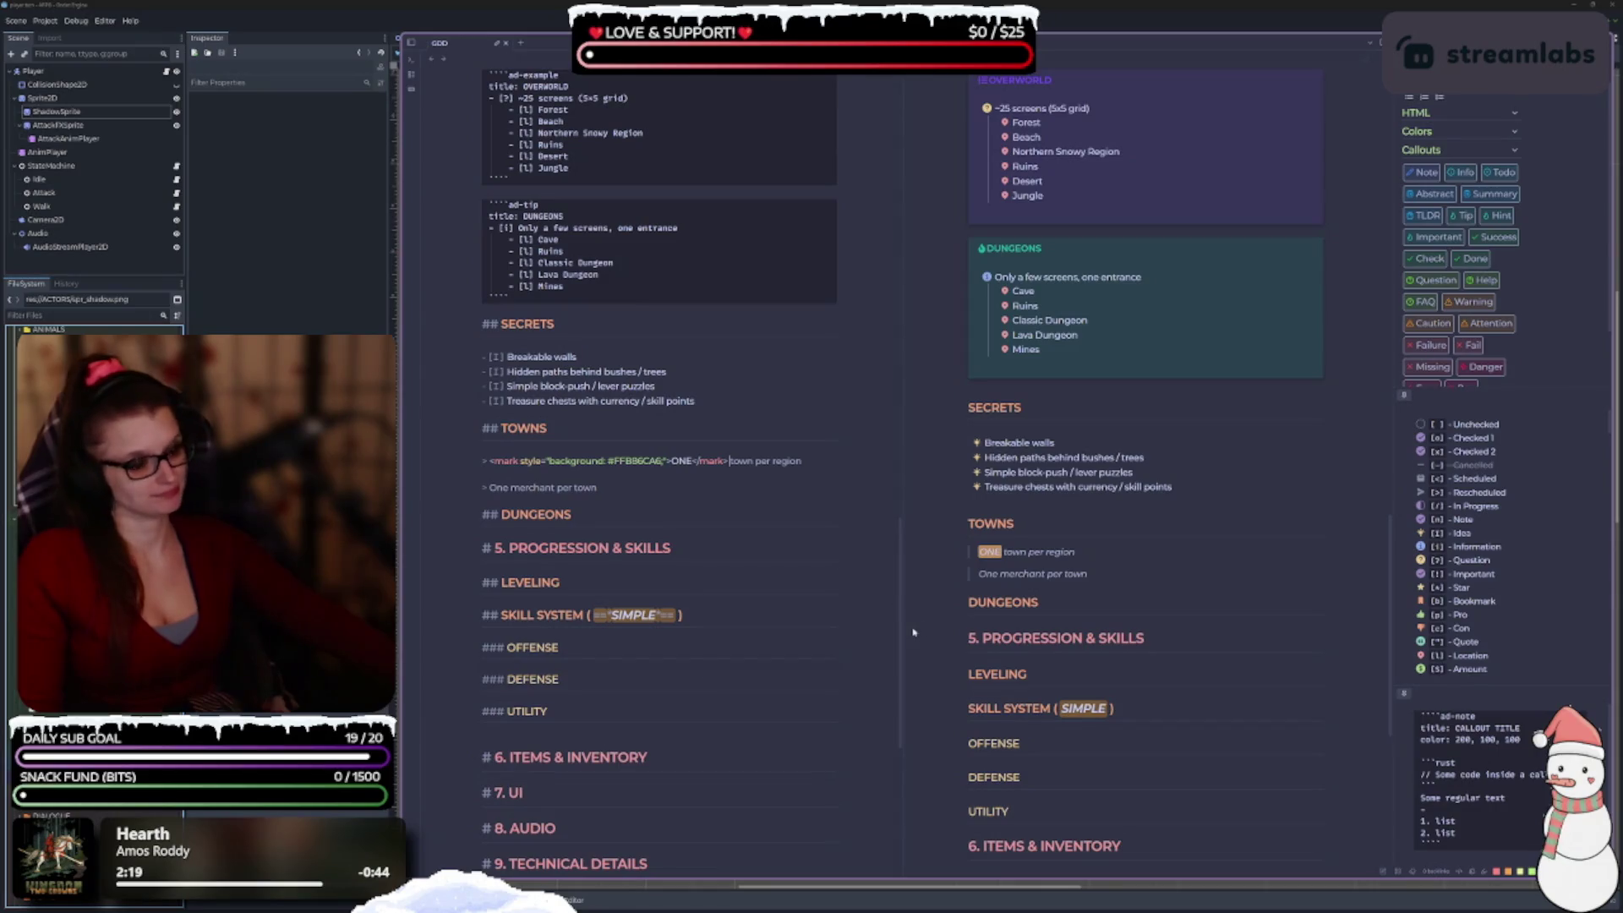
key("ctrl+z")
right_click(504, 463)
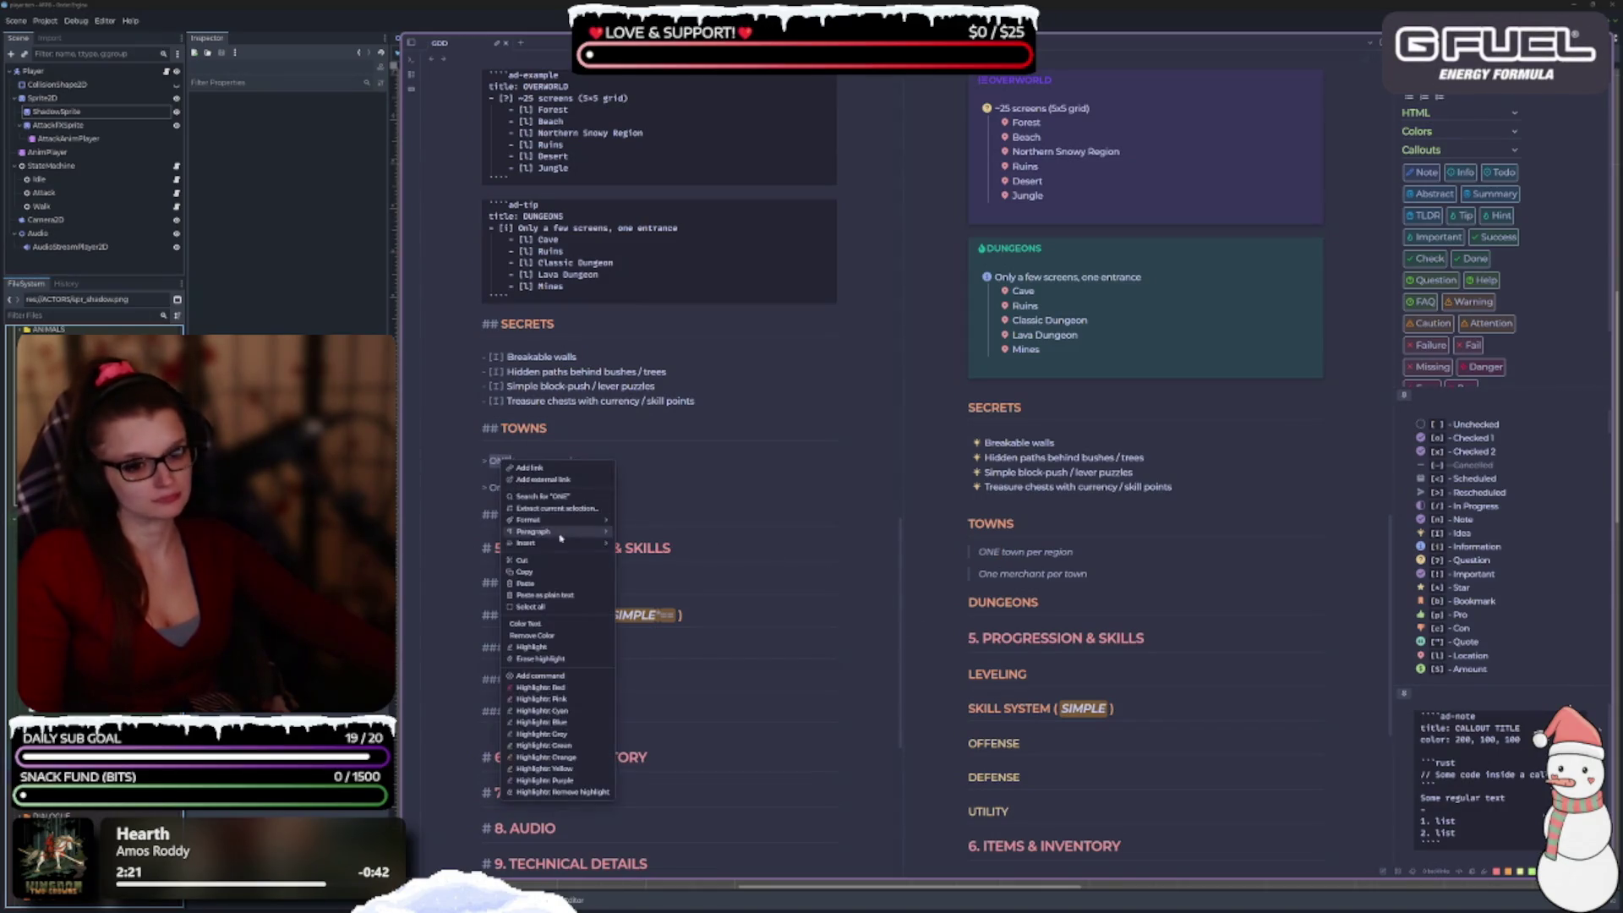
left_click(583, 687)
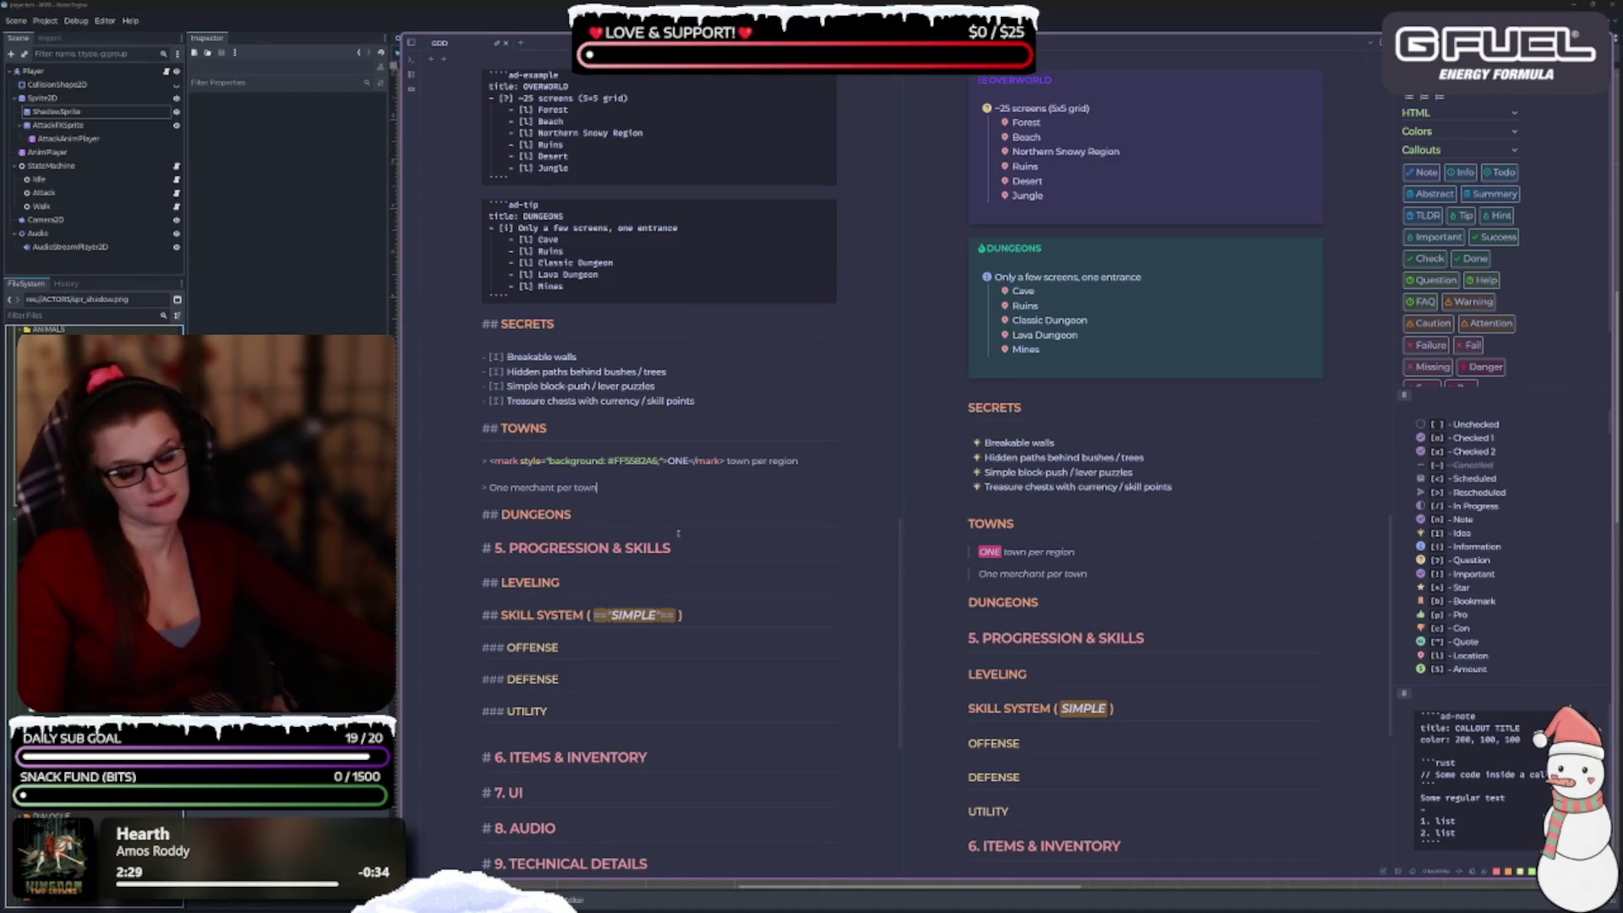
Highlight the word merchant in pink.
double_click(534, 486)
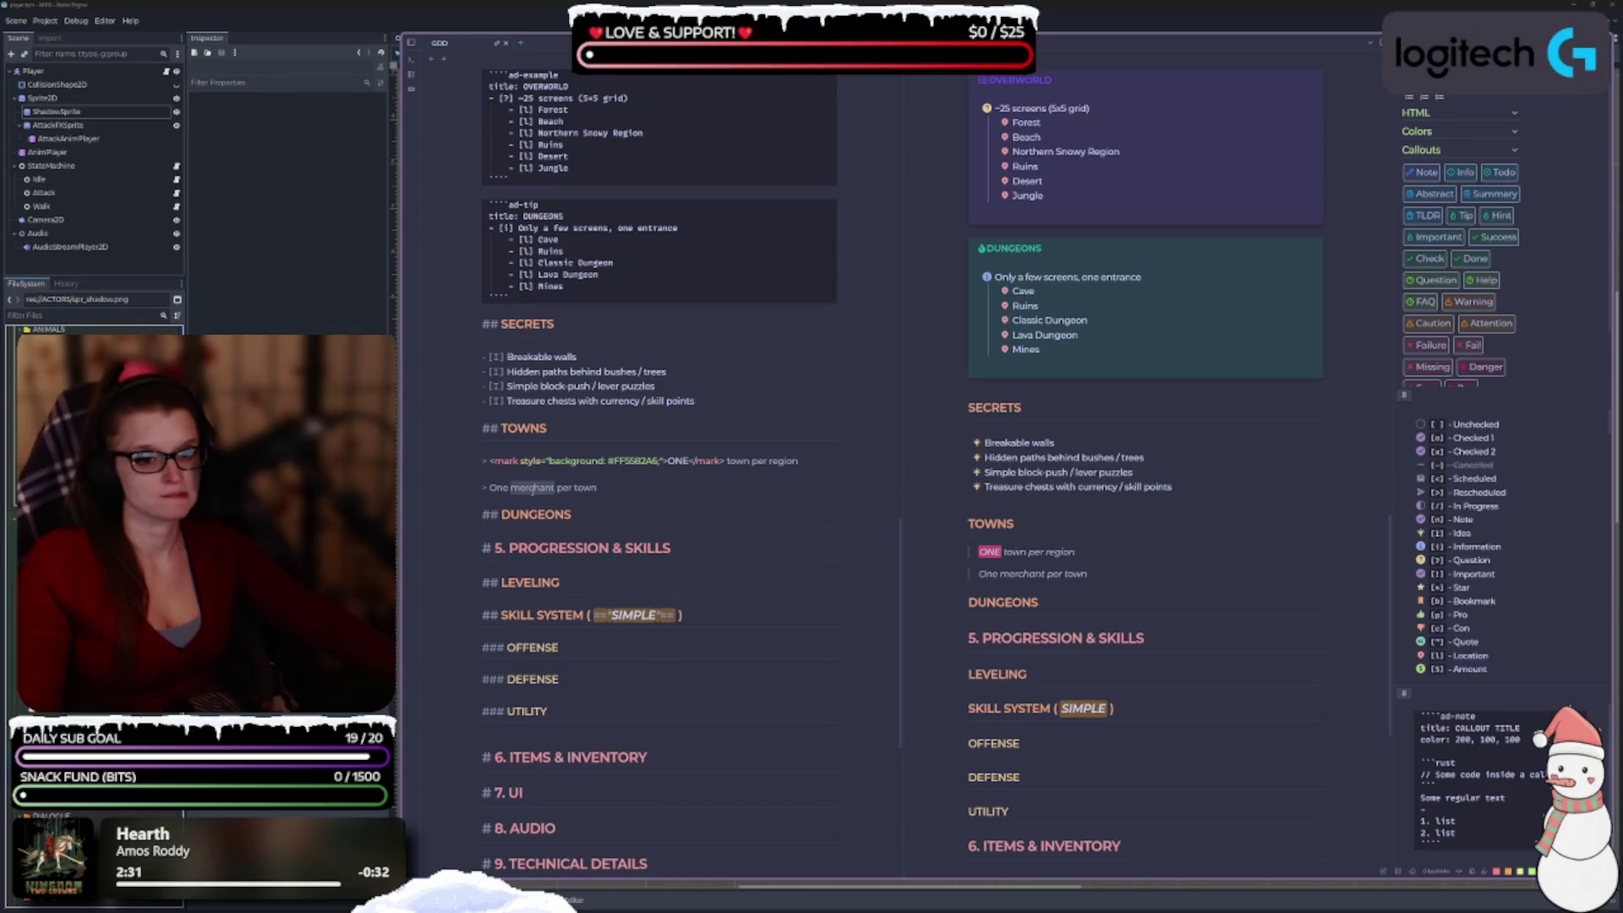
right_click(534, 492)
left_click(614, 734)
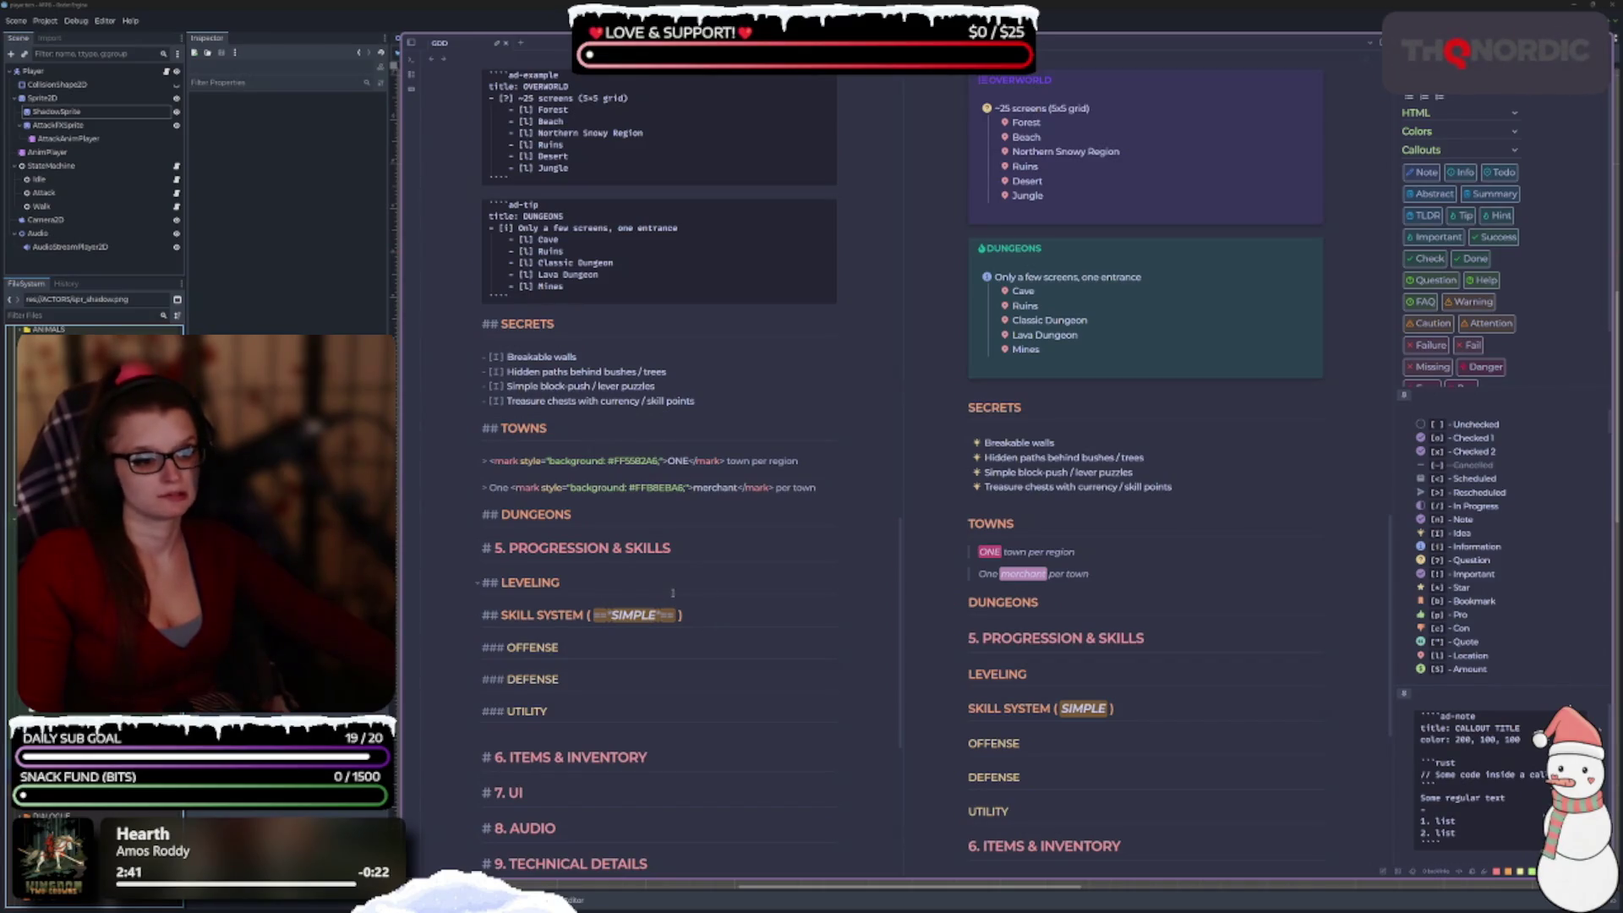
Undo the word highlights and try an orange highlight on the whole 'ONE town per region' line.
scroll(673, 593, "down", 1)
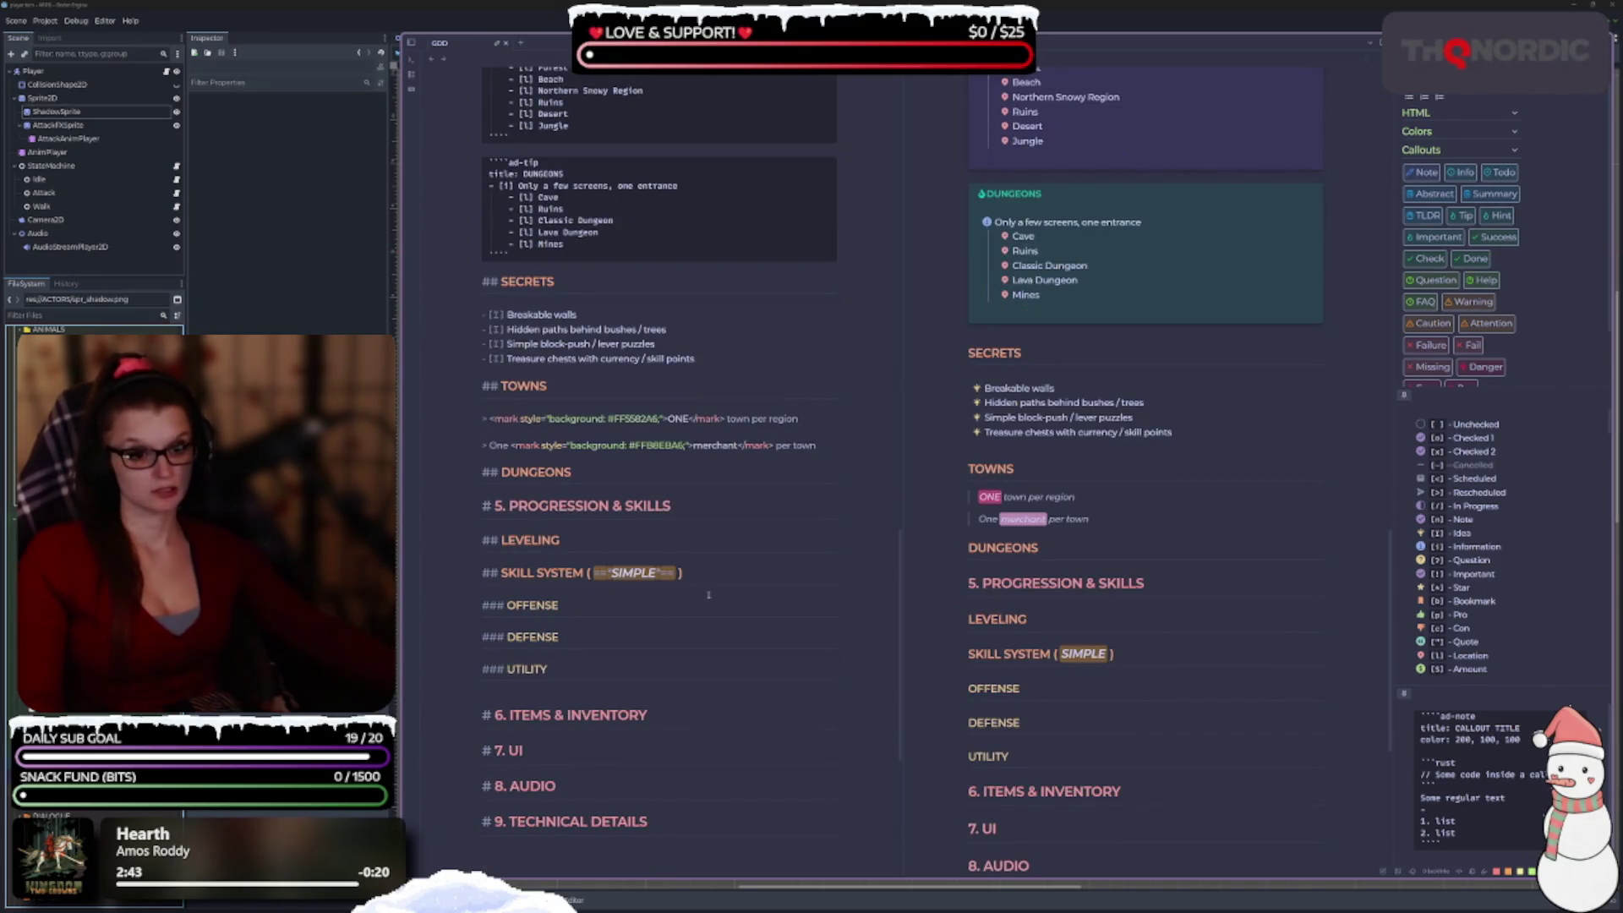
key("ctrl+z")
key("ctrl+z")
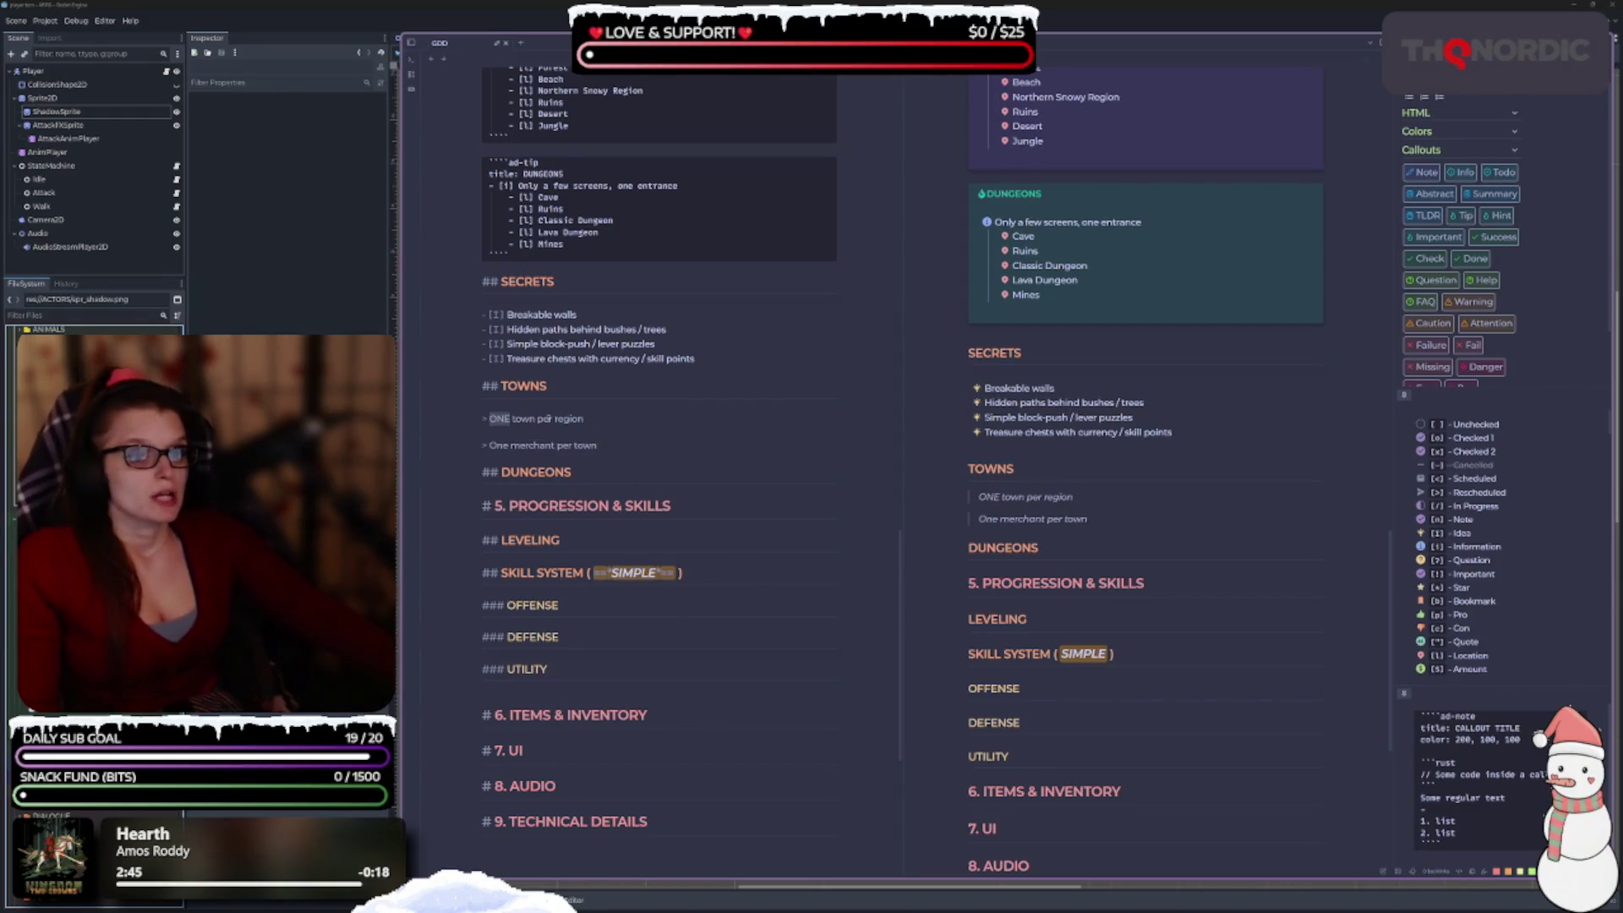
left_click_drag(583, 419, 490, 419)
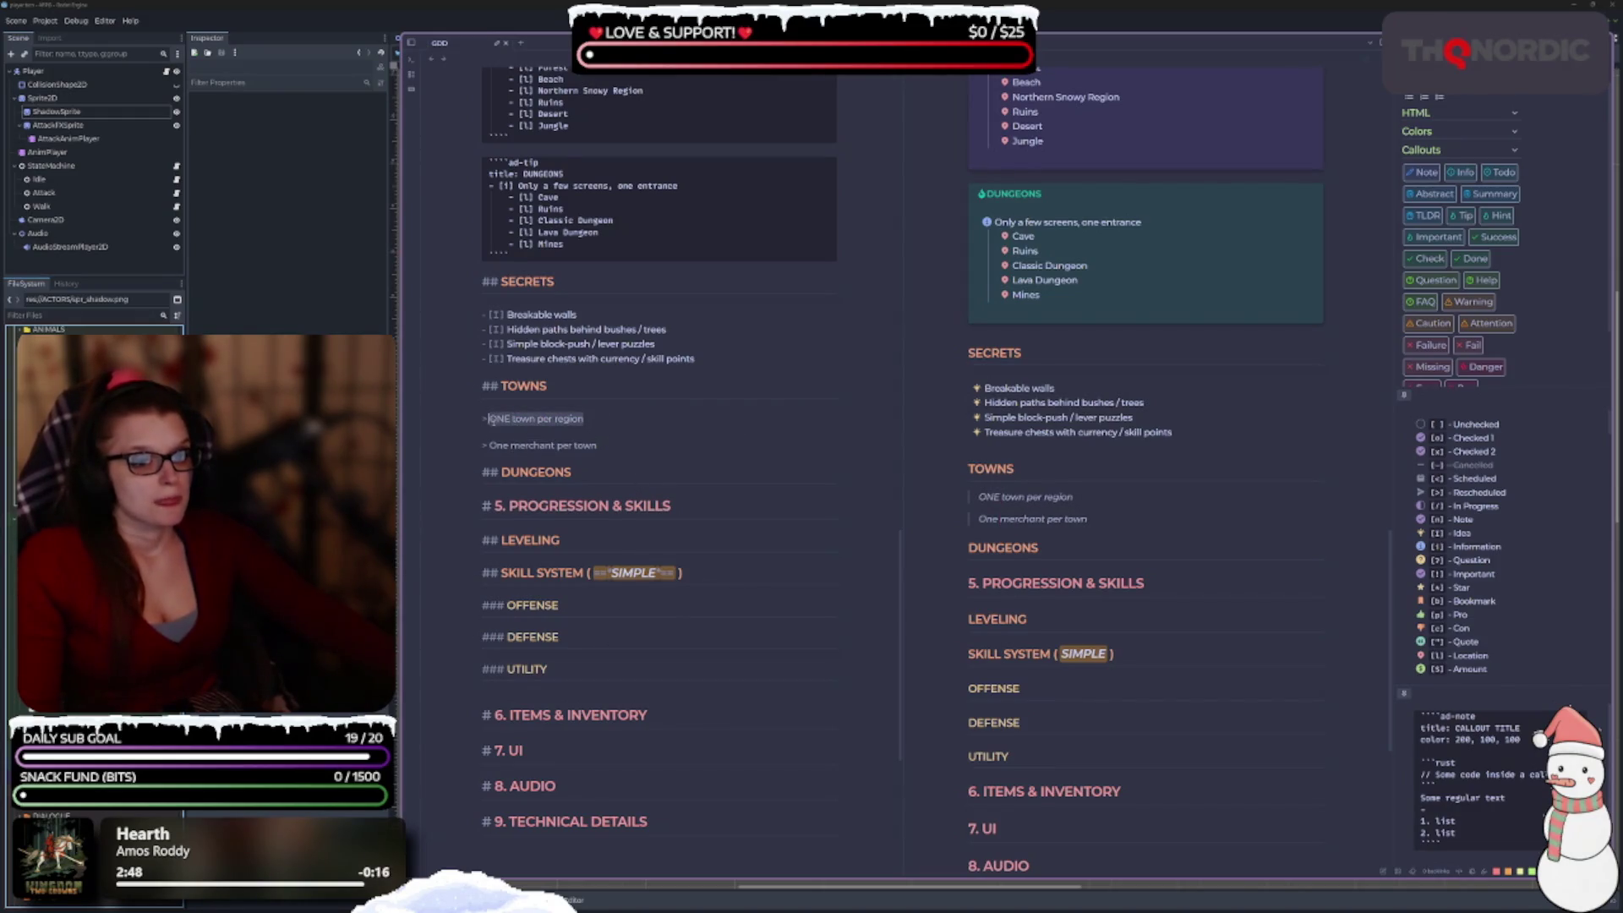
right_click(520, 420)
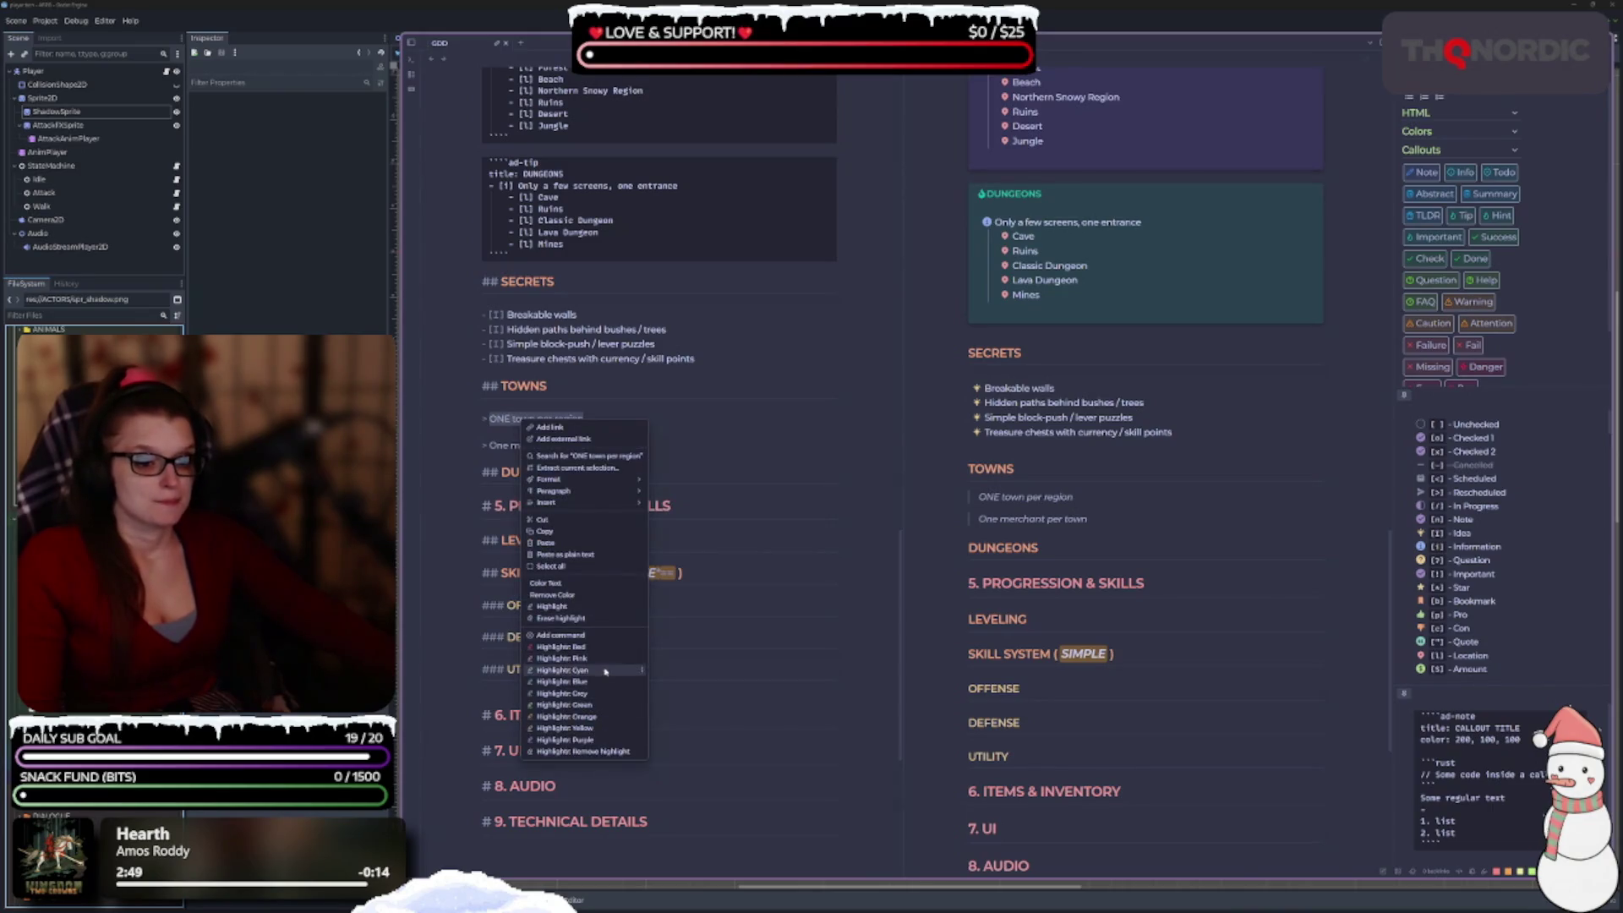
left_click(601, 717)
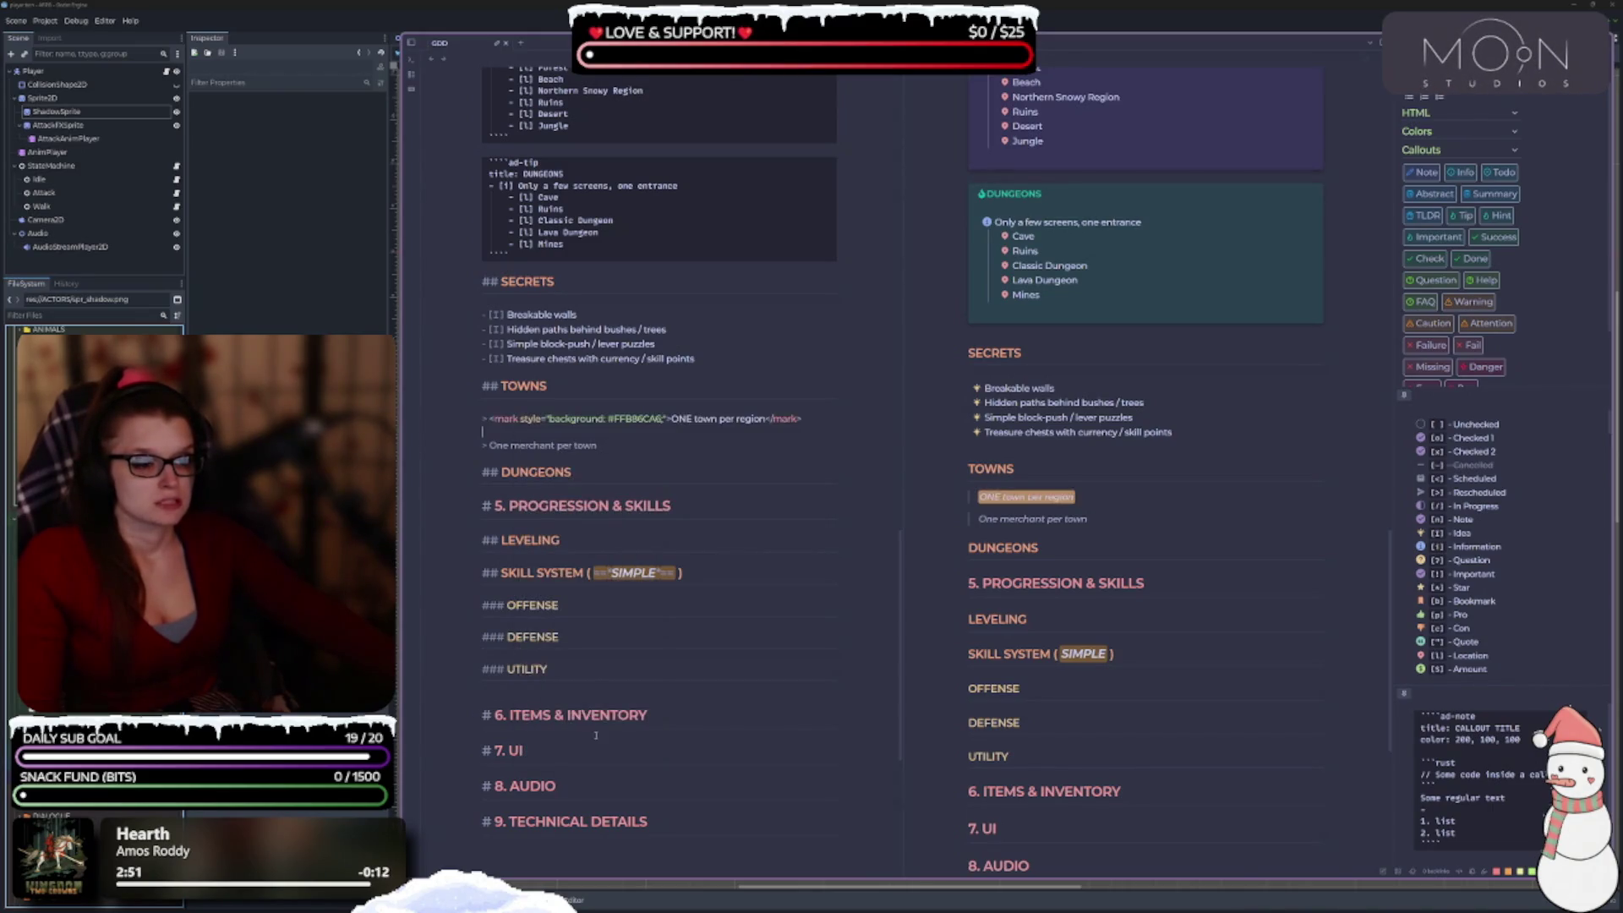
key("ctrl+z")
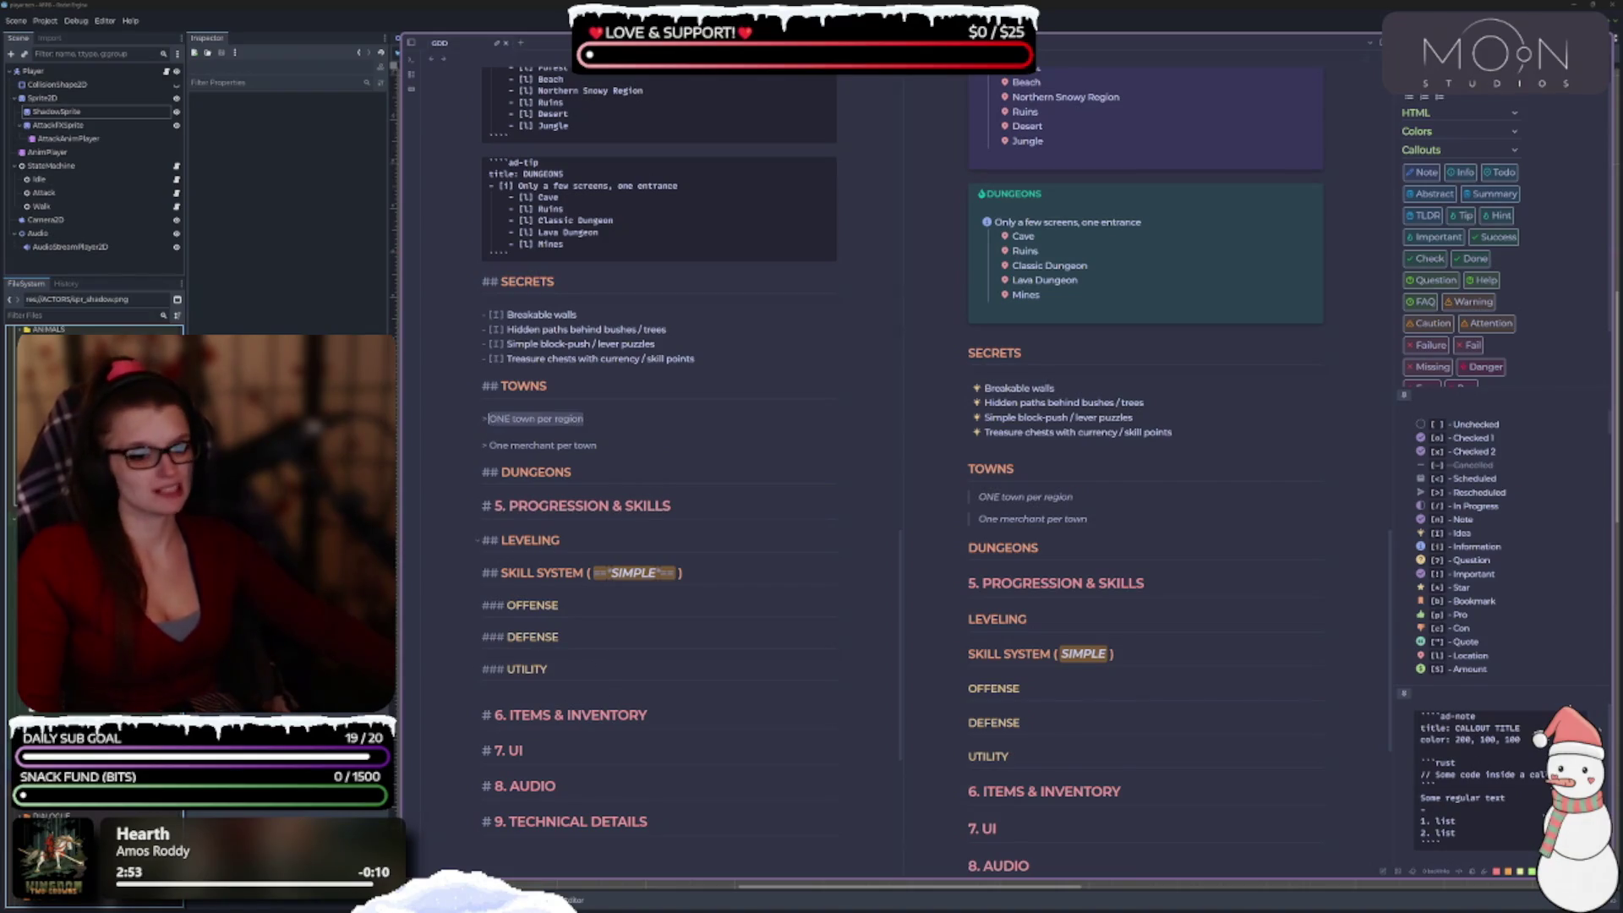
Apply the pink highlighter to the entire 'ONE town per region' line.
right_click(543, 421)
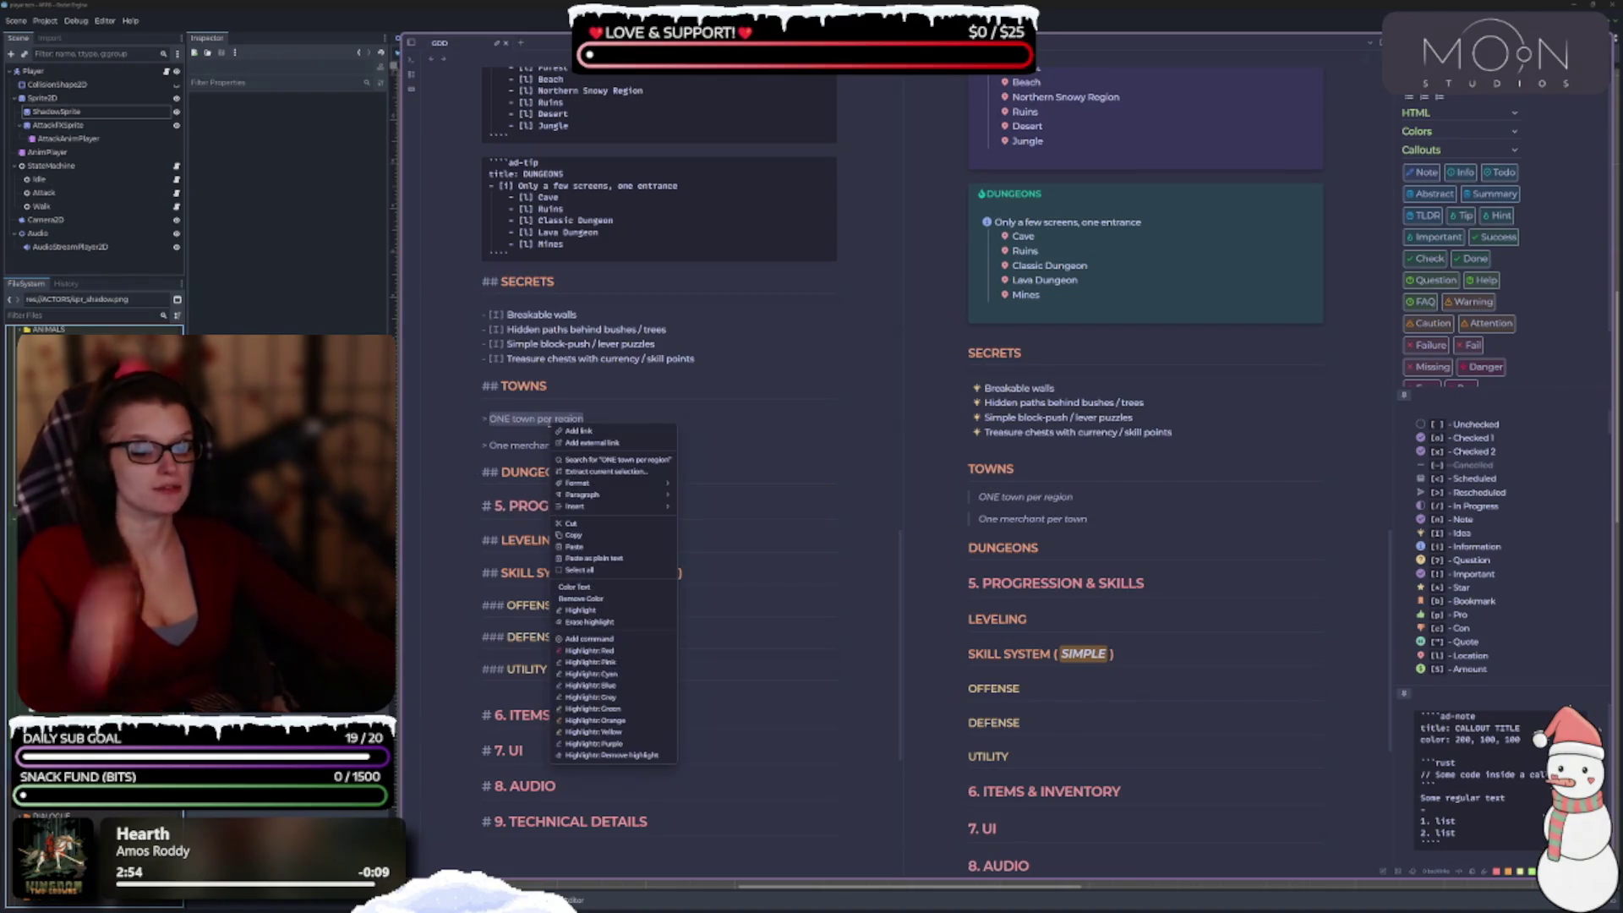
left_click(650, 659)
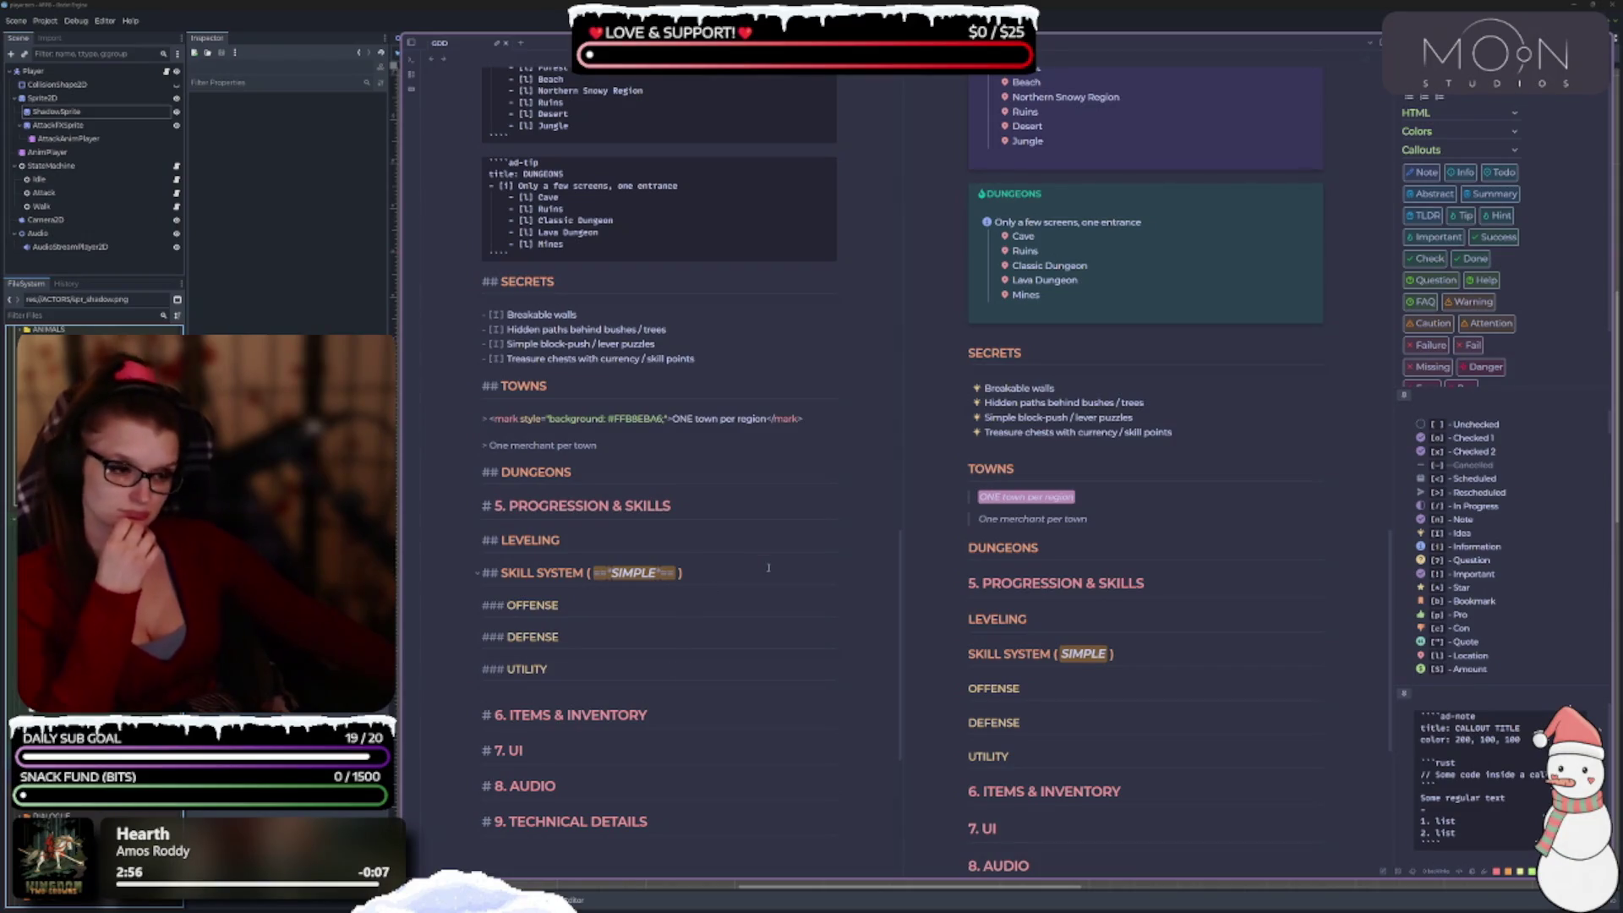
key("ctrl+z")
right_click(546, 422)
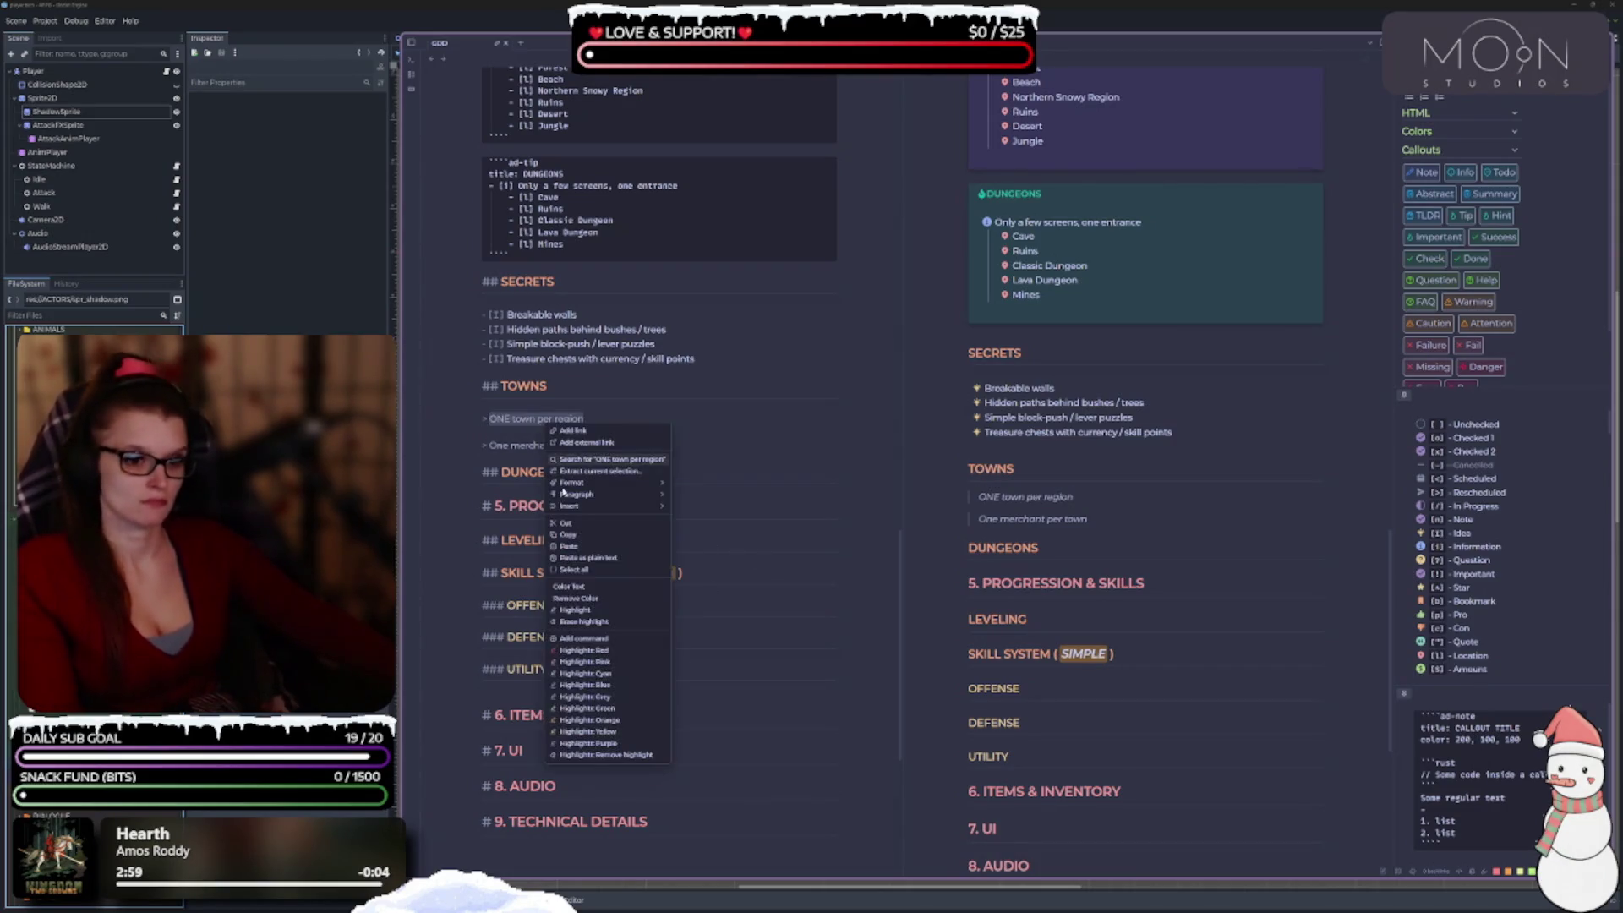
left_click(612, 650)
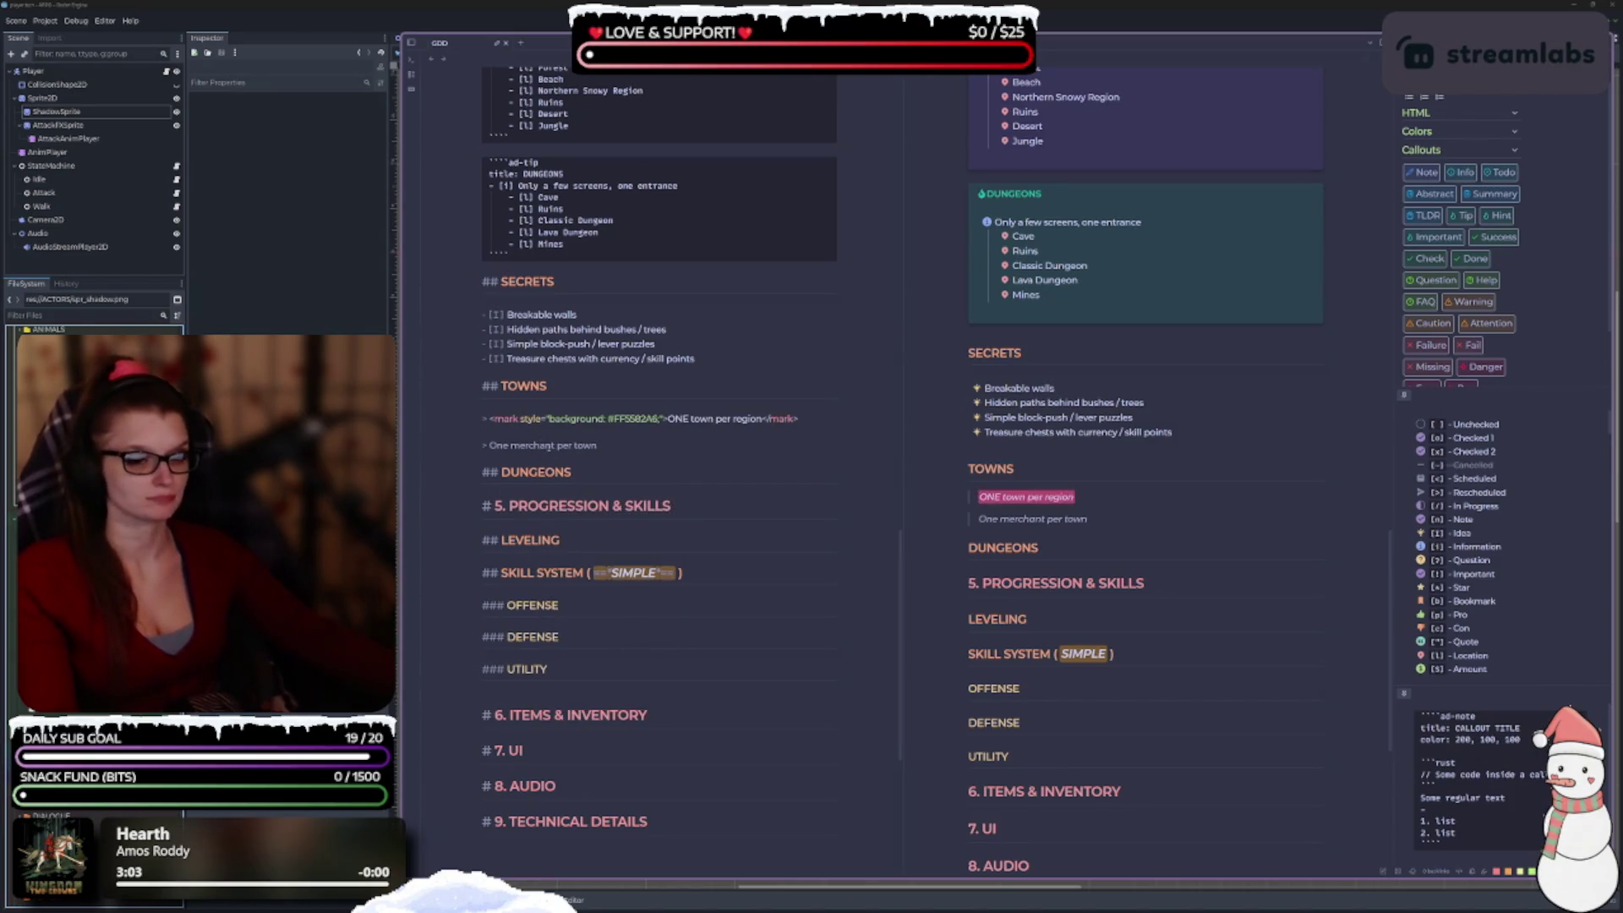
key("Down")
key("Down")
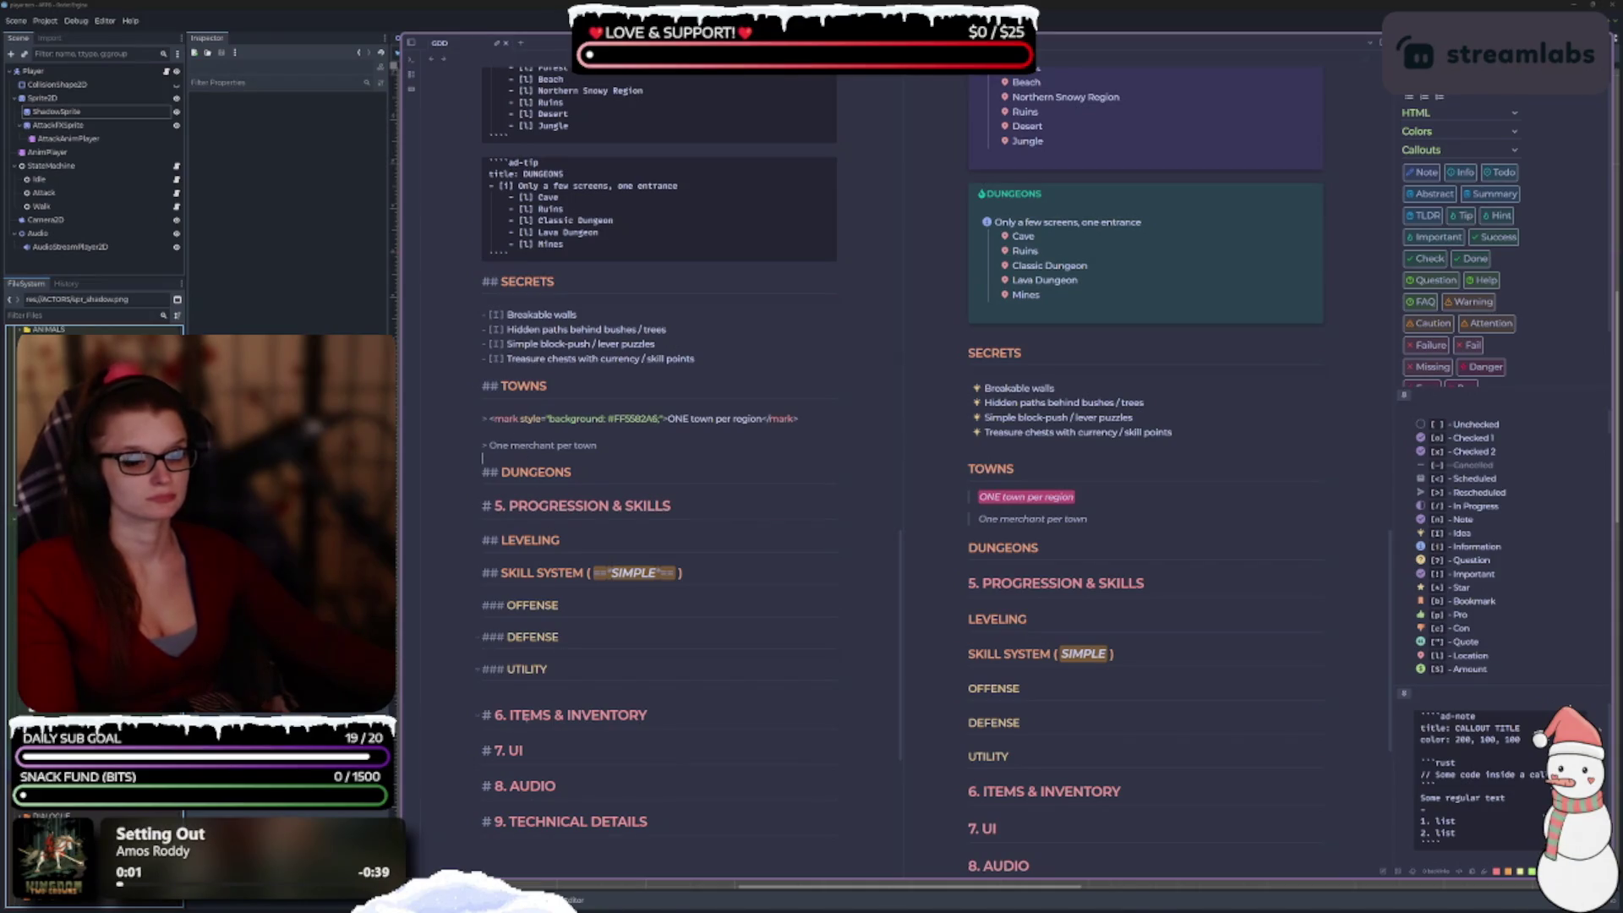
left_click(693, 428)
Retype ONE as One and give the 'One merchant per town' line a purple highlight.
double_click(676, 419)
type("One")
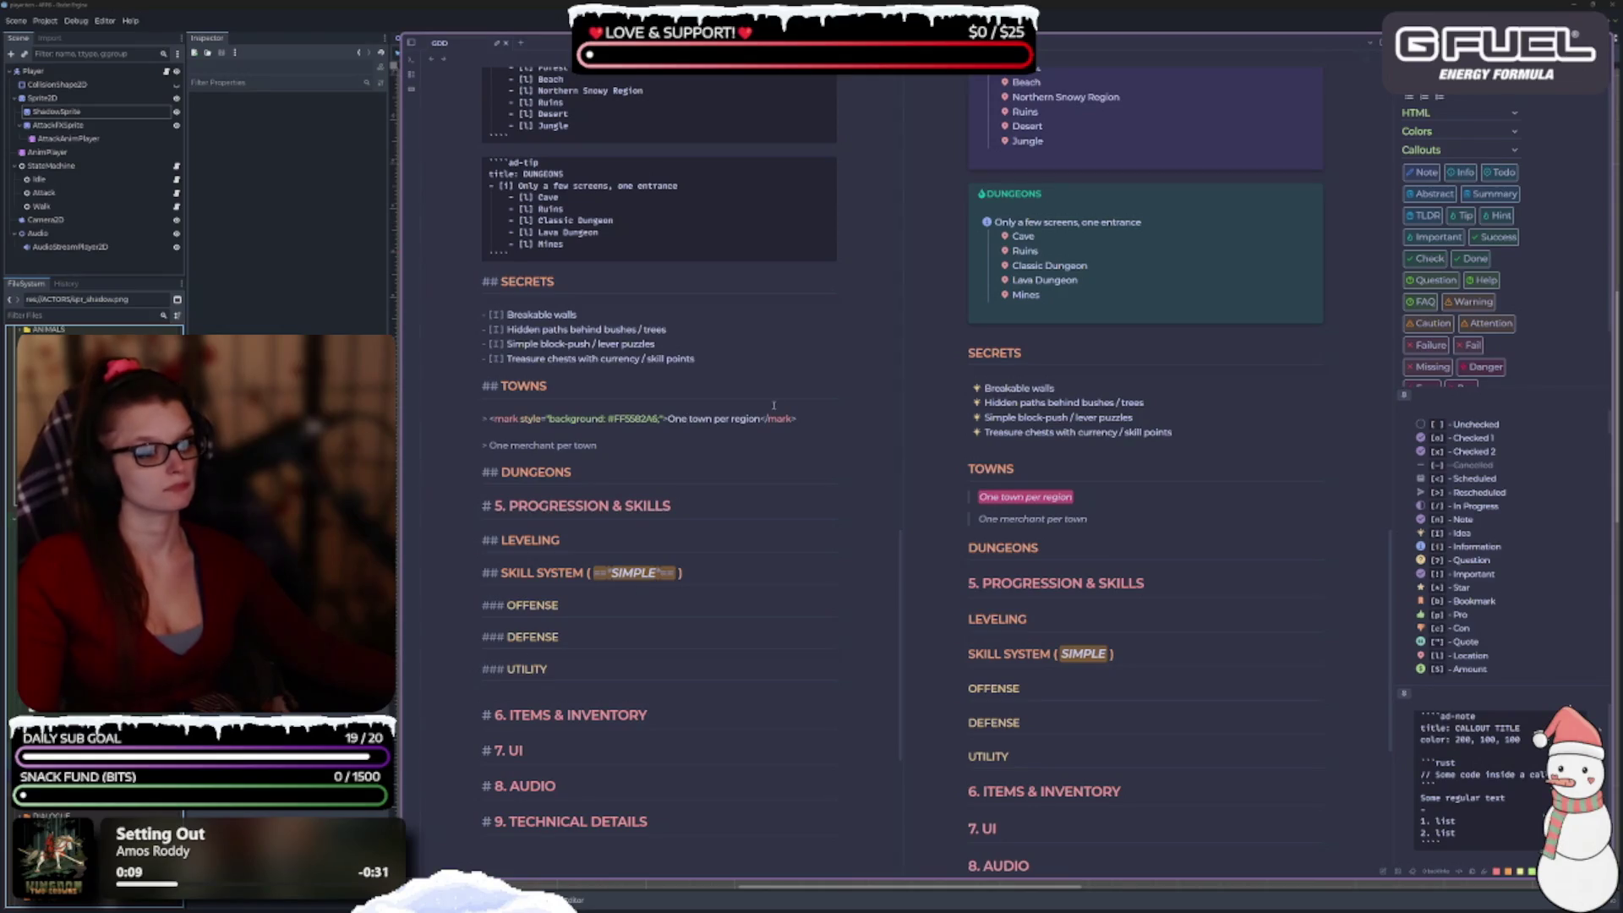
left_click_drag(598, 445, 490, 445)
right_click(529, 449)
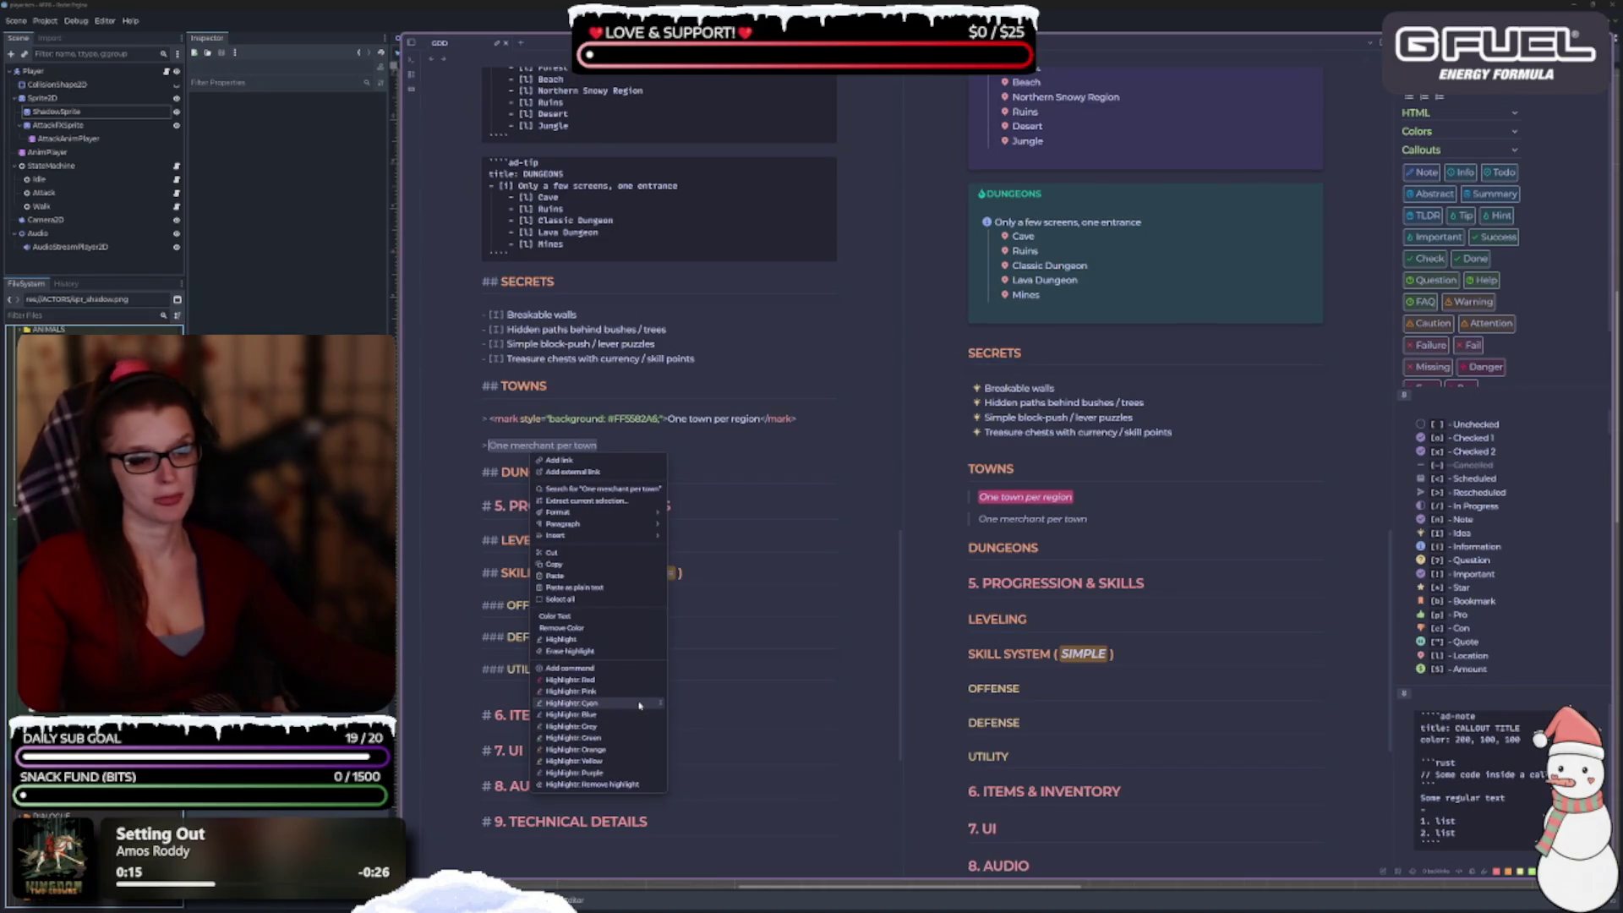
left_click(628, 771)
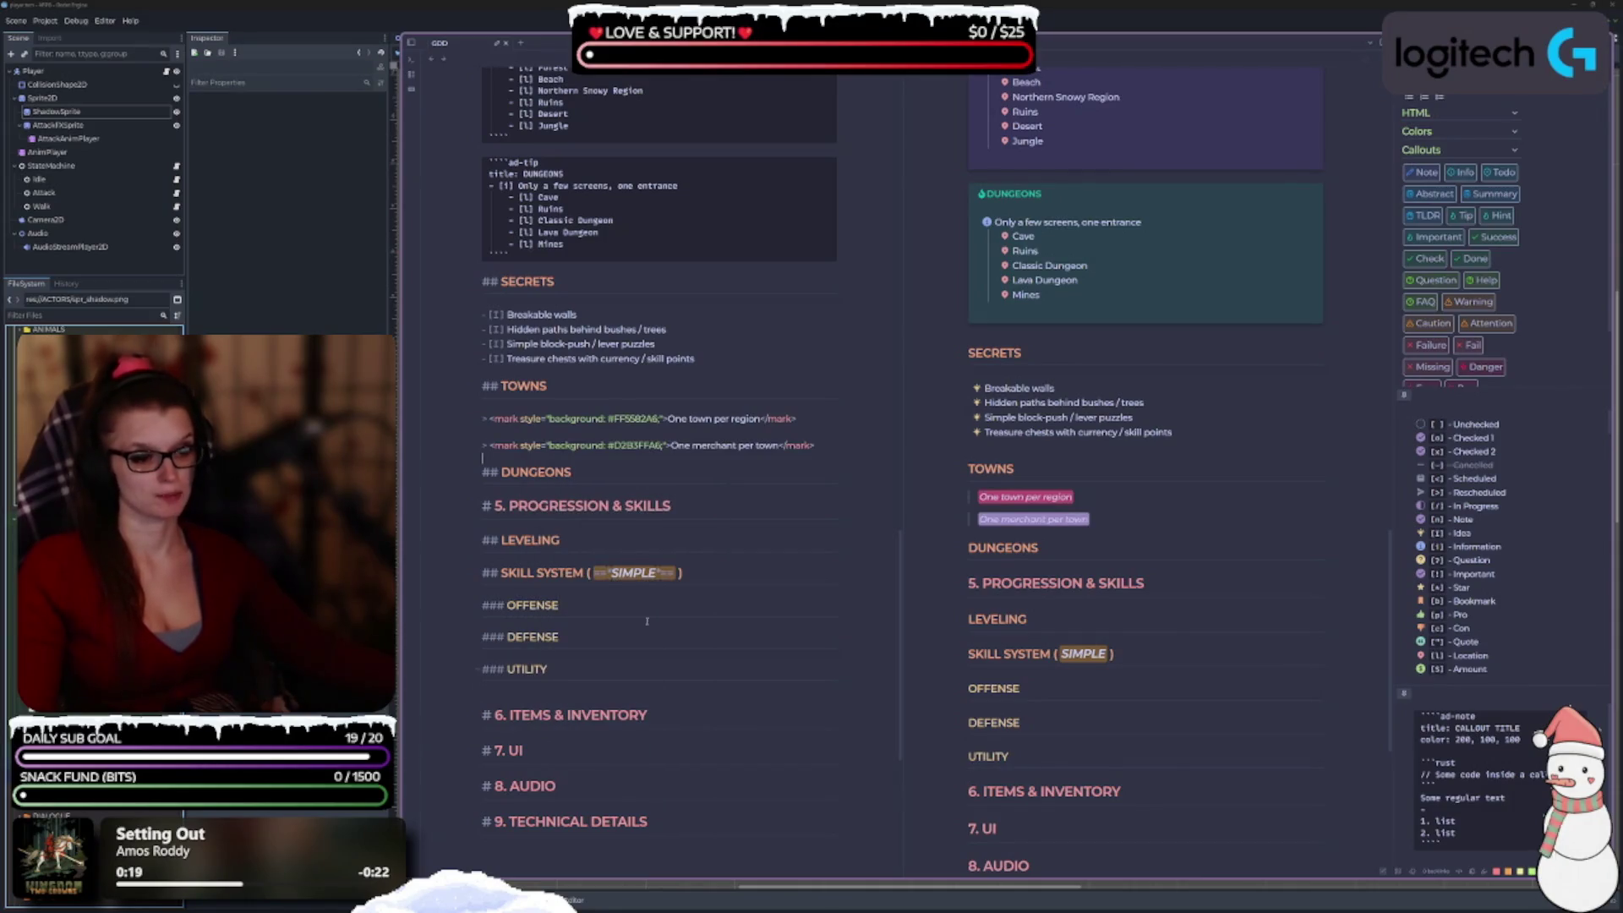
left_click(800, 466)
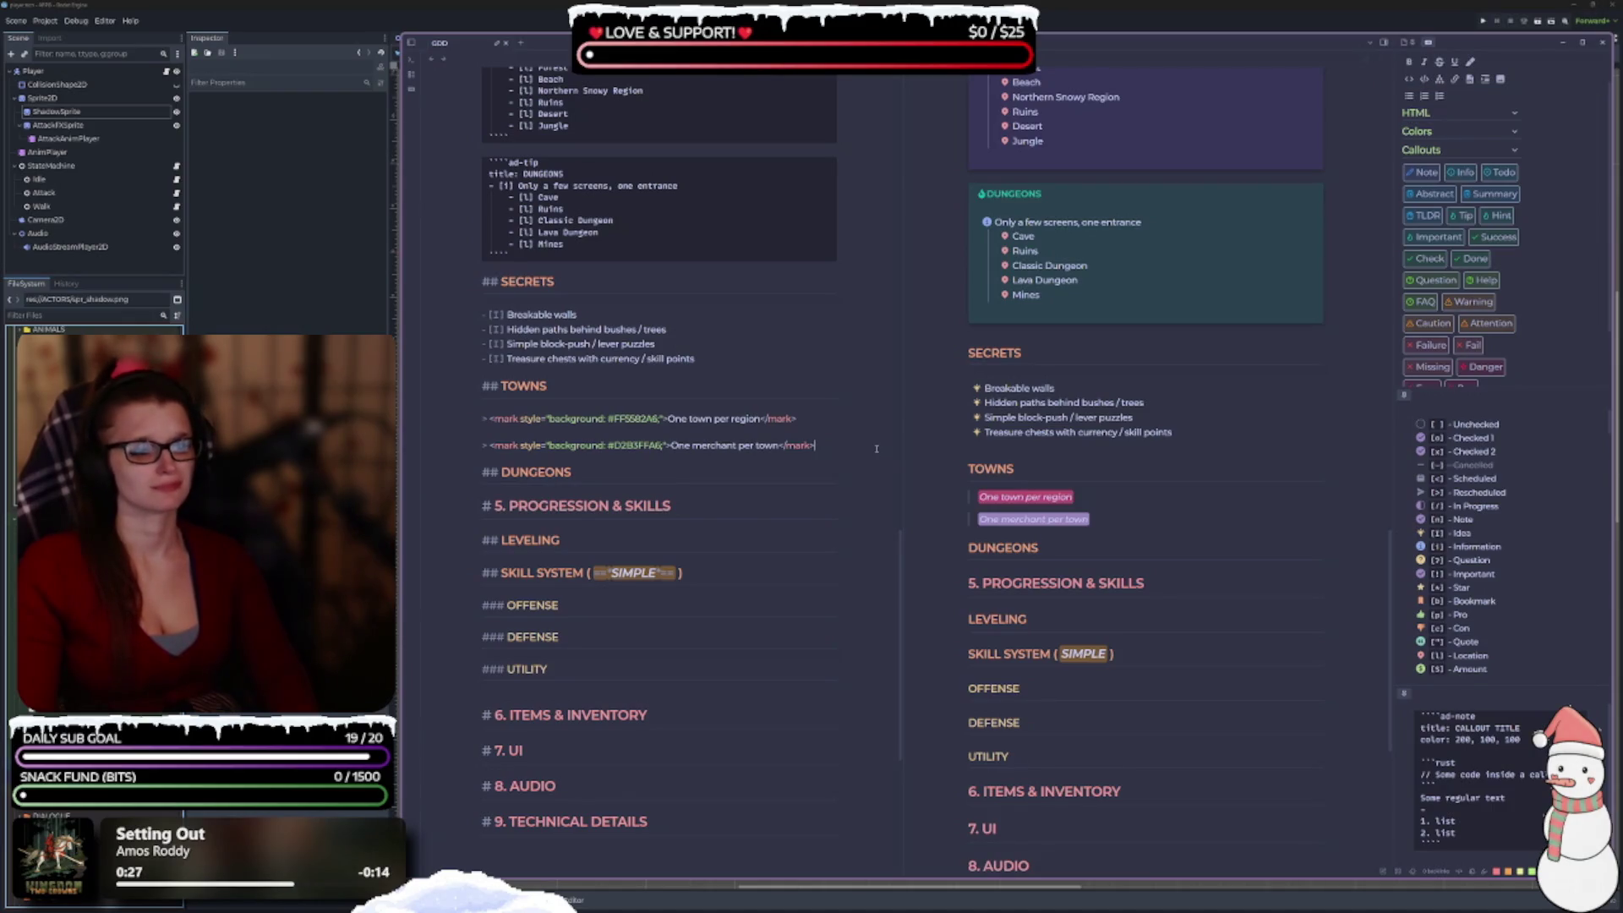
Underline the word merchant in the merchant TOWNS note.
double_click(712, 445)
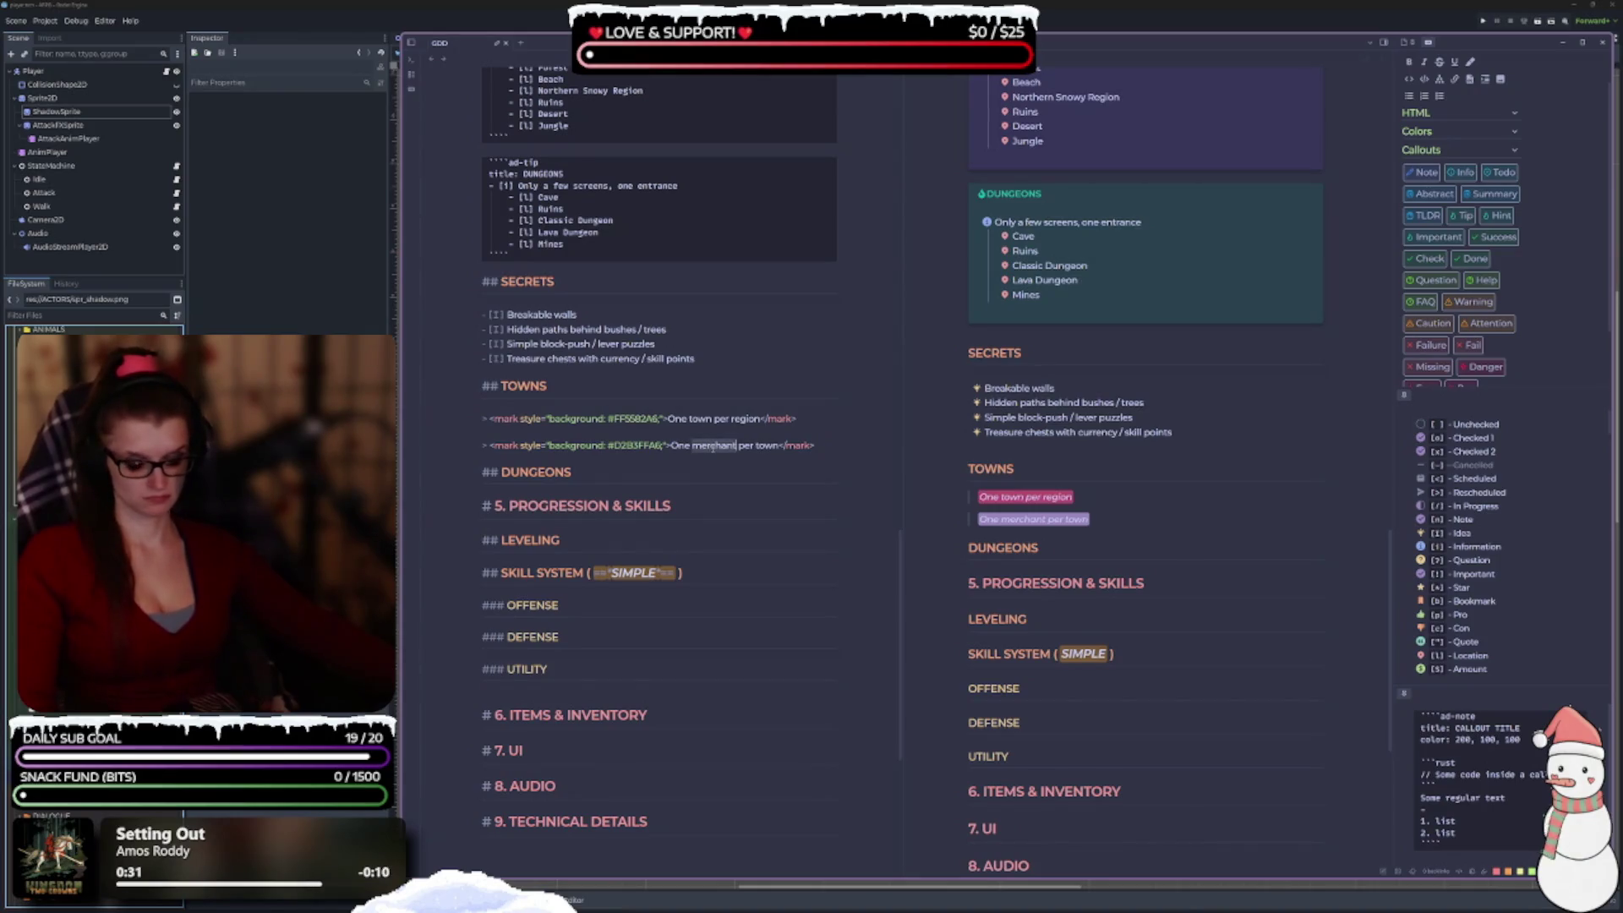
key("ctrl+b")
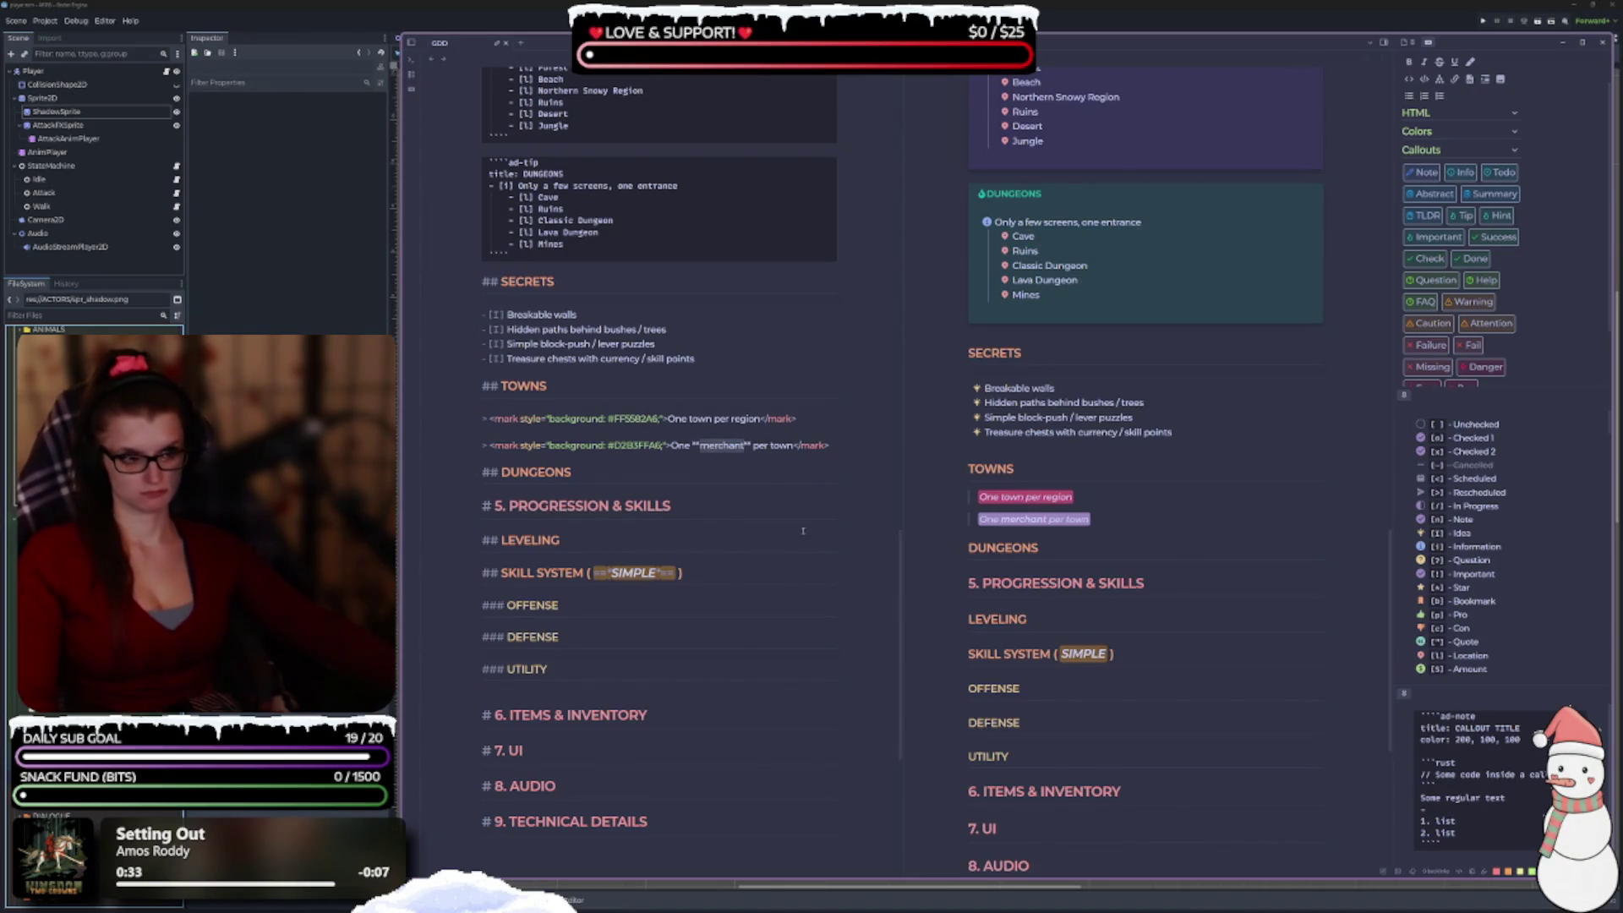
key("ctrl+z")
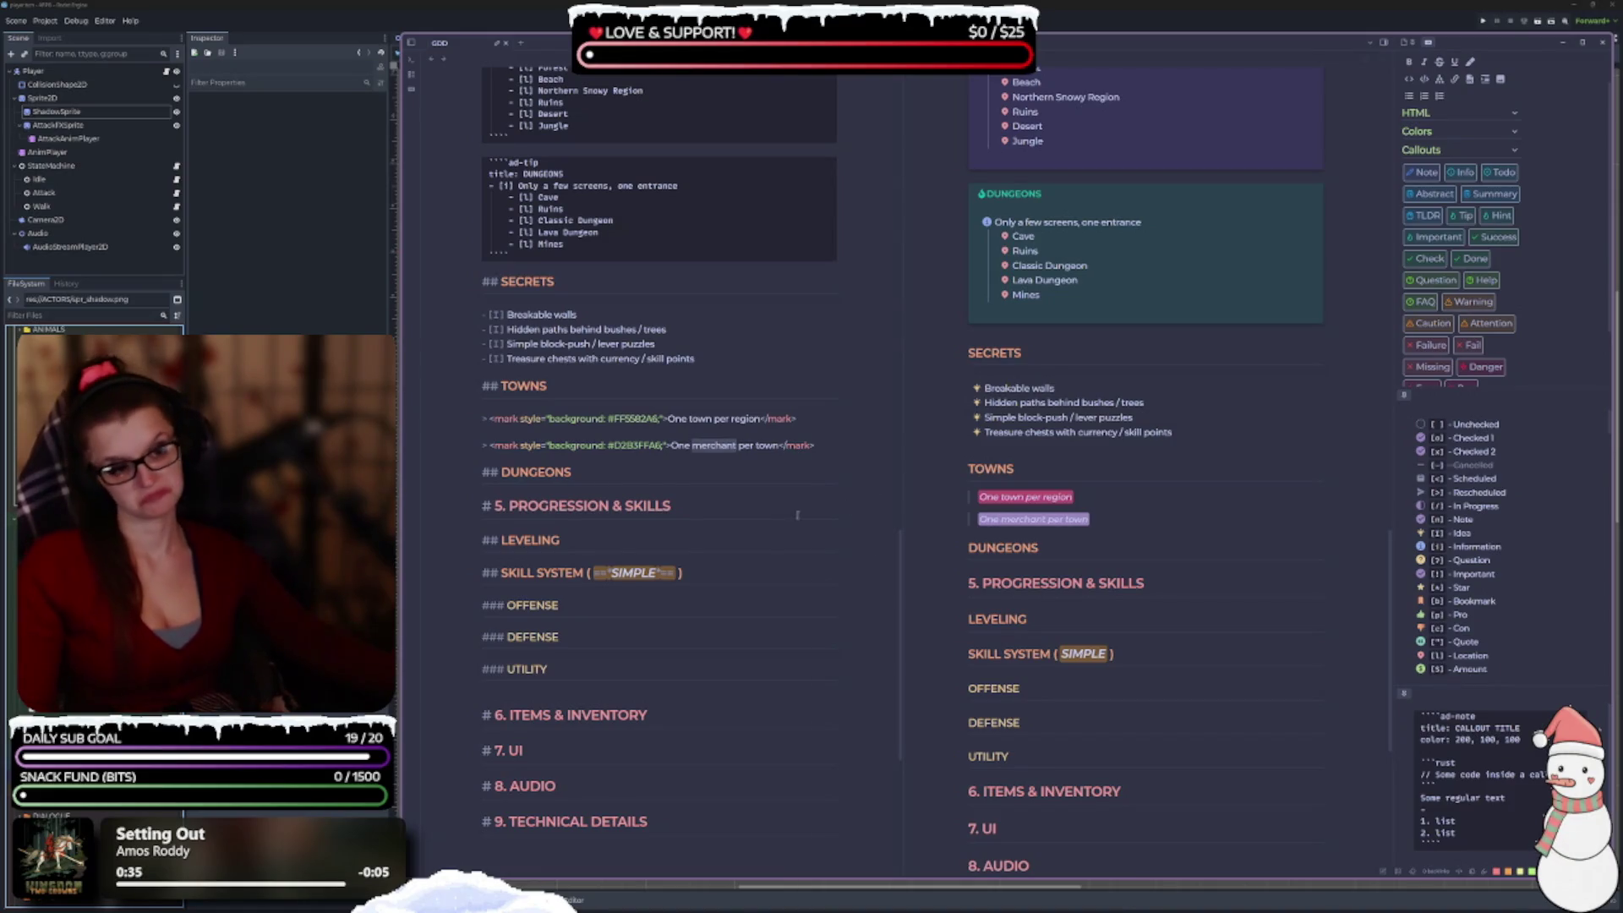
scroll(1425, 263, "up", 1)
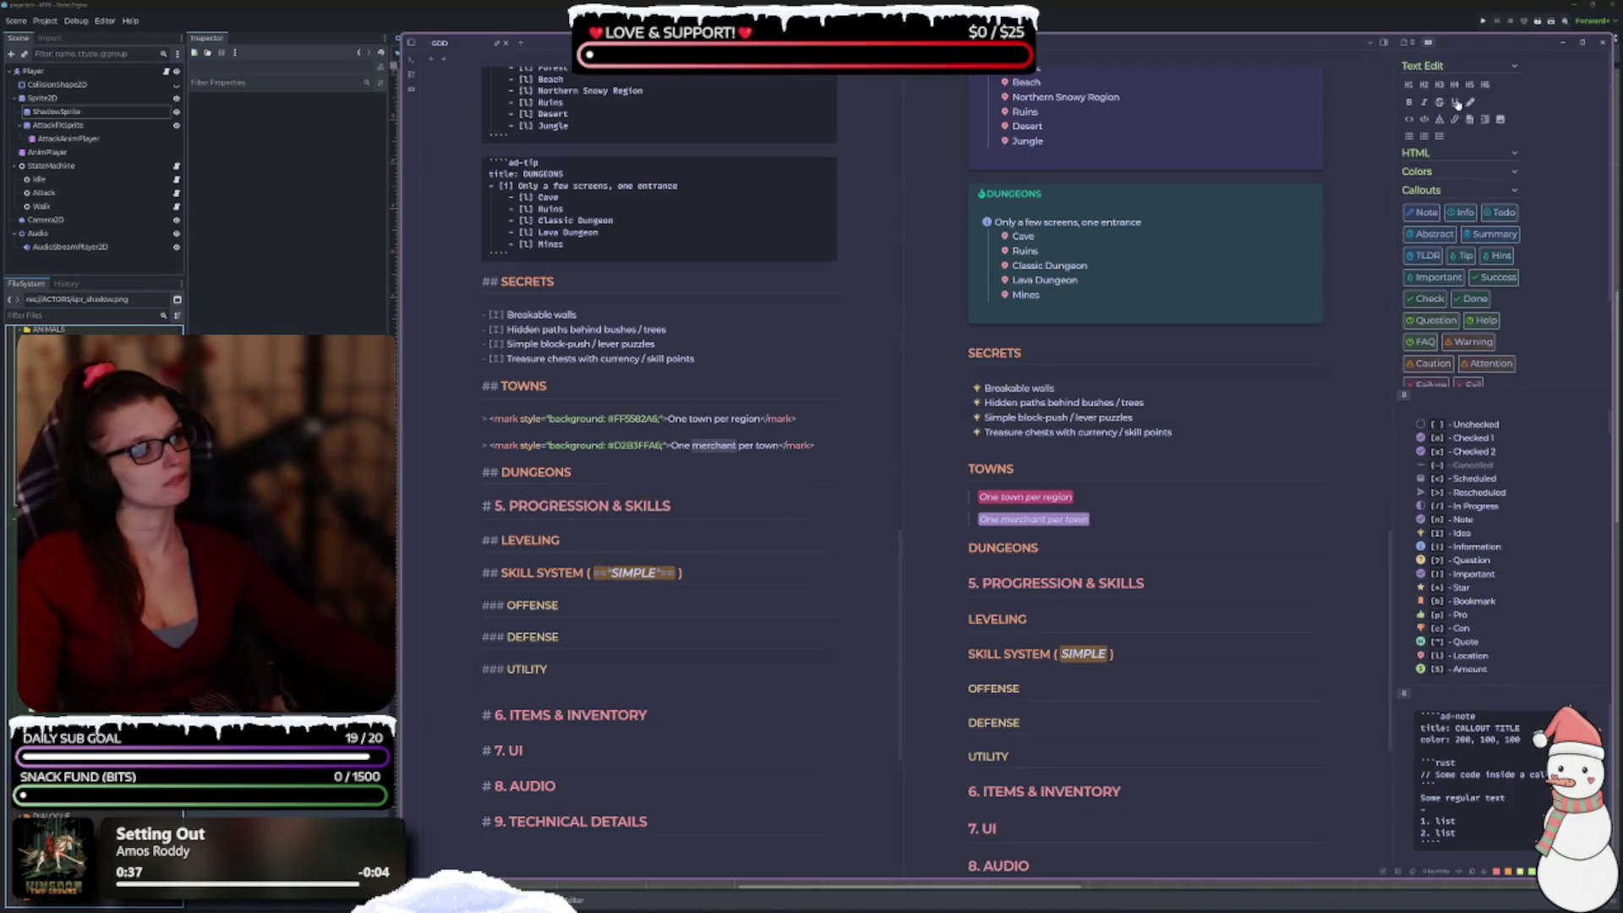
left_click(1455, 102)
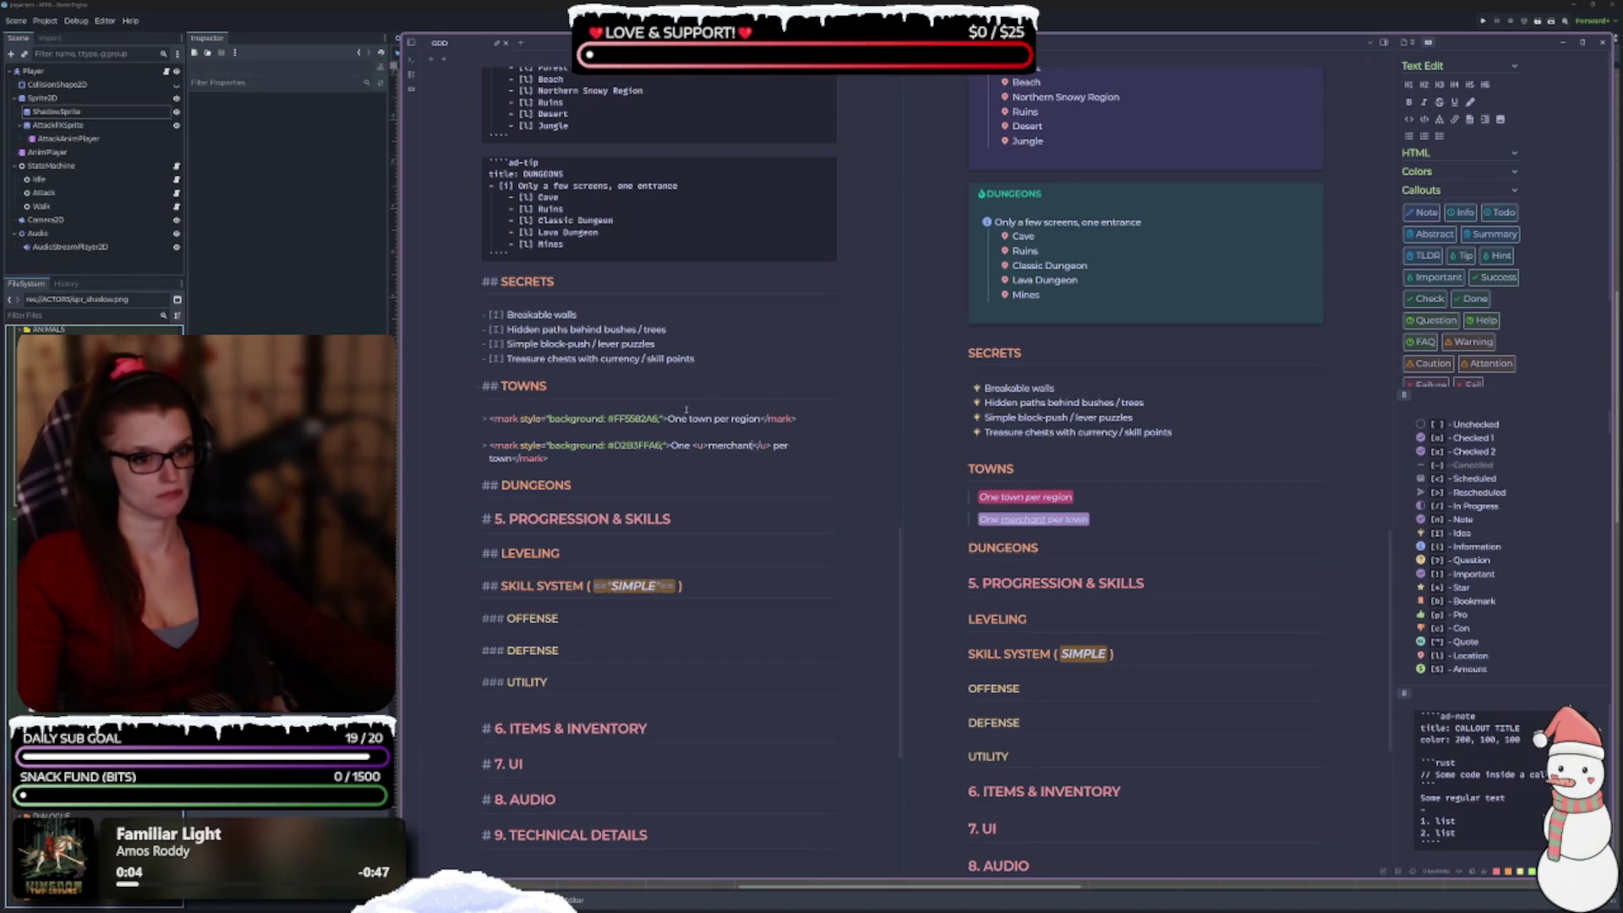
Underline the word town in the first TOWNS note and reselect the merchant line.
double_click(700, 418)
left_click(1454, 103)
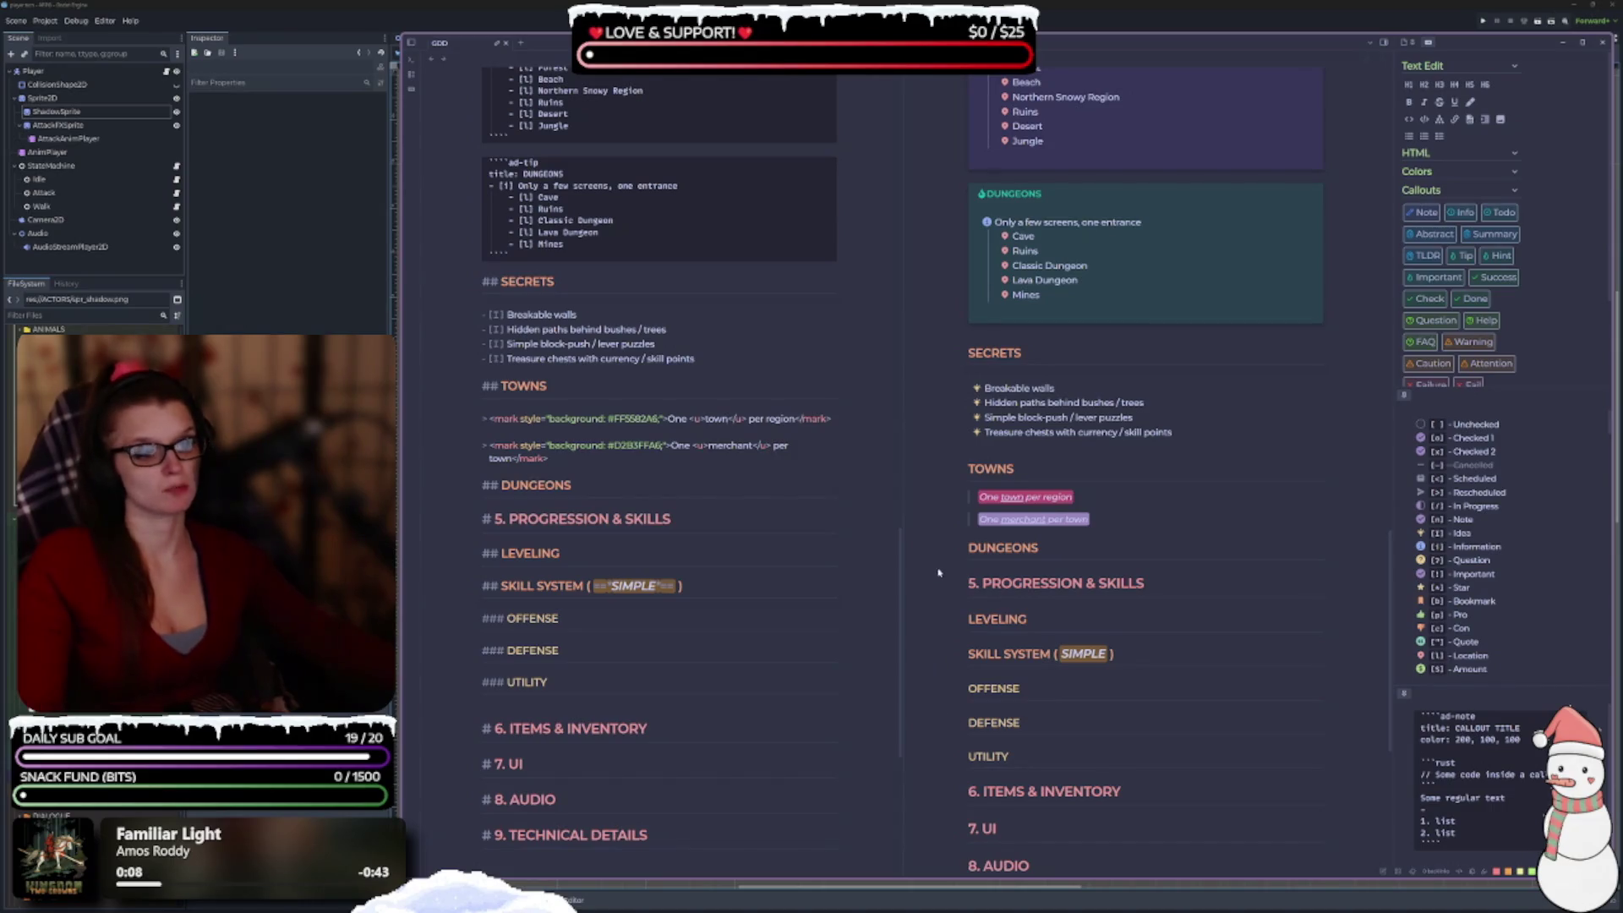
left_click(567, 459)
left_click_drag(566, 457, 489, 445)
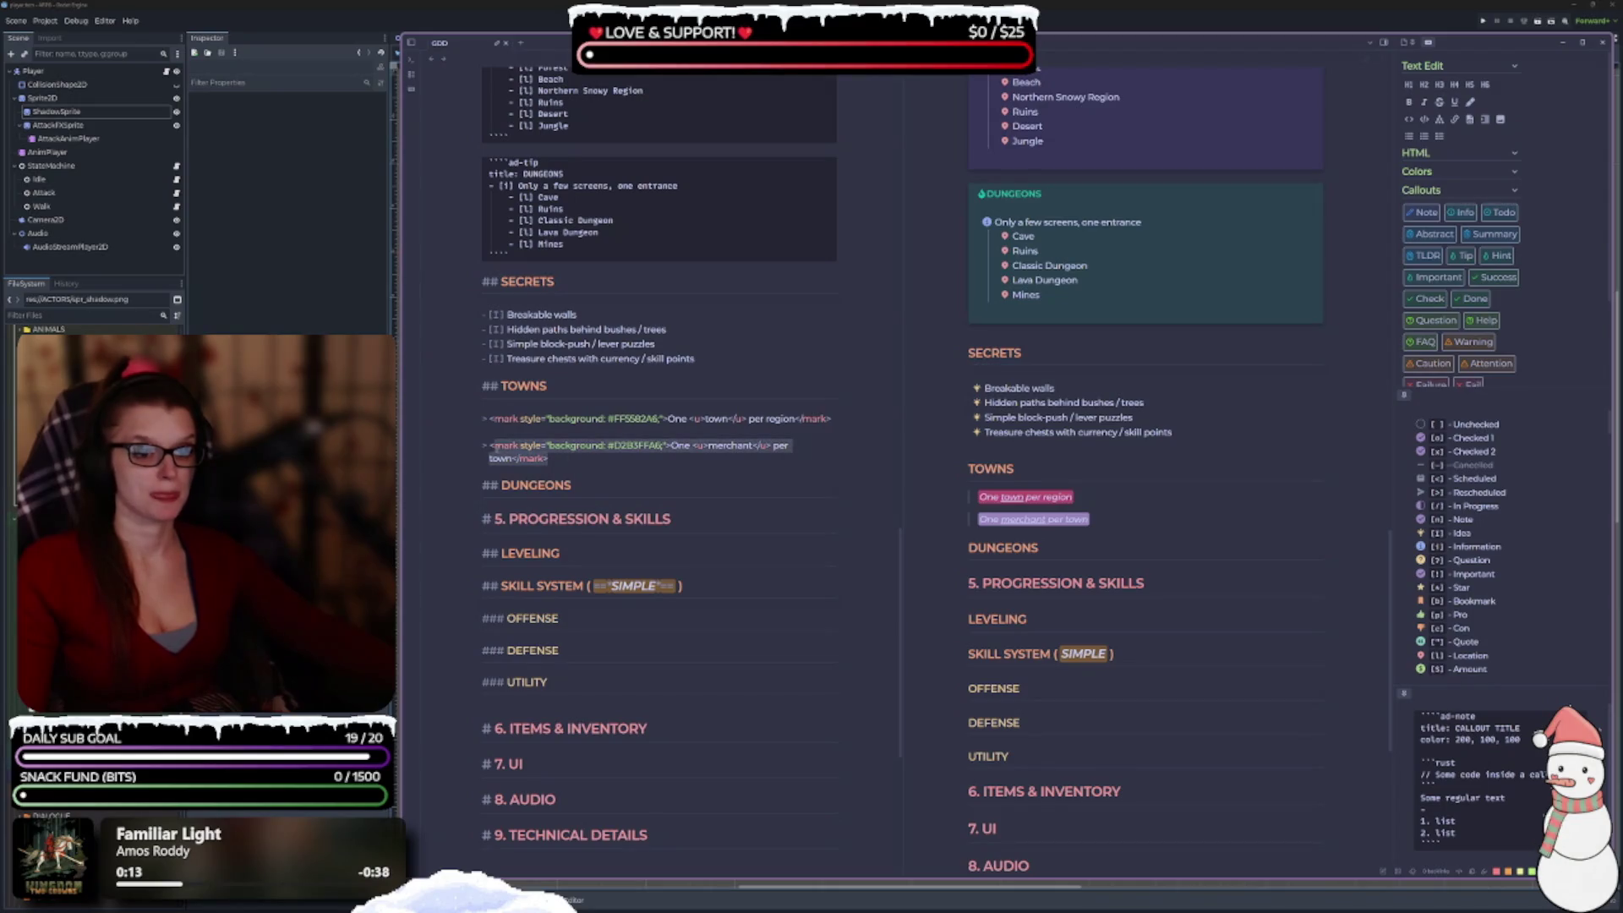
Change the merchant line's highlight from purple to pink to match the first note.
right_click(492, 446)
left_click(636, 490)
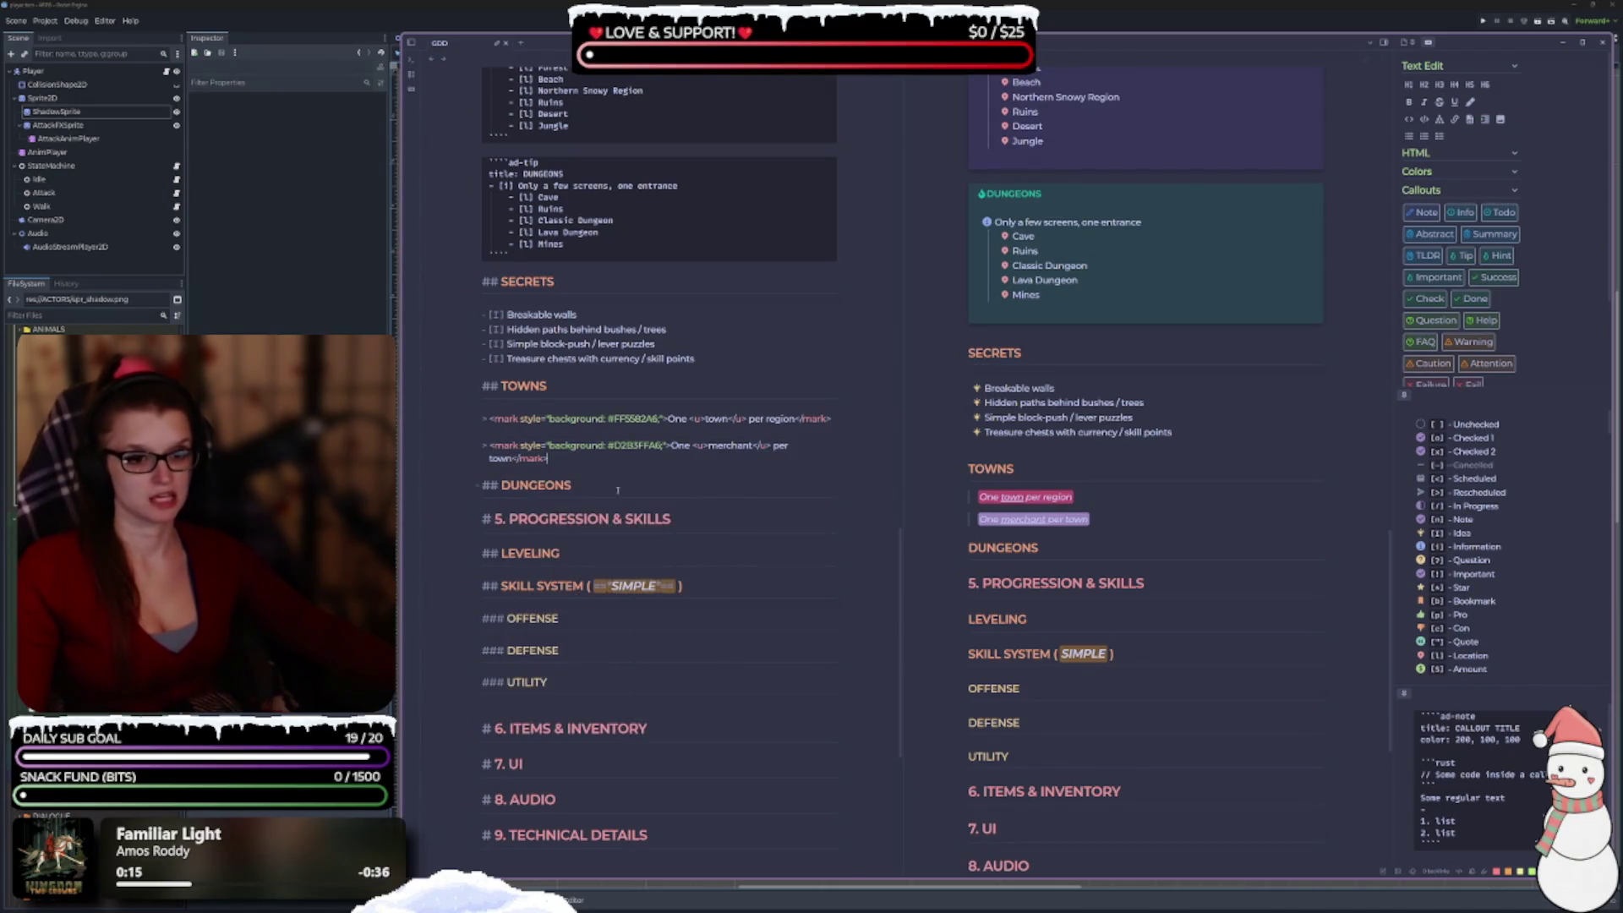
left_click_drag(499, 459, 489, 445)
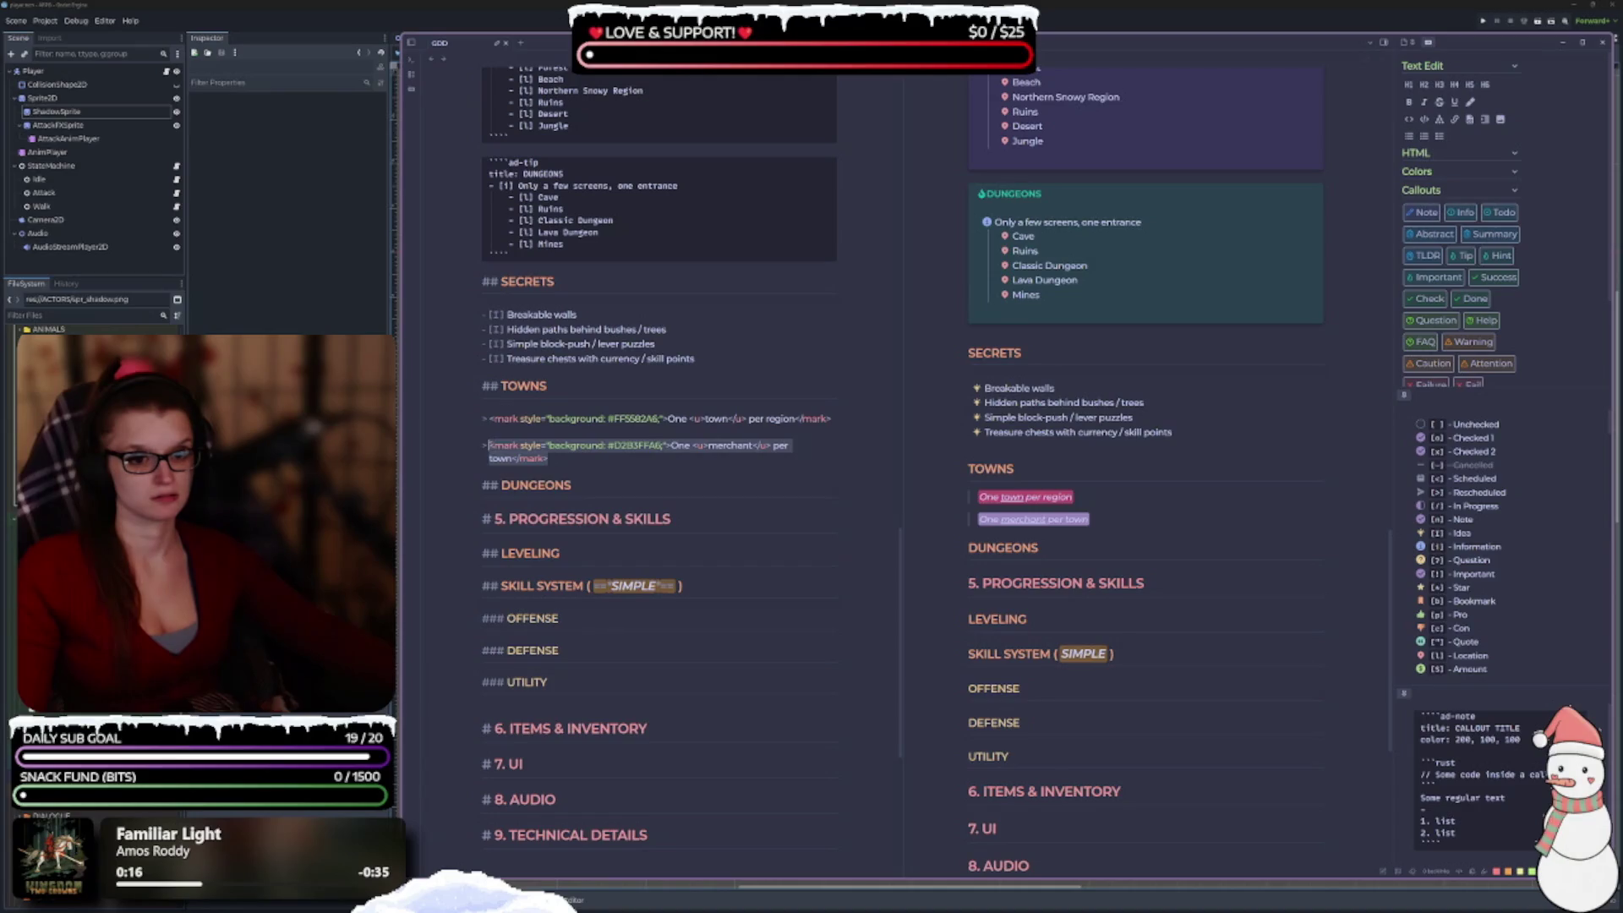
right_click(507, 448)
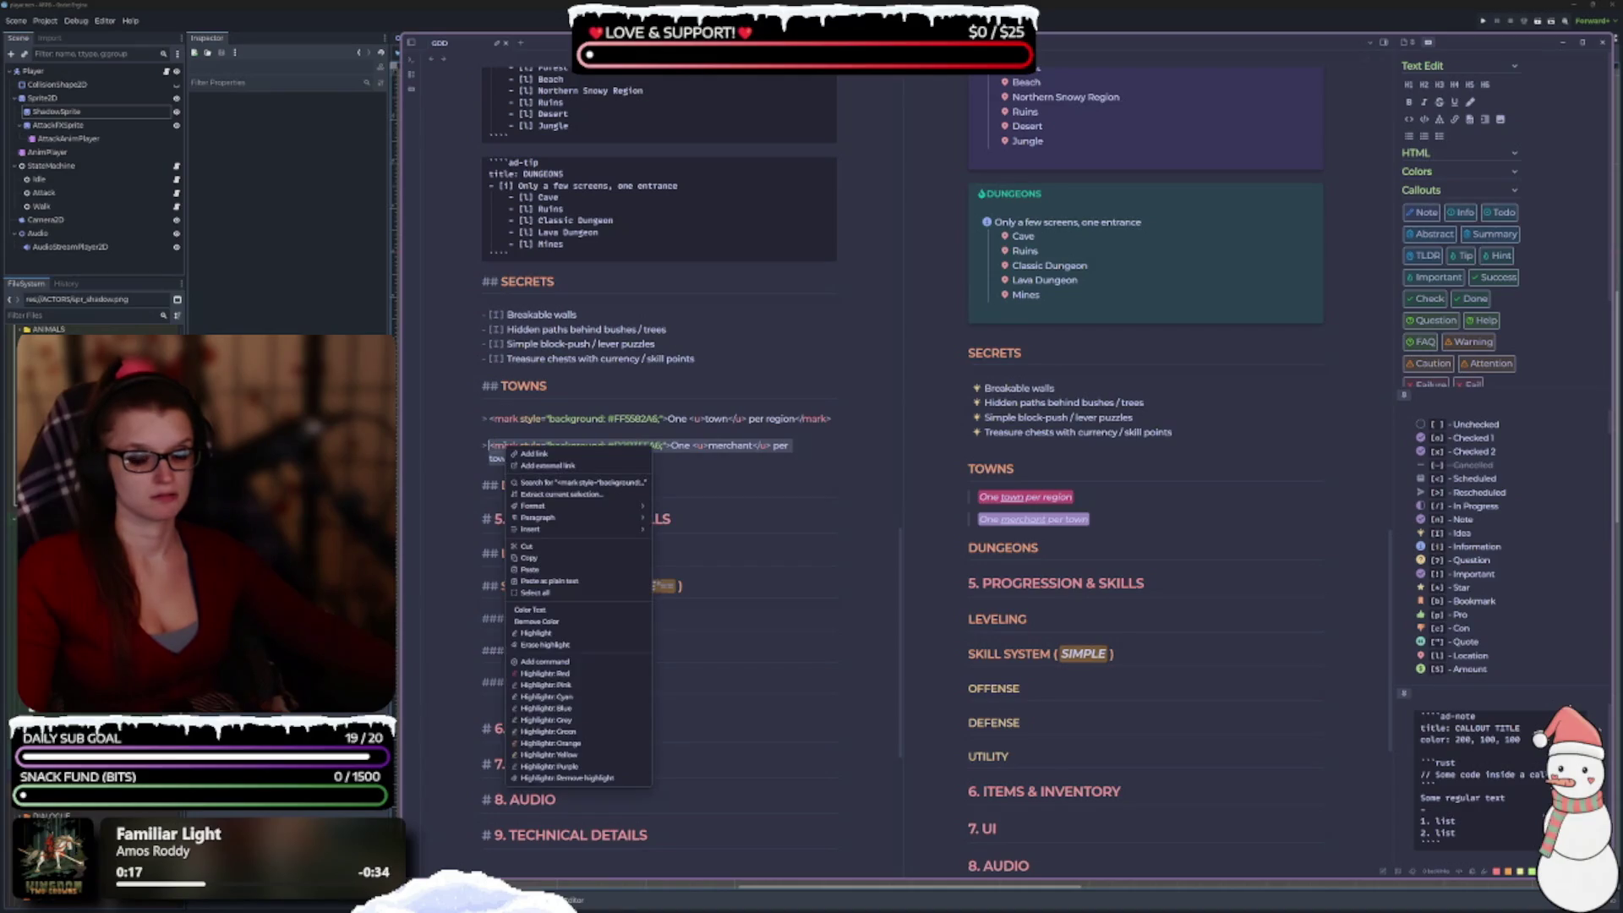
left_click(630, 778)
left_click_drag(630, 445, 490, 446)
right_click(507, 447)
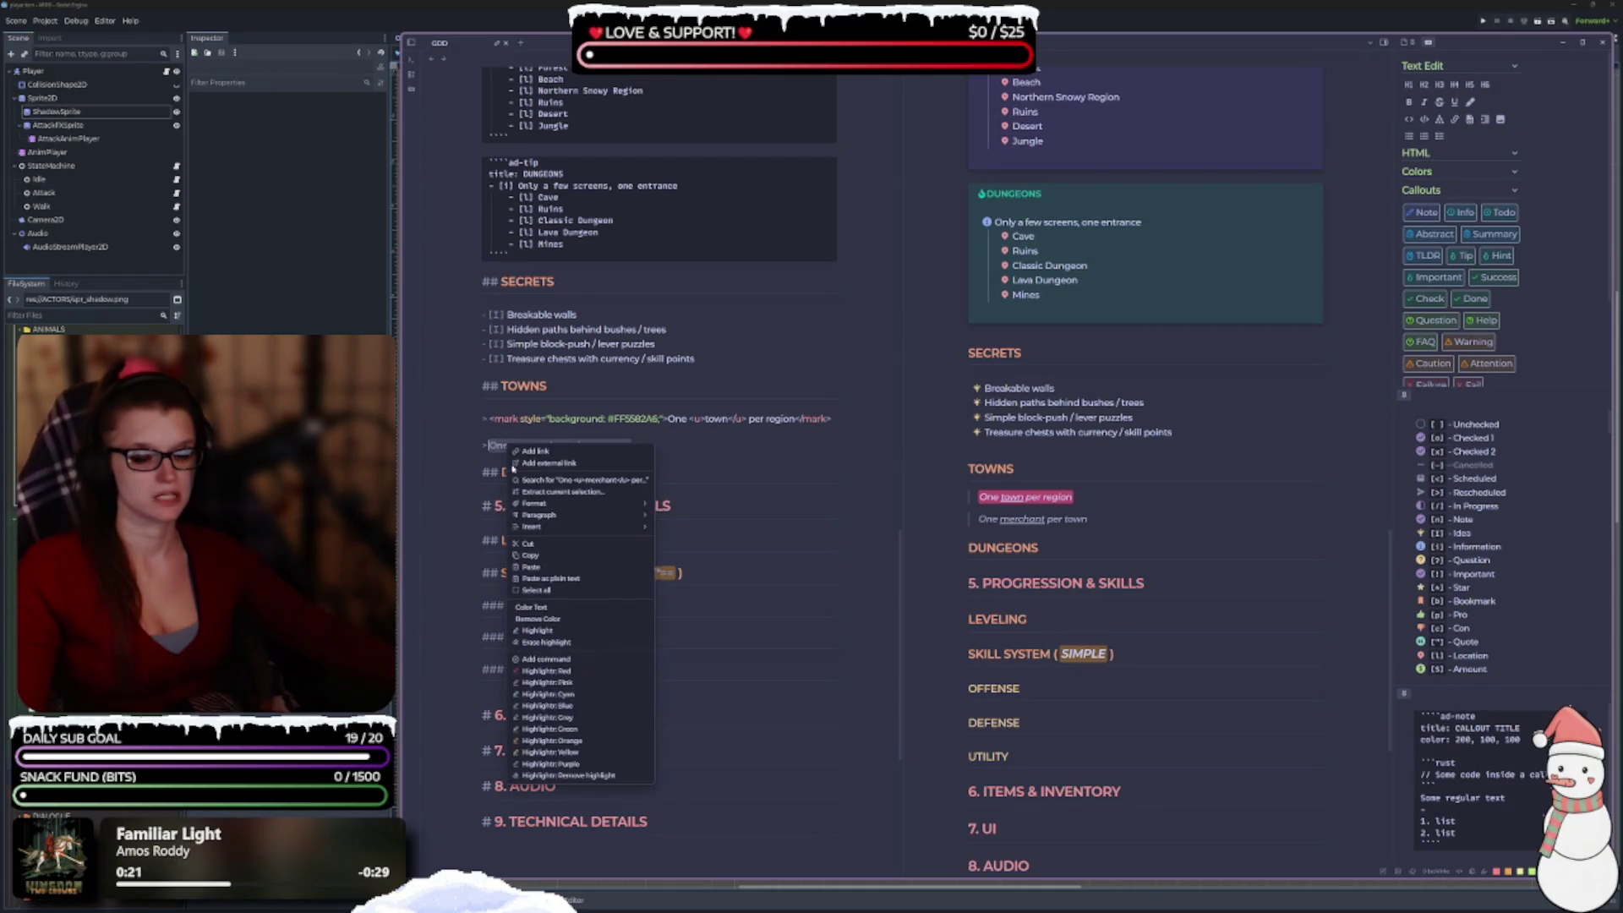
left_click(568, 672)
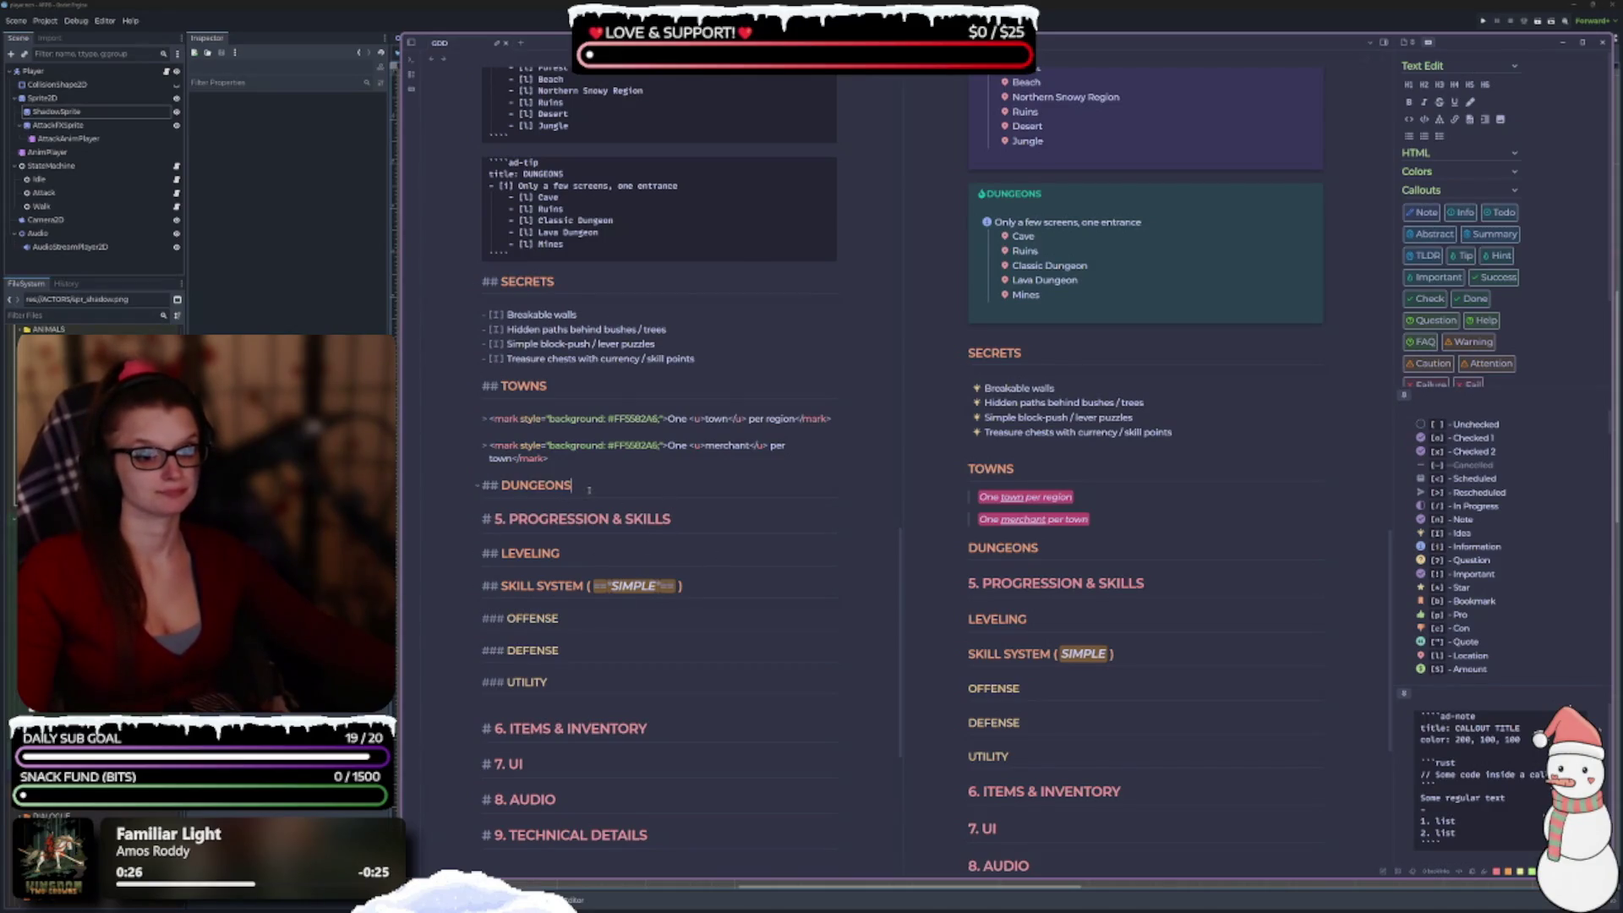
Bold the words merchant and town in the two TOWNS notes.
double_click(727, 444)
key("ctrl+b")
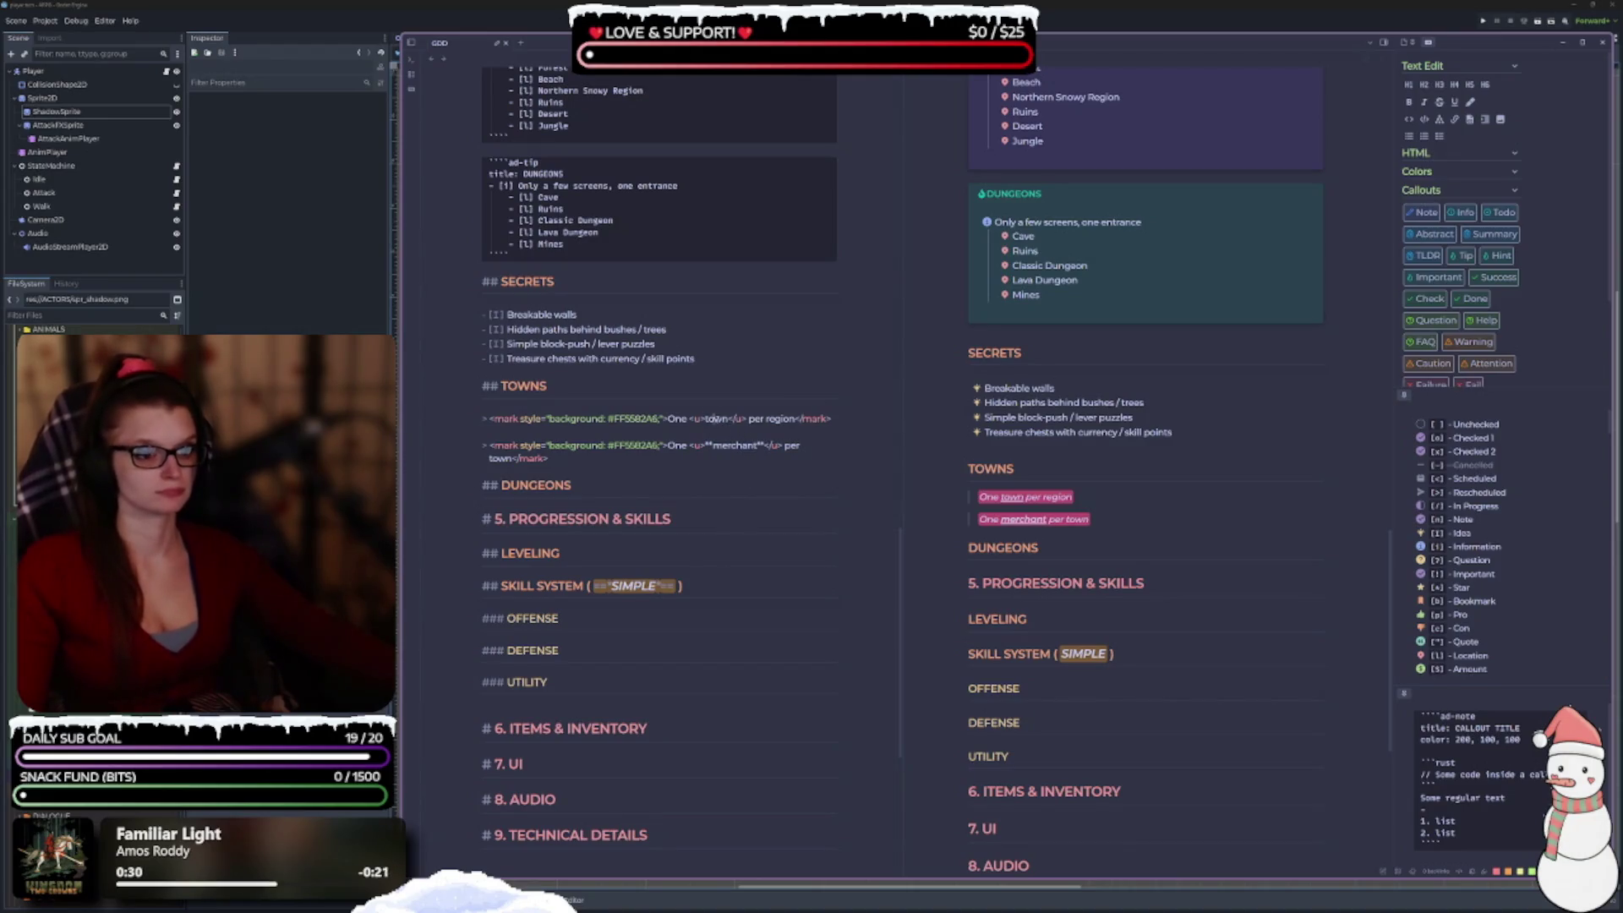
double_click(718, 419)
key("ctrl+b")
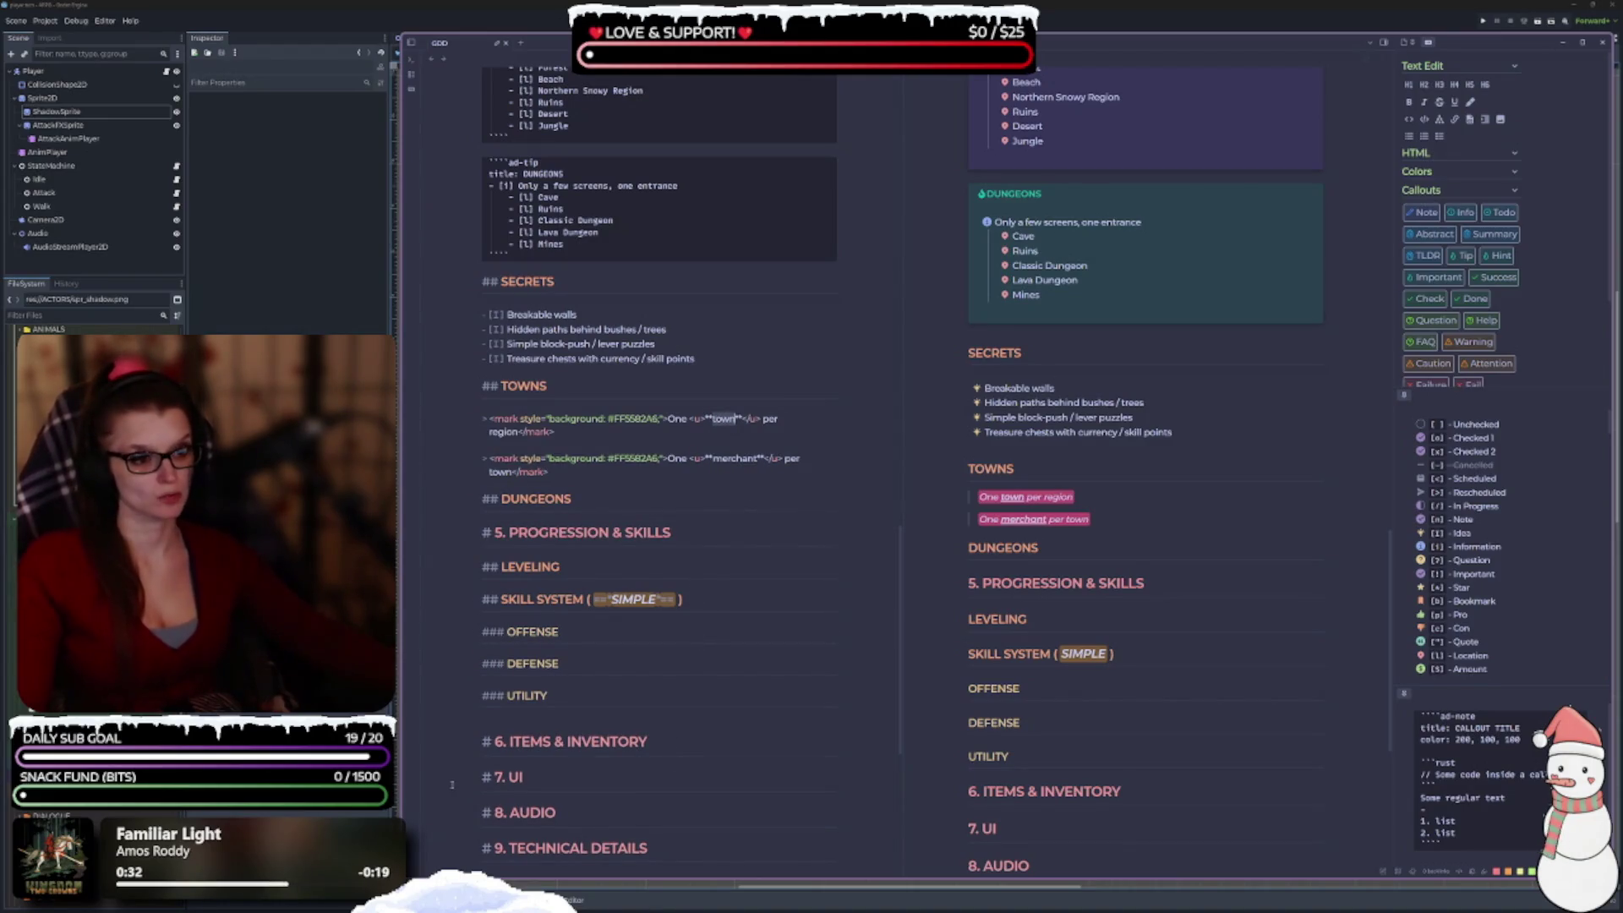
Start a new quote line after the merchant note, beginning with 'One'.
left_click(568, 474)
key("Return")
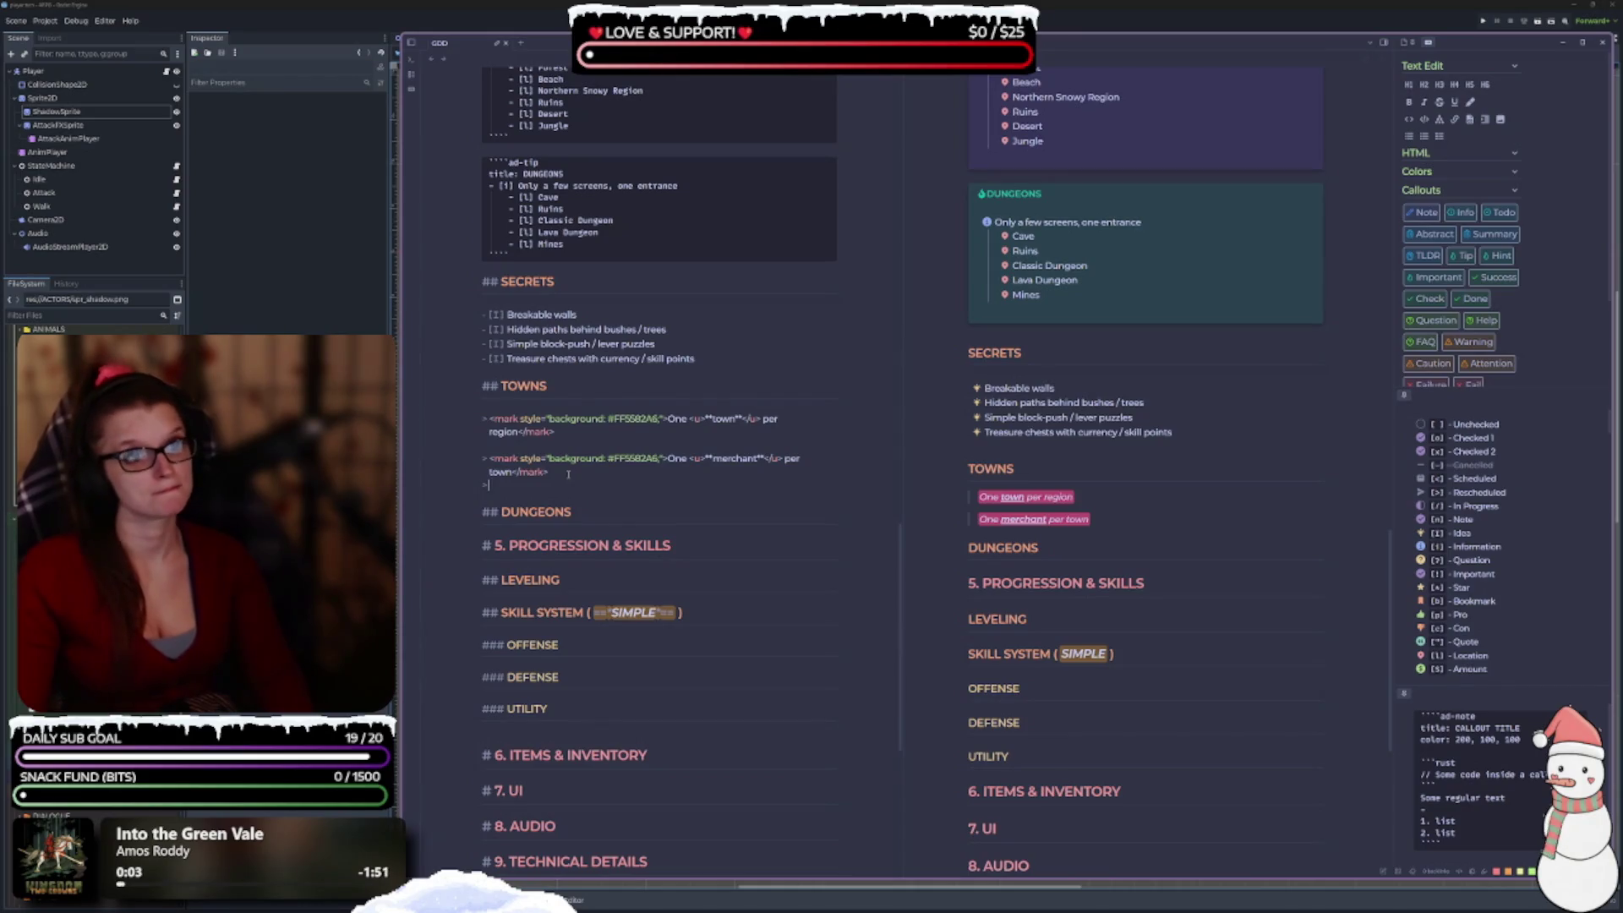
type("One")
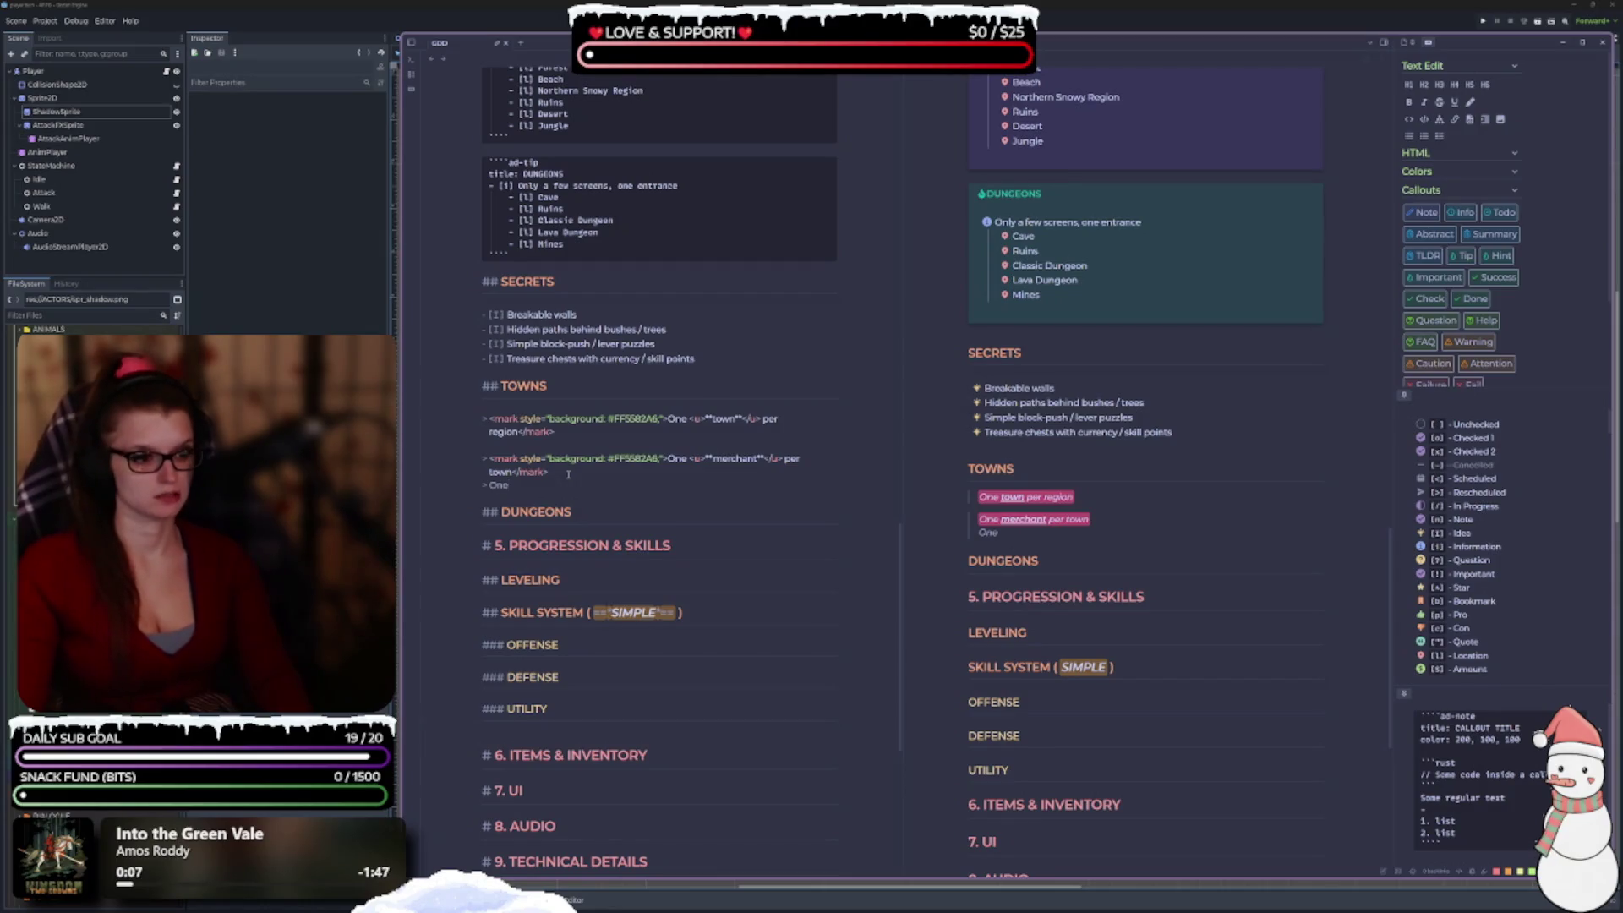
Add the TOWNS note 'One or two quests per town' and highlight it pink.
key("BackSpace")
key("BackSpace")
key("BackSpace")
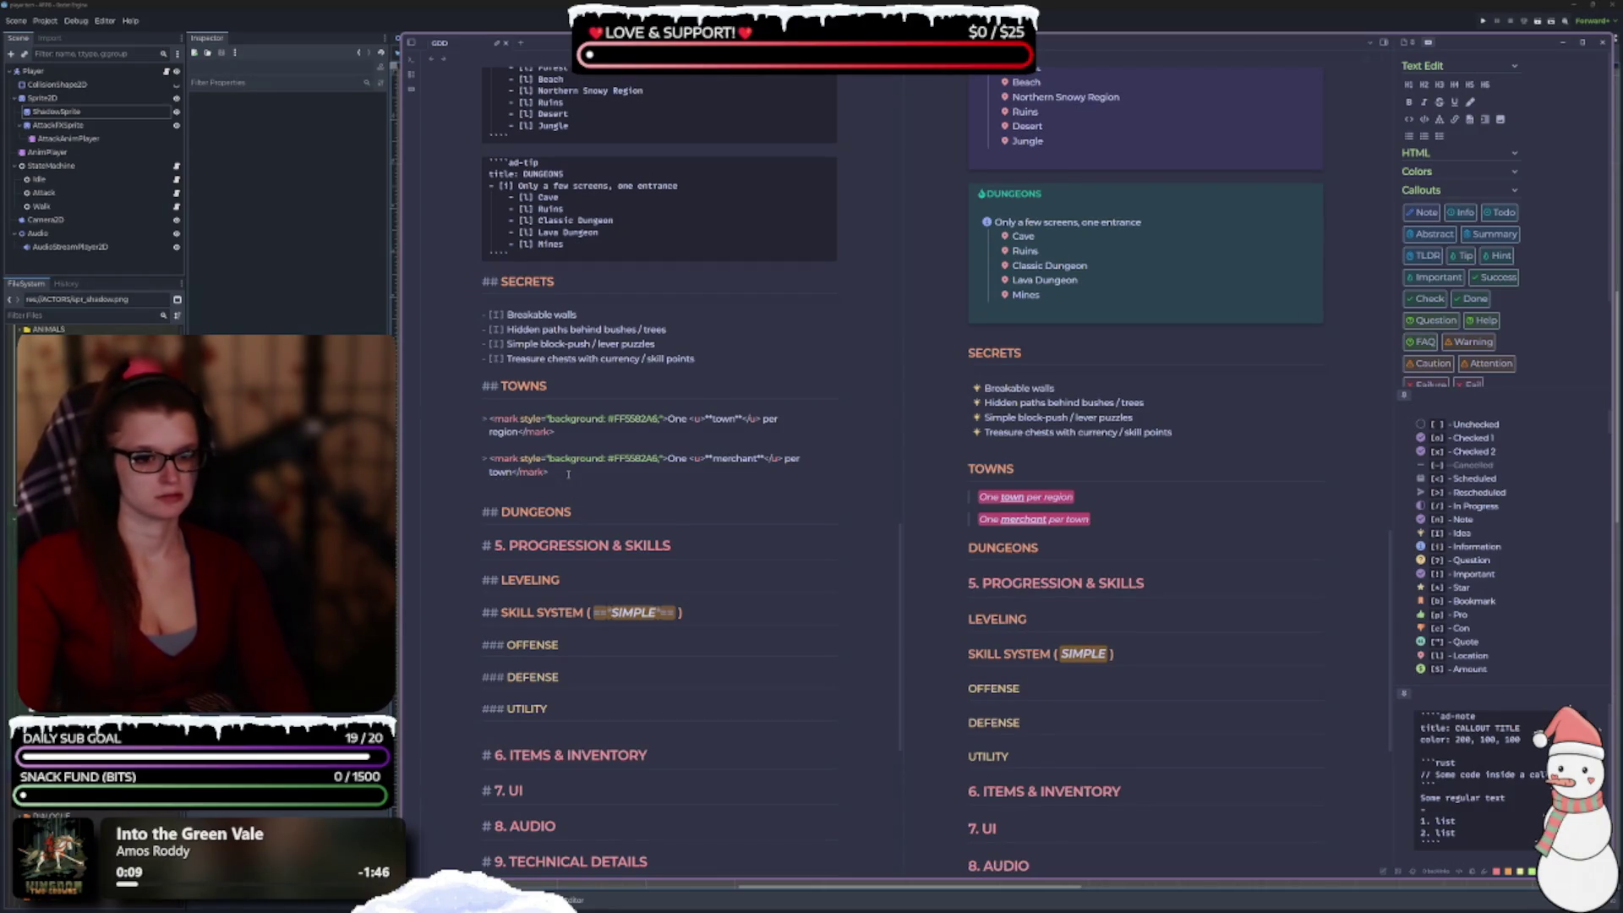
key("Return")
type("One")
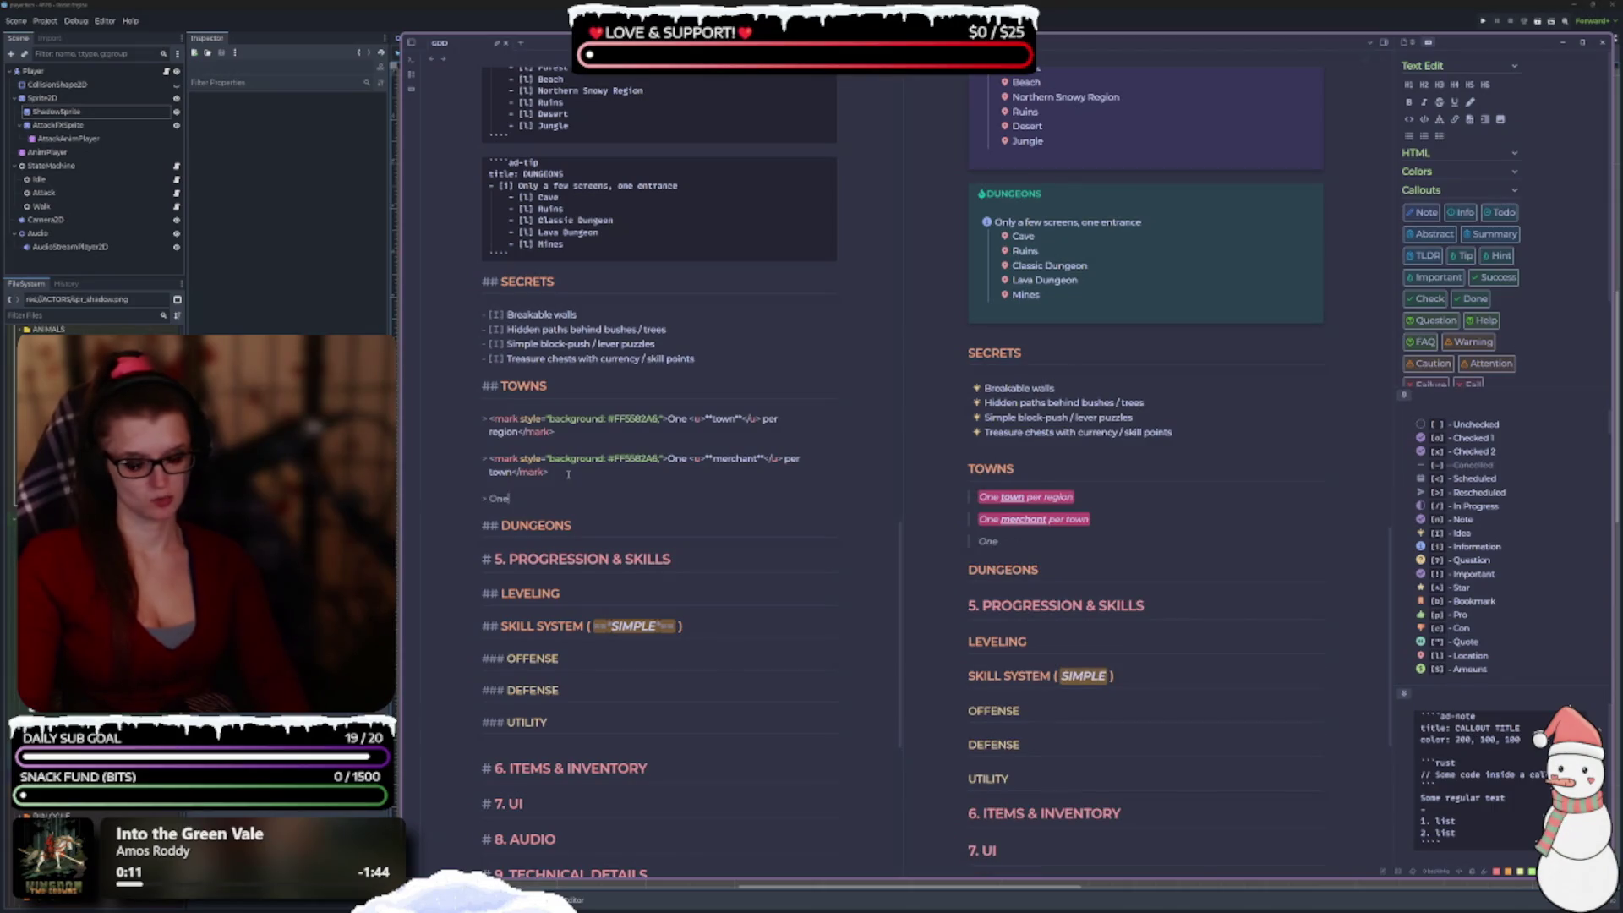
type(" or two")
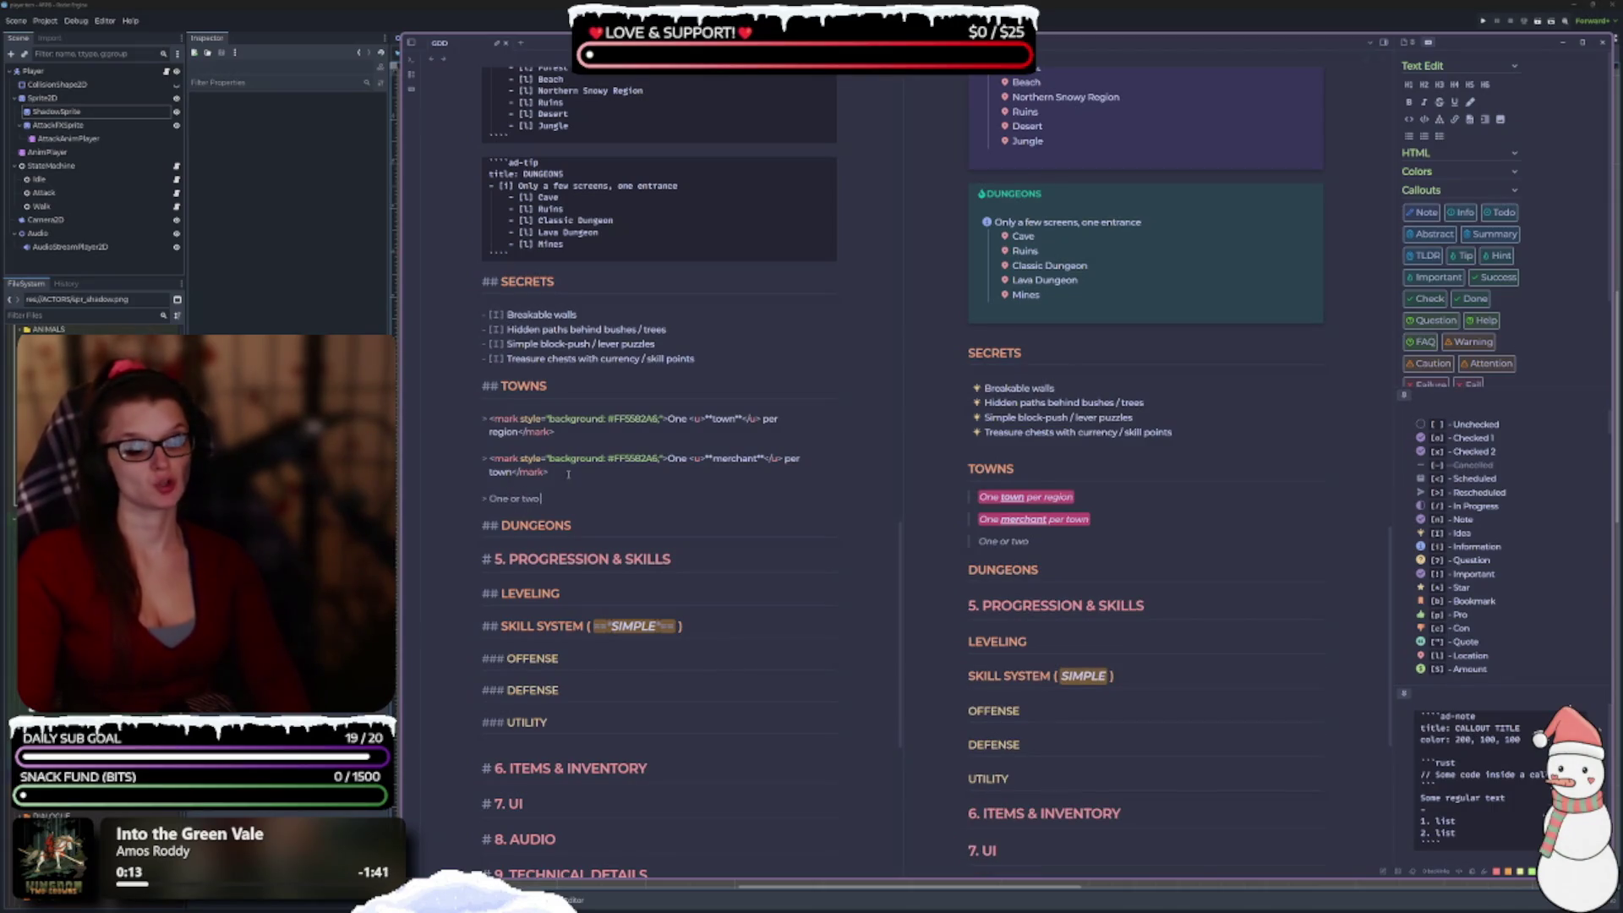
type(" quests per town")
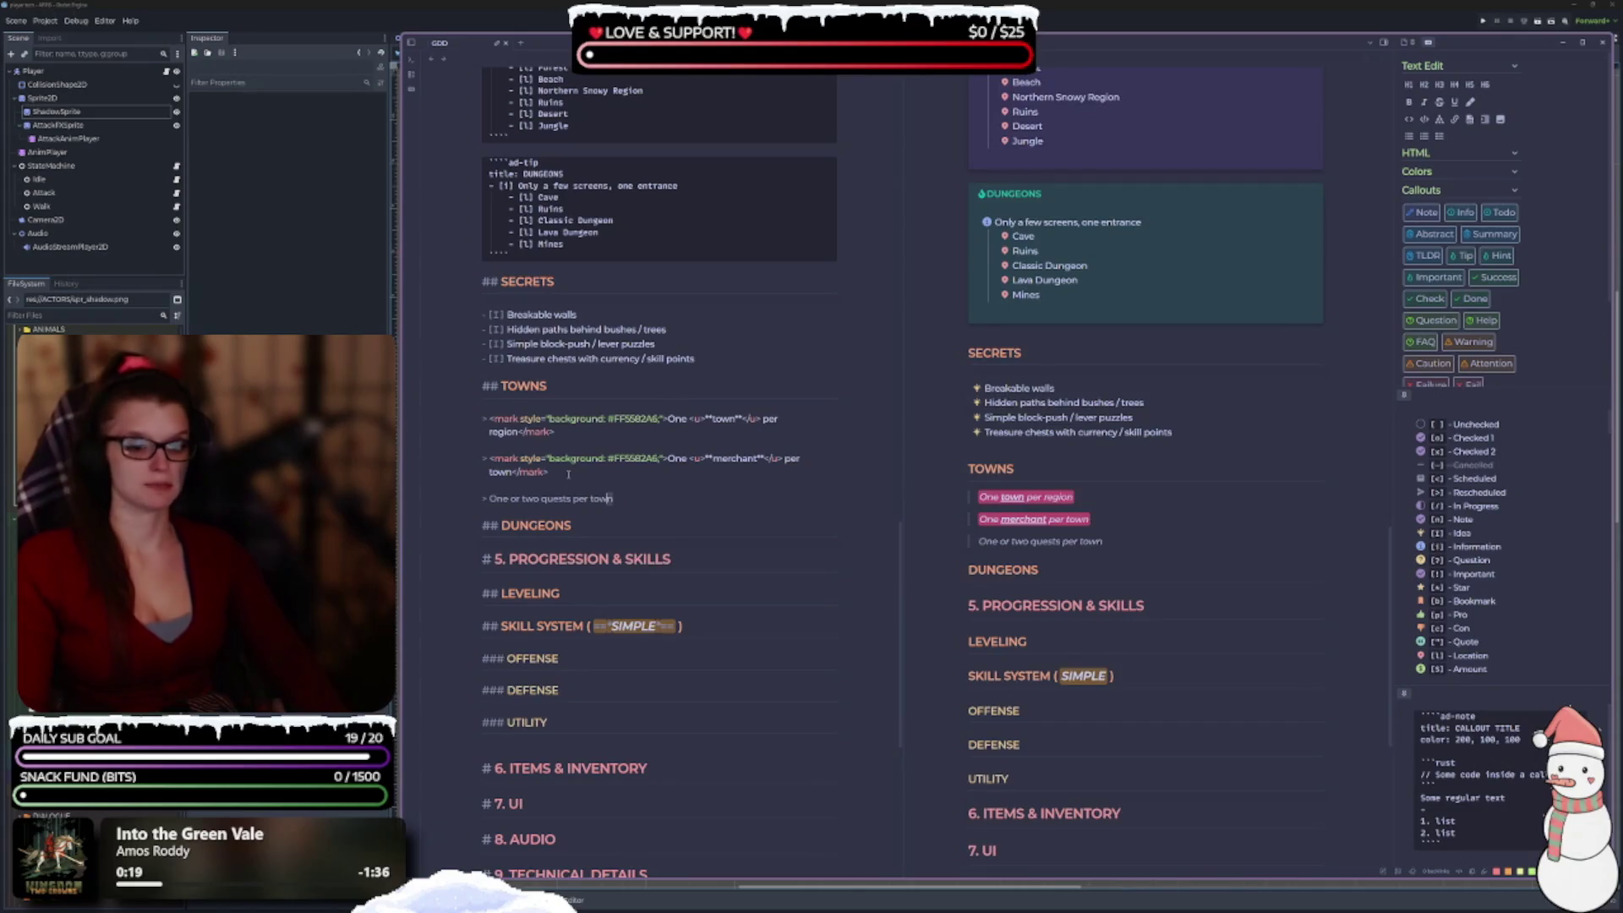
key("shift+Left")
key("shift+Left")
key("shift+Left")
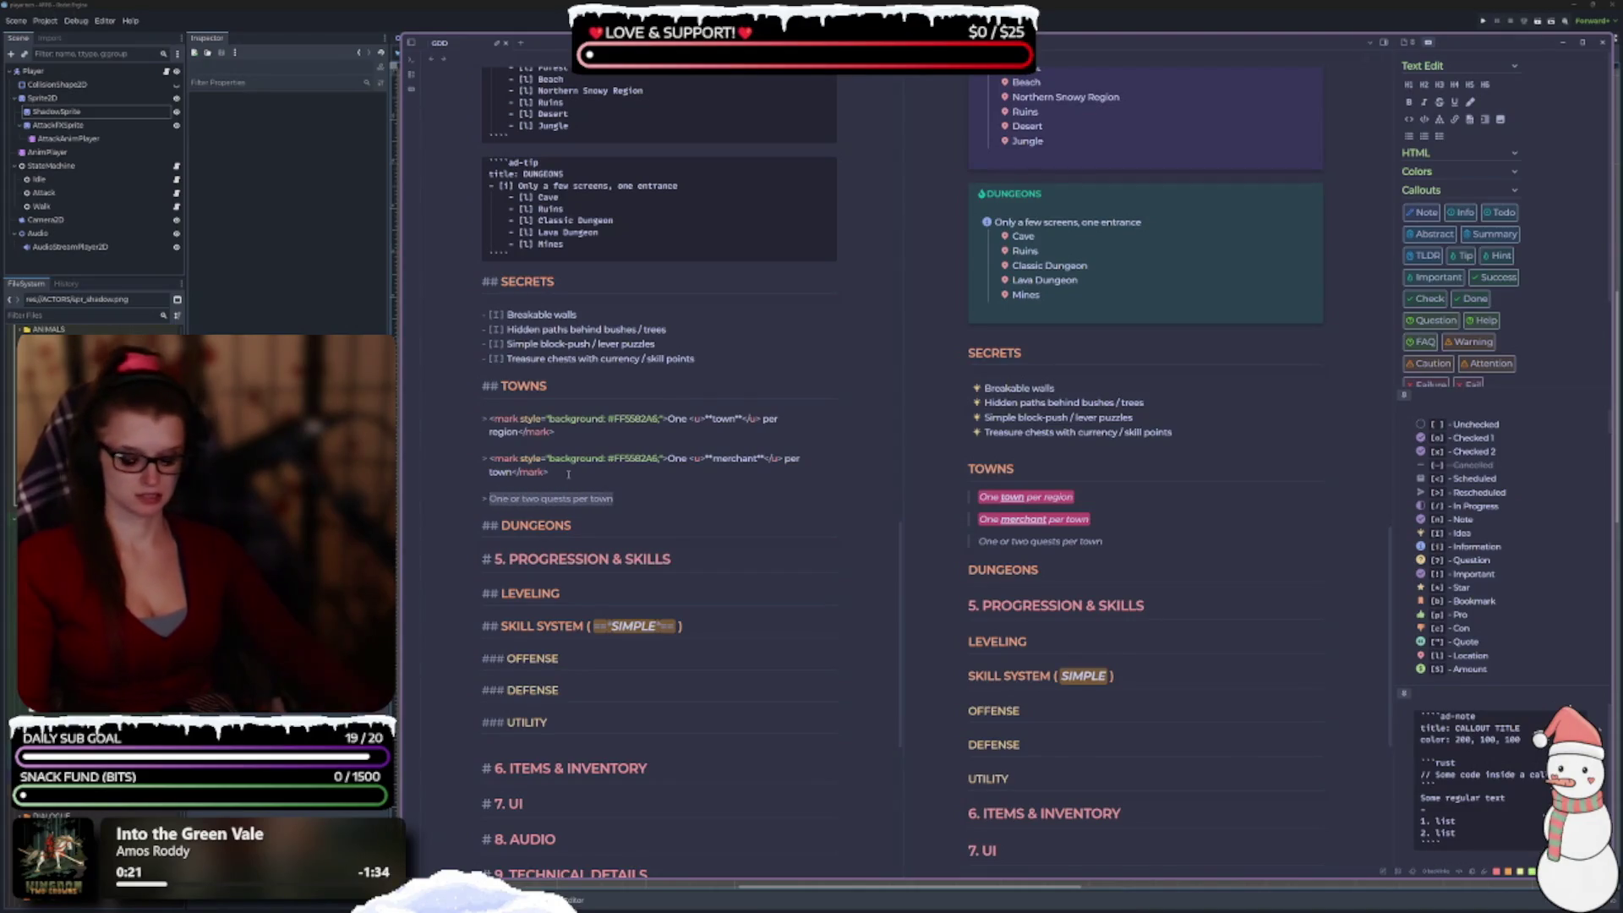
right_click(511, 500)
mouse_move(545, 585)
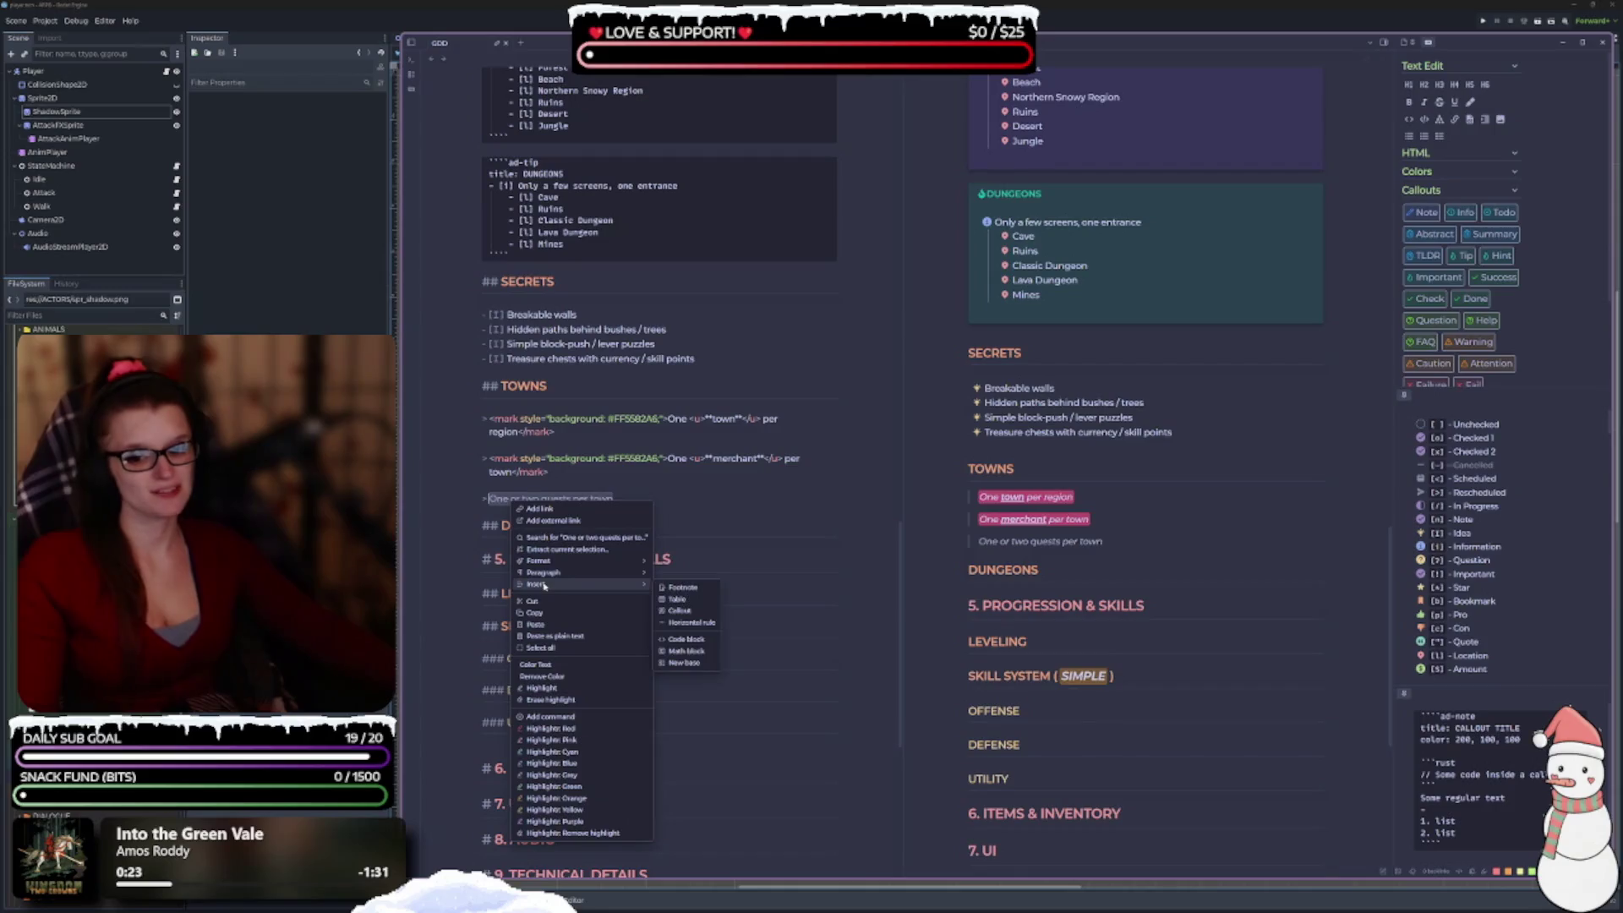
left_click(547, 728)
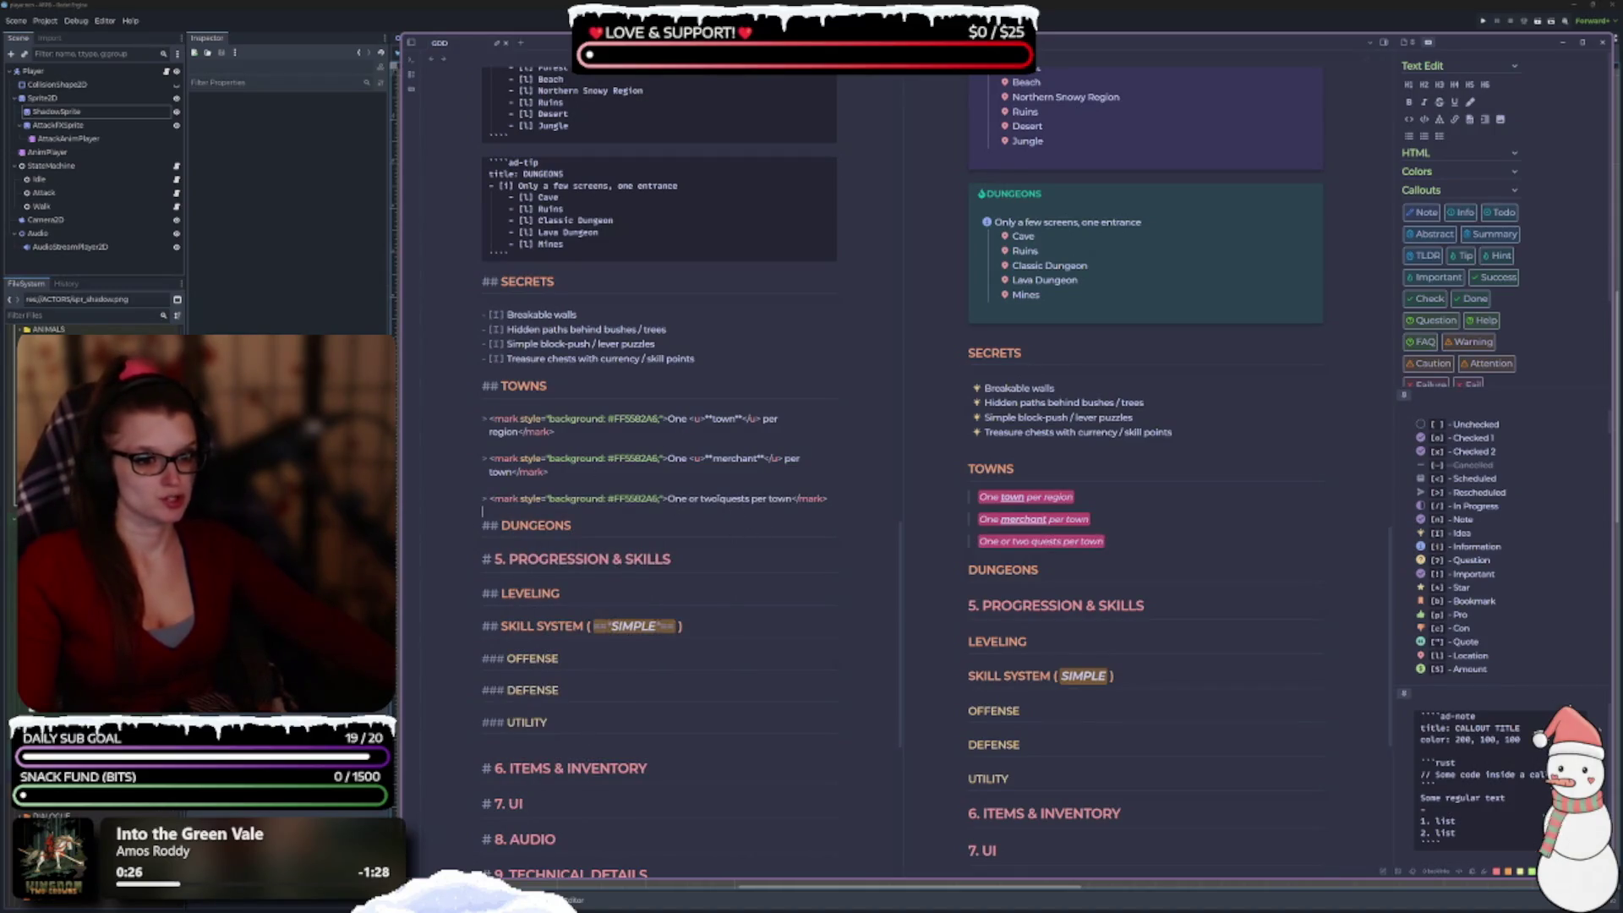
Underline and bold the word quests in the new note.
double_click(735, 499)
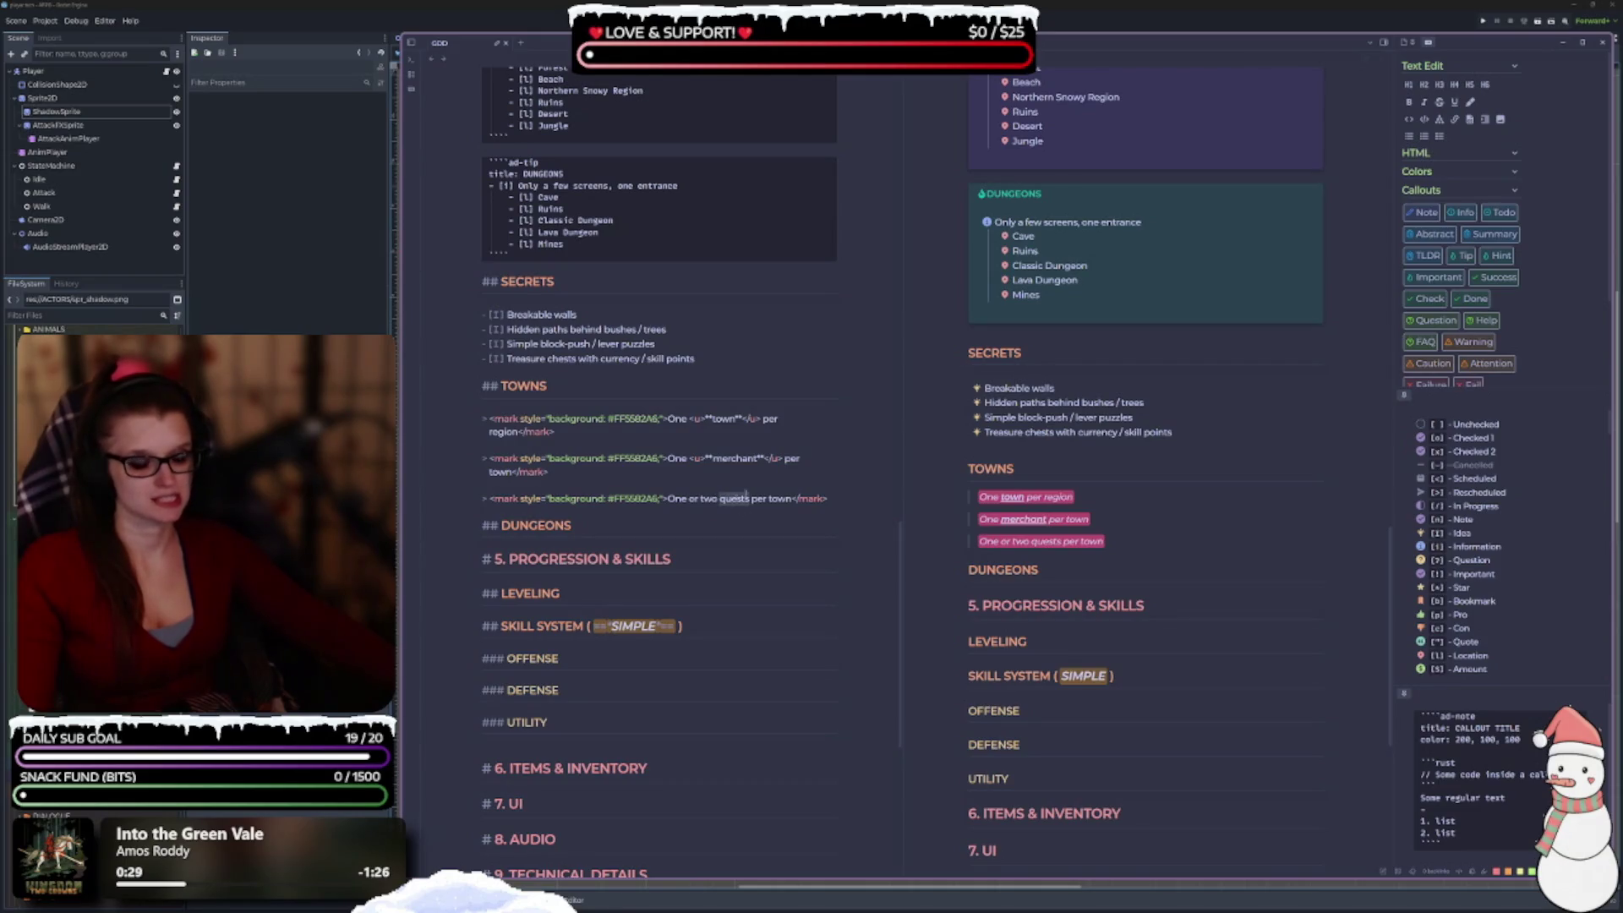
left_click(1453, 102)
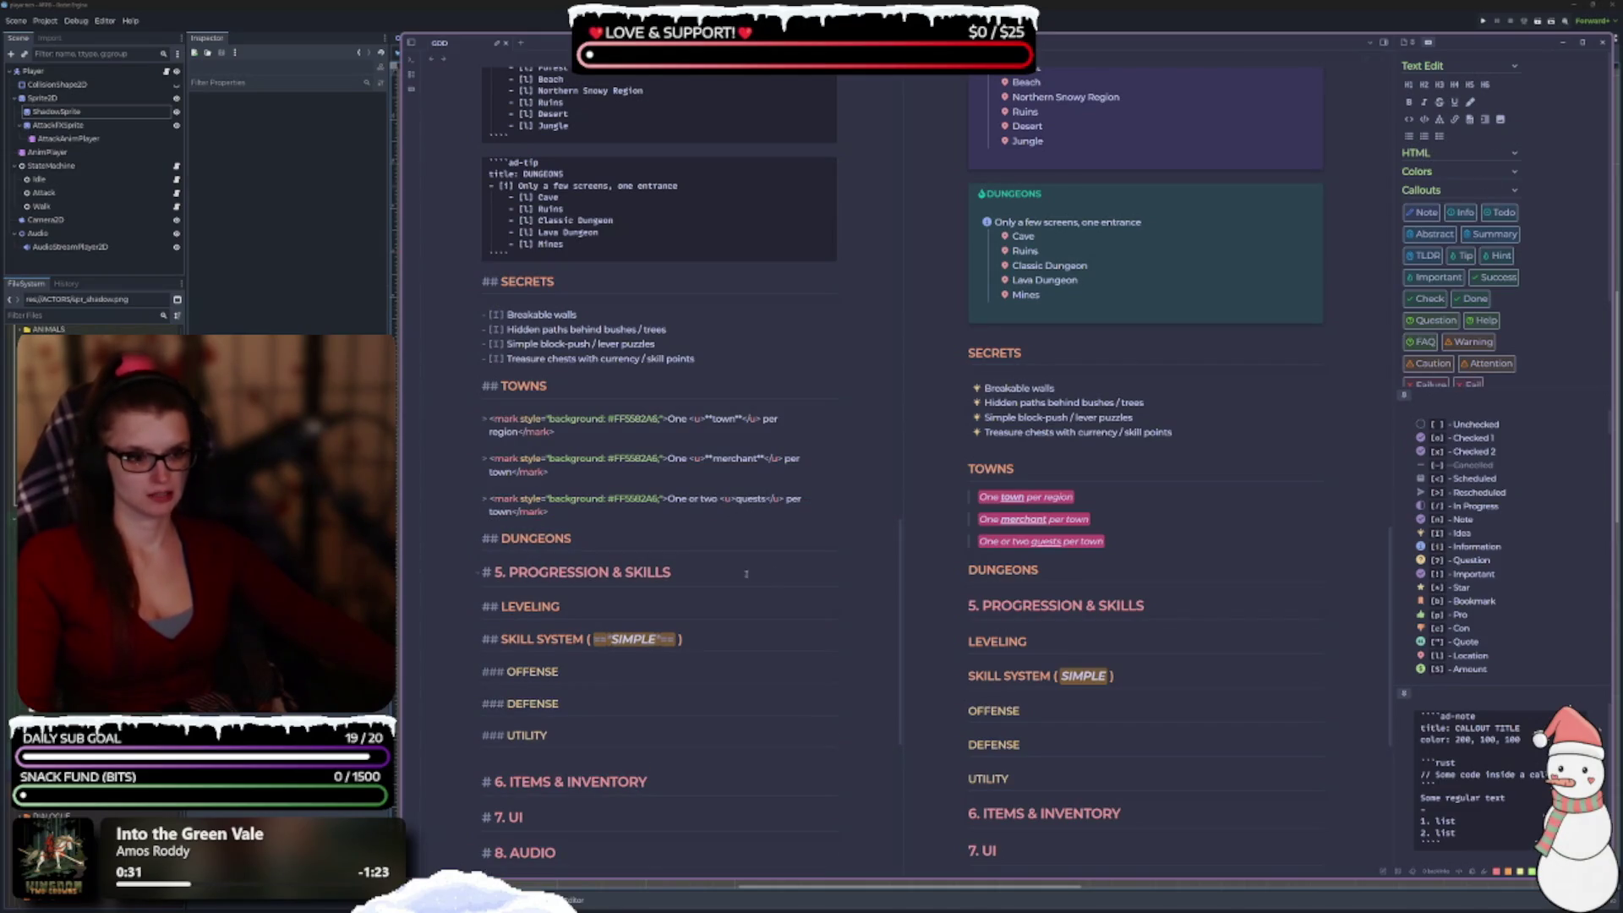
double_click(750, 500)
key("ctrl+b")
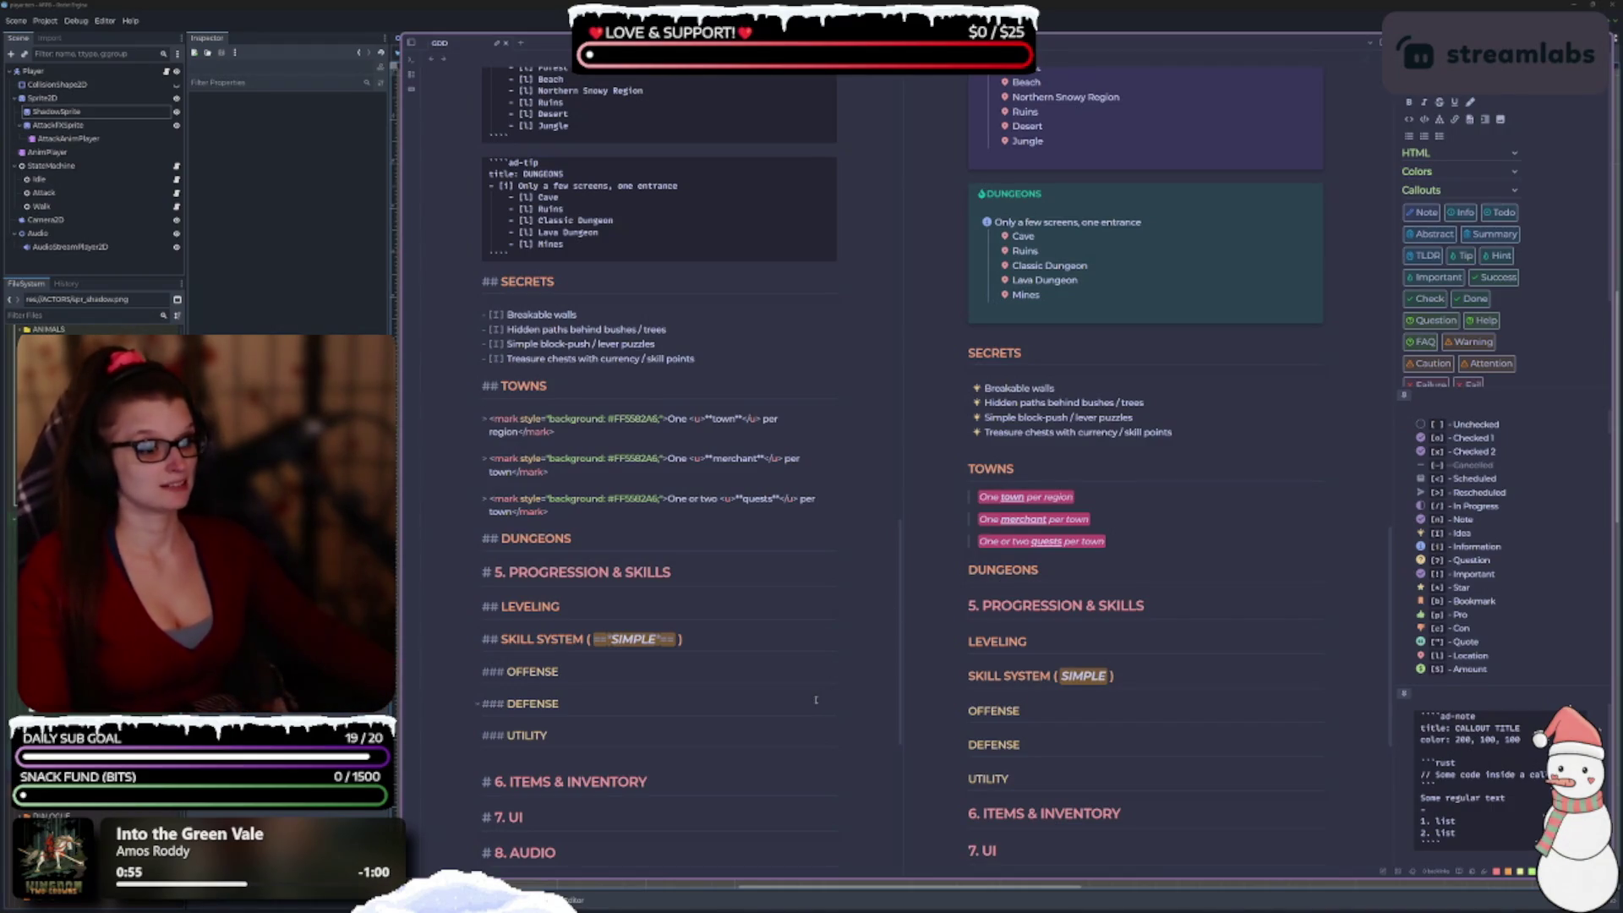
Delete the DUNGEONS heading below the TOWNS notes.
scroll(815, 699, "down", 2)
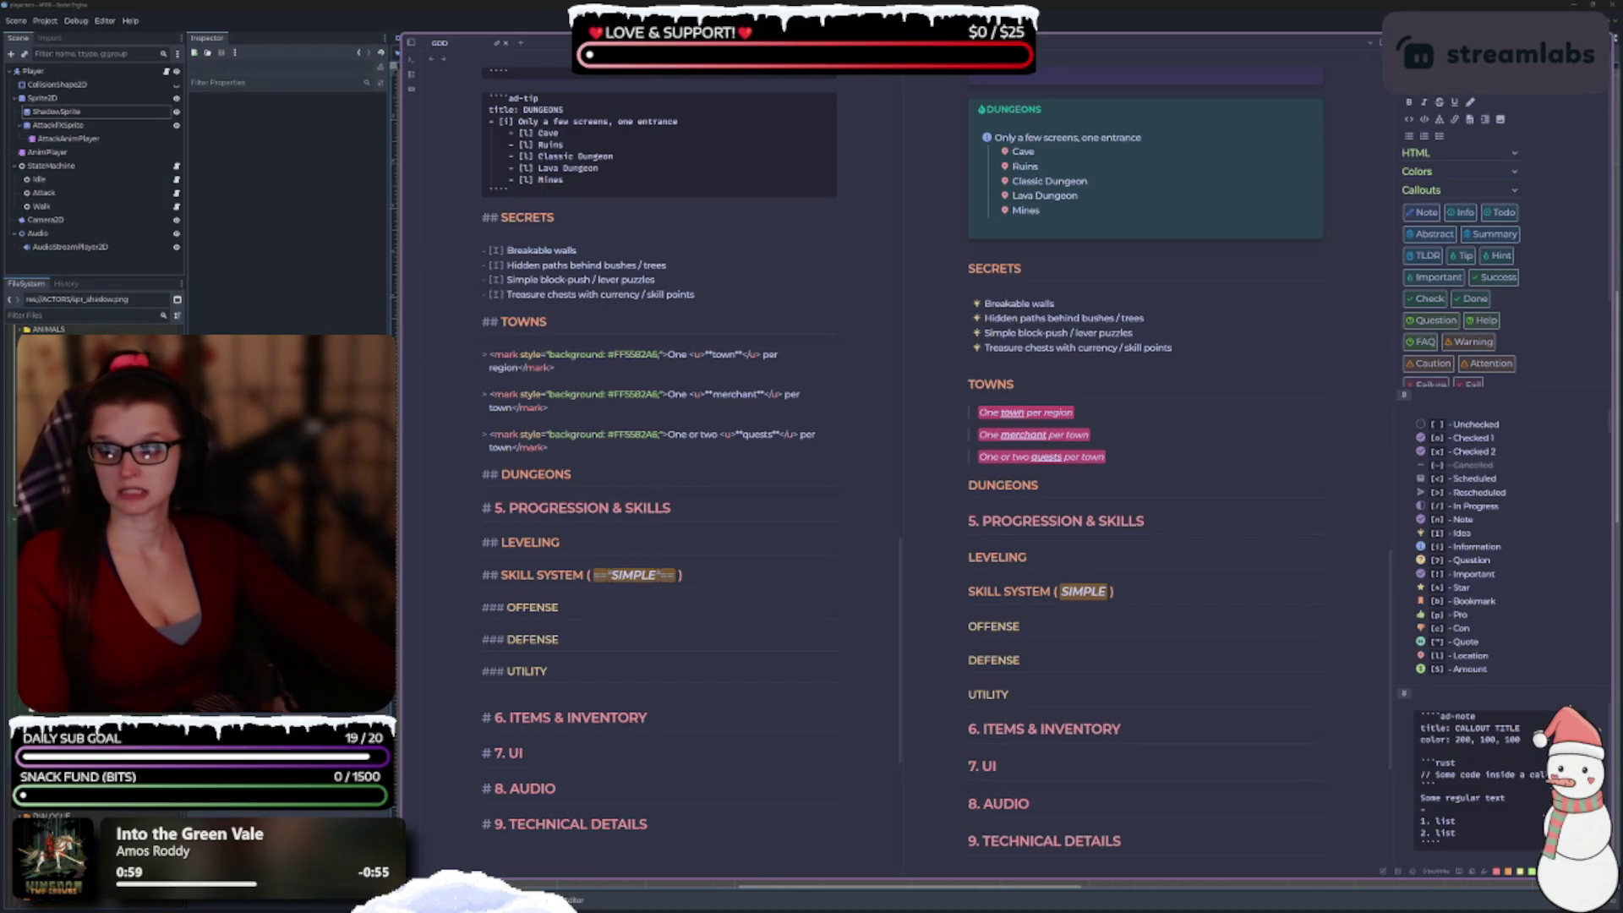
scroll(527, 517, "up", 4)
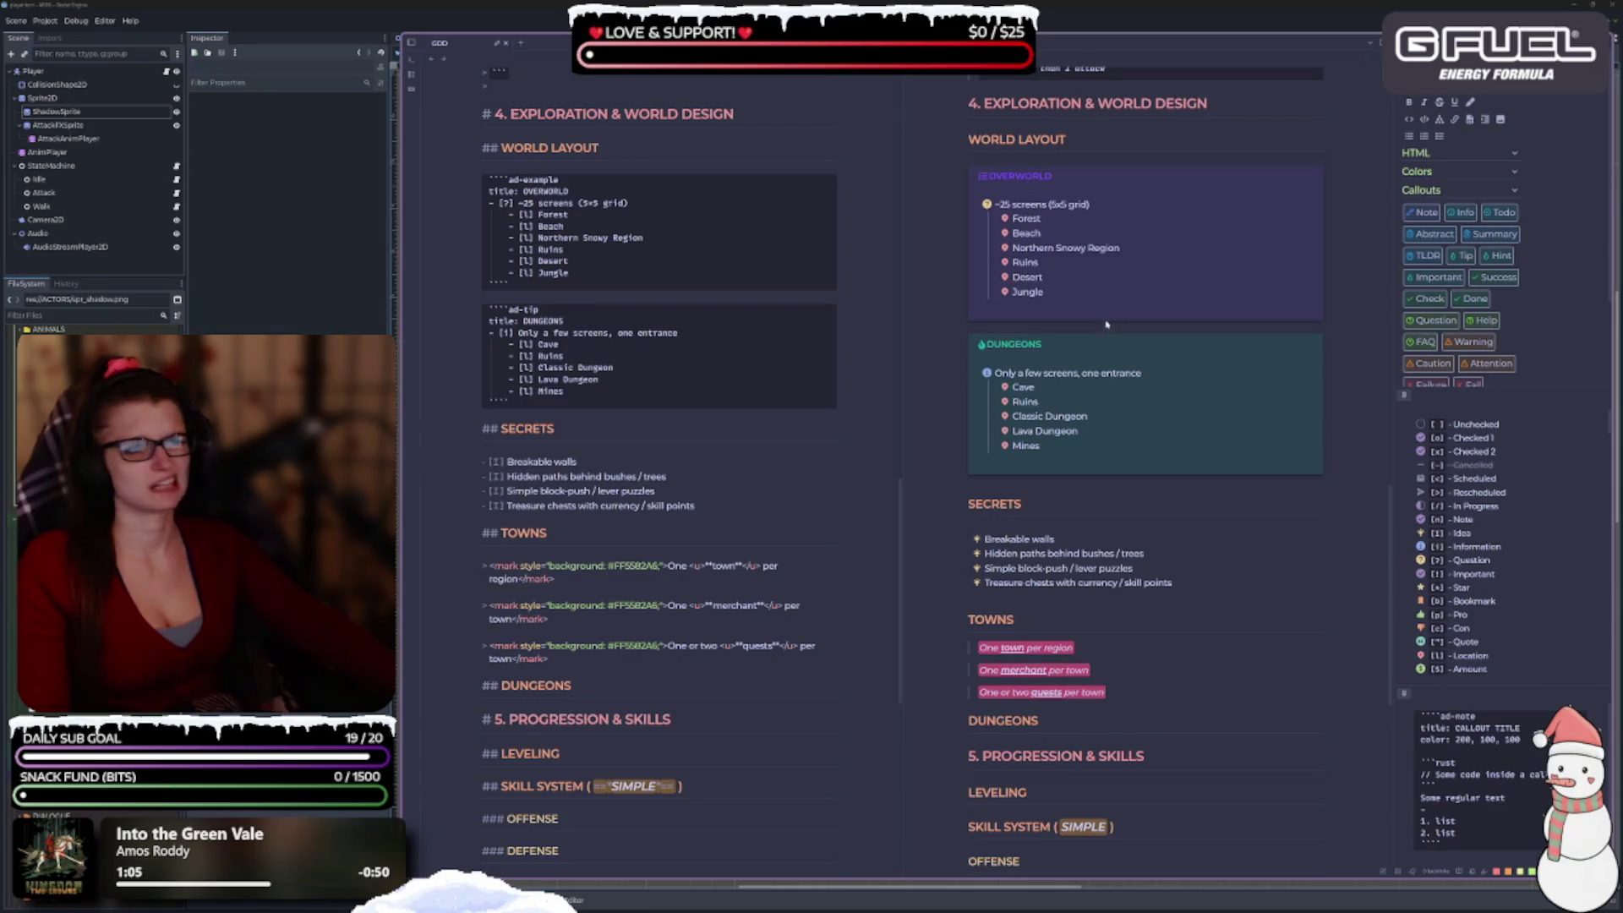
scroll(709, 546, "down", 2)
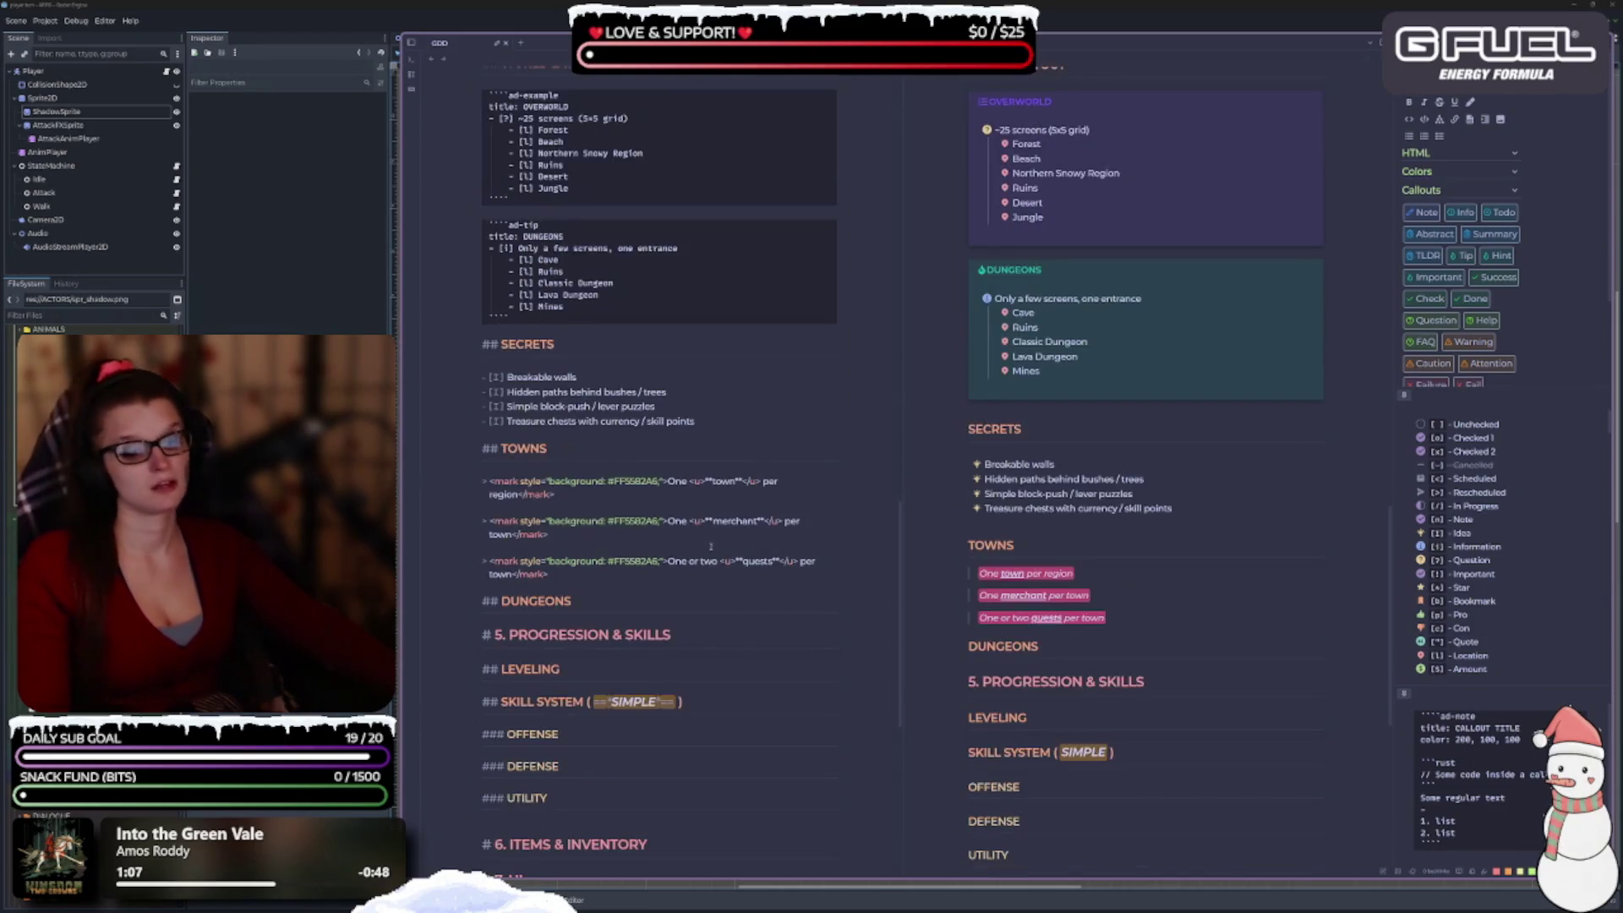
left_click(583, 601)
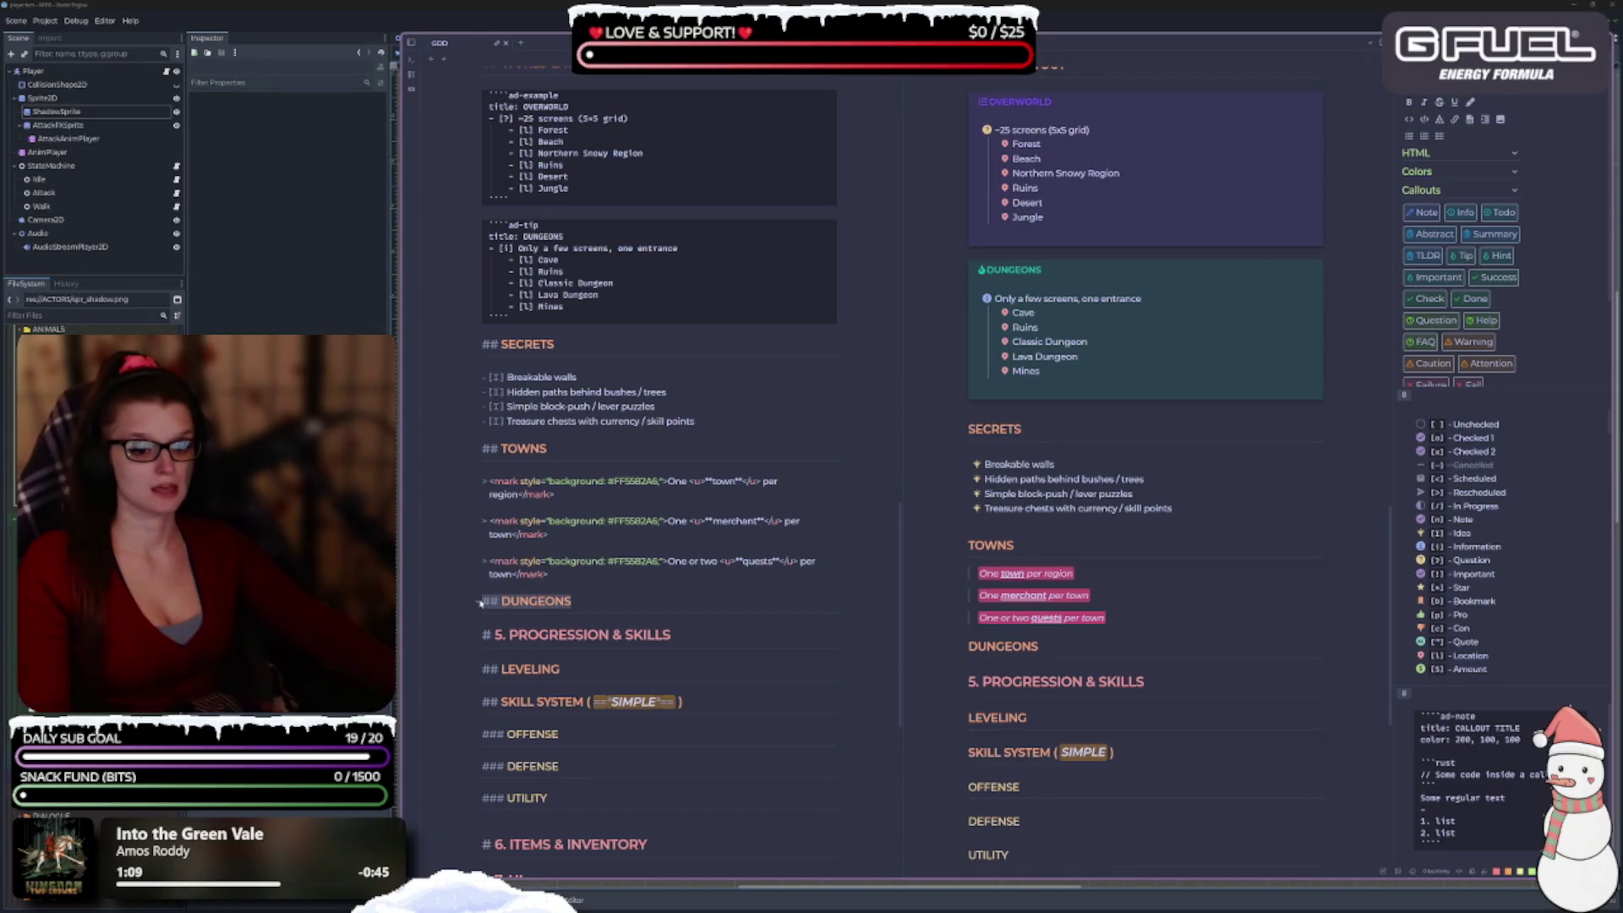
key("BackSpace")
key("BackSpace")
key("BackSpace")
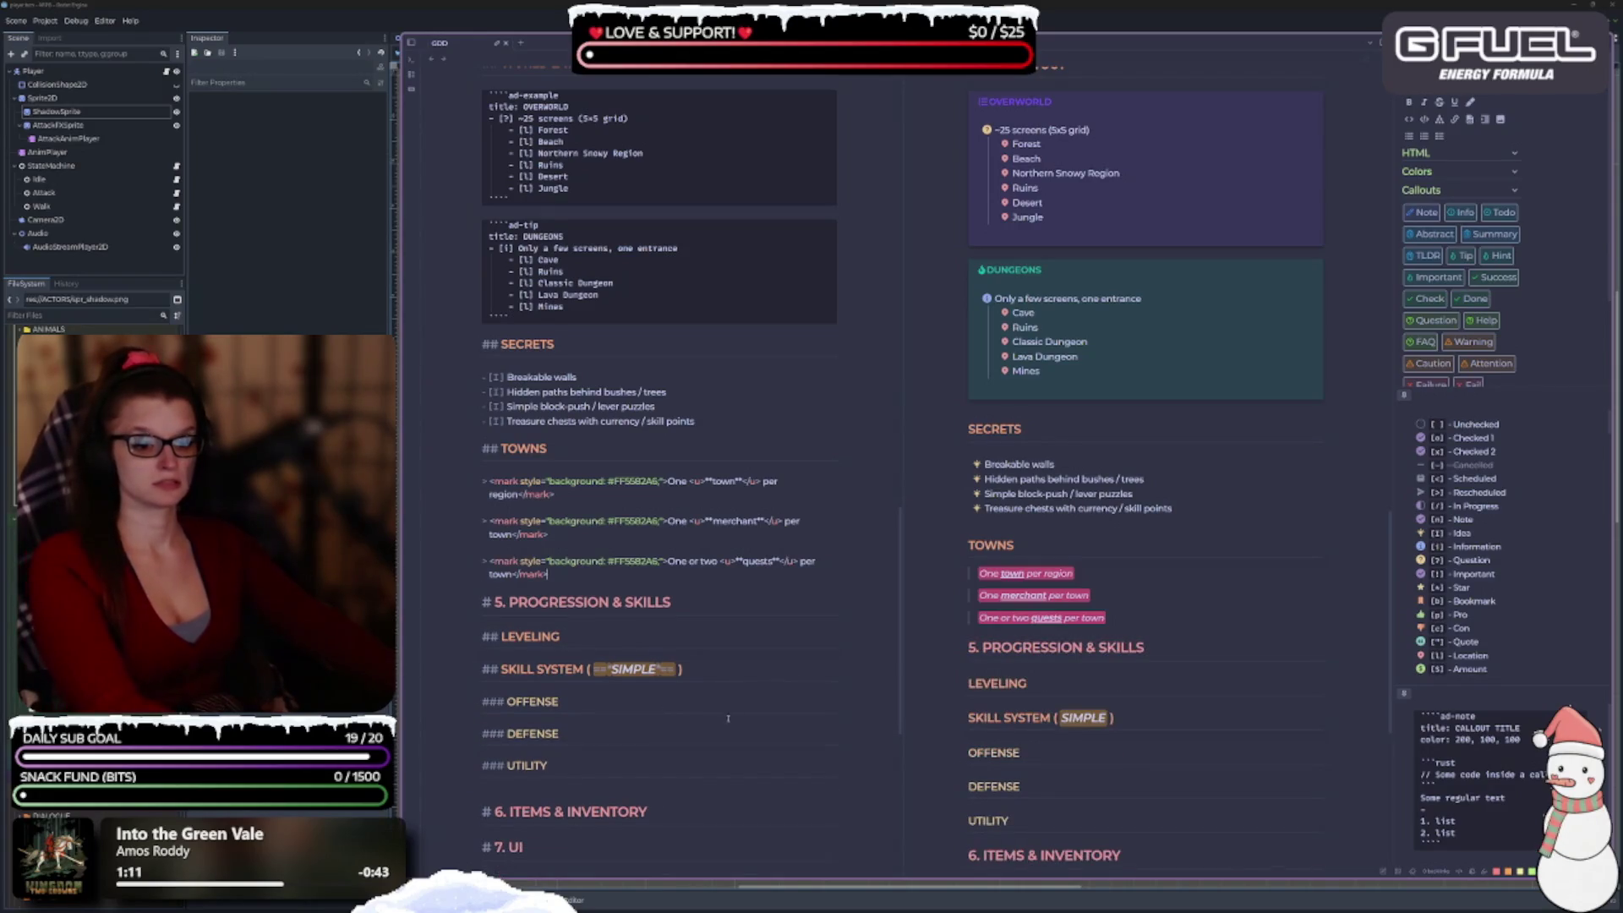
Add a '## DUNGEONS' heading between the Overworld and Dungeons callouts.
scroll(784, 658, "up", 8)
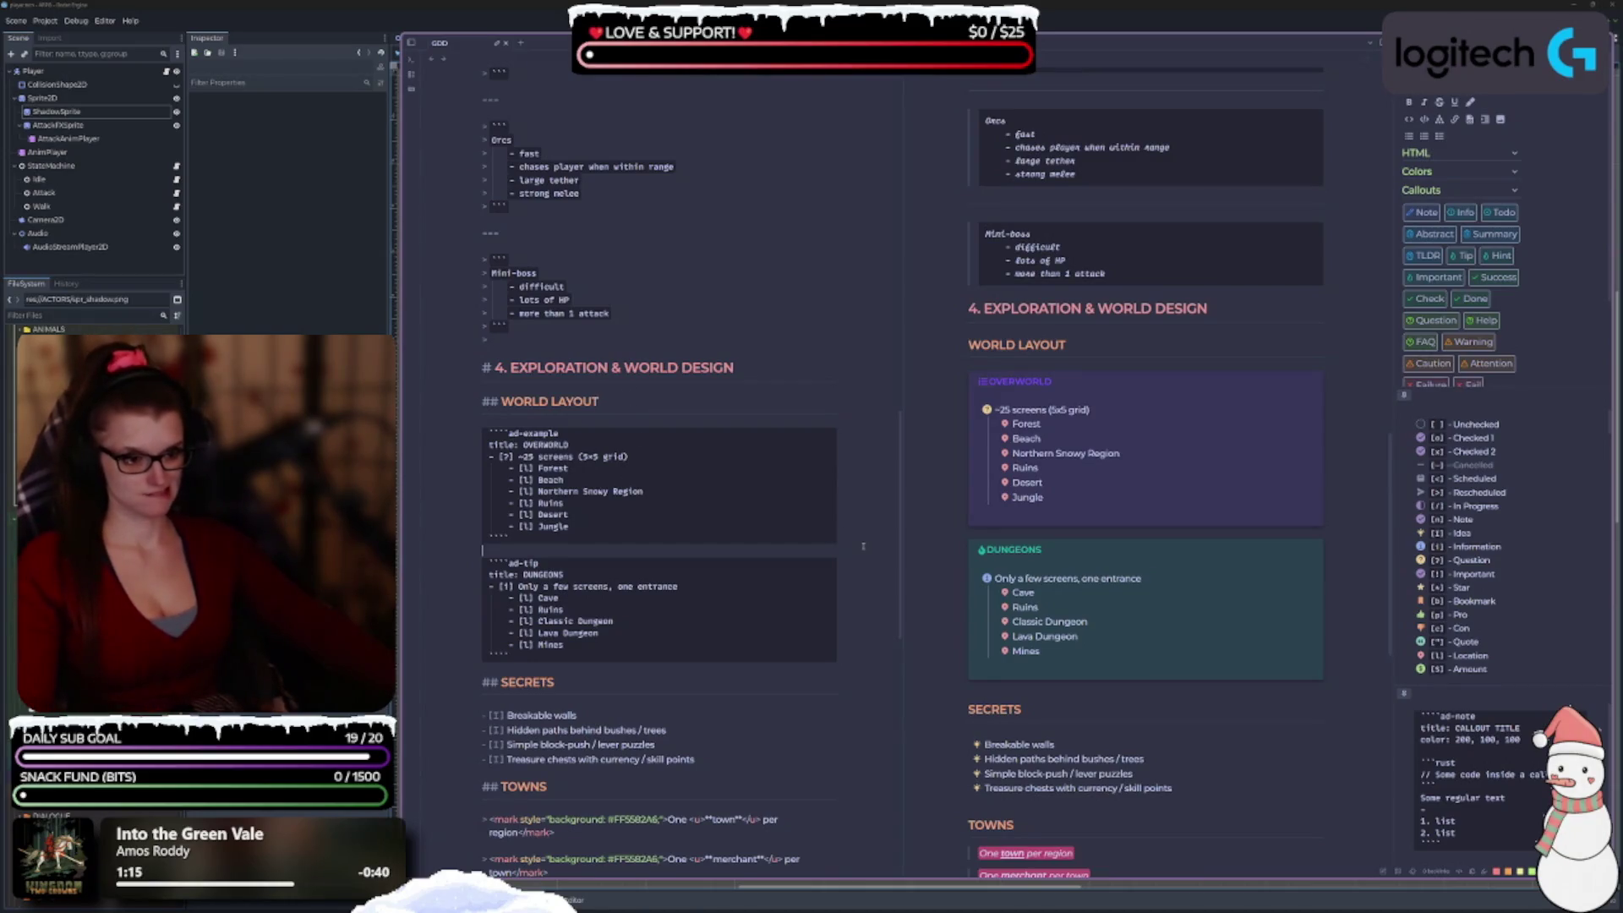
key("Return")
key("Return")
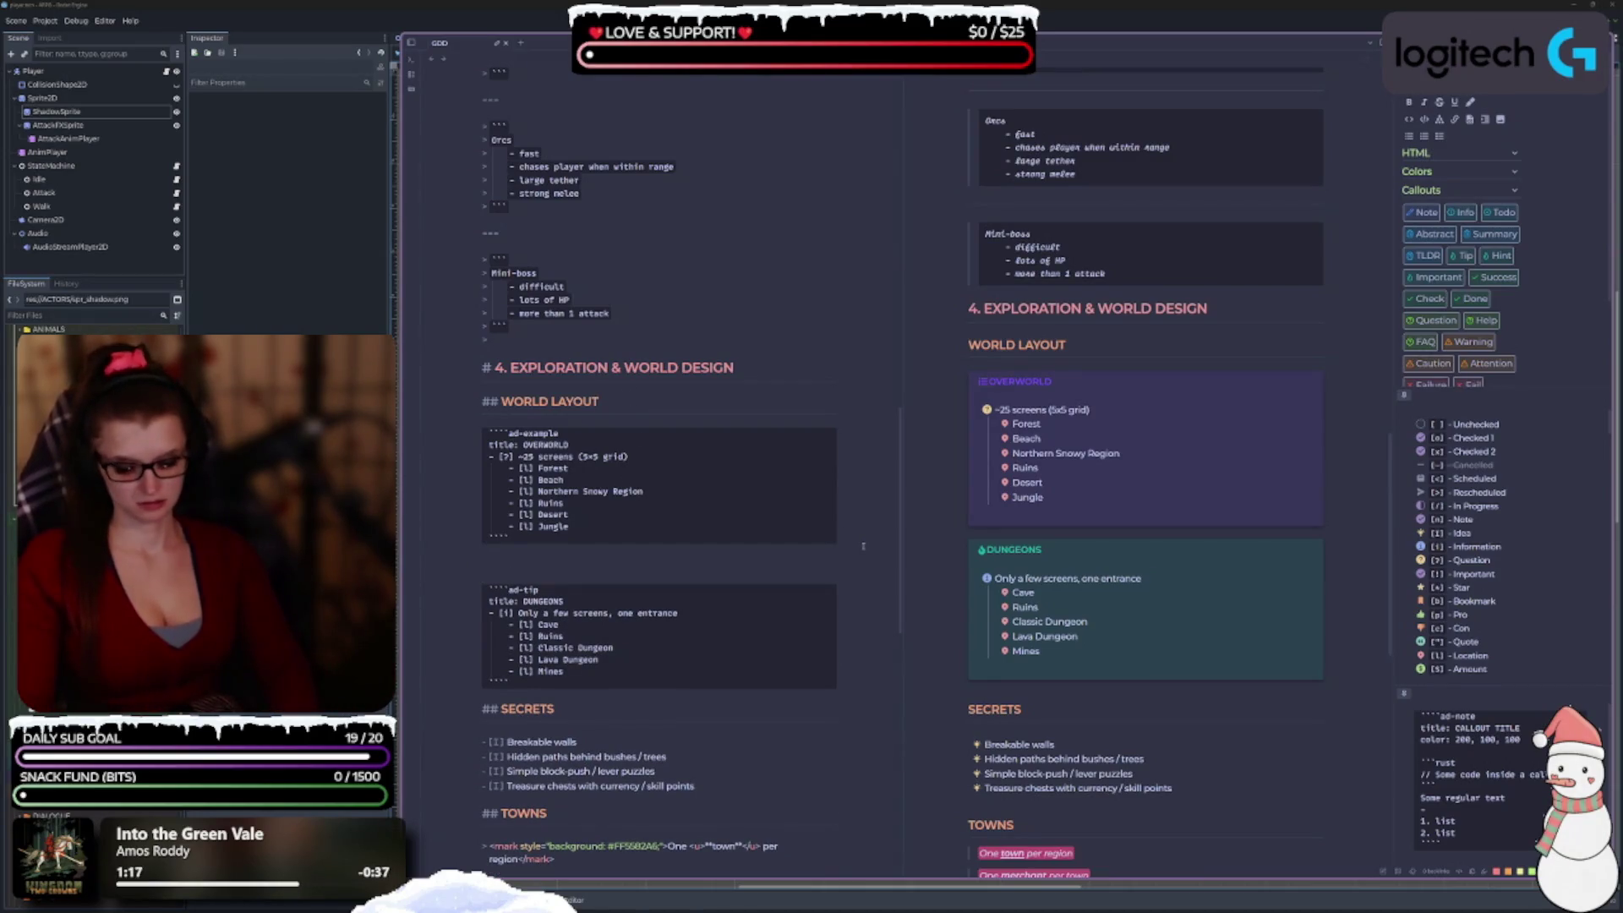
type("## DS")
key("BackSpace")
type("UNGEONS")
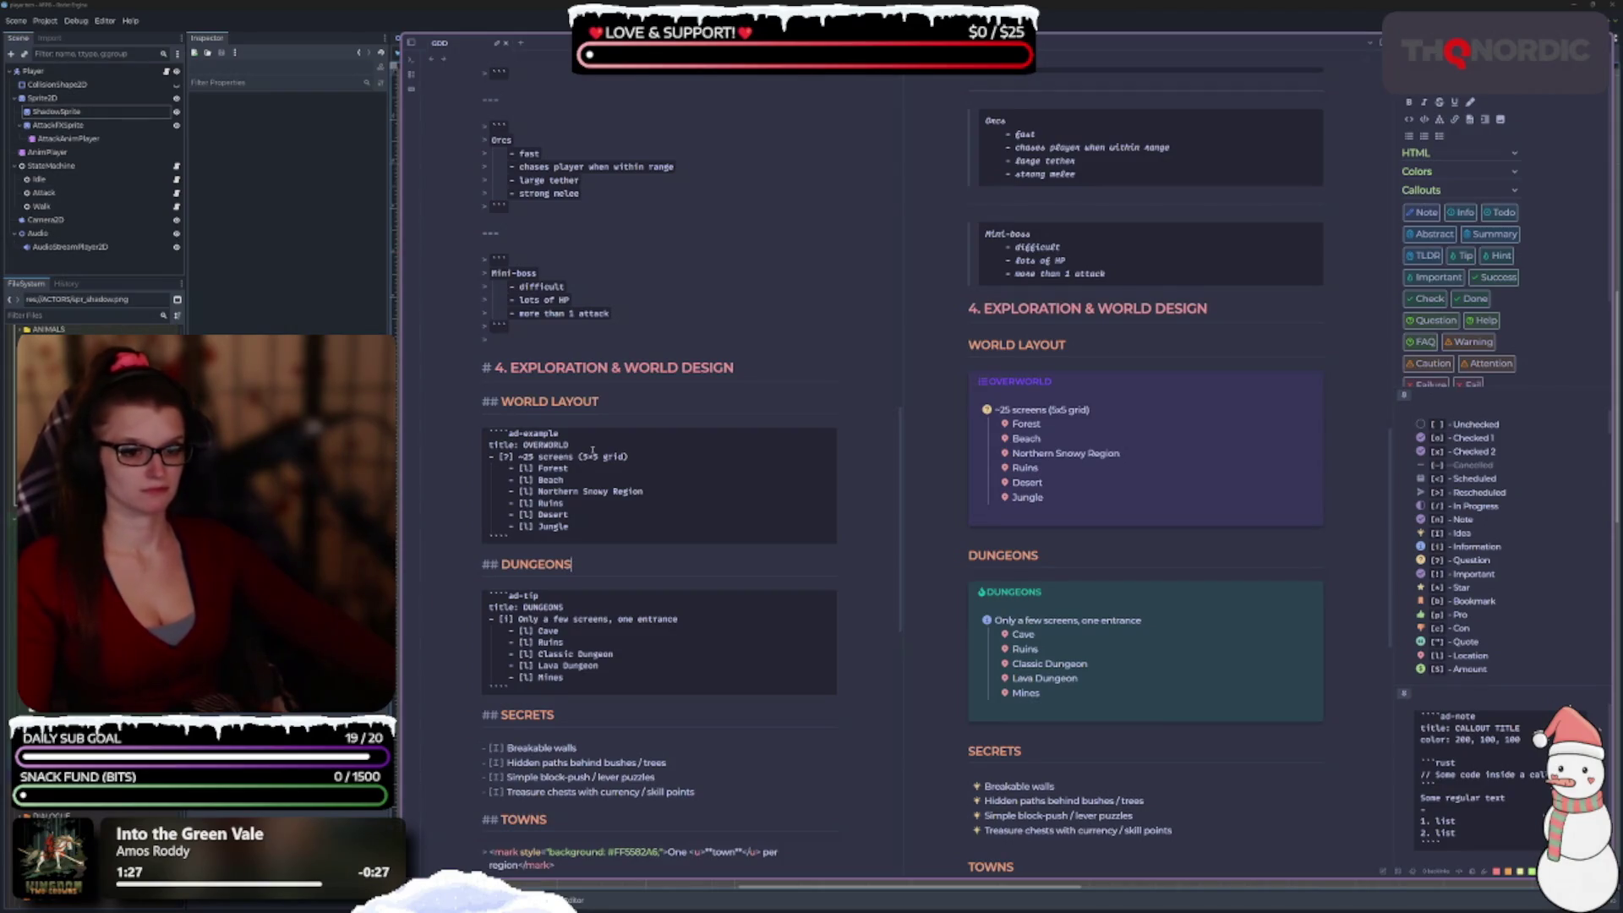
Clear the OVERWORLD and DUNGEONS callout titles and the example callout type.
key("BackSpace")
key("BackSpace")
key("BackSpace")
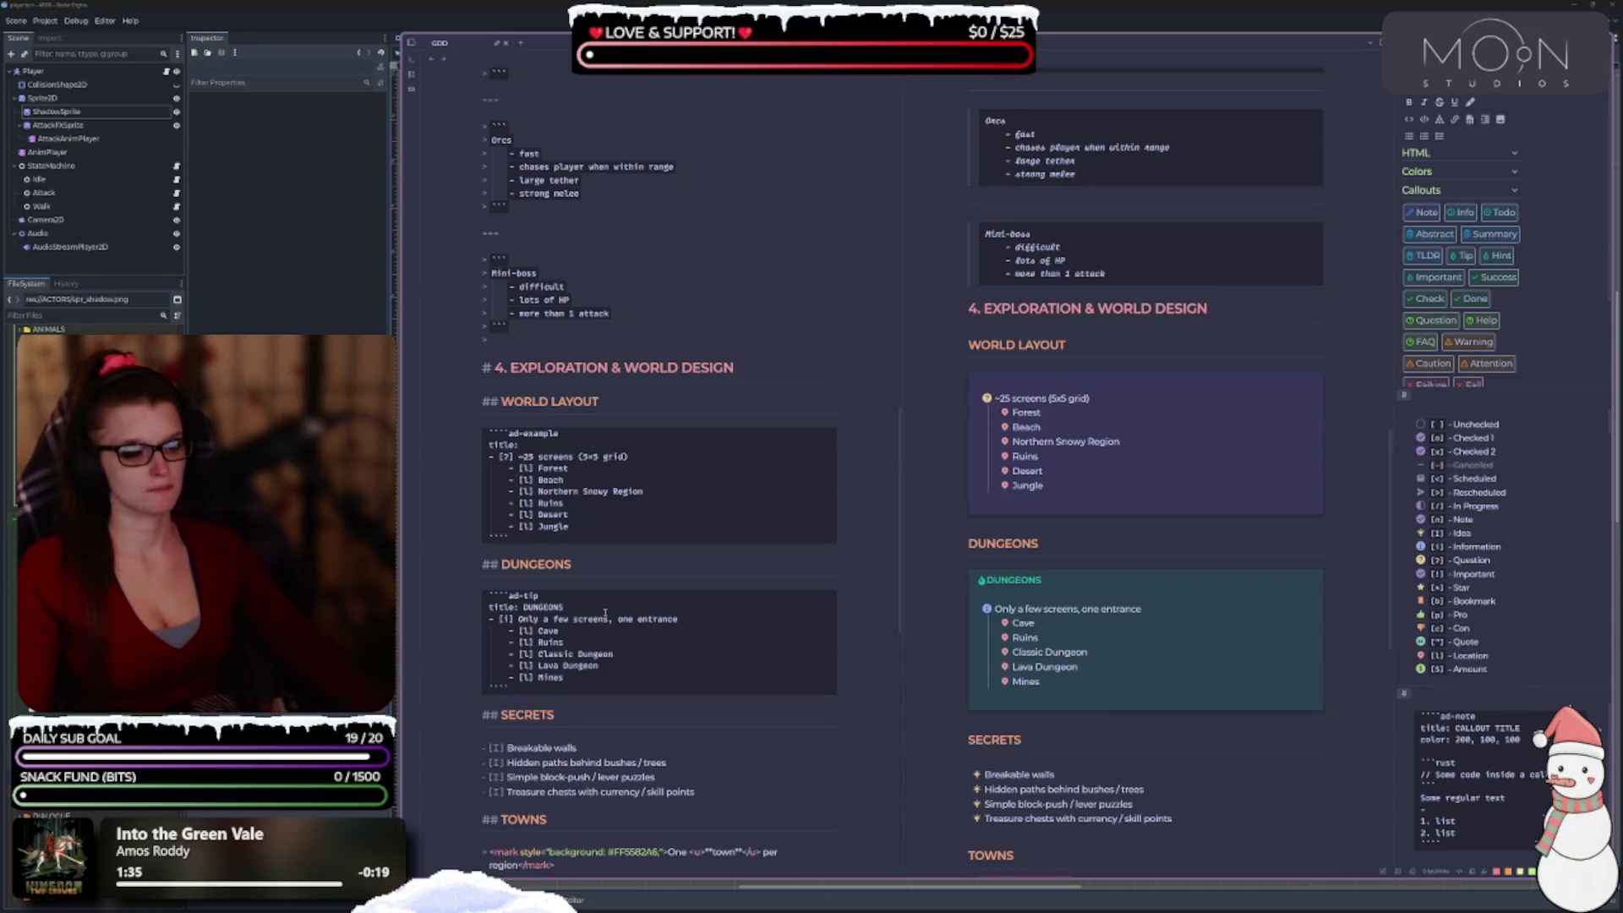
key("BackSpace")
key("BackSpace")
key("BackSpace")
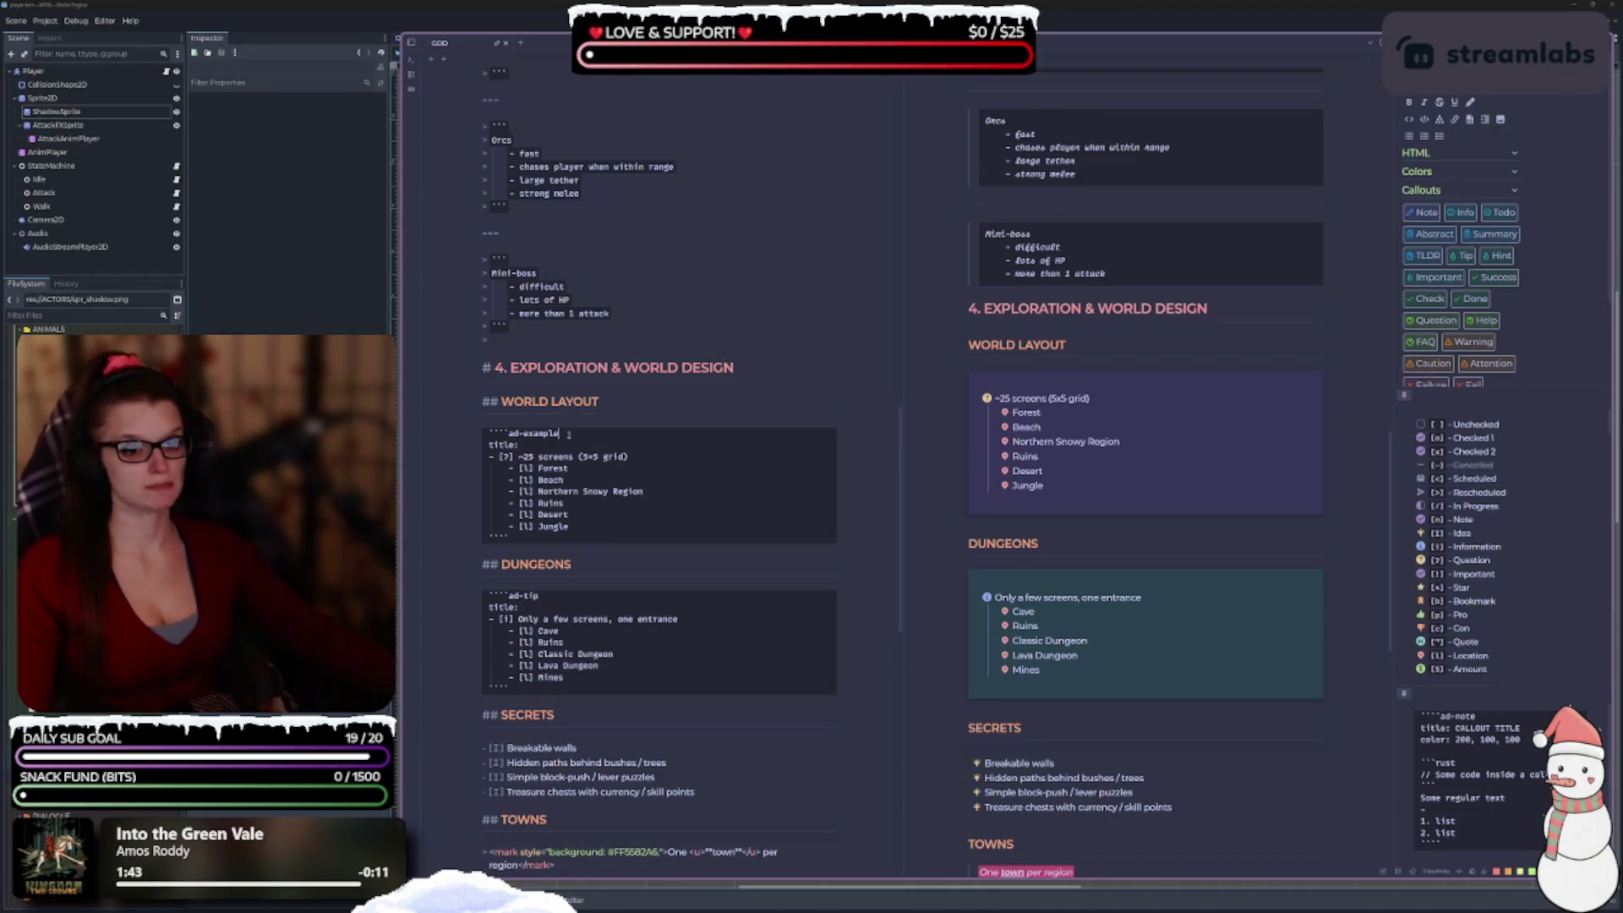
key("BackSpace")
key("BackSpace")
key("BackSpace")
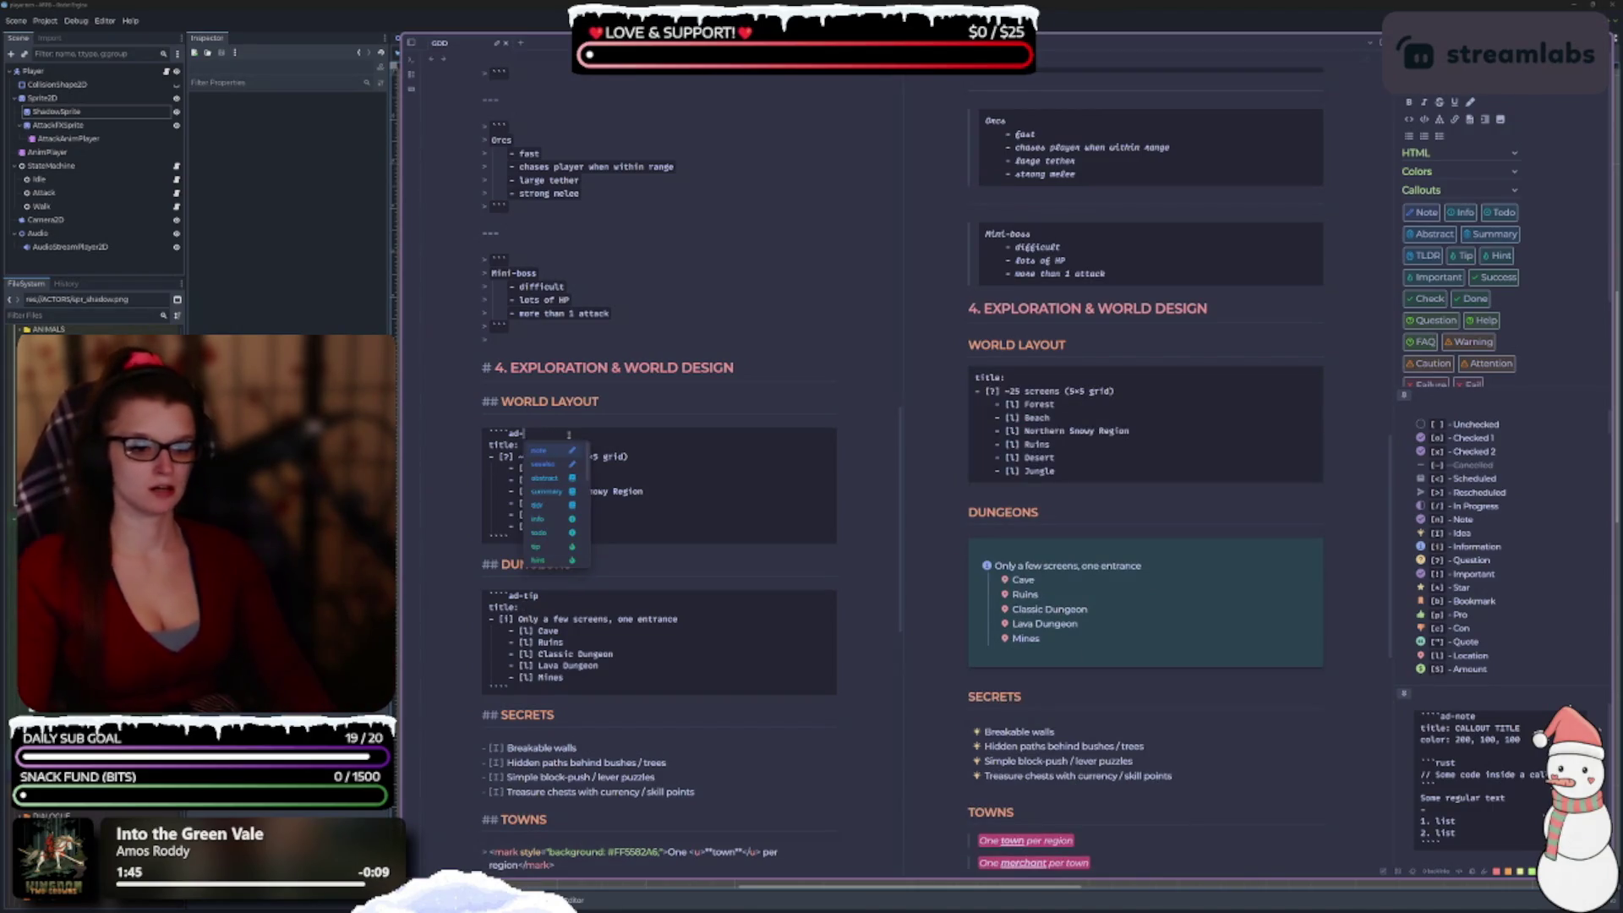
Make the World Layout and Dungeons callouts warnings, and mark '~25 screens (5x5 grid)' as [i].
key("Down")
key("Down")
key("Down")
key("Down")
key("Down")
key("Down")
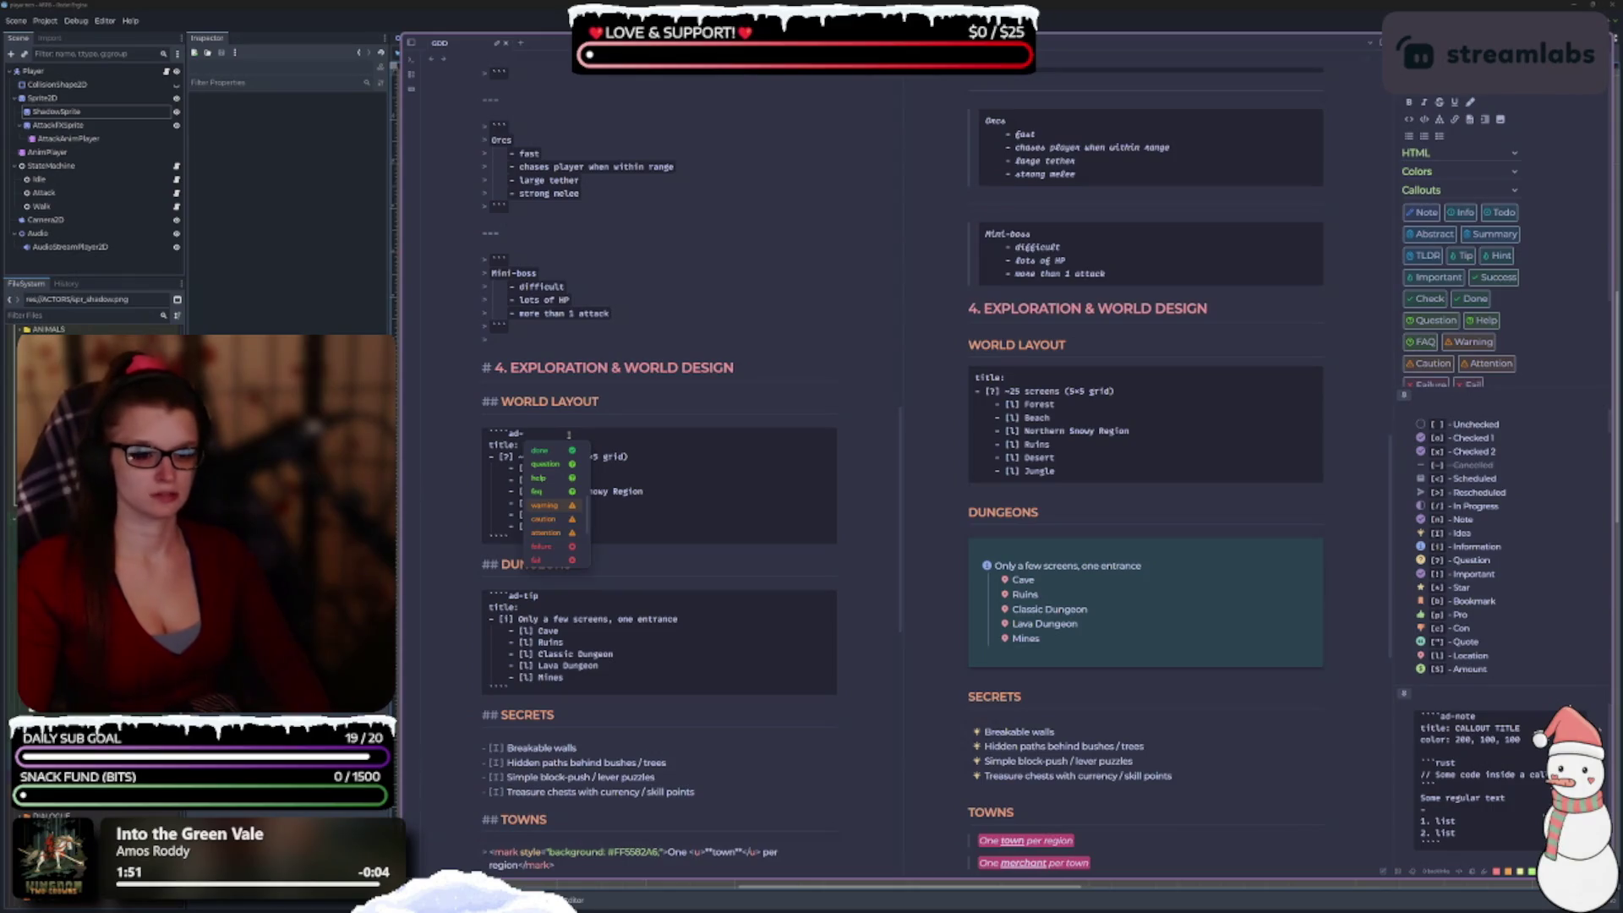
key("Return")
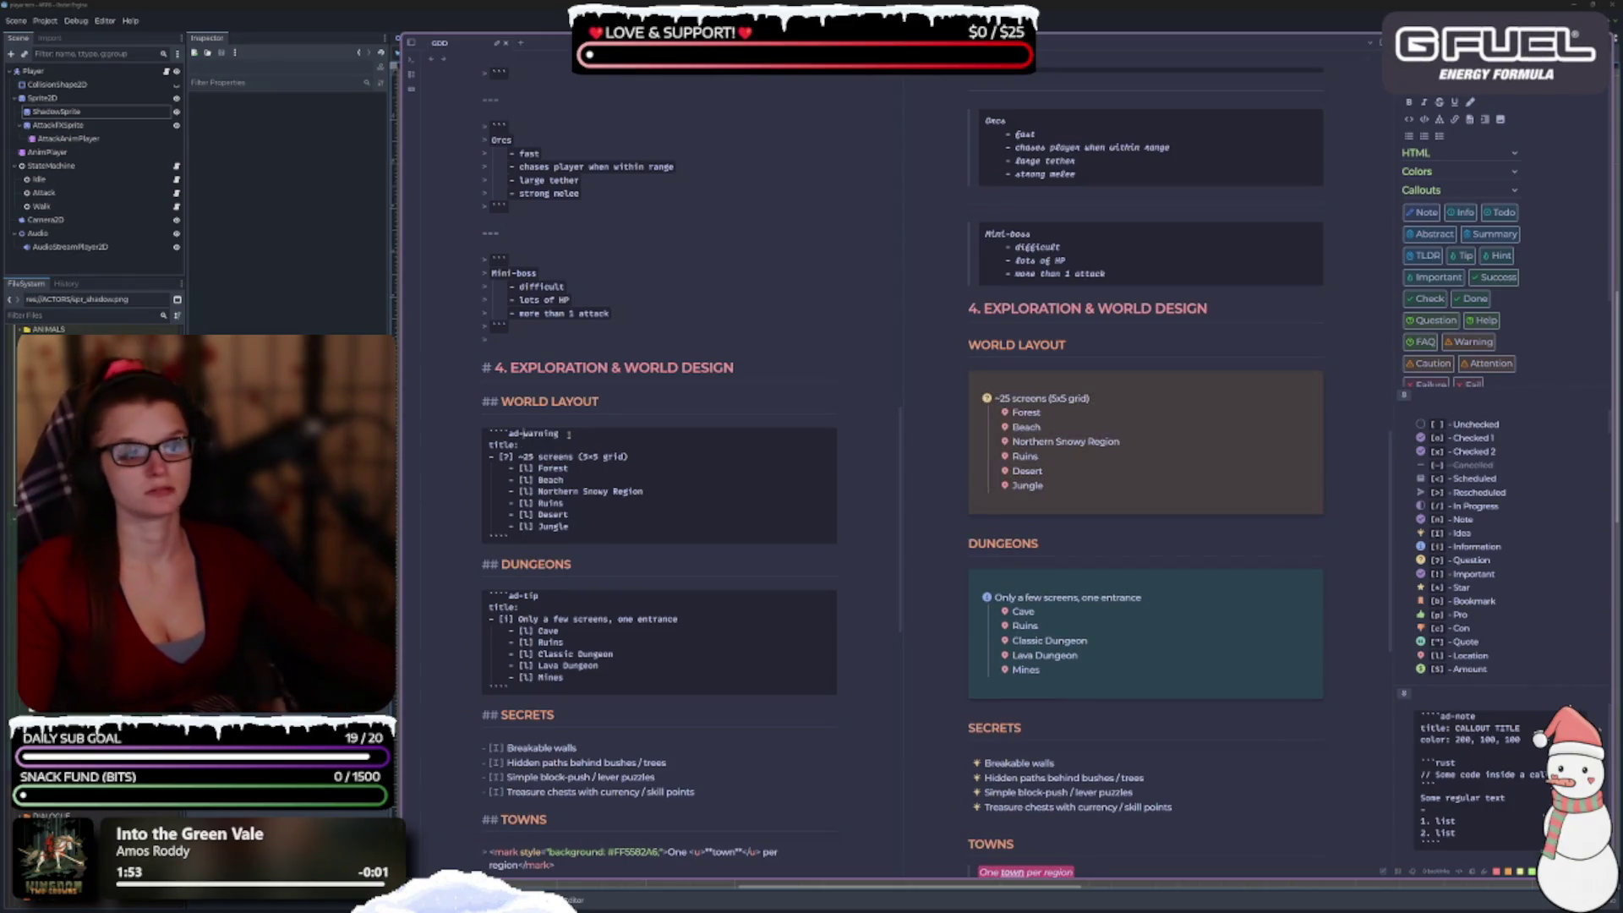
scroll(618, 457, "down", 2)
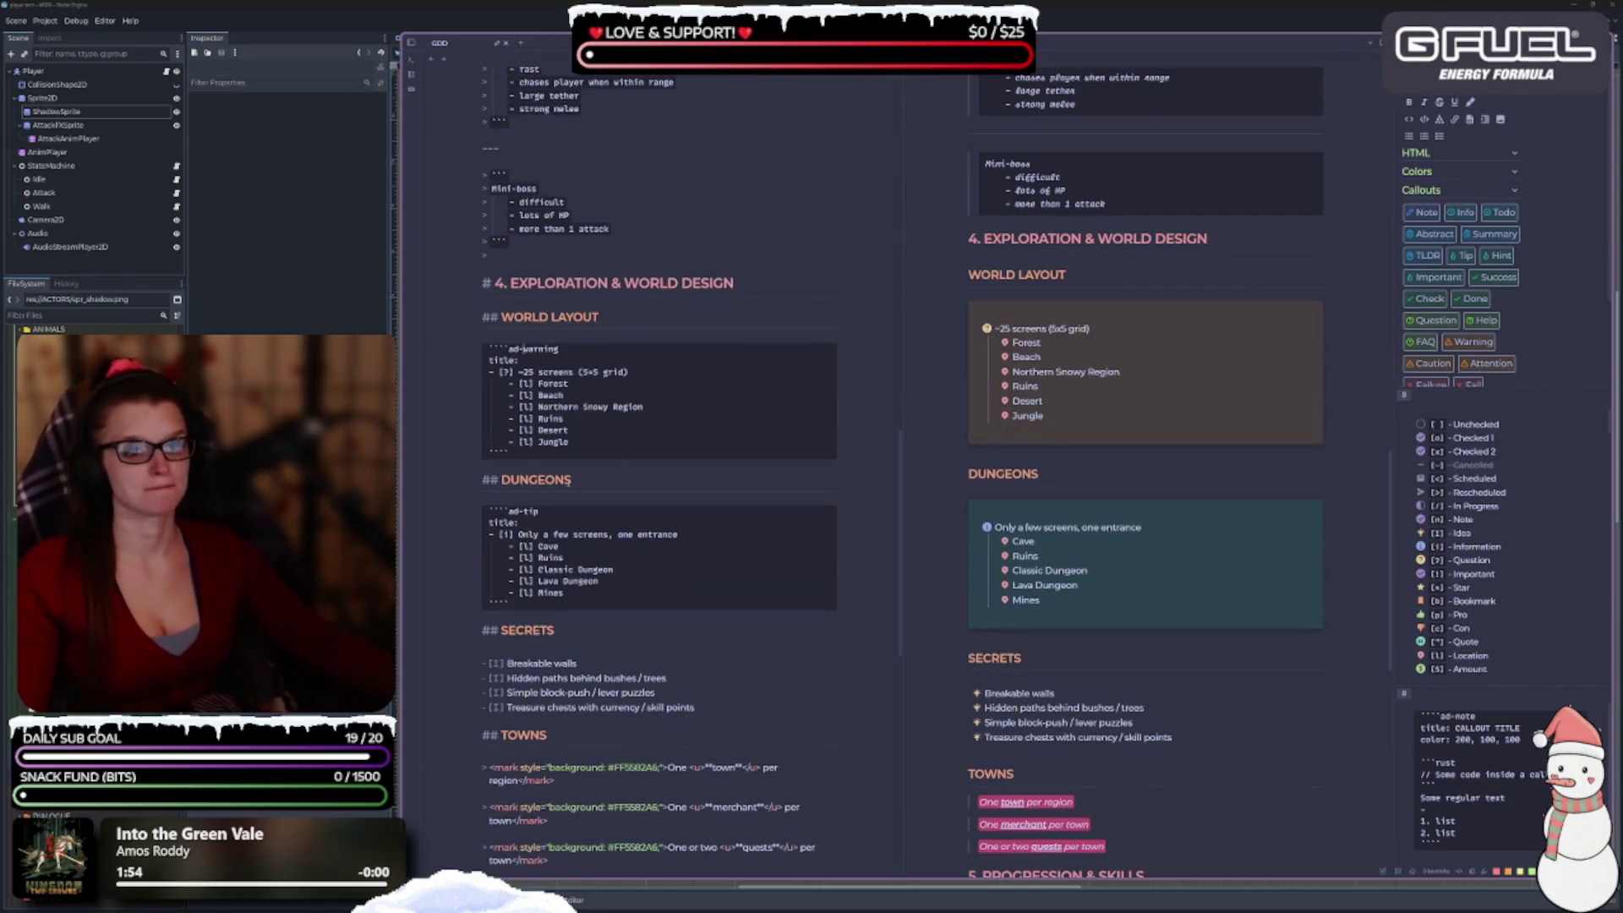
double_click(561, 347)
double_click(534, 511)
type("w")
key("Return")
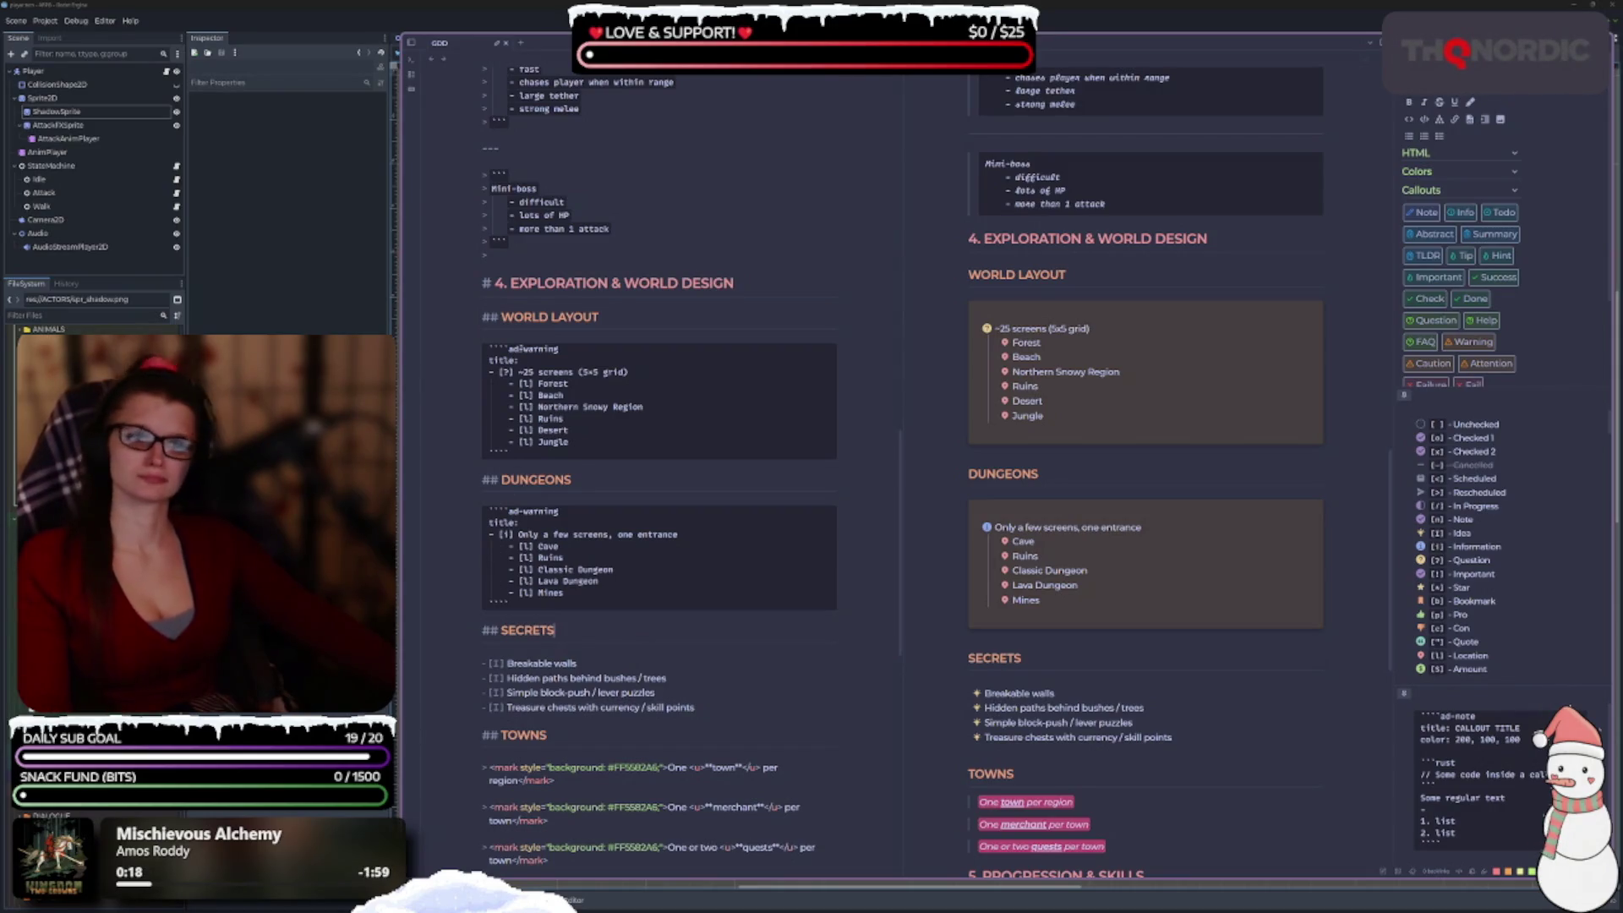
key("BackSpace")
type("i")
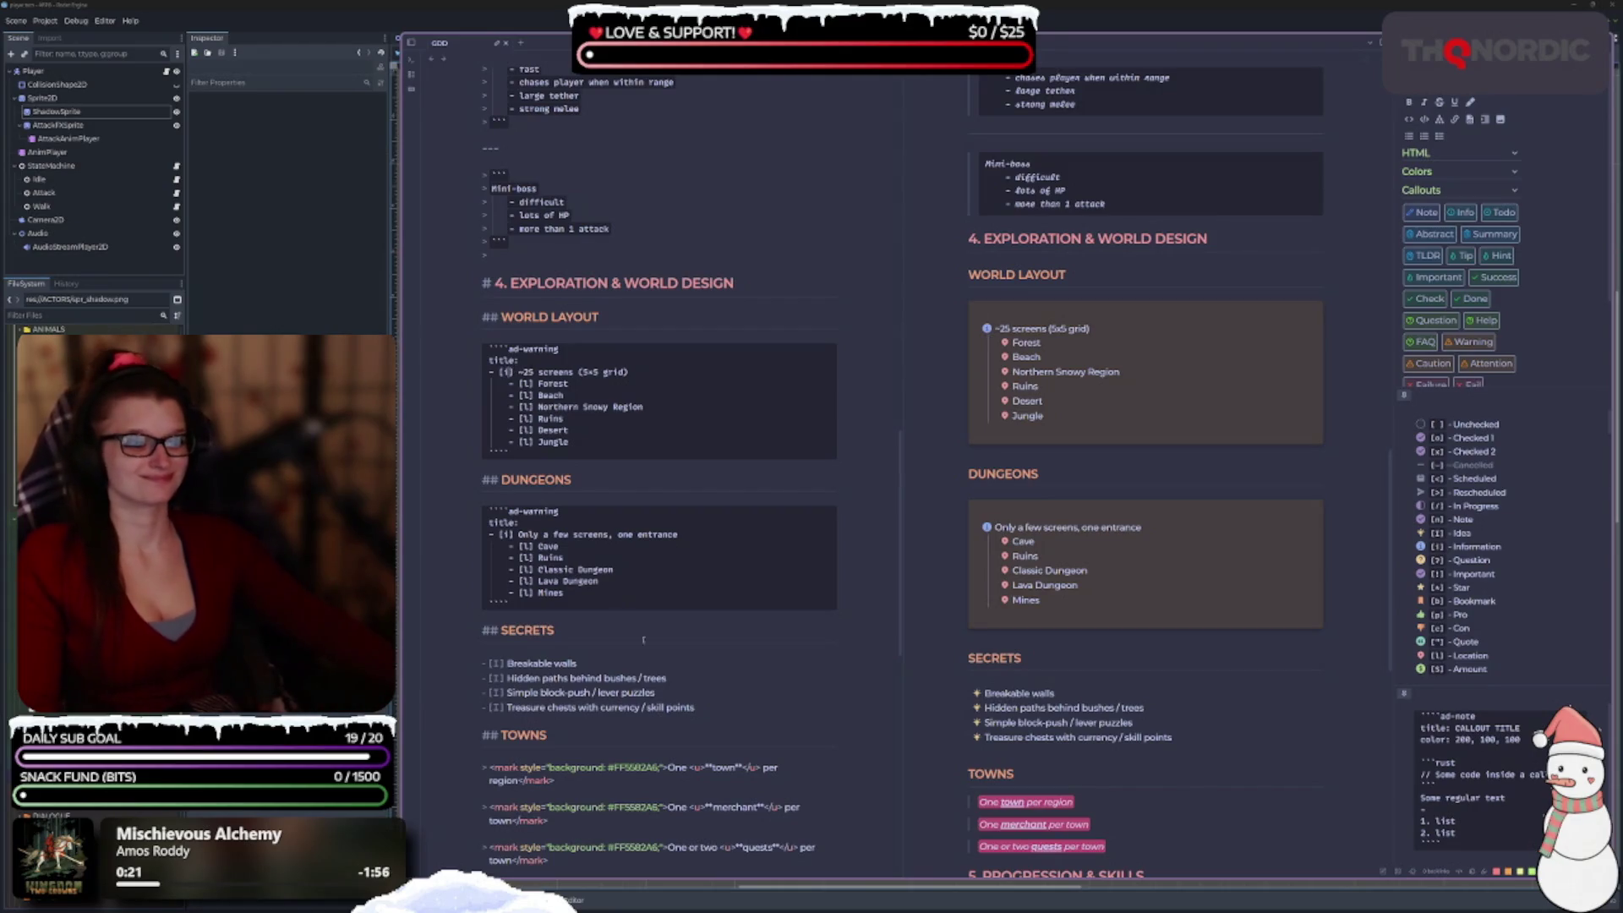
Insert a '---' rule above the '# 5. PROGRESSION & SKILLS' heading.
left_click(664, 629)
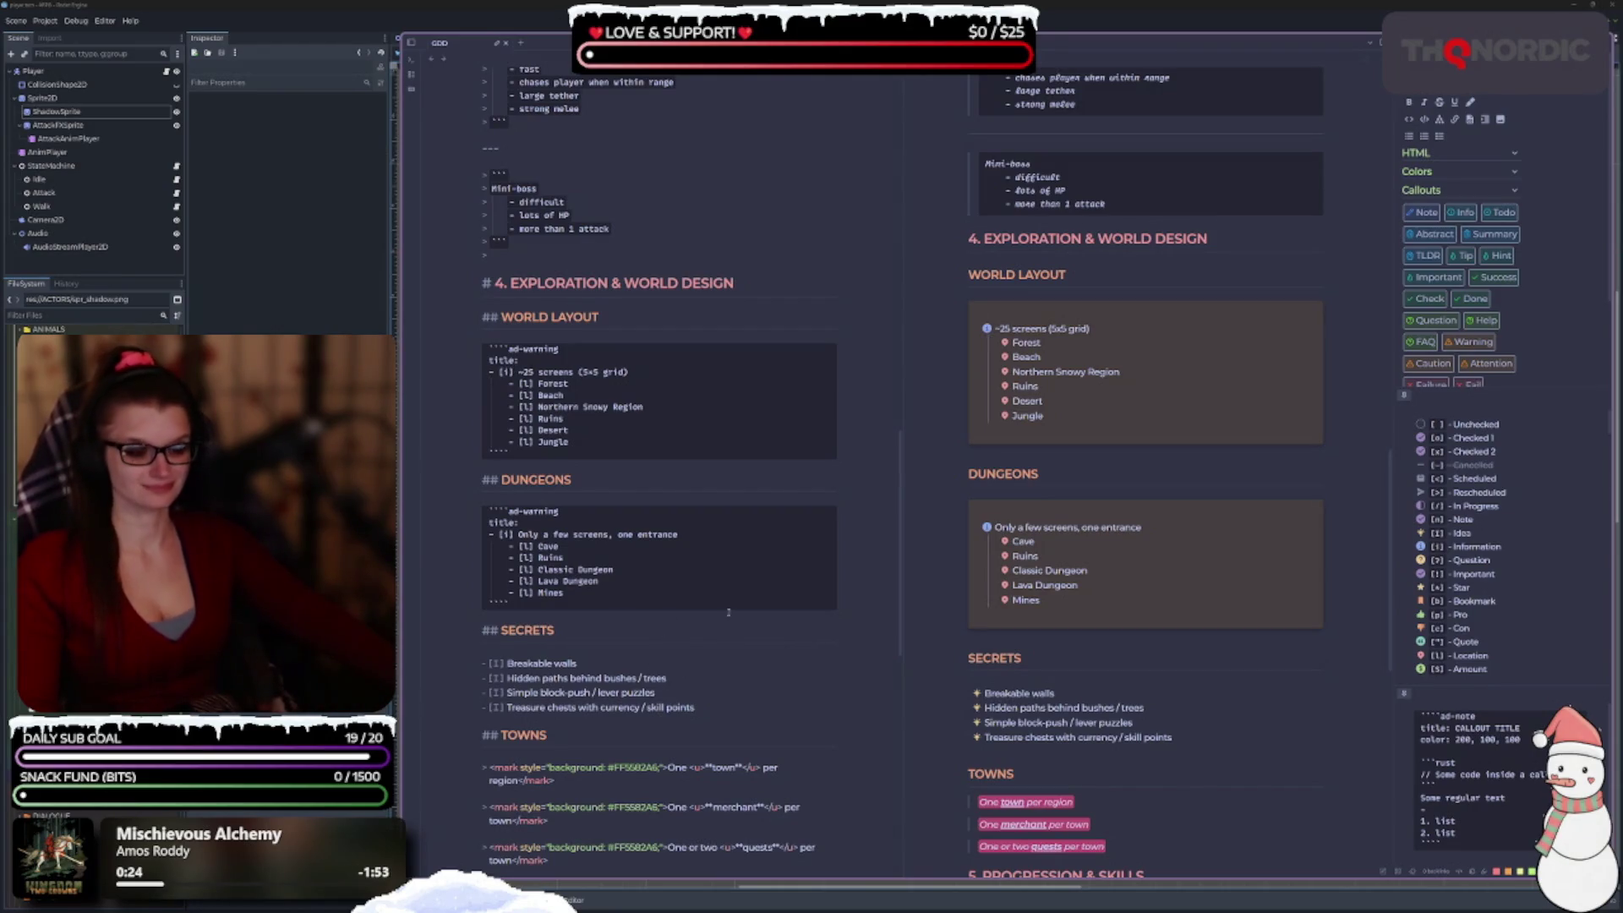
scroll(728, 611, "down", 5)
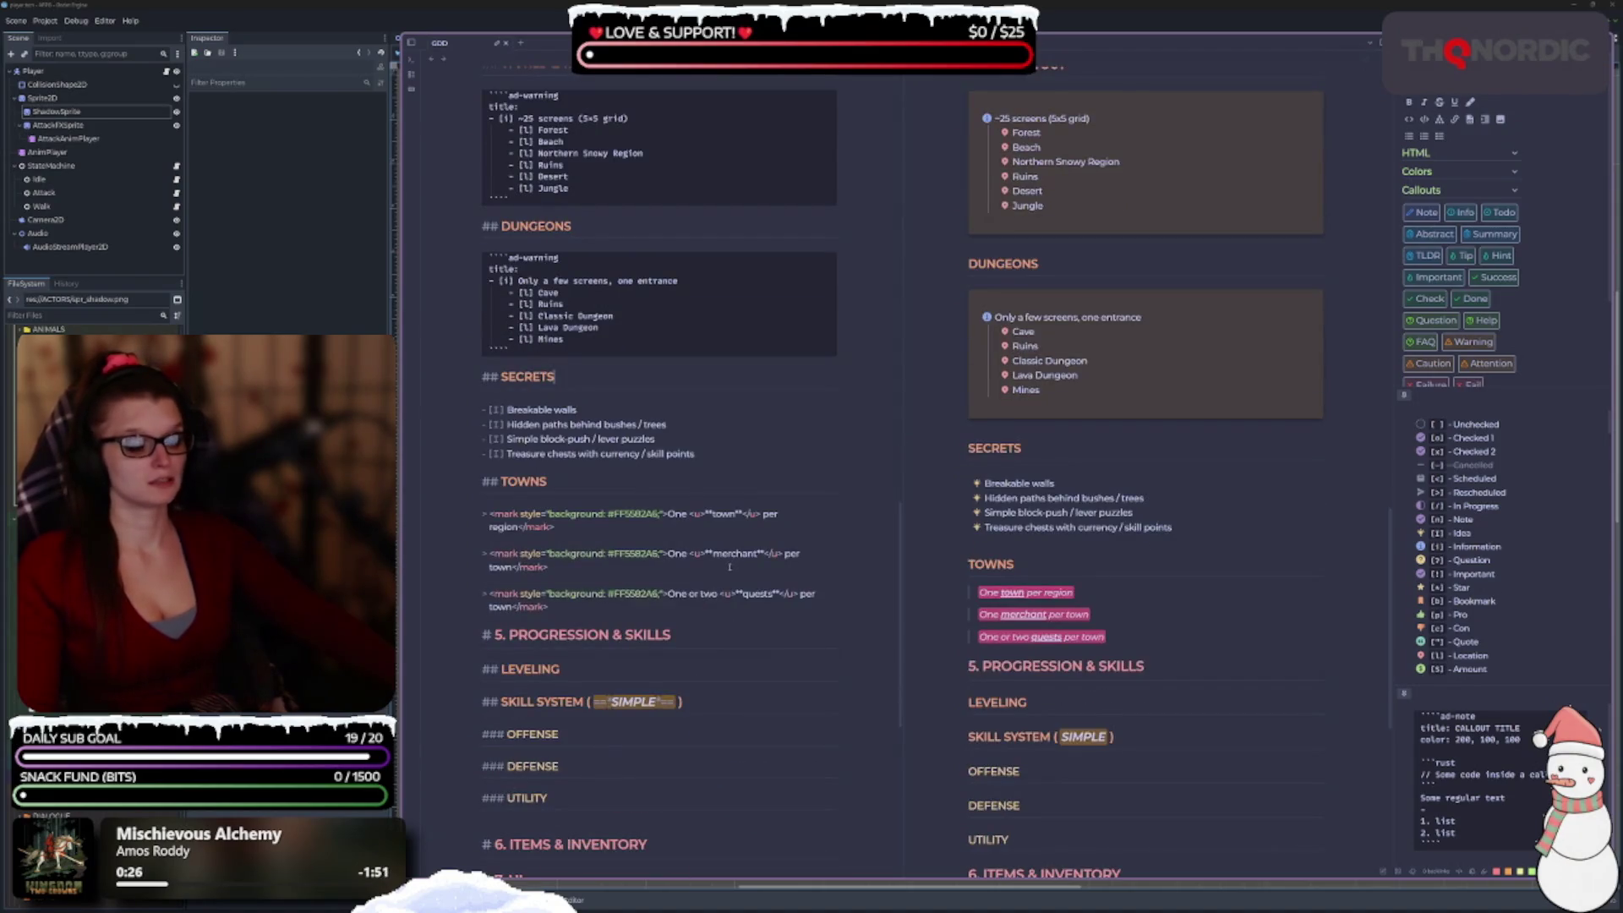
scroll(728, 567, "down", 3)
left_click(562, 447)
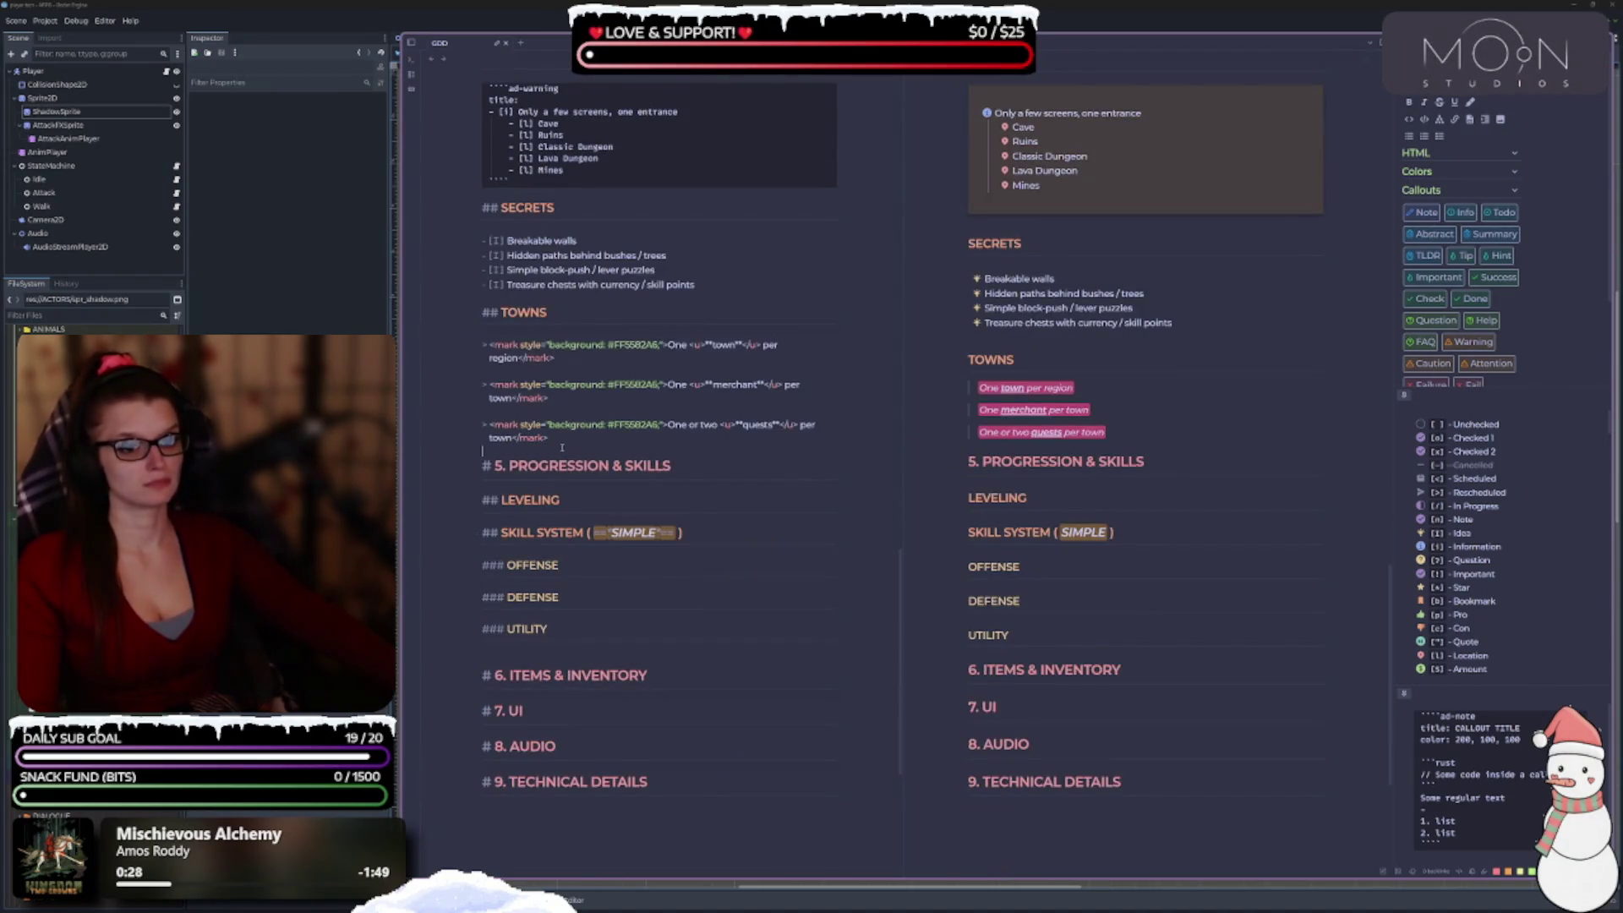
key("Return")
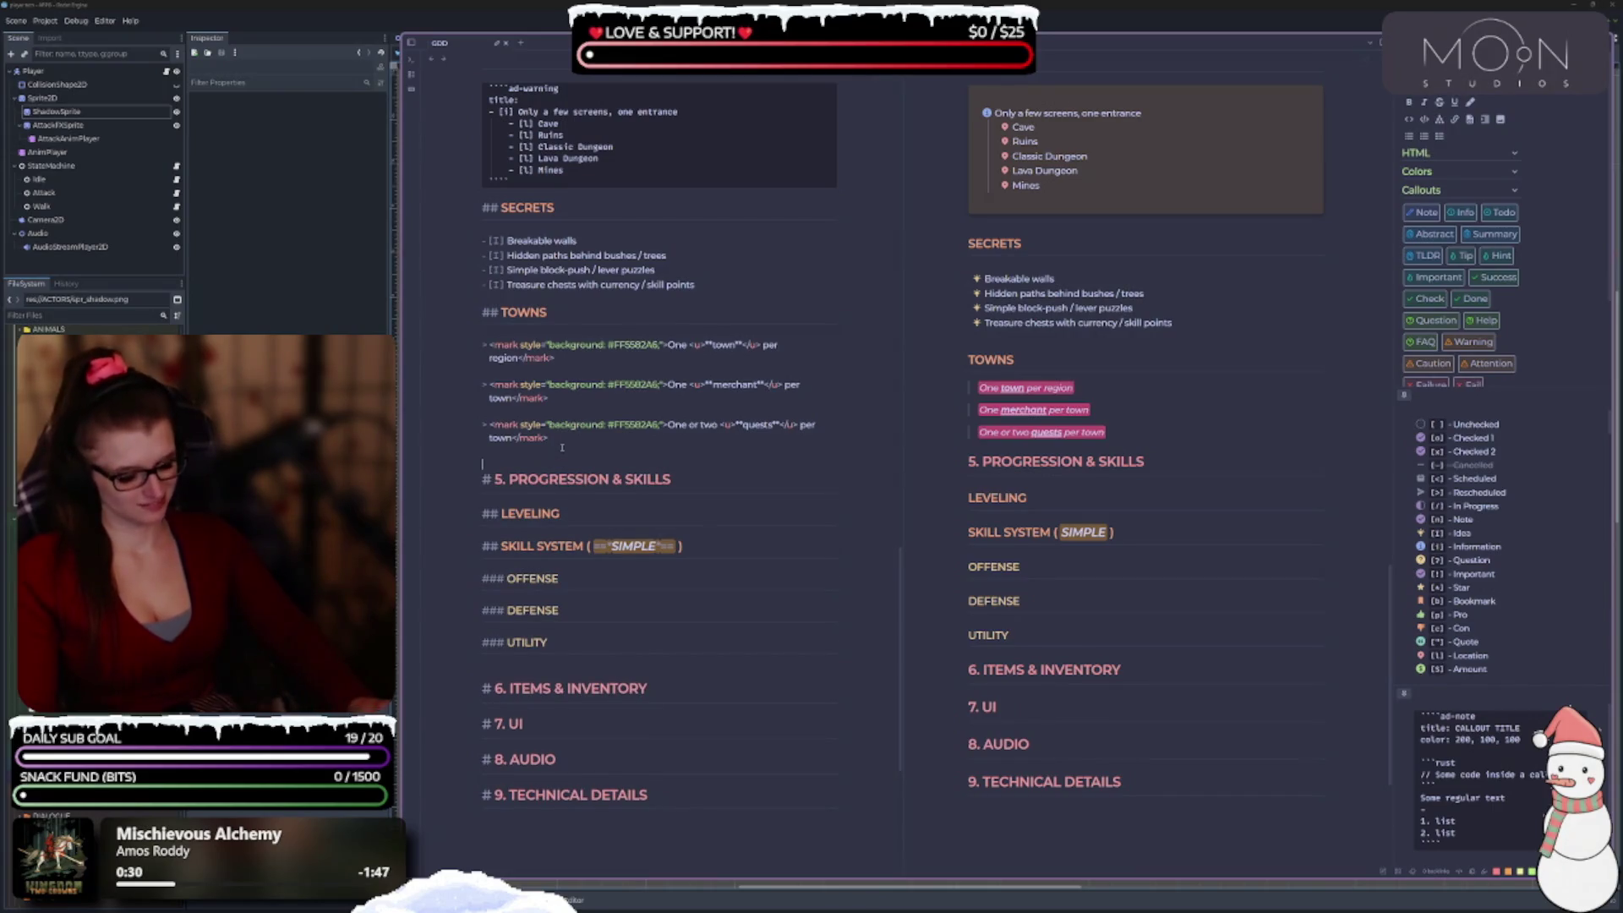
key("Return")
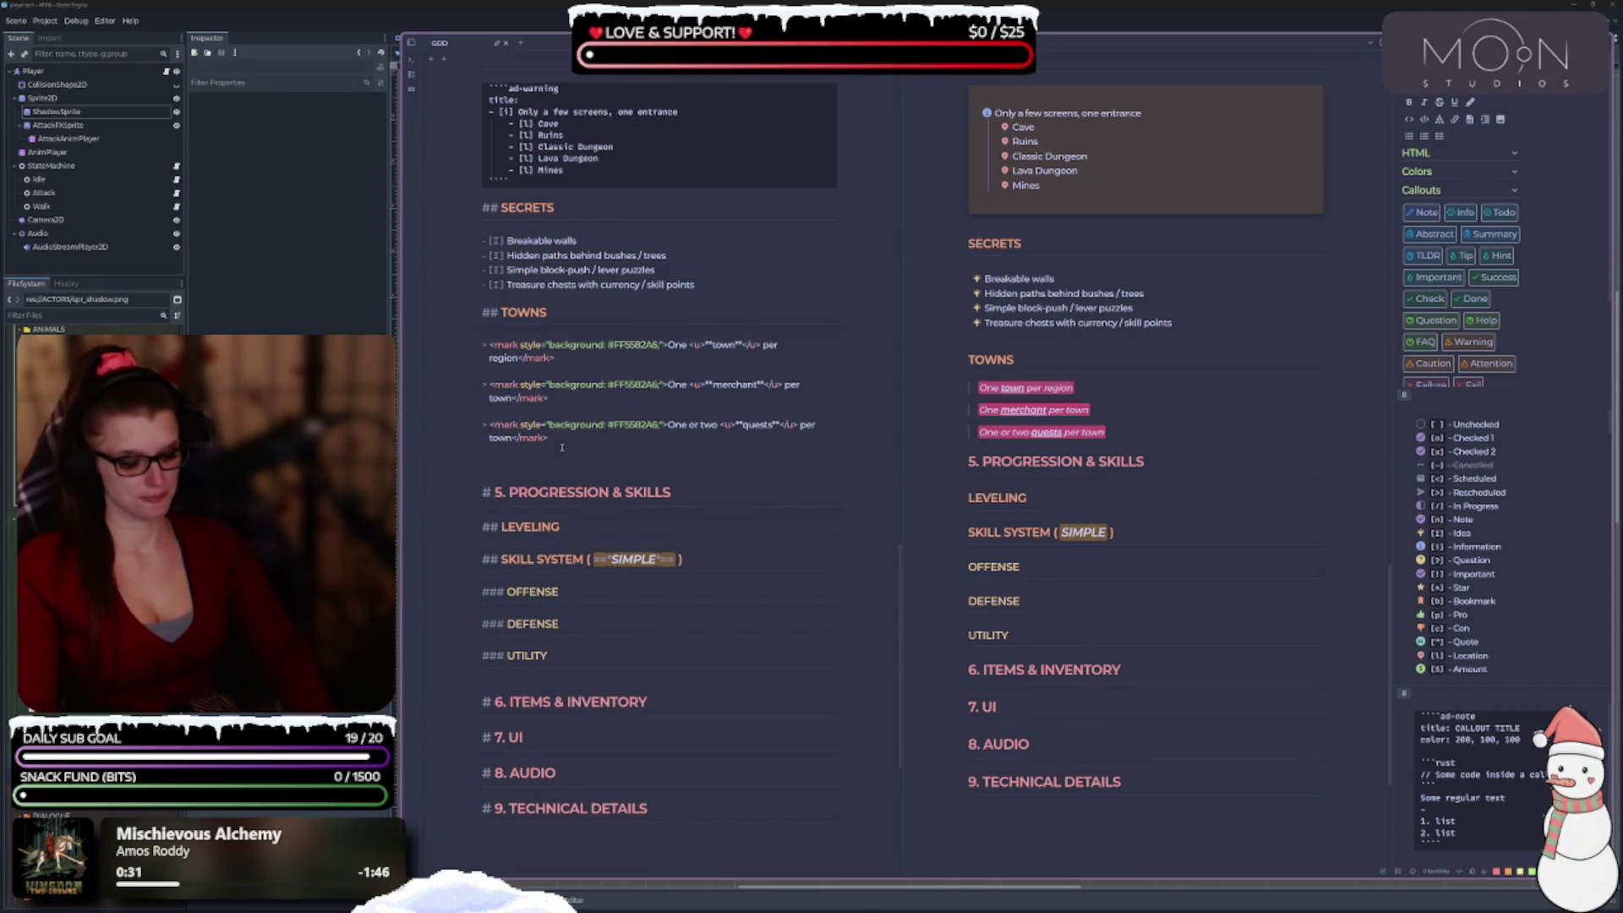
type("---")
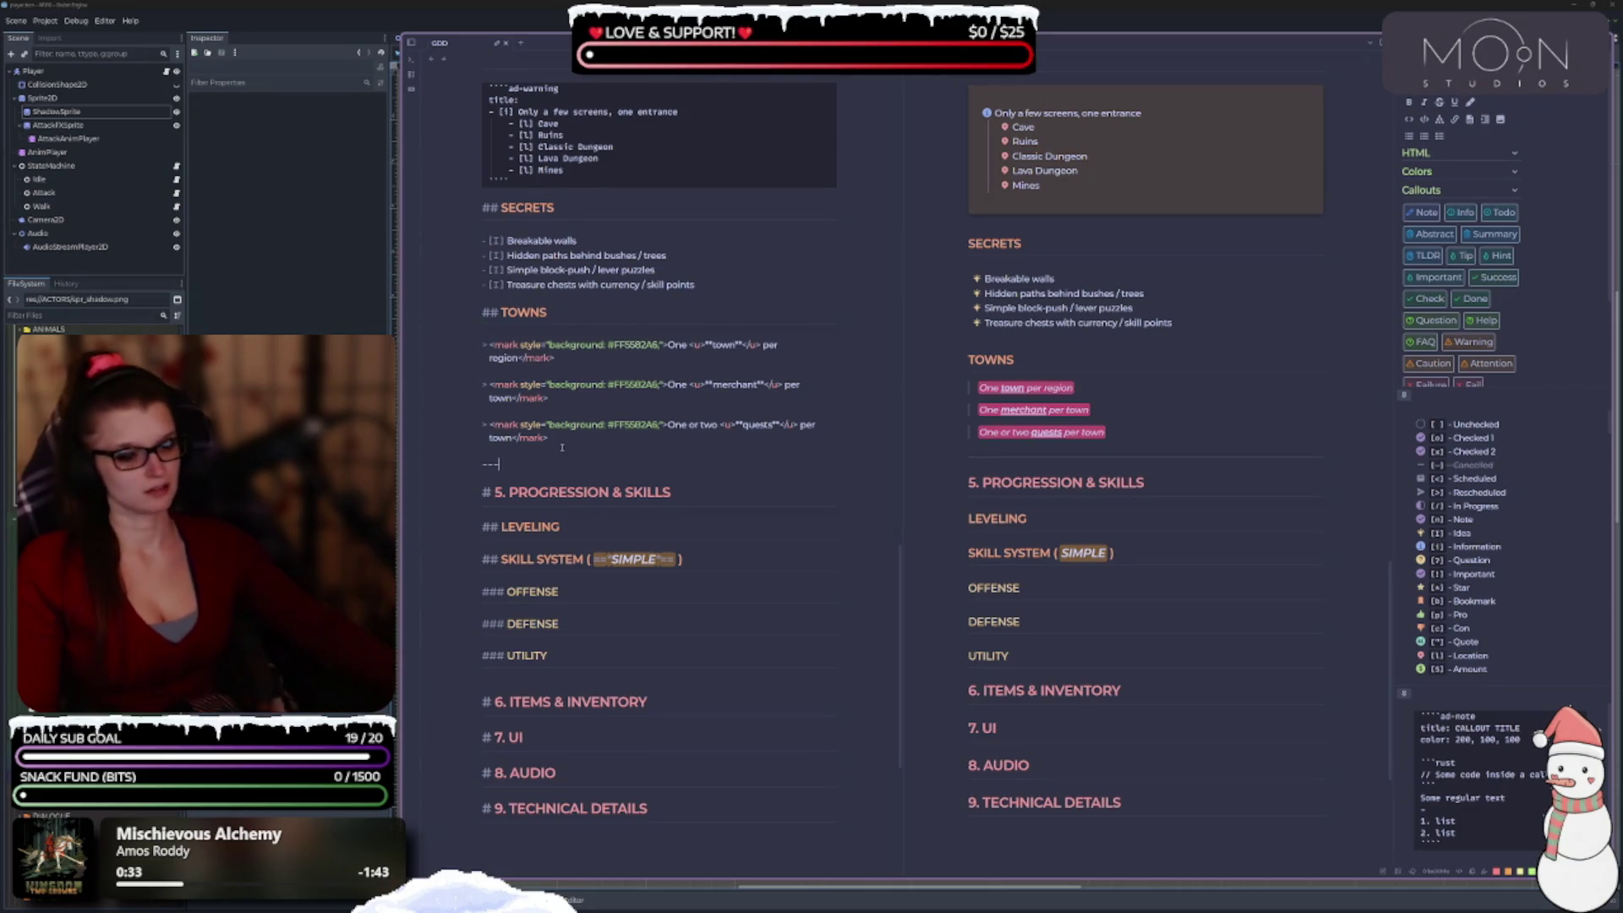
key("Down")
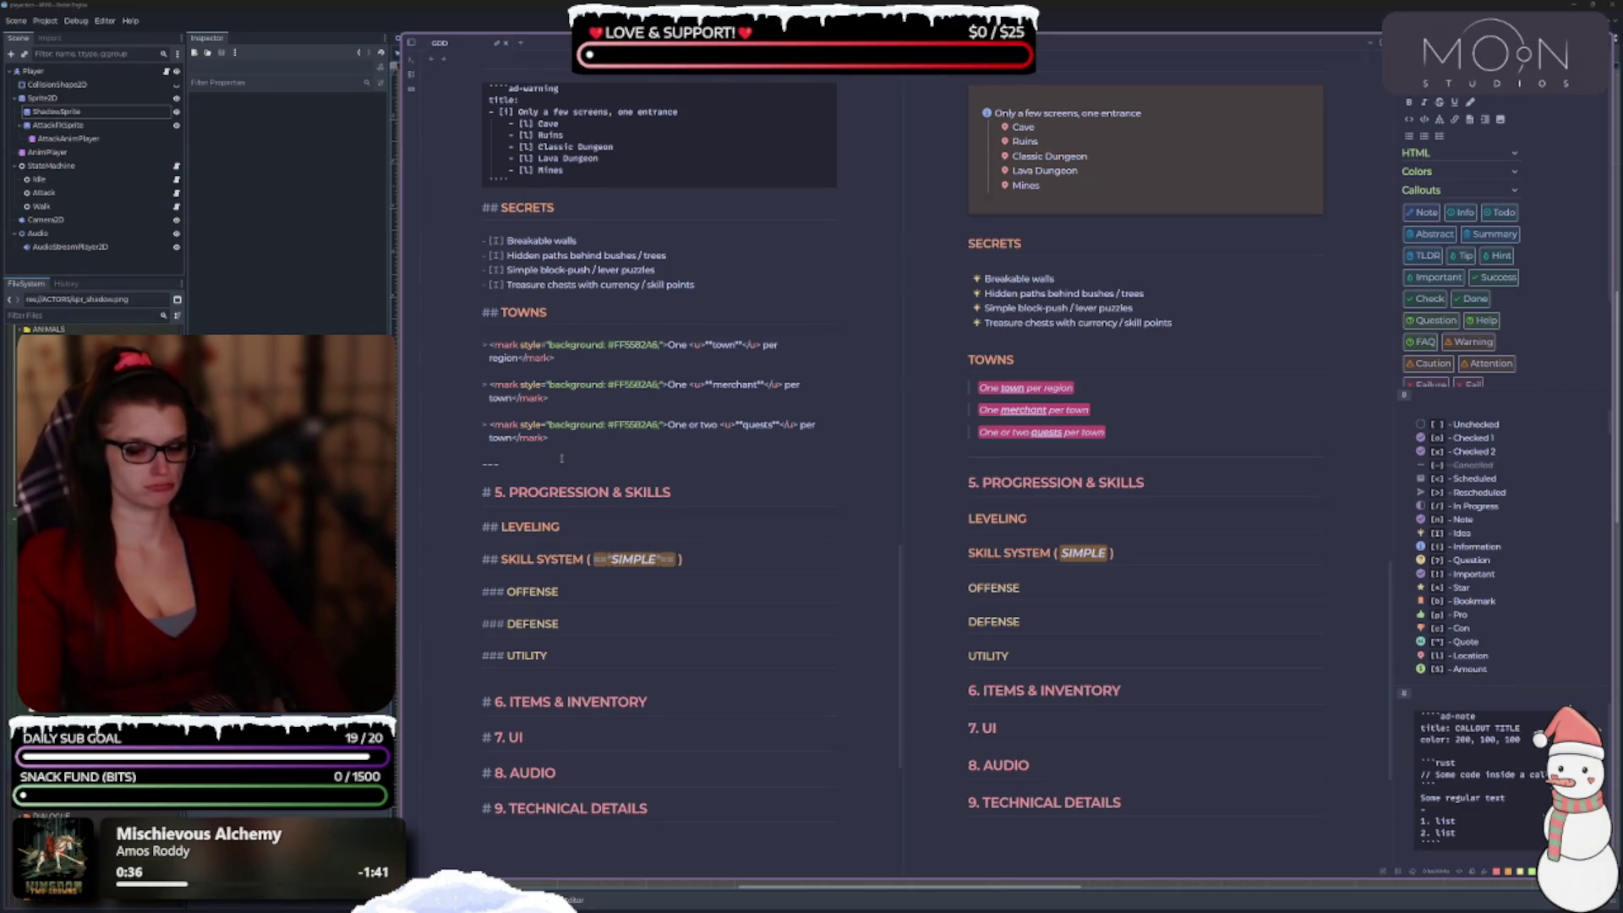
key("shift+Up")
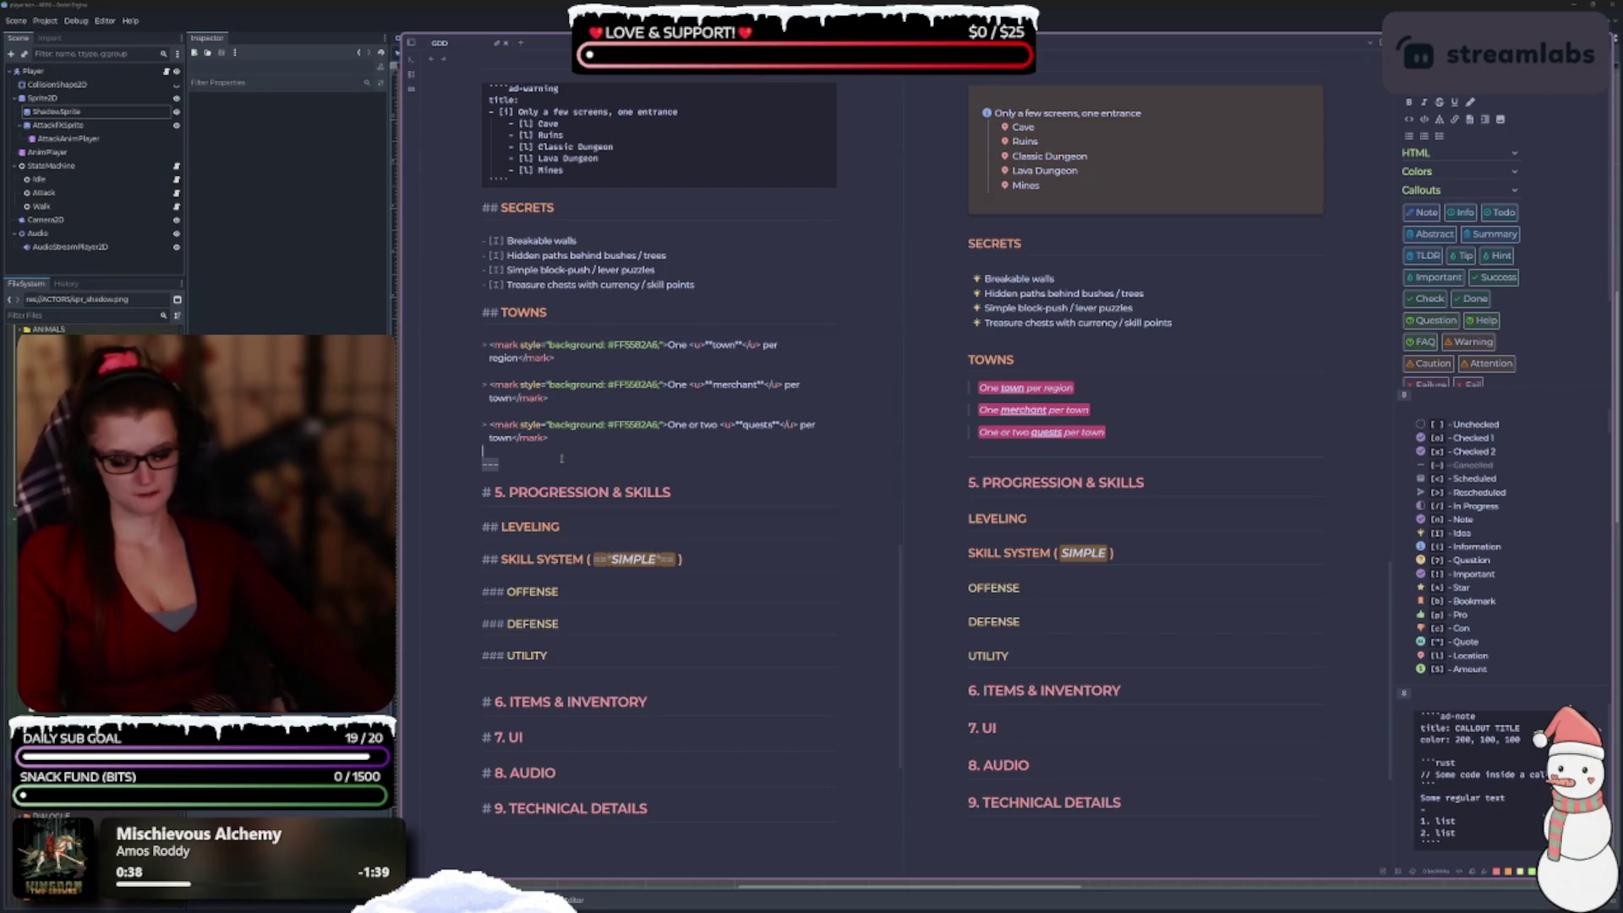
scroll(715, 566, "up", 2)
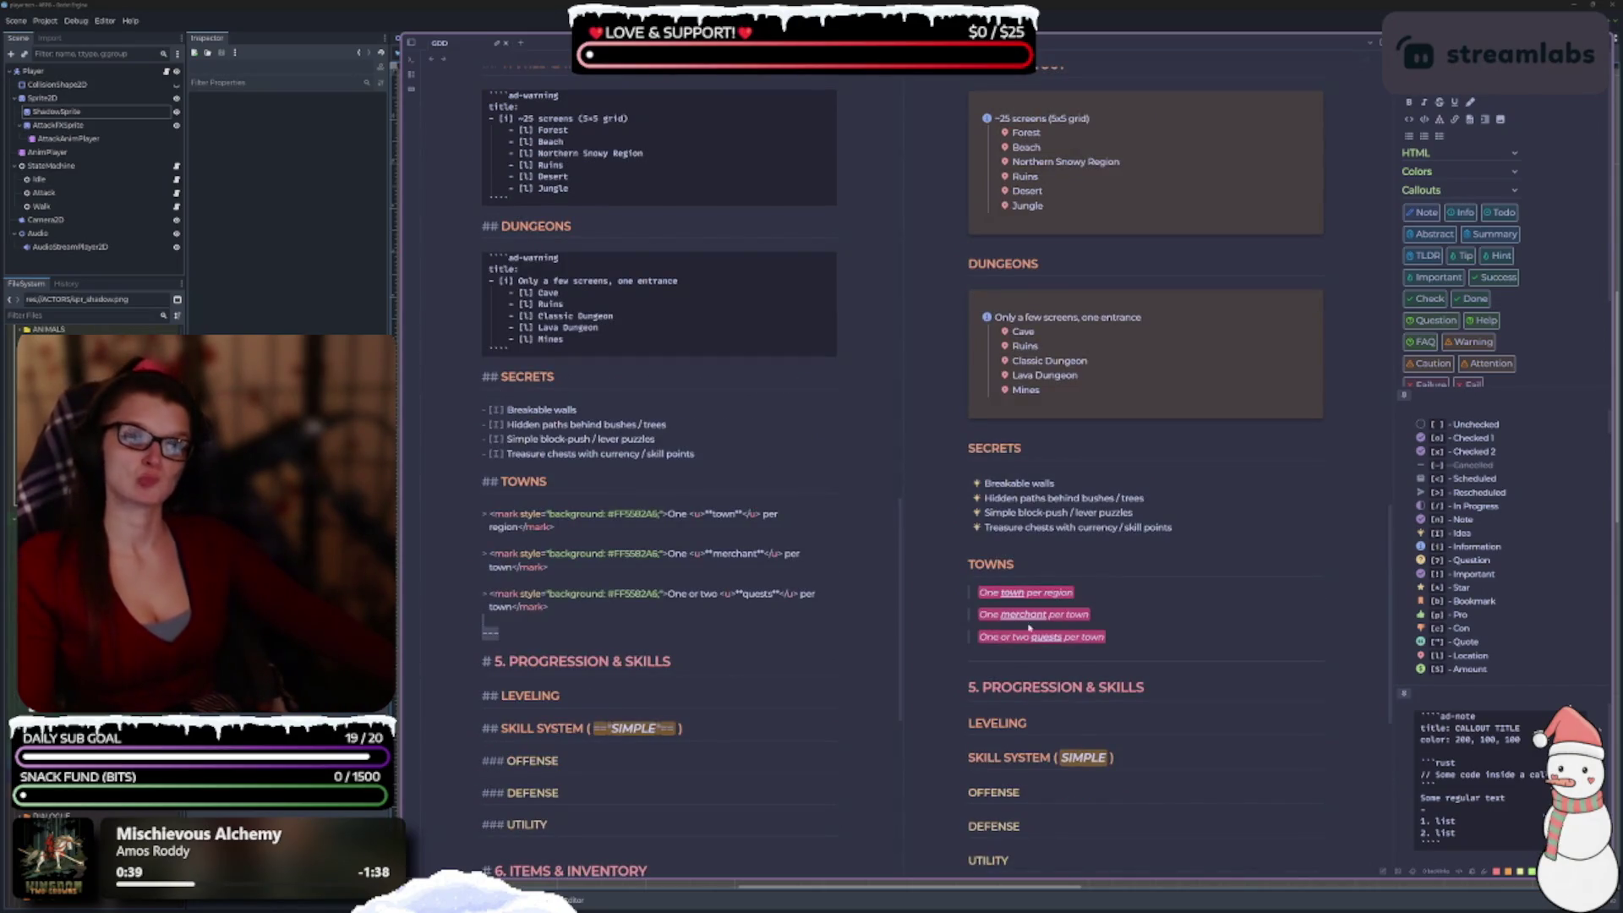
left_click(867, 773)
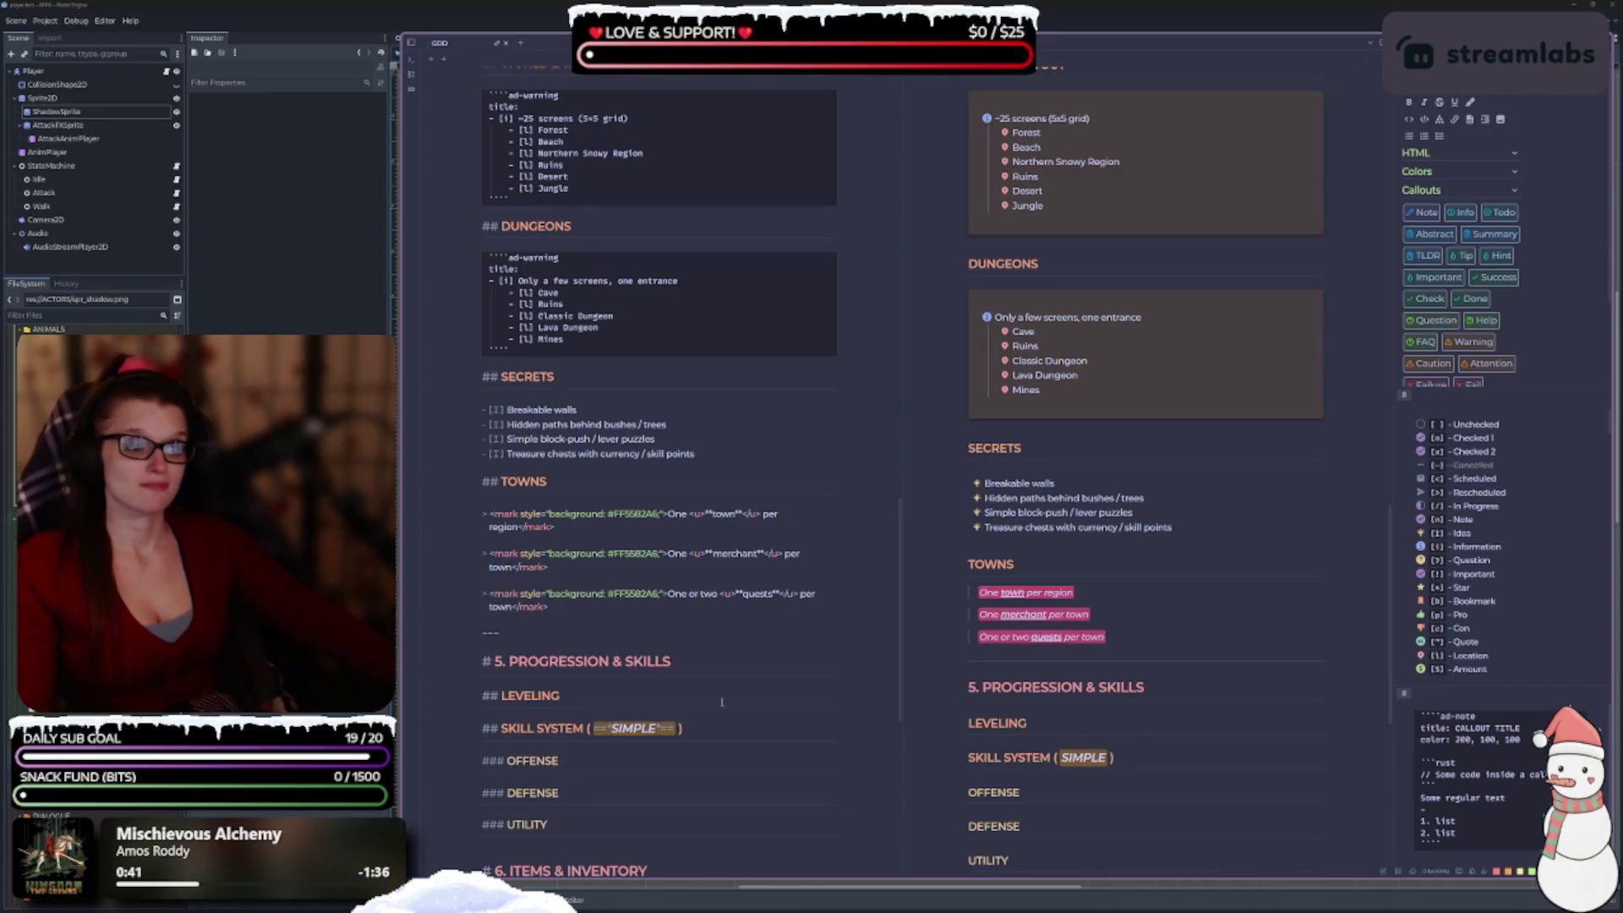
scroll(700, 634, "up", 4)
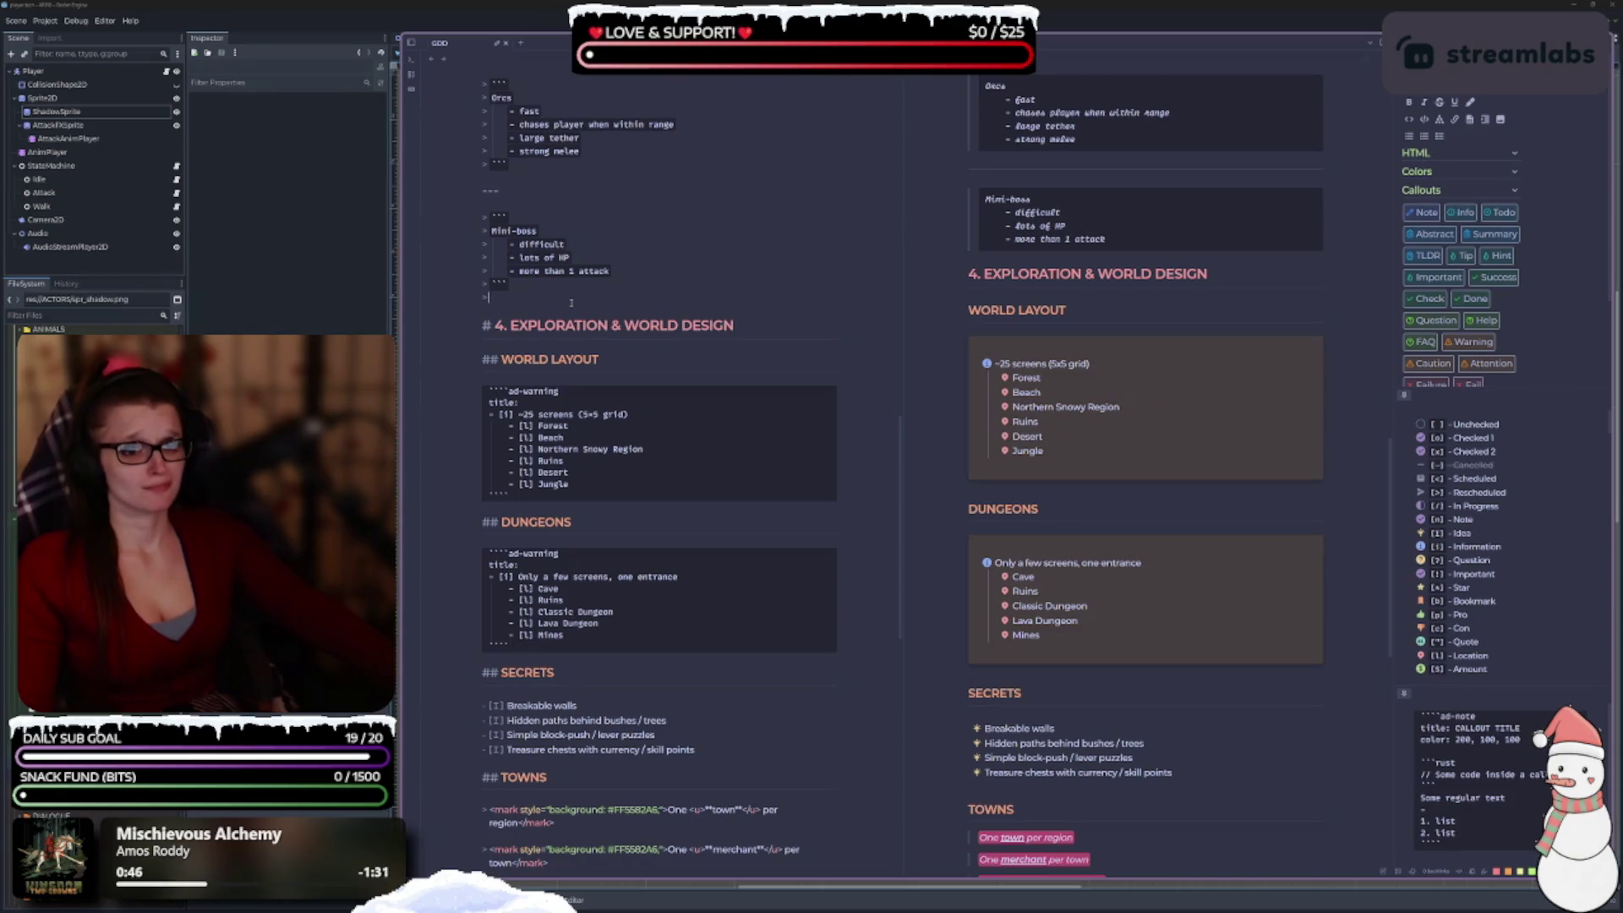
left_click(571, 303)
type("---")
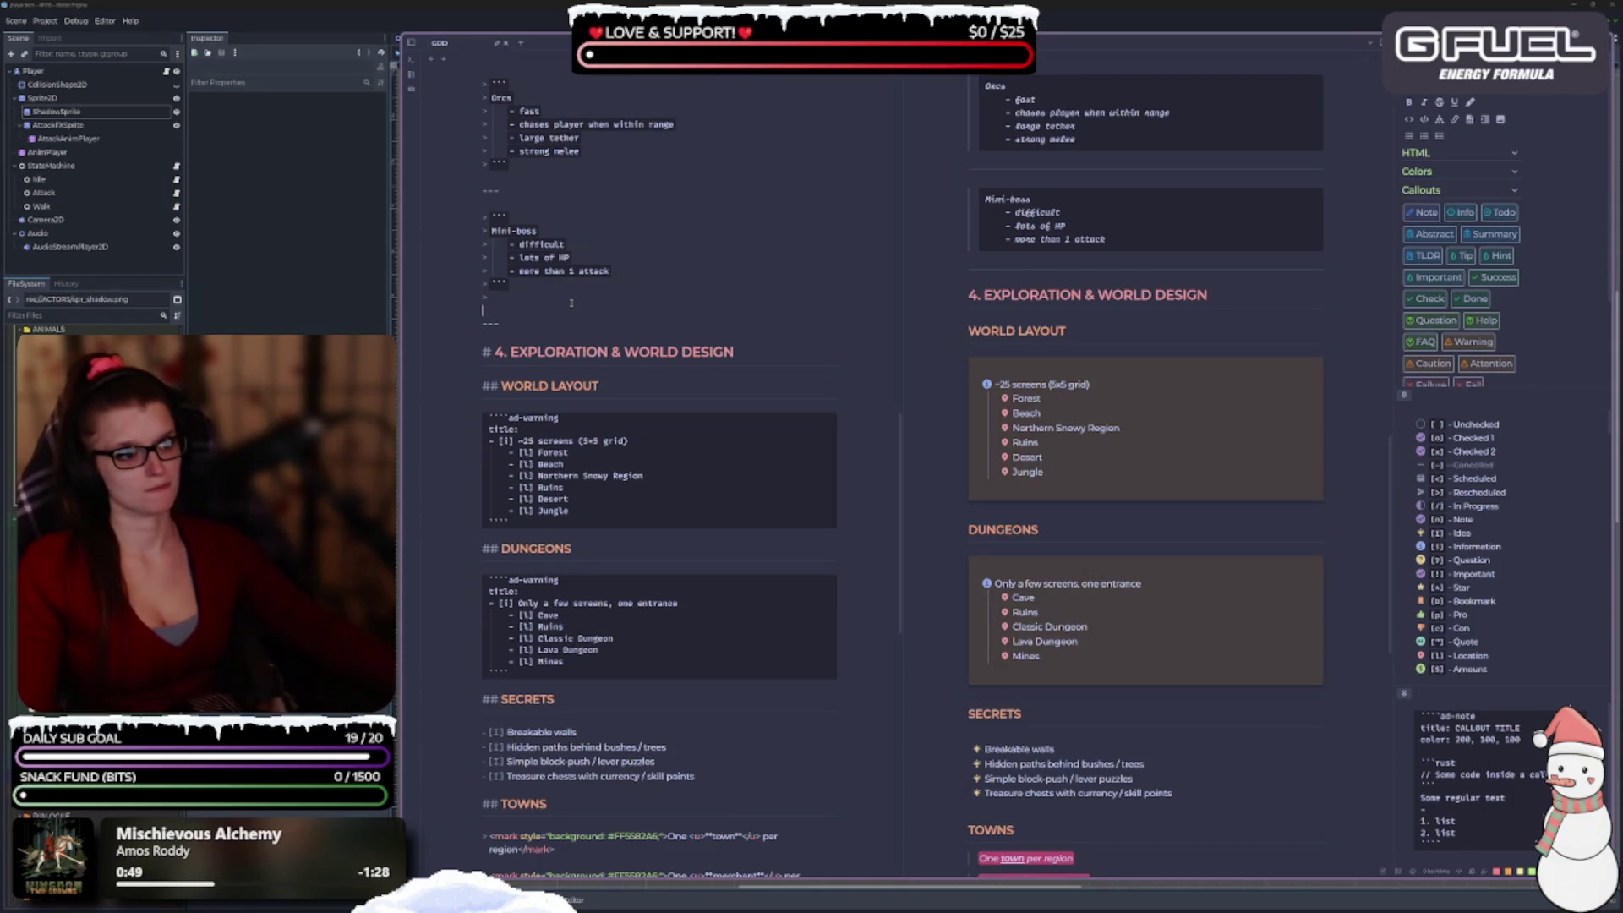
scroll(569, 507, "up", 6)
scroll(572, 505, "up", 2)
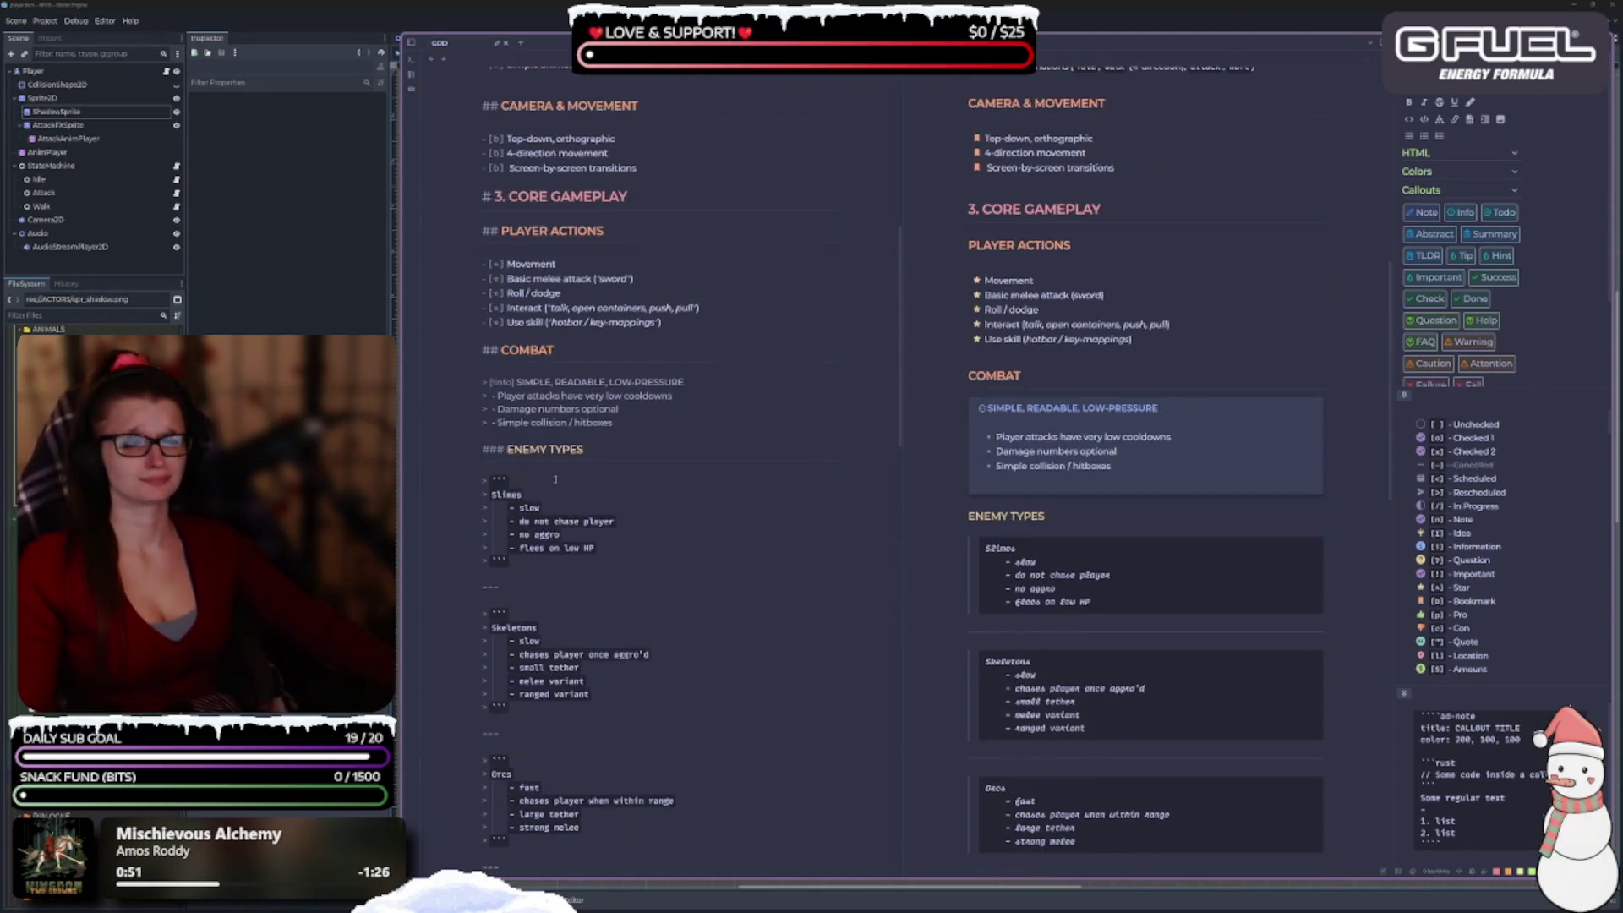
key("Return")
type("---")
key("Return")
scroll(549, 329, "up", 2)
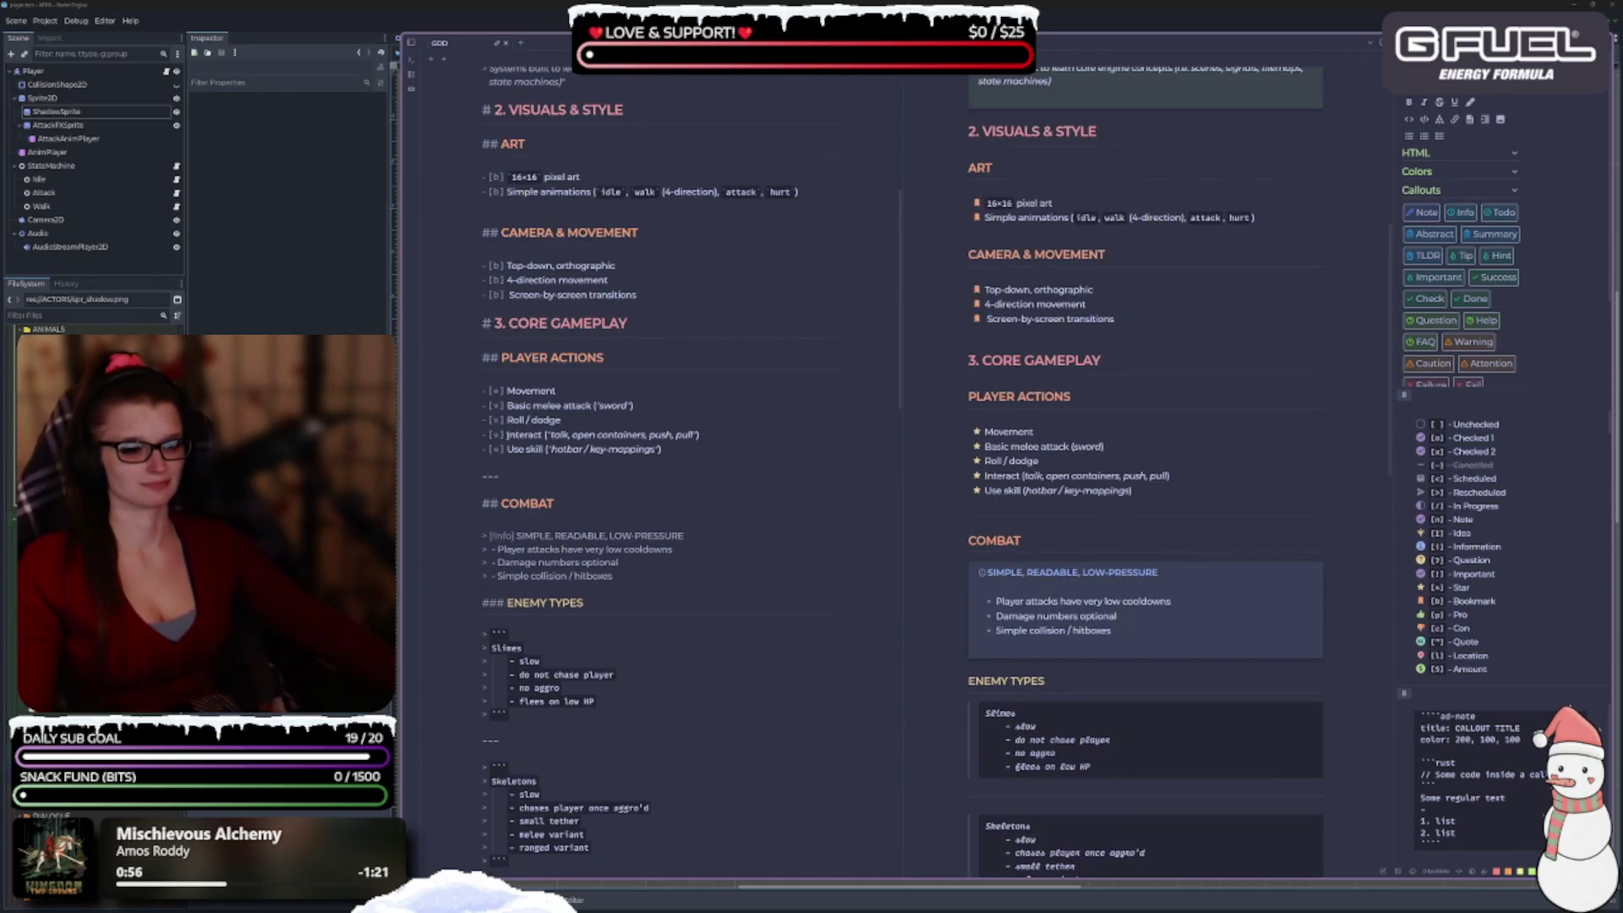
key("BackSpace")
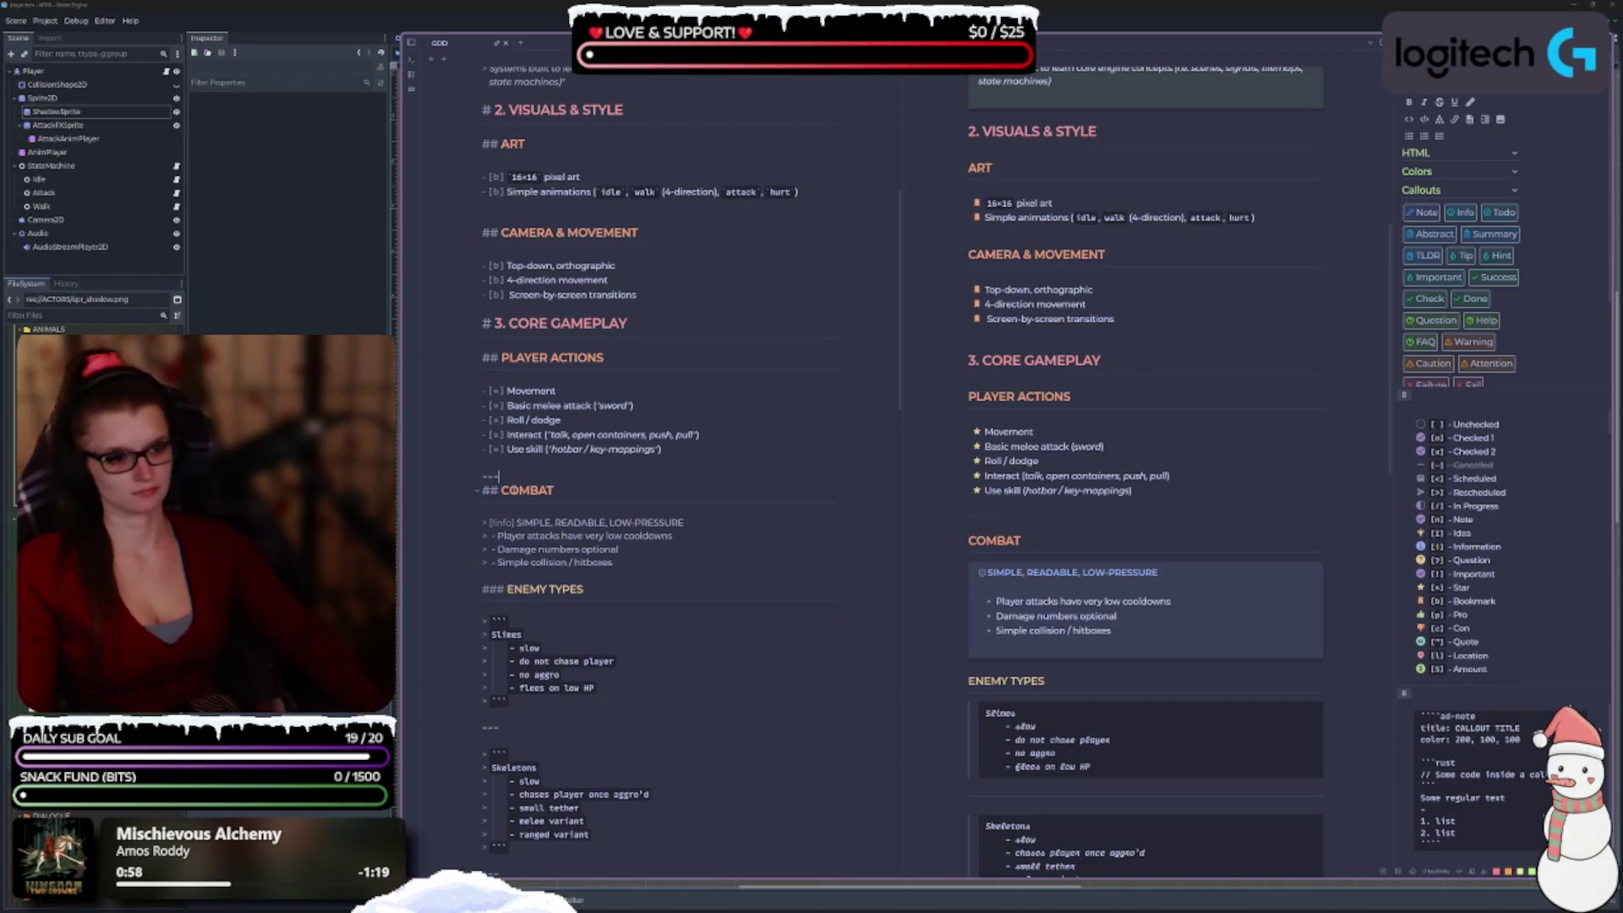
scroll(621, 511, "down", 10)
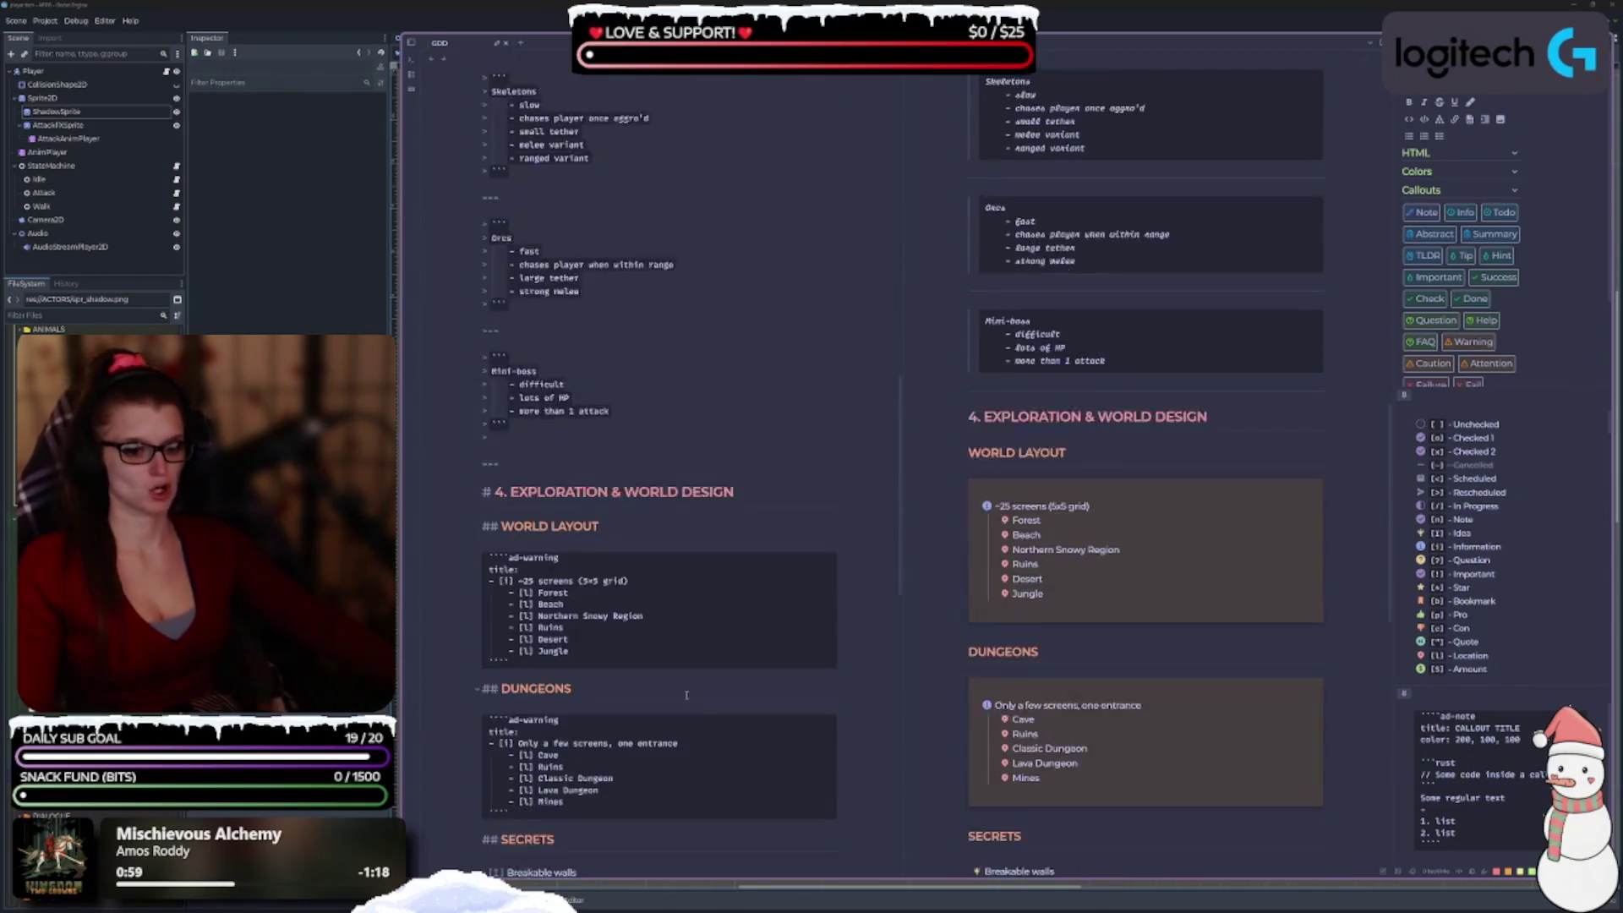
scroll(701, 696, "up", 10)
key("BackSpace")
key("BackSpace")
key("BackSpace")
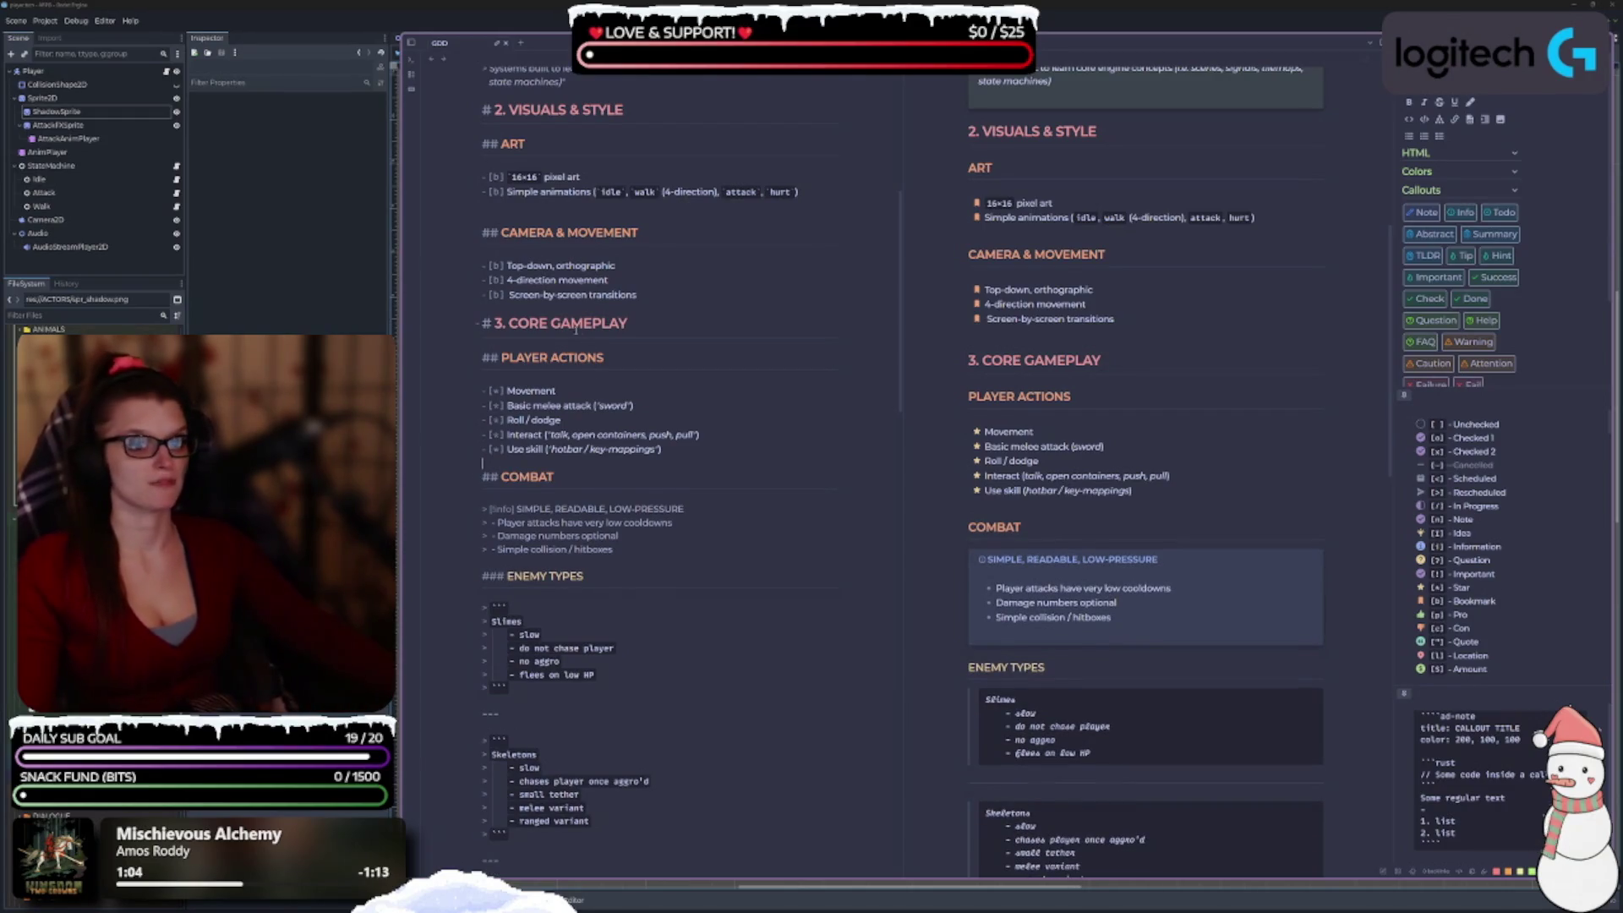
left_click(558, 308)
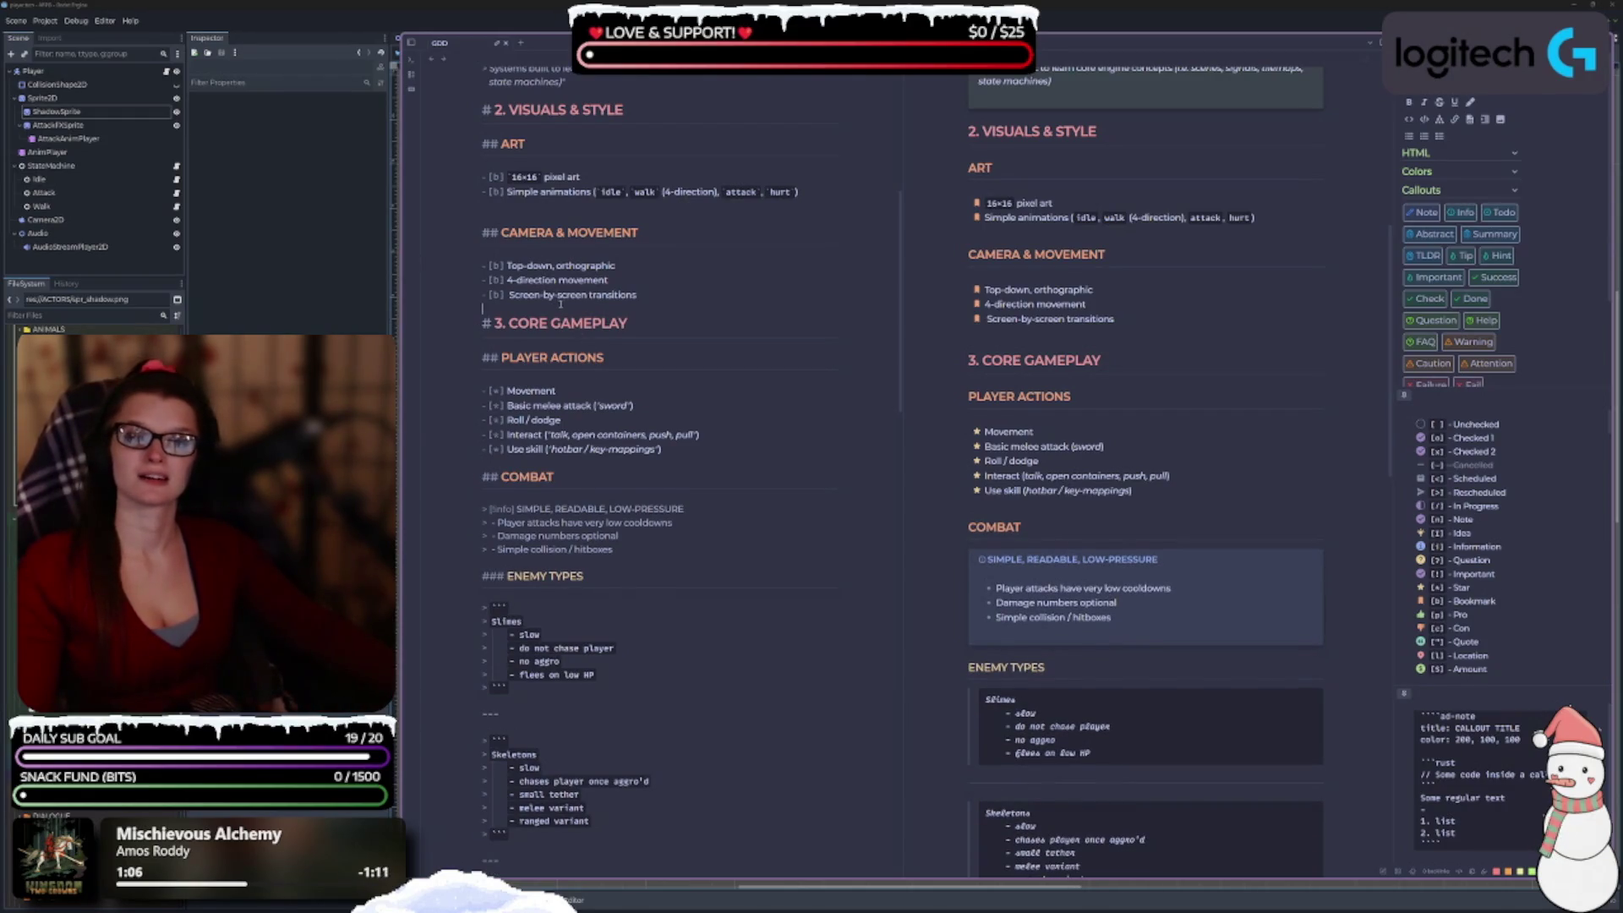
key("Return")
type("---")
key("Return")
key("BackSpace")
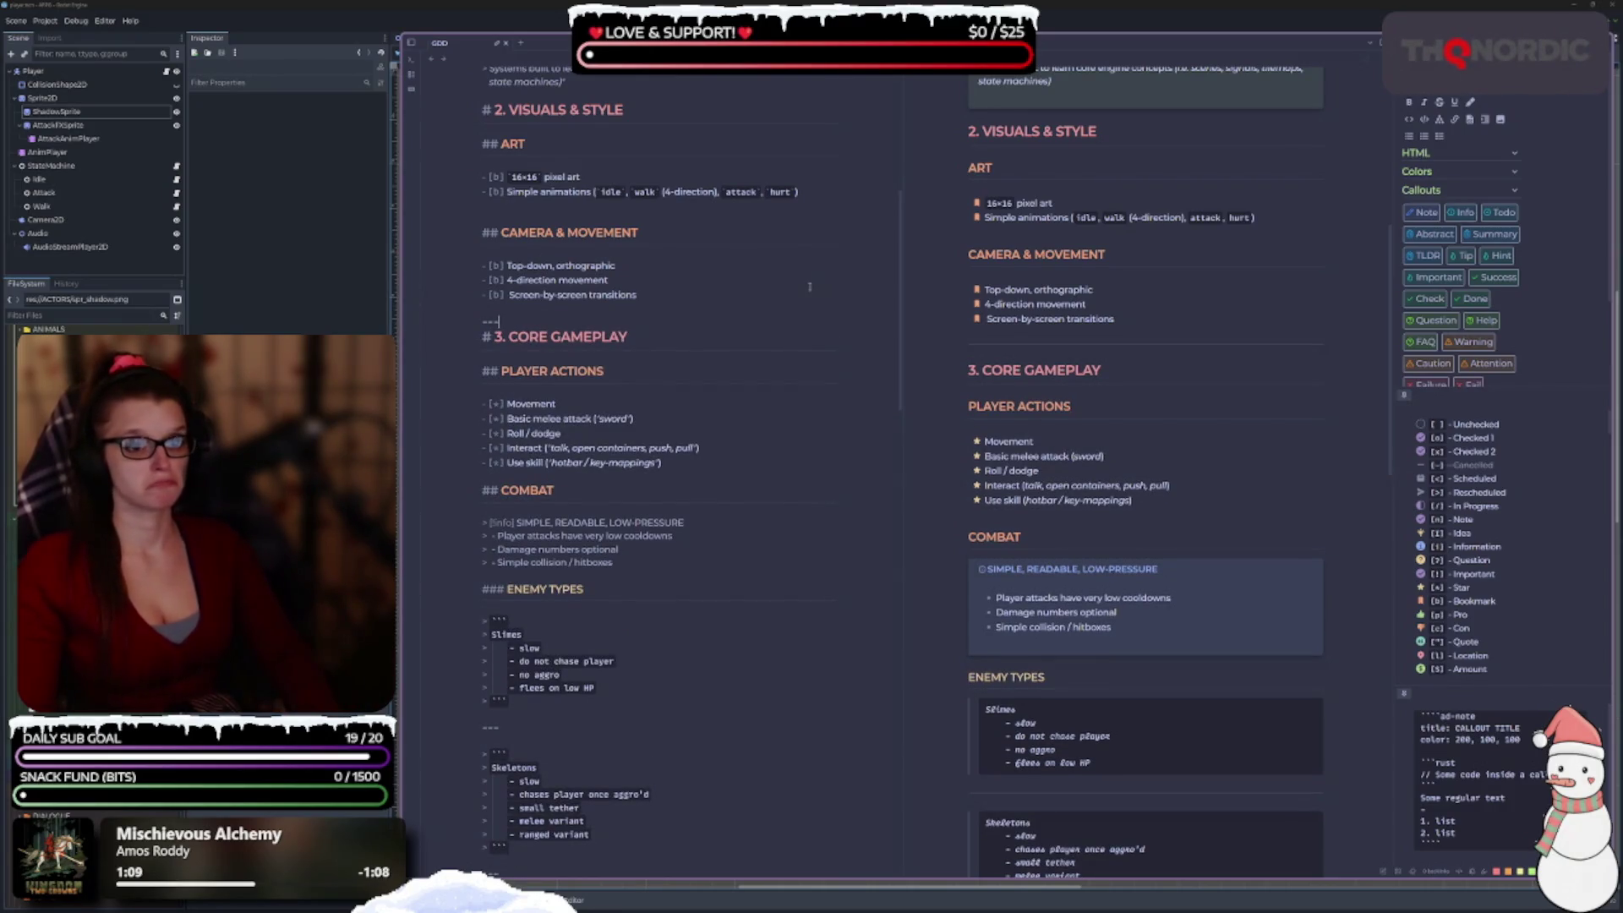
key("Up")
key("BackSpace")
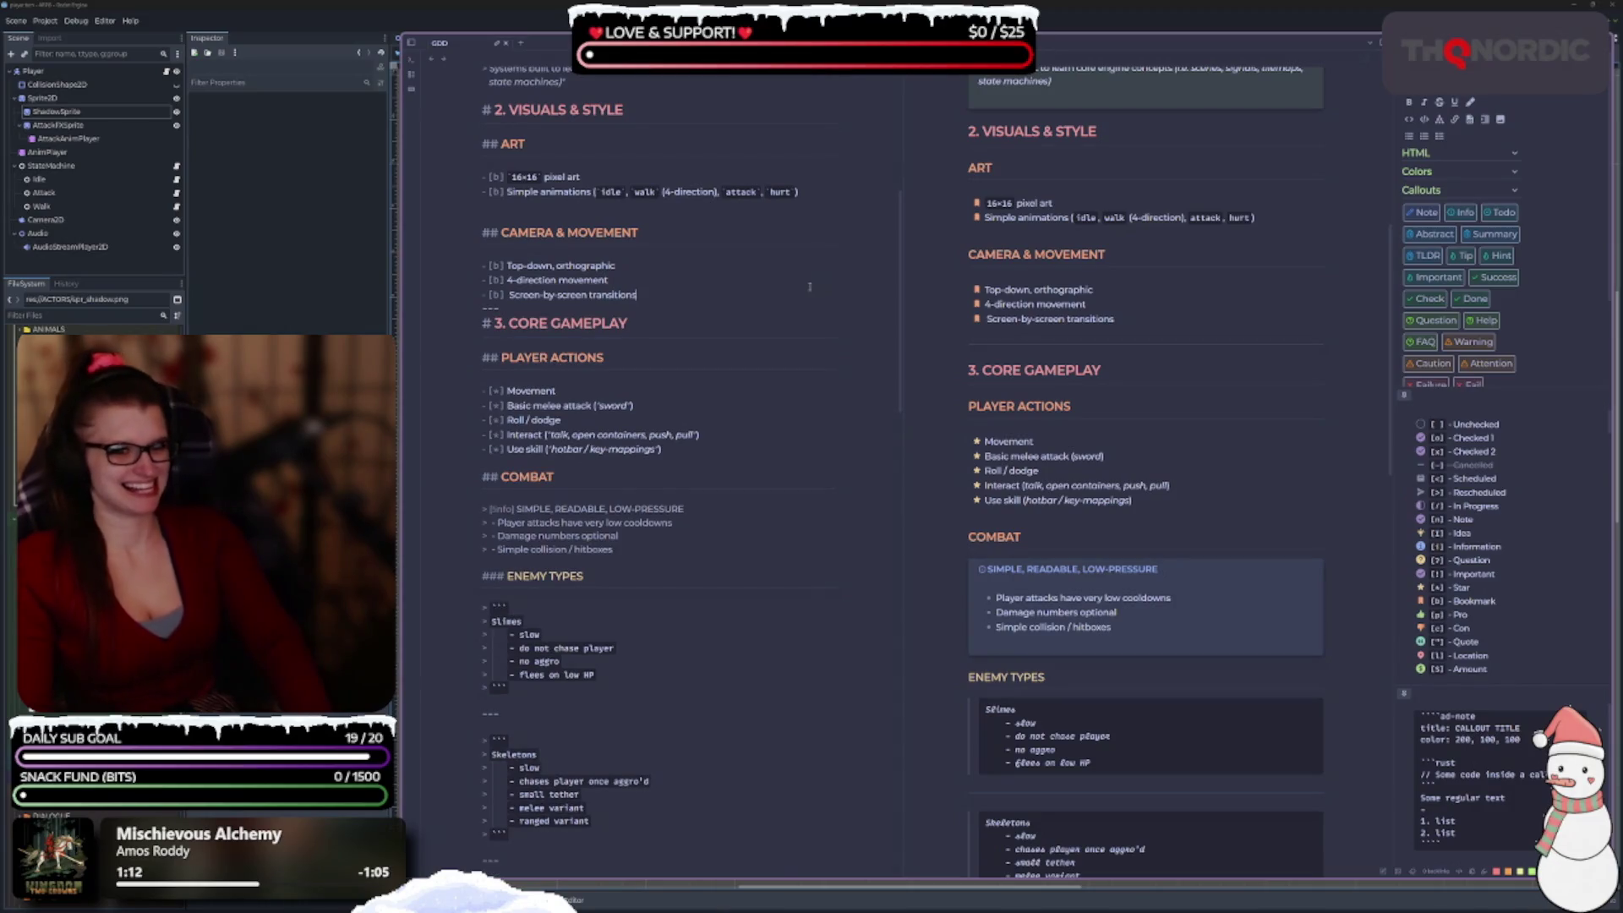
key("Return")
type("[")
key("BackSpace")
key("BackSpace")
key("BackSpace")
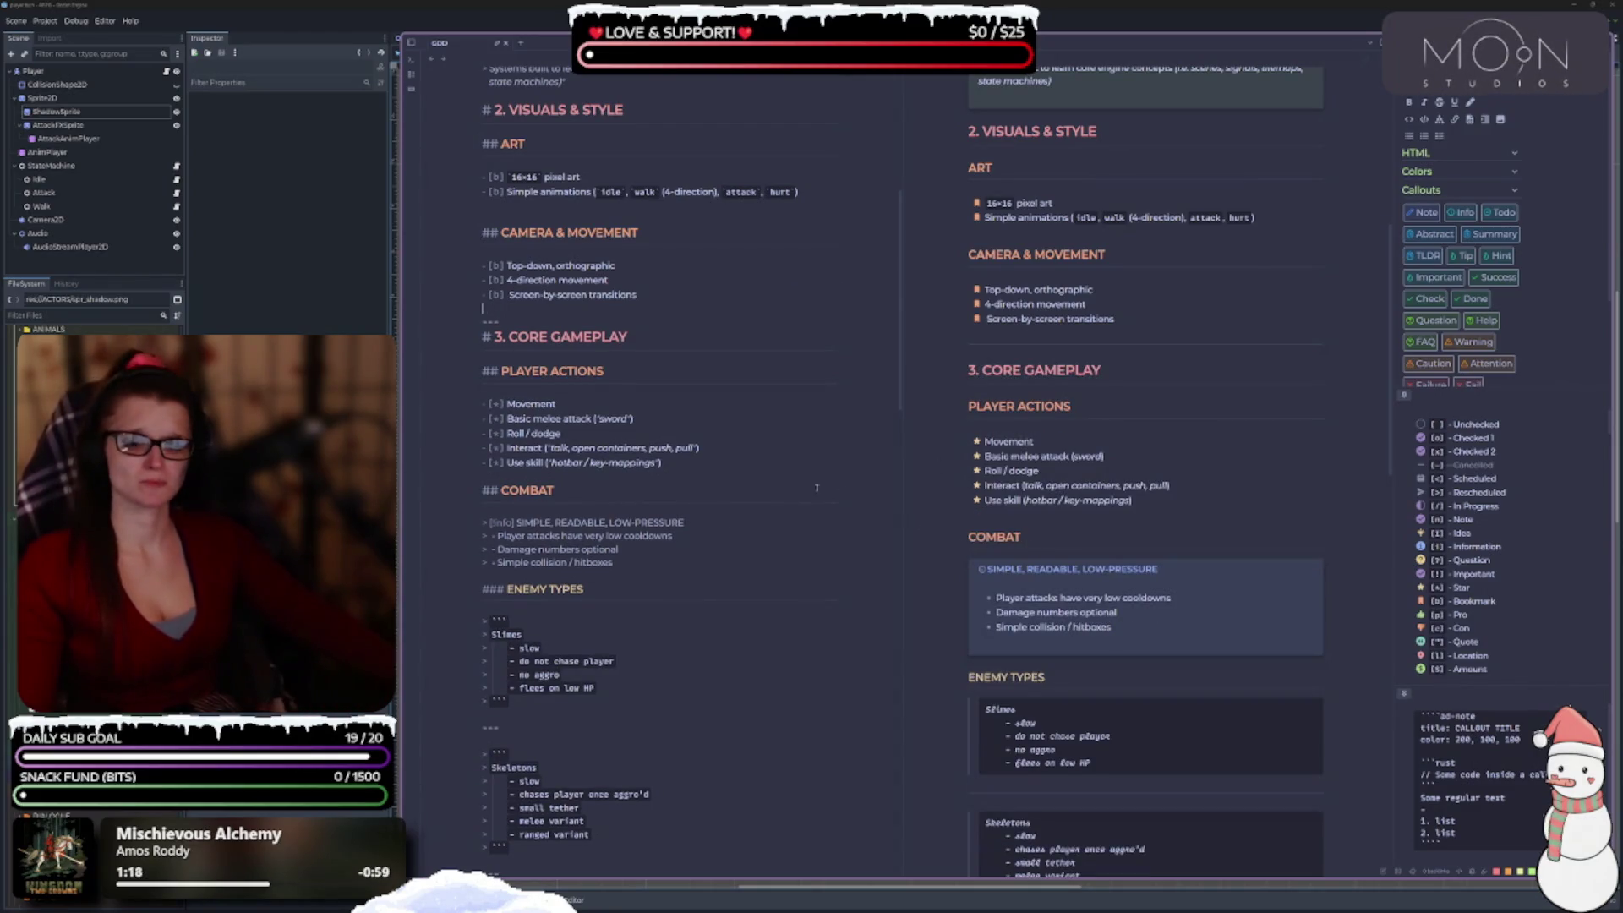
scroll(816, 487, "up", 3)
left_click(520, 219)
key("Return")
type("---")
key("Return")
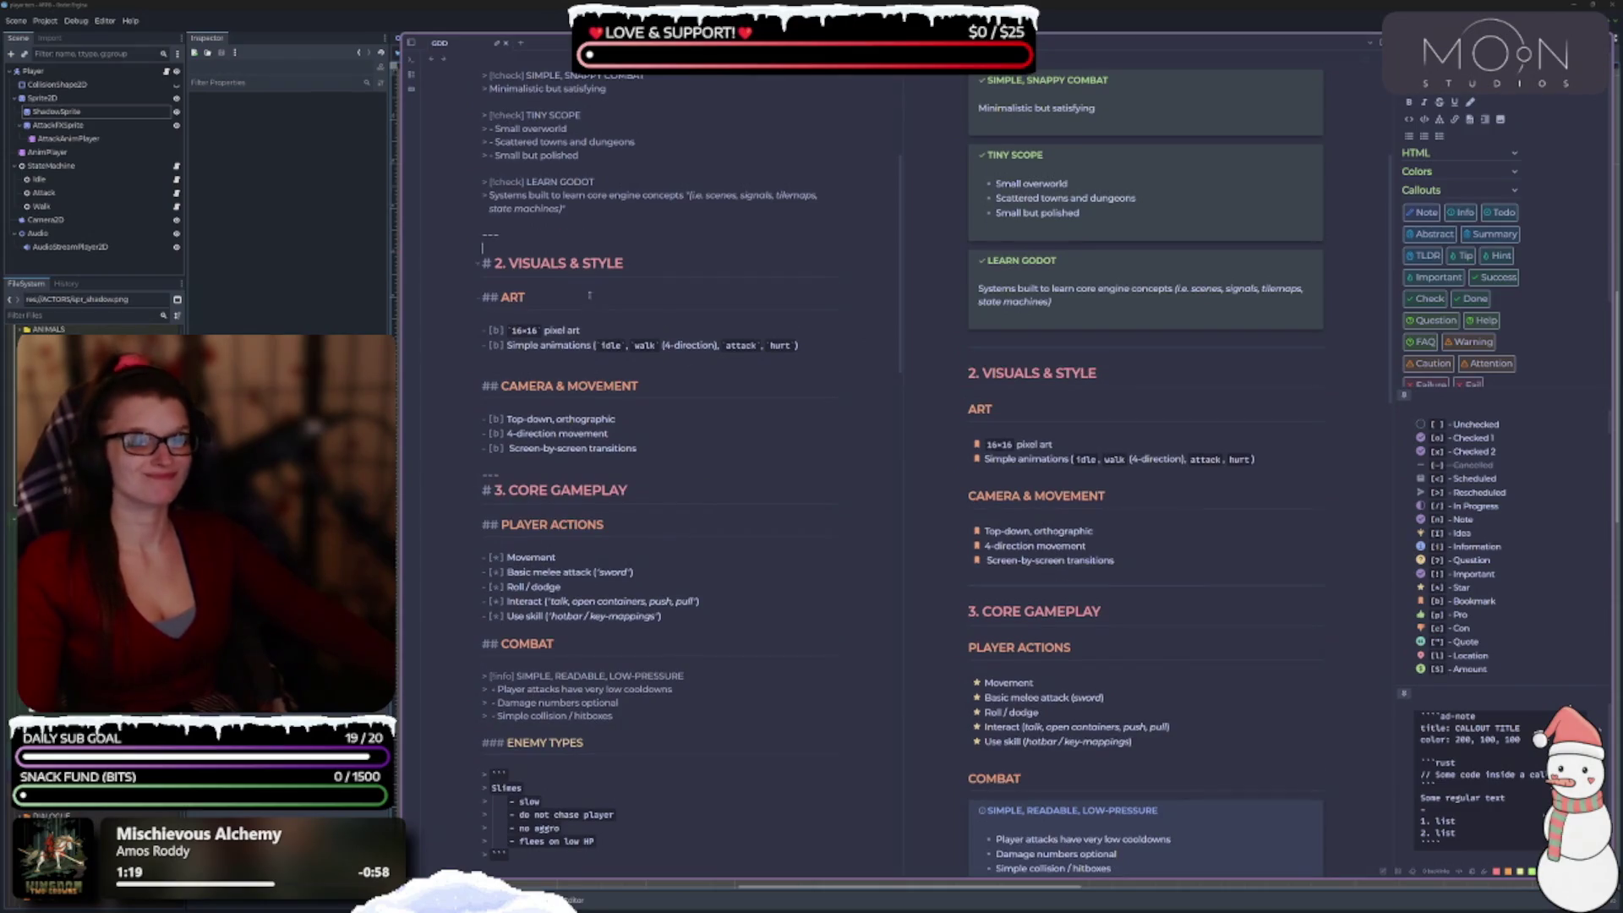
scroll(676, 431, "up", 3)
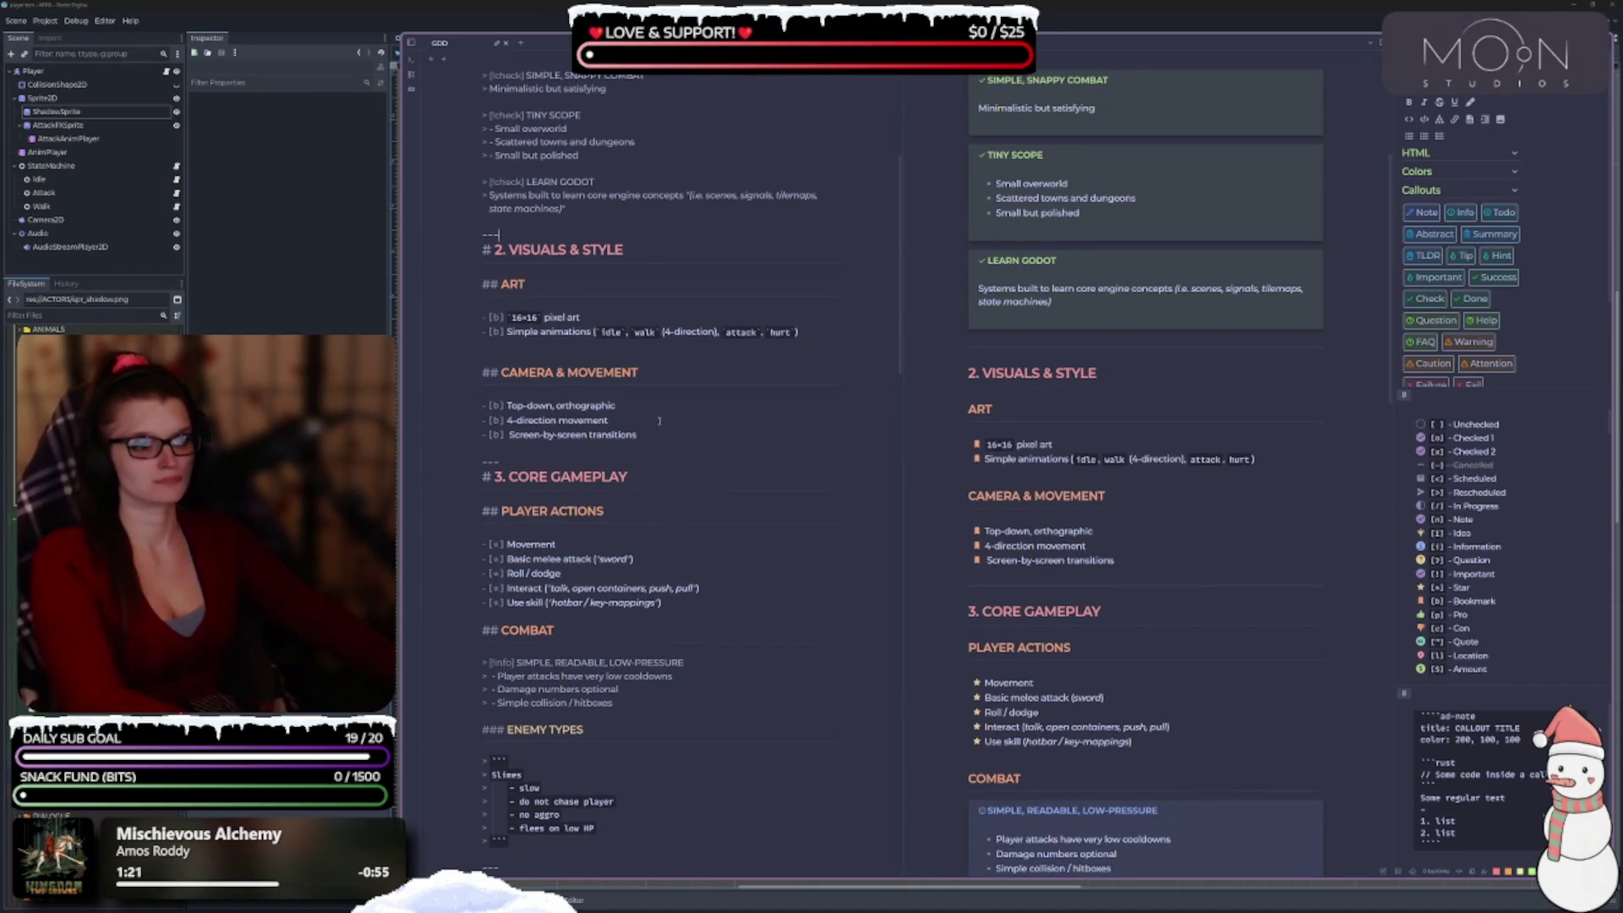
scroll(692, 480, "down", 2)
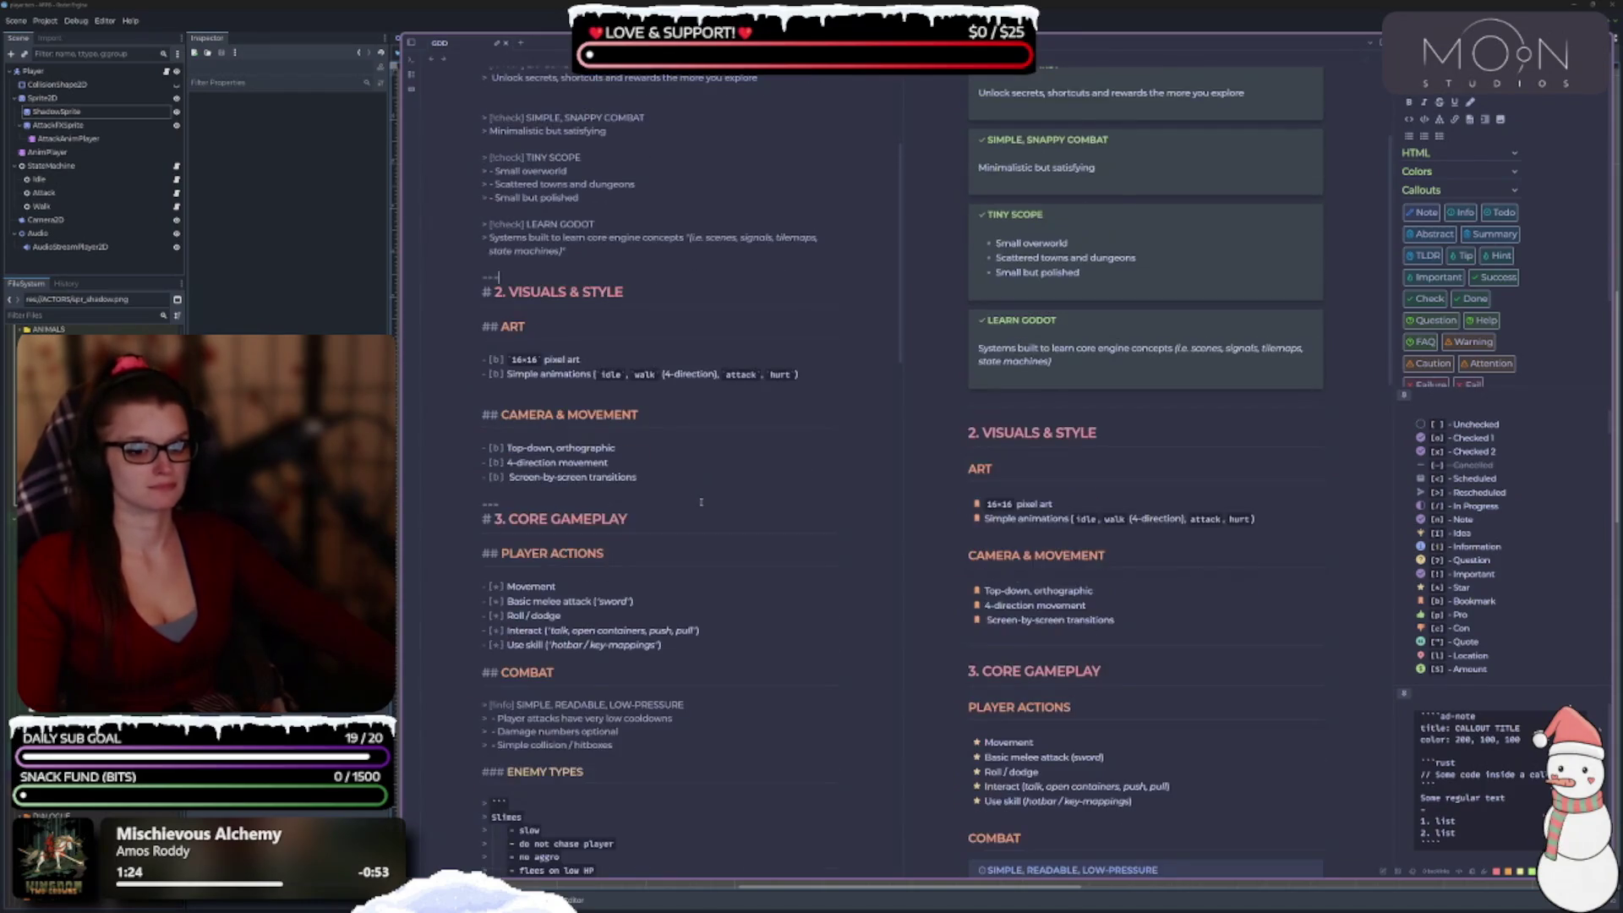
scroll(688, 507, "up", 7)
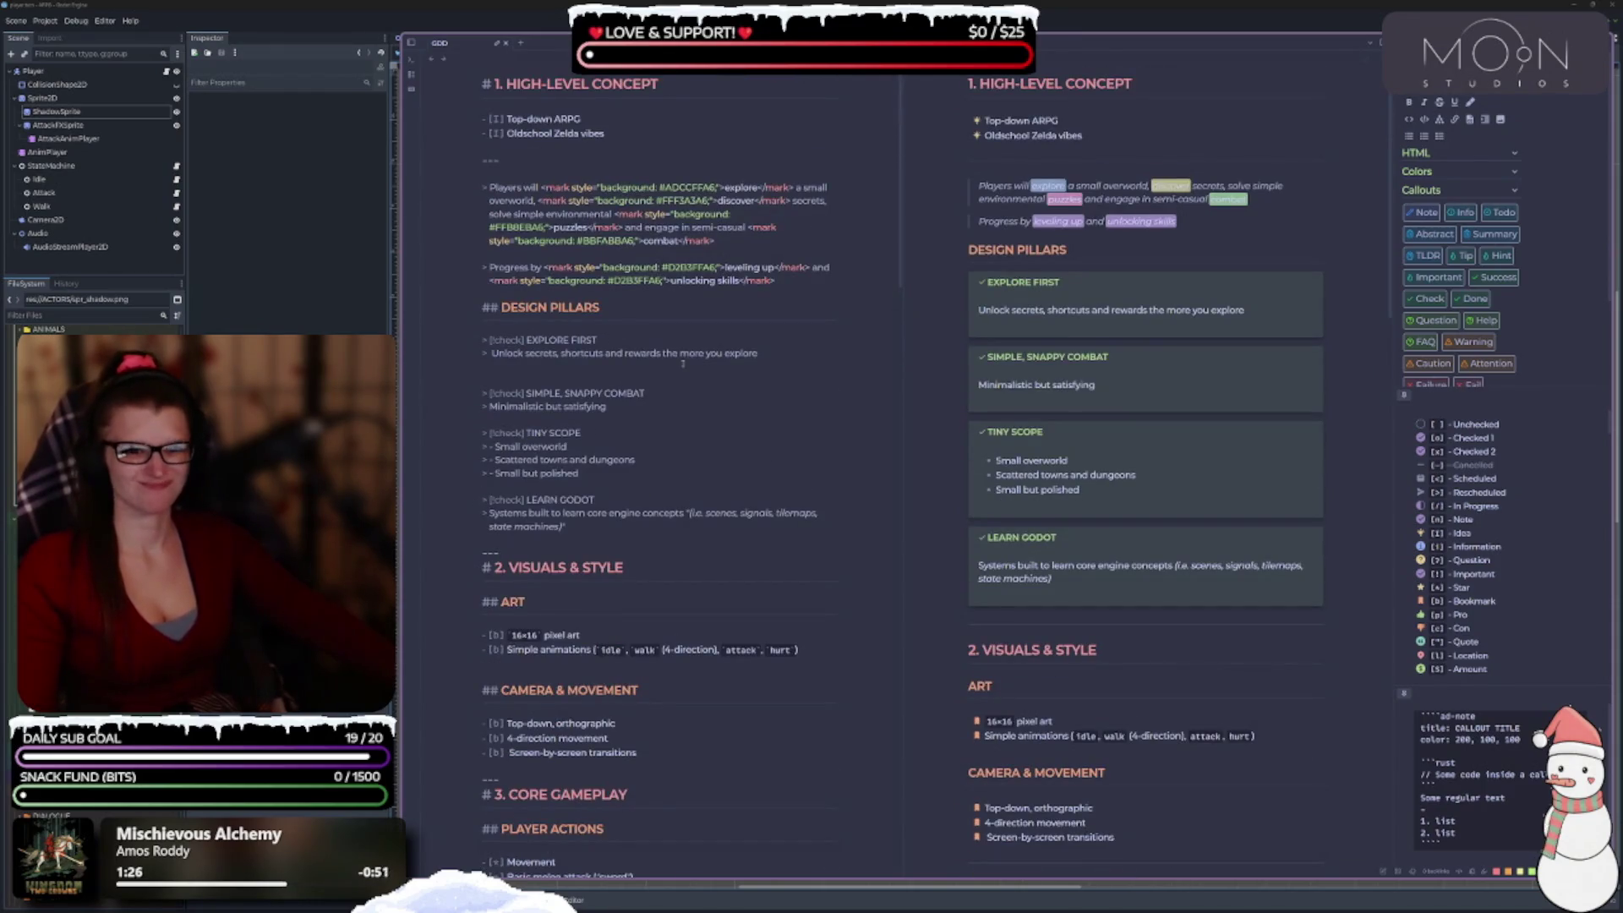
left_click(698, 148)
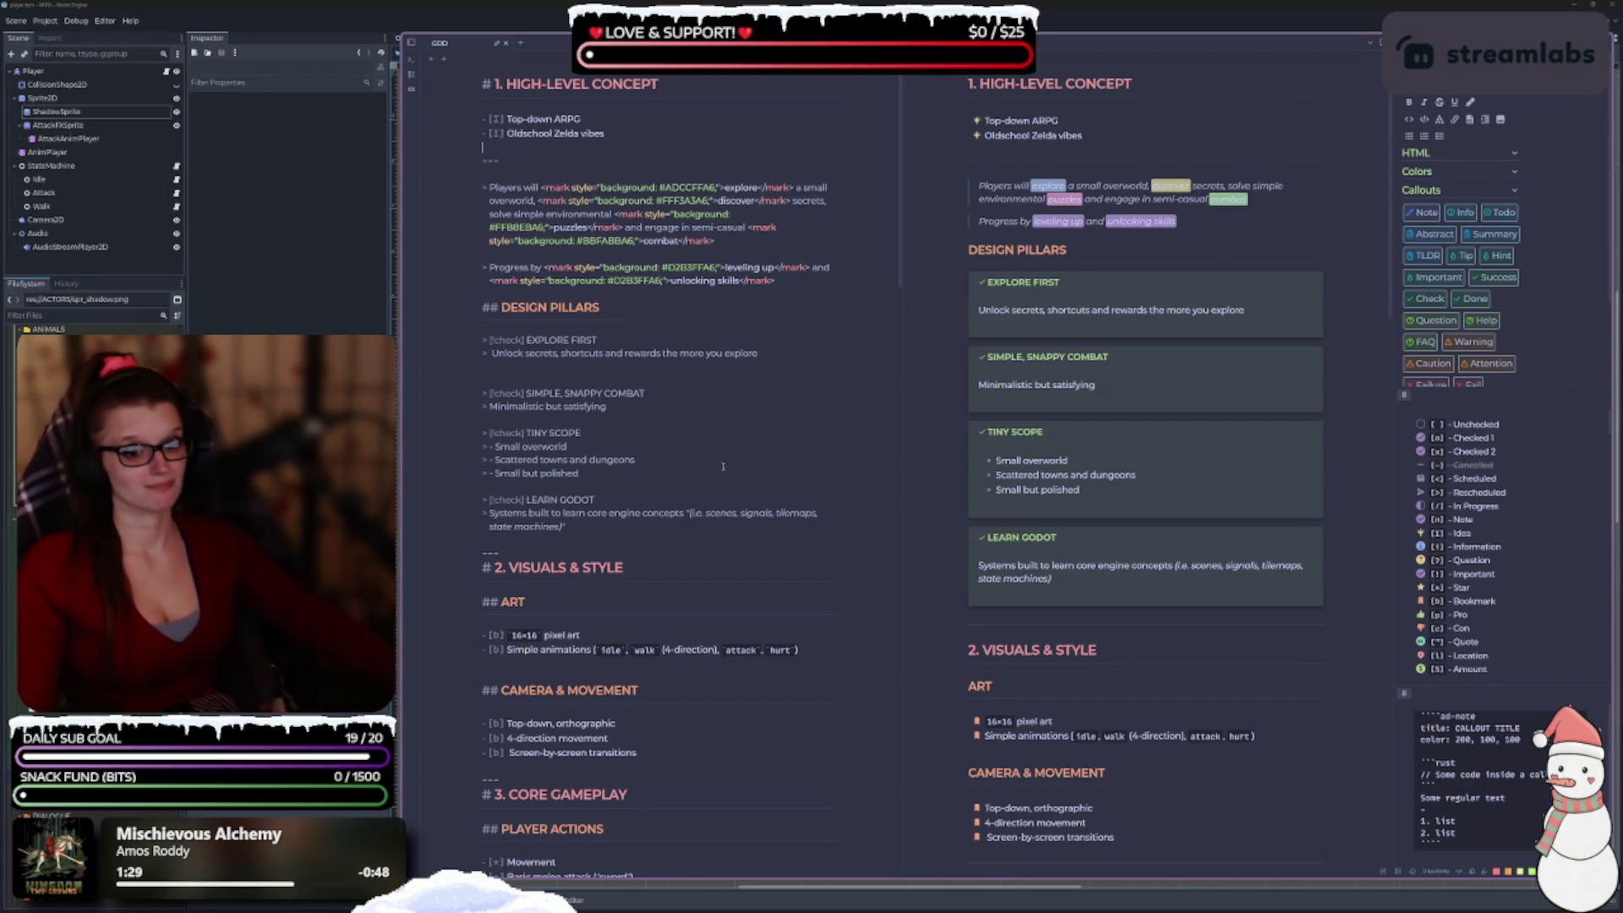
scroll(616, 315, "down", 10)
scroll(616, 315, "down", 14)
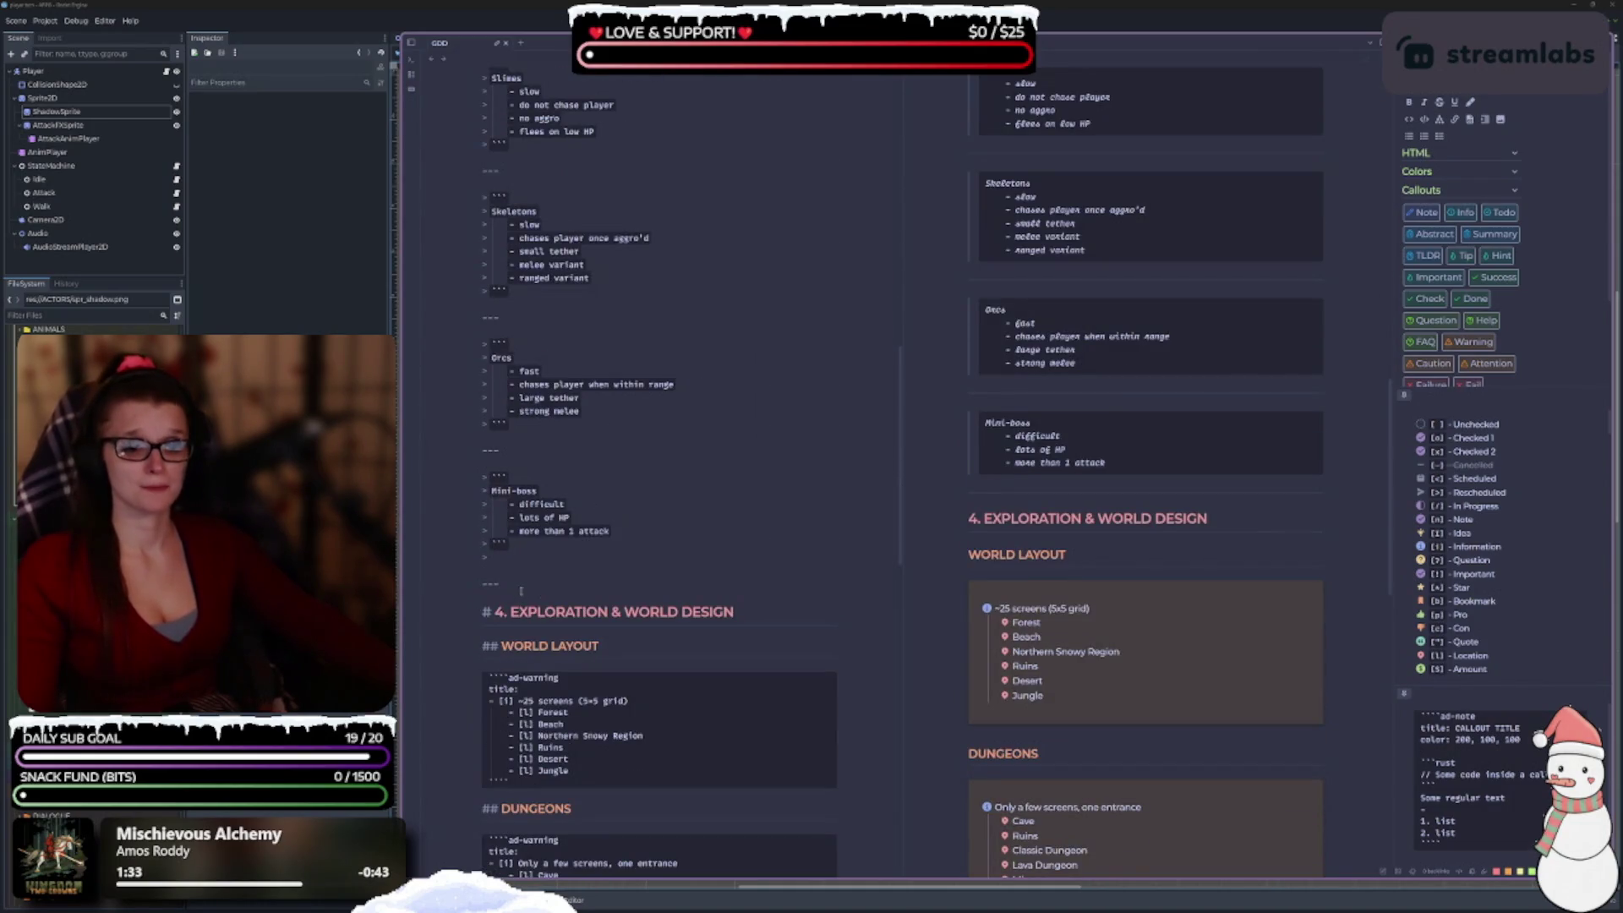
key("BackSpace")
scroll(609, 365, "down", 5)
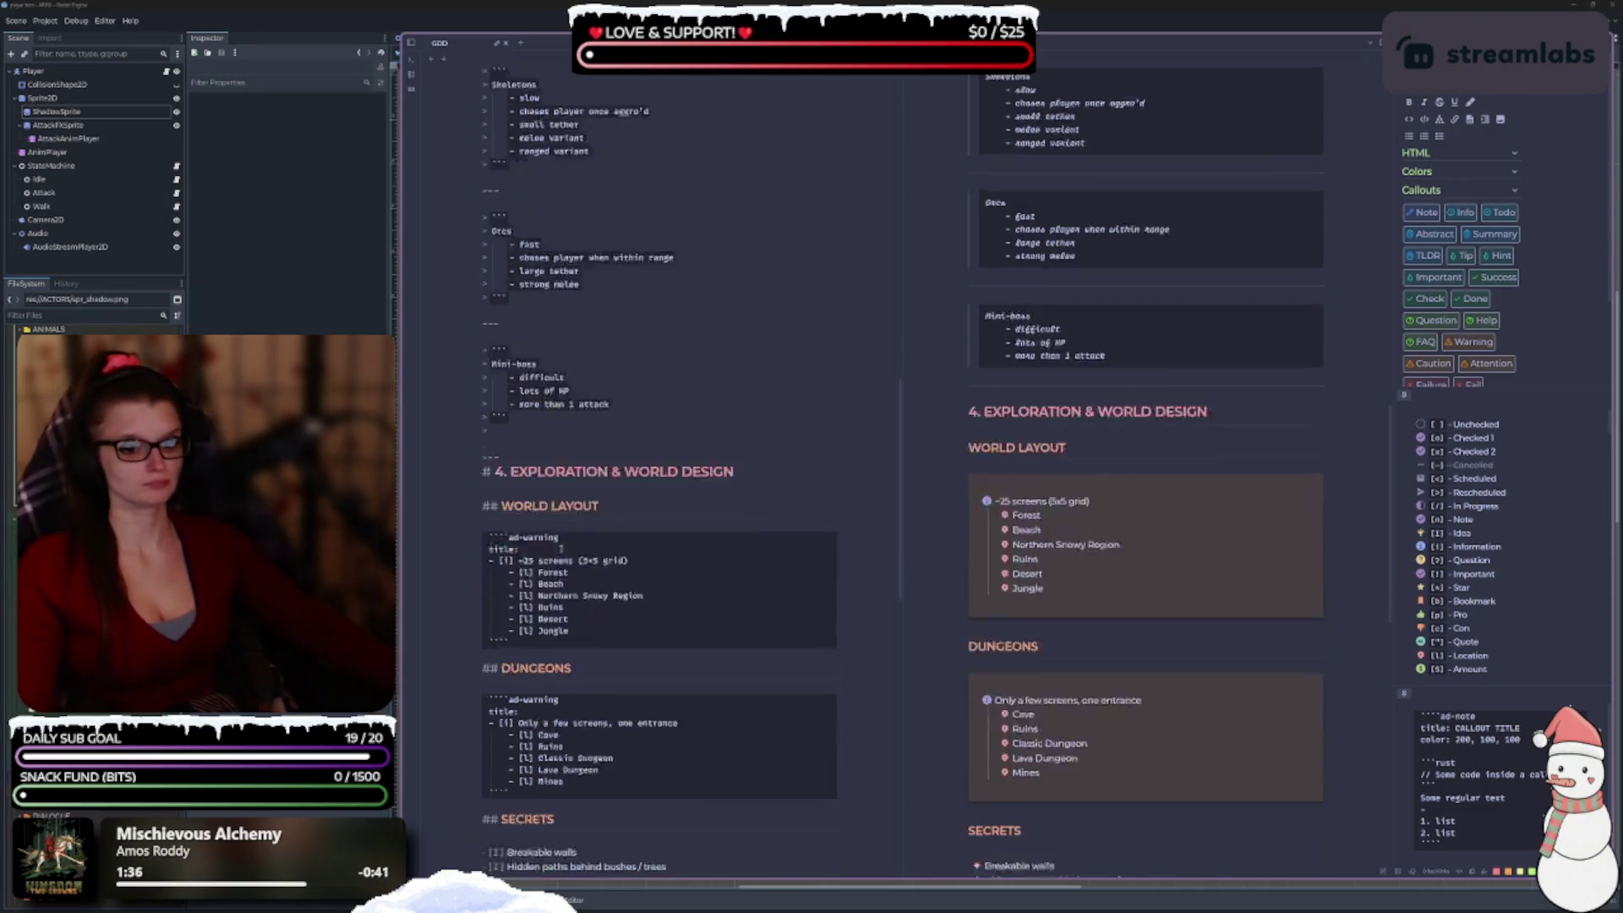
scroll(610, 365, "down", 10)
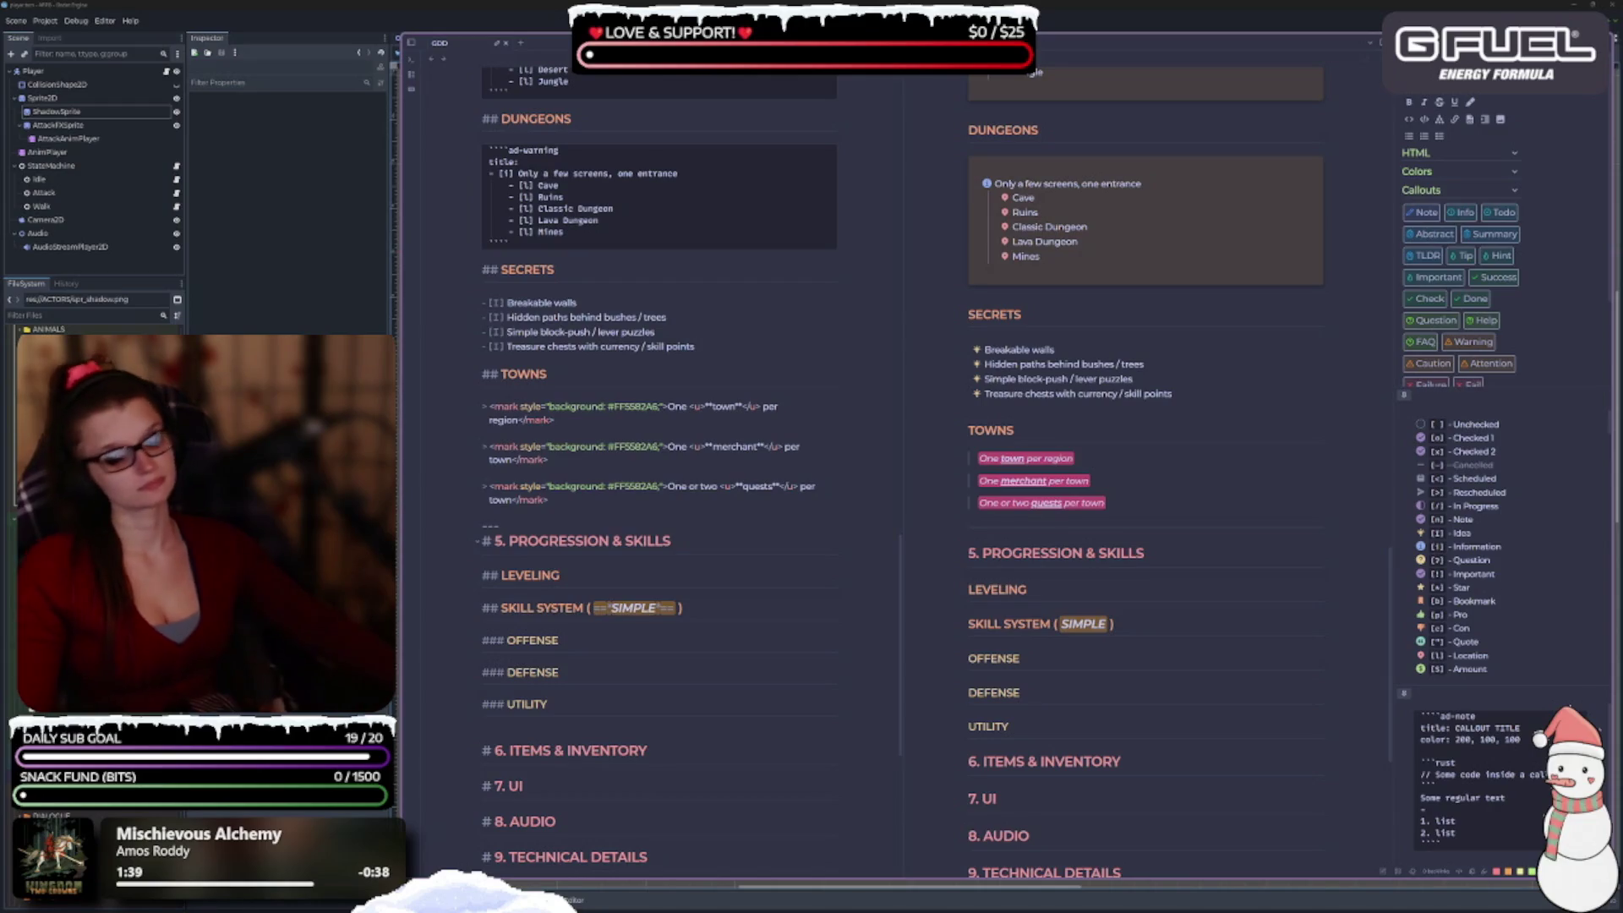
scroll(580, 477, "down", 2)
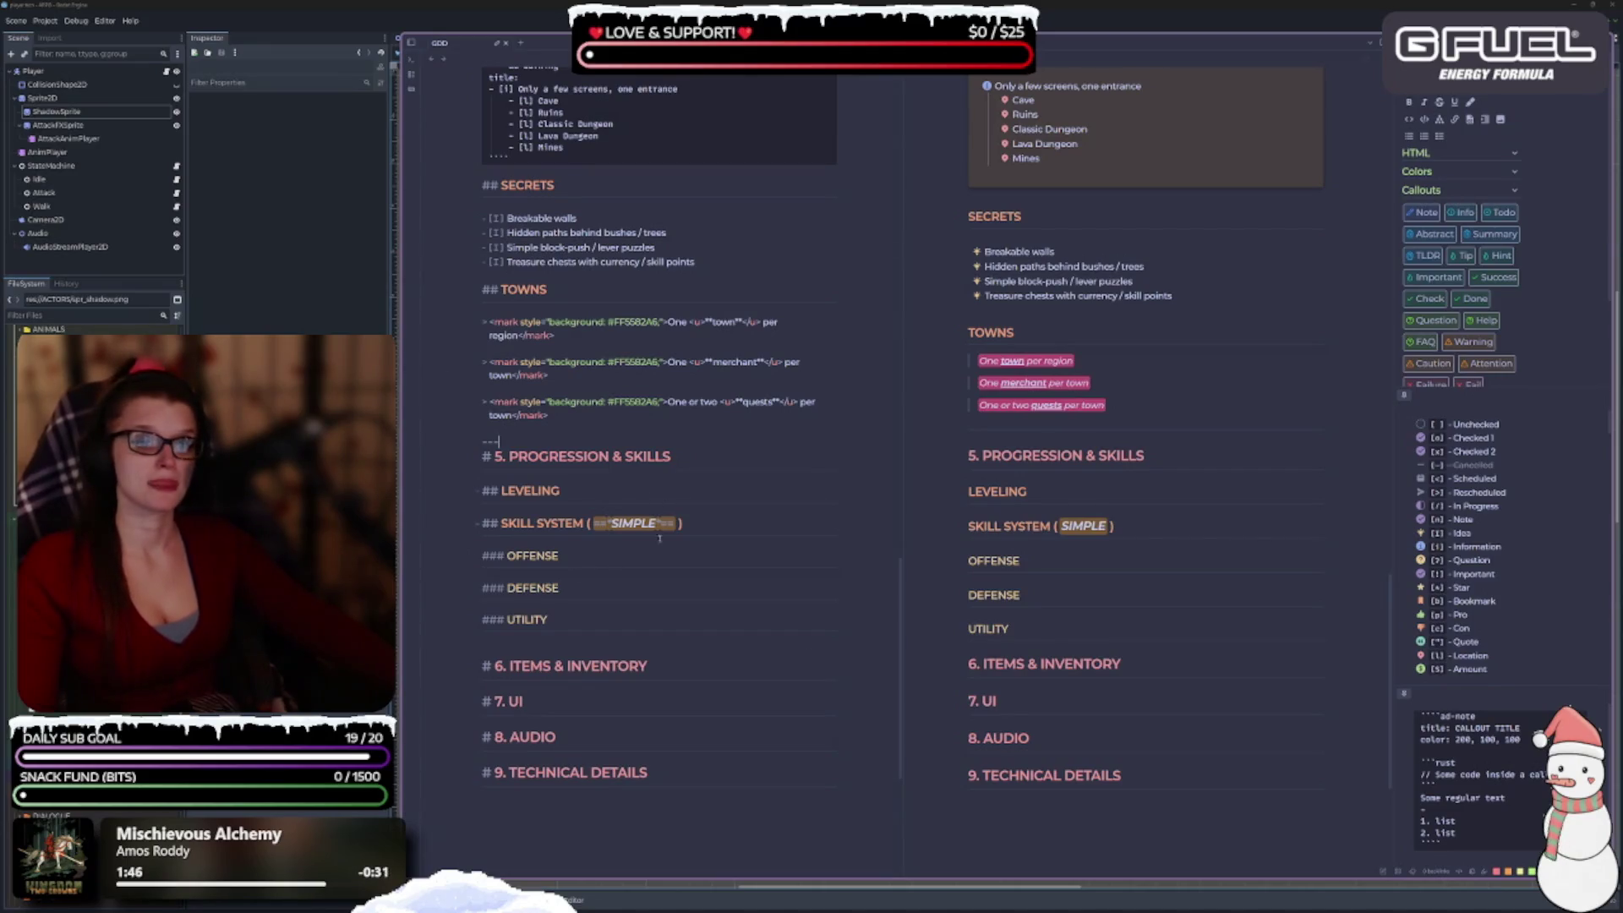
scroll(597, 267, "down", 5)
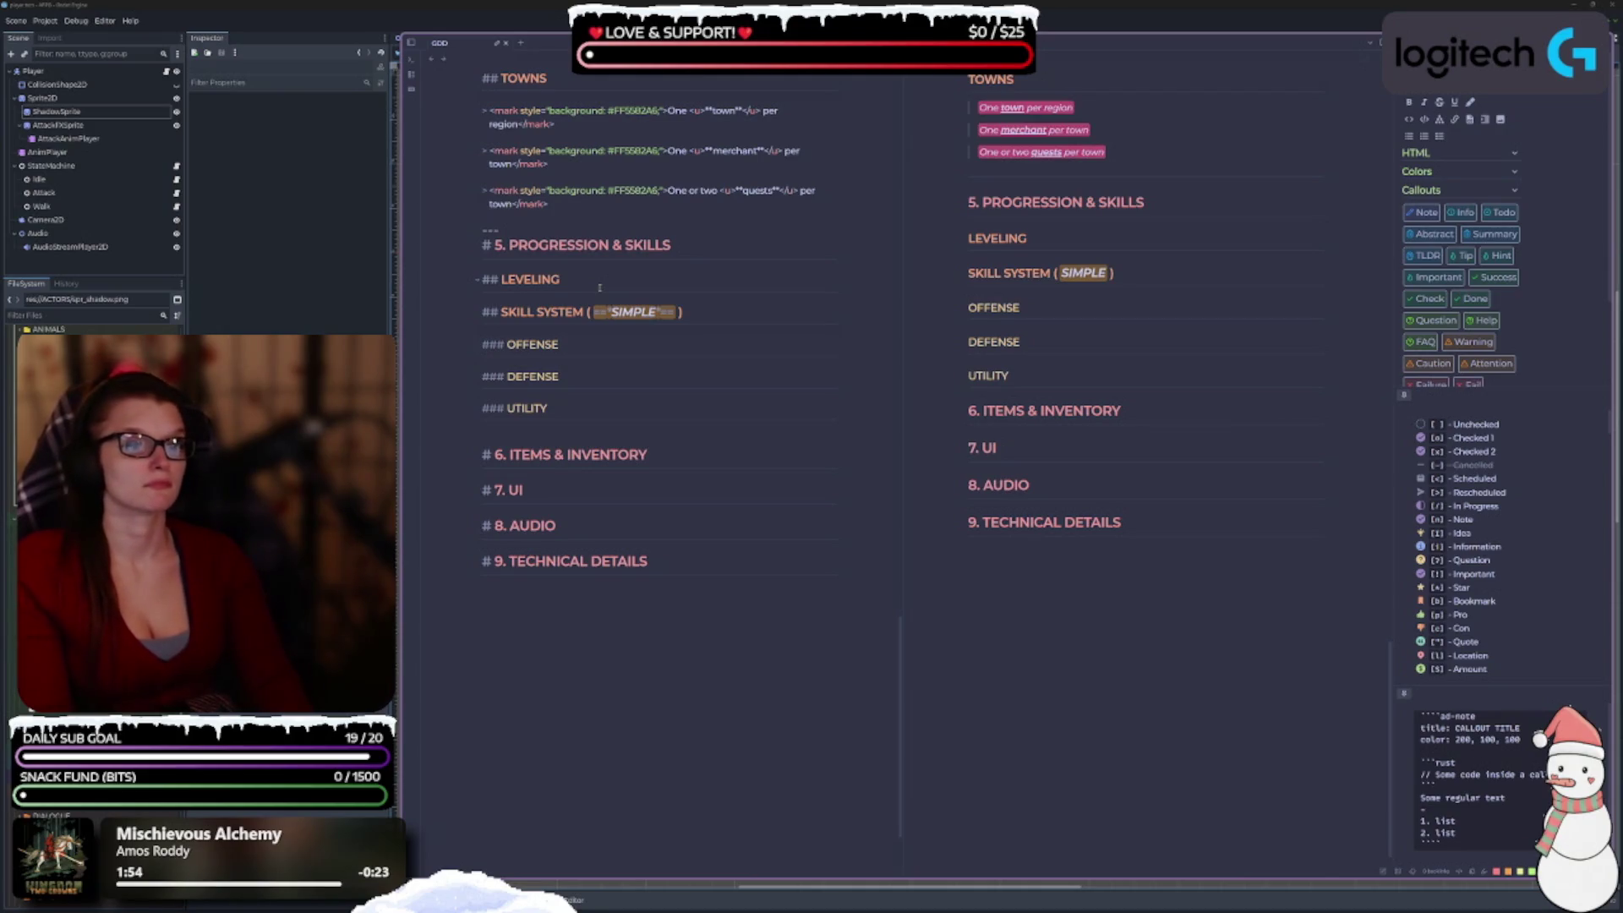
Under LEVELING, add '- [*] Gain XP from killing enemies, completing quests and exploration milestones'.
key("Return")
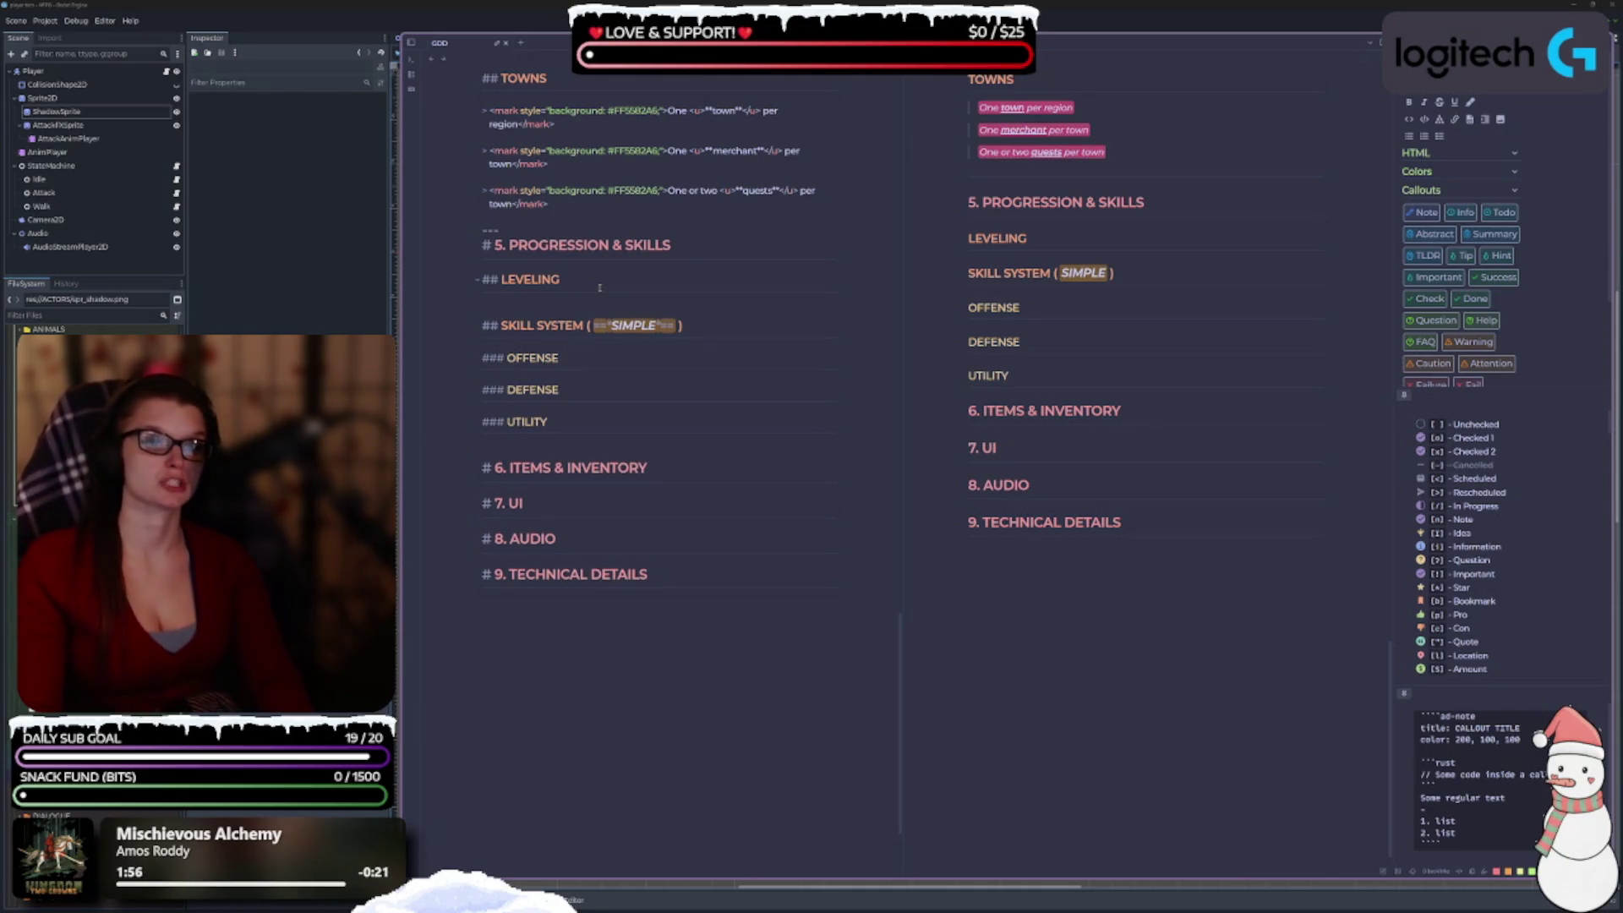
key("Return")
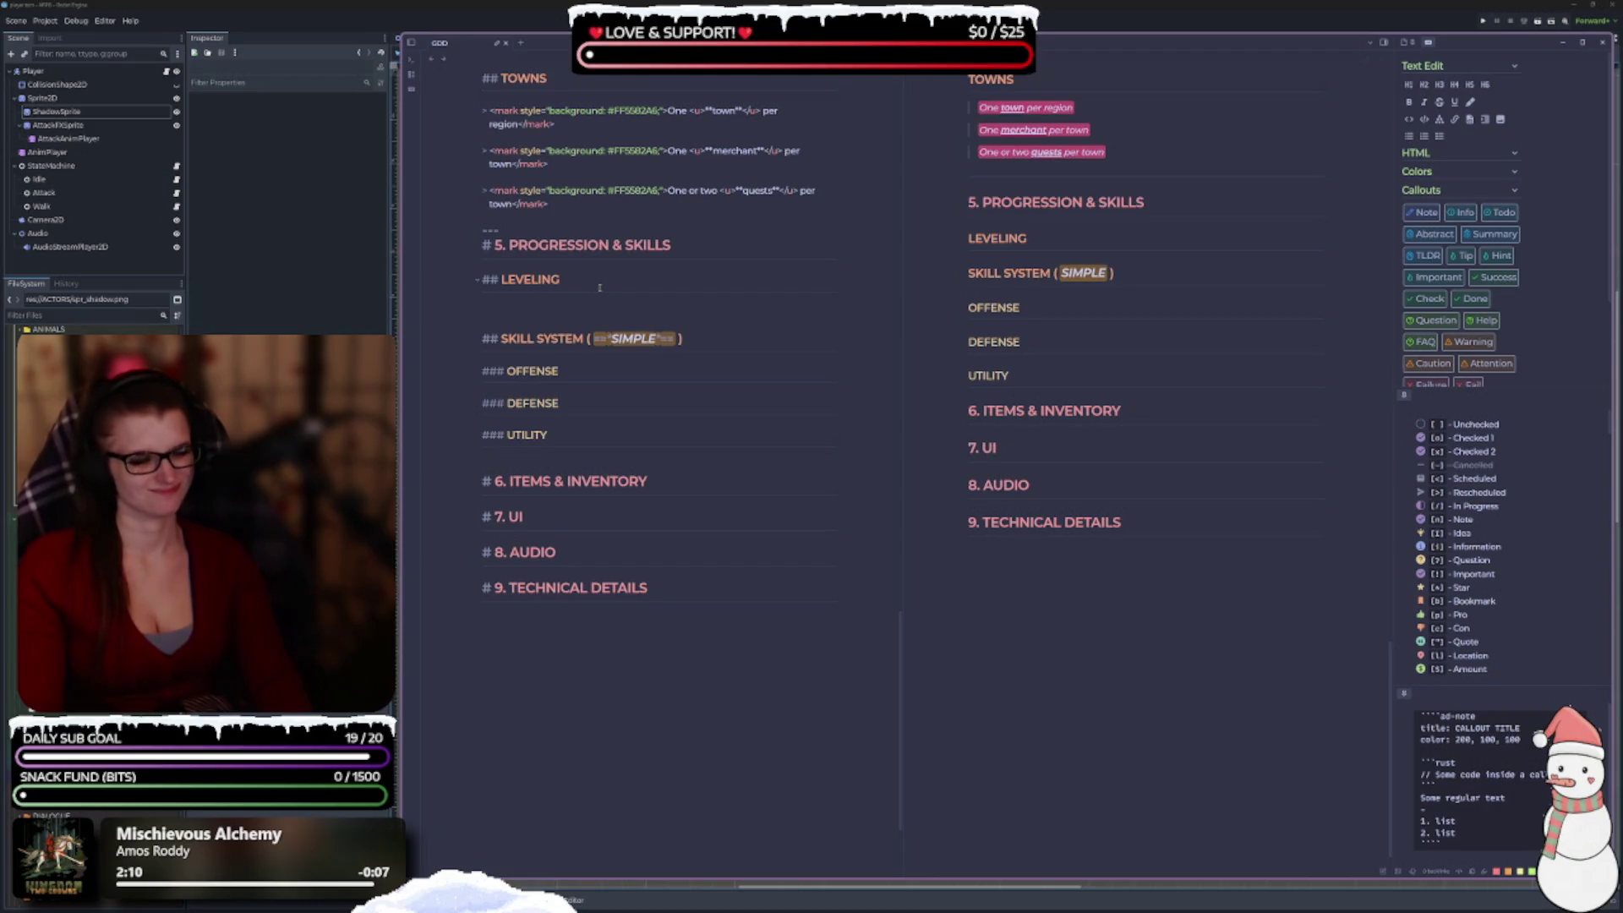
type("-")
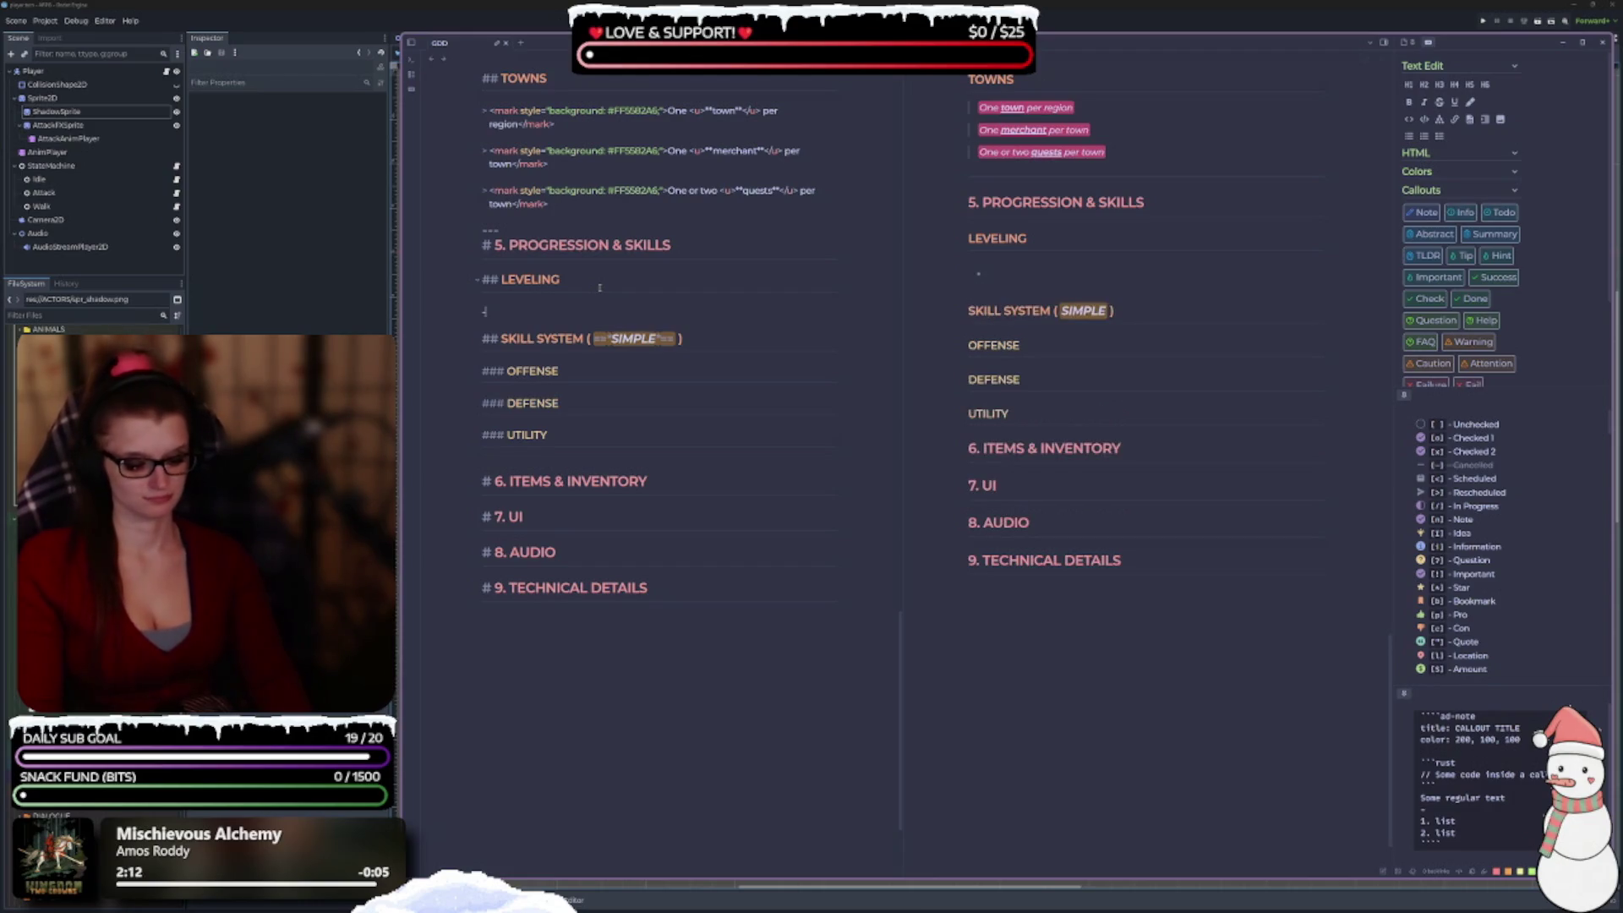
type(" [*]")
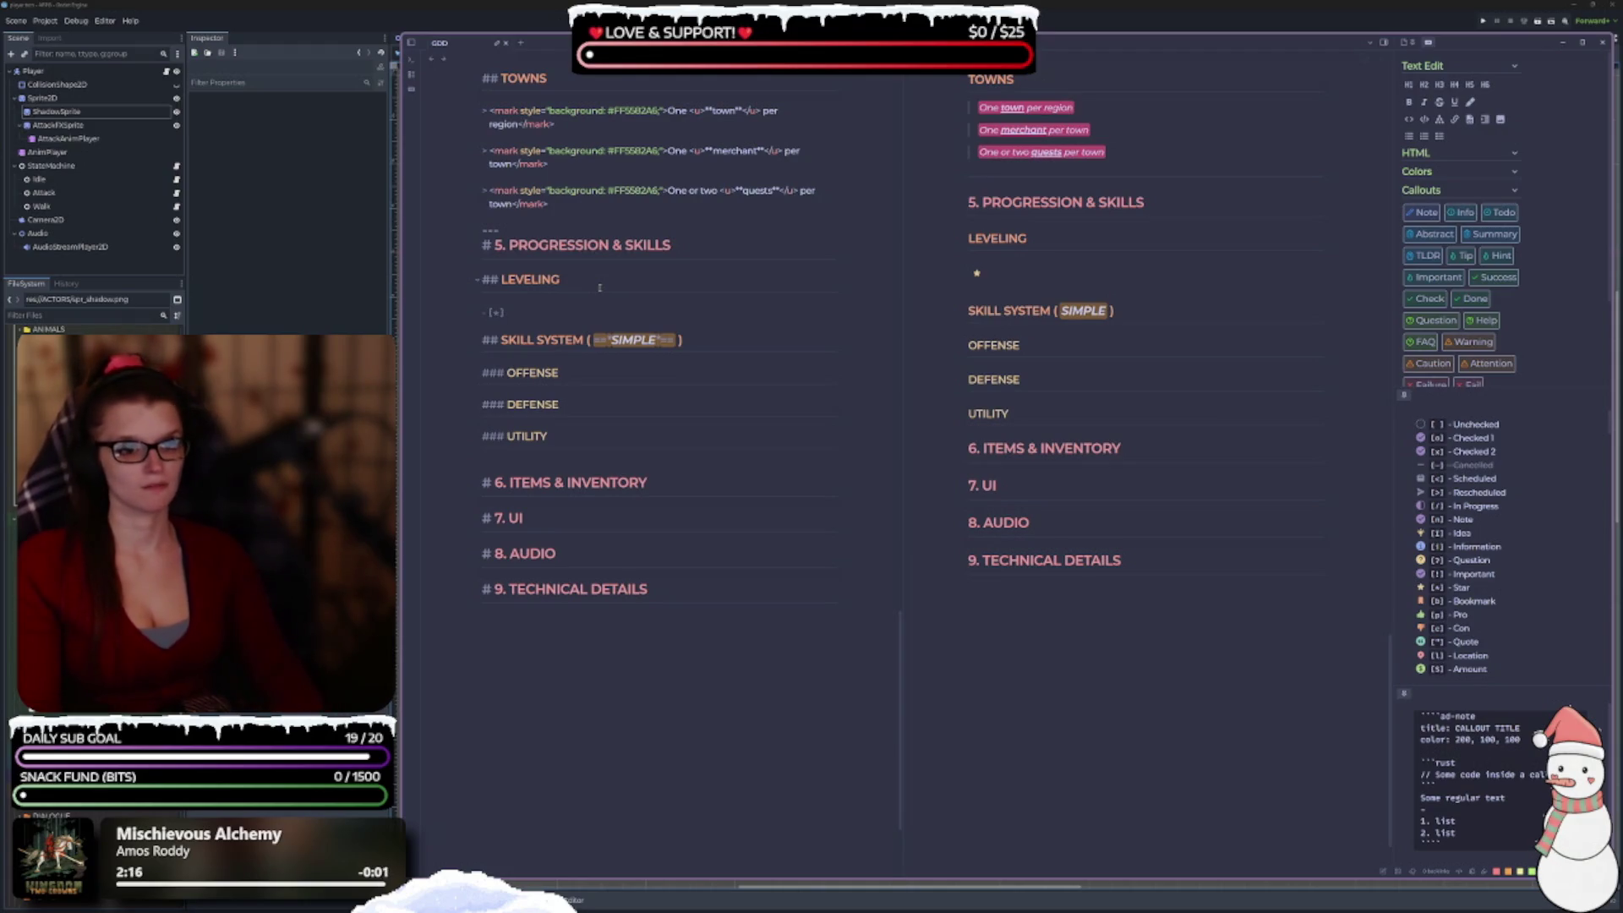
key("BackSpace")
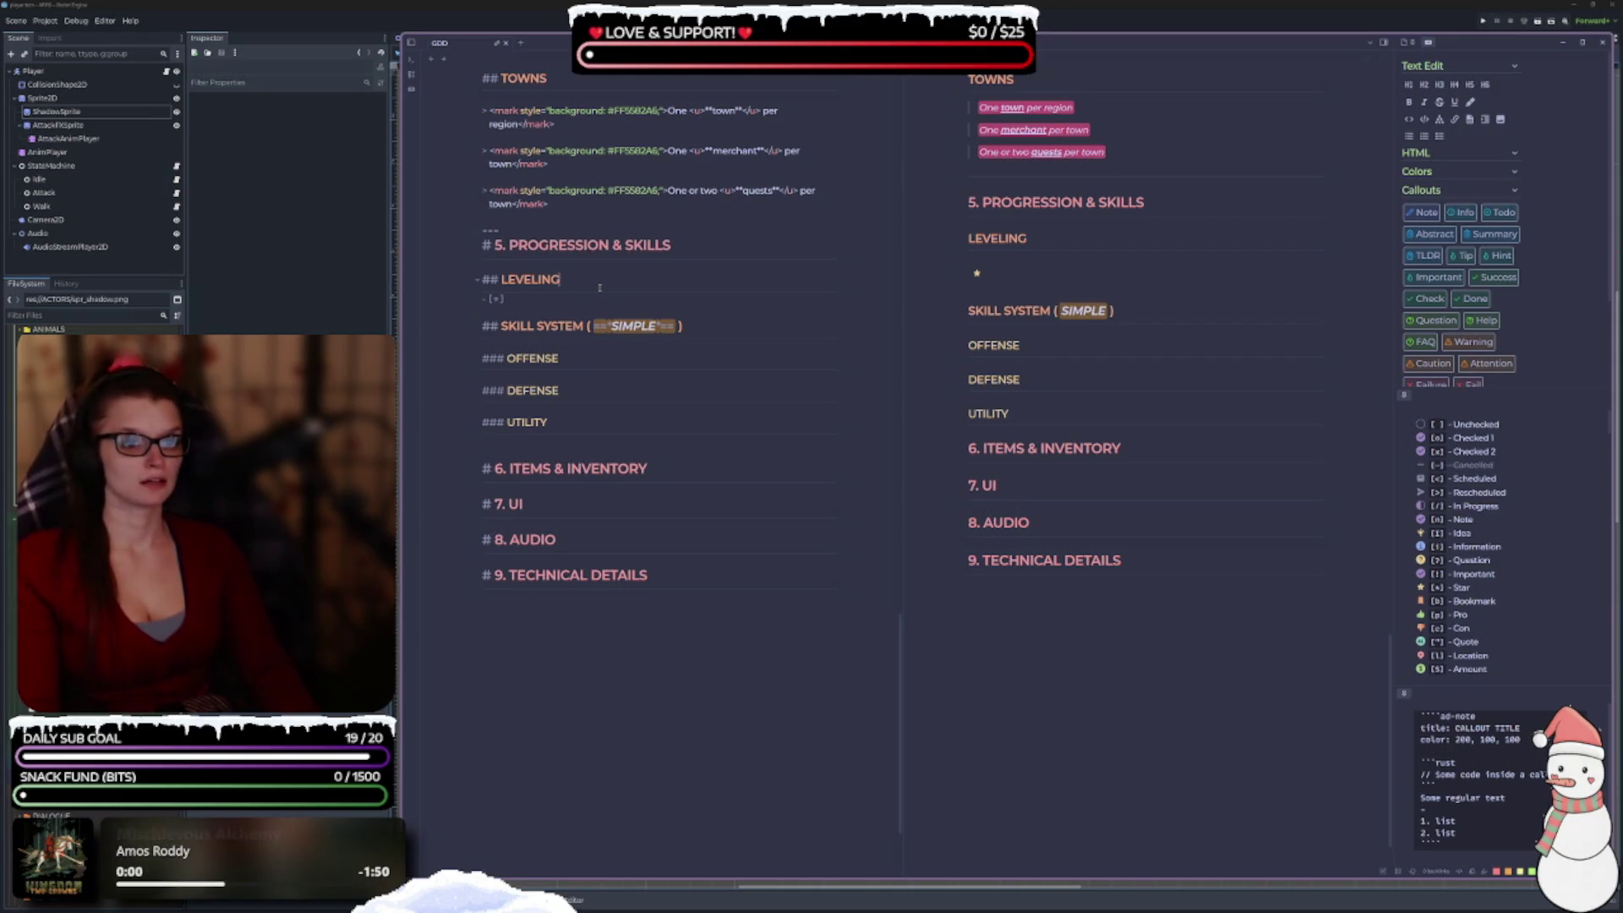
key("Return")
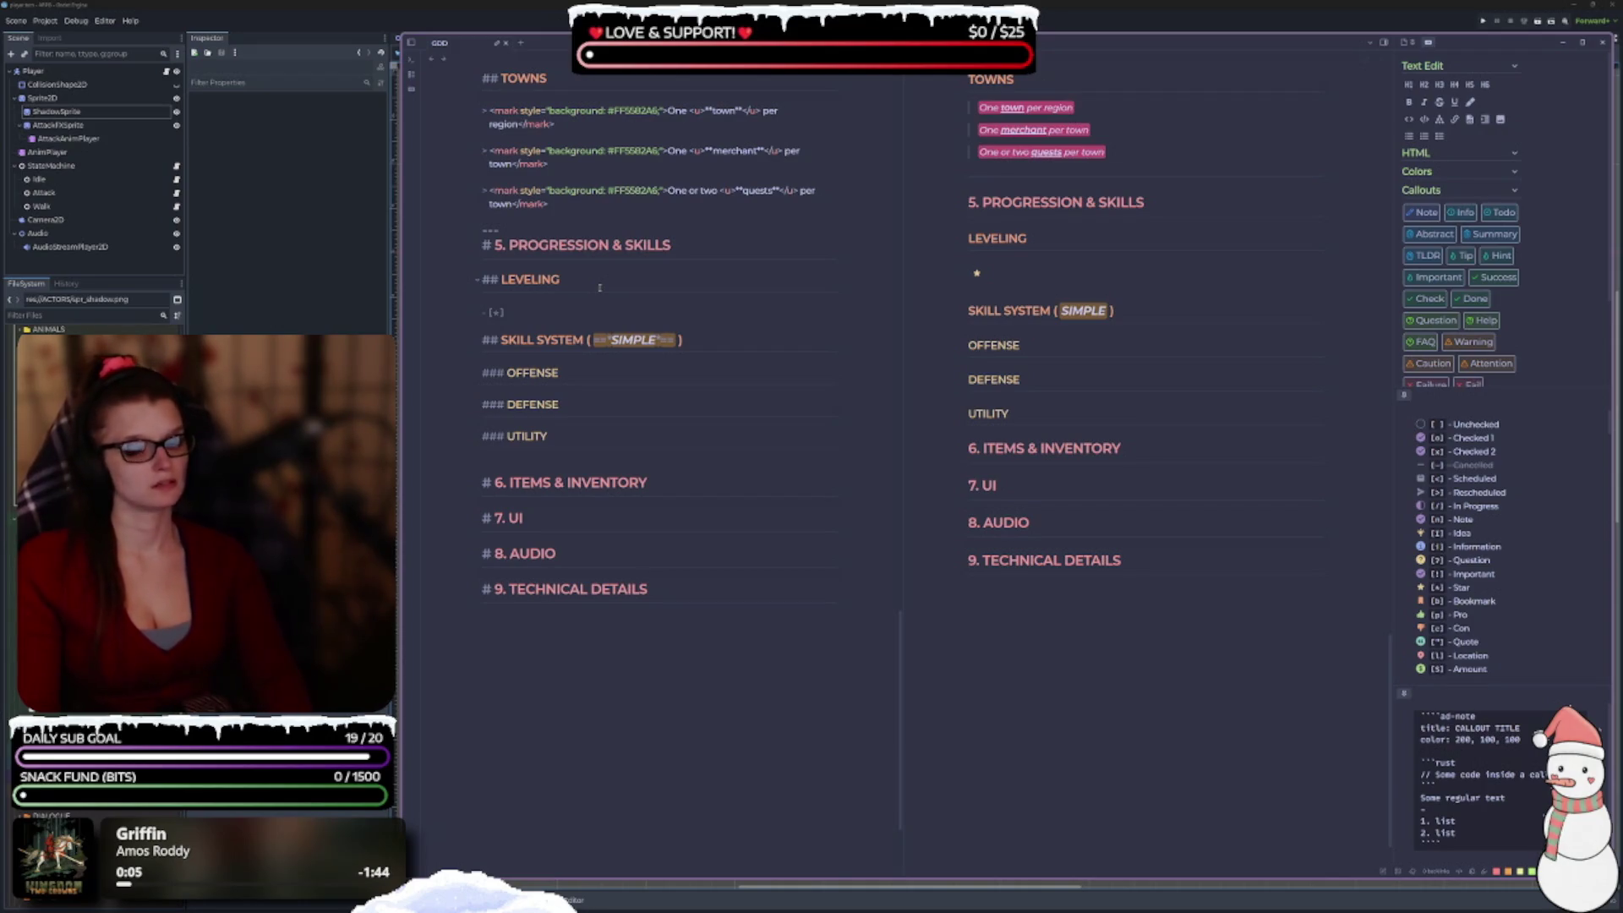
type("Ga")
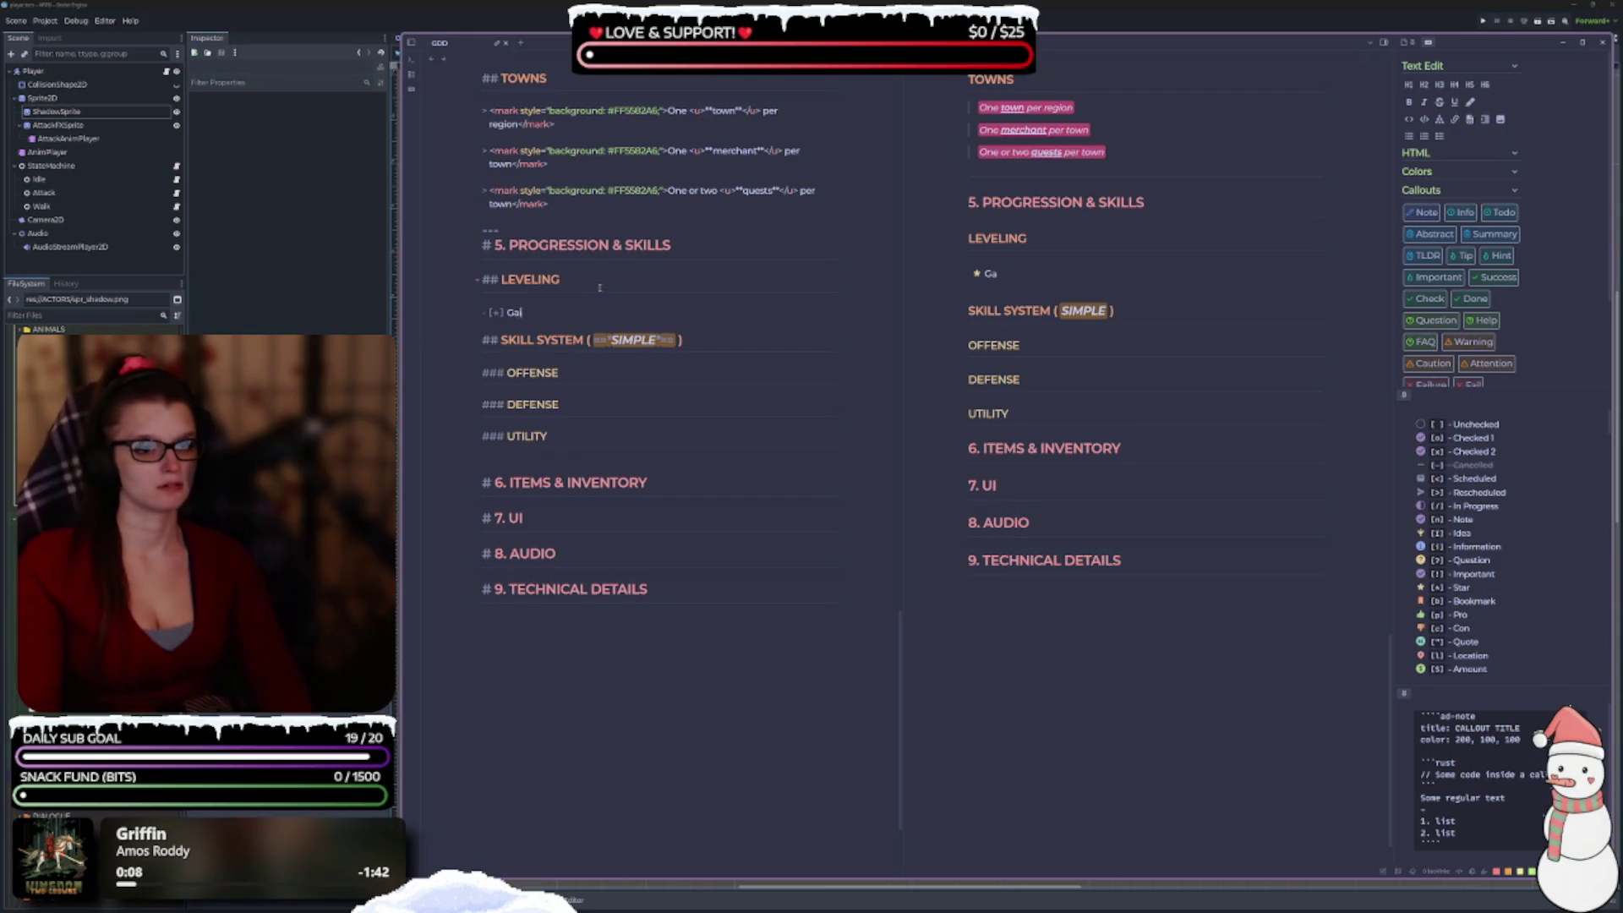
type("in XP from ")
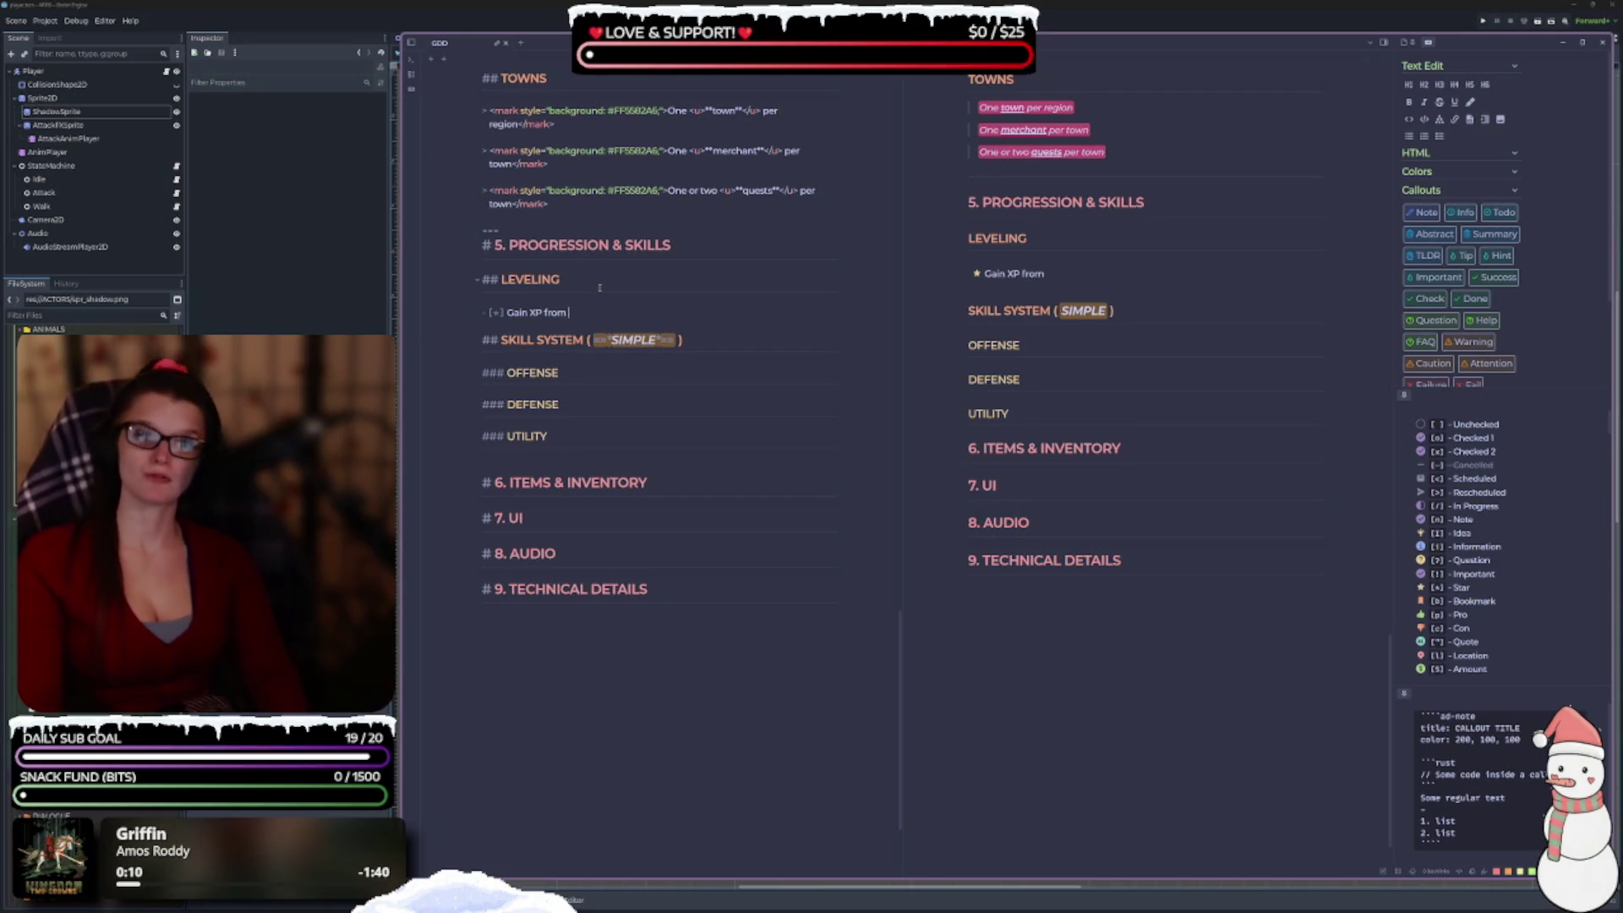
type("k")
type("illing")
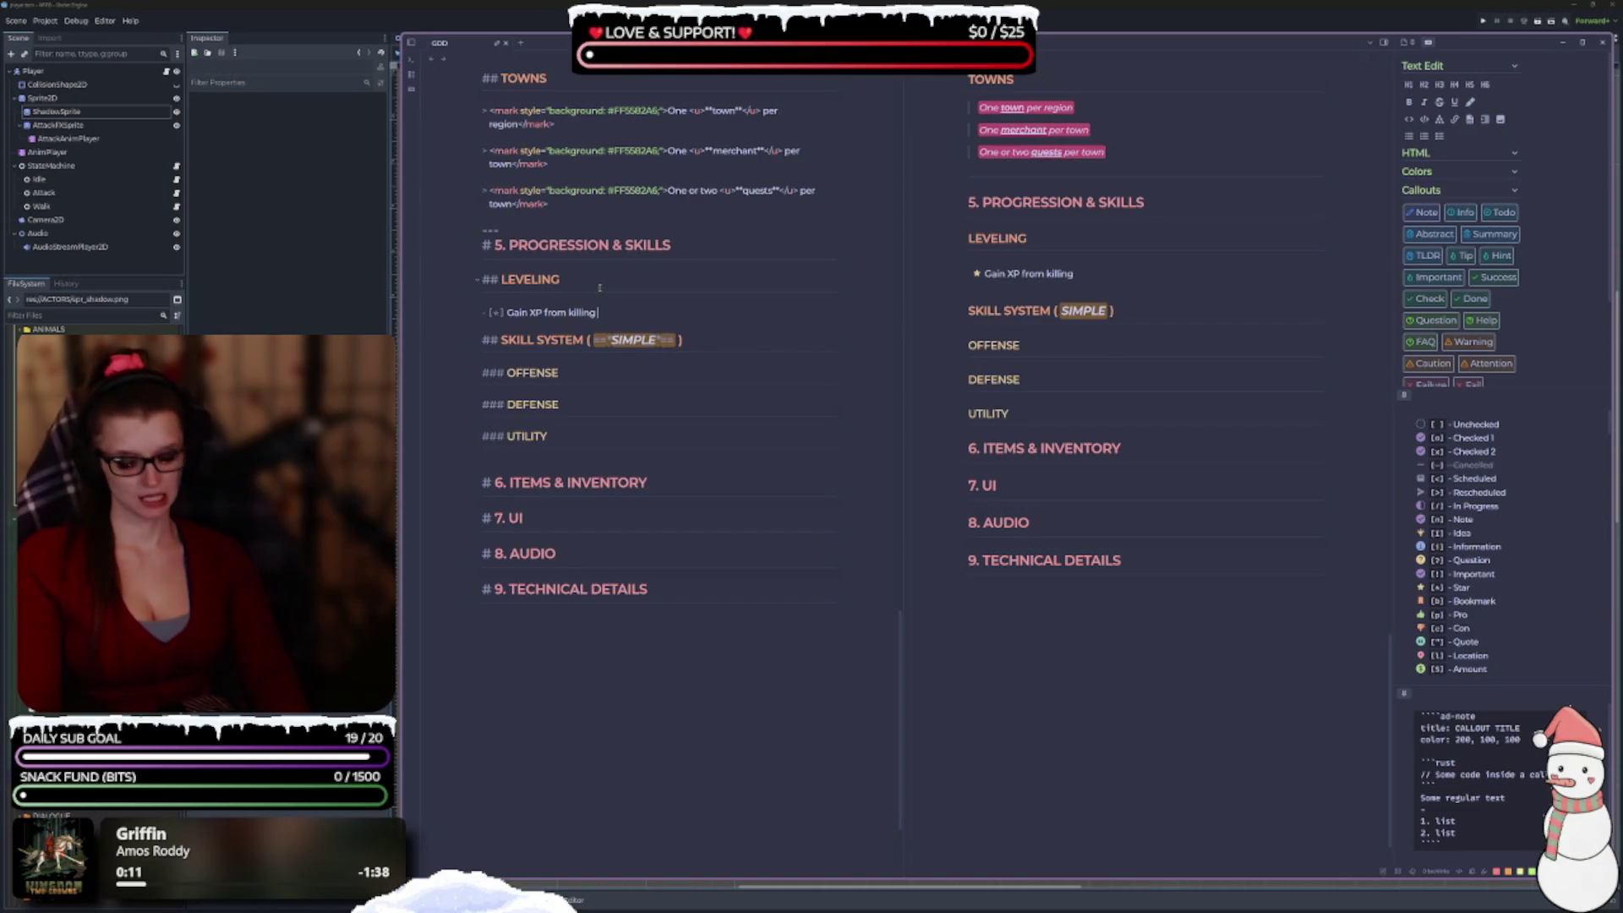
type(" enemies and")
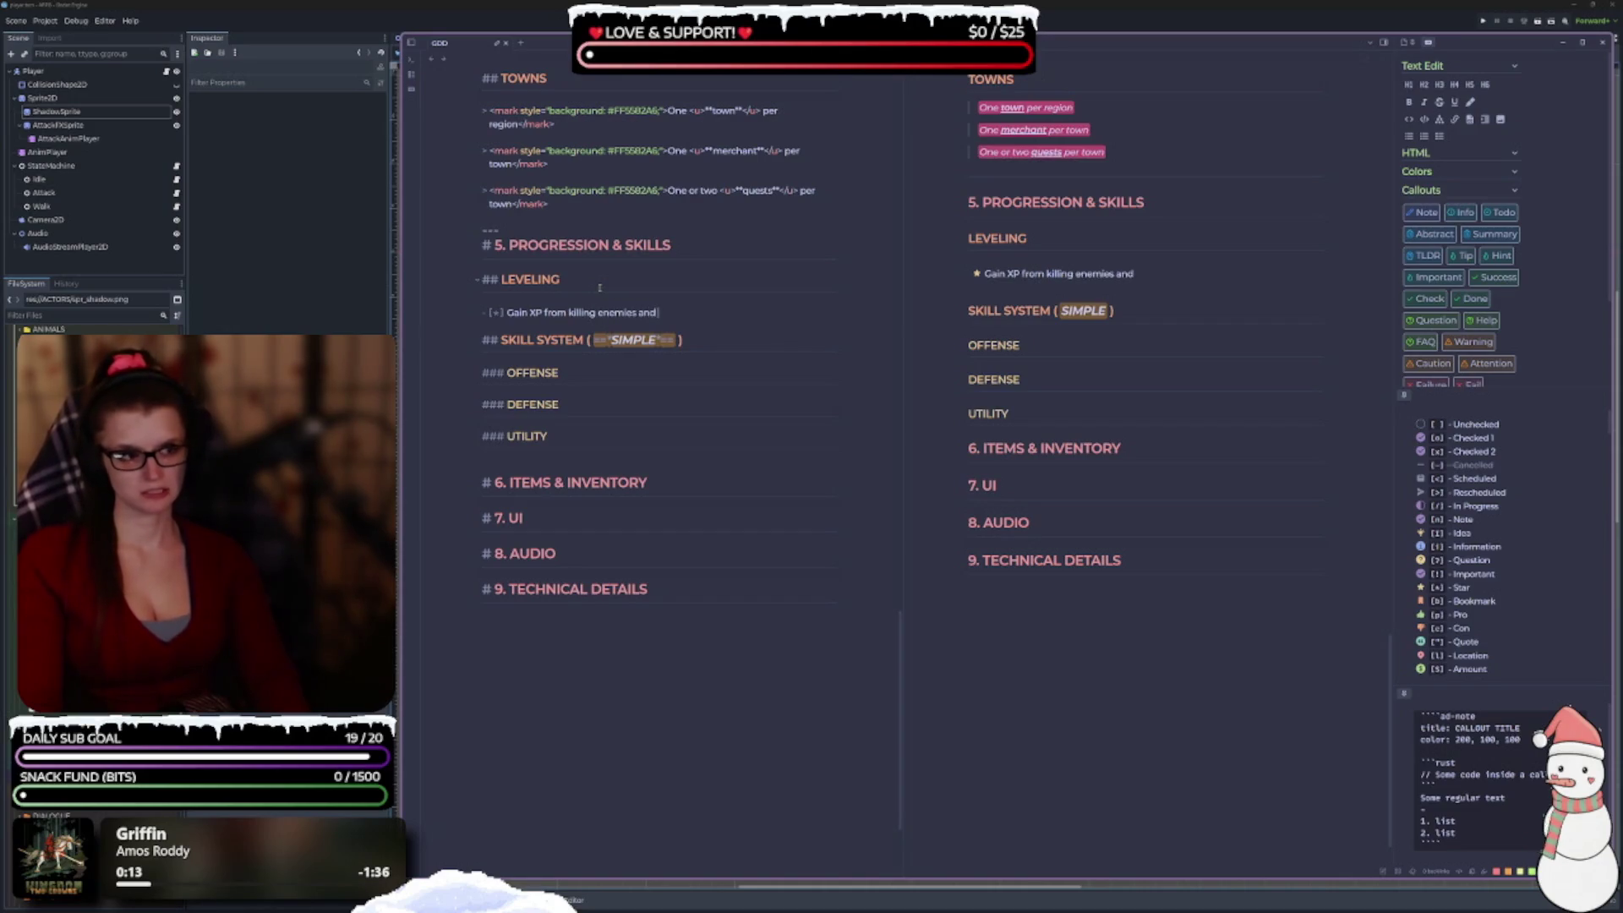
type(" ex")
key("BackSpace")
key("BackSpace")
key("BackSpace")
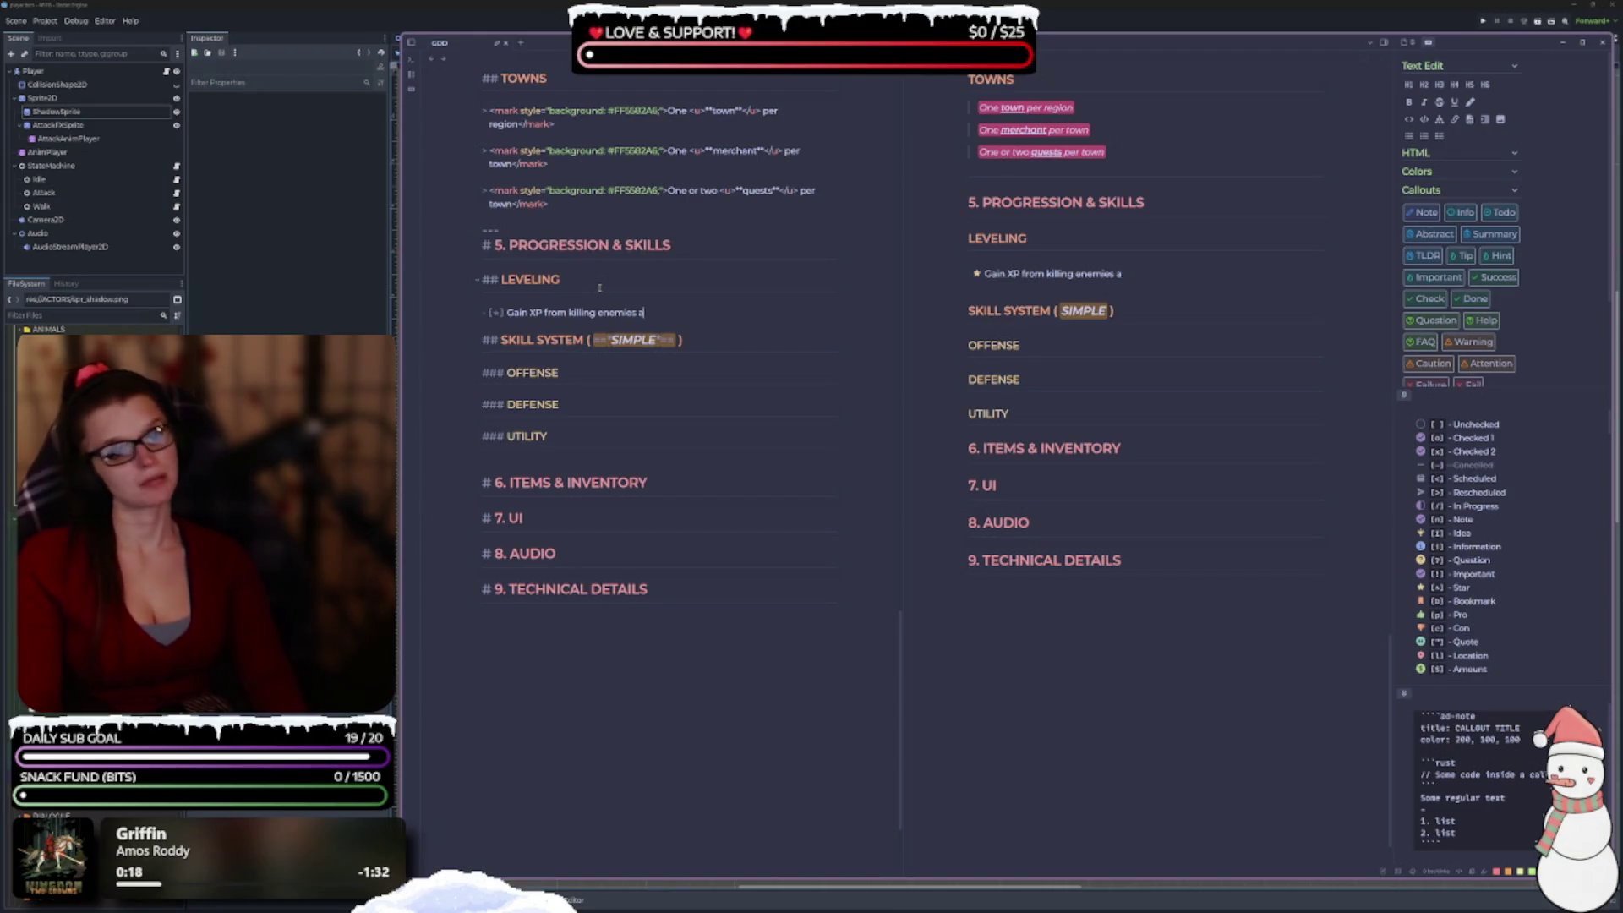
type(",")
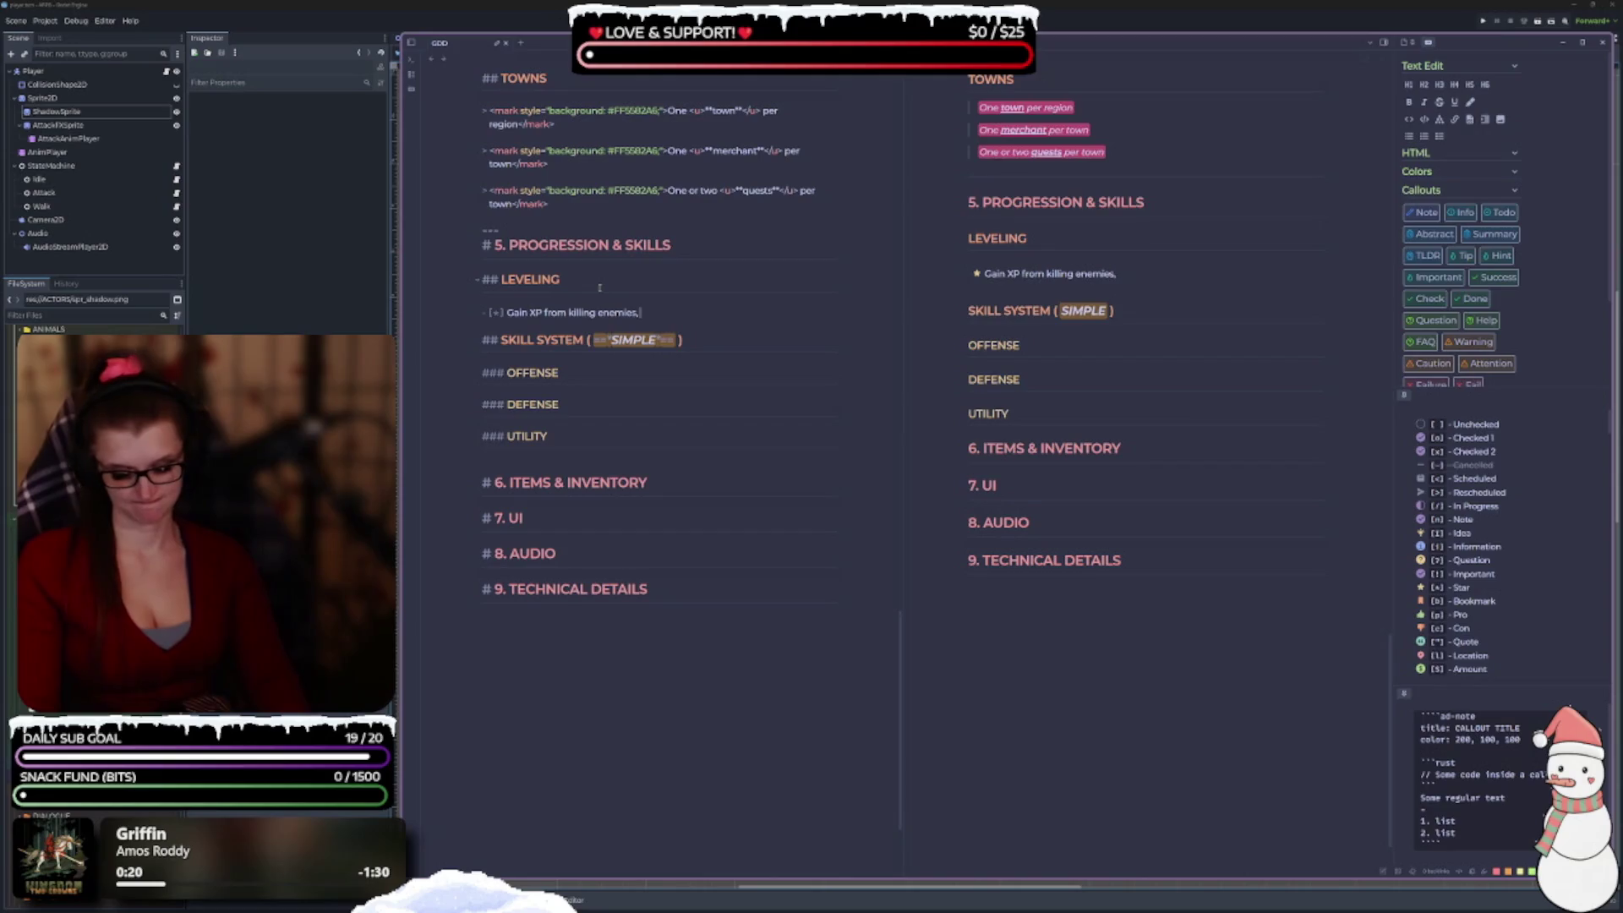
type(" com")
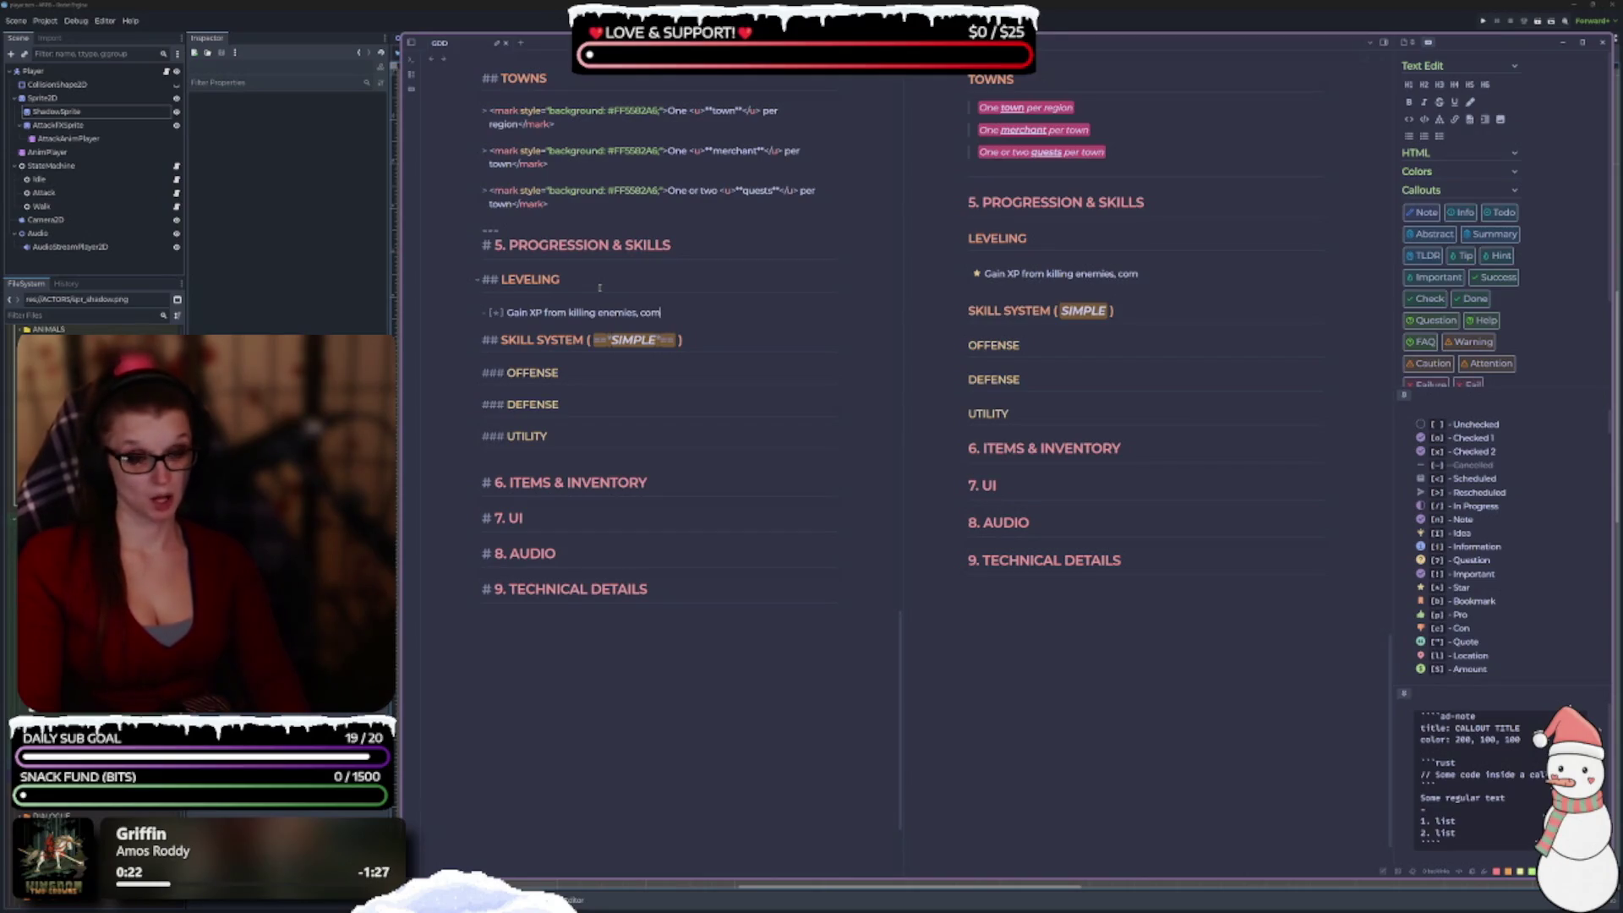
type("pleting quest")
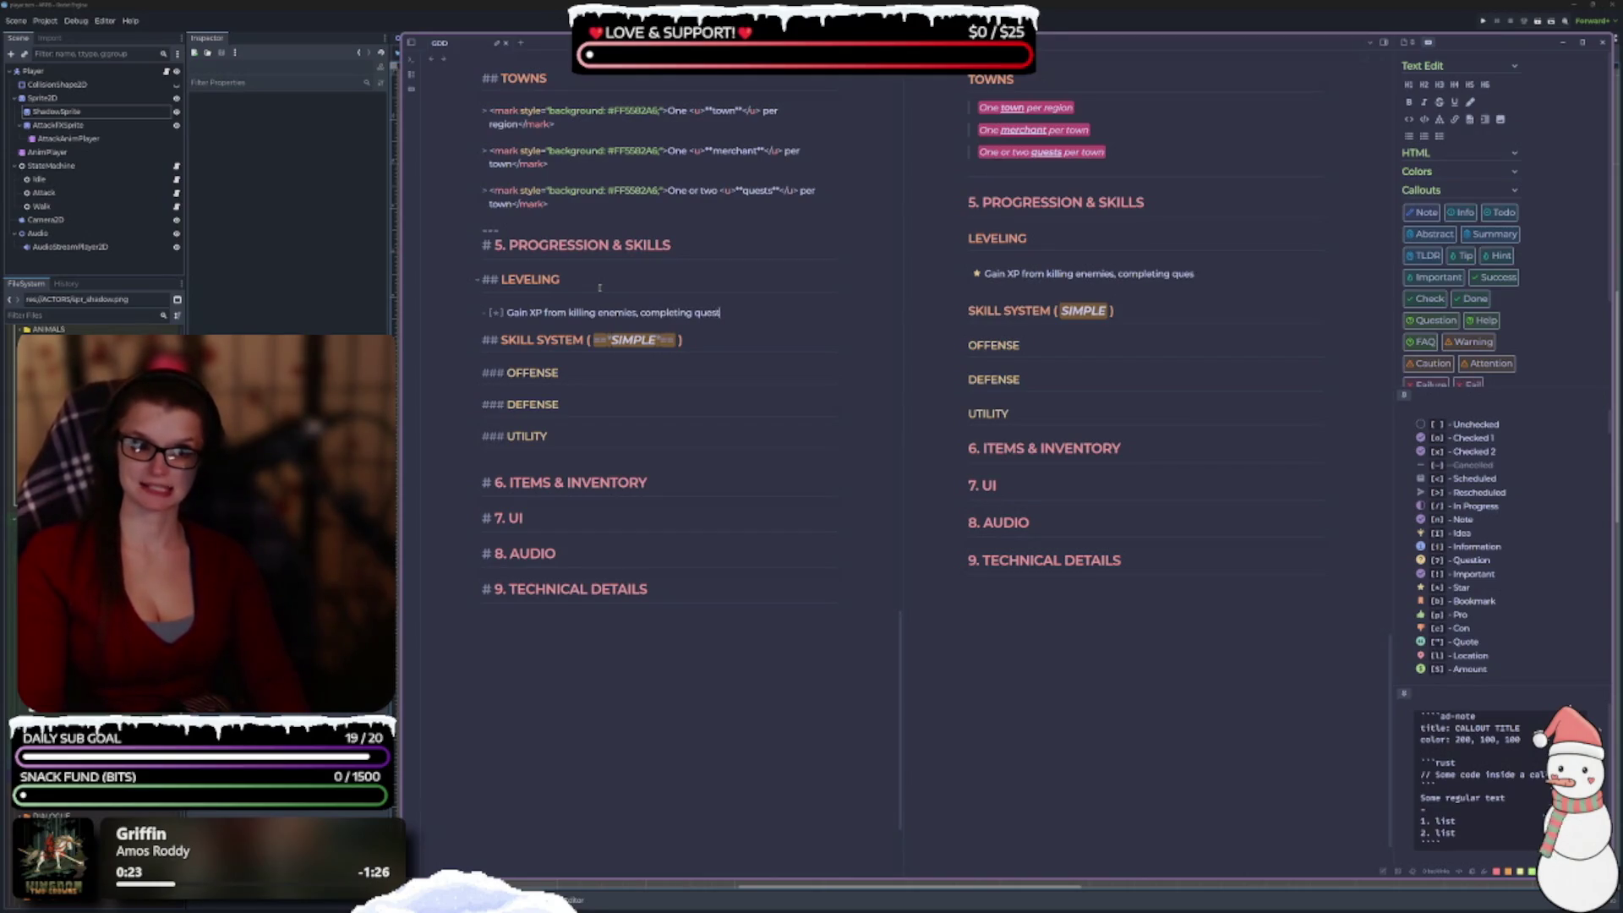
type("s and exploration milestons")
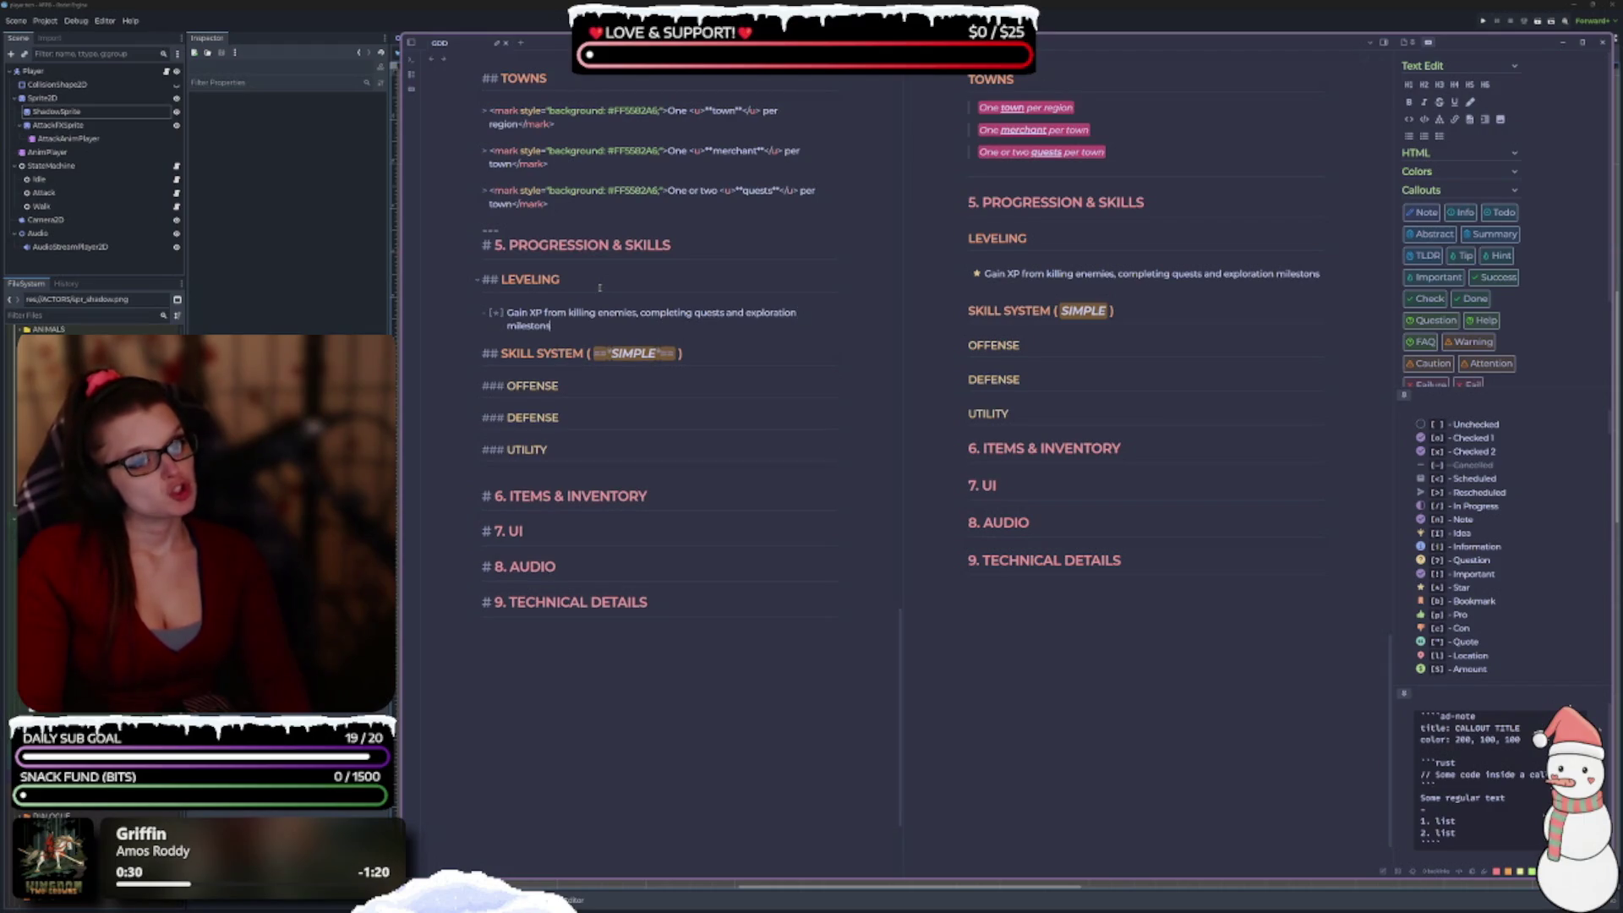
key("BackSpace")
type("e")
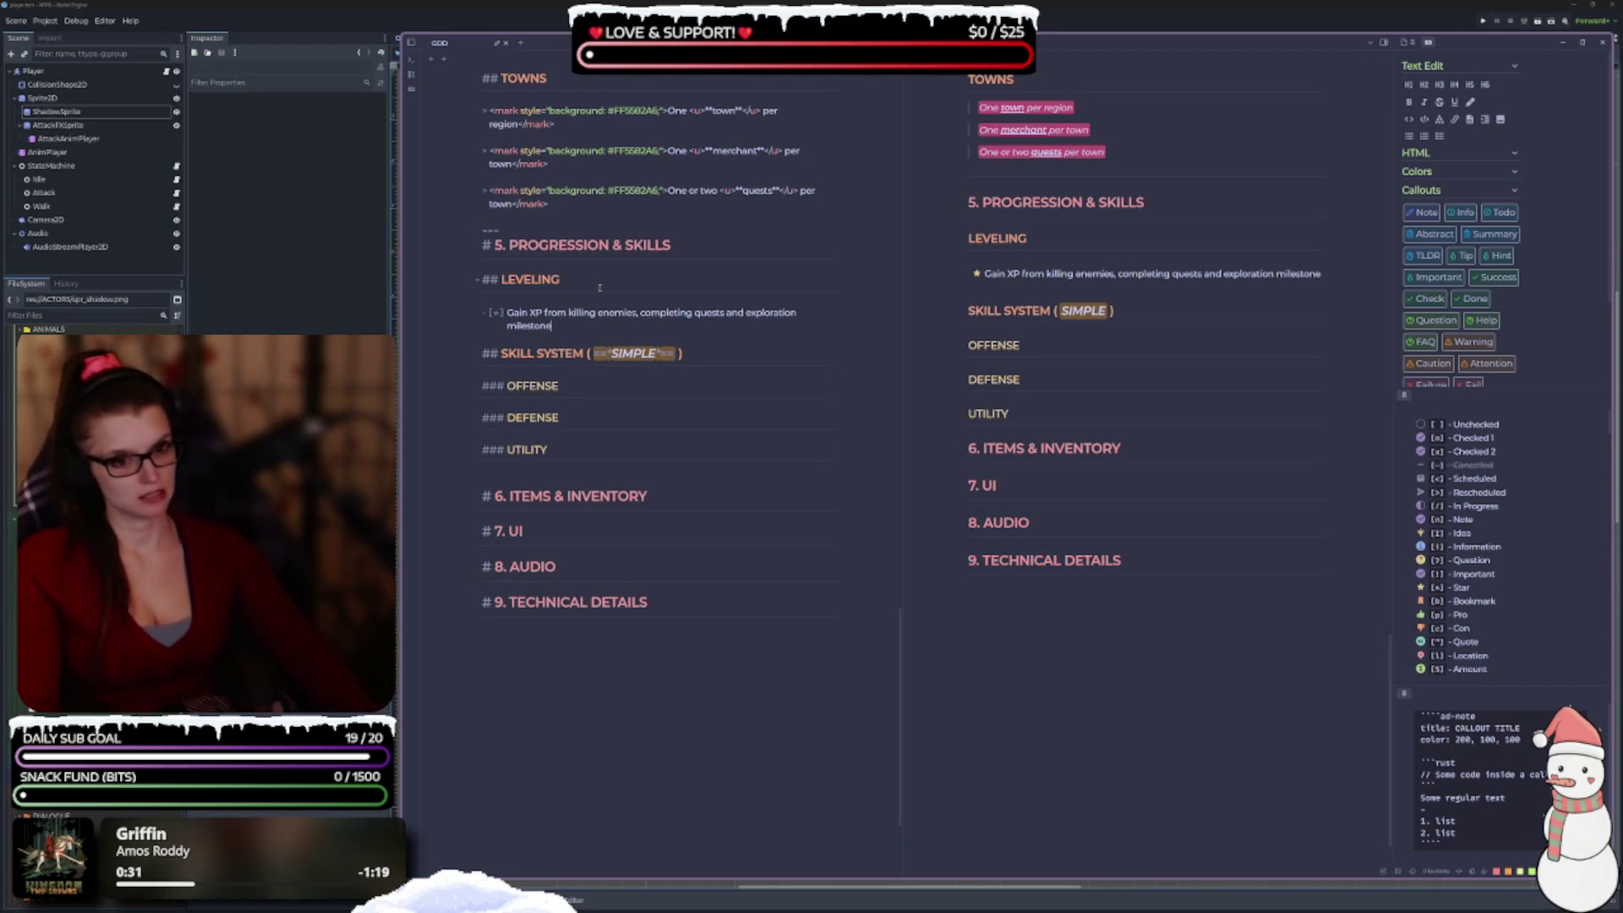
type("s")
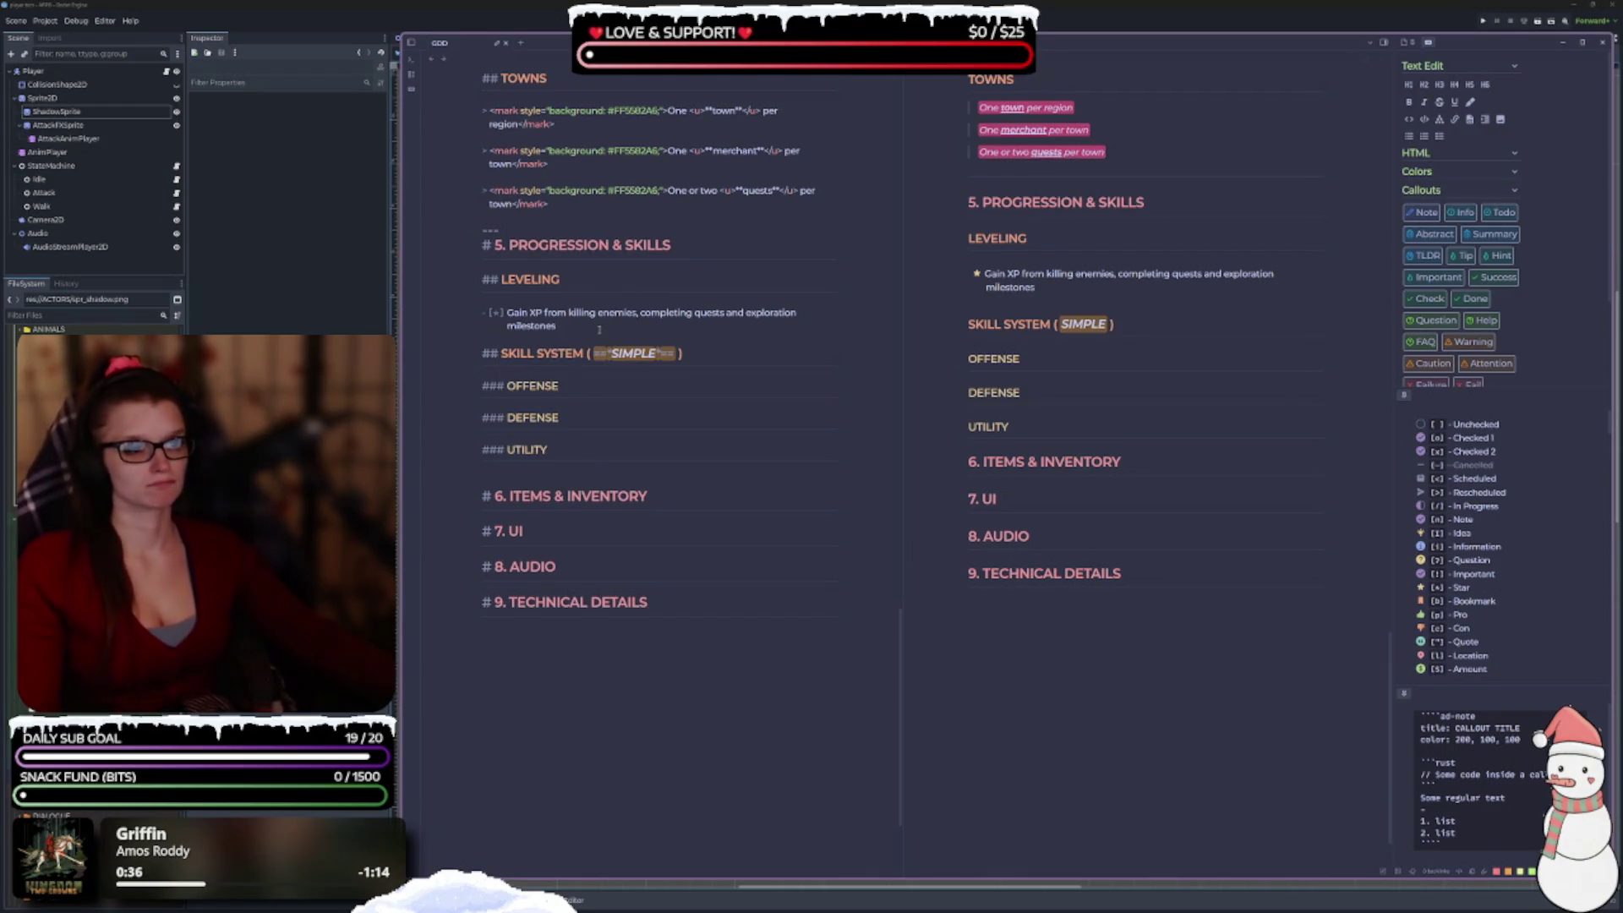
left_click_drag(541, 313, 507, 313)
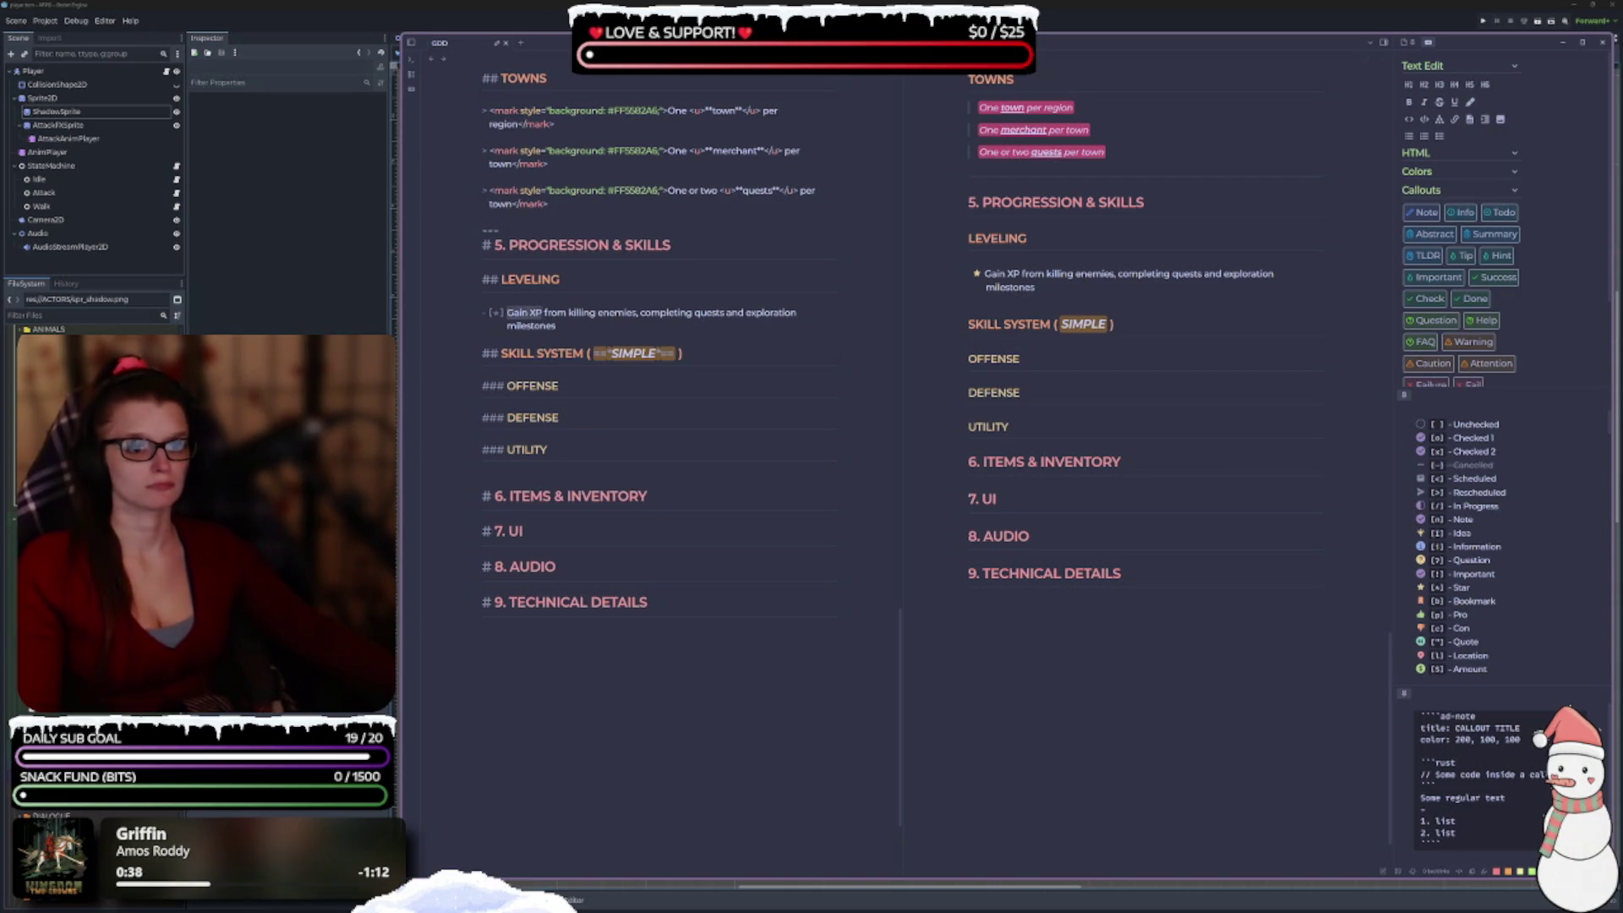
right_click(528, 317)
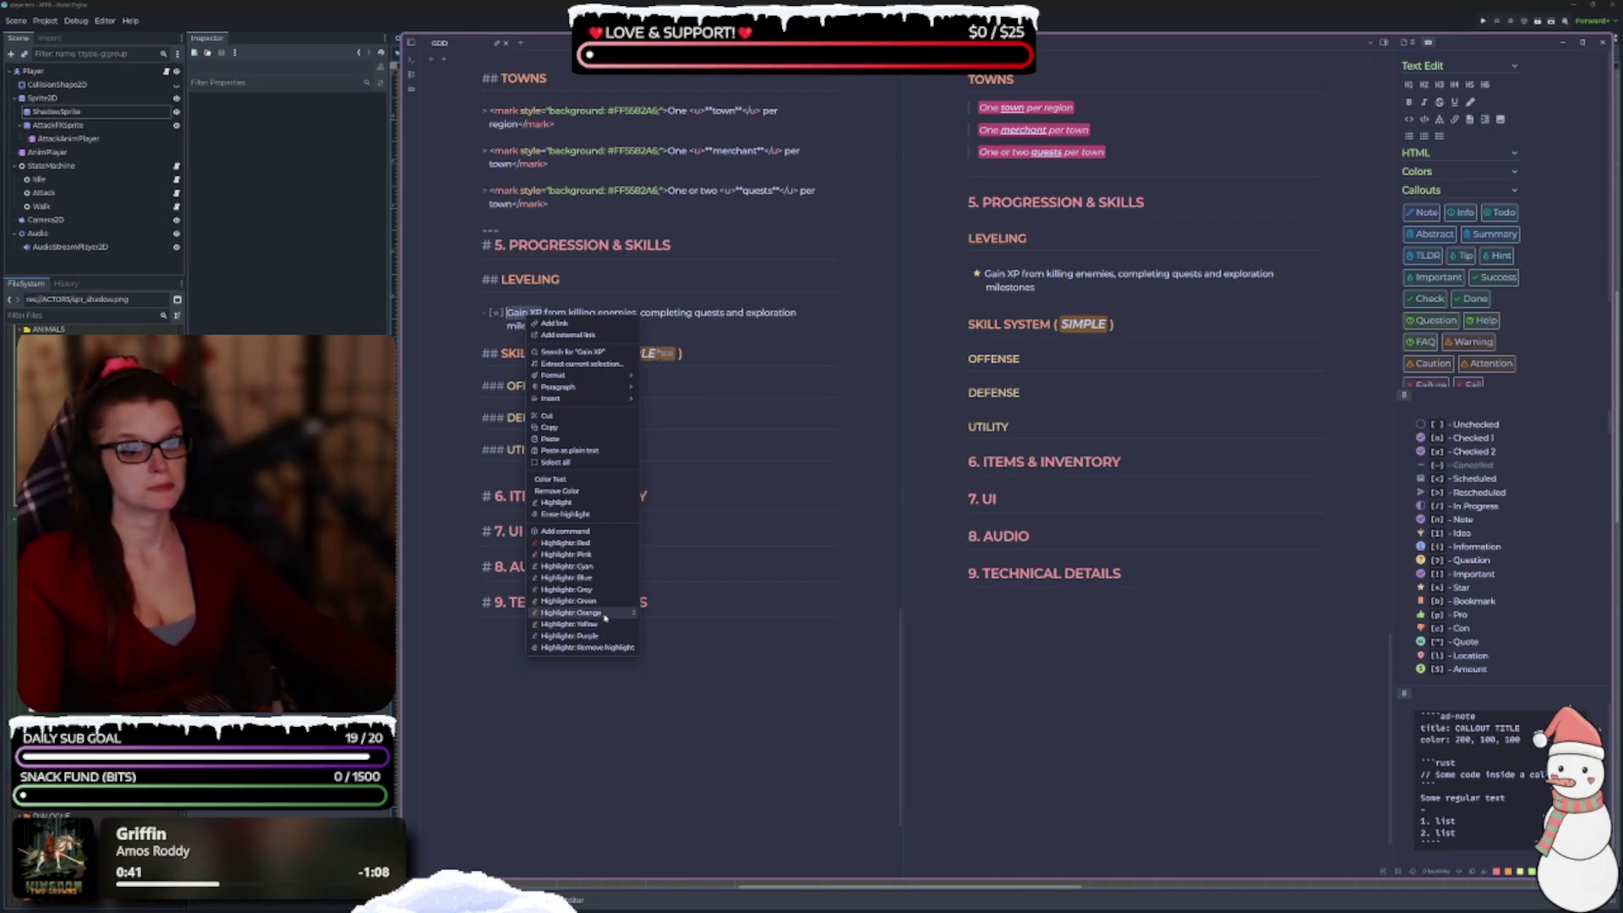
left_click(604, 601)
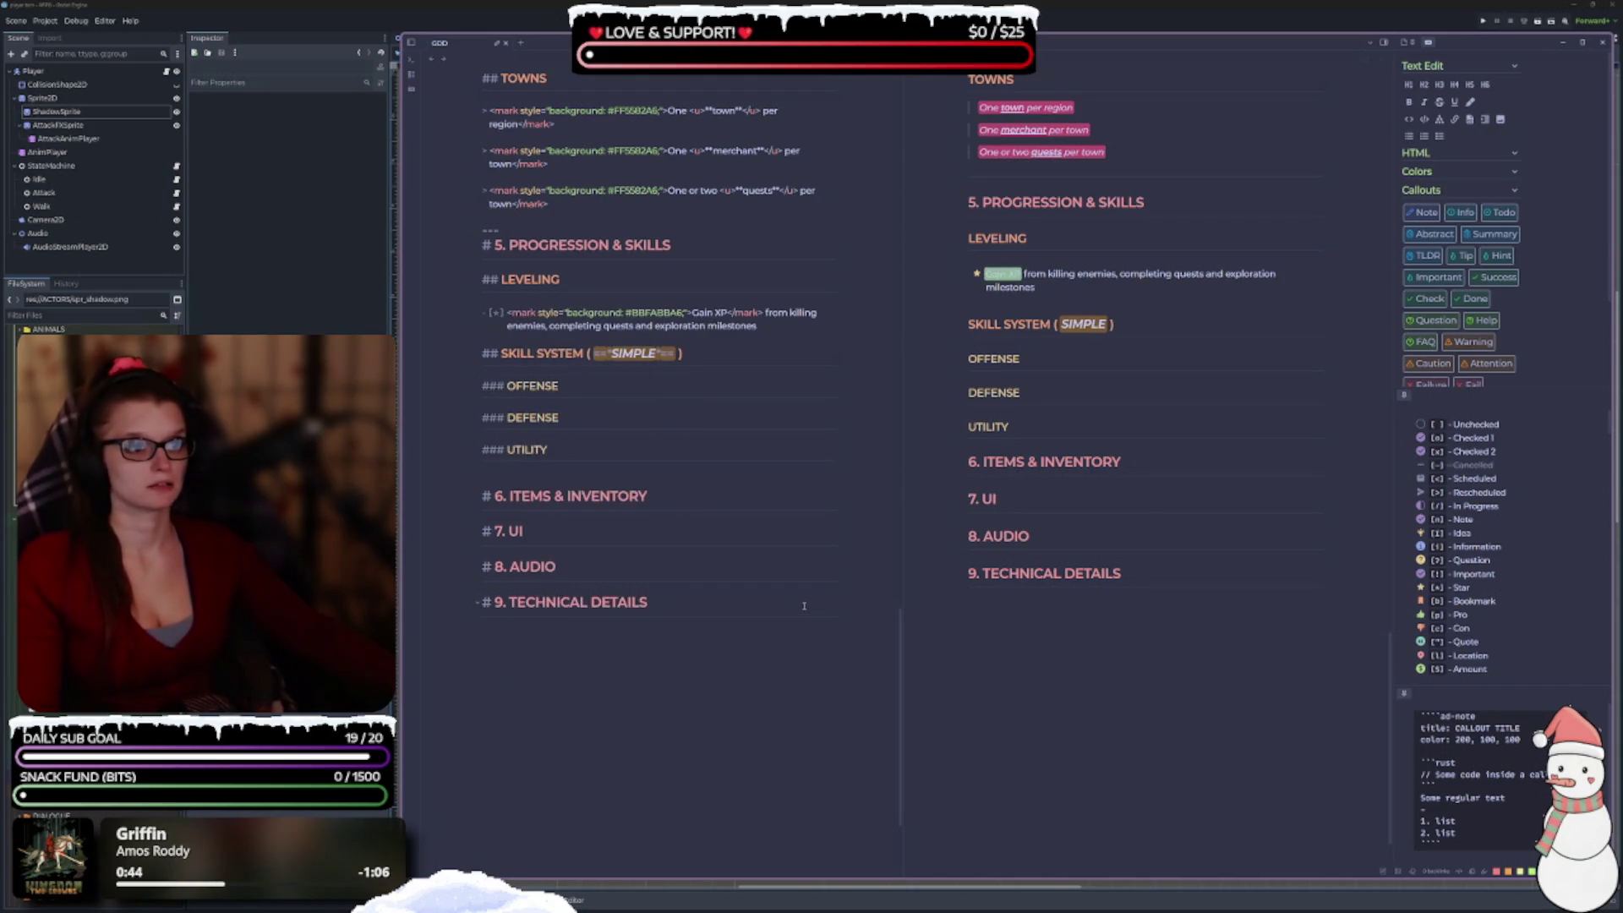
scroll(1247, 425, "up", 3)
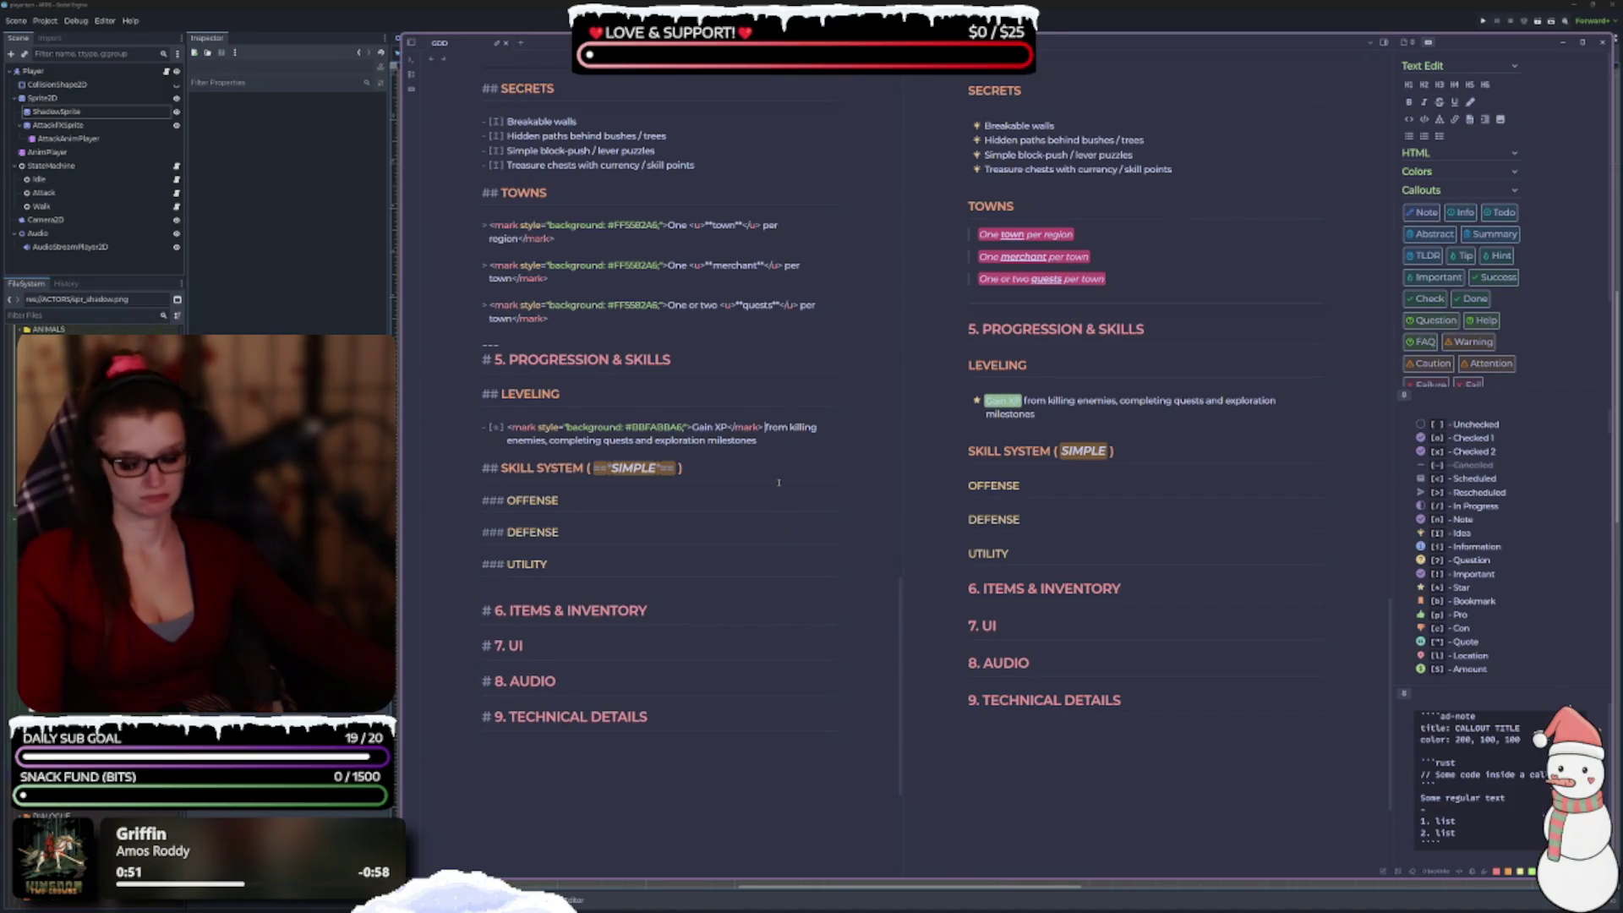
key("ctrl+z")
left_click(780, 432)
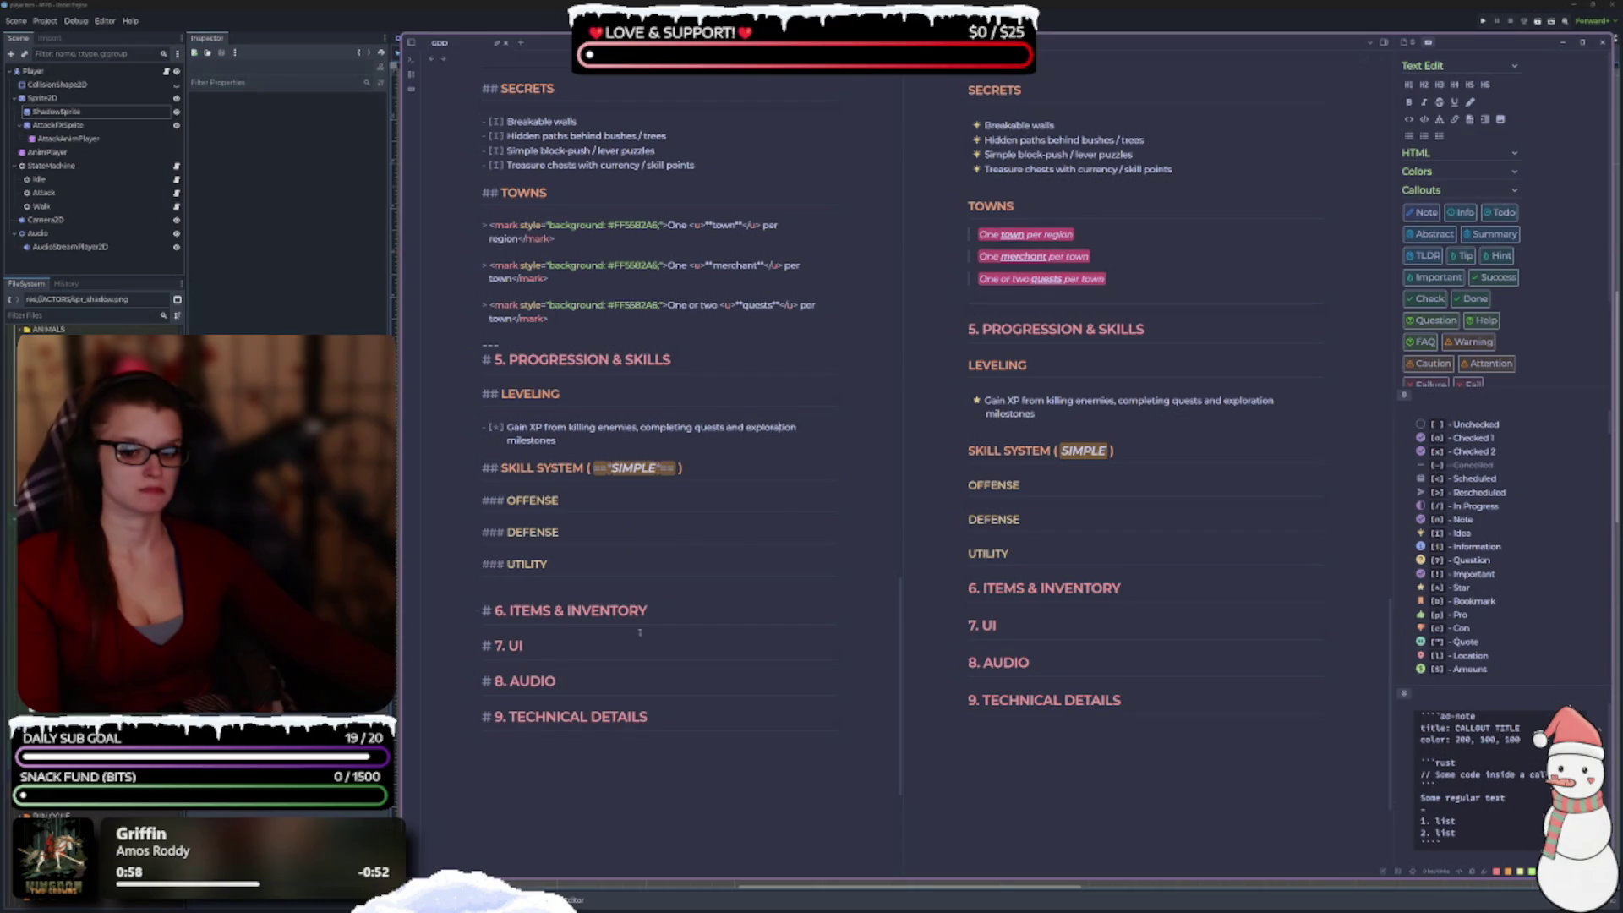
left_click(613, 445)
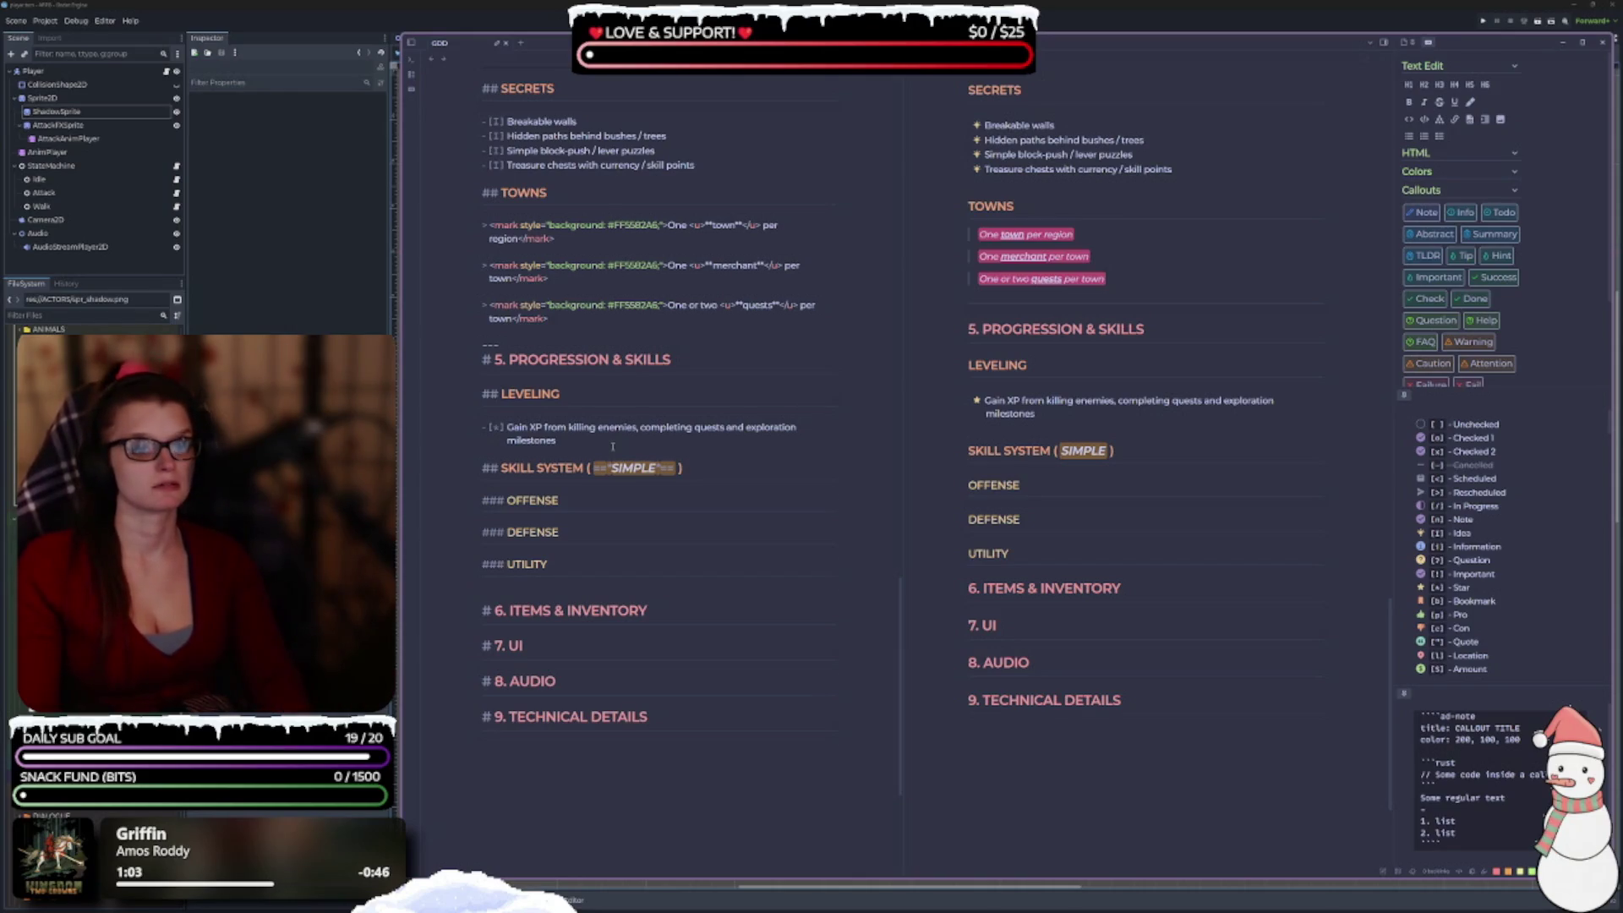
Draft 'Increased attack damage' style bullets under OFFENSE, then delete them.
key("Return")
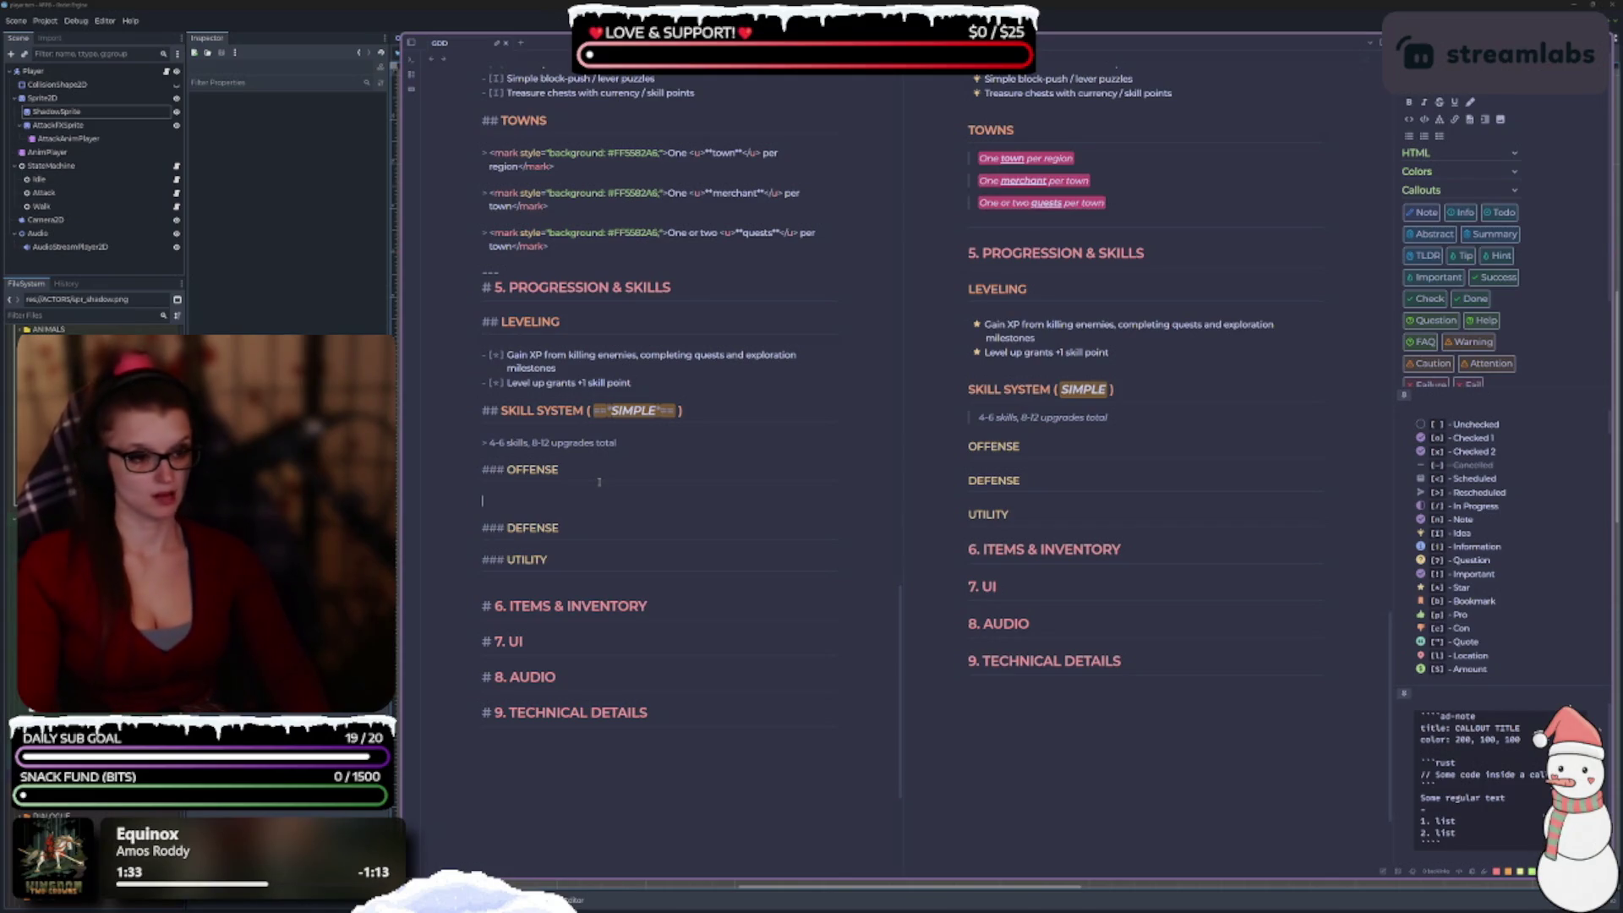
type("- ")
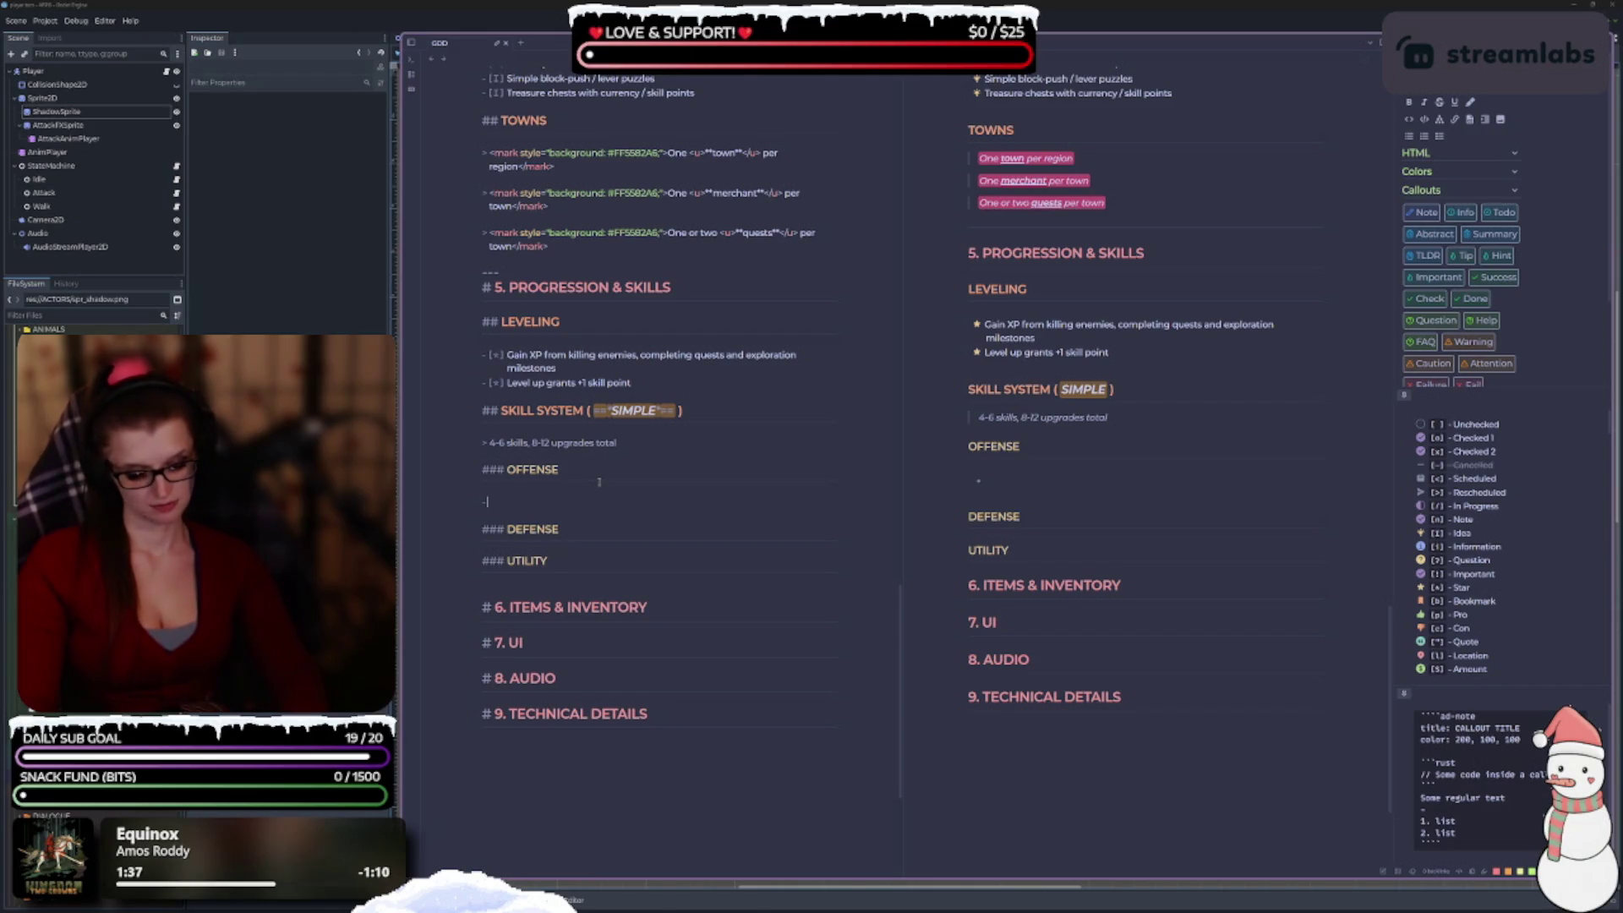
type("+1")
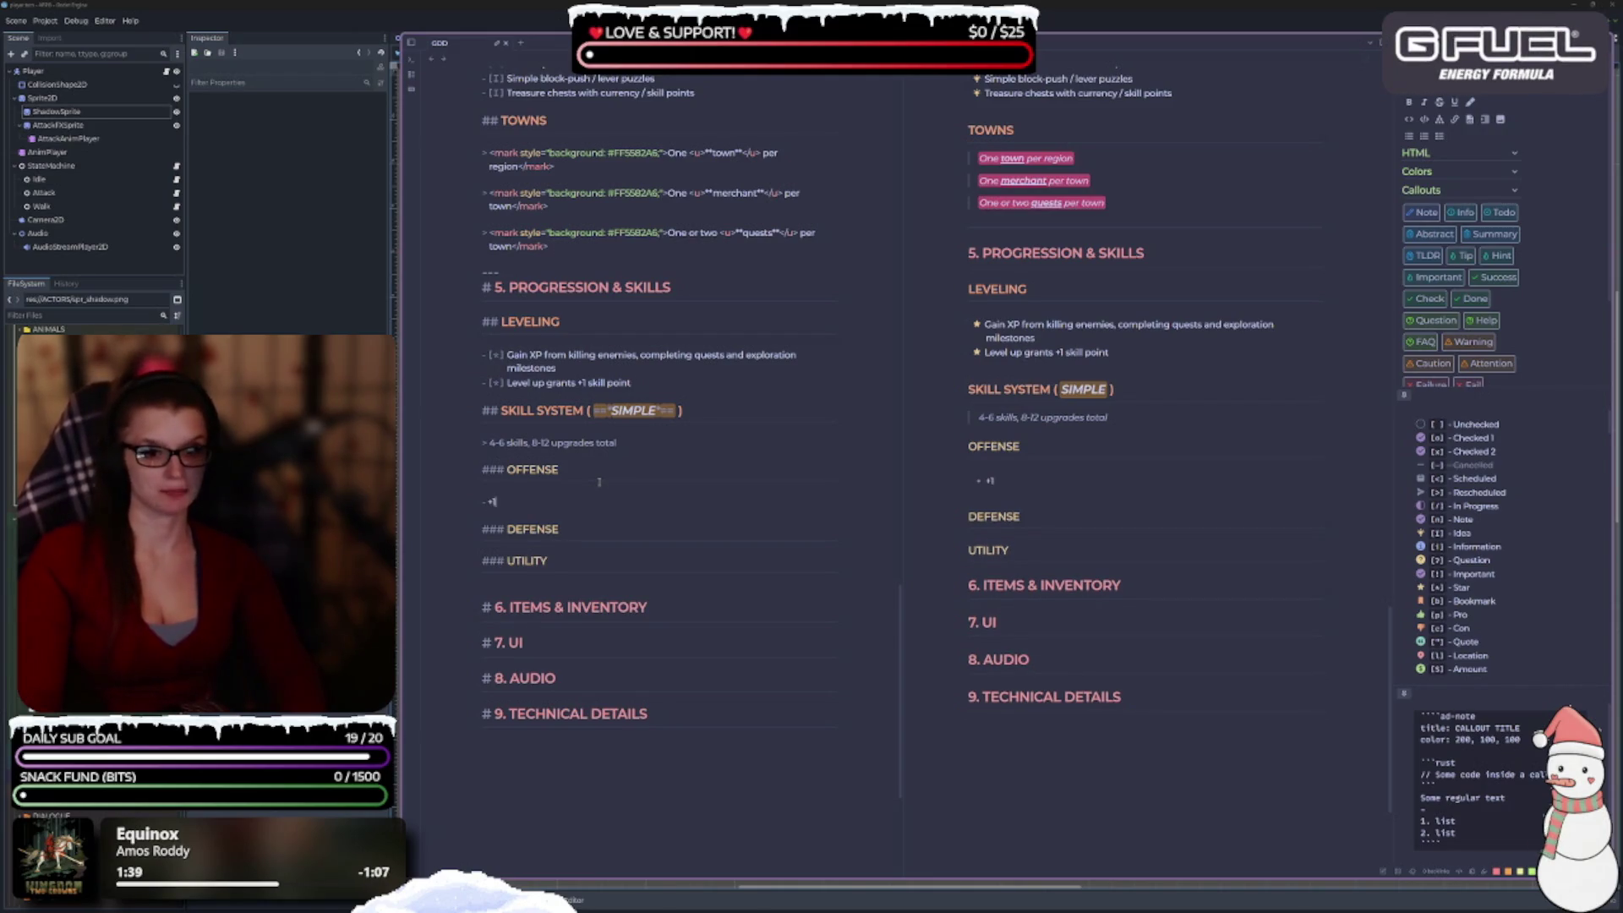
key("BackSpace")
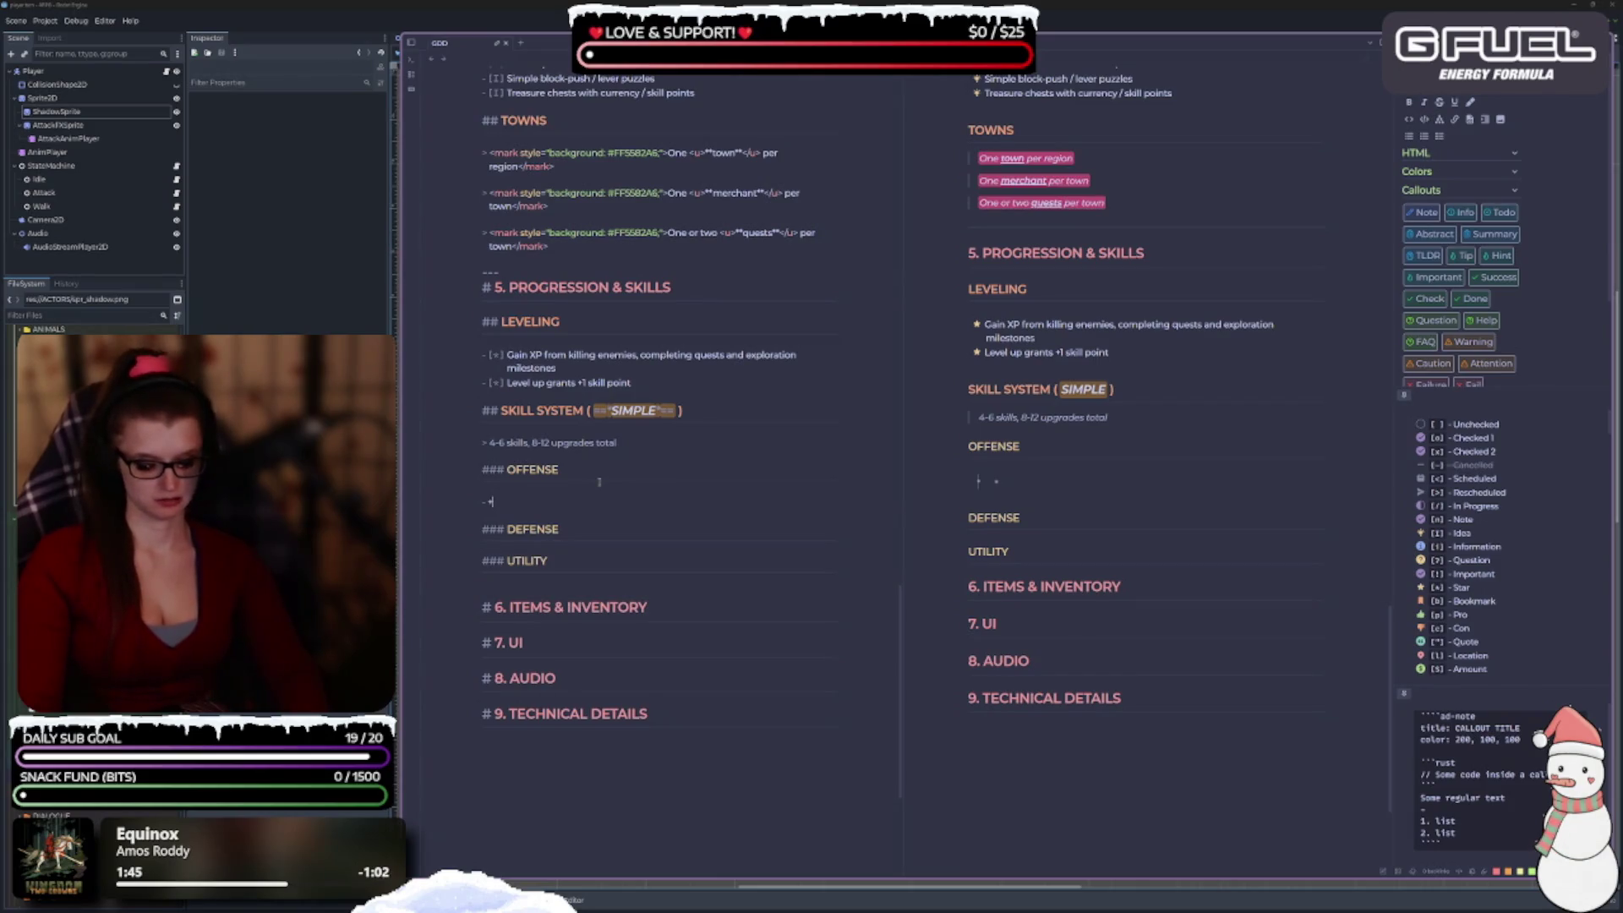
type("A")
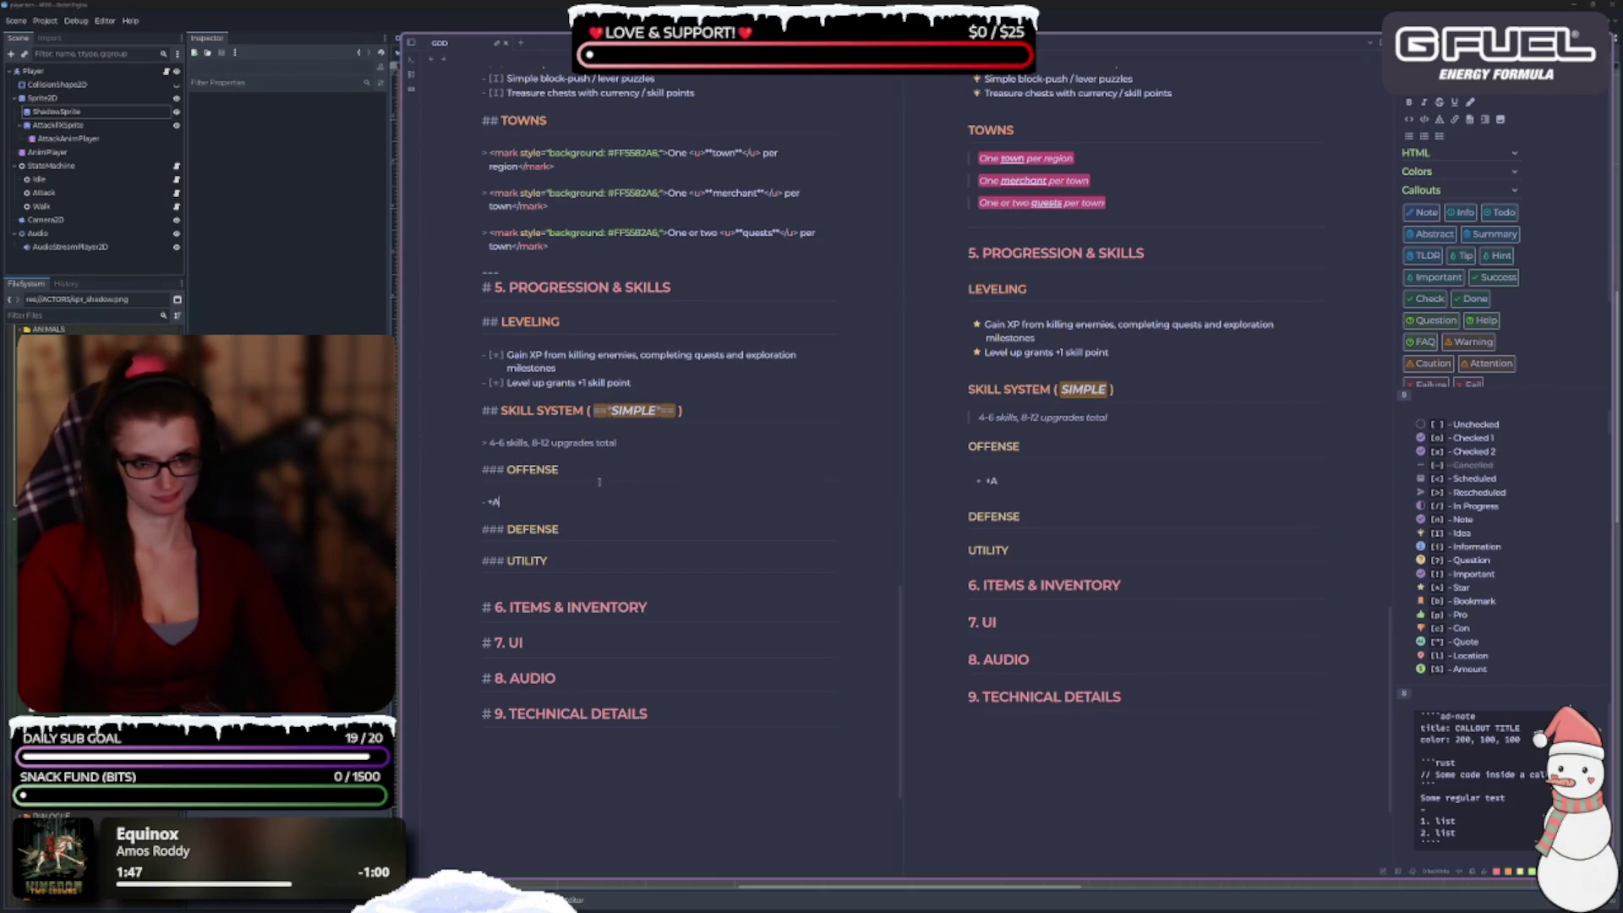
type("ttack")
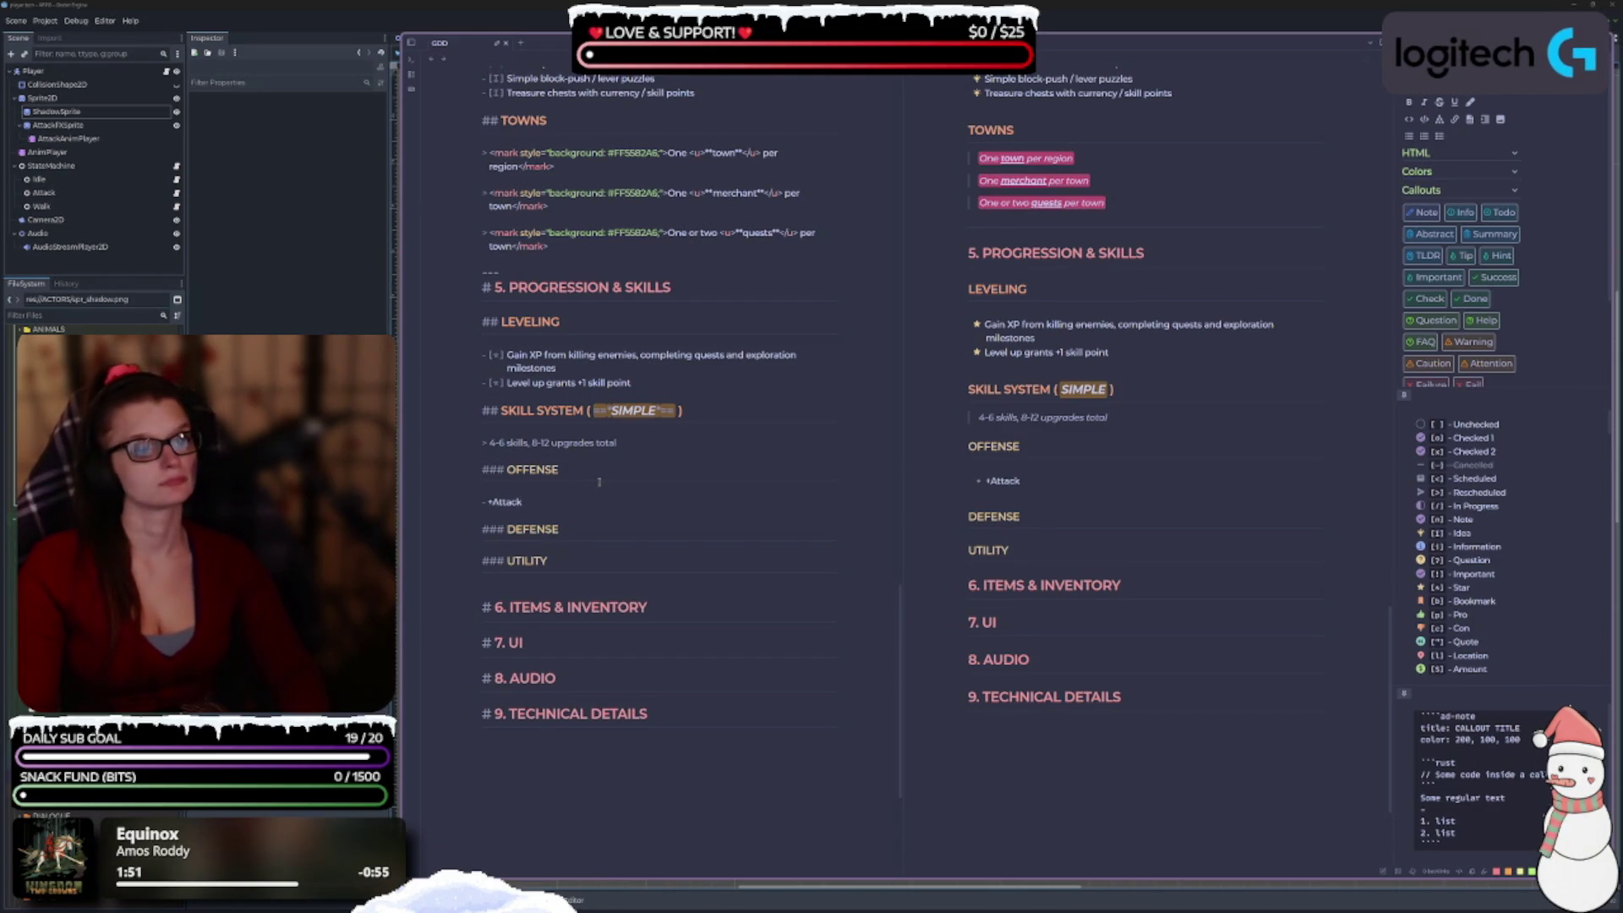
key("BackSpace")
key("BackSpace")
key("BackSpace")
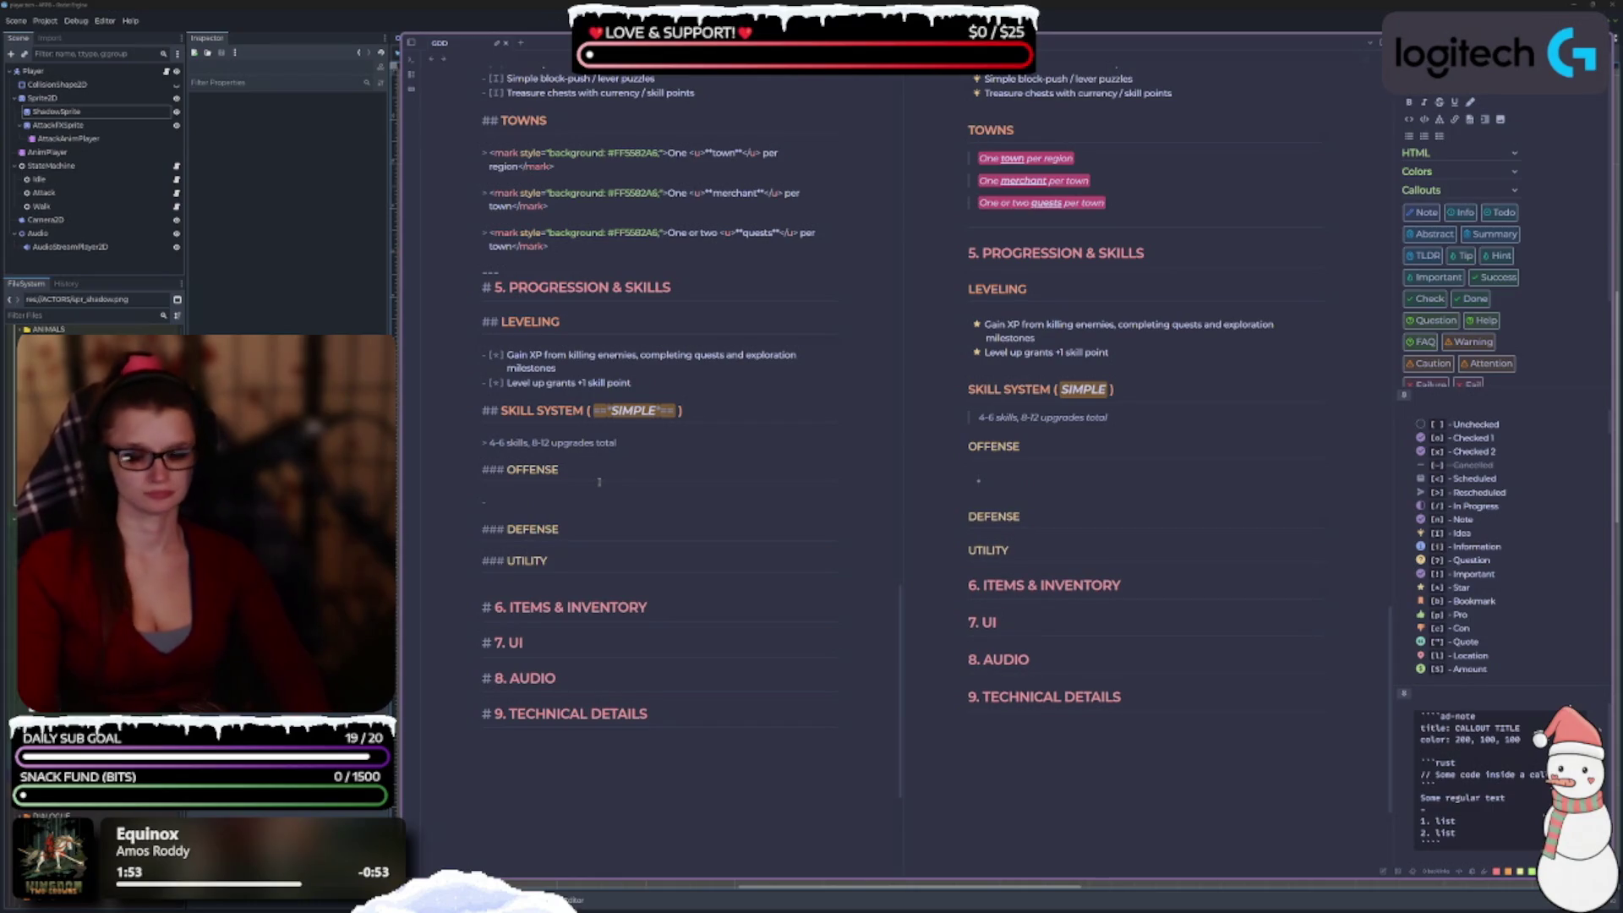
type("[Increased attack")
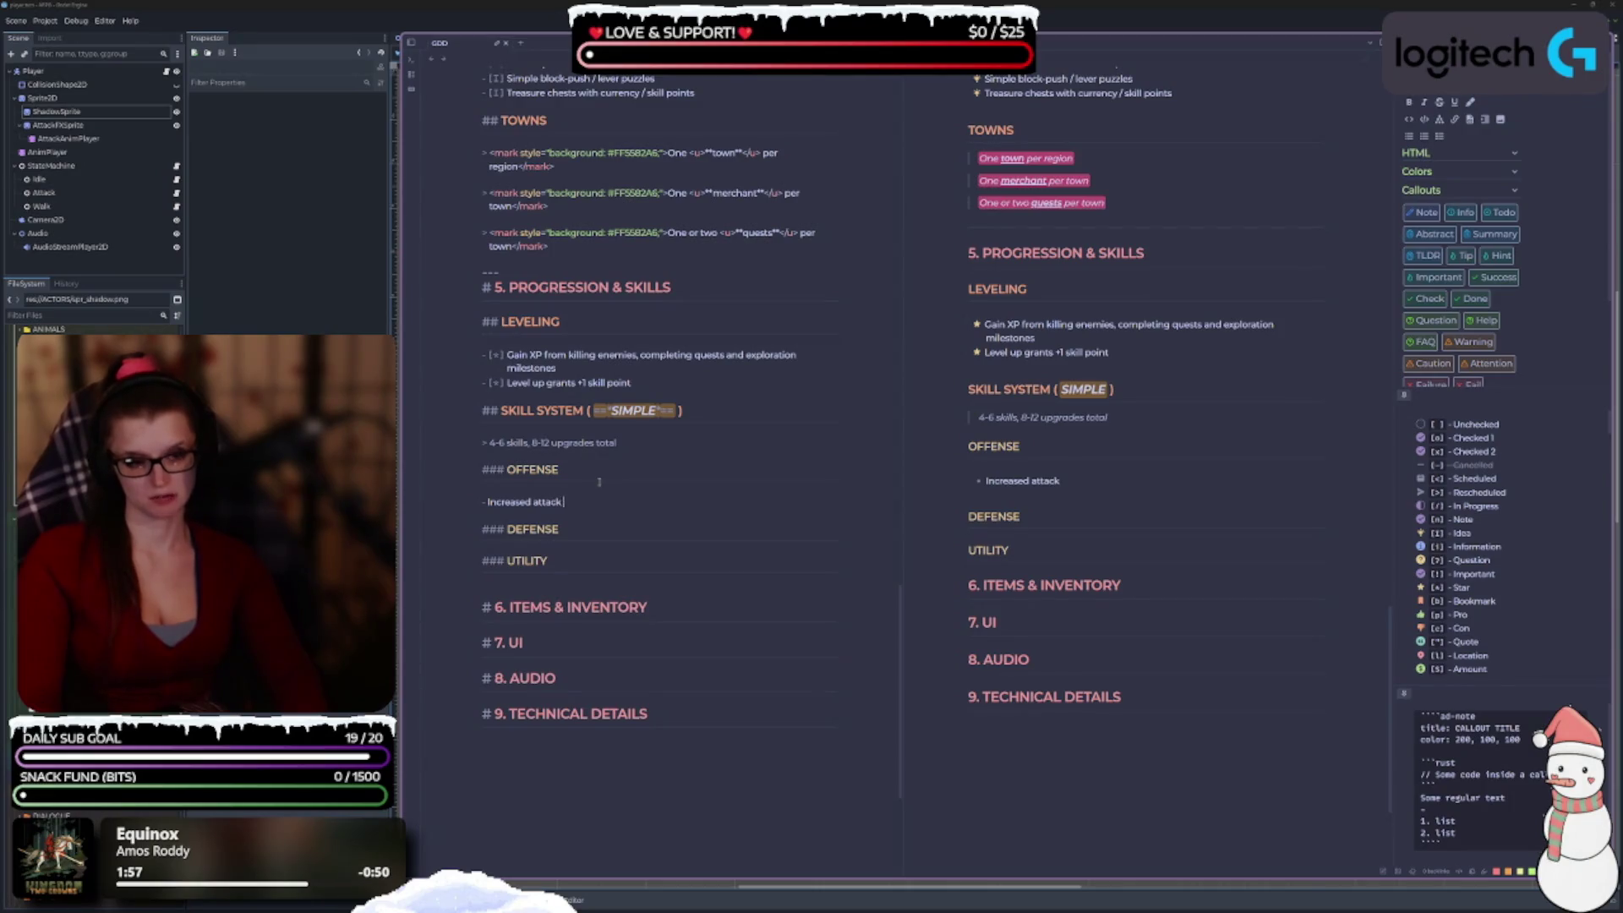
type(" damage")
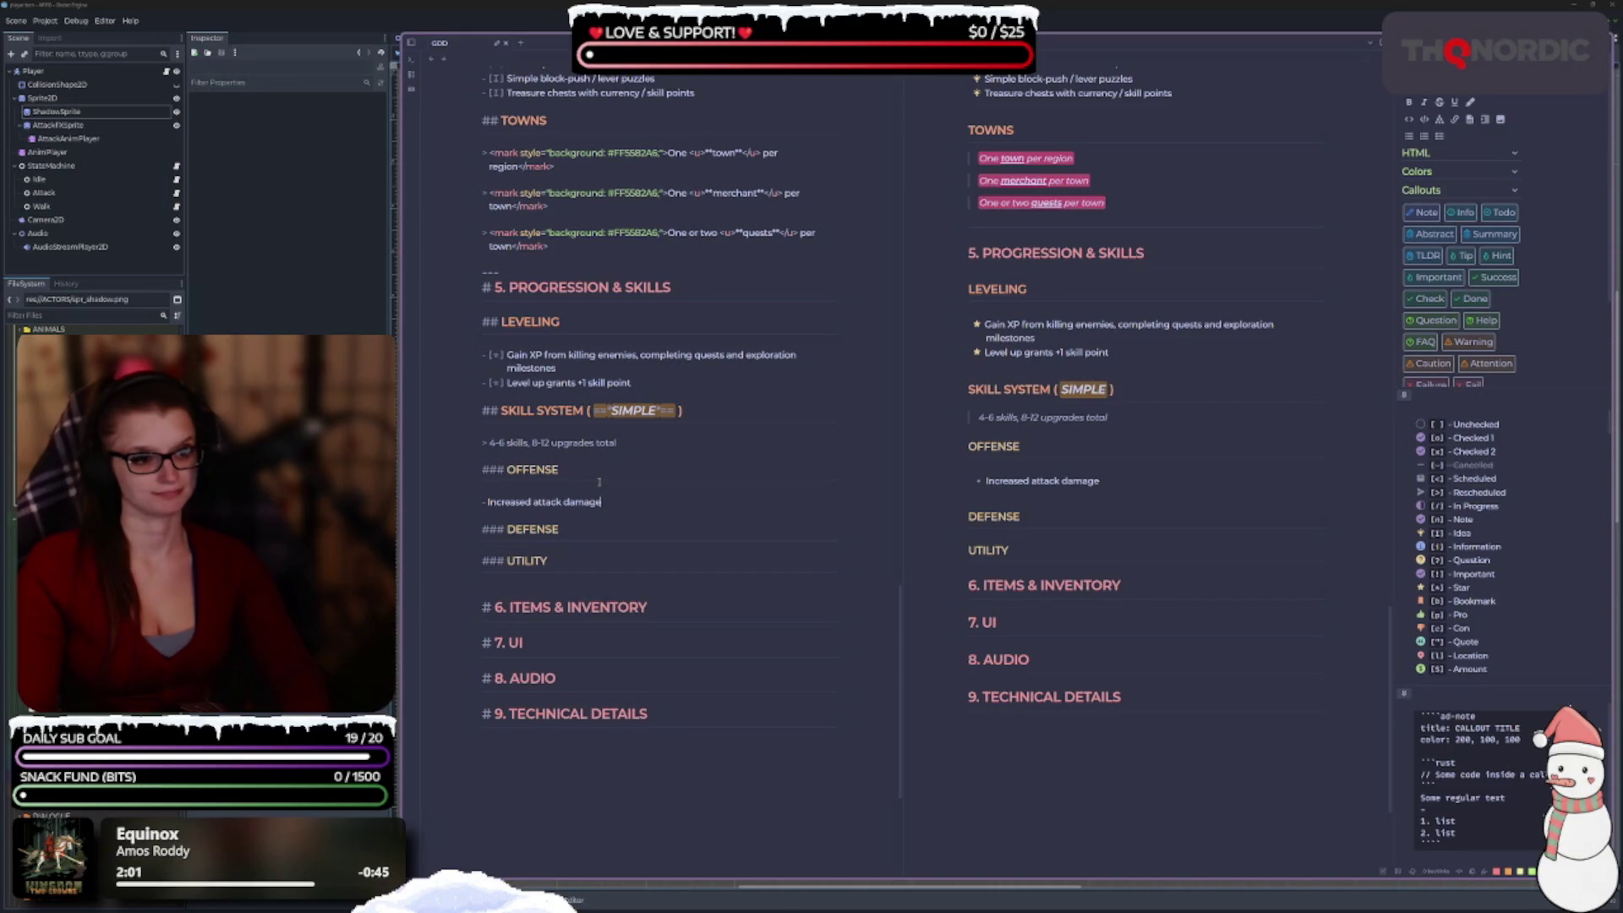
key("Return")
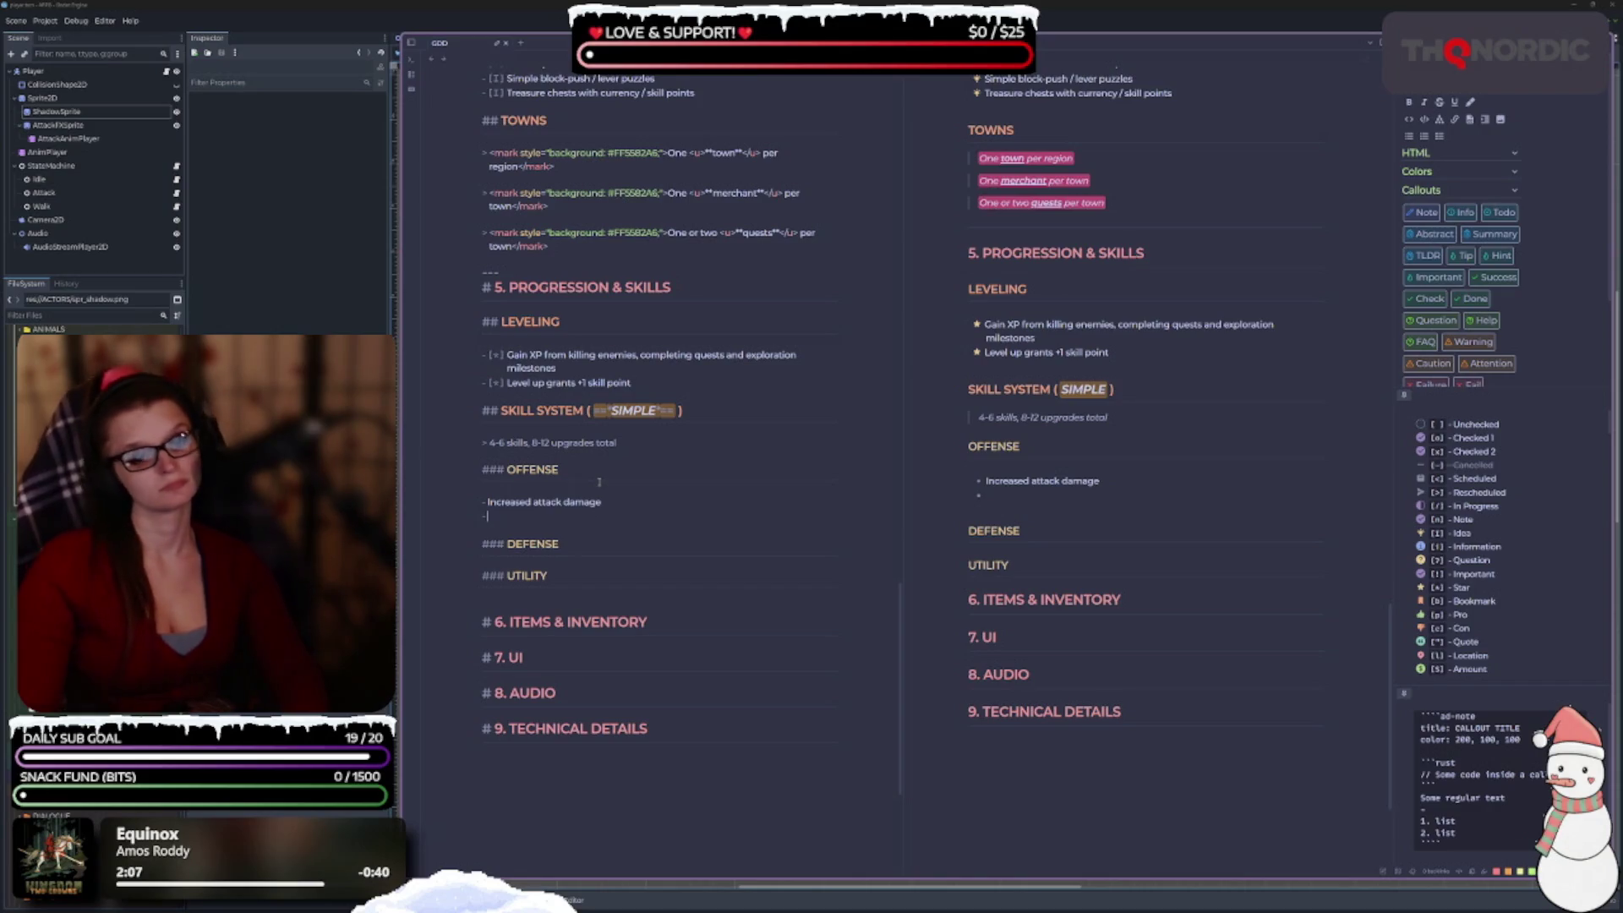
type("Increased")
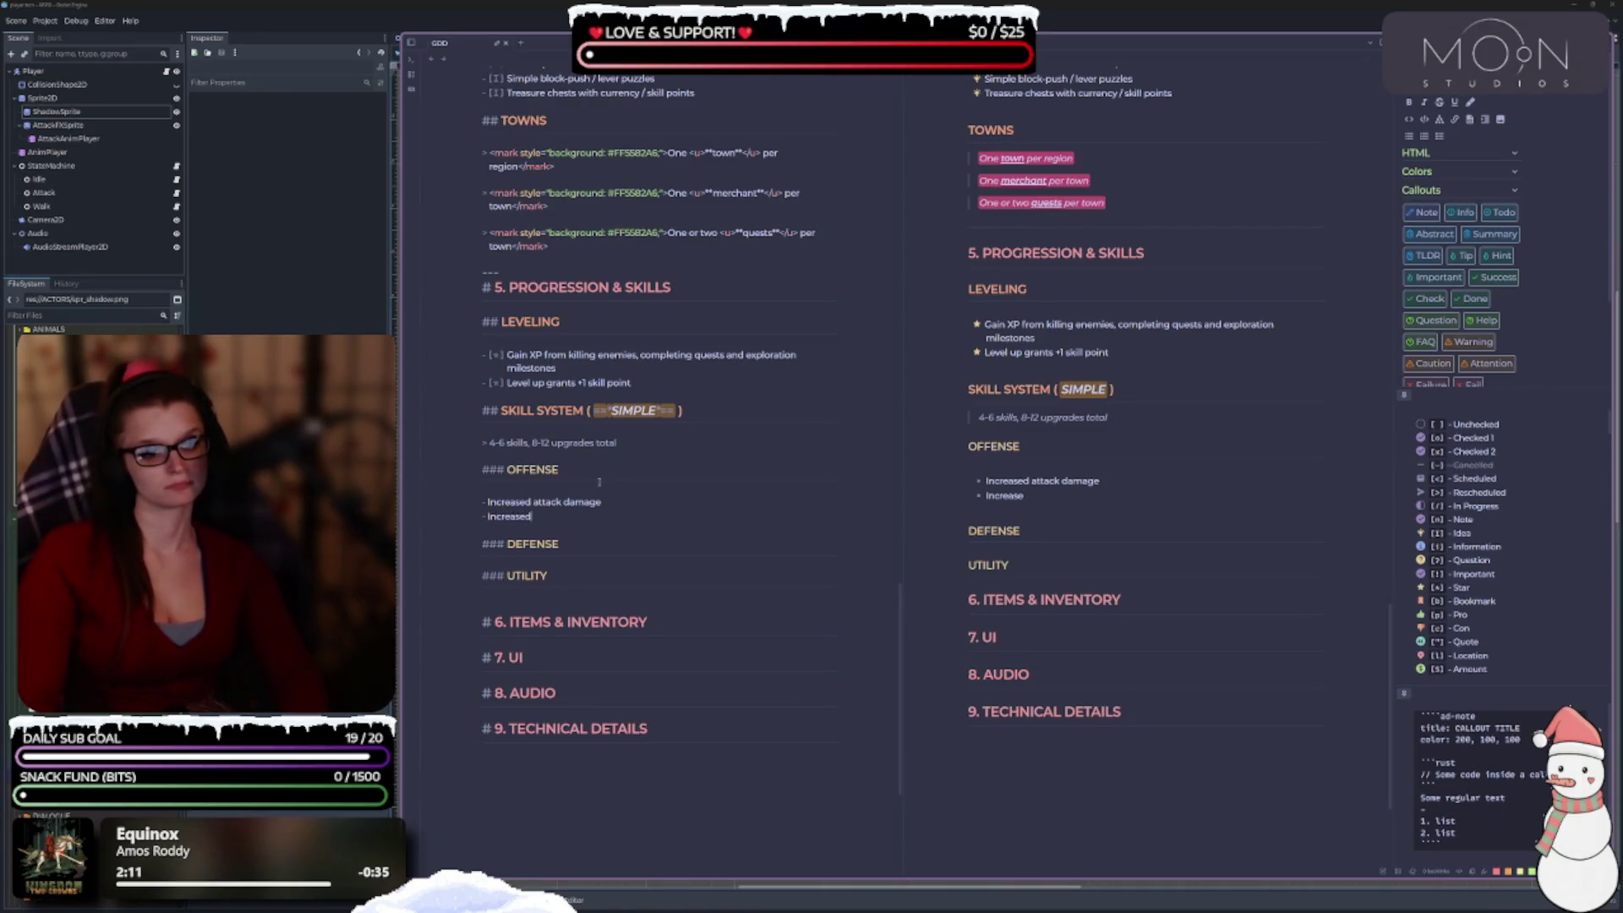
left_click_drag(541, 519, 495, 499)
key("BackSpace")
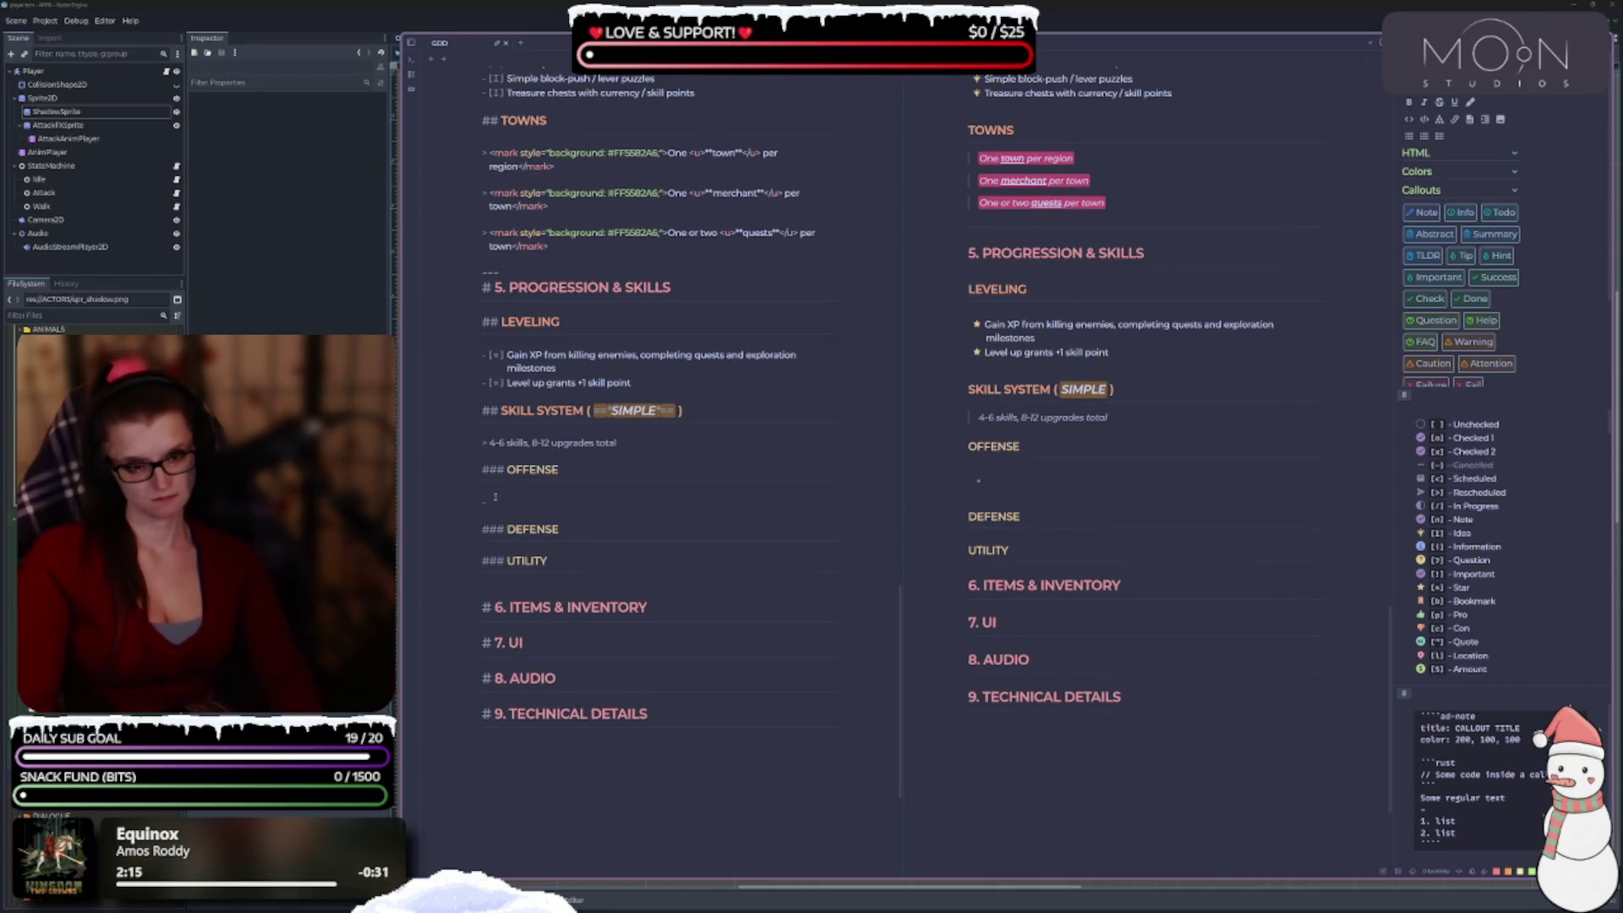
List Attack damage, Attack speed and Movement speed as OFFENSE bullets.
type("Atk dmg")
key("BackSpace")
key("BackSpace")
key("BackSpace")
type("aack damage")
key("Return")
type("Attack speed")
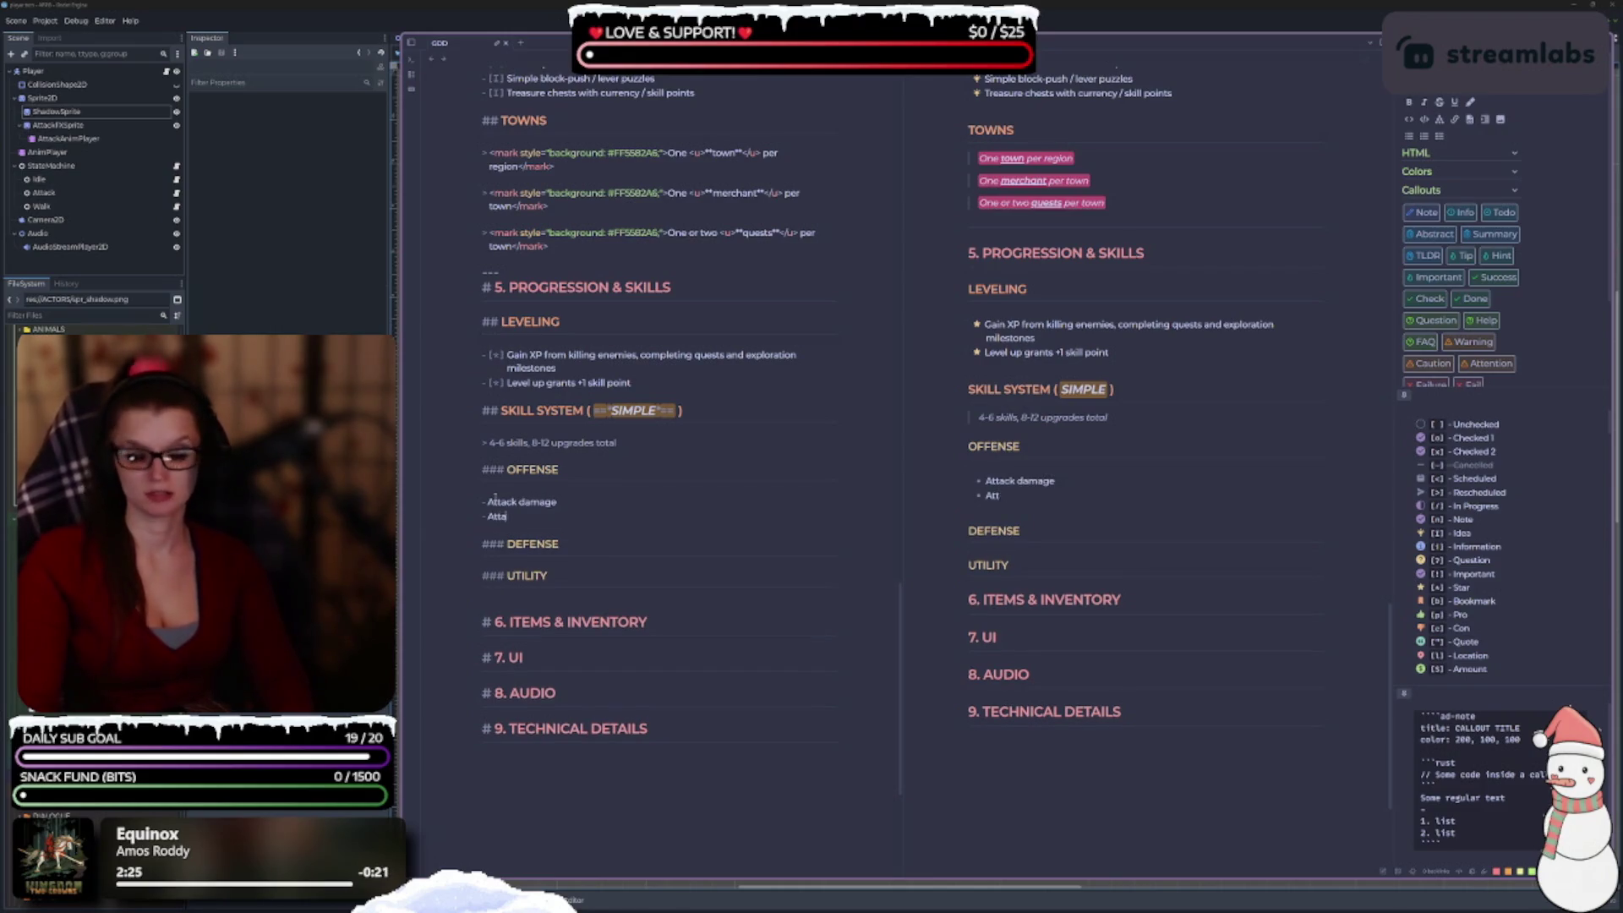
key("Return")
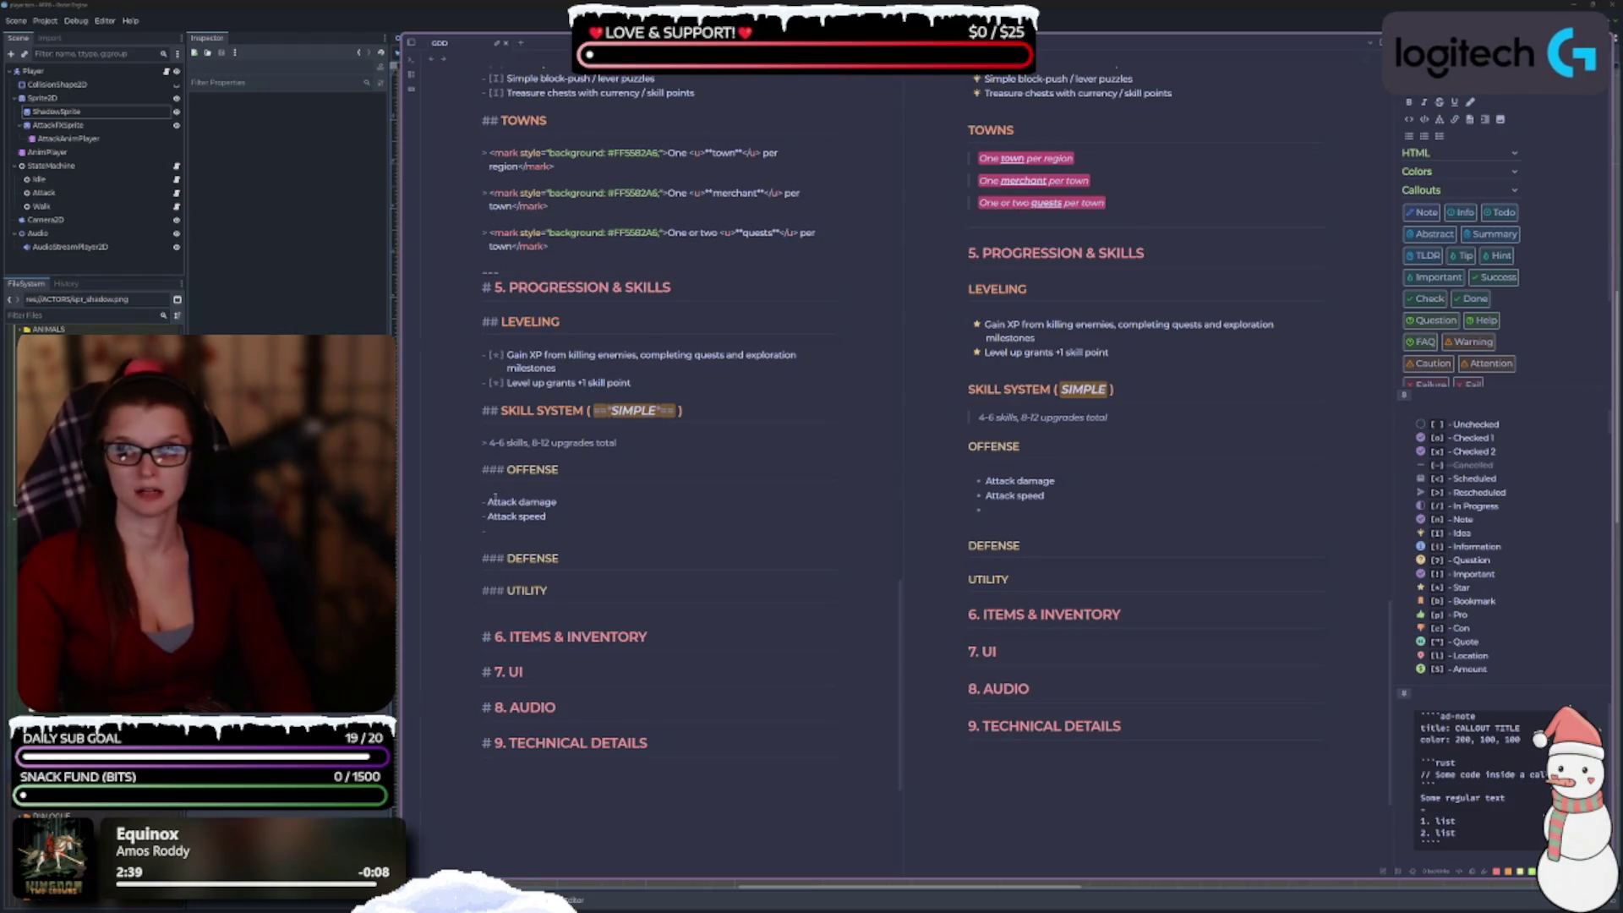
type("Movement speed")
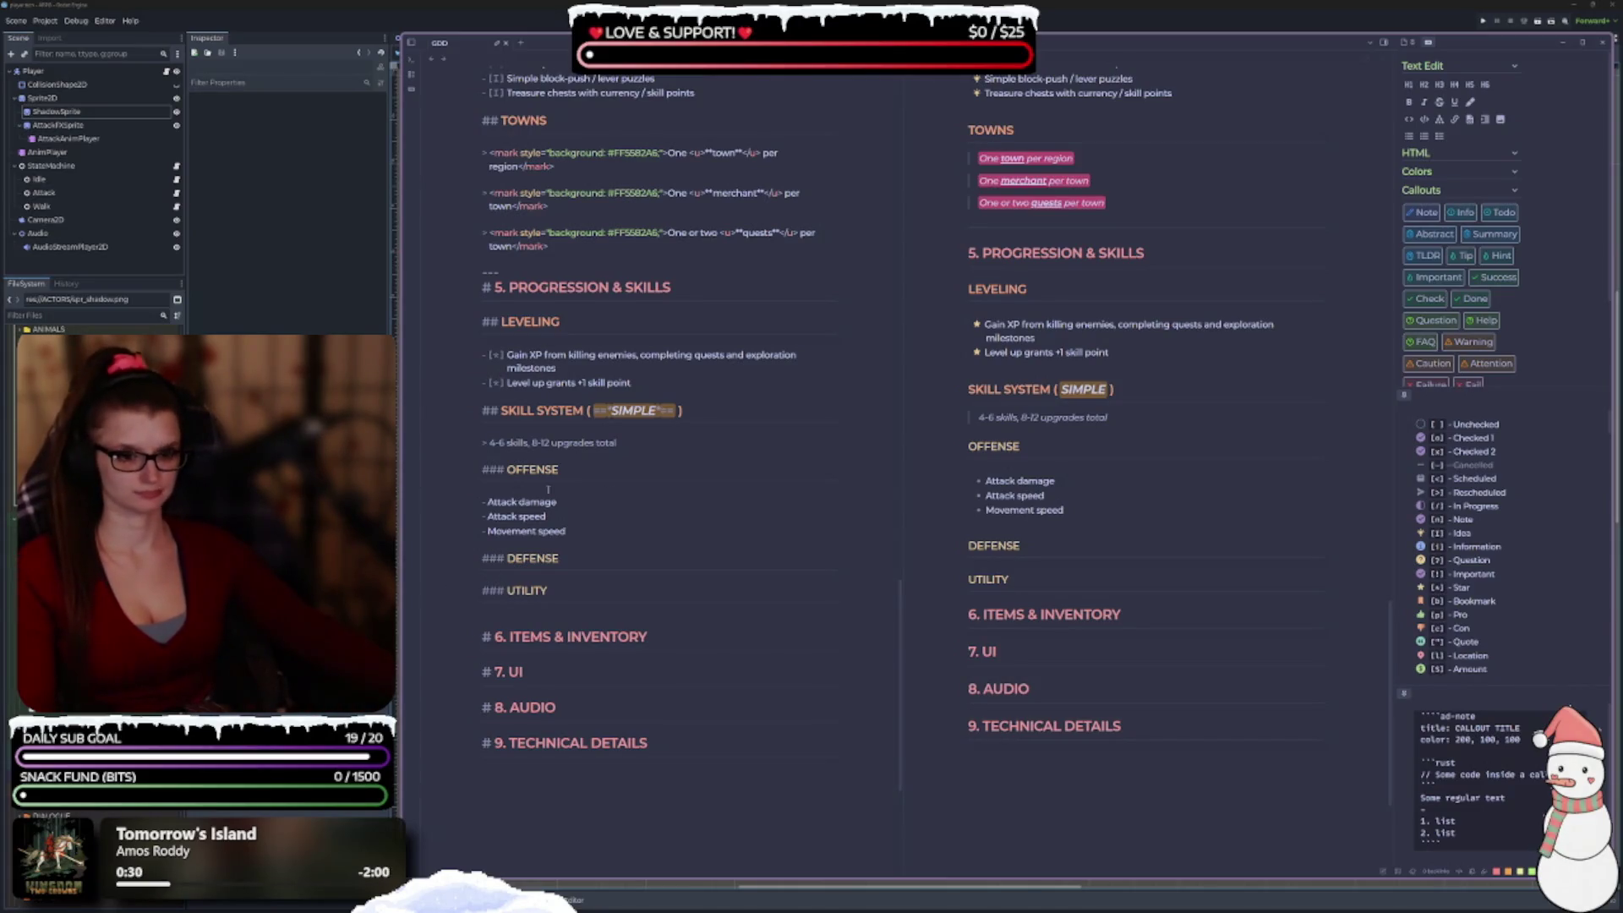
scroll(655, 545, "down", 2)
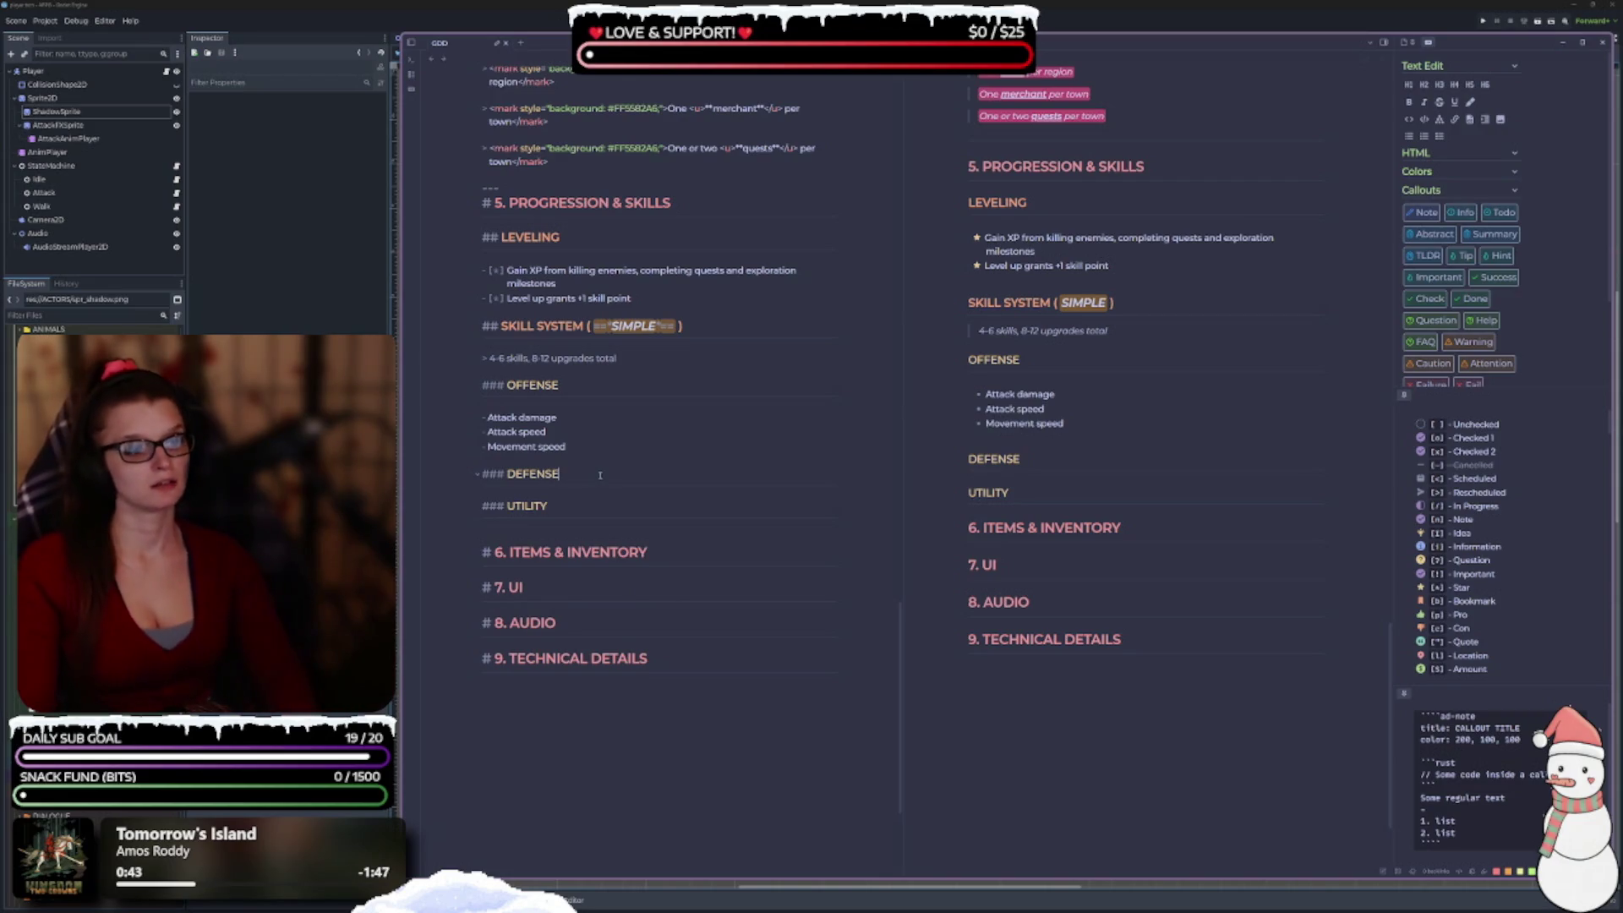
key("Return")
key("Return")
Add a '- Max HP' bullet under the DEFENSE heading.
type("-")
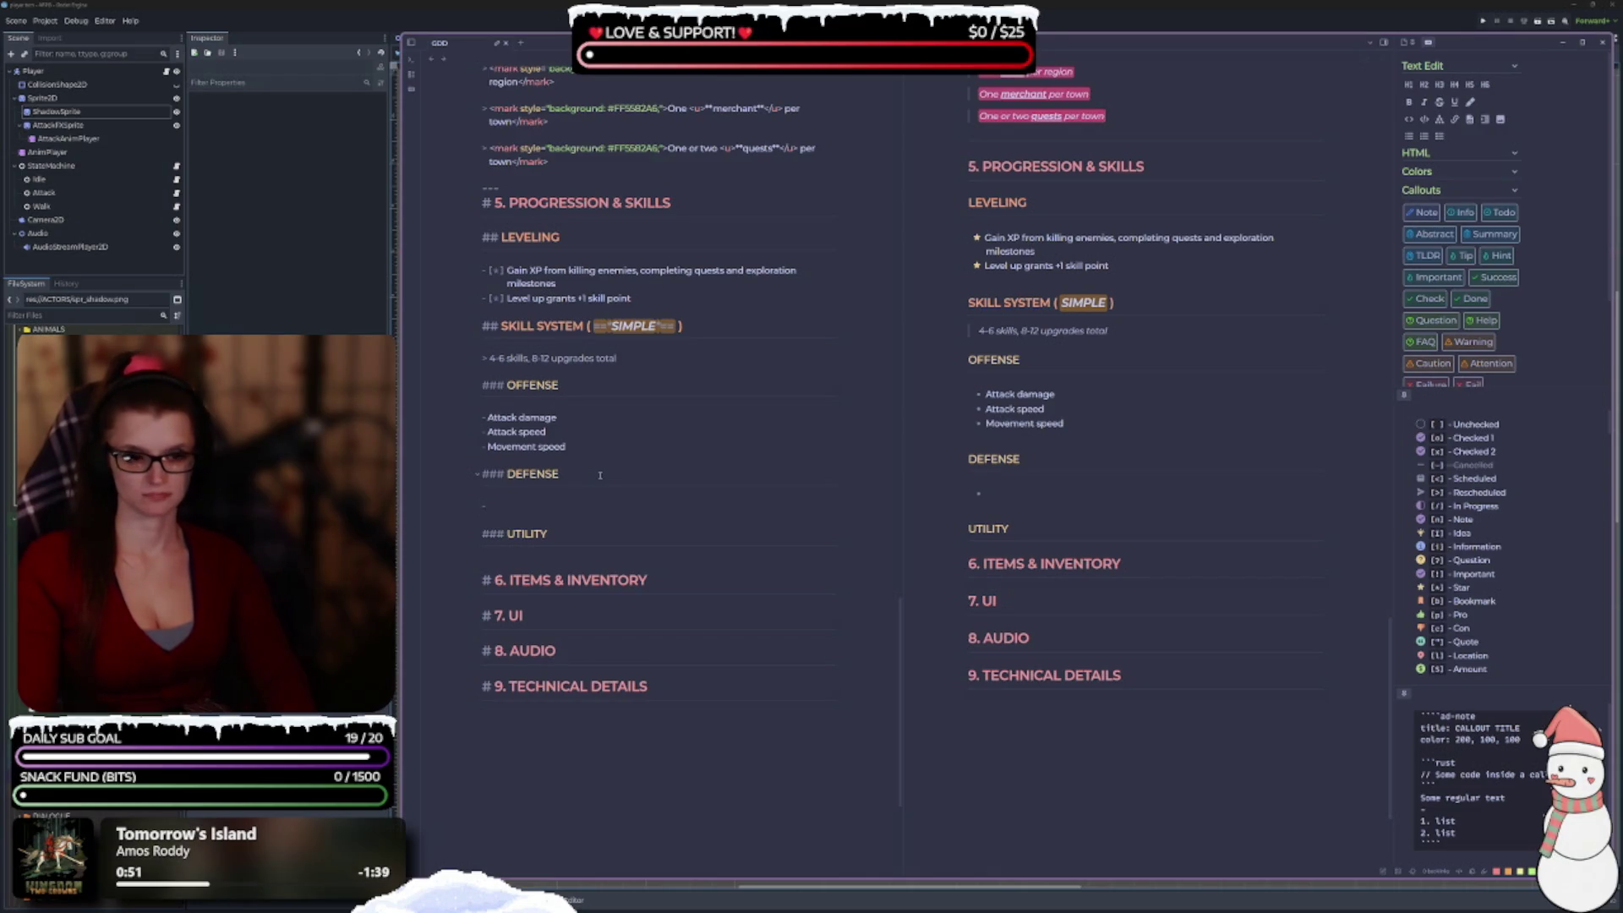
type("Max HP")
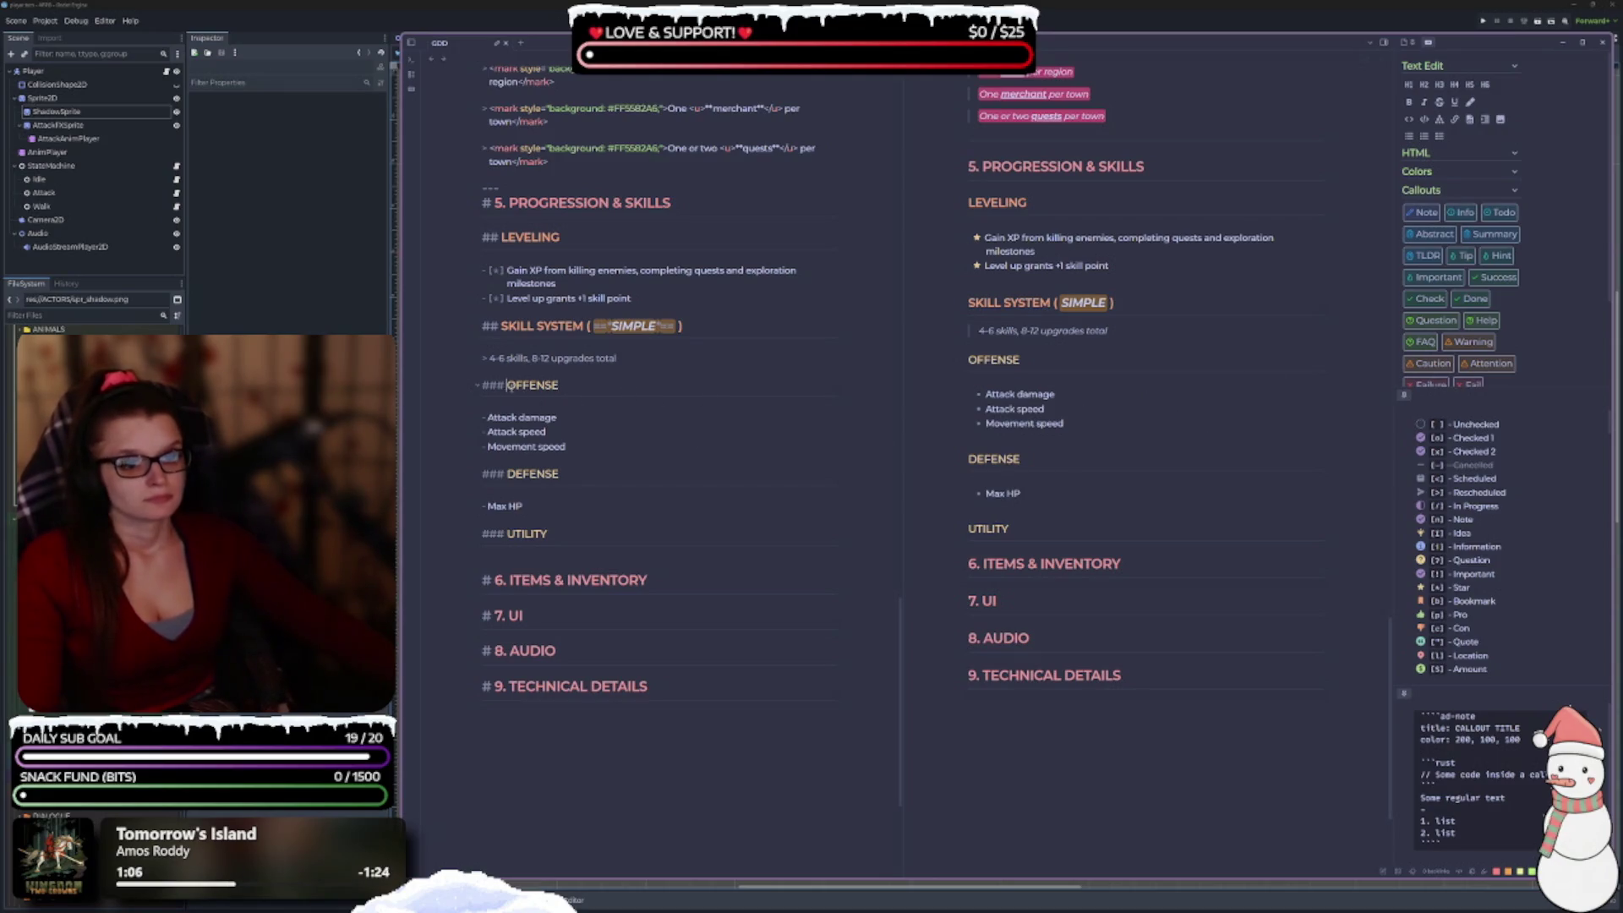
left_click(505, 386)
Insert a '### STATS' heading on a new line above the OFFENSE heading.
key("Up")
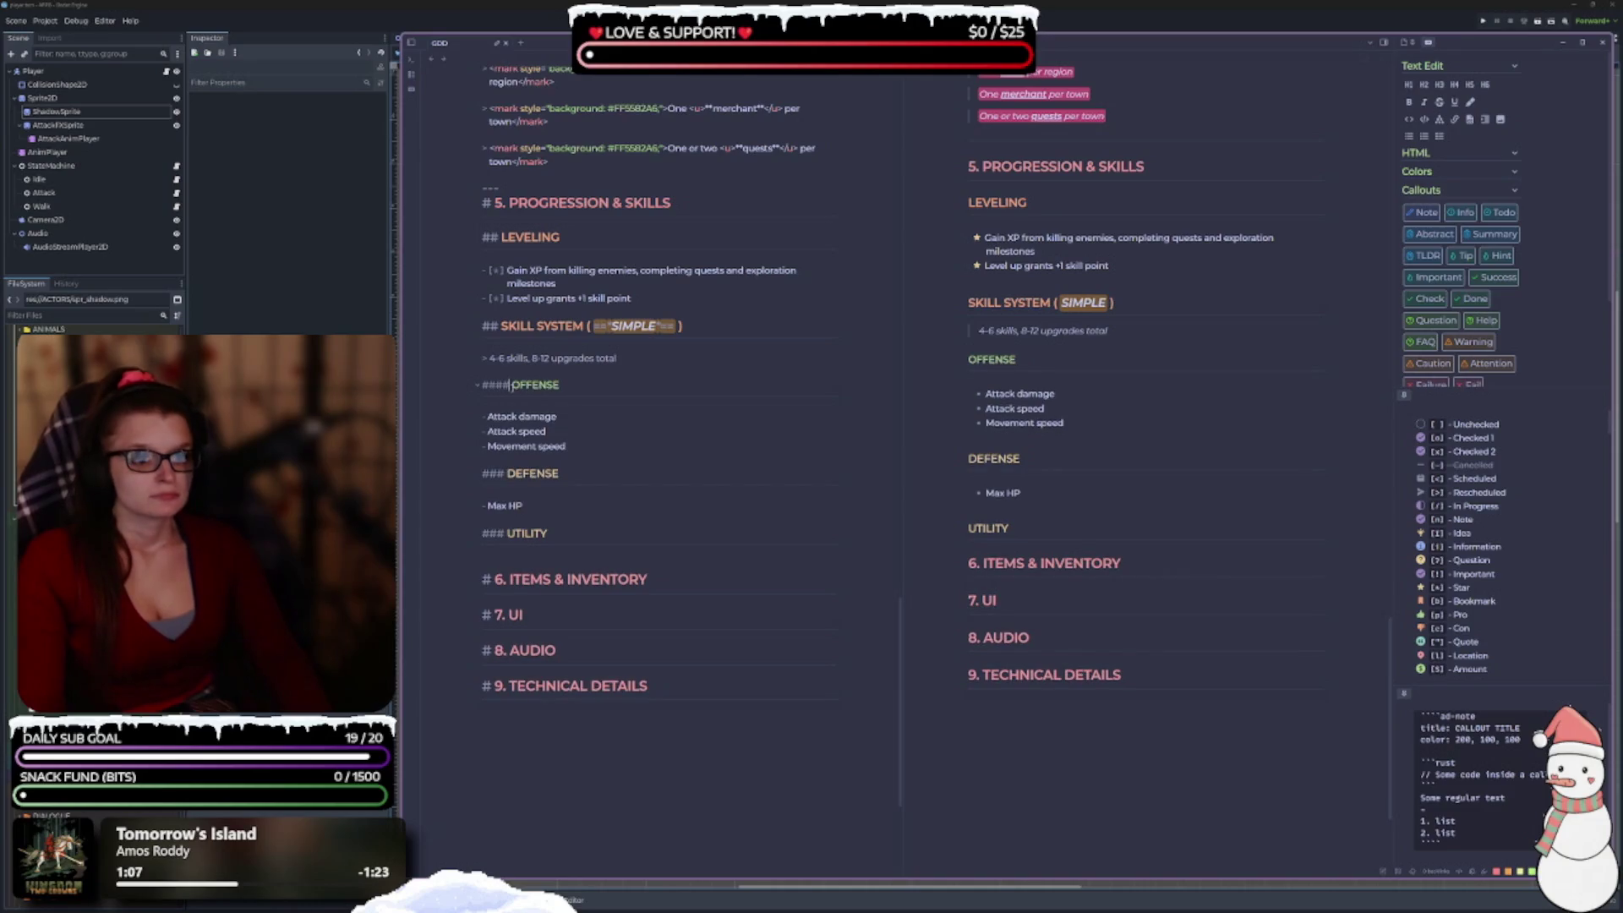
key("Return")
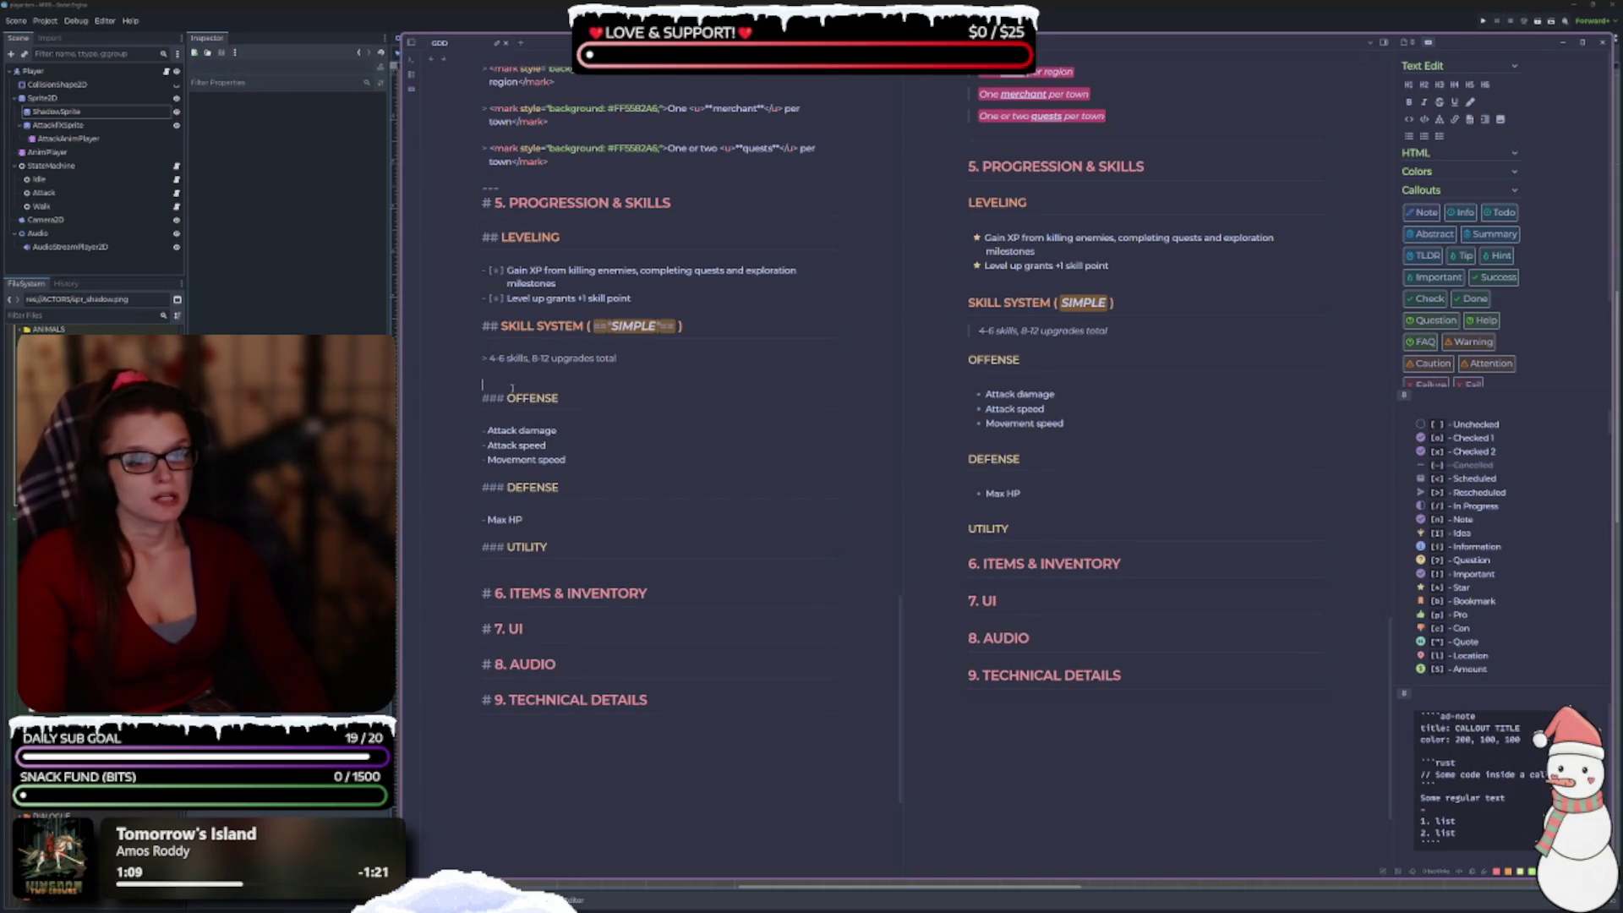
type("###")
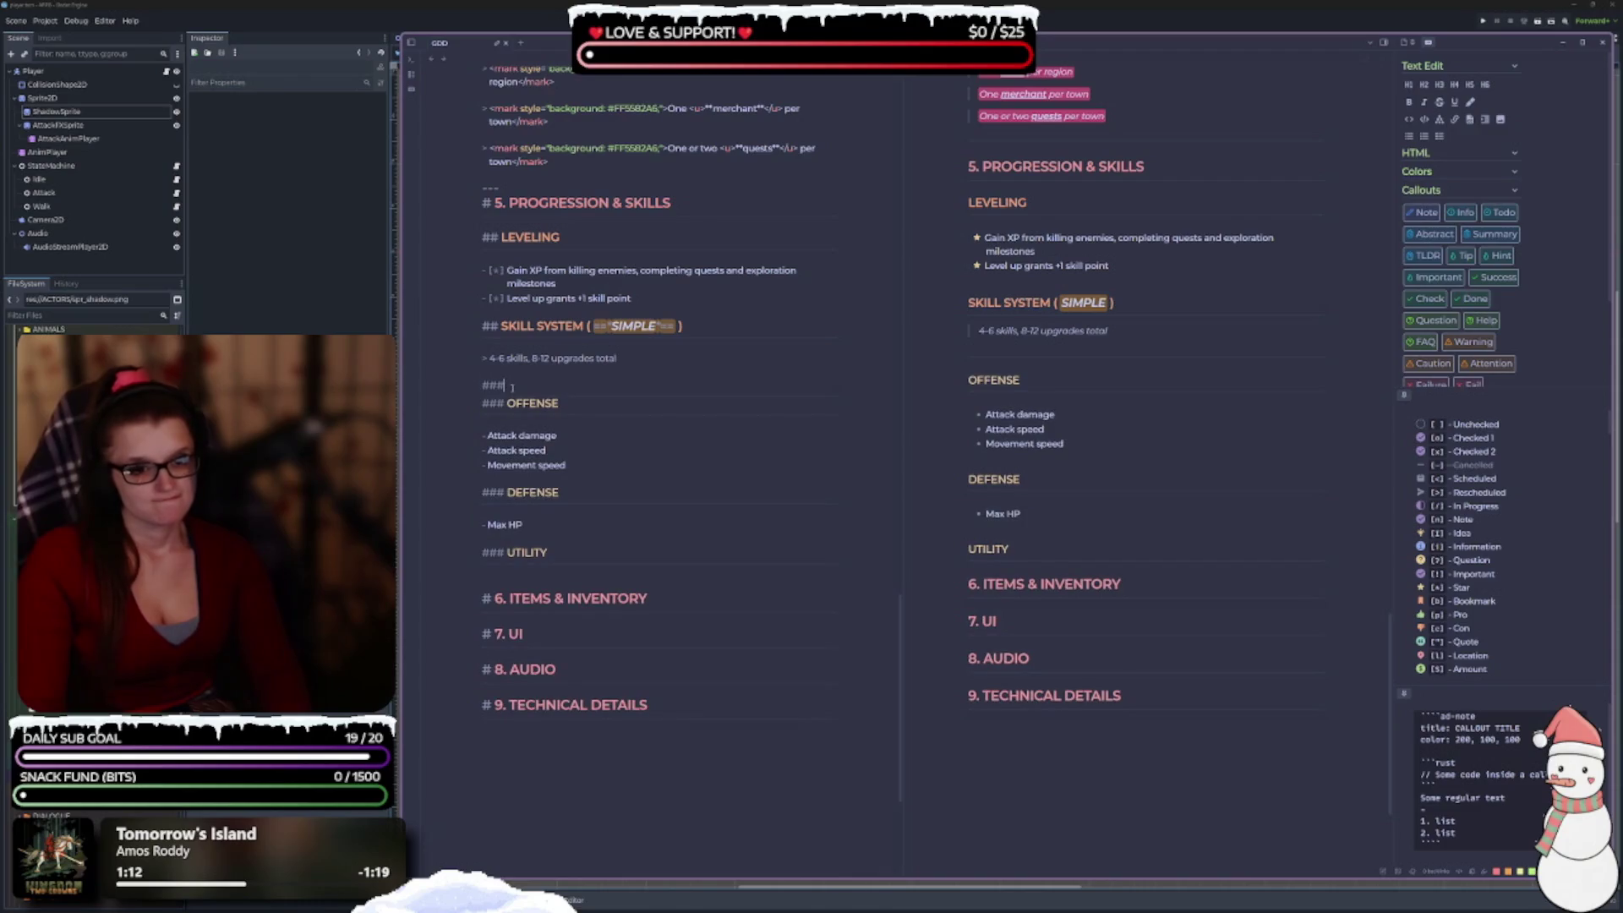
type(" STA")
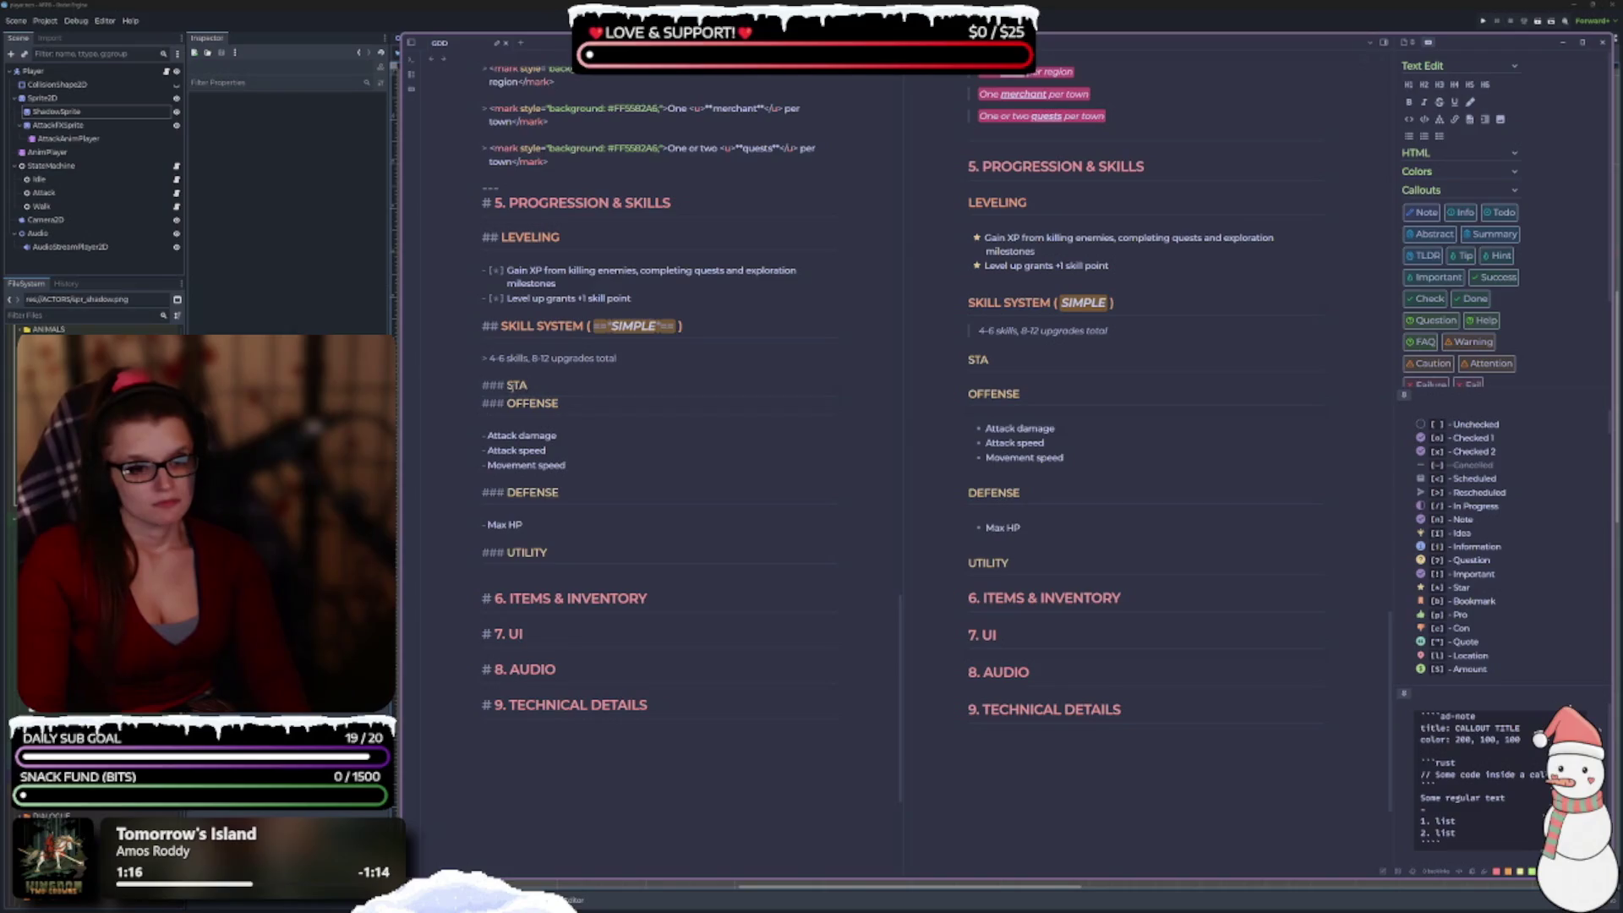
key("BackSpace")
key("BackSpace")
key("BackSpace")
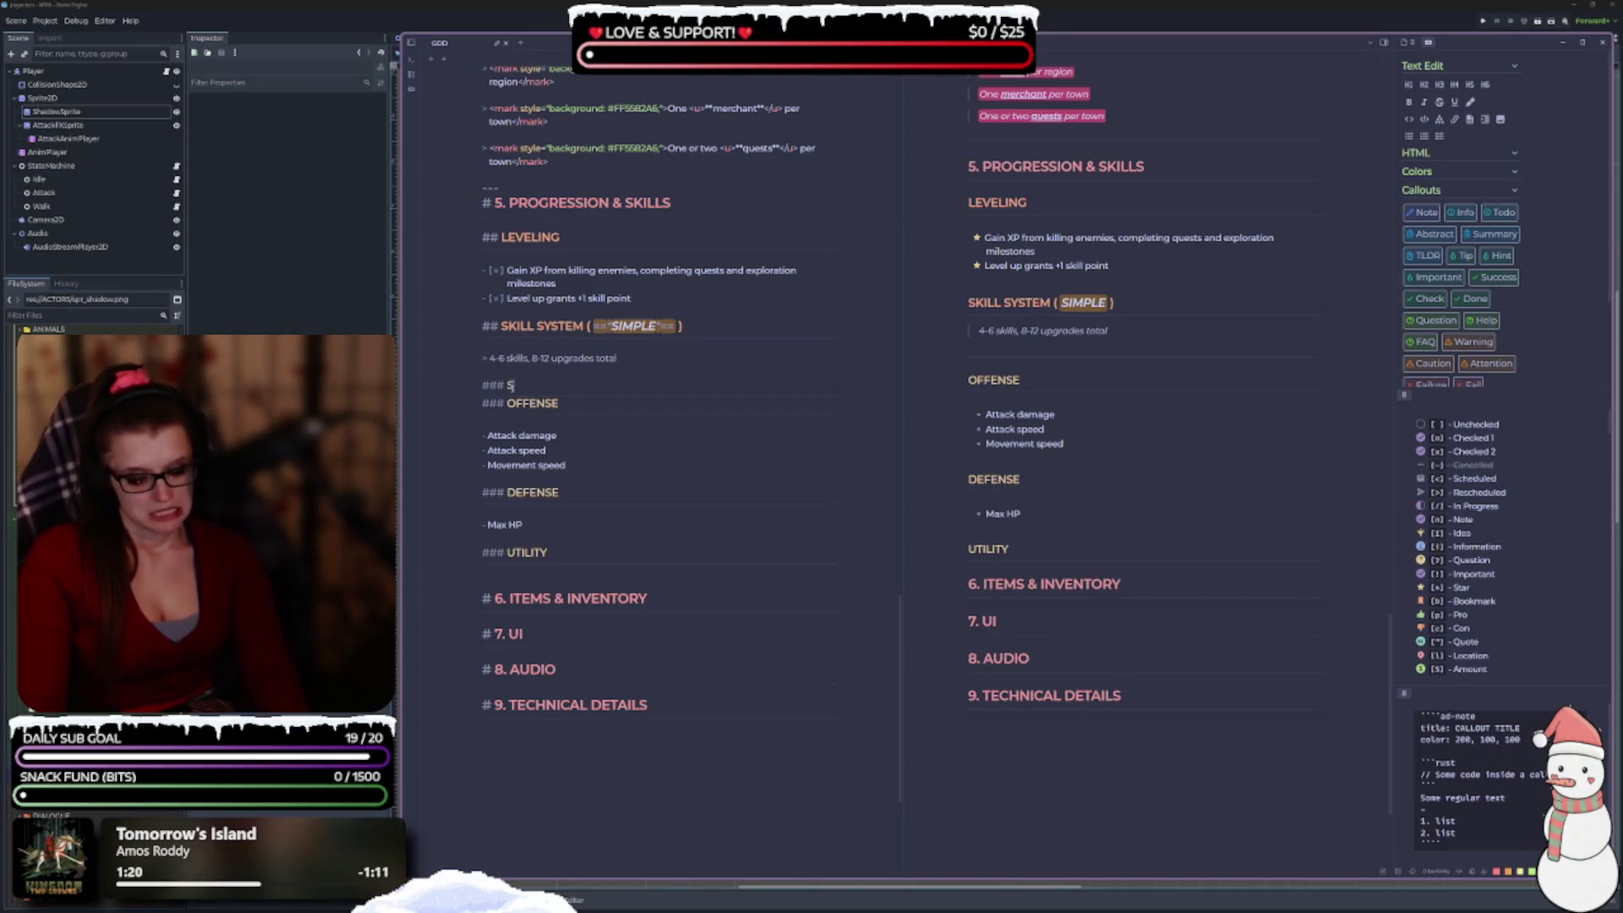
type("STATS")
Make OFFENSE and DEFENSE '####' subheadings renamed OFFENSIVE and DEFENSIVE.
left_click(495, 403)
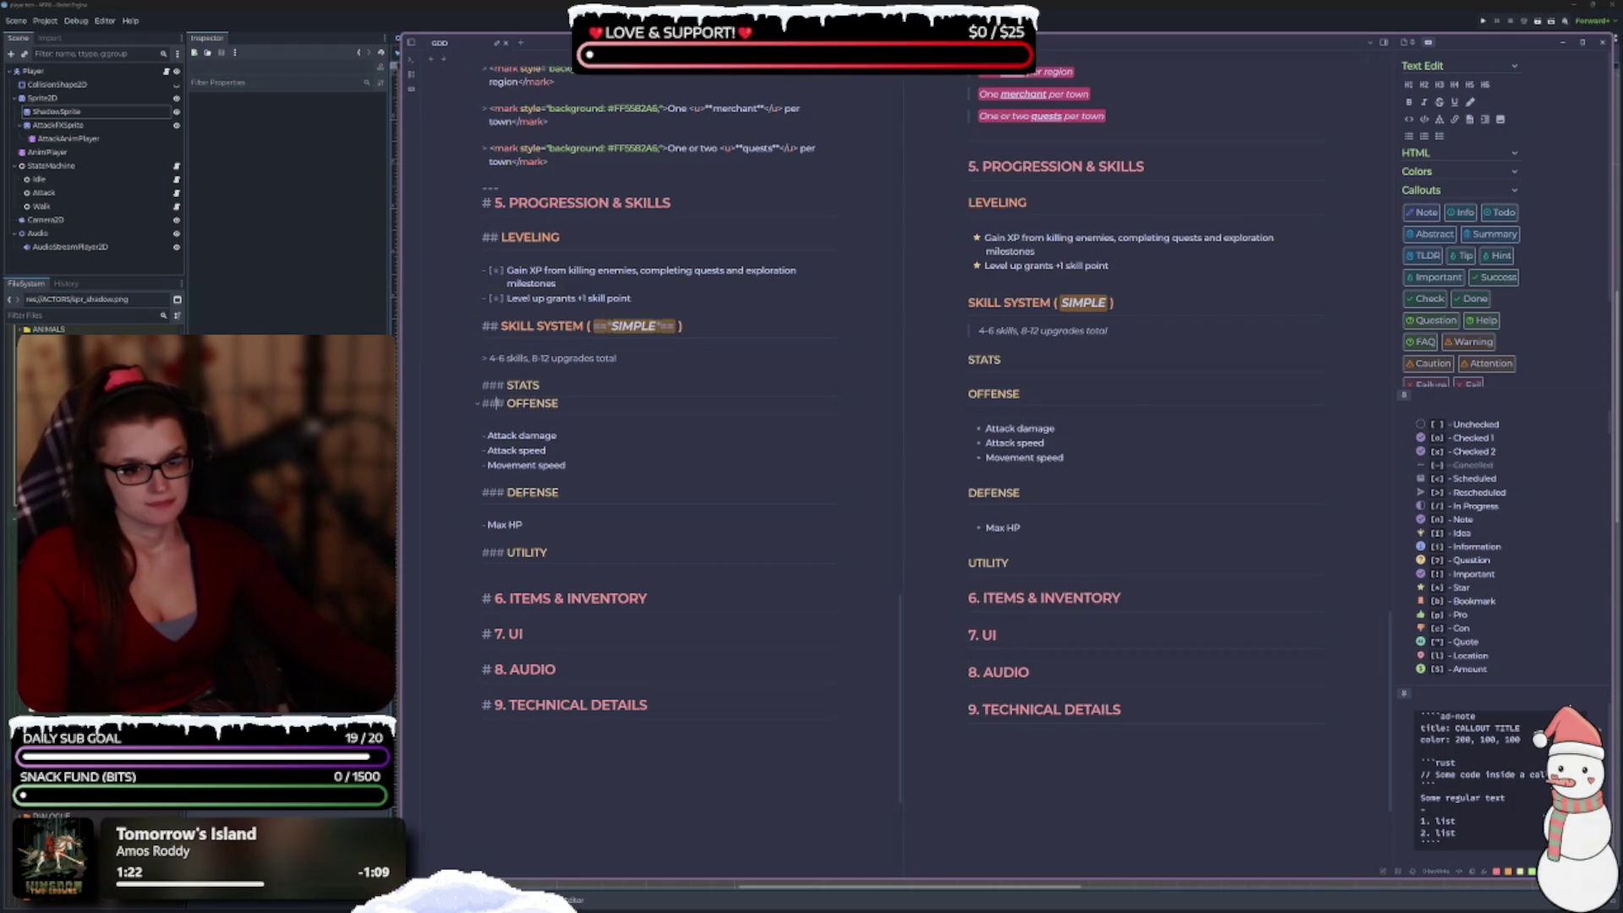
type("##")
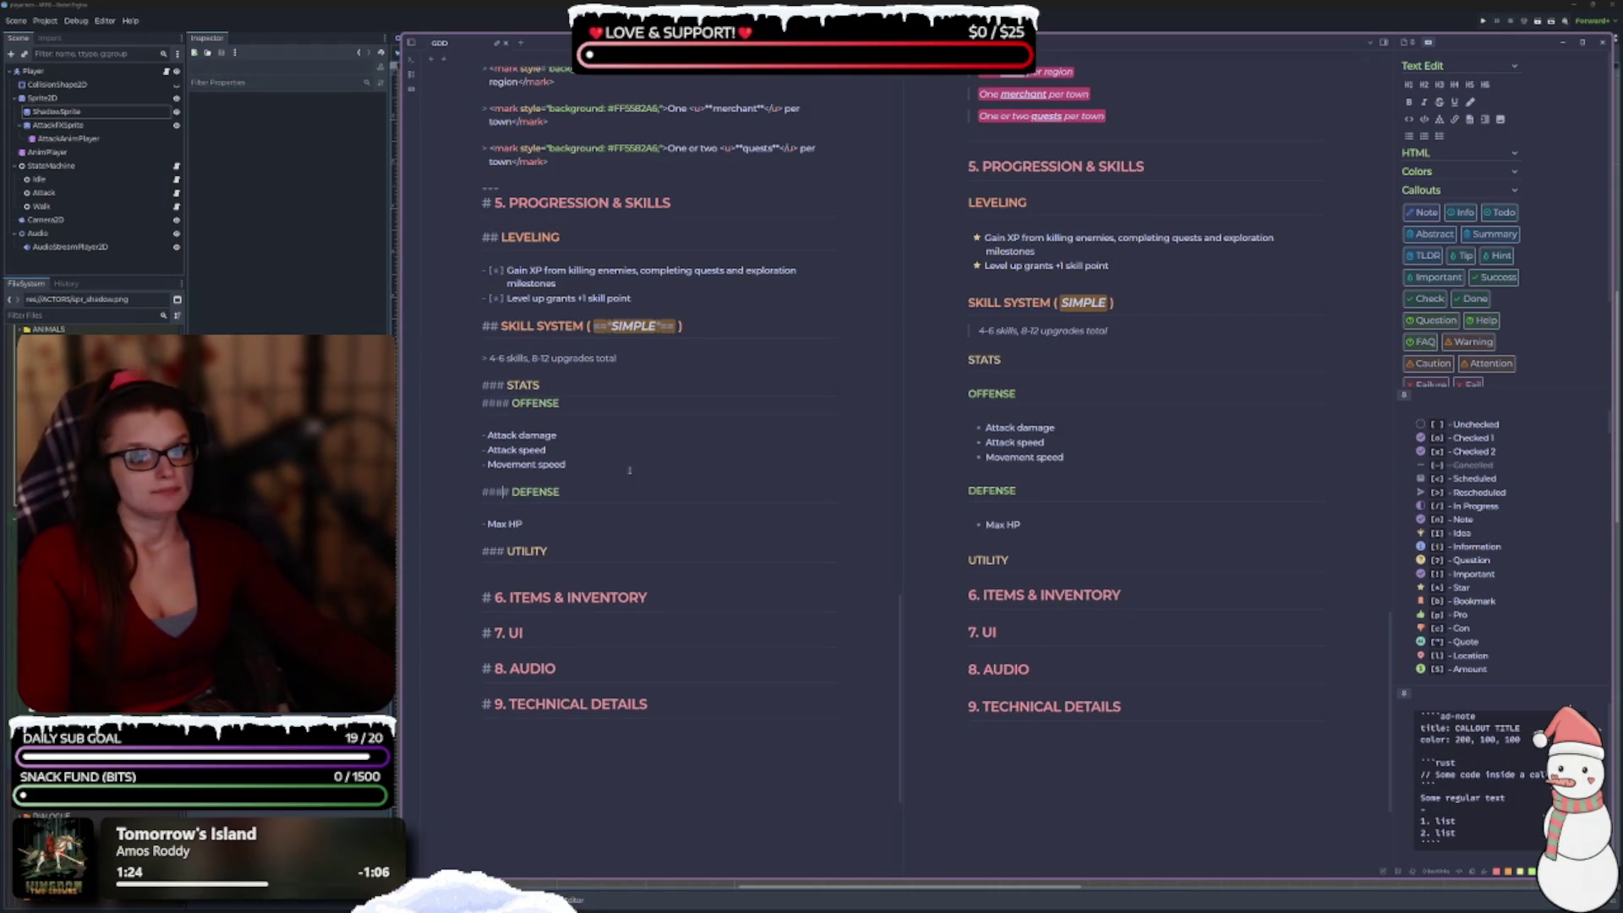
key("BackSpace")
type("IVE")
left_click(570, 491)
key("BackSpace")
type("IVE")
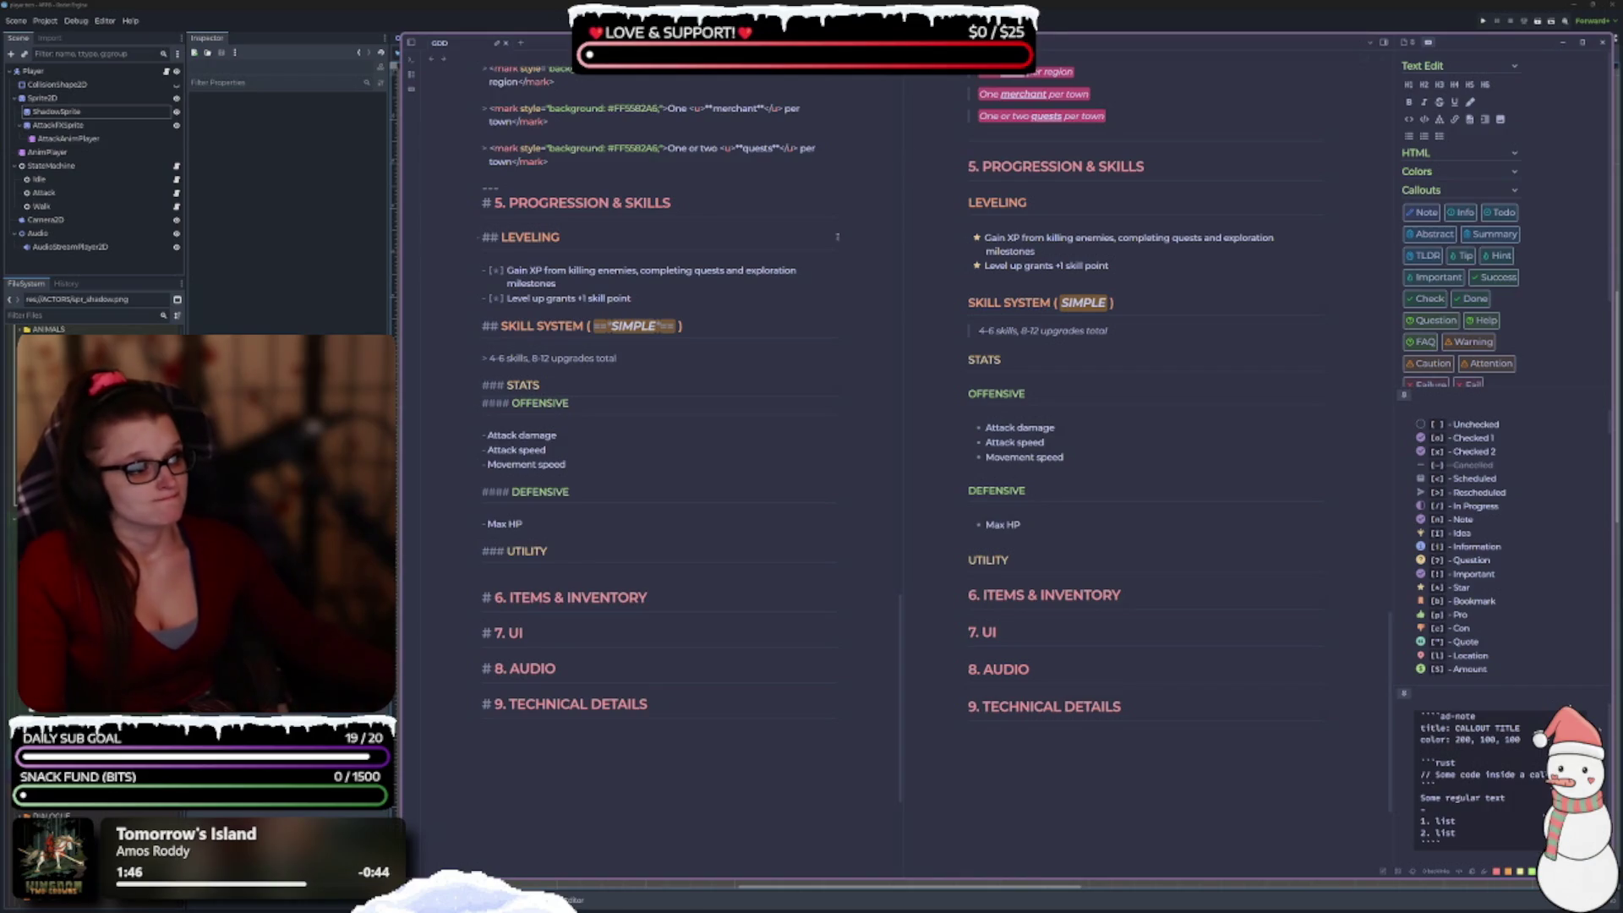
scroll(1534, 192, "down", 3)
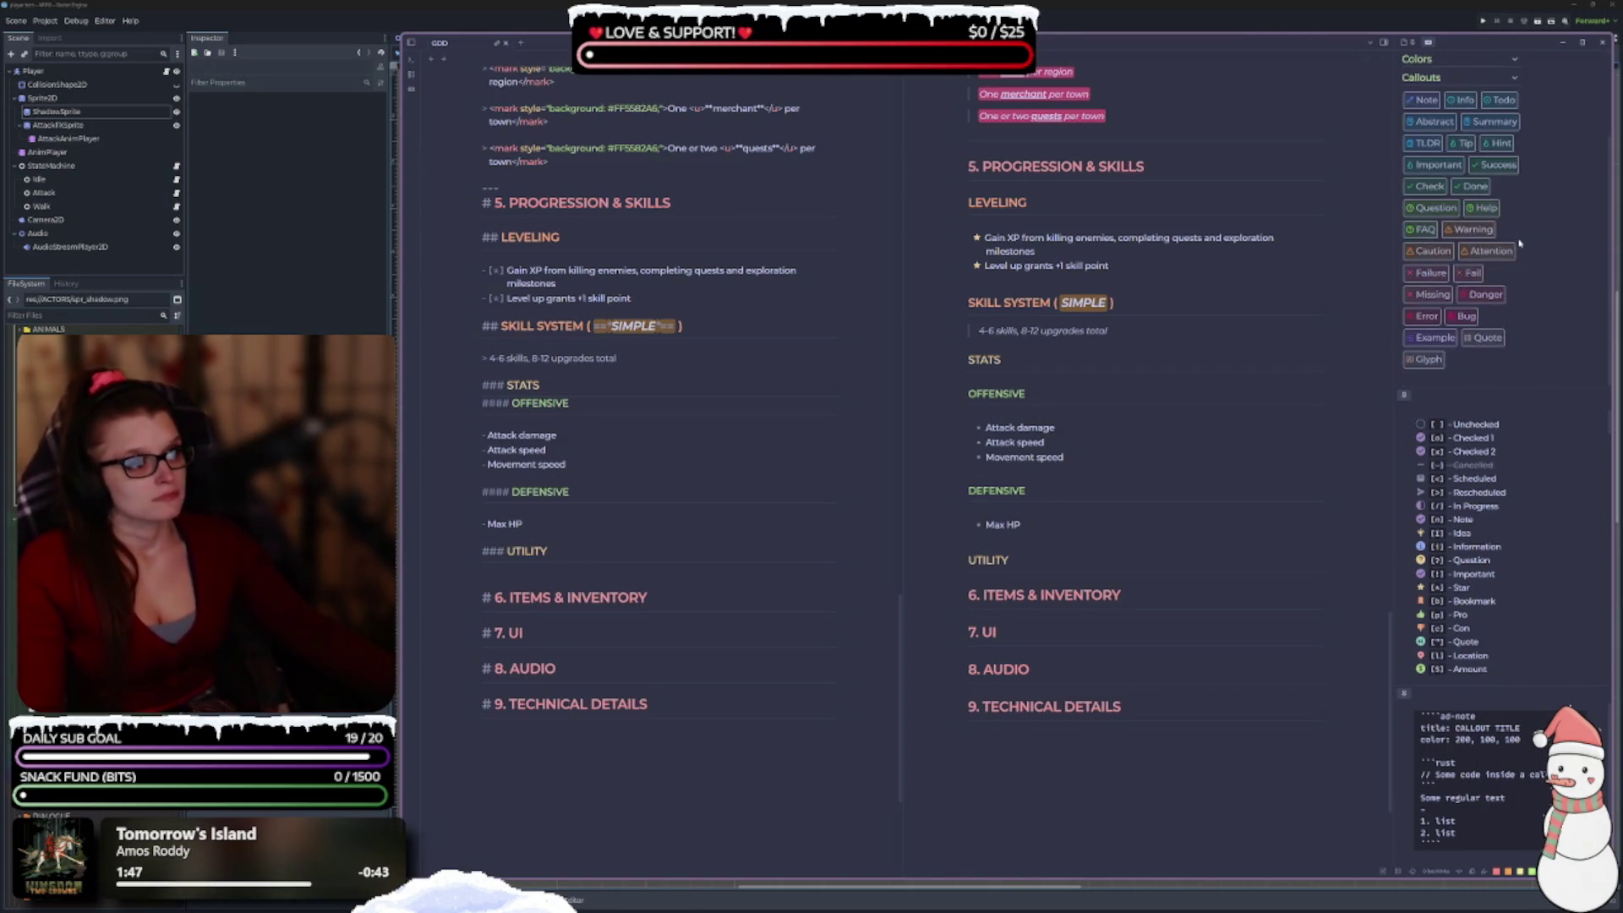
Make Attack damage, Attack speed, Movement speed and Max HP unchecked checkbox items.
scroll(1507, 483, "down", 5)
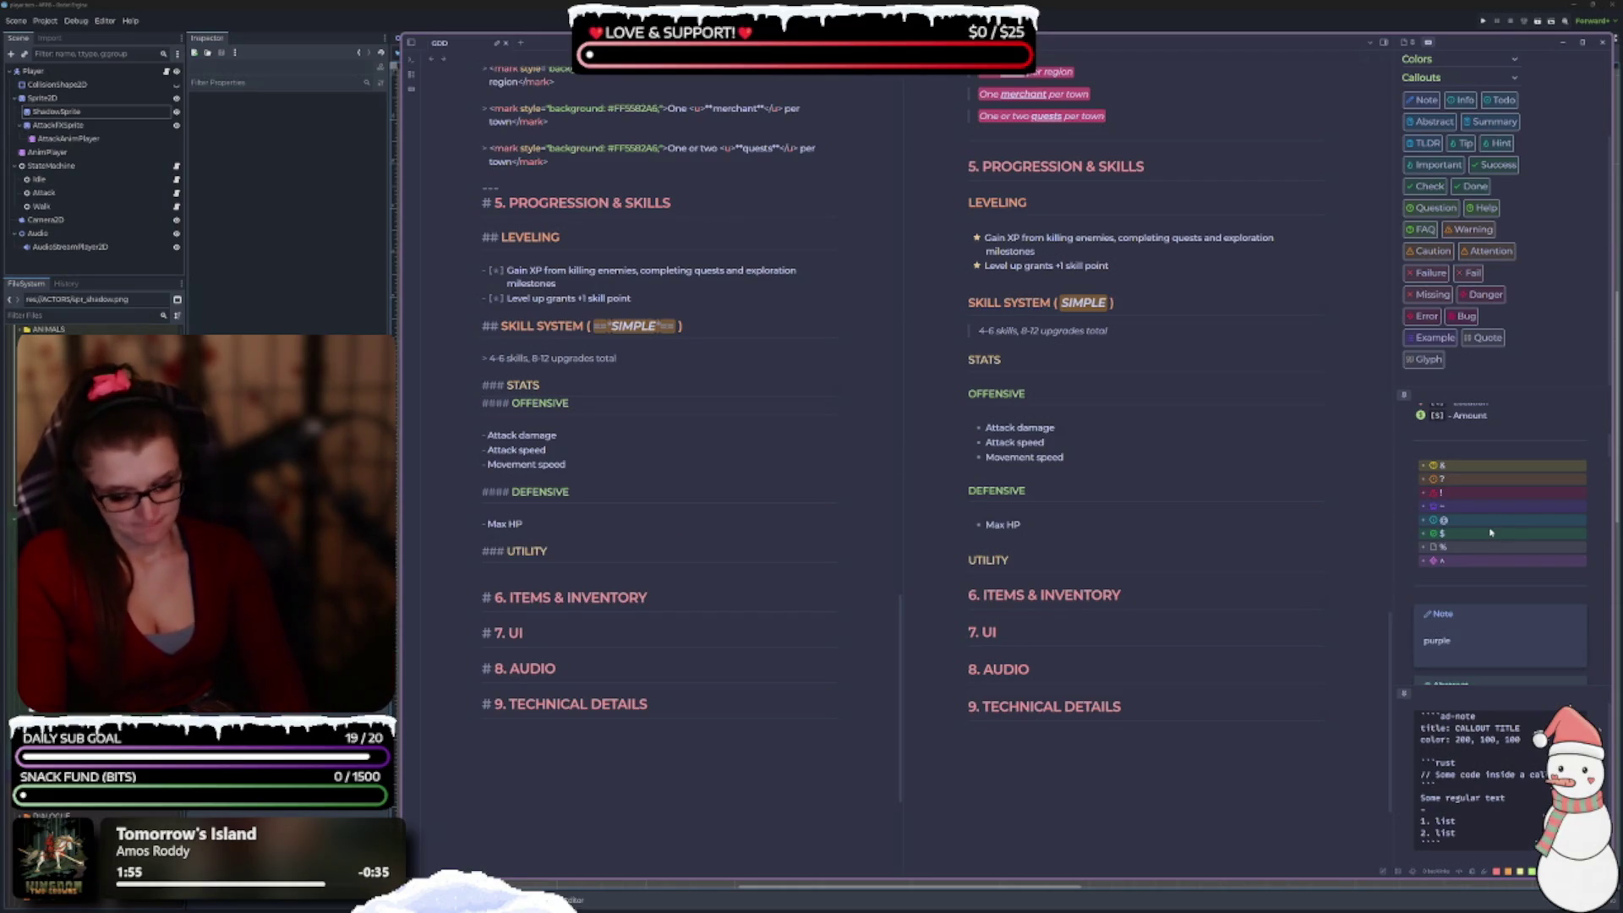
key("ctrl+l")
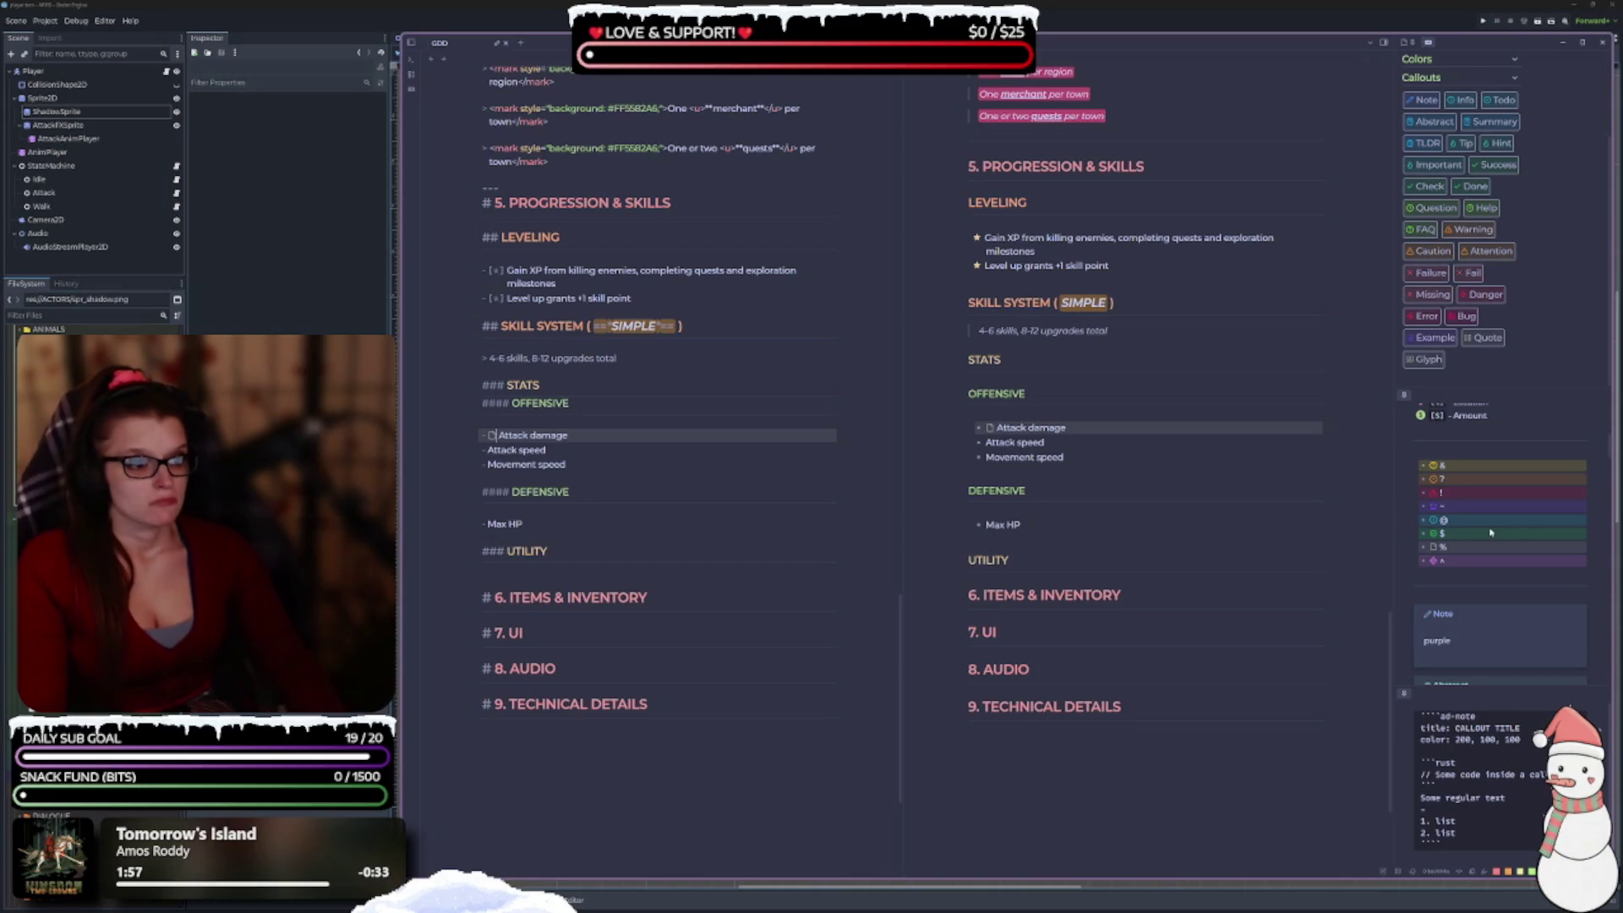
key("ctrl+l")
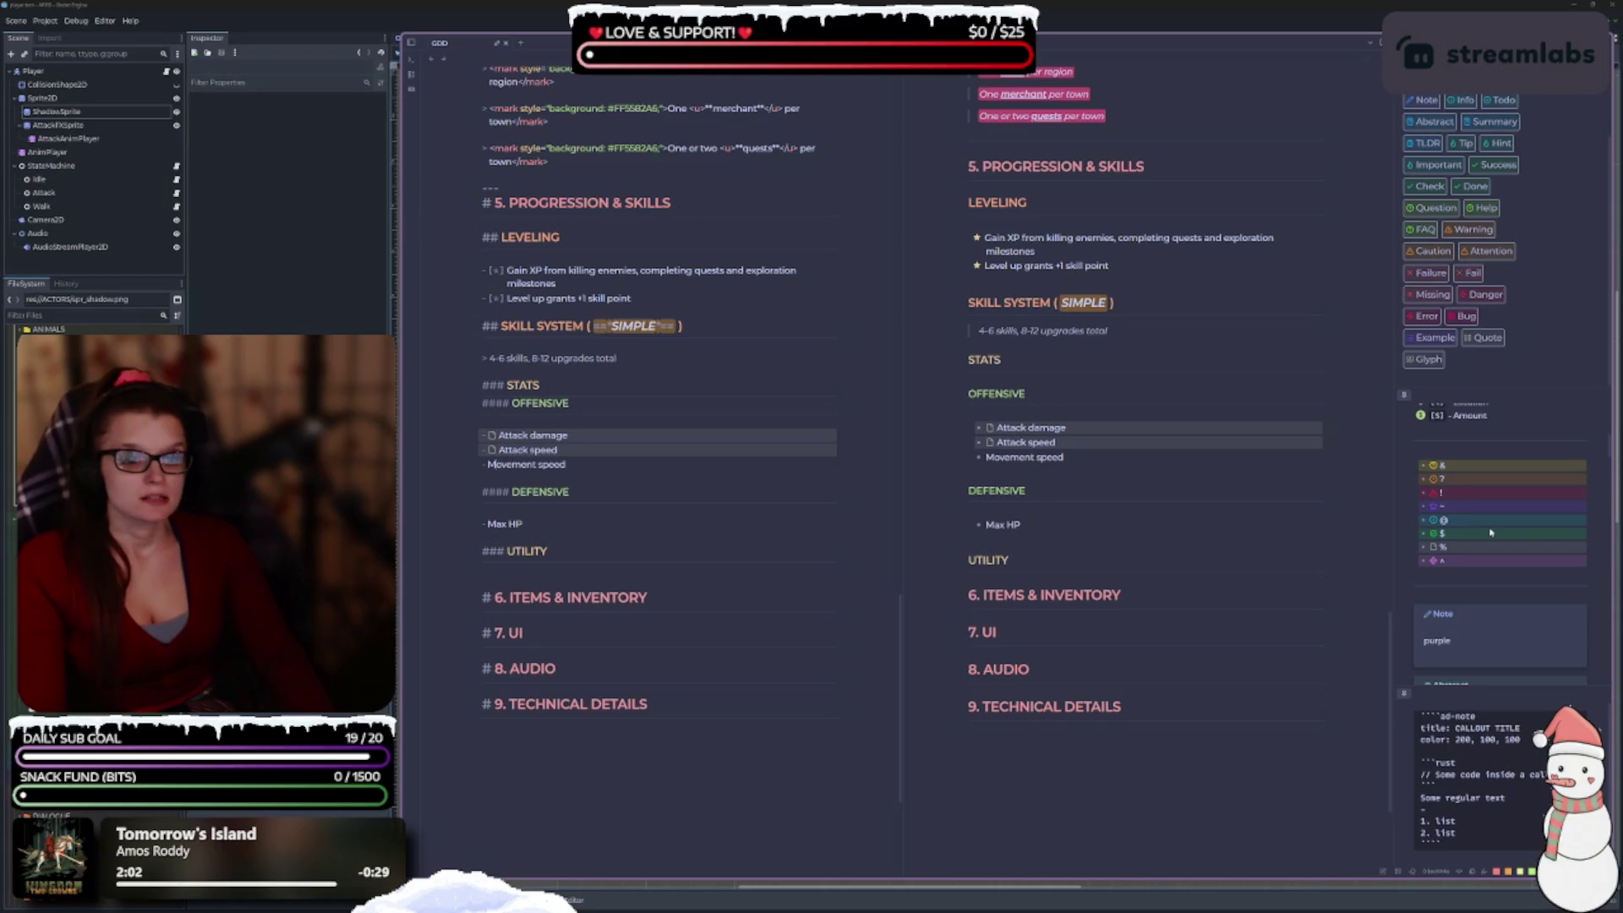
key("ctrl+l")
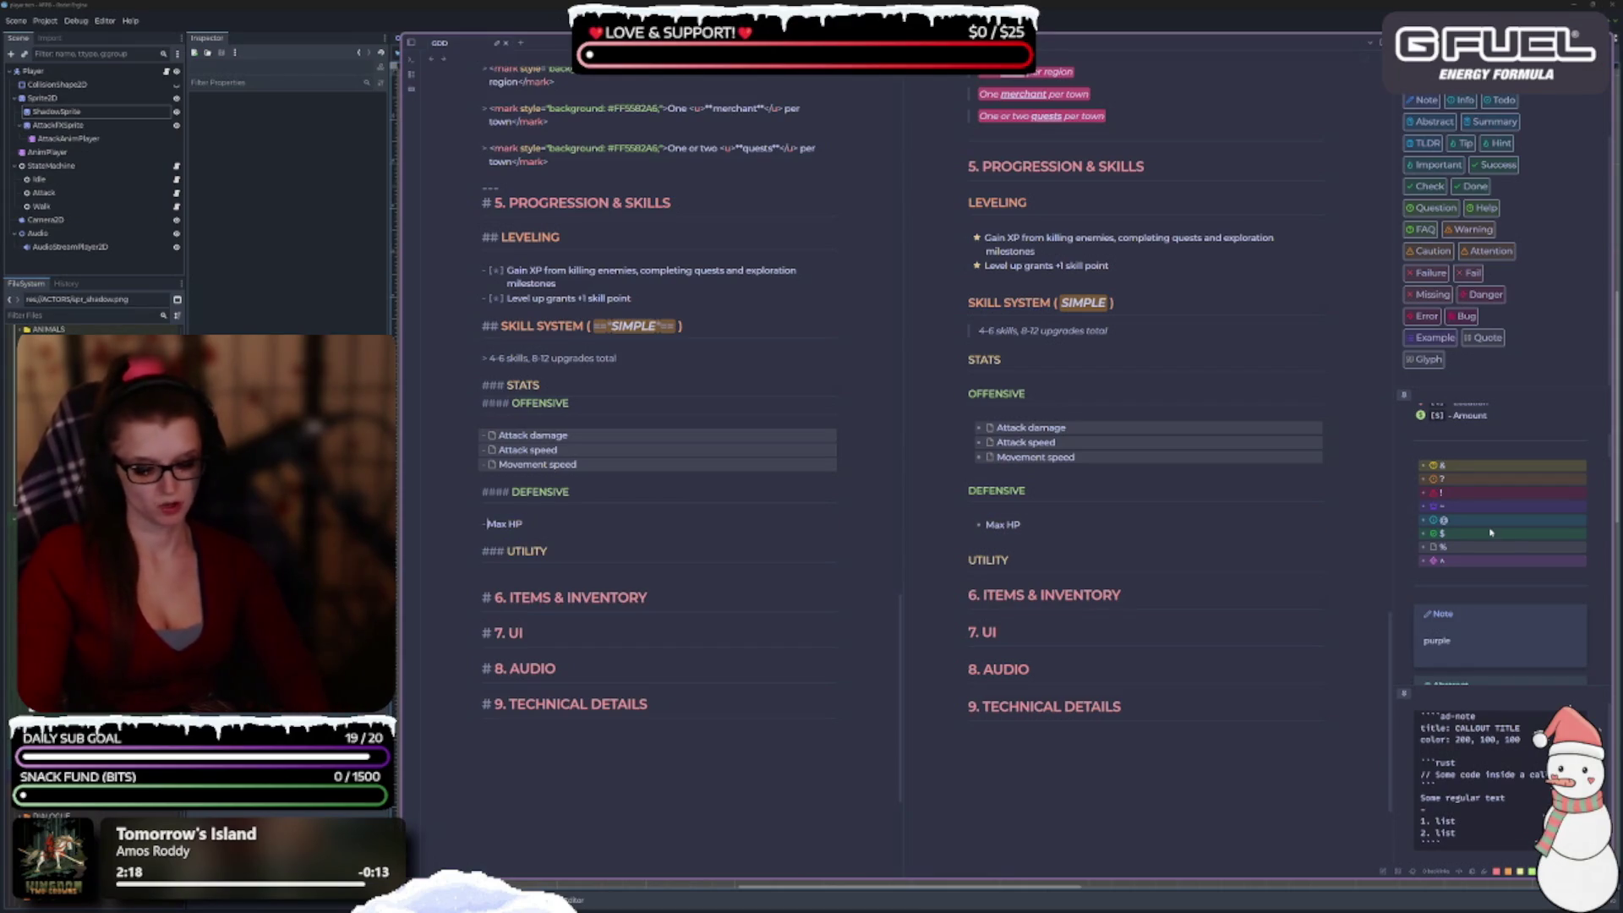
type("[ ]")
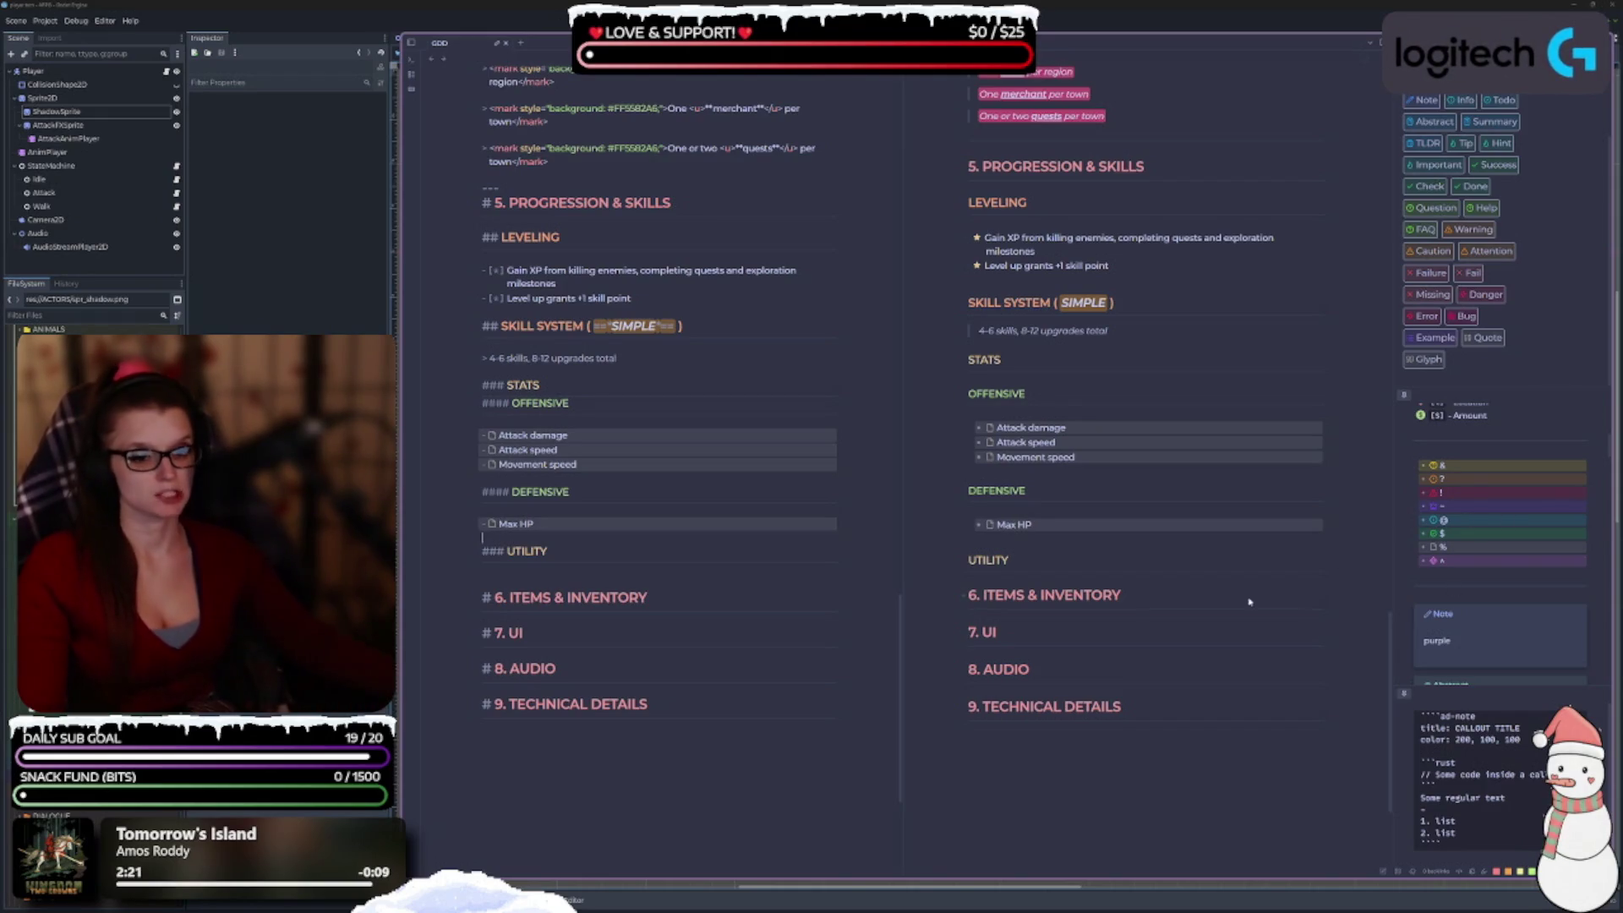
key("Return")
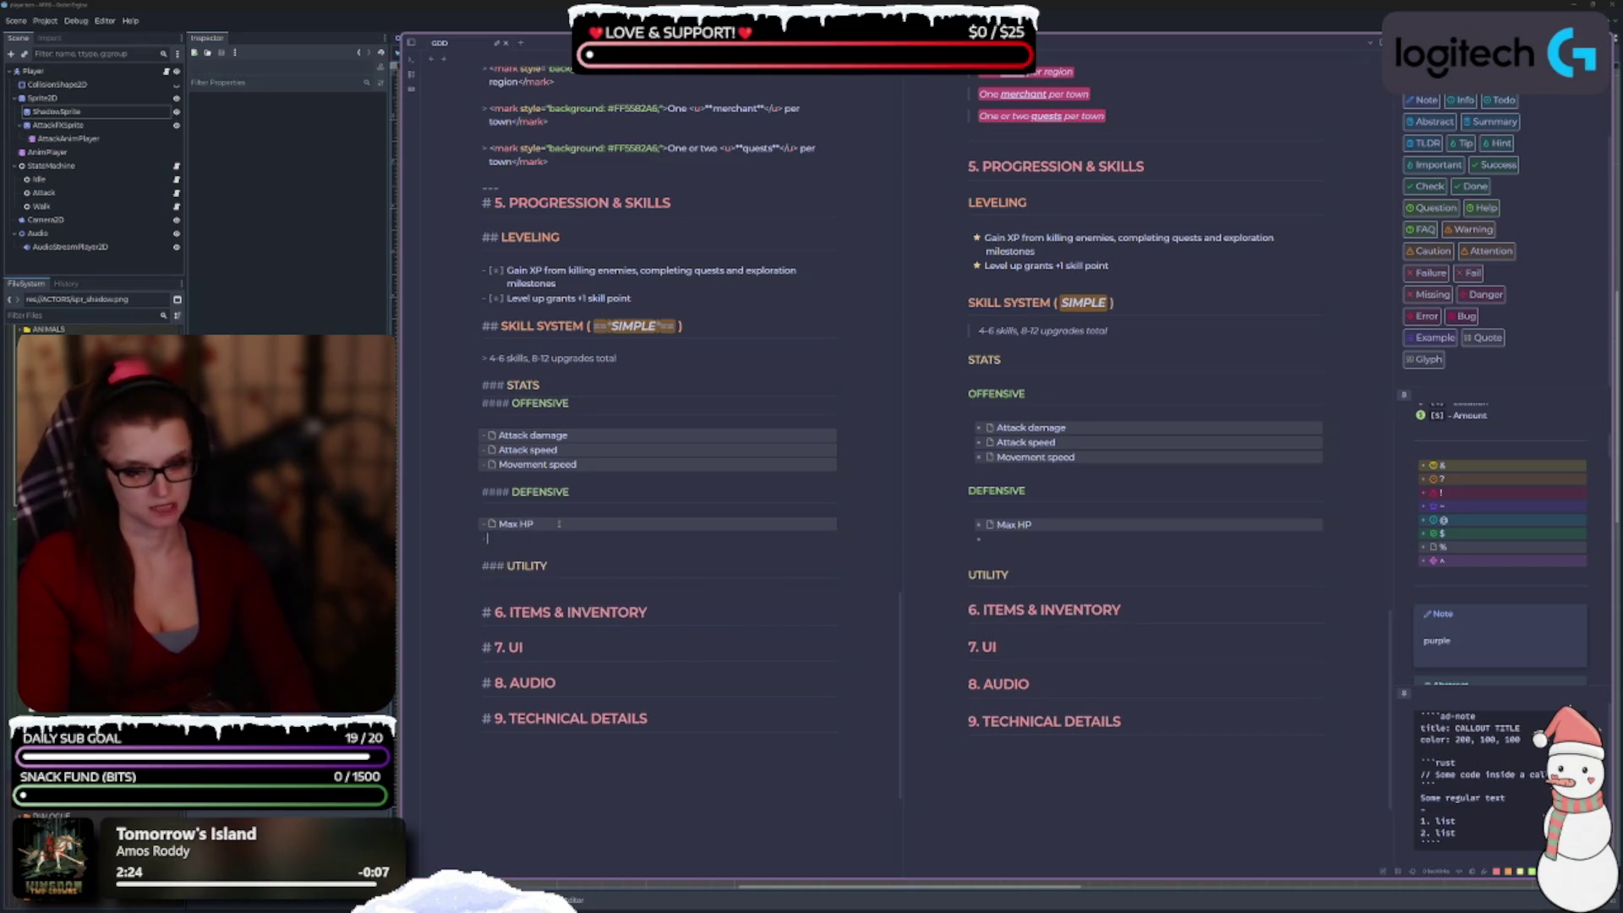
Type '[ ] ' on the new line below Max HP to create an empty checkbox item.
type("[ ]")
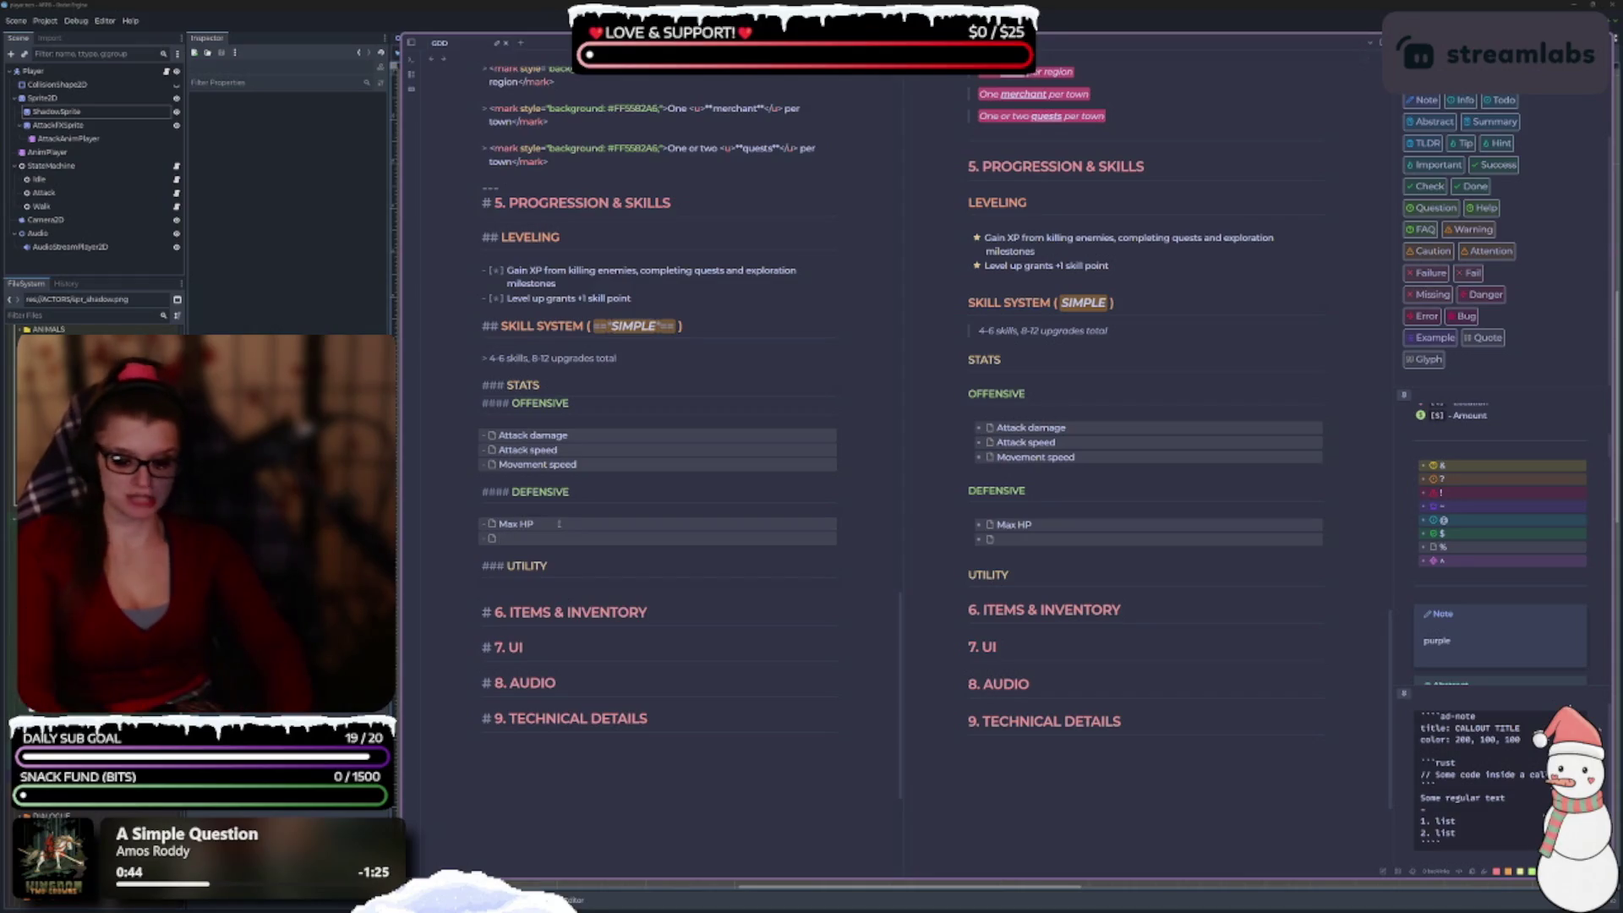
Fill the checkbox with 'Damage reduction' and start a new empty checkbox below it.
type("d")
key("BackSpace")
key("BackSpace")
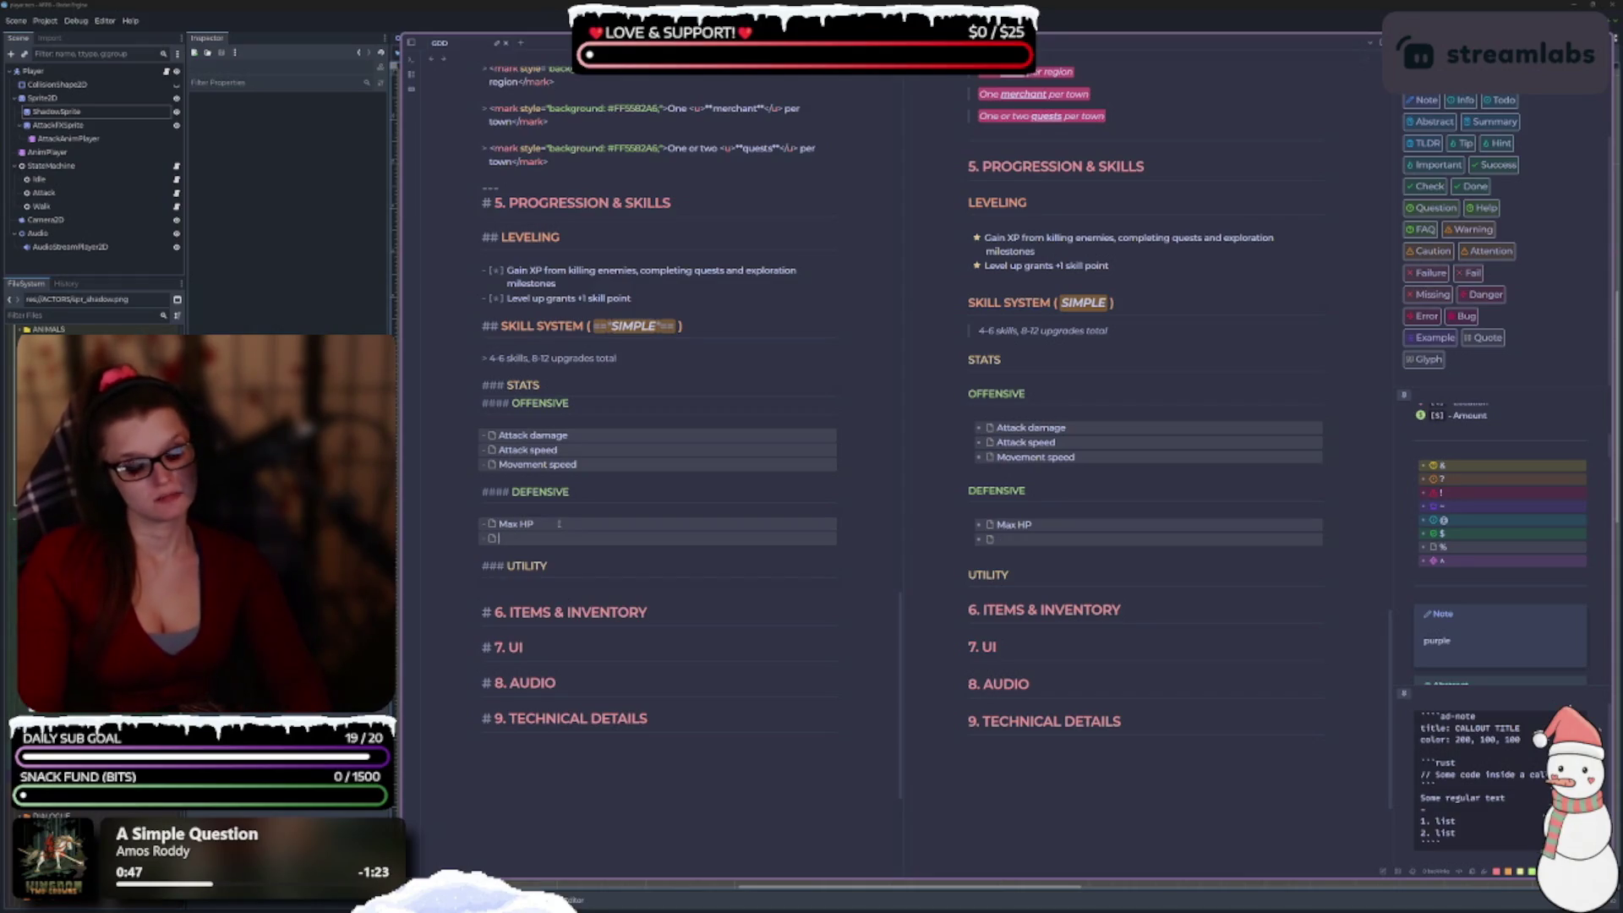
type("Damage reduction")
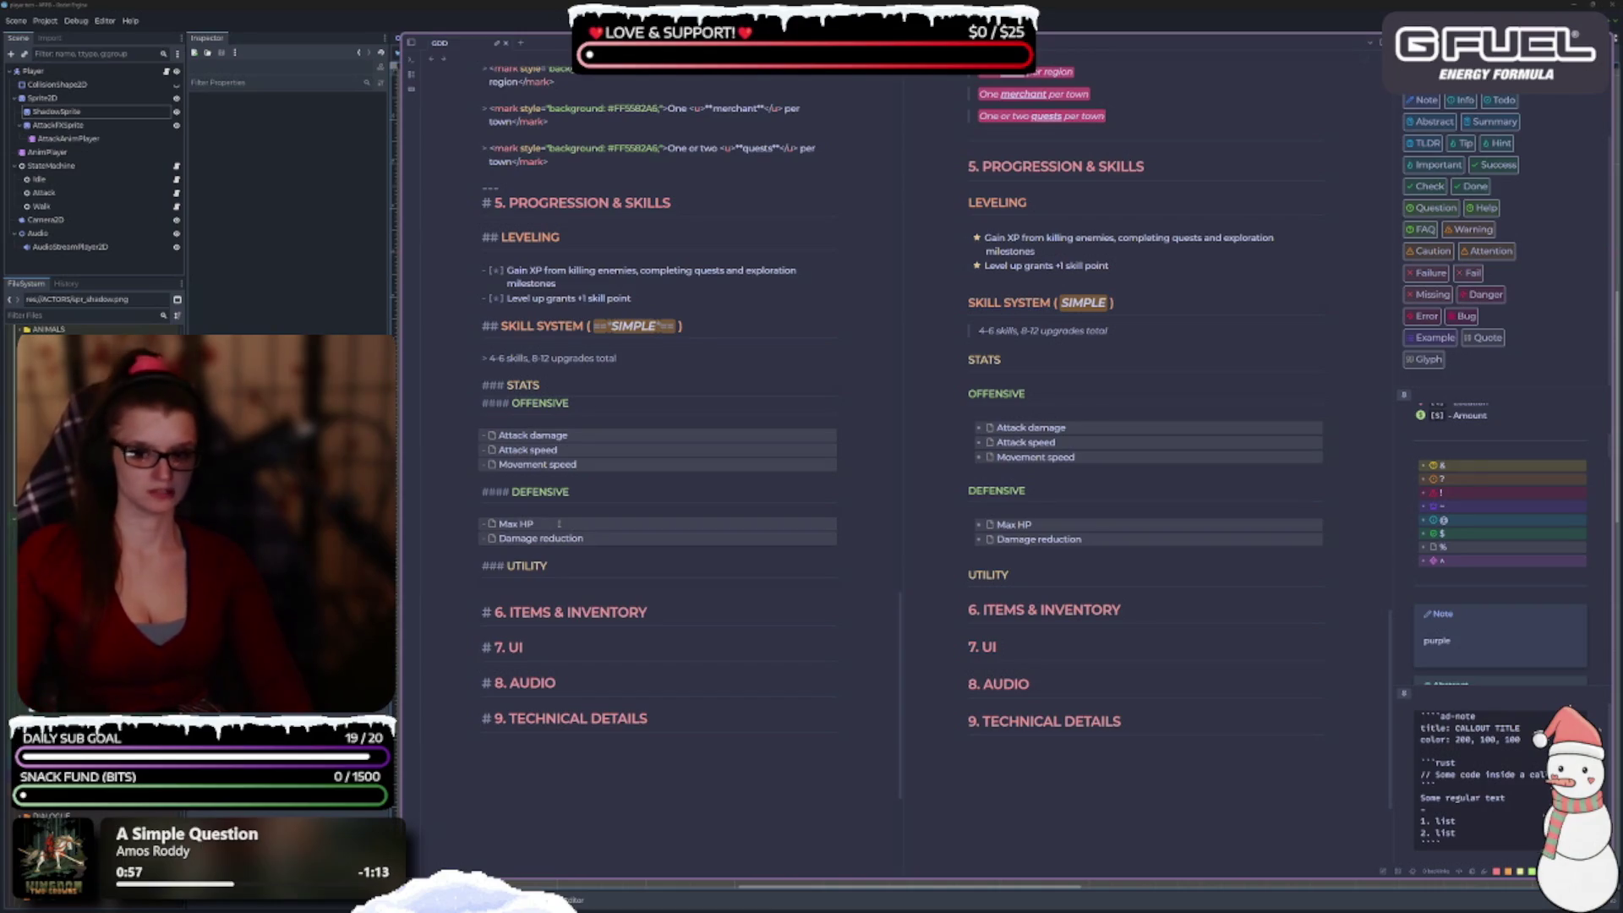
key("Return")
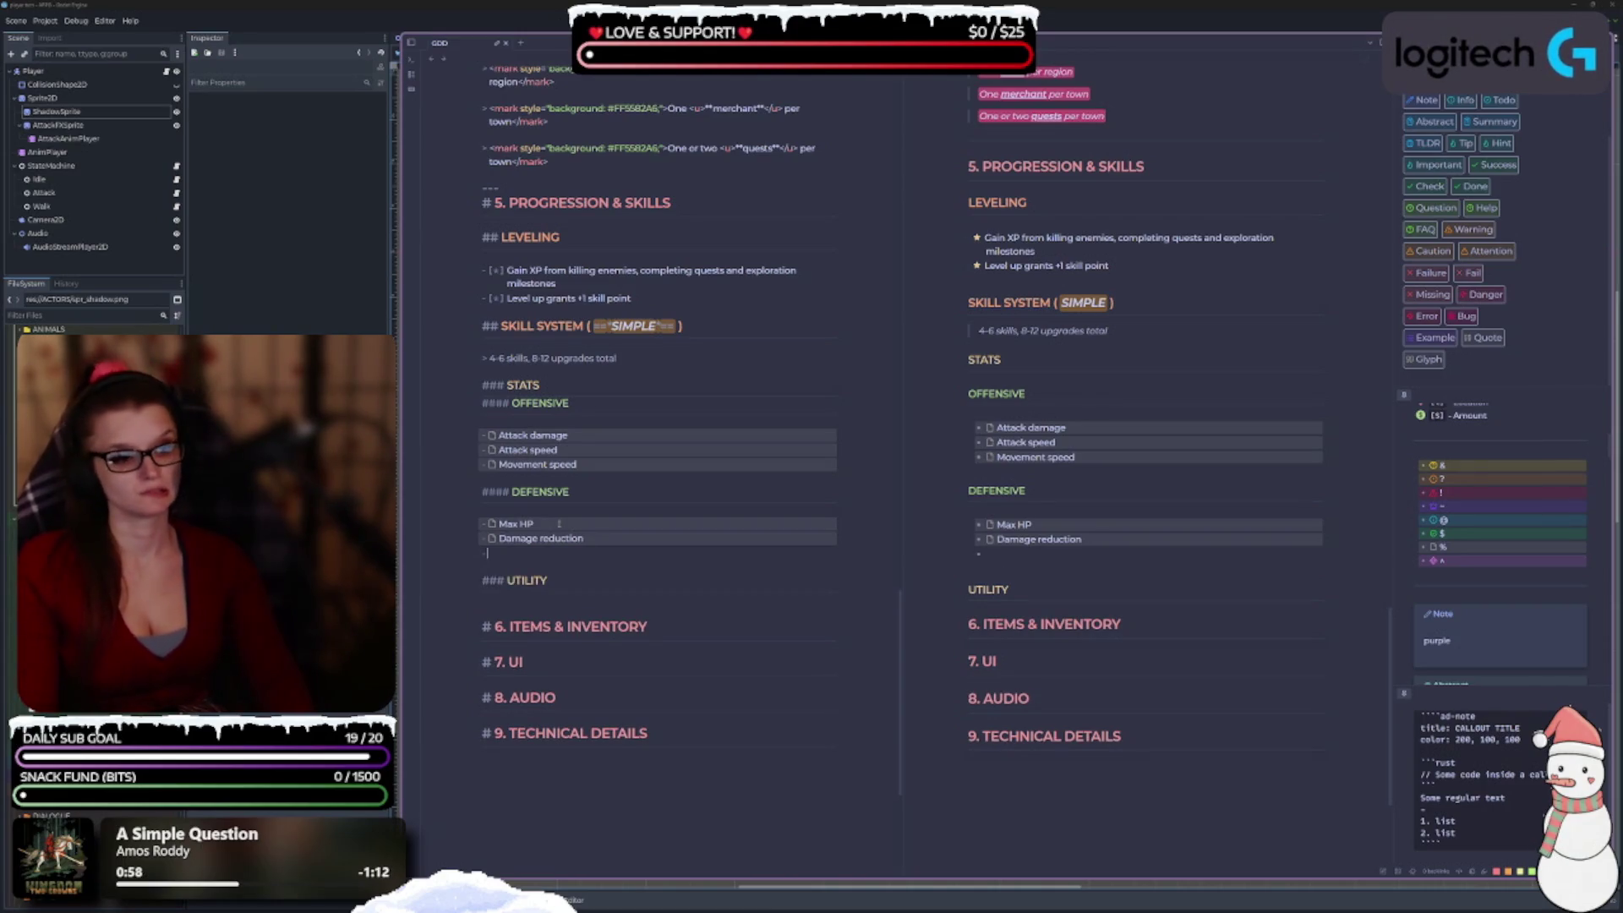
type("[ ]")
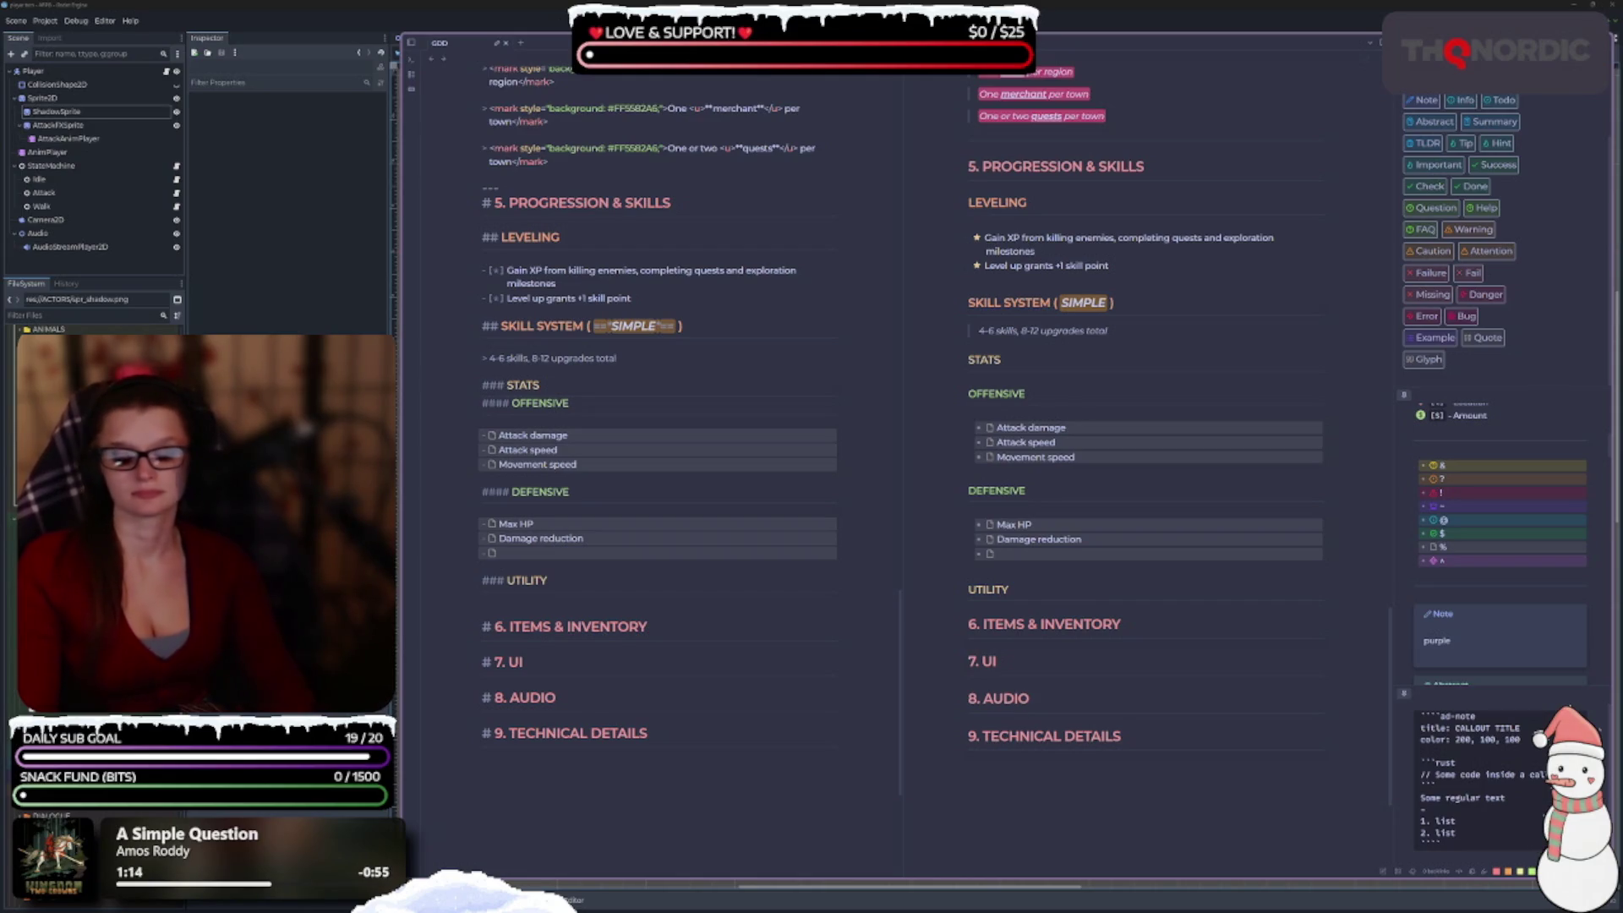
Enter 'Movement speed' in the empty DEFENSIVE checkbox and rename the third OFFENSIVE item 'Crit chance'.
left_click(527, 551)
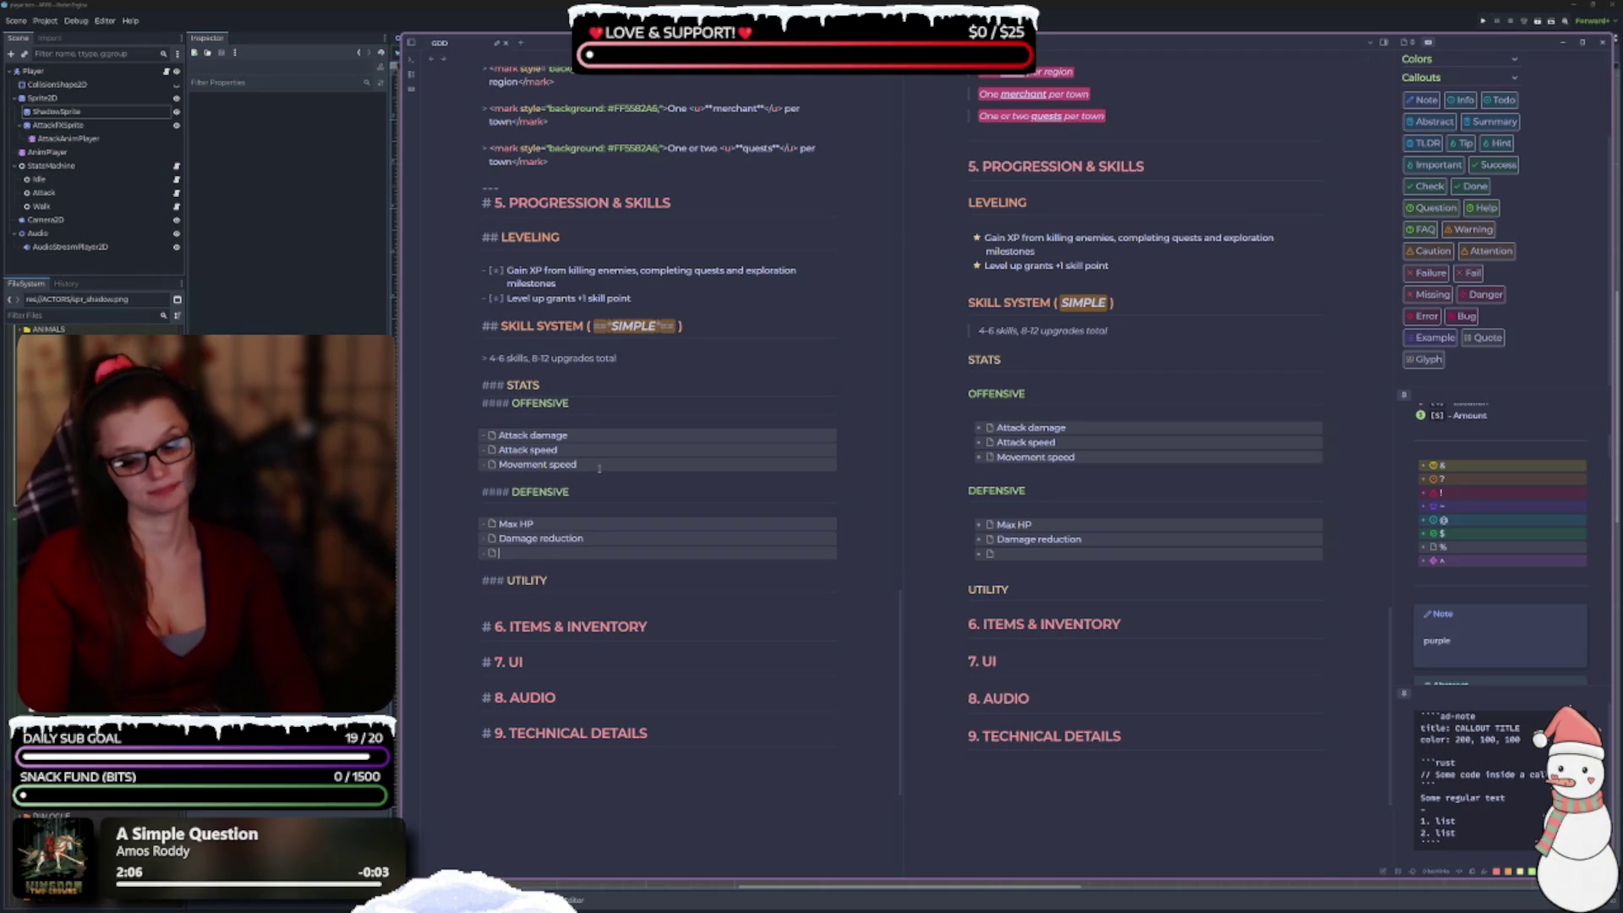
type("Movem")
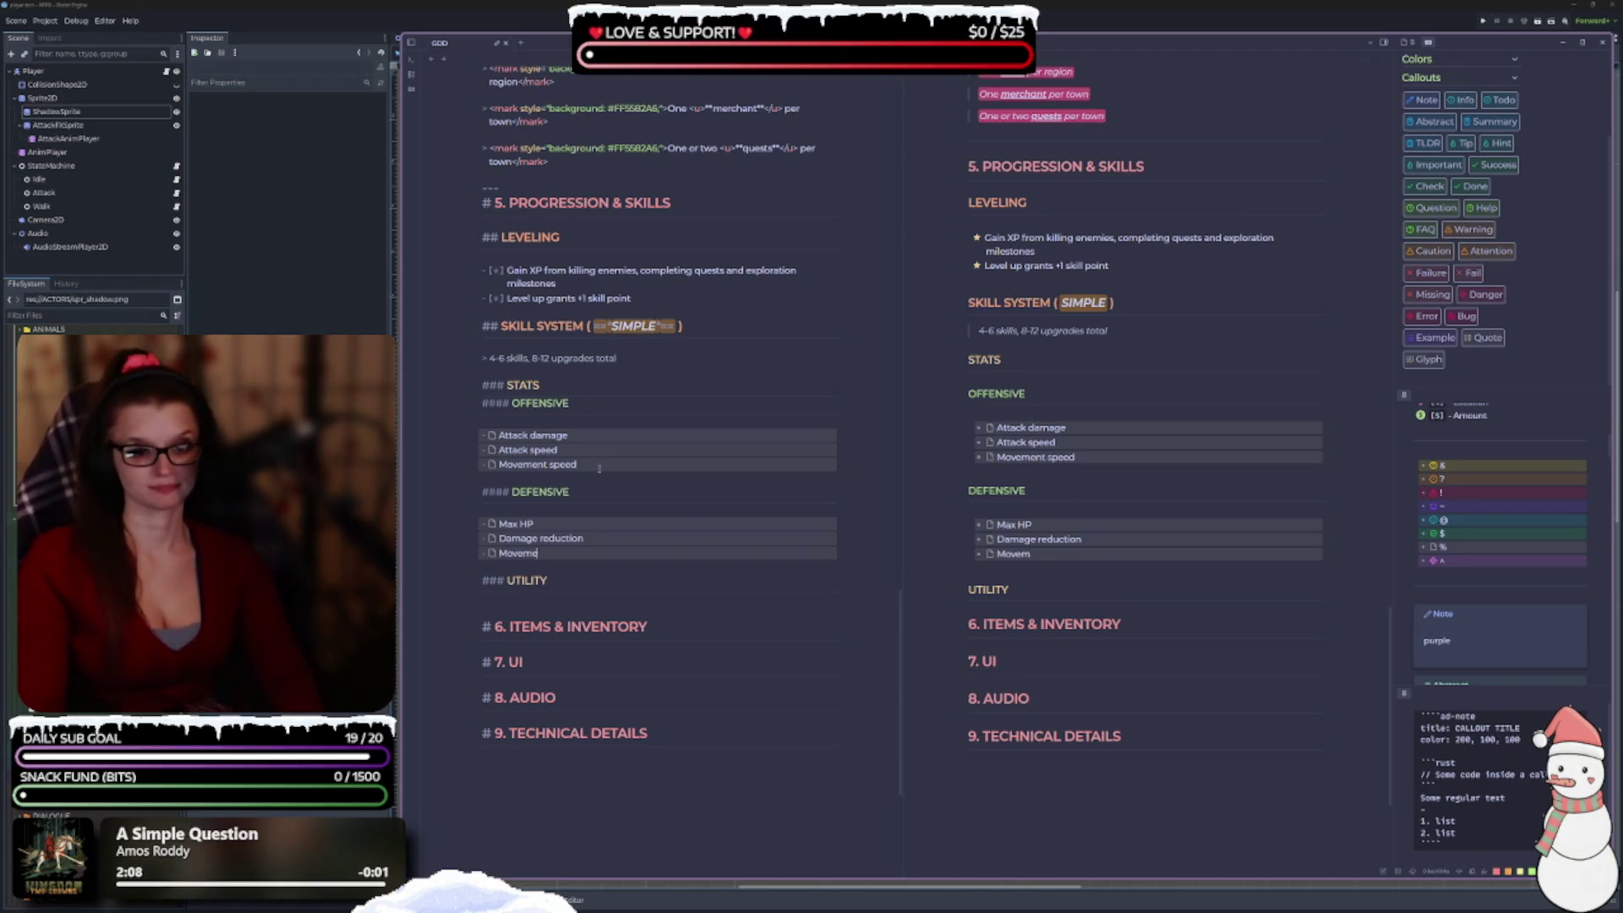
type("ent speed")
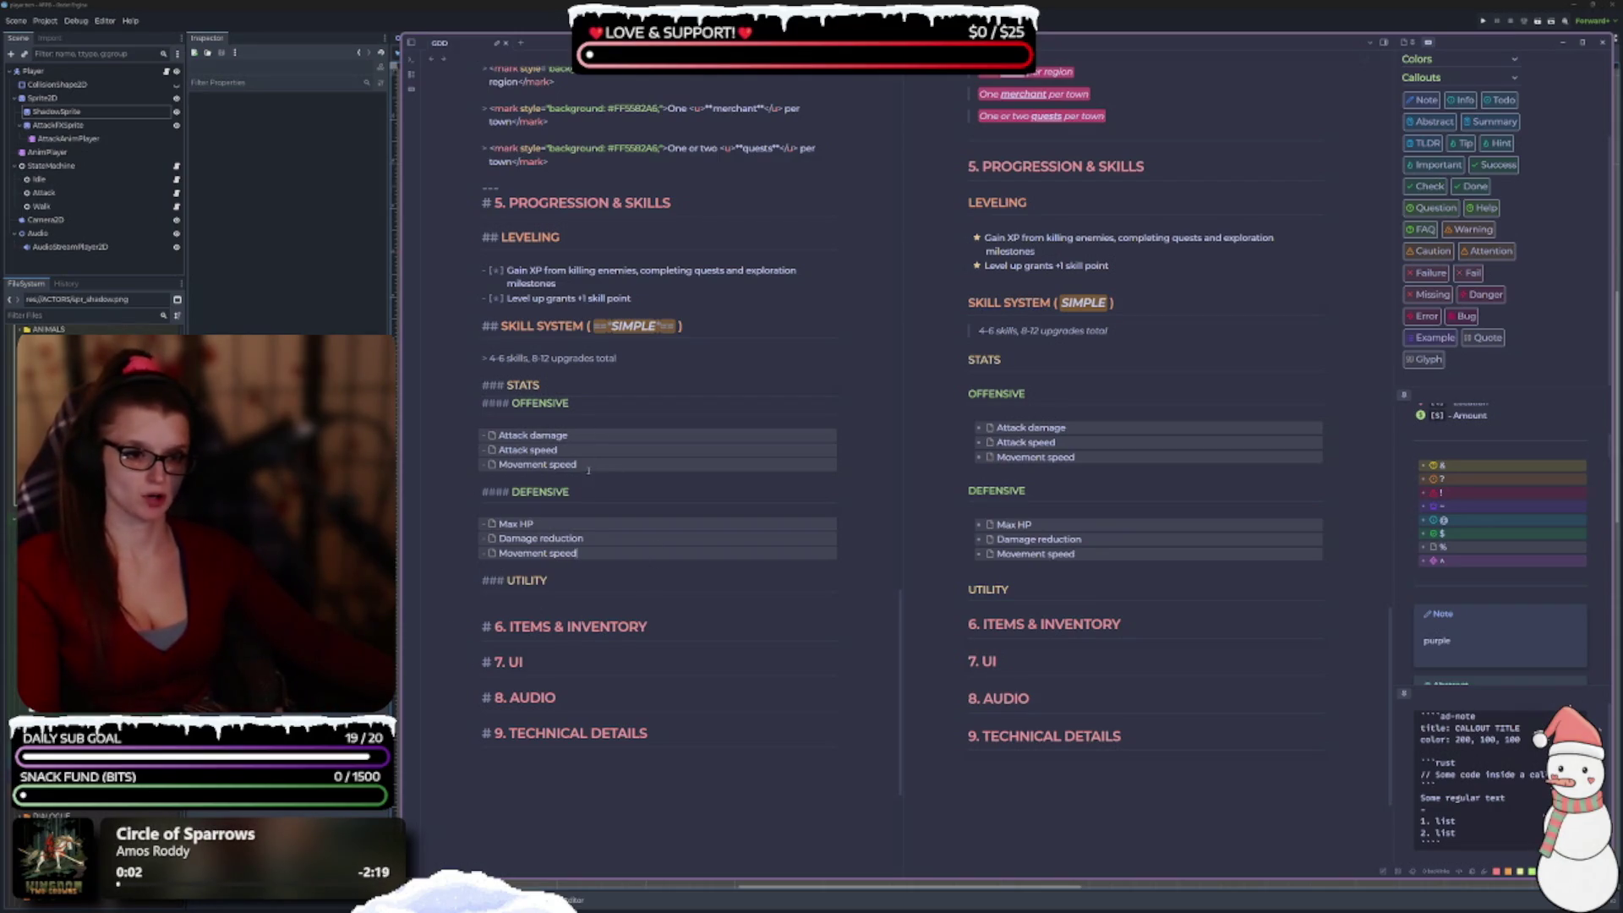
key("BackSpace")
key("BackSpace")
key("BackSpace")
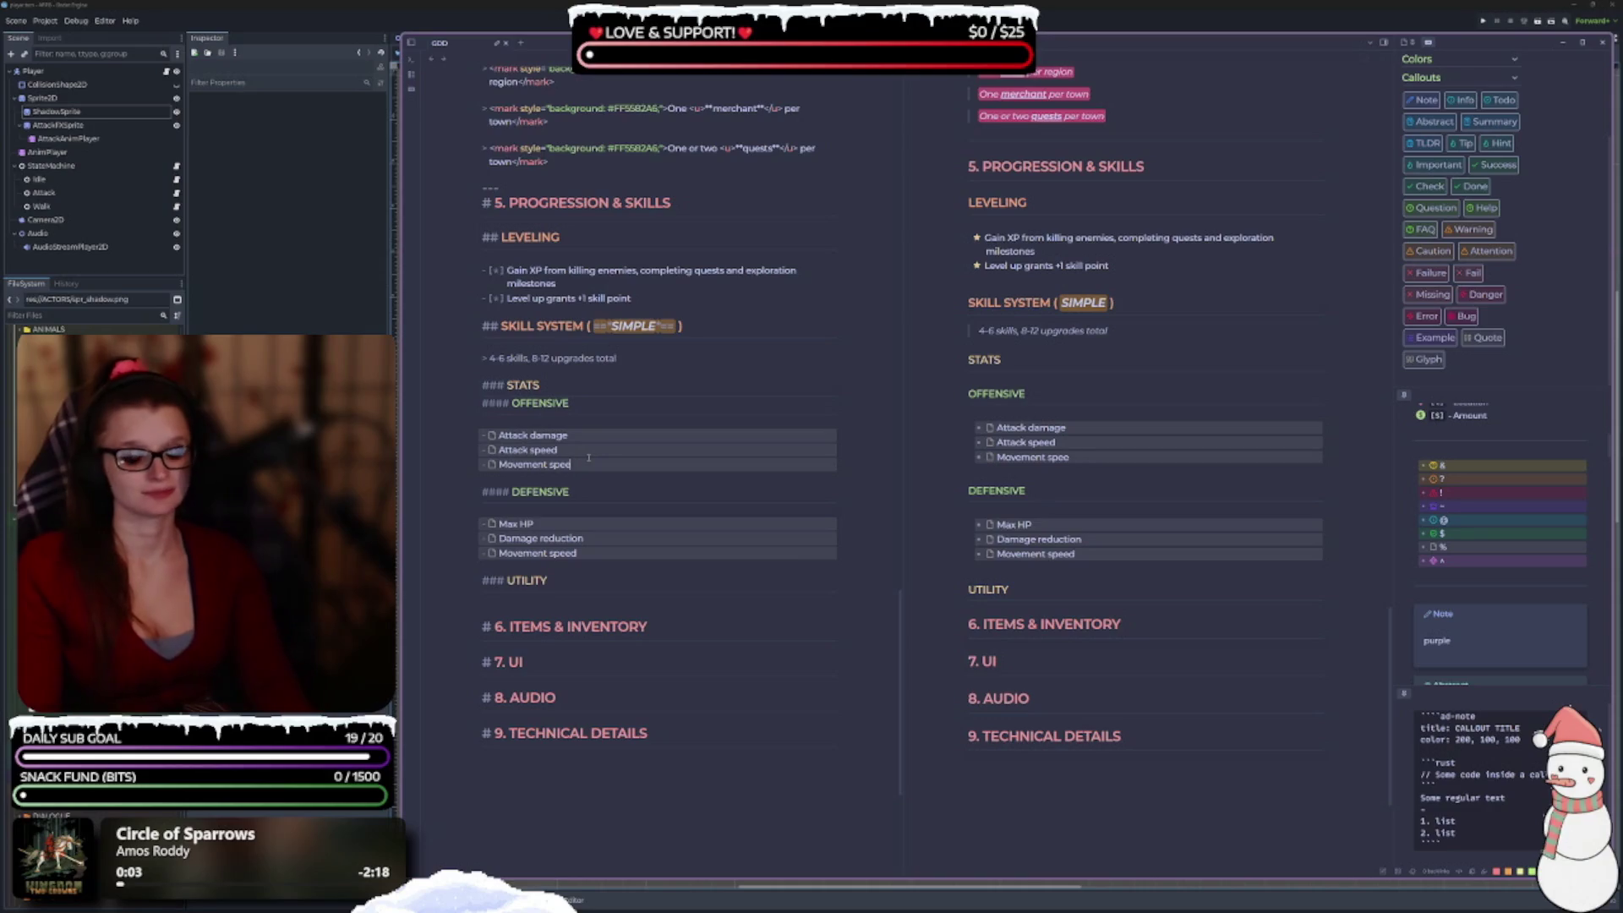
type("Crit")
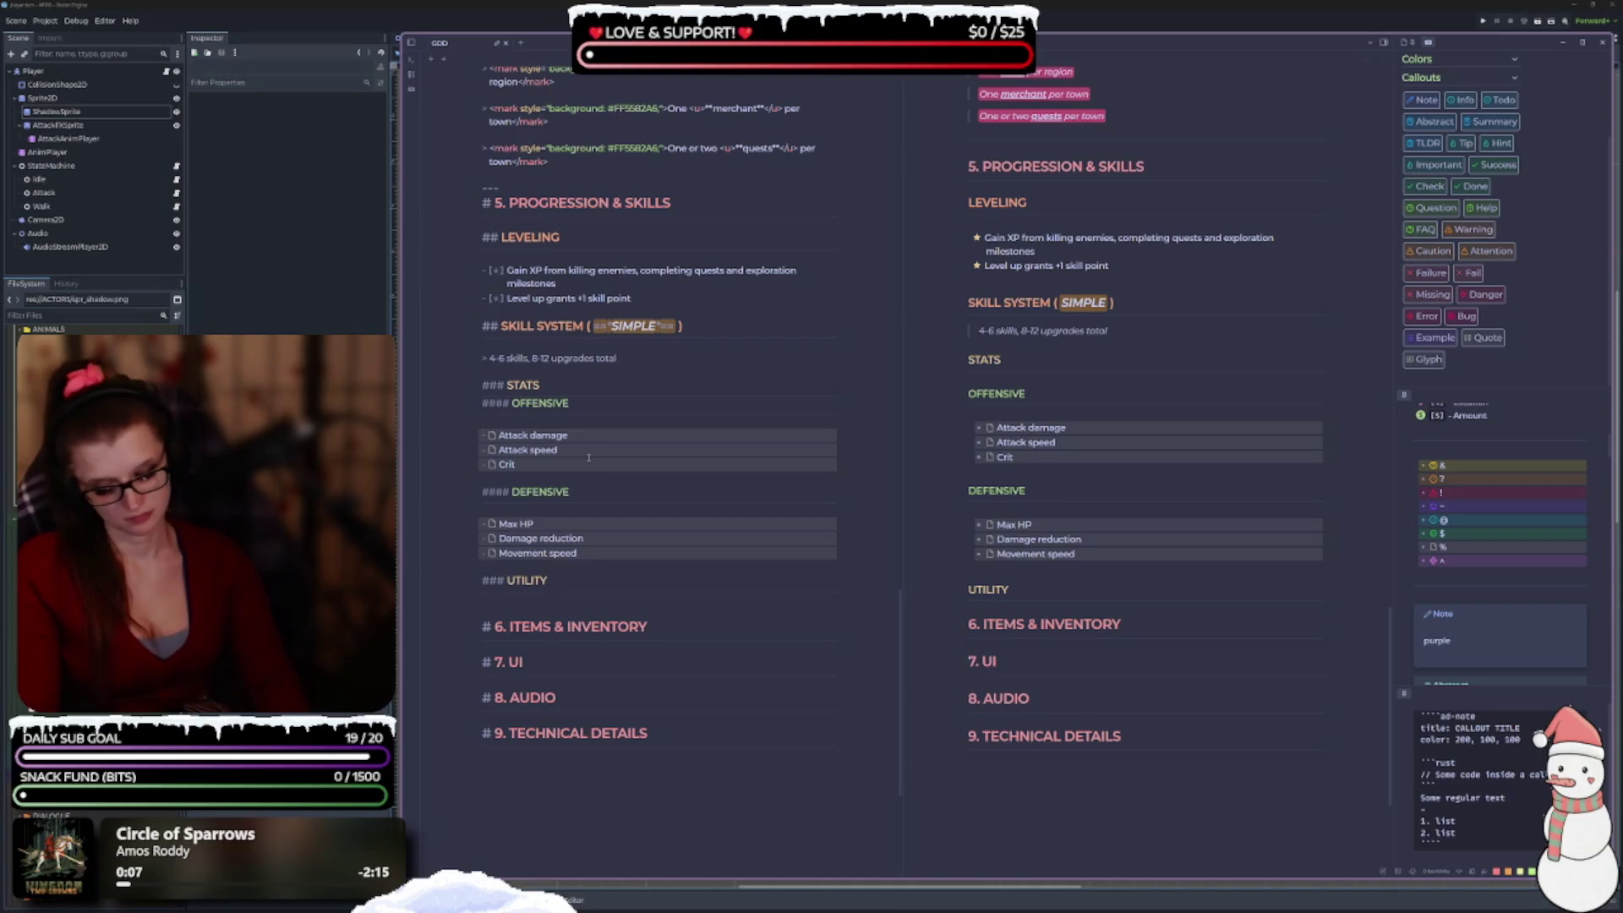
type(" chance")
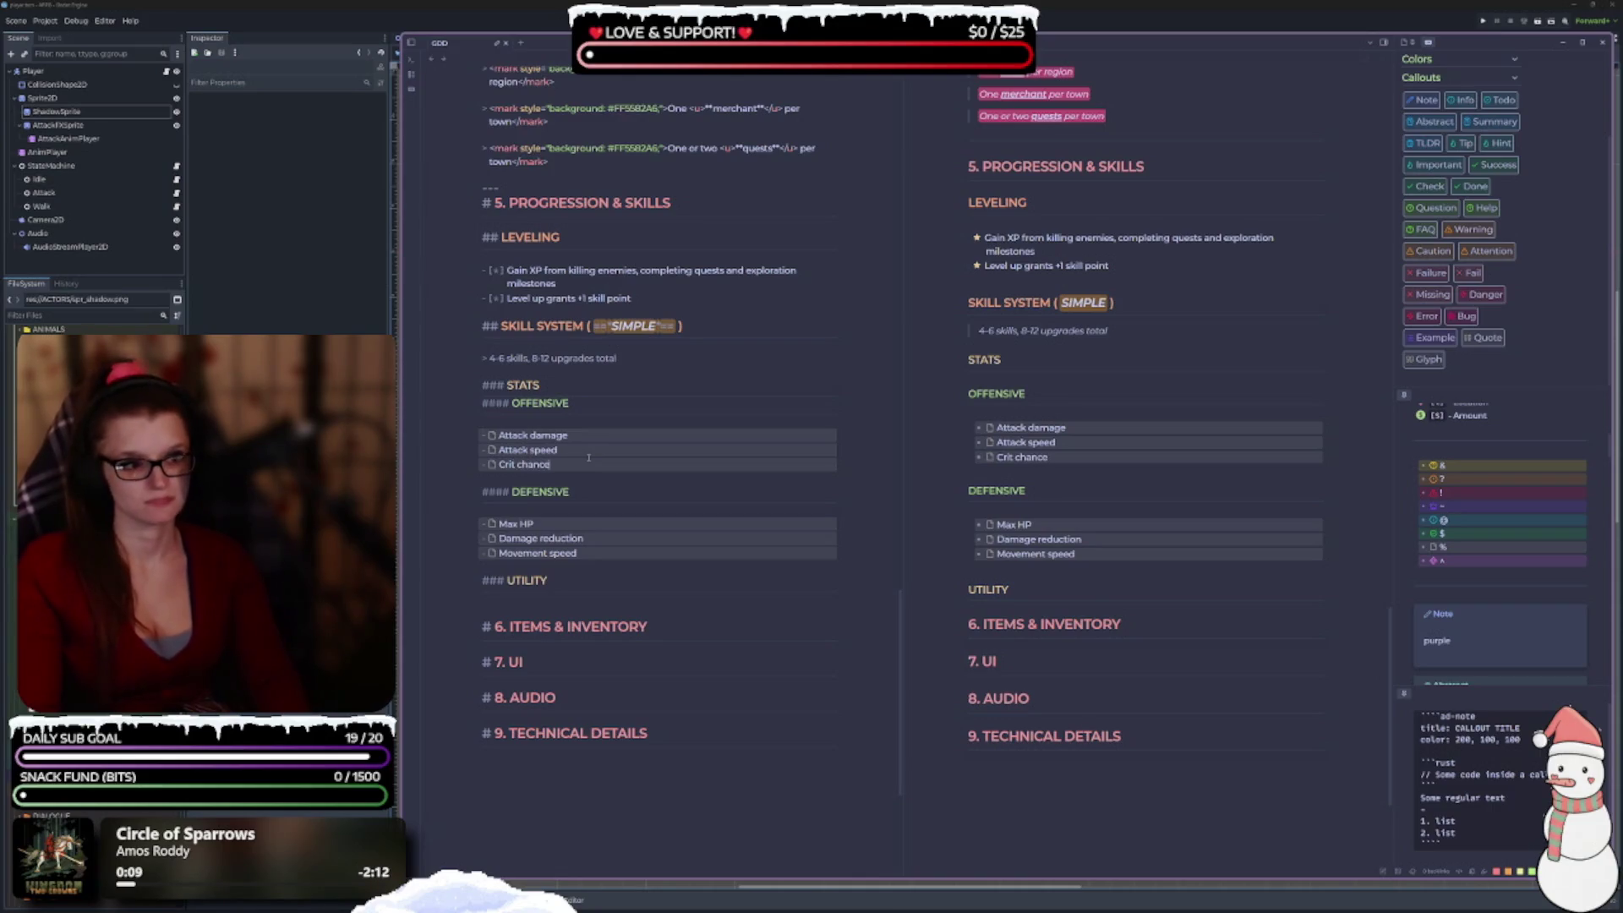
scroll(539, 422, "down", 2)
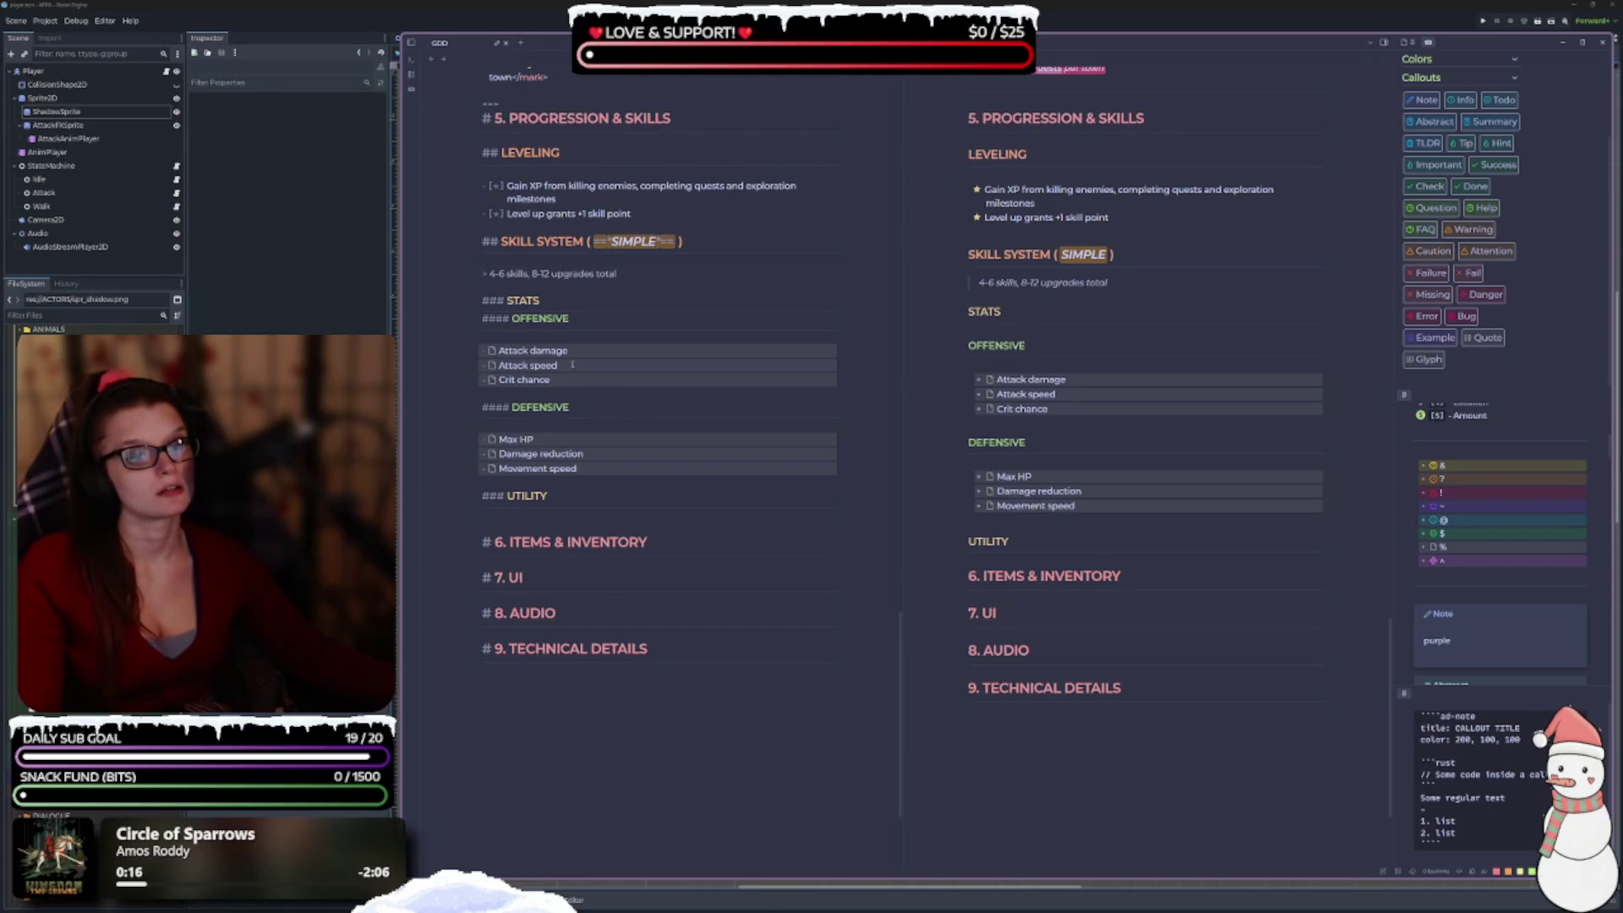
Move Movement speed under UTILITY, then add Light radius and an empty checkbox after it.
left_click_drag(589, 468, 475, 468)
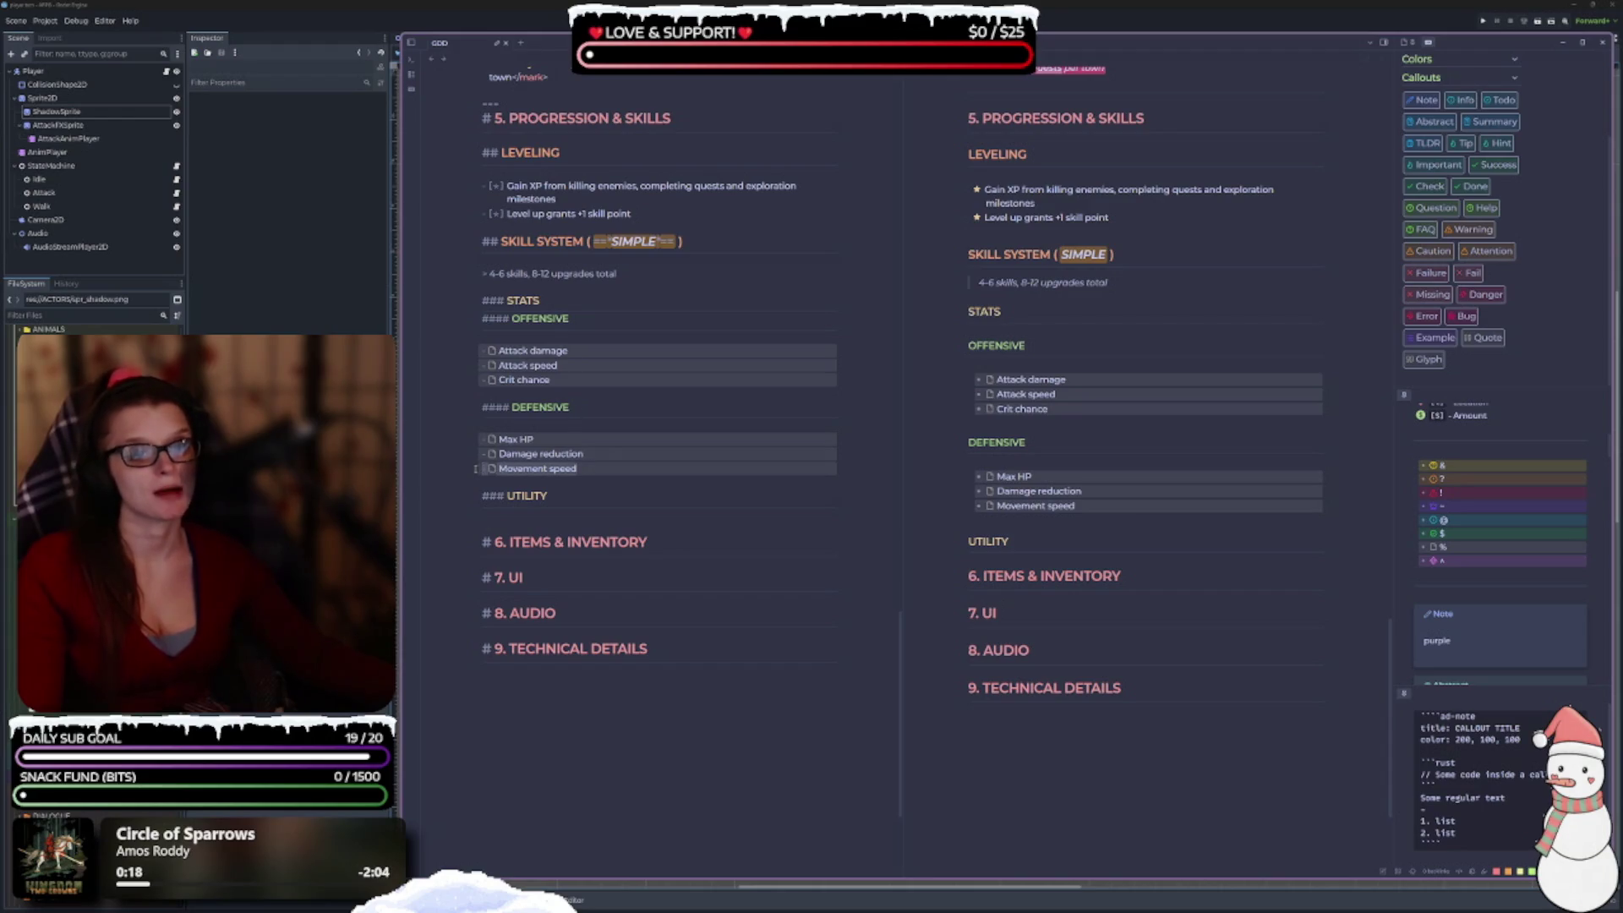
key("BackSpace")
key("BackSpace")
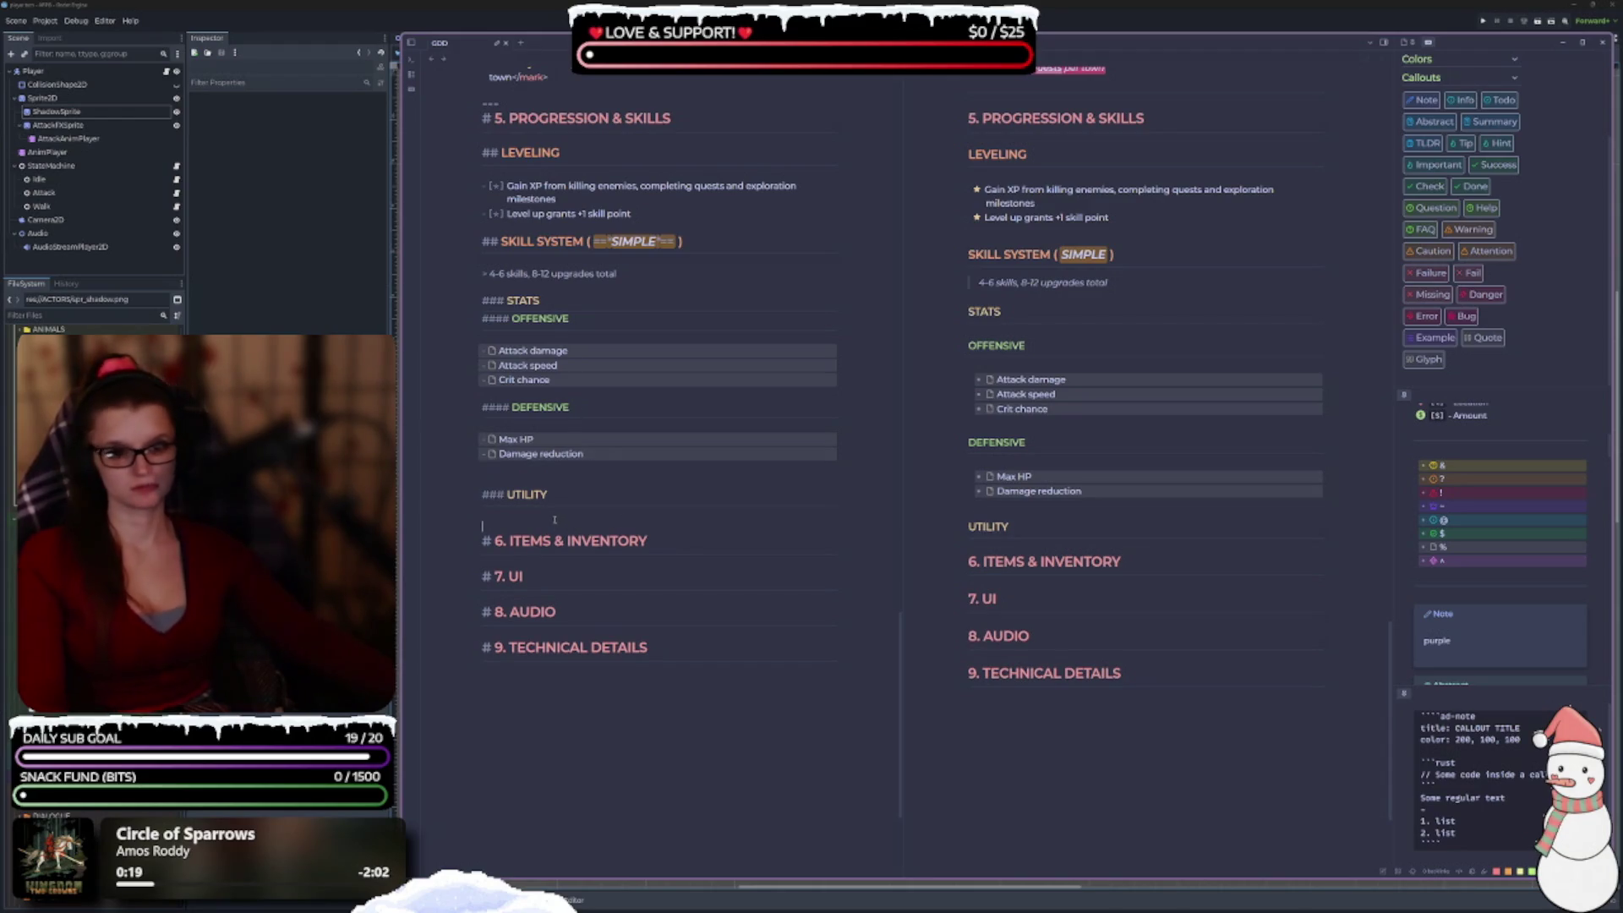
key("ctrl+v")
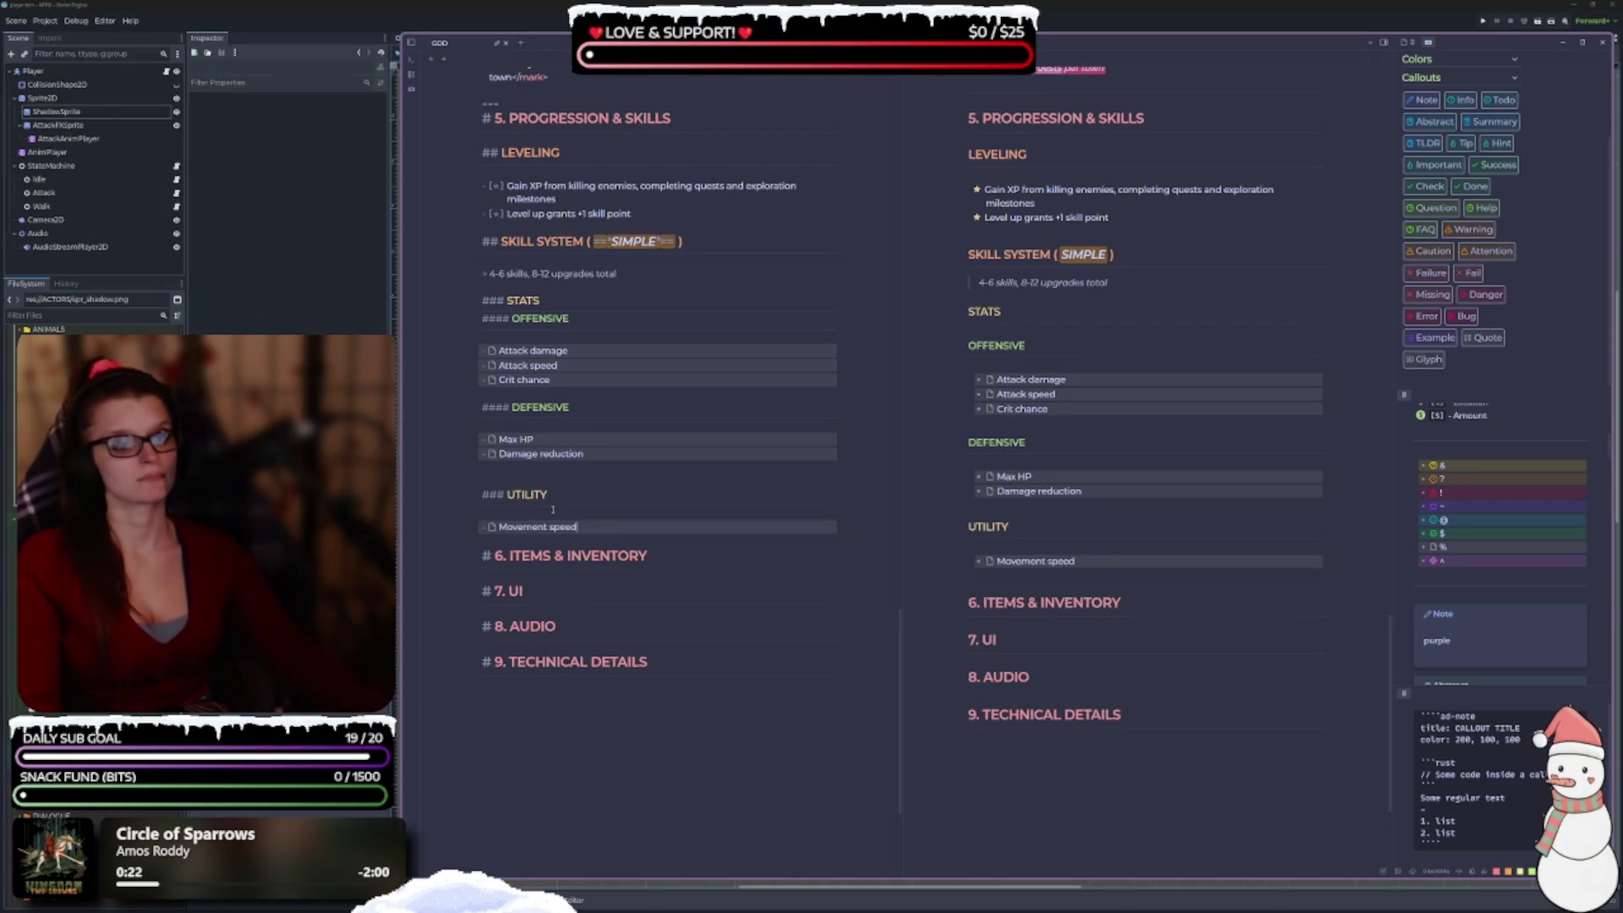
scroll(677, 507, "down", 1)
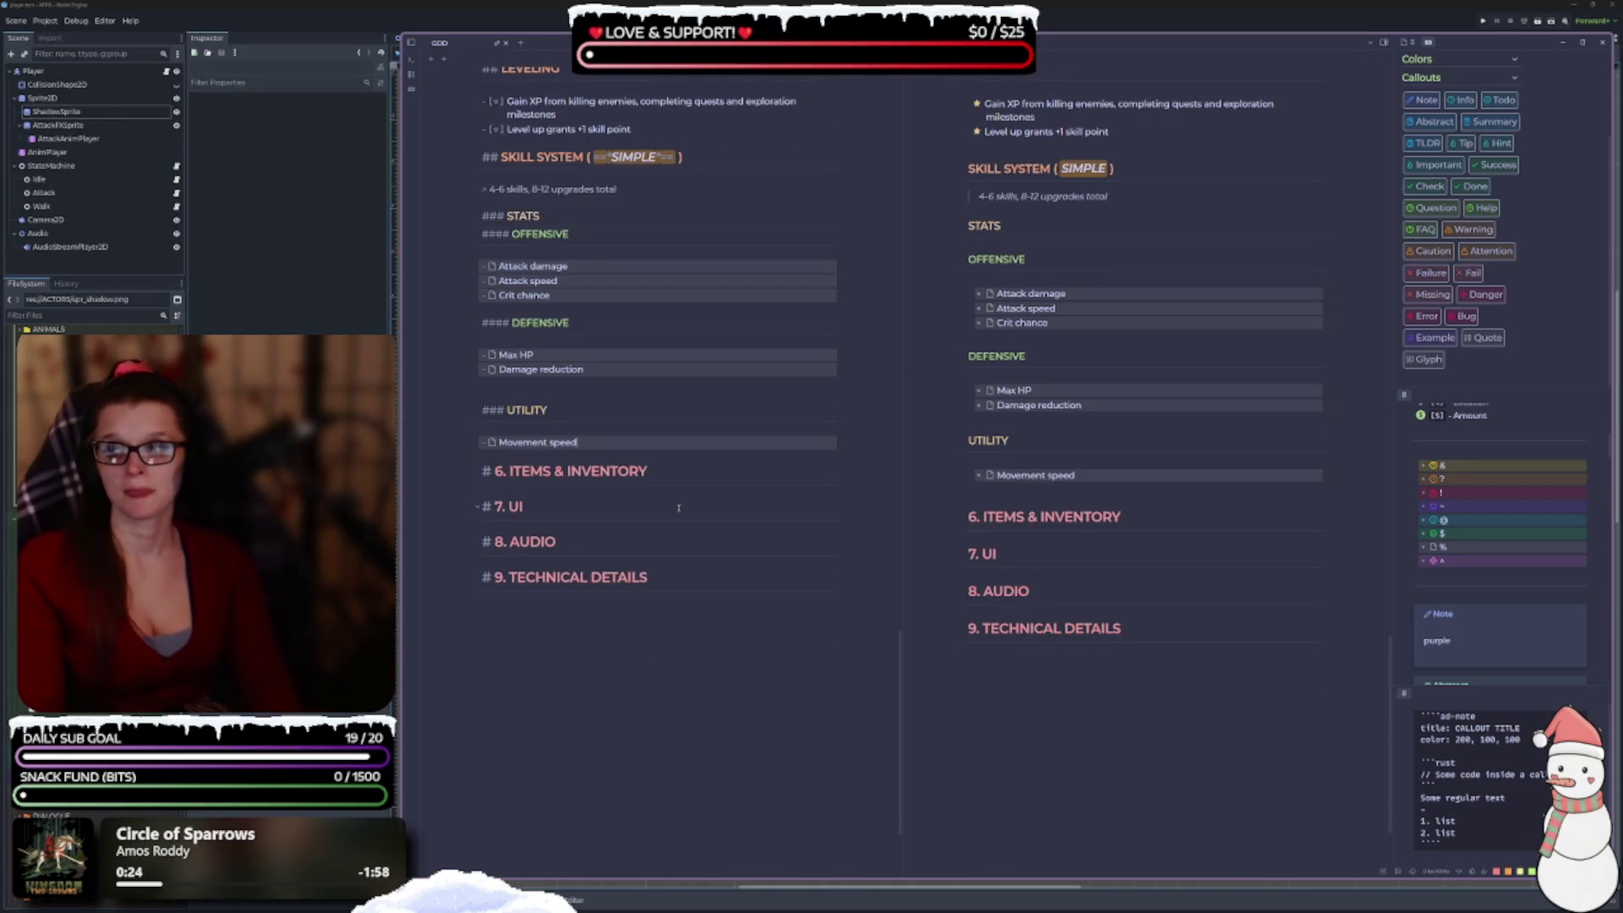
key("Return")
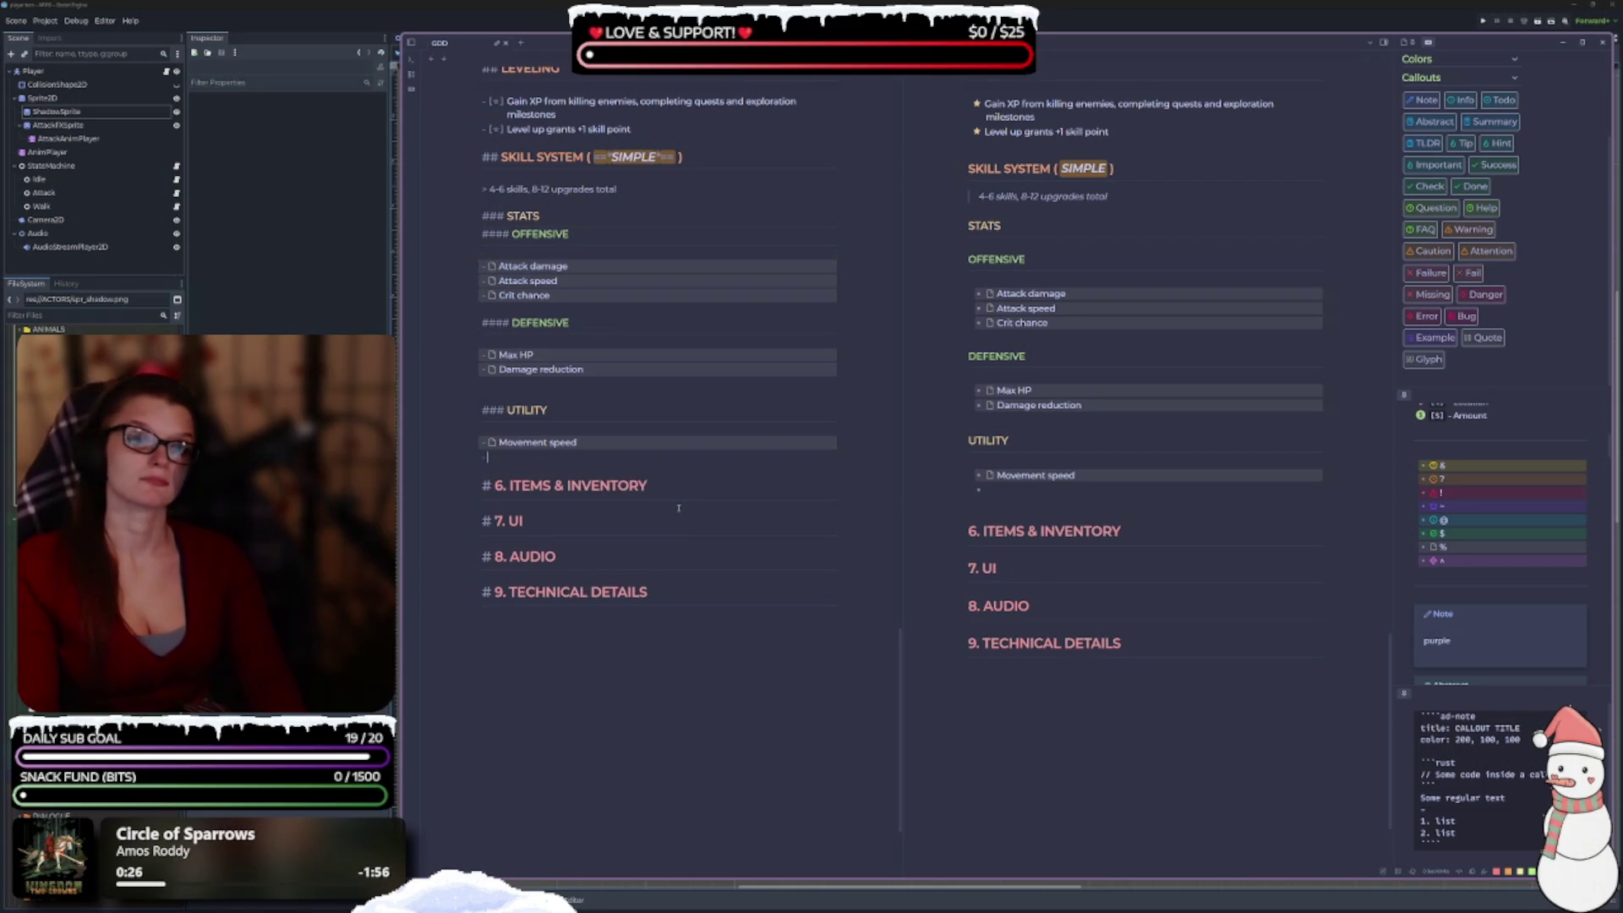
type("Light radius")
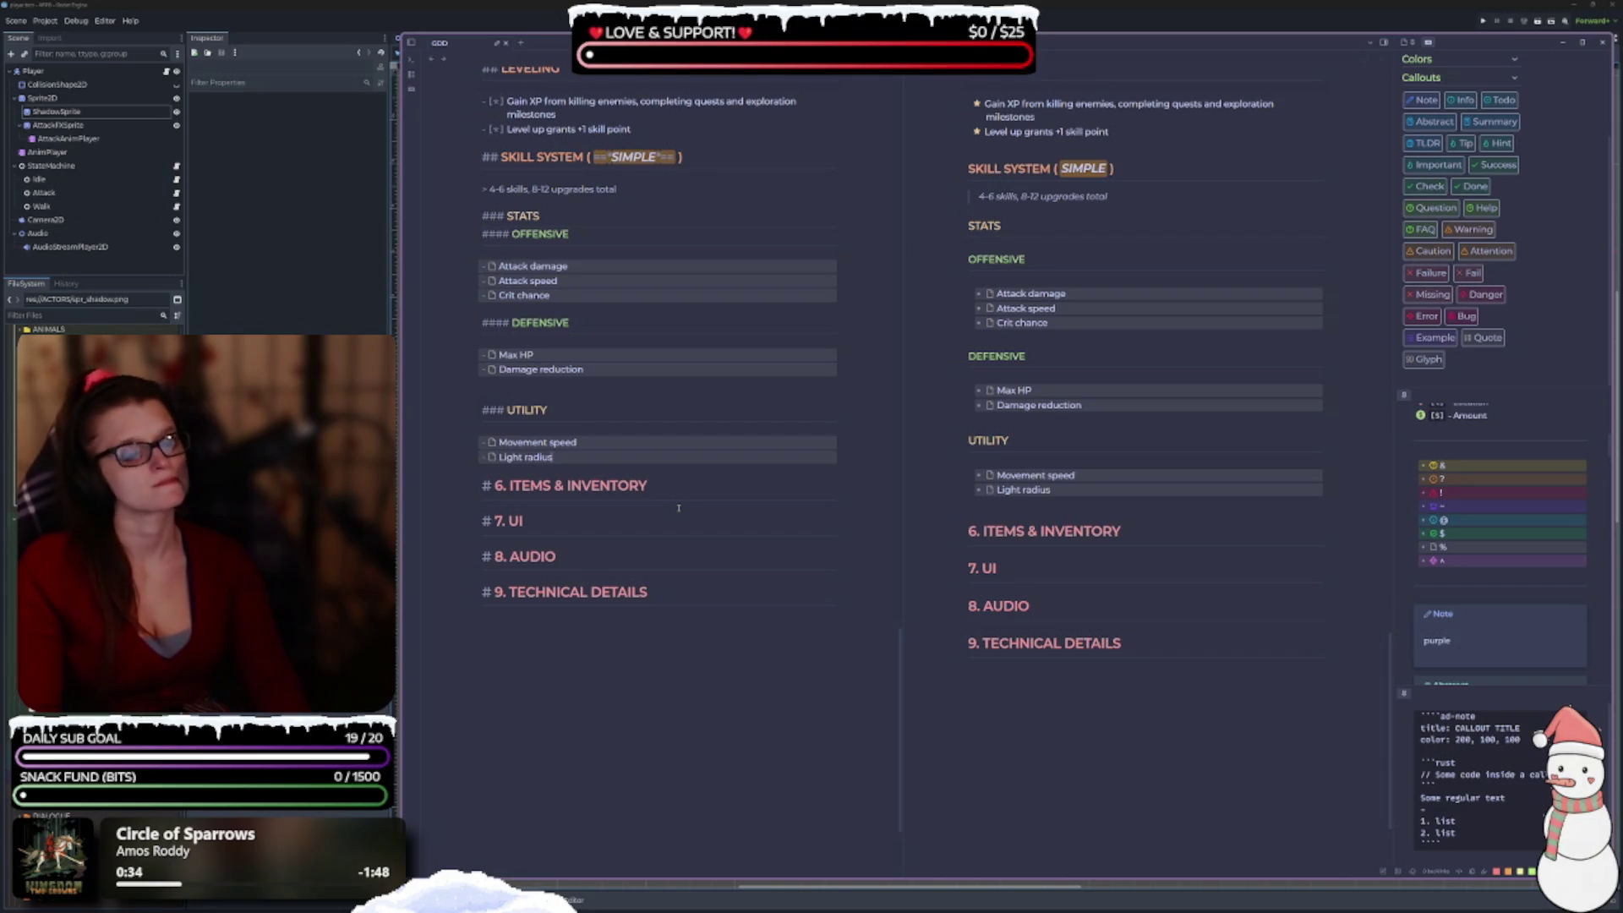
key("Return")
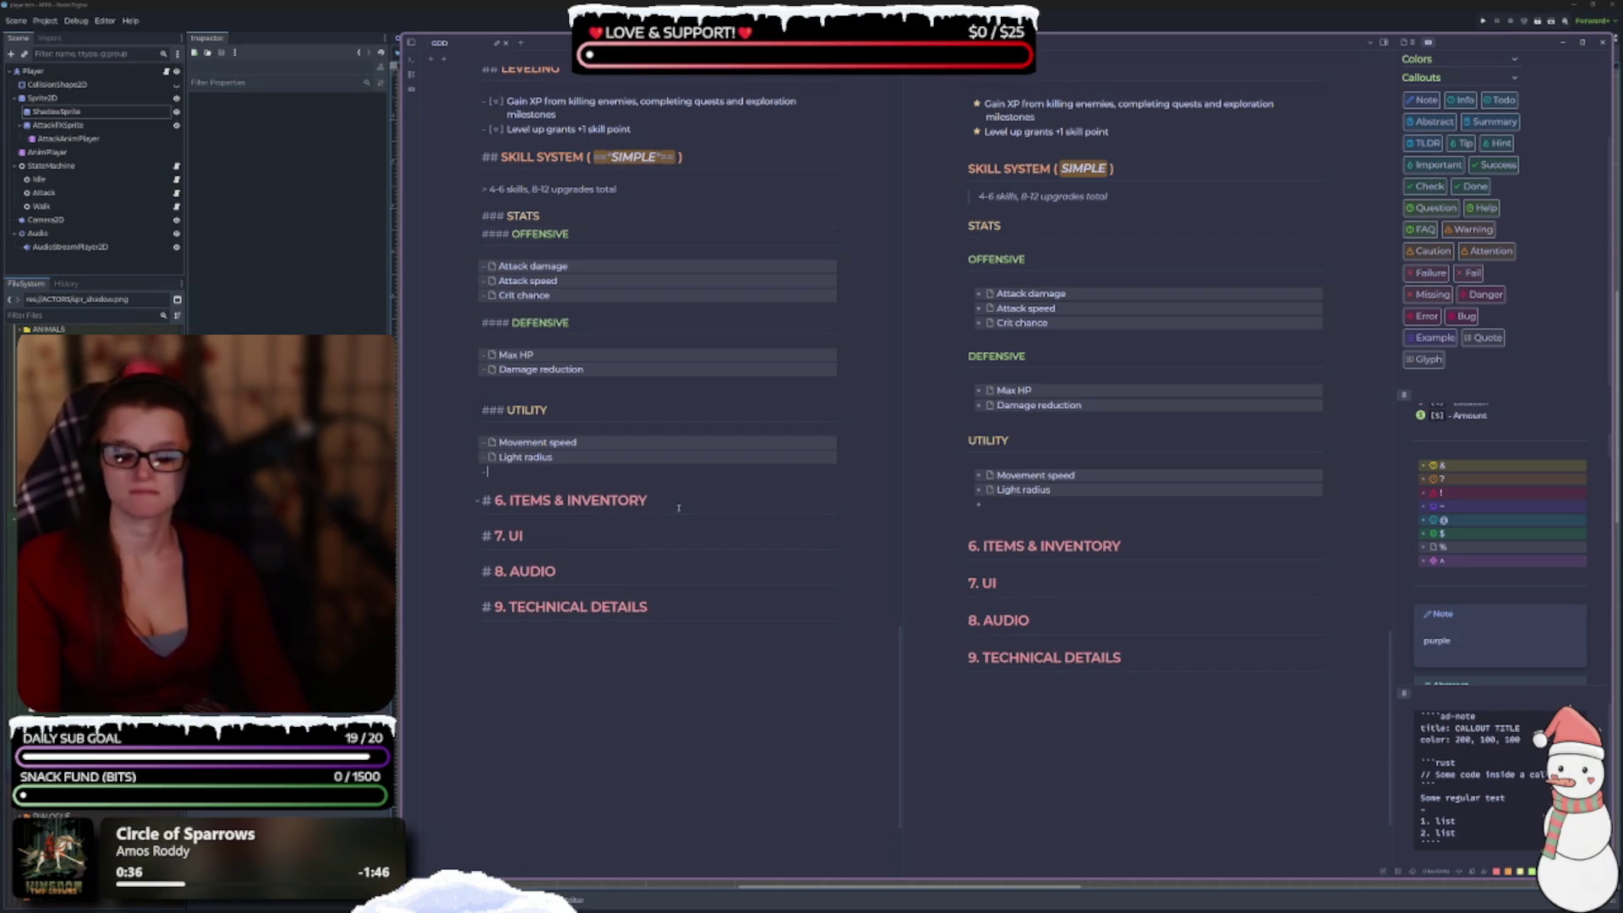
type("[ ]")
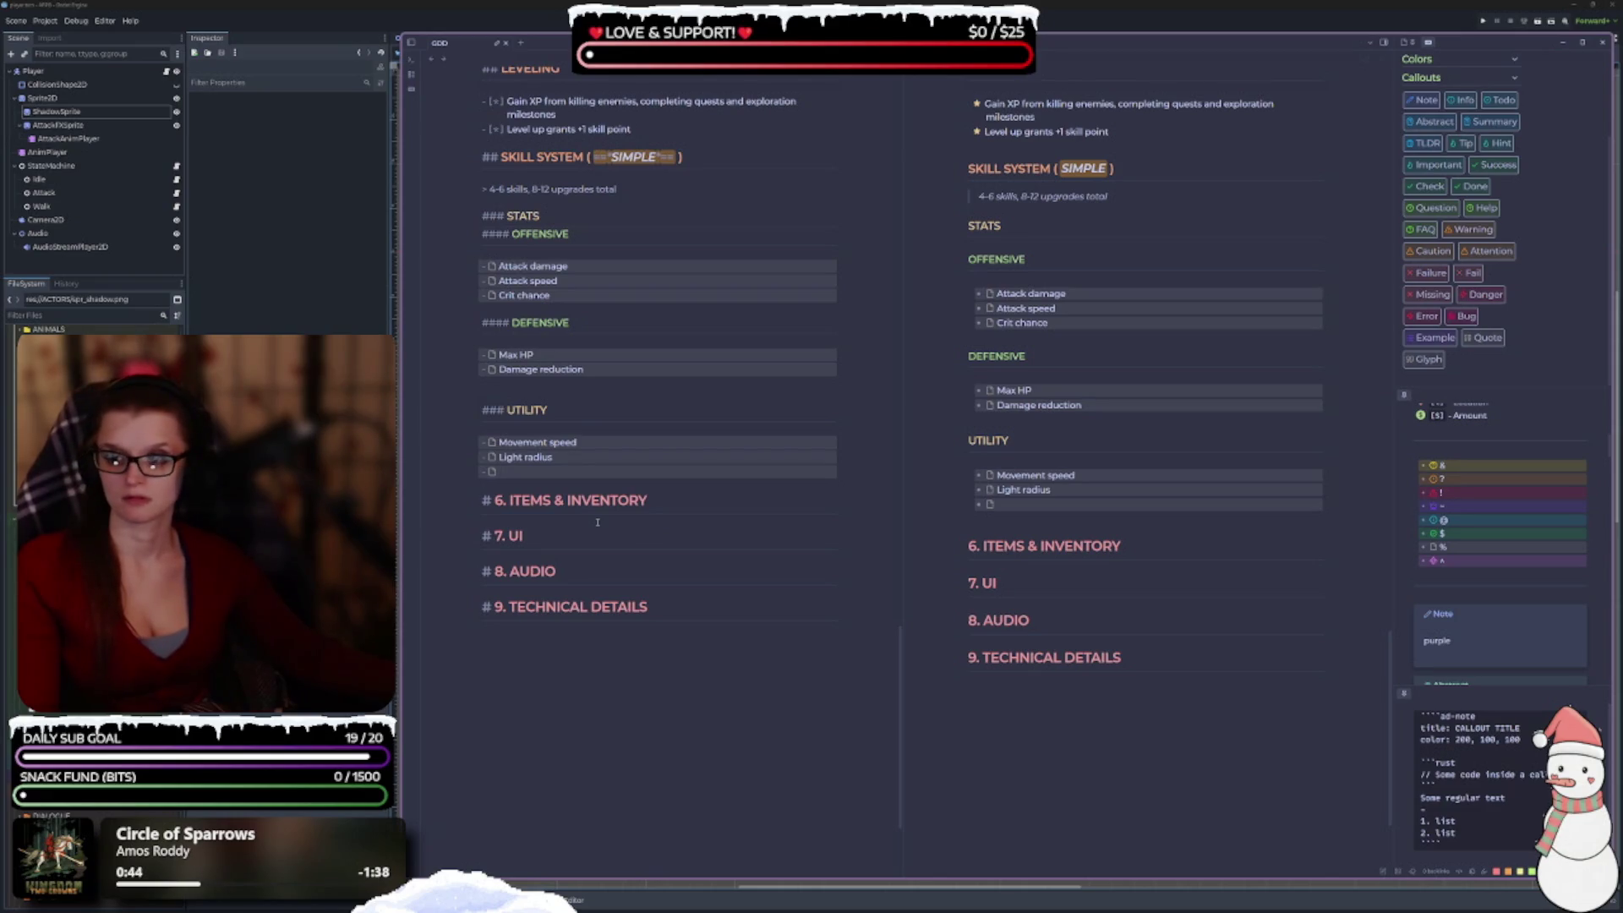
Start a new list line after the DEFENSIVE list.
left_click(570, 381)
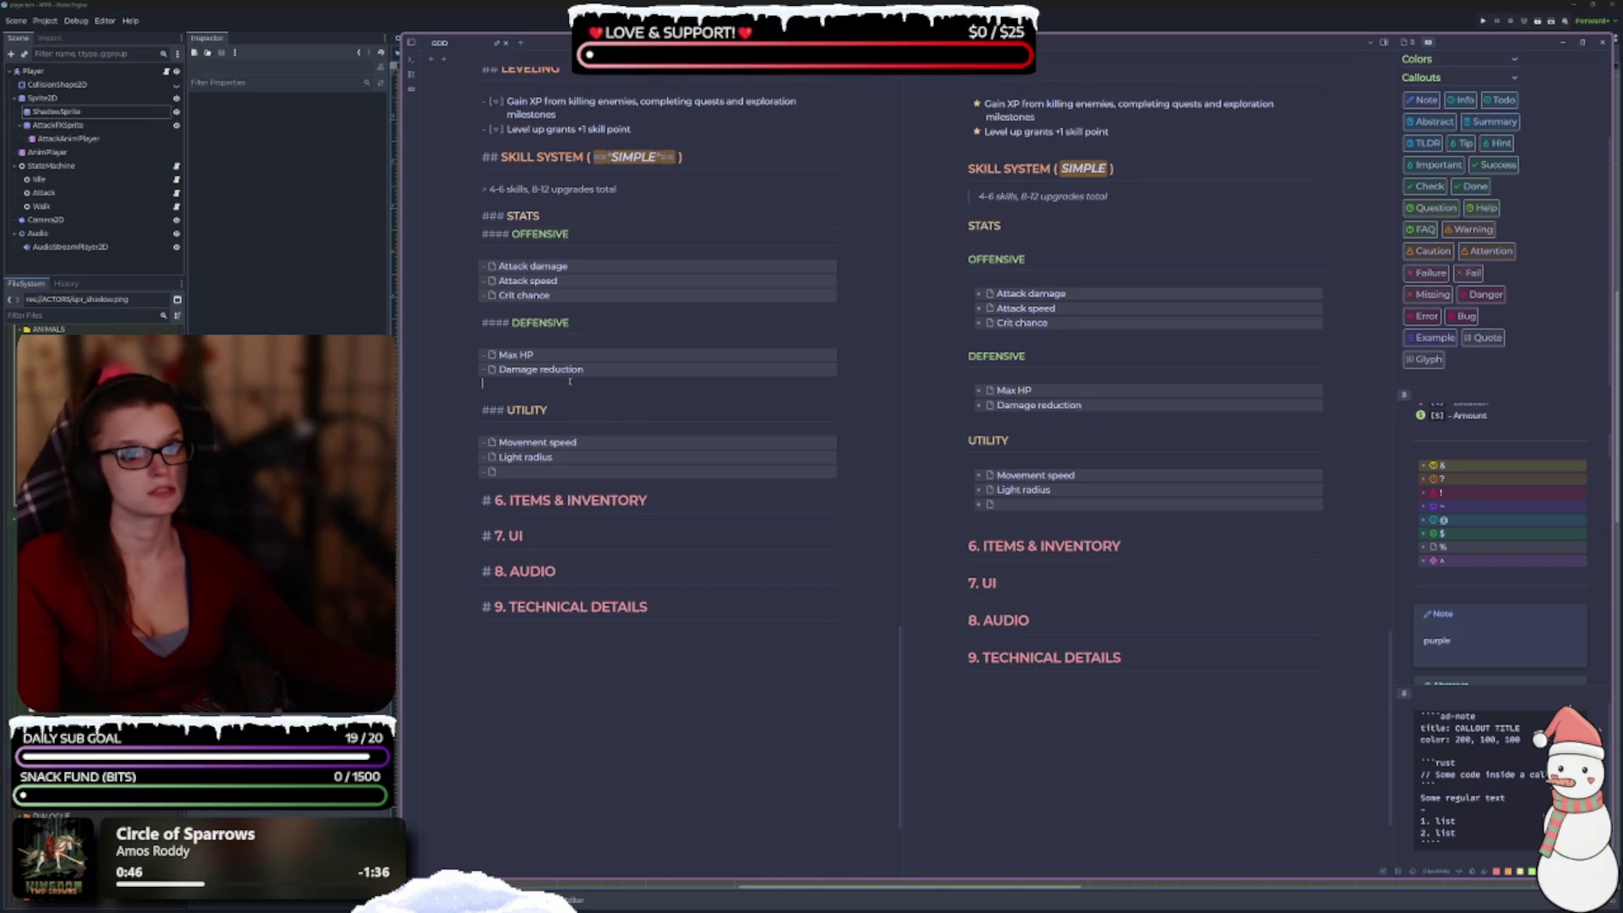
type("- %")
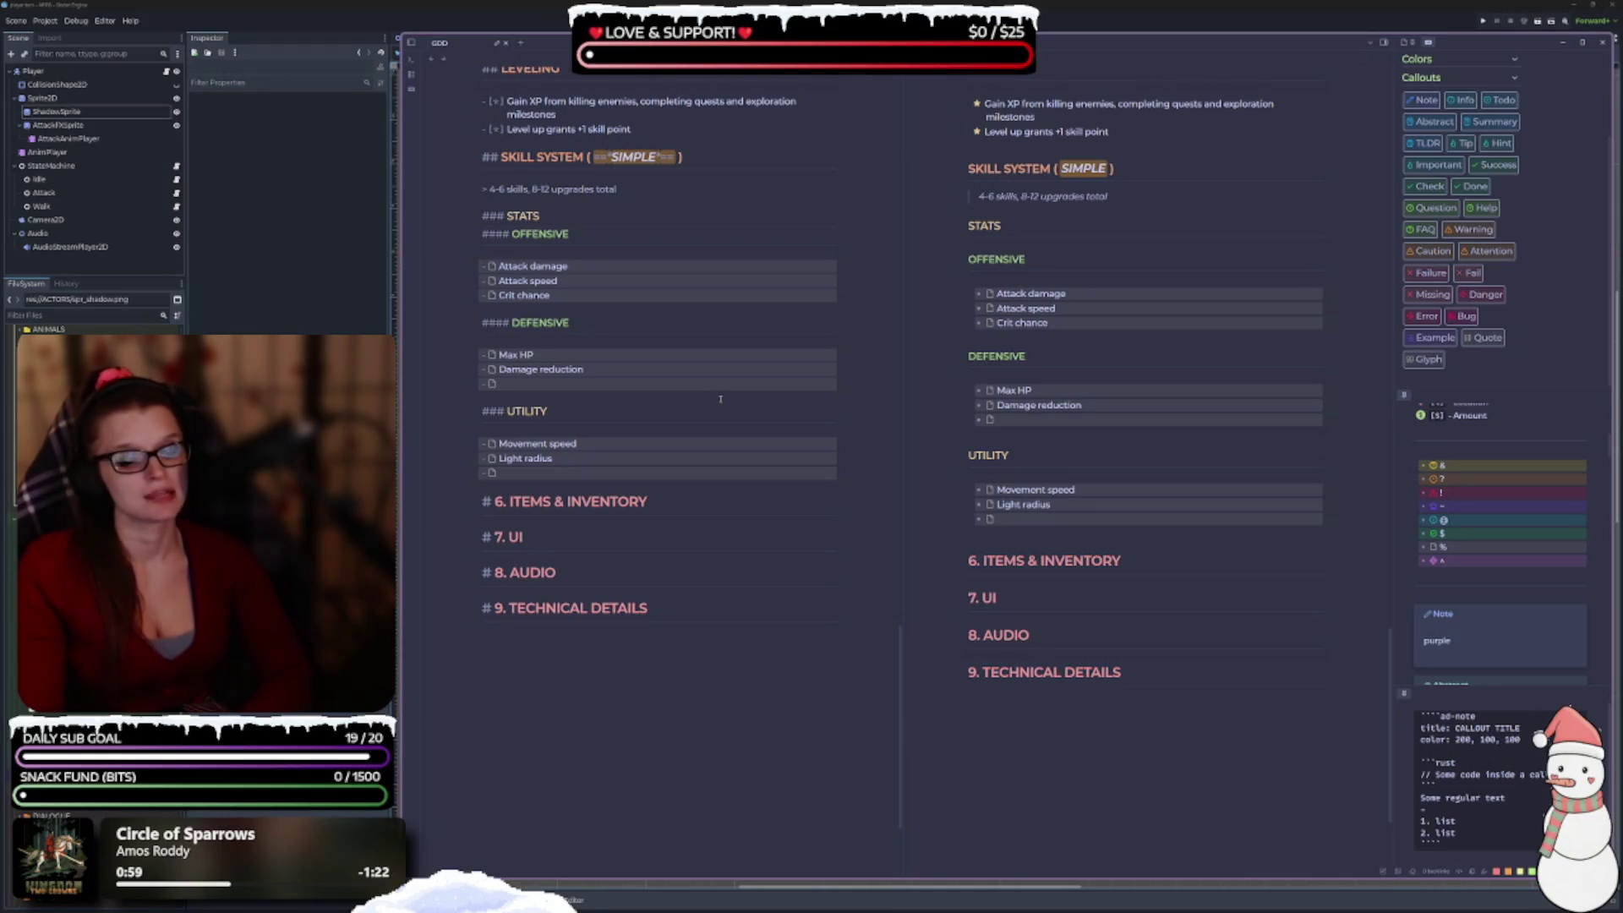
left_click(677, 372)
Append an ARMOR / STR annotation to Damage reduction, formatted as inline code.
type("(")
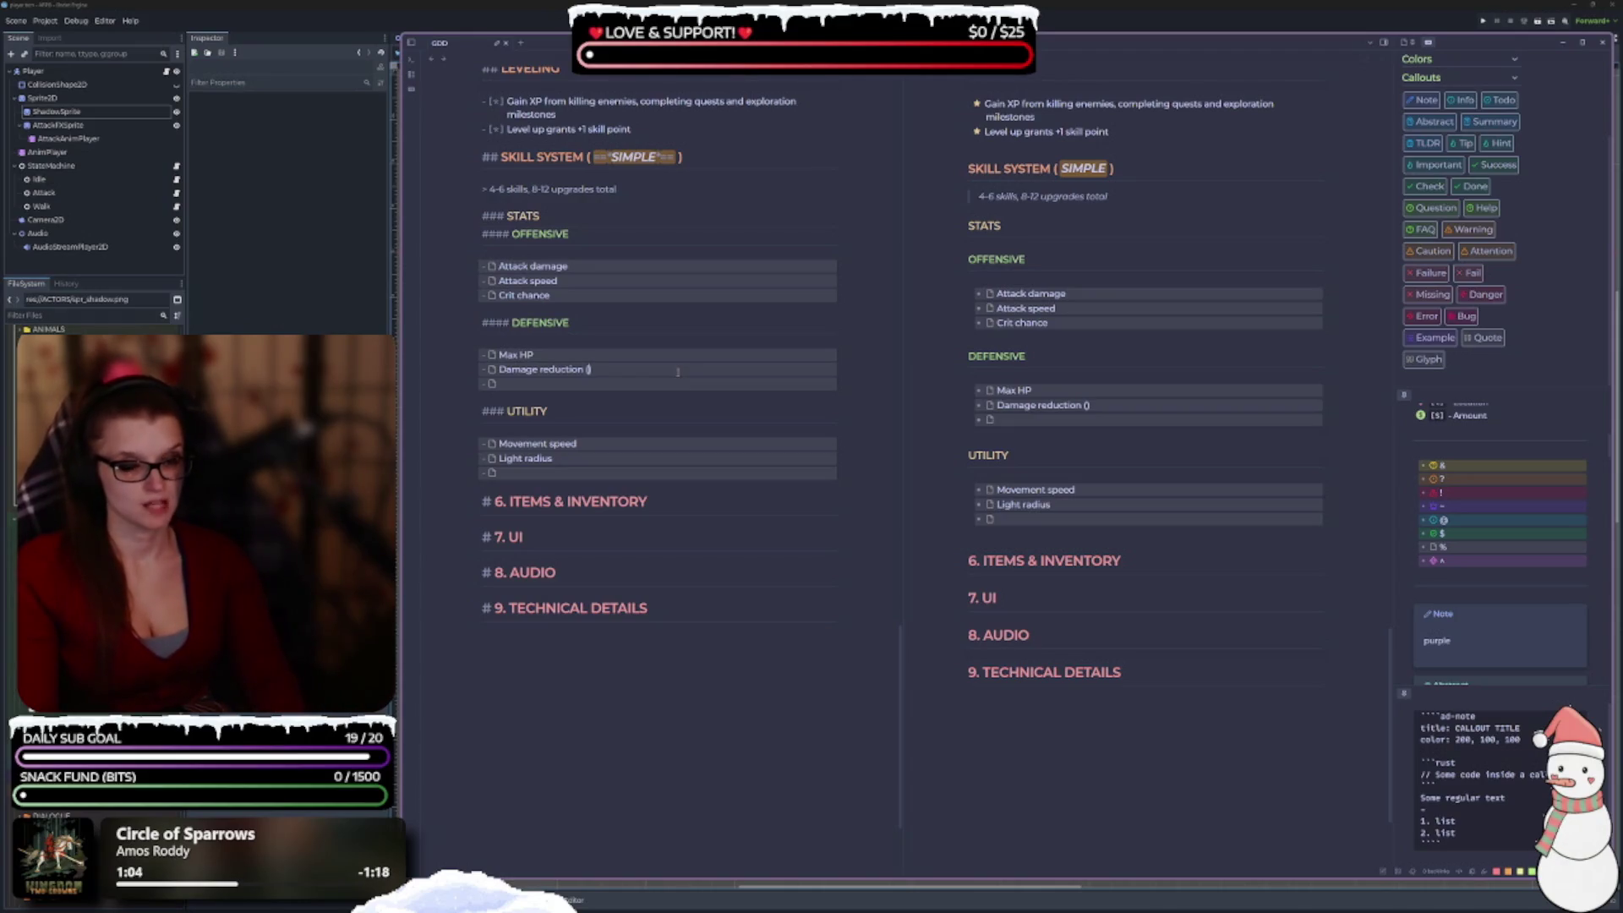
type("ARM")
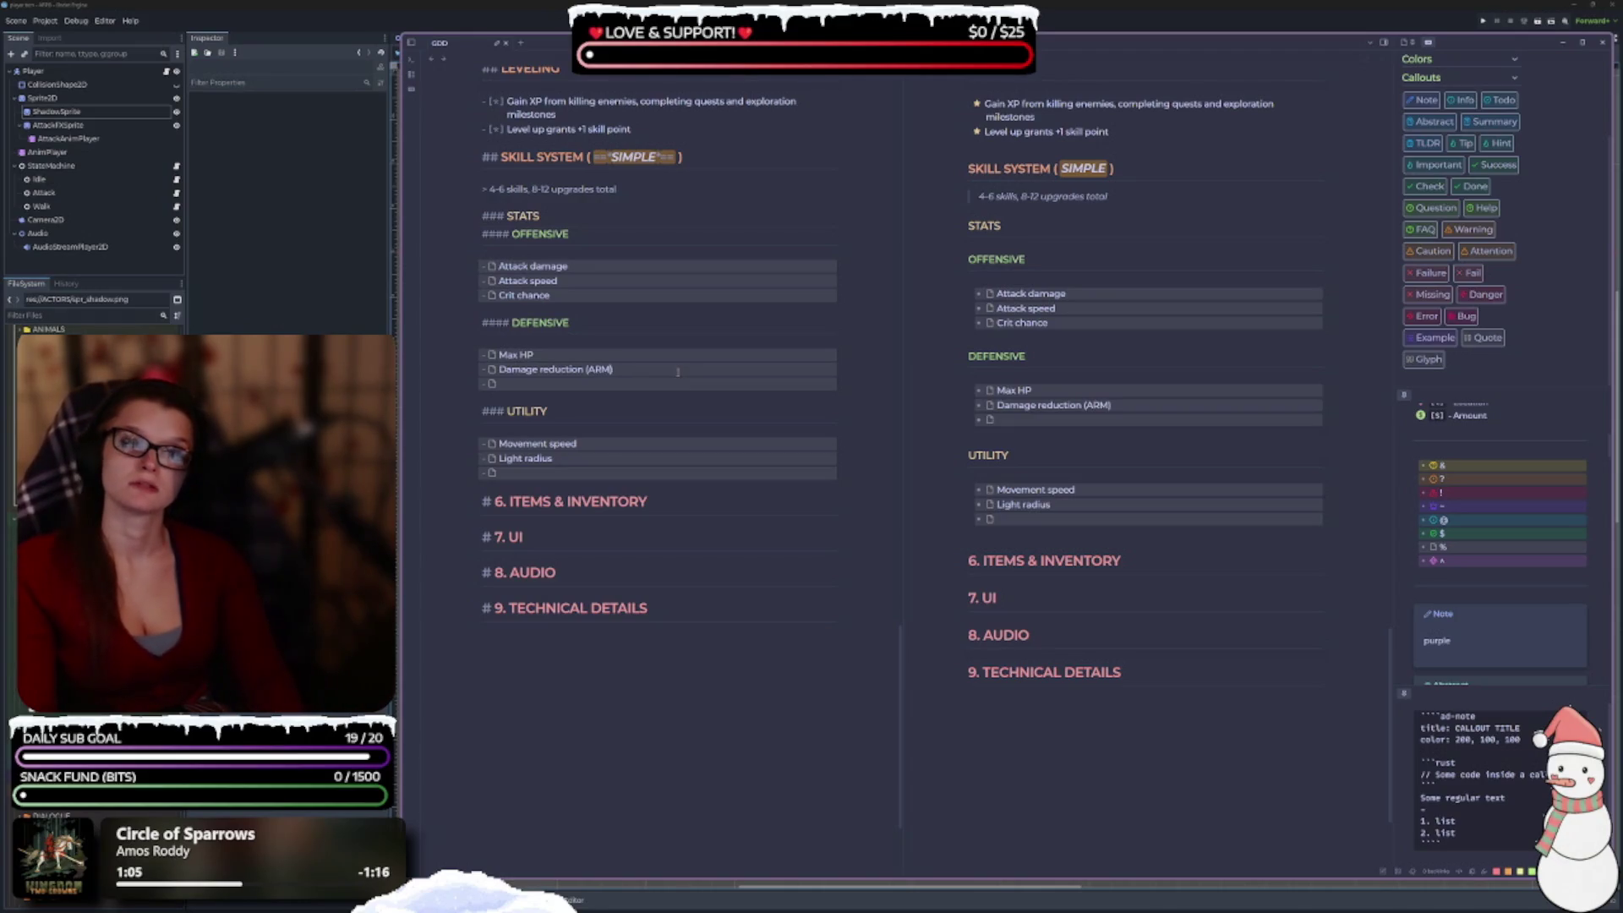
type("OR")
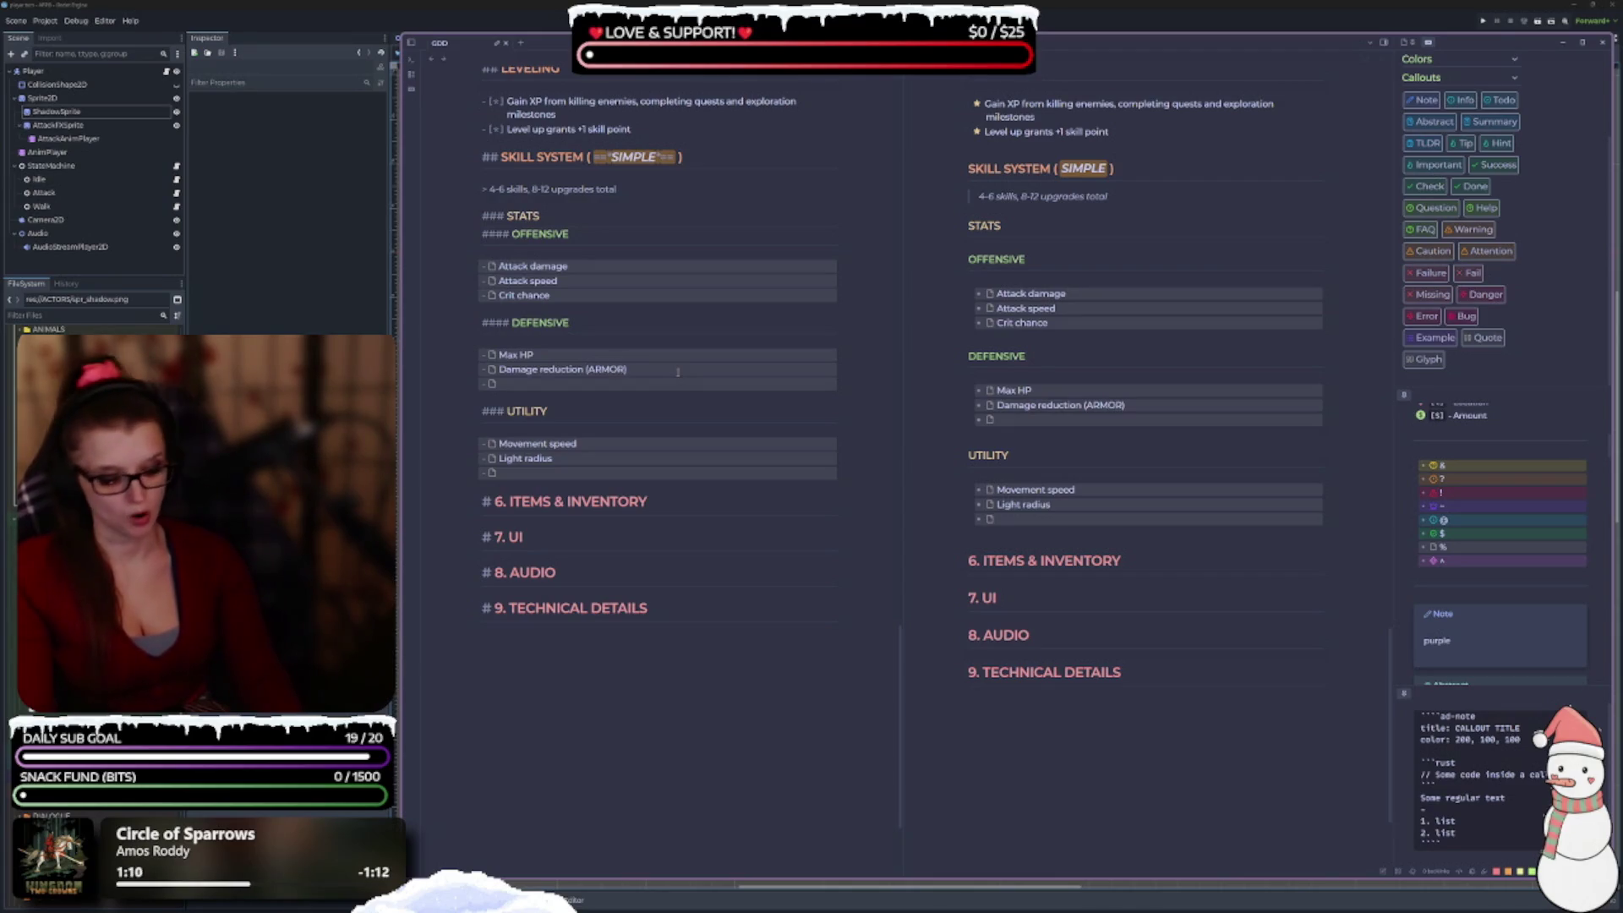
type(" ?")
key("BackSpace")
type("/")
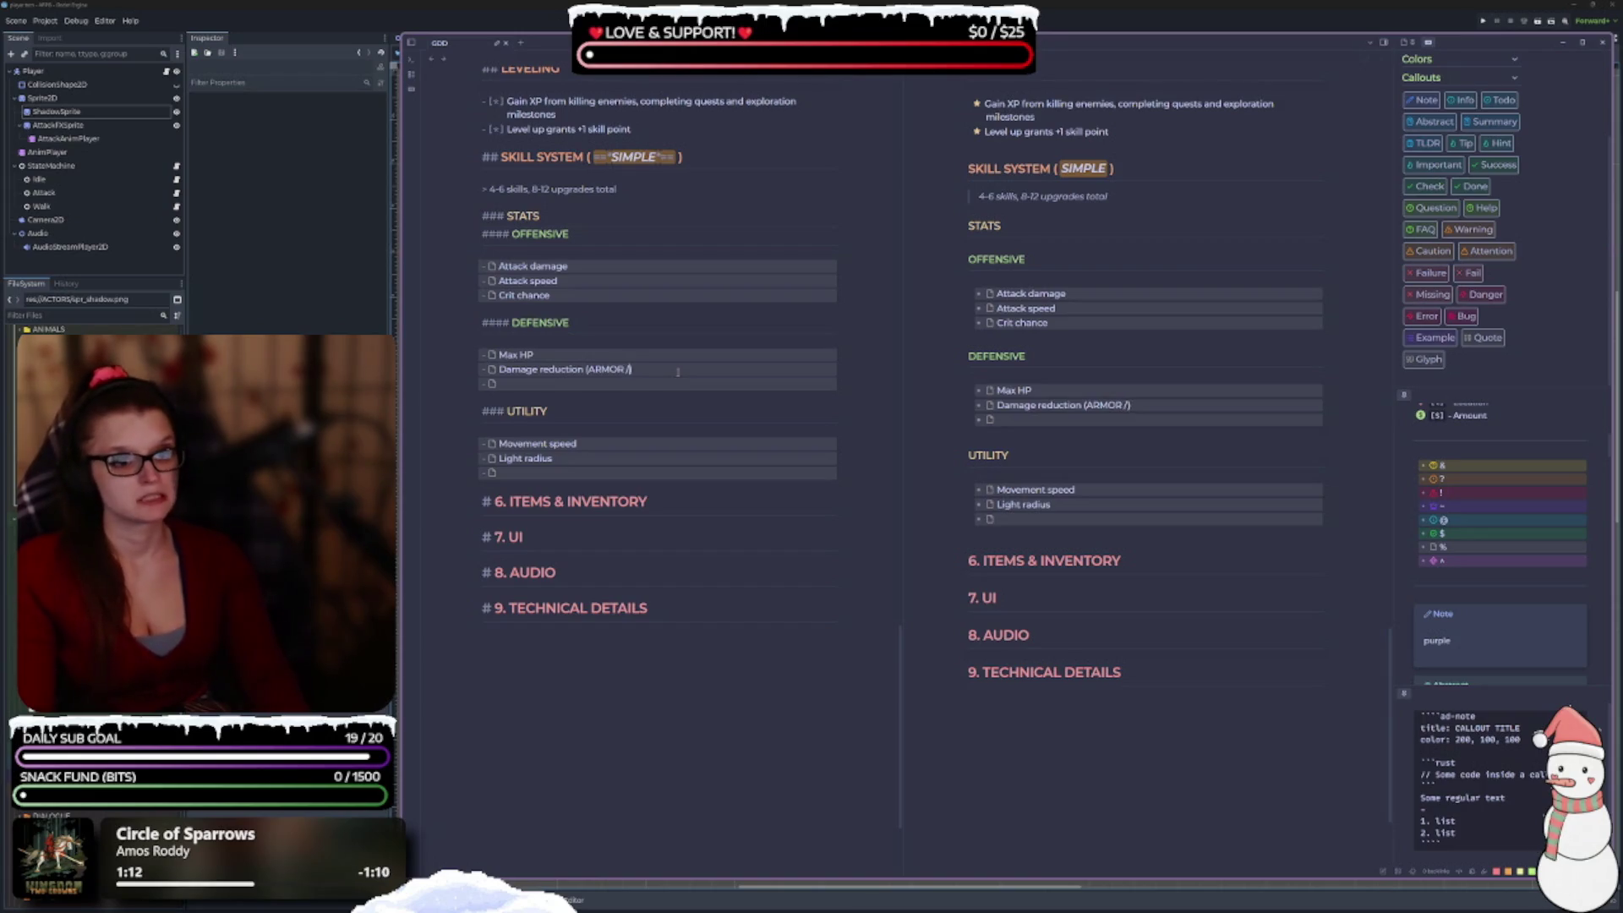
type(" STR")
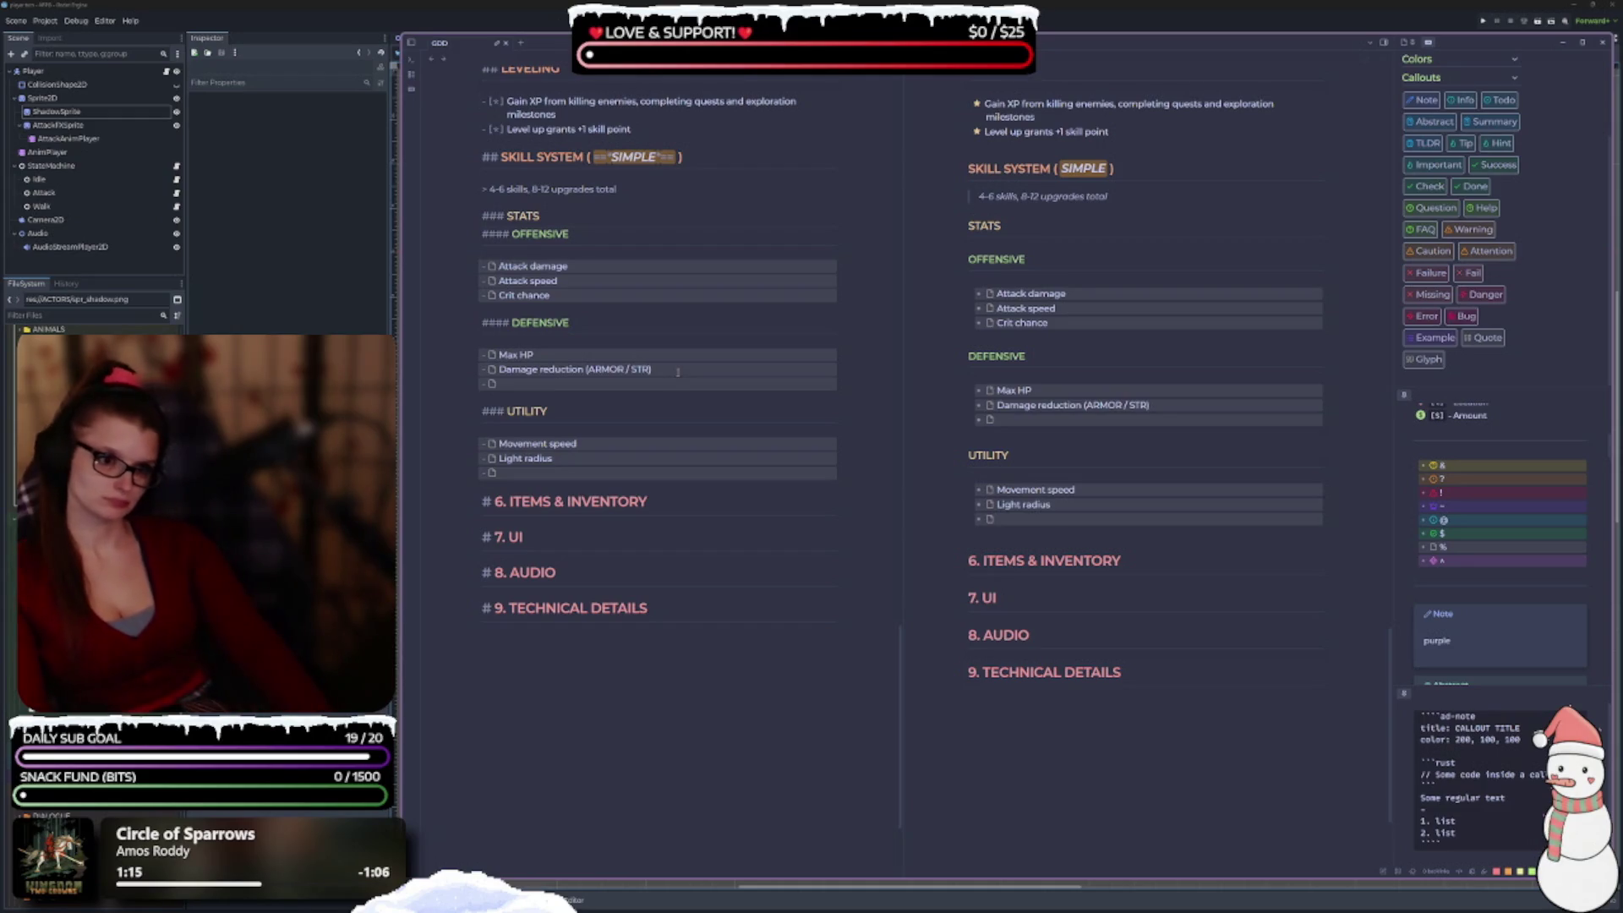
key("shift+Left")
key("shift+Left")
key("shift+Left")
key("ctrl+i")
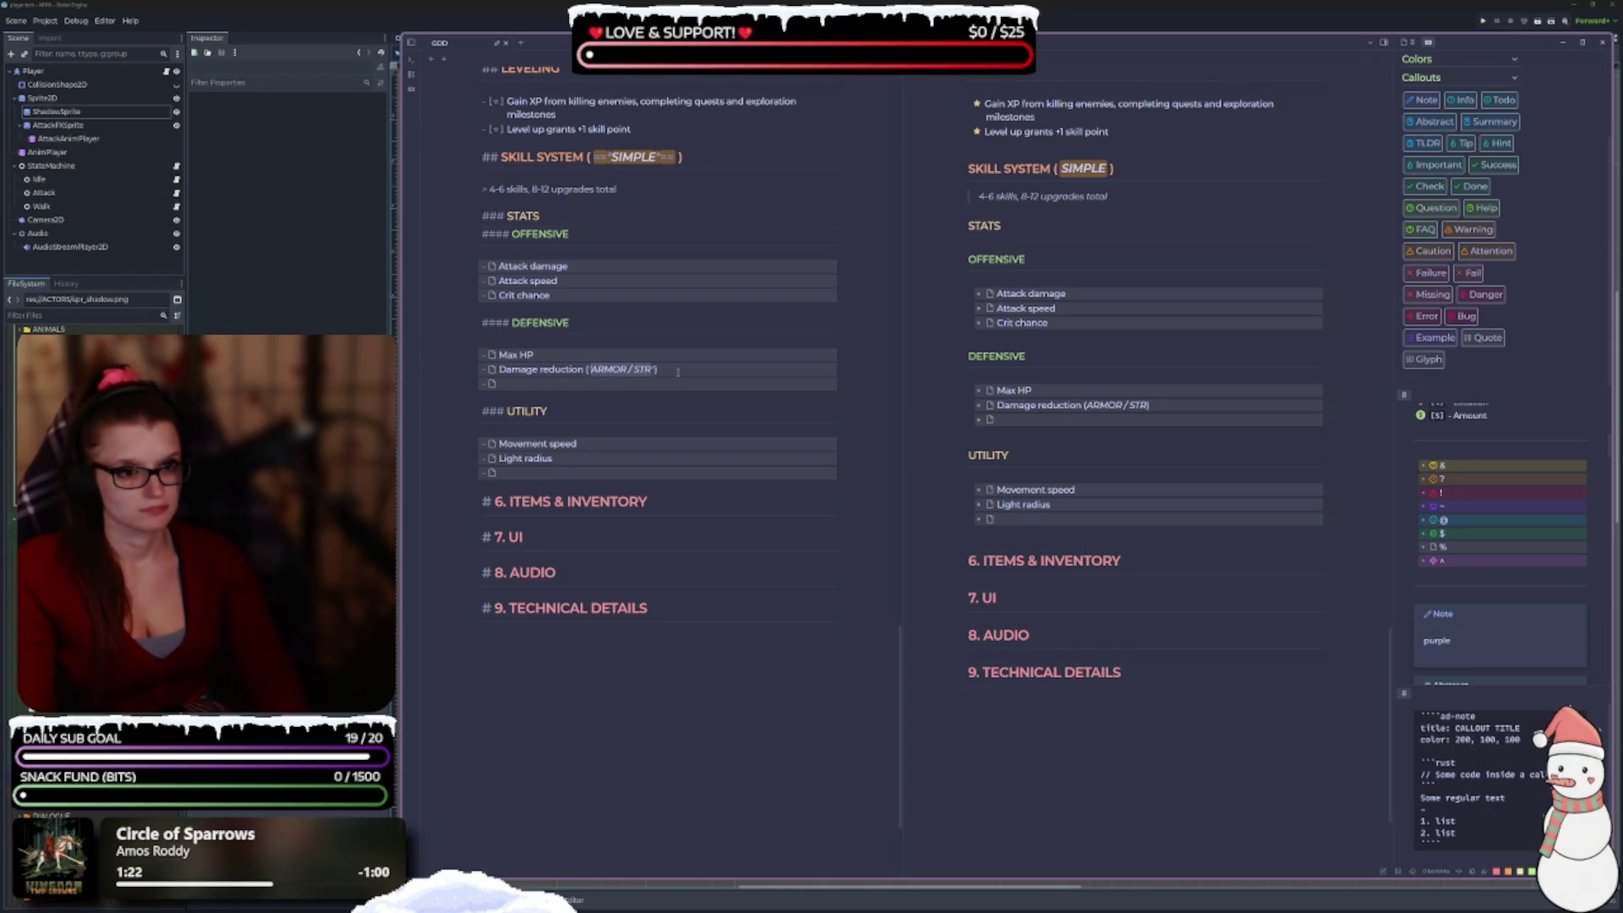
type("`")
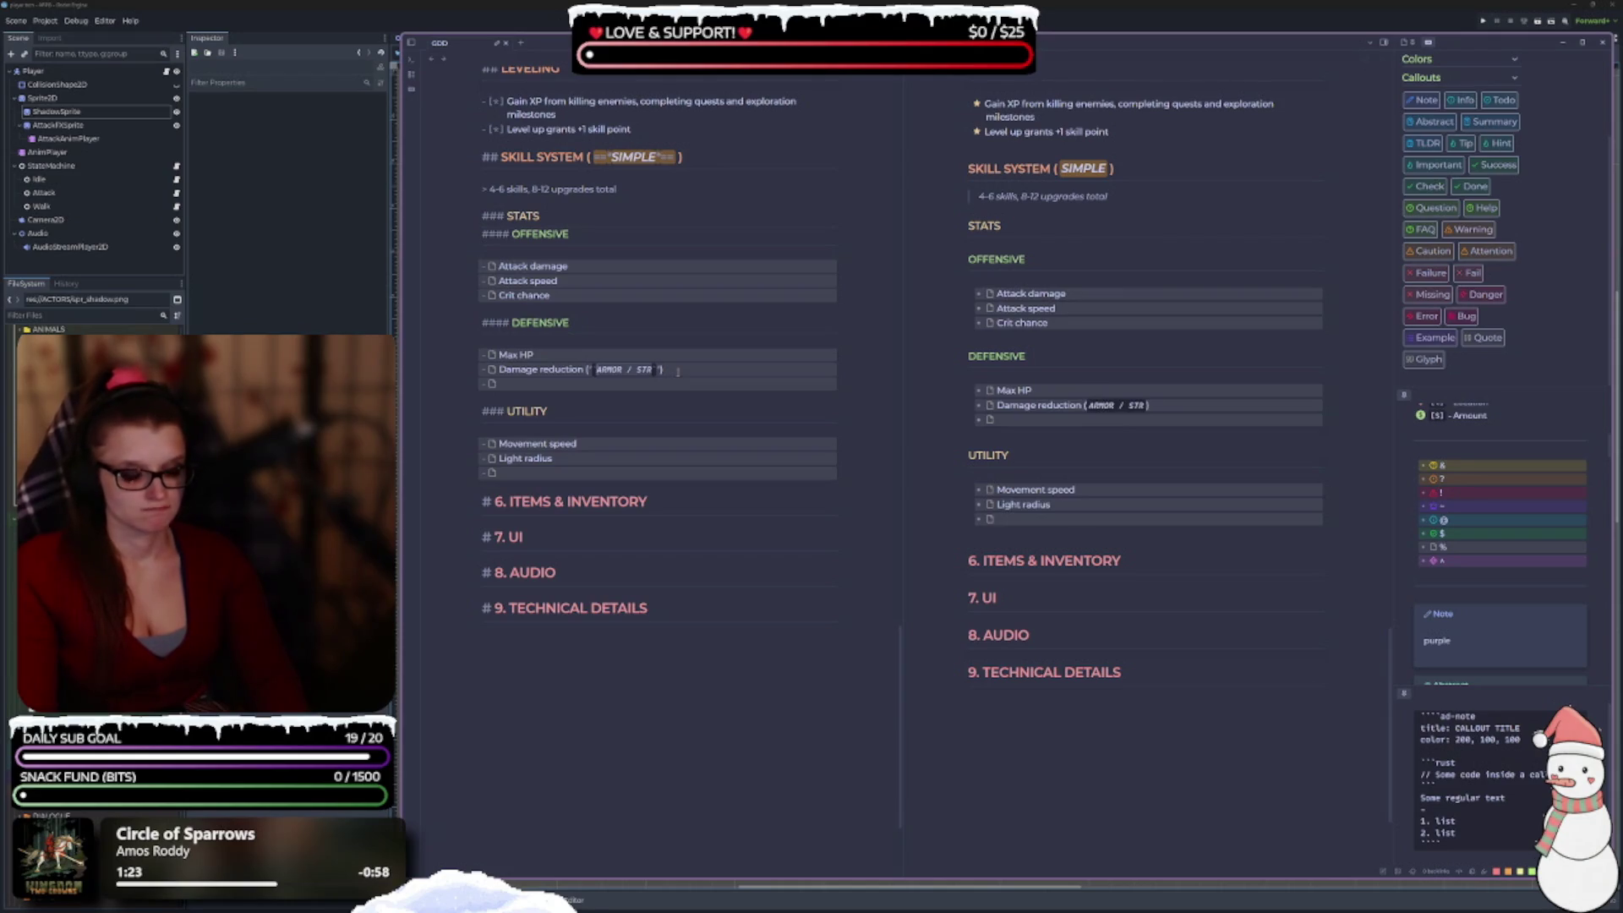
left_click(678, 371)
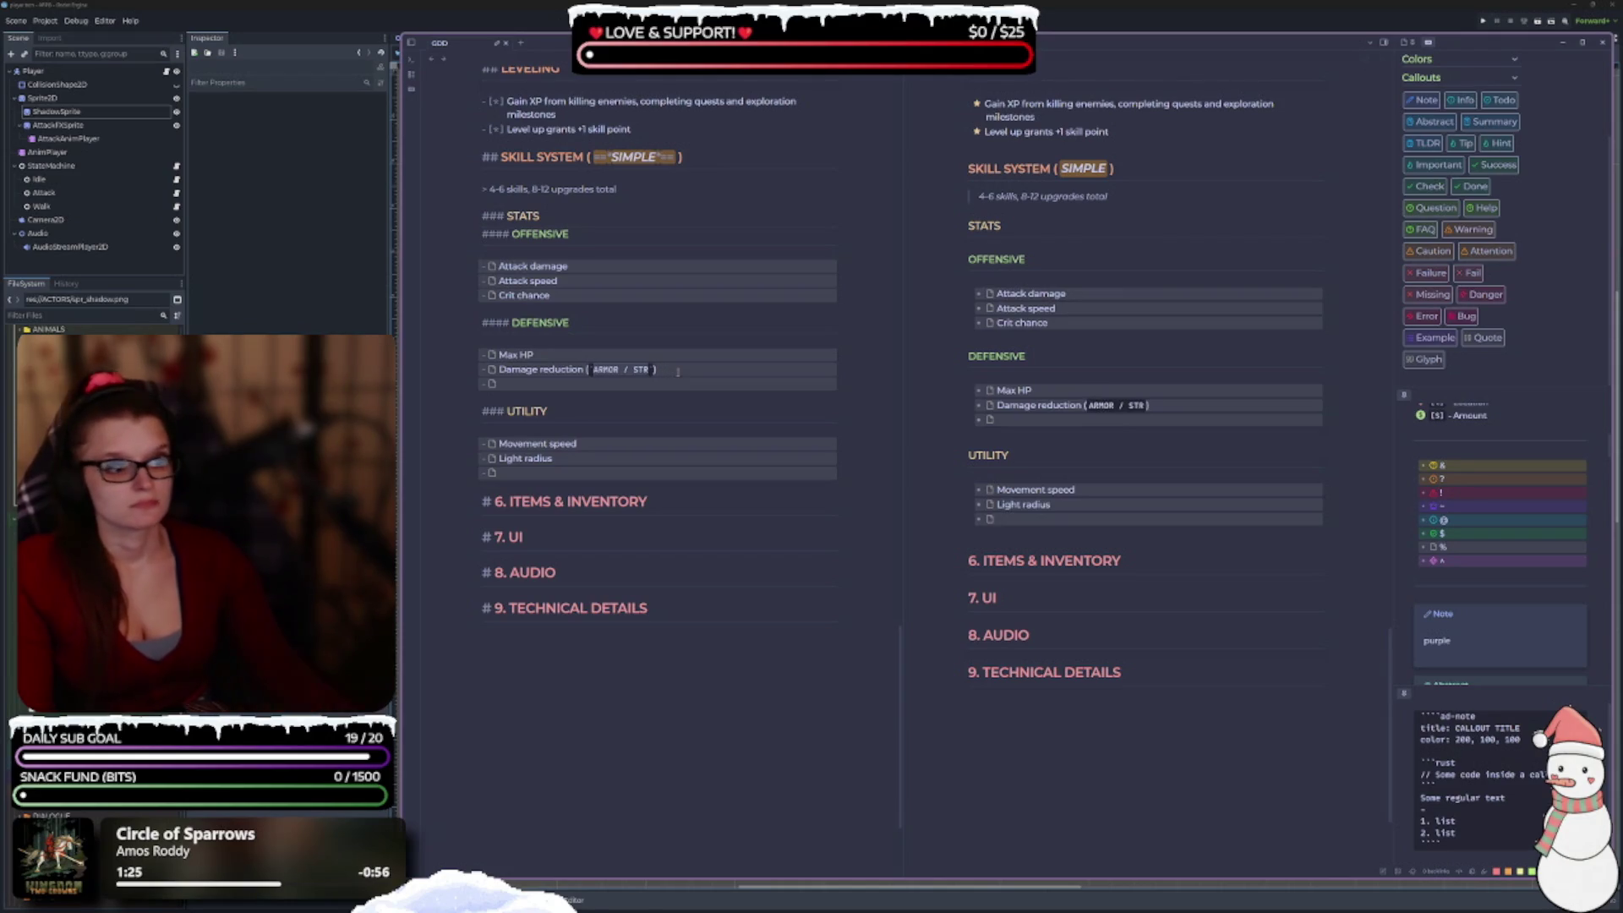
Replace the parentheses with a colon so the line reads 'Damage reduction : `ARMOR / STR`'.
left_click(685, 429)
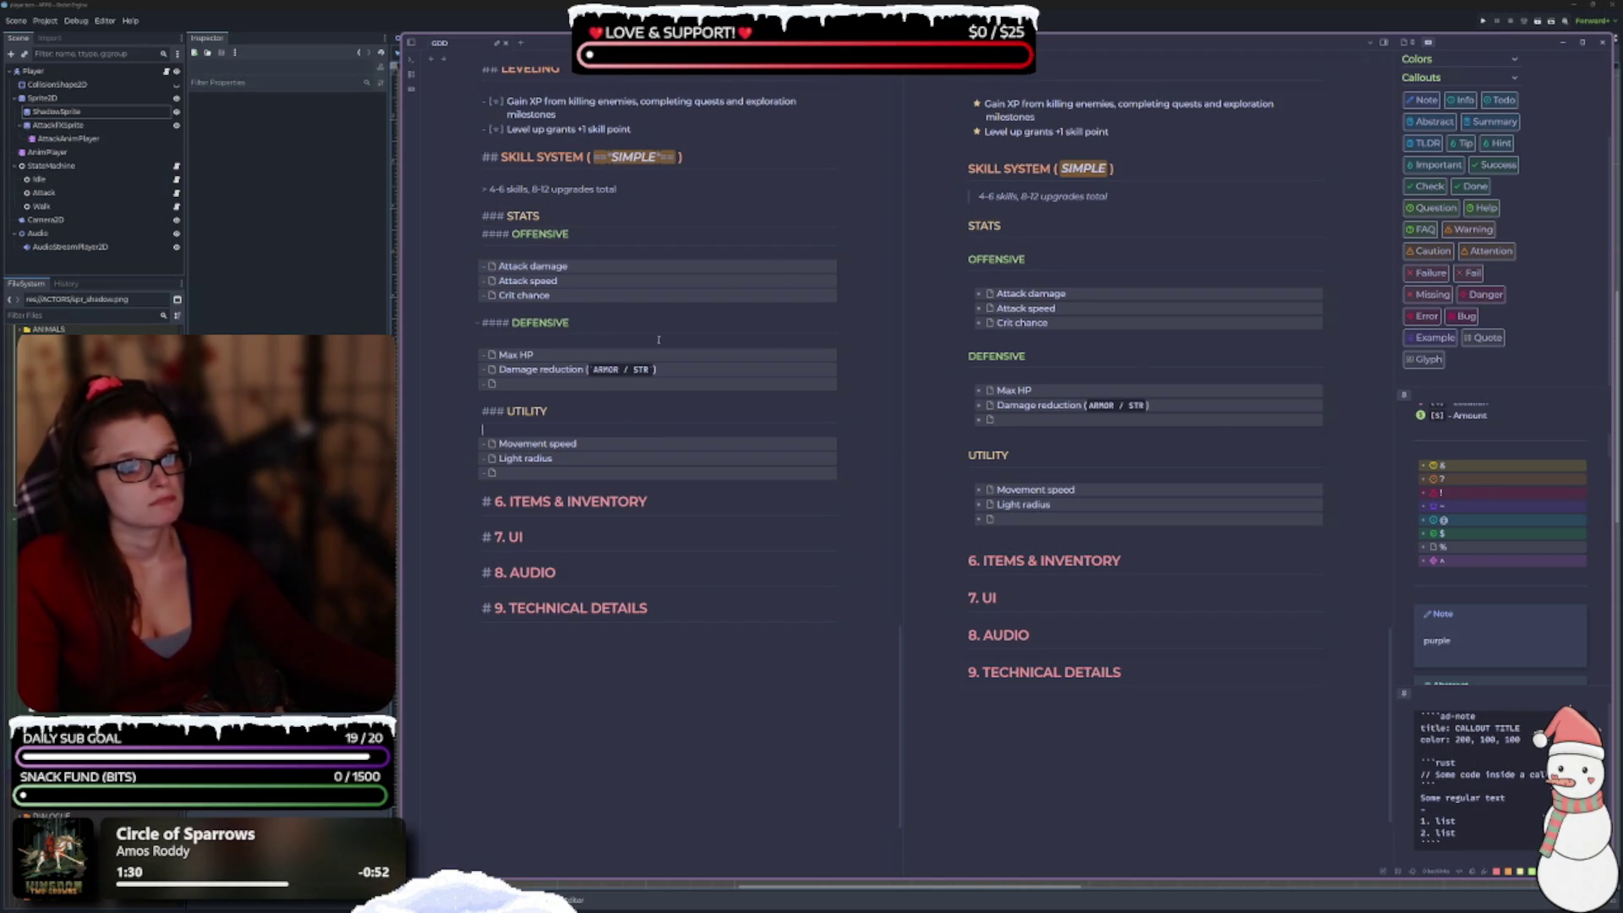
left_click(589, 370)
key("BackSpace")
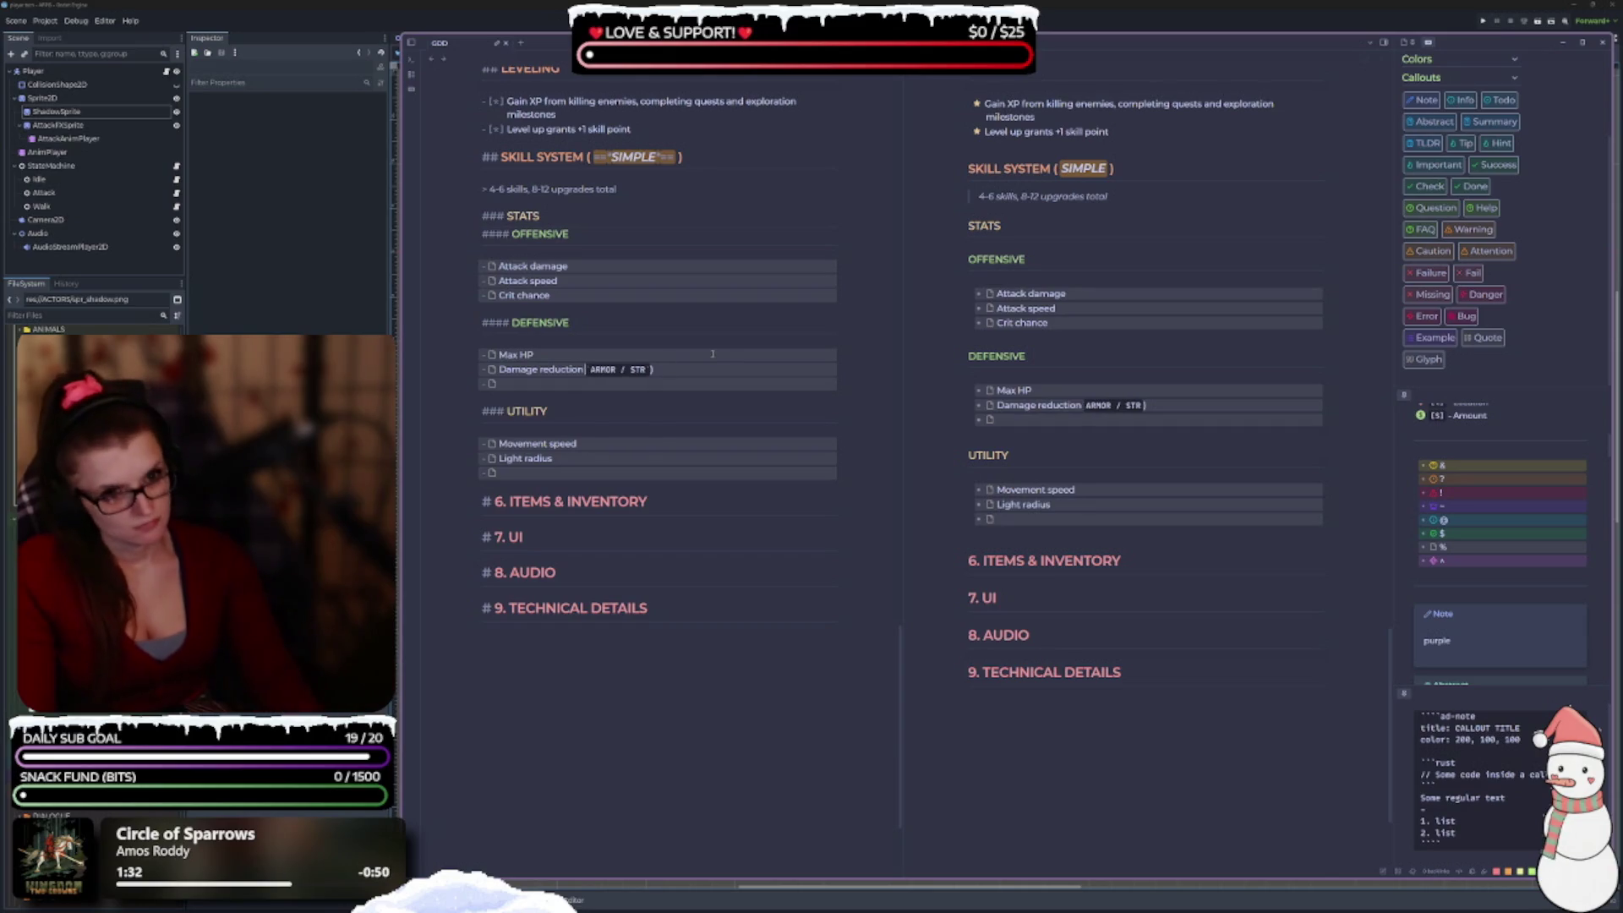
type("-")
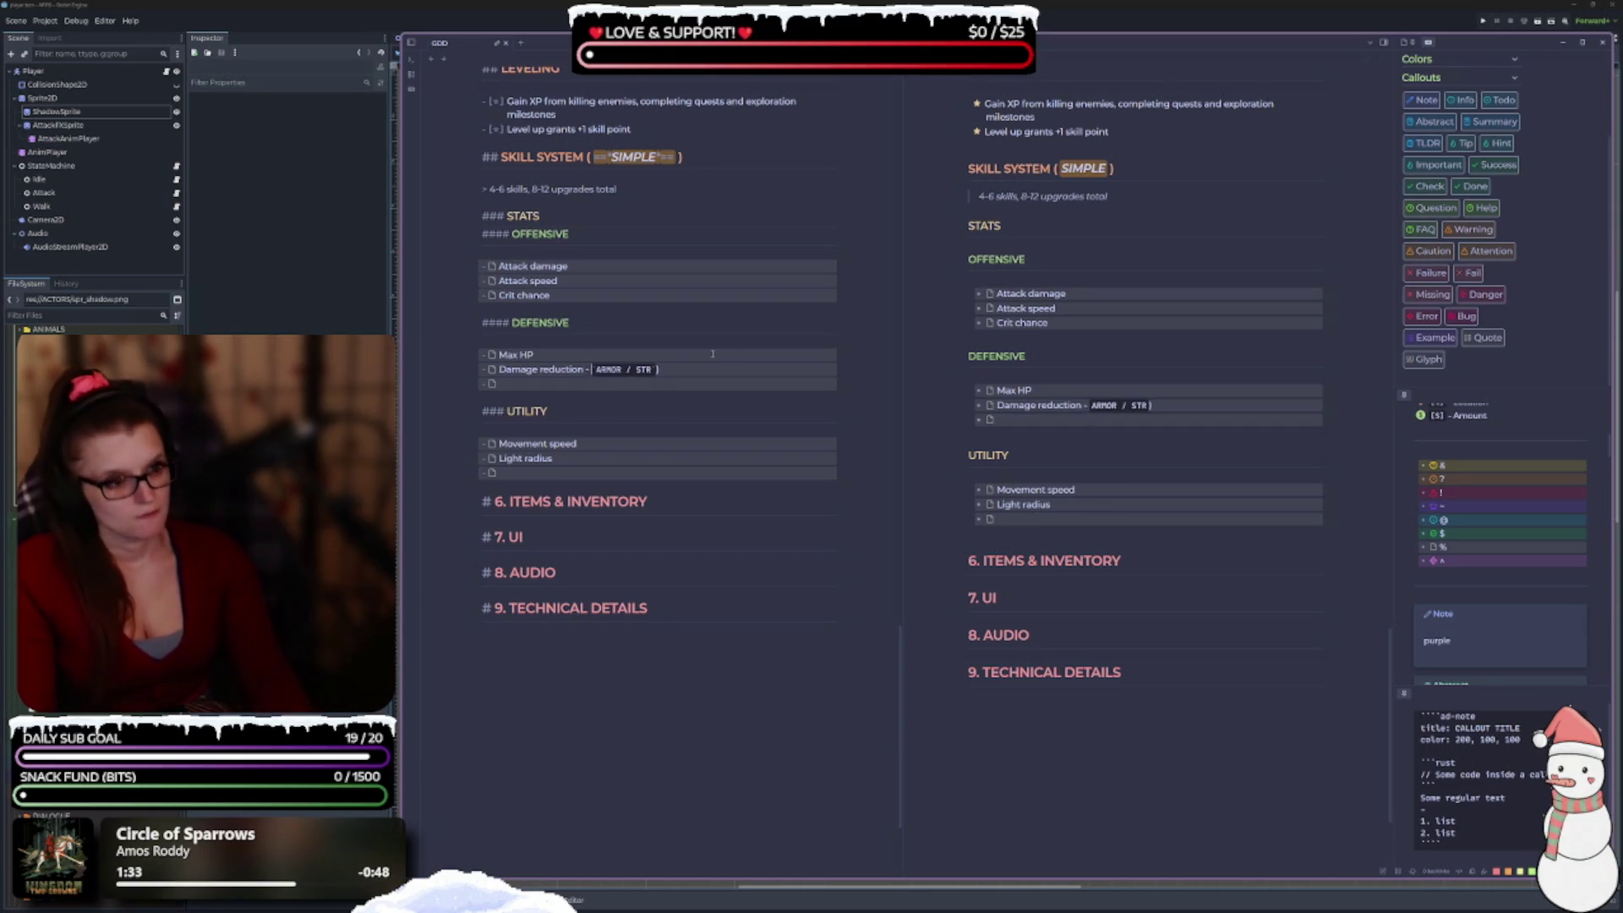
key("End")
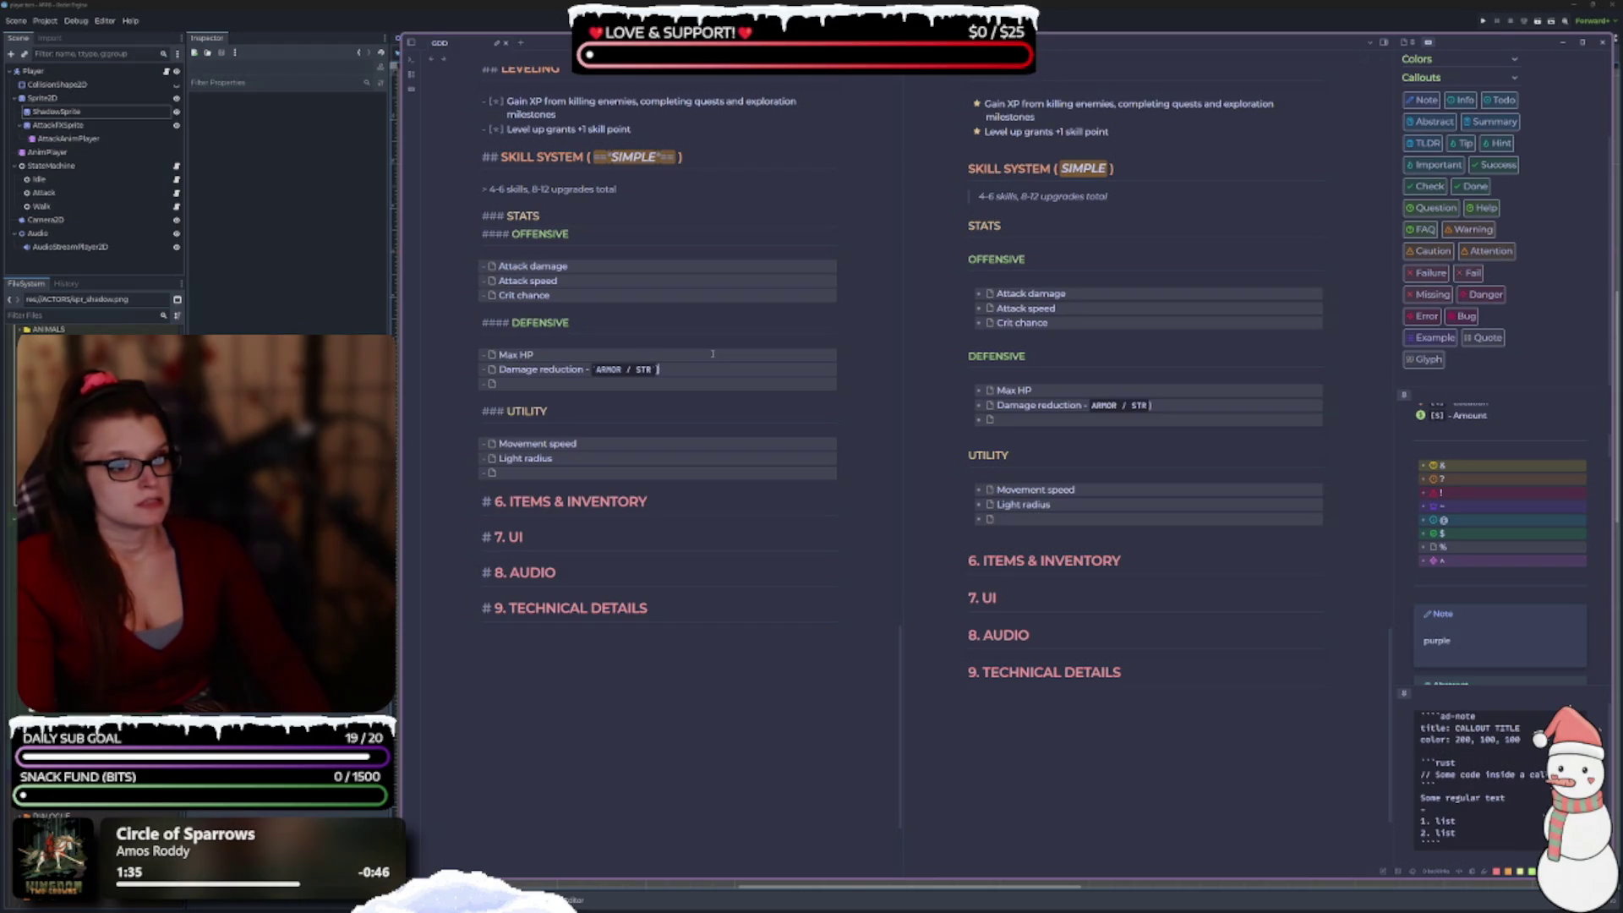
key("BackSpace")
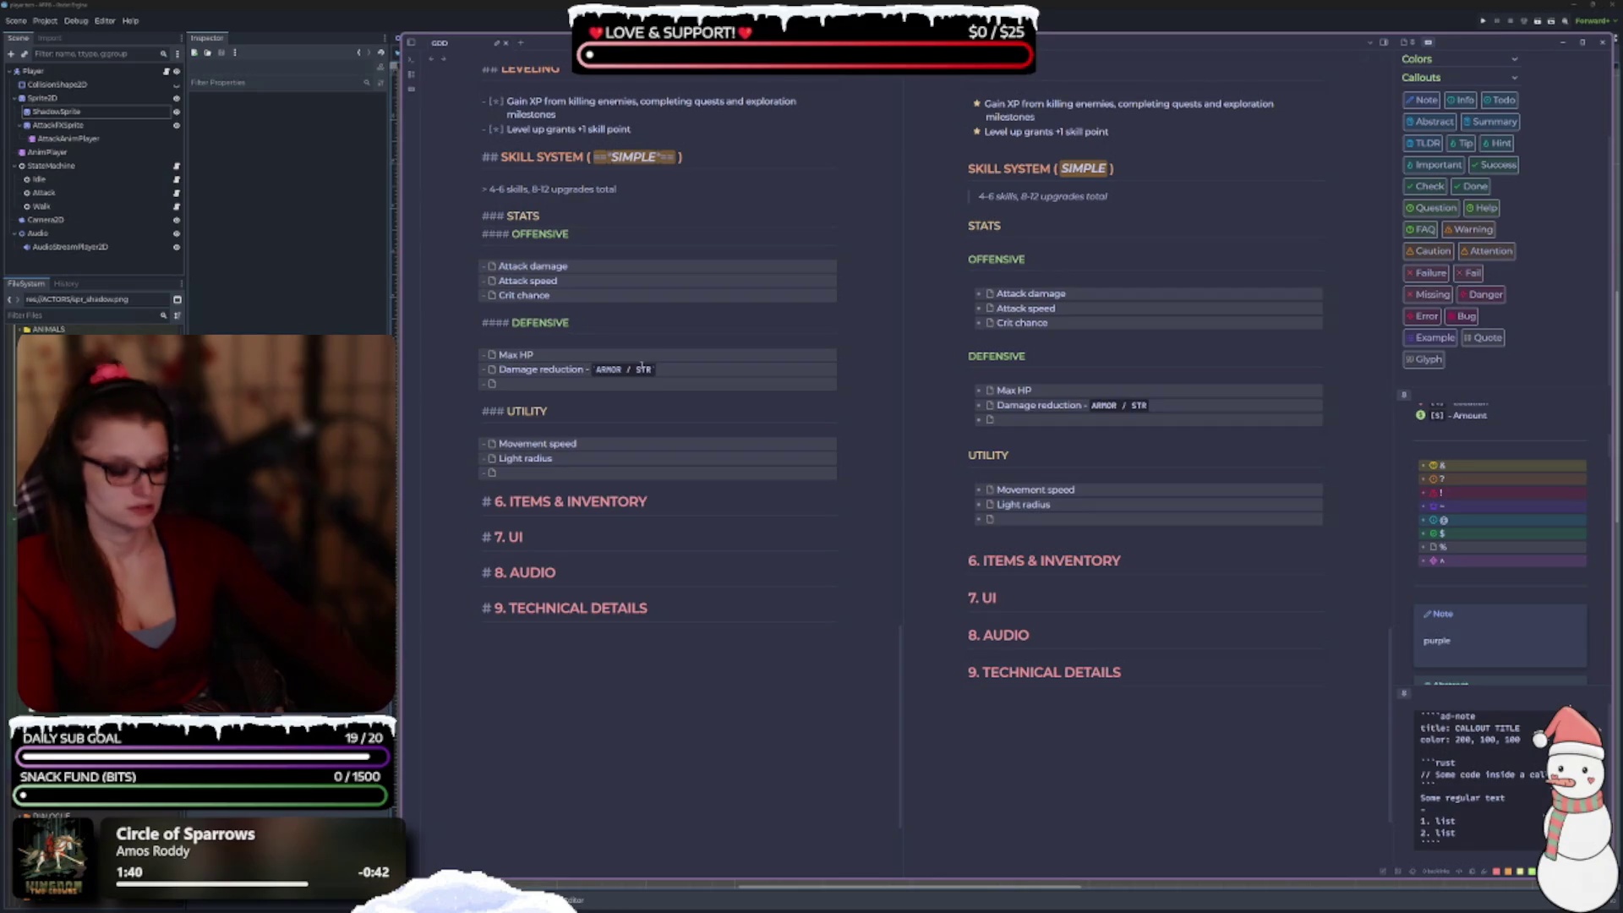
key("BackSpace")
key("BackSpace")
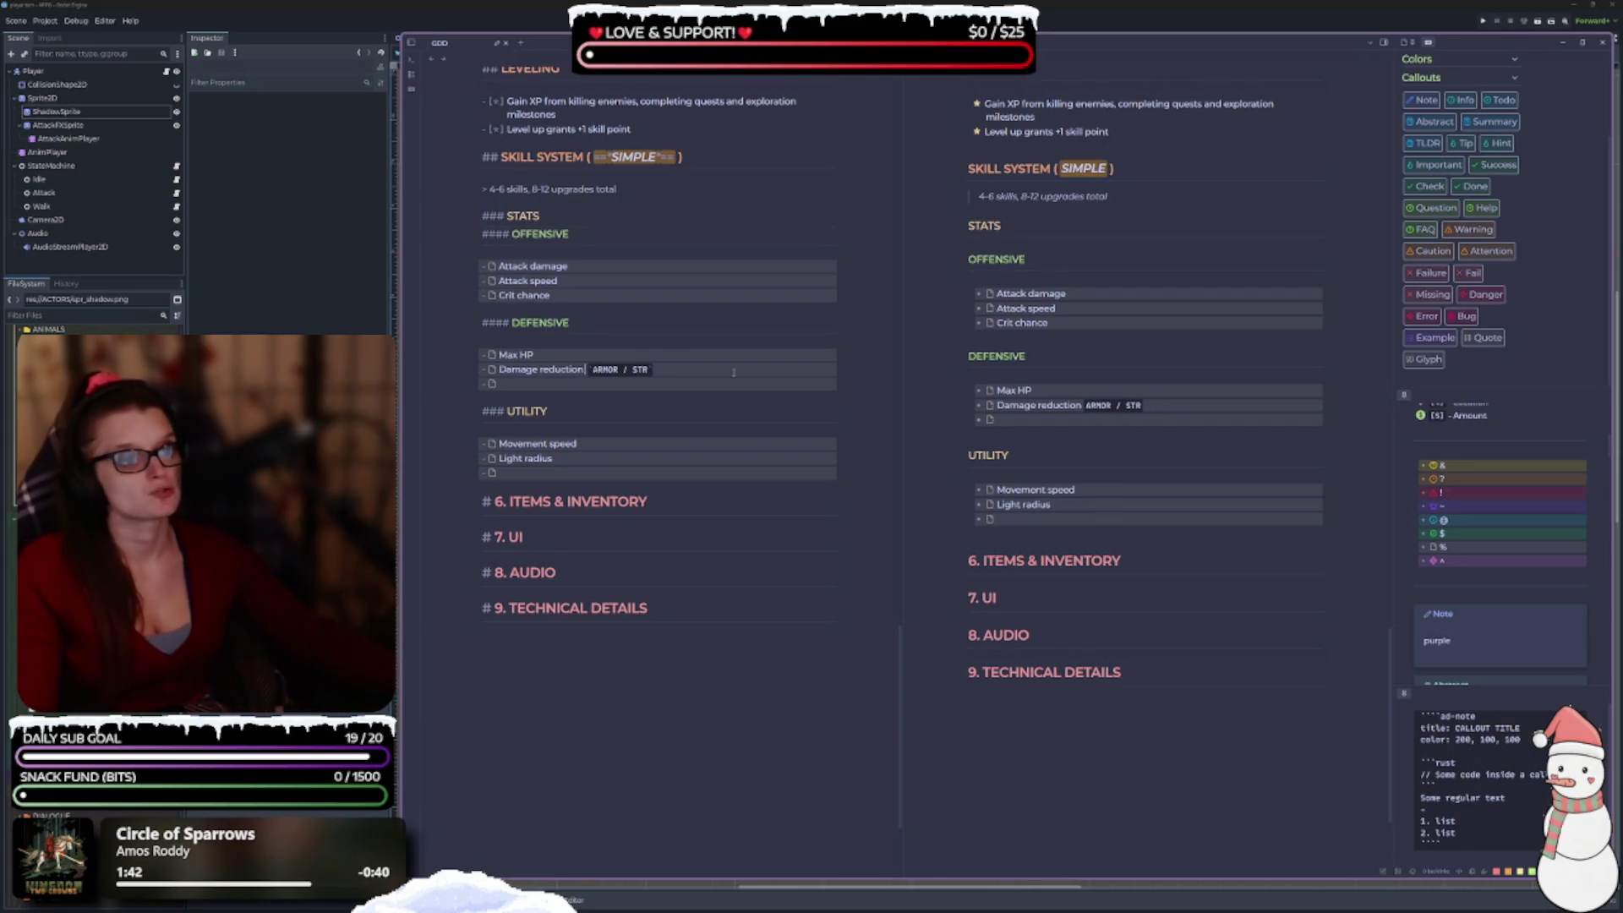
type(":")
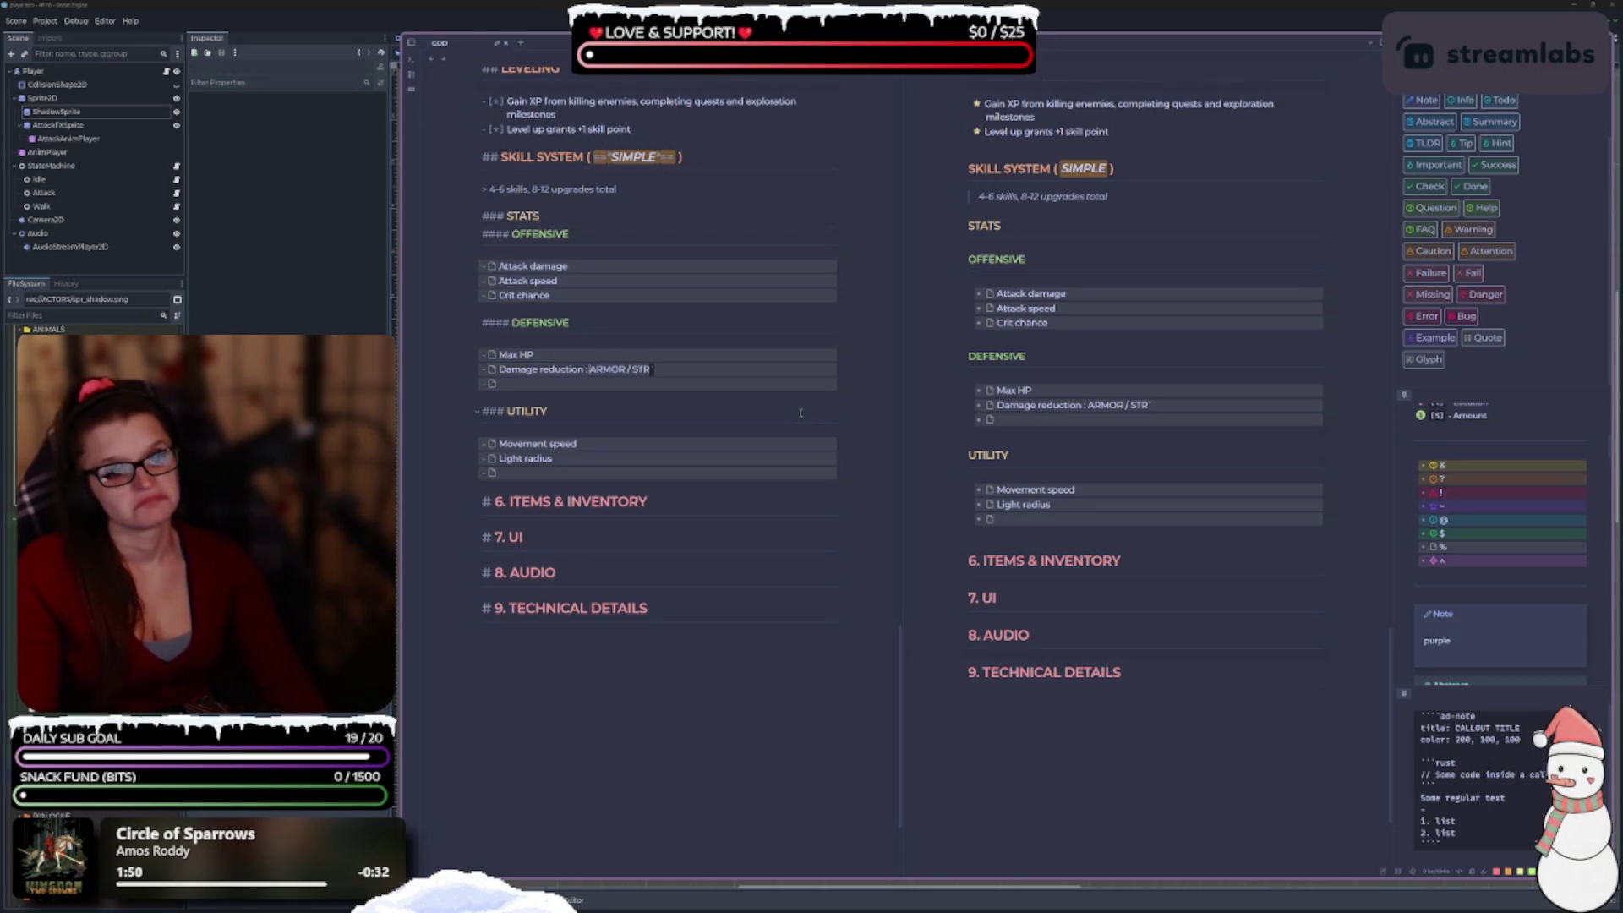
type("`")
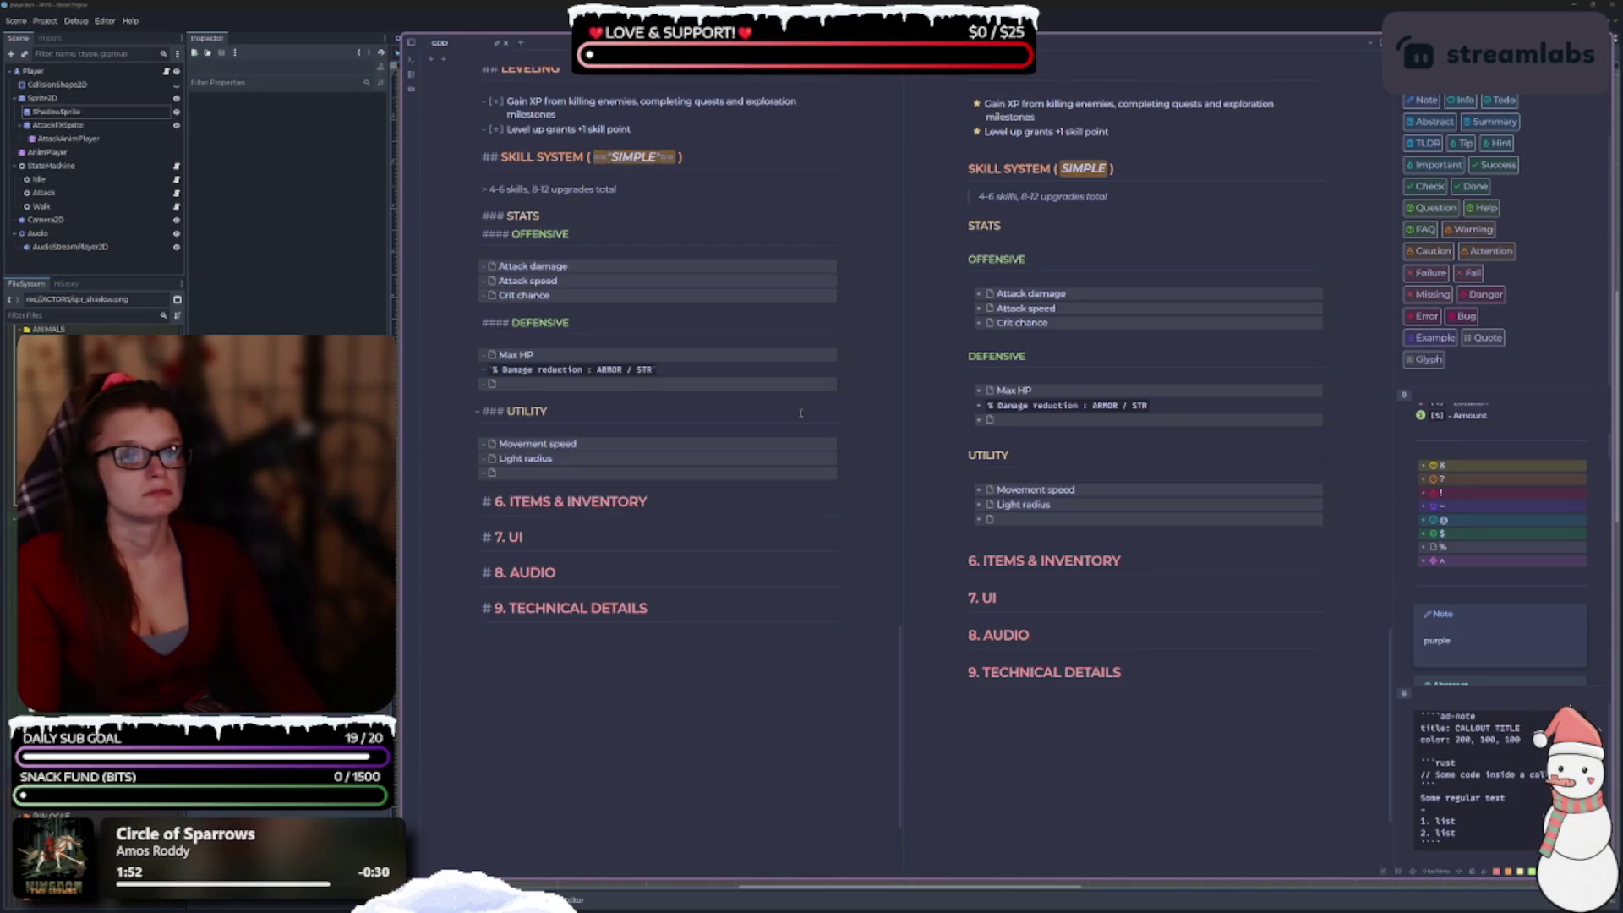
key("BackSpace")
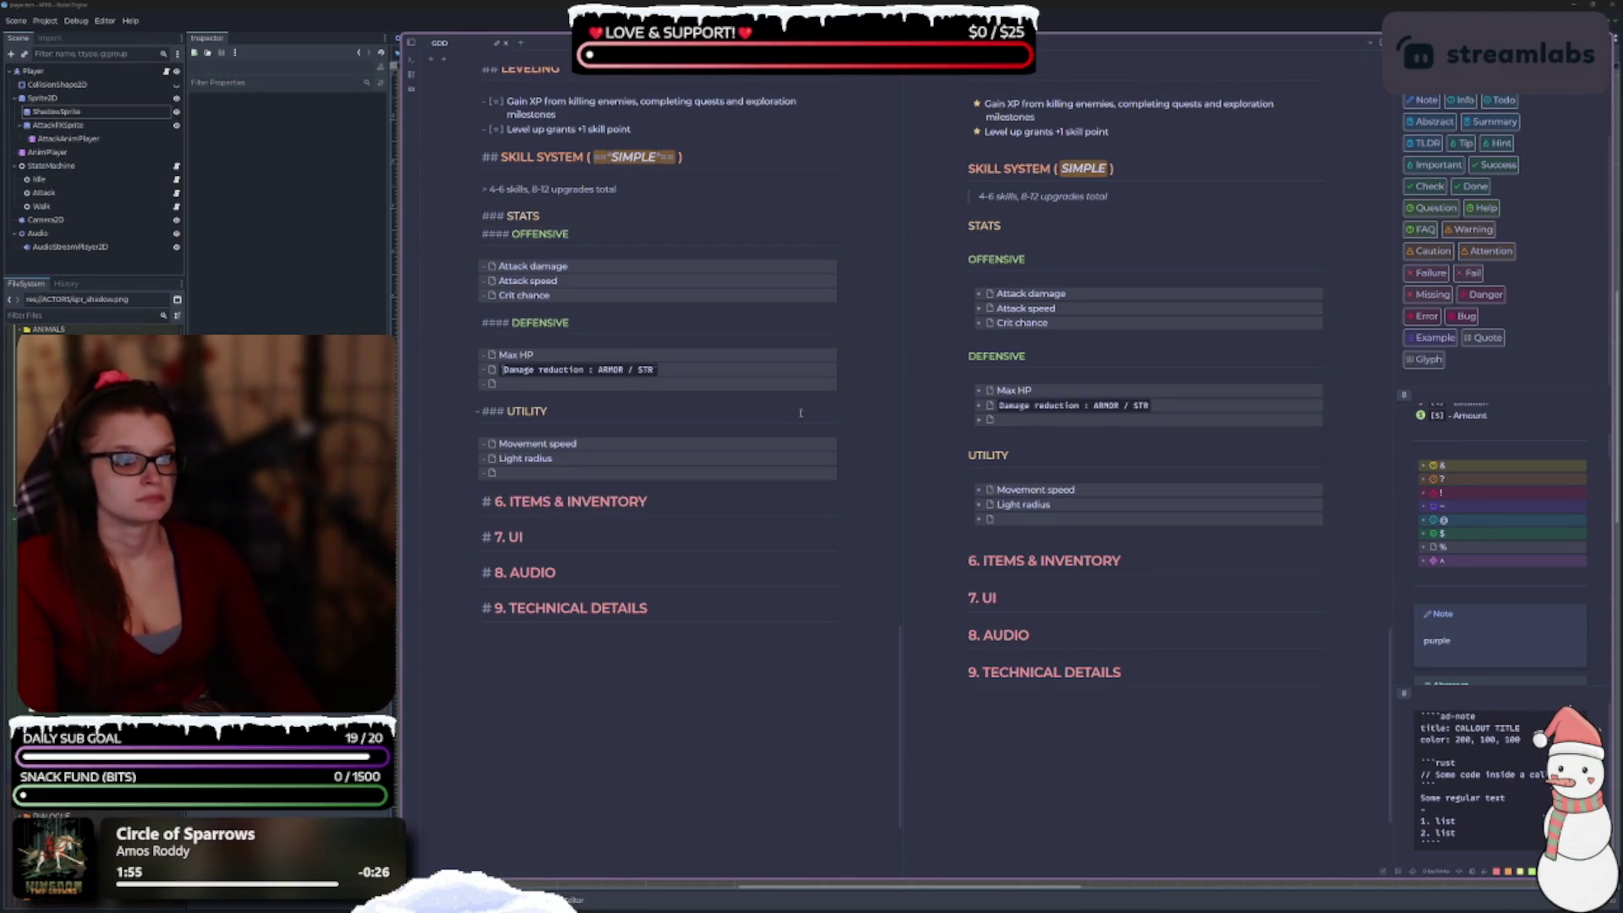
key("Delete")
key("ctrl+Right")
key("ctrl+Right")
key("ctrl+Right")
key("Right")
type("`")
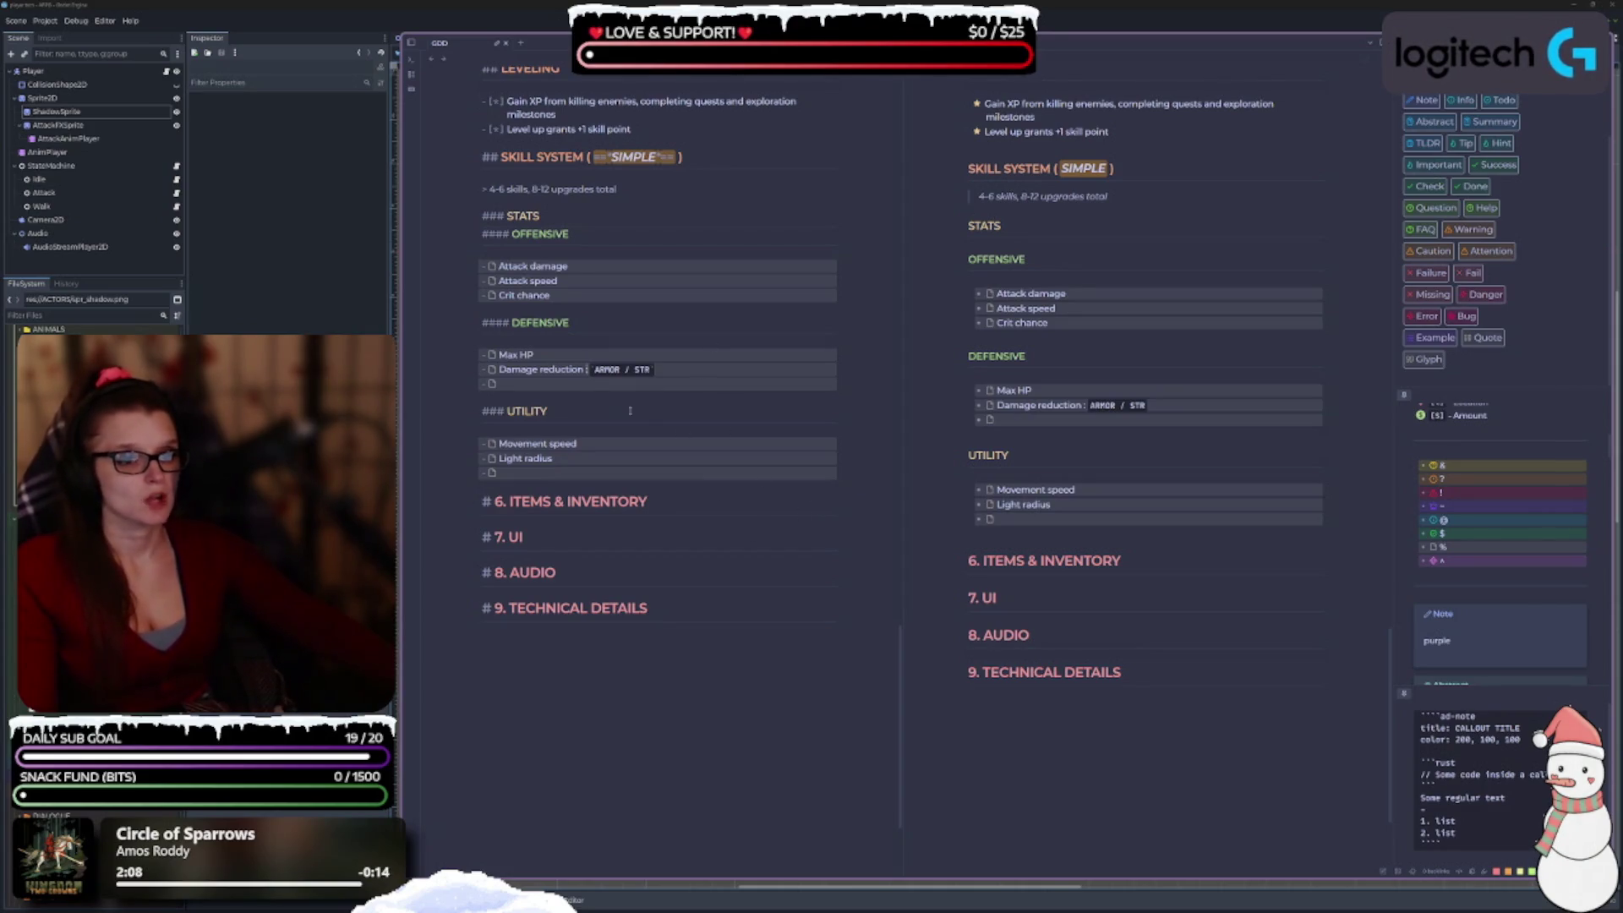
Give Max HP the `HP` code and Attack damage `ATK DMG`, and trim Damage reduction's code to ARMOR.
left_click(580, 353)
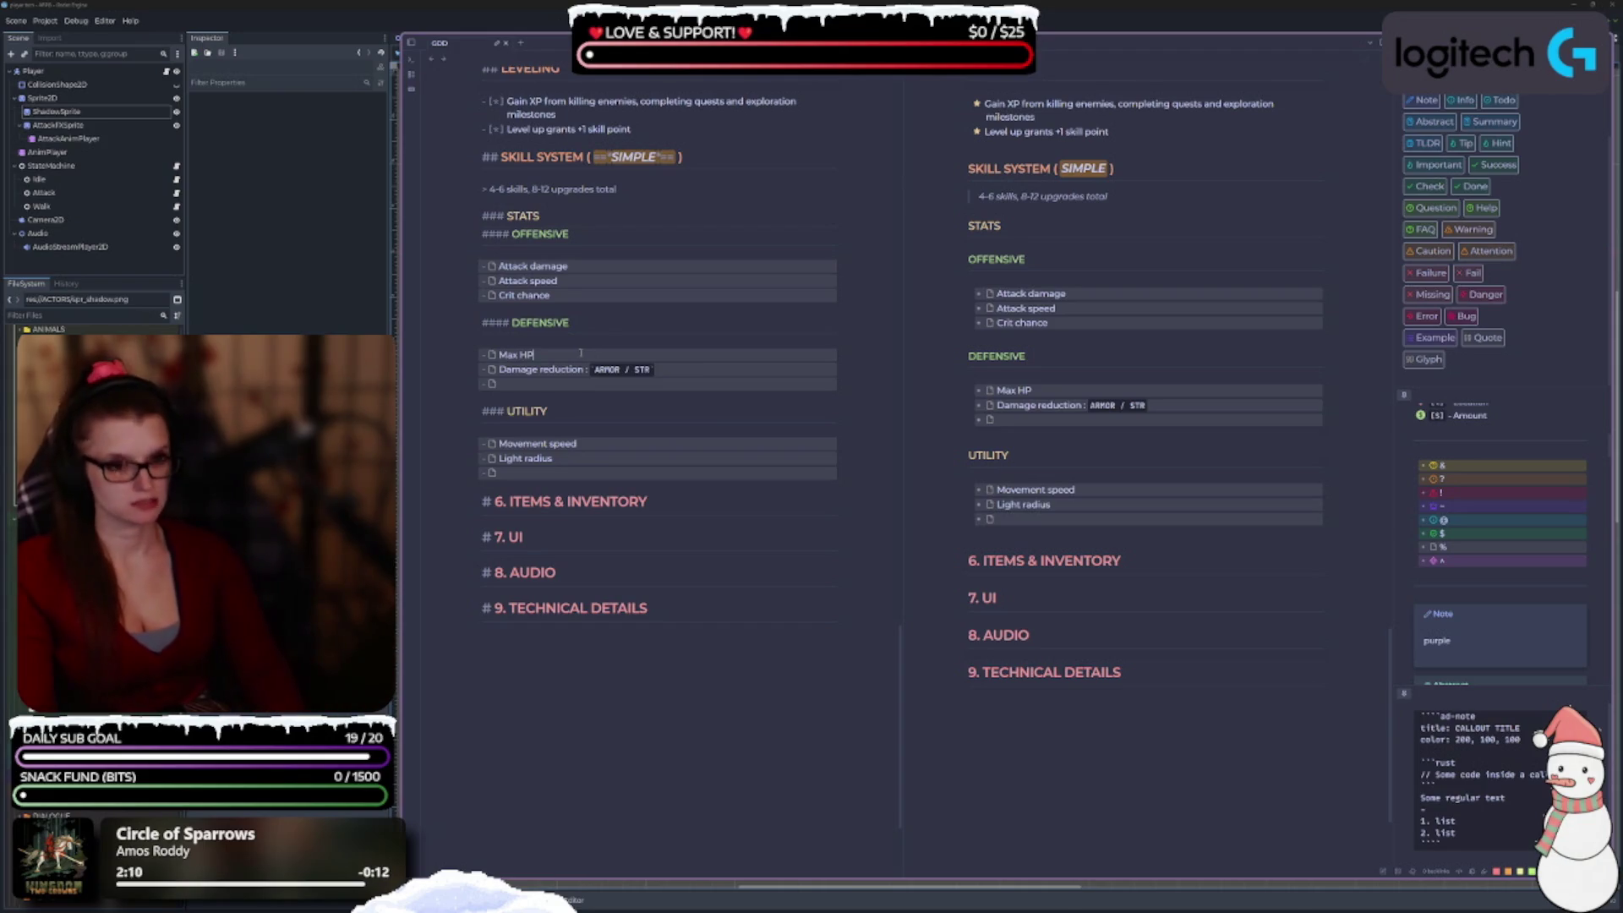
type(": `HP")
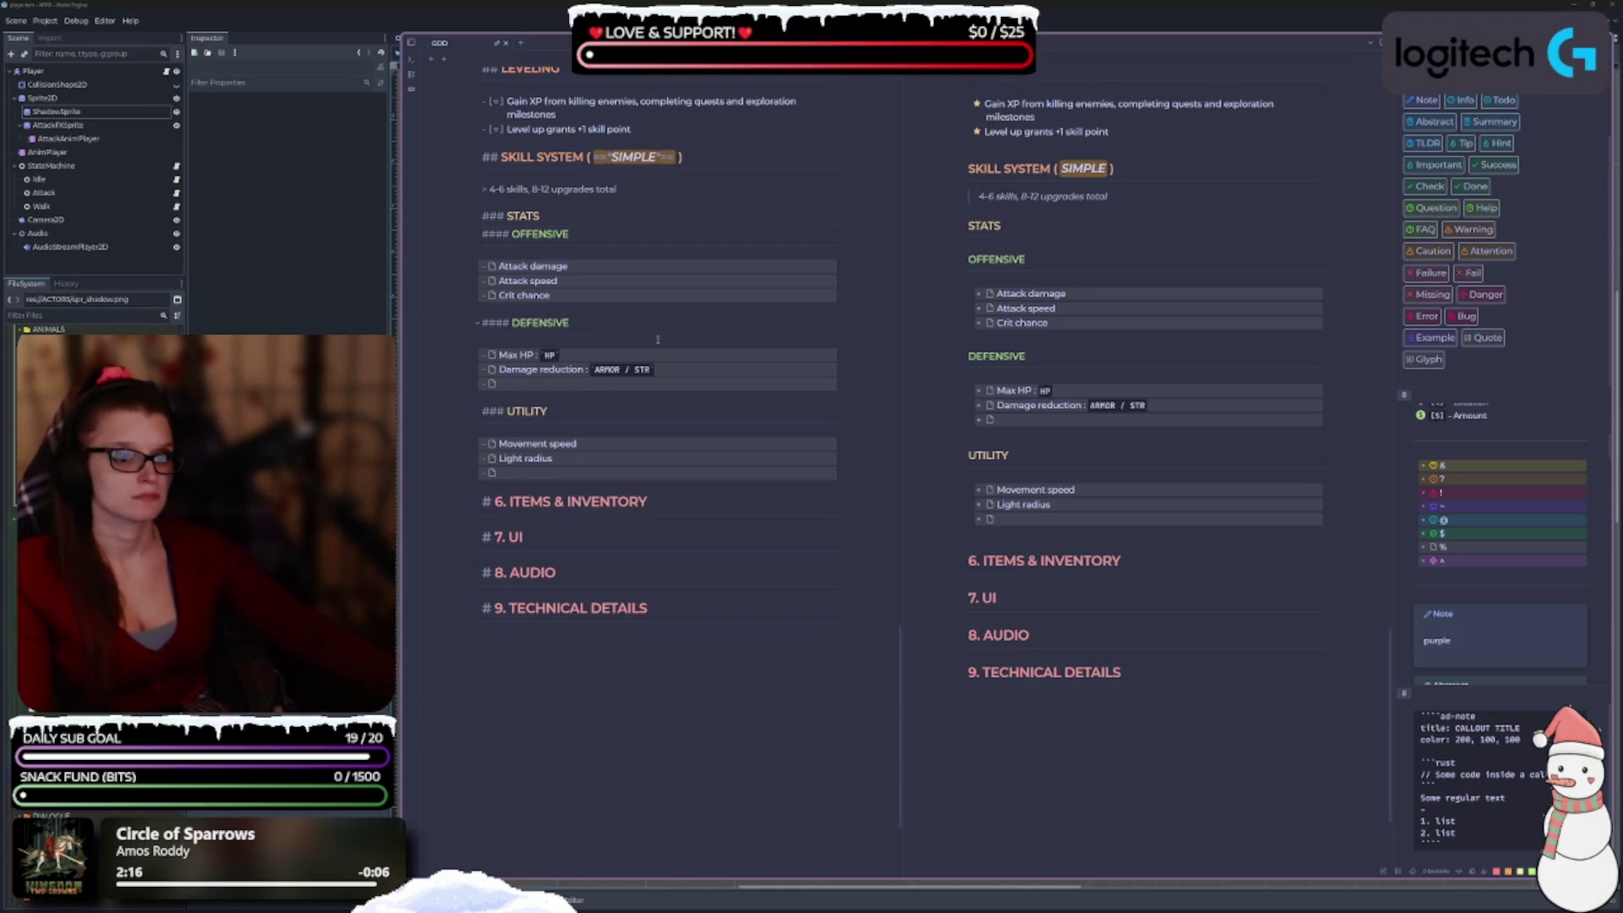
left_click(609, 265)
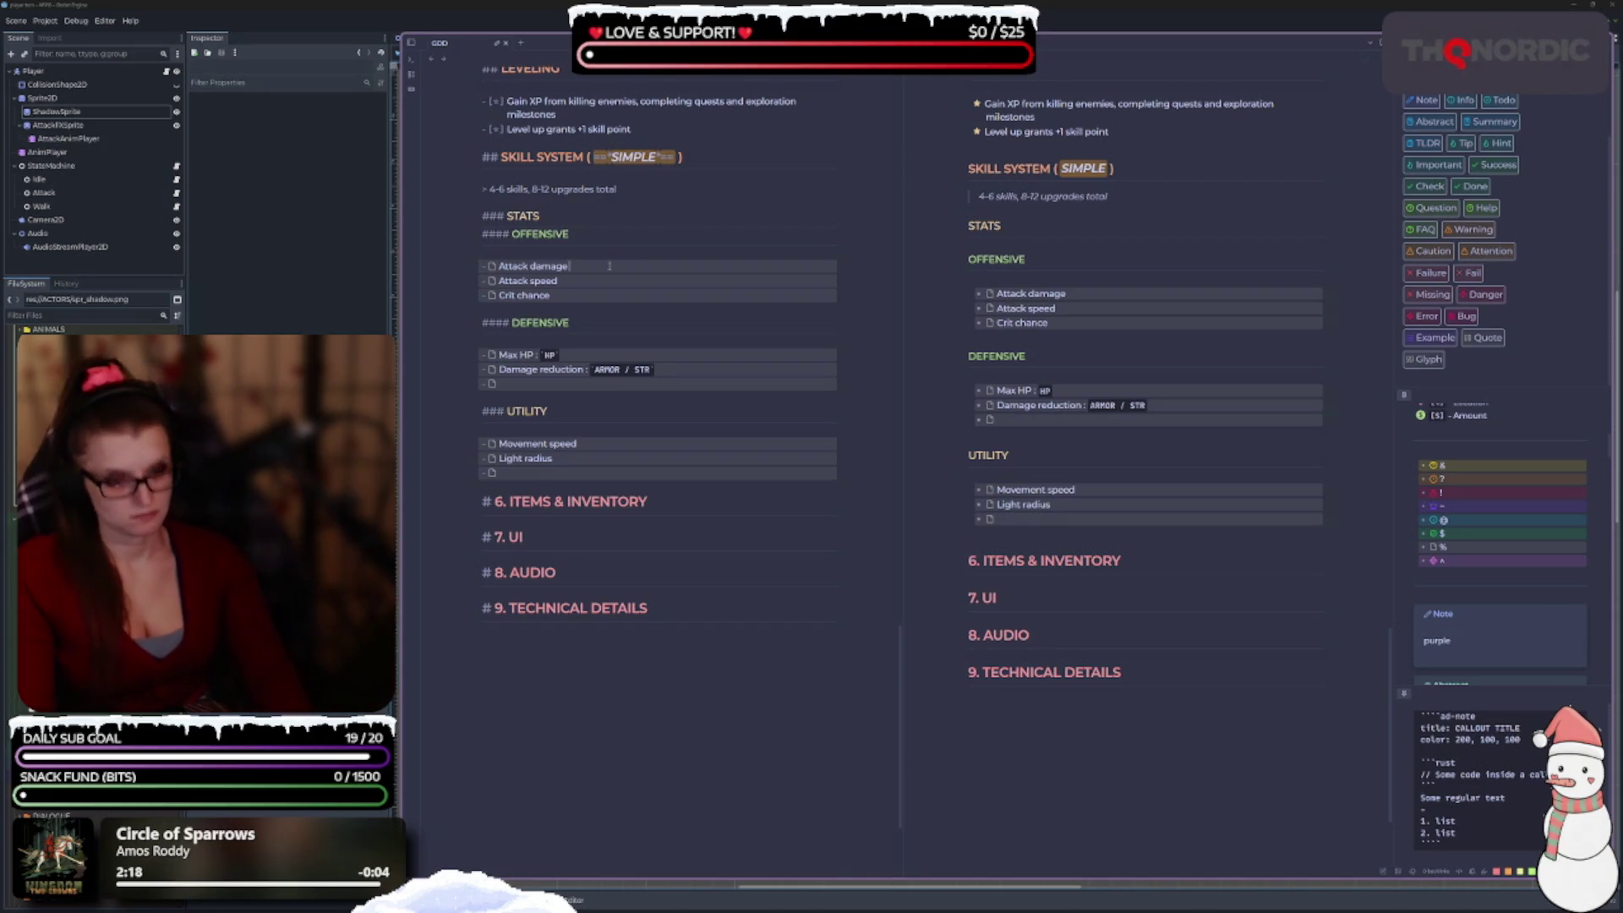
type("`")
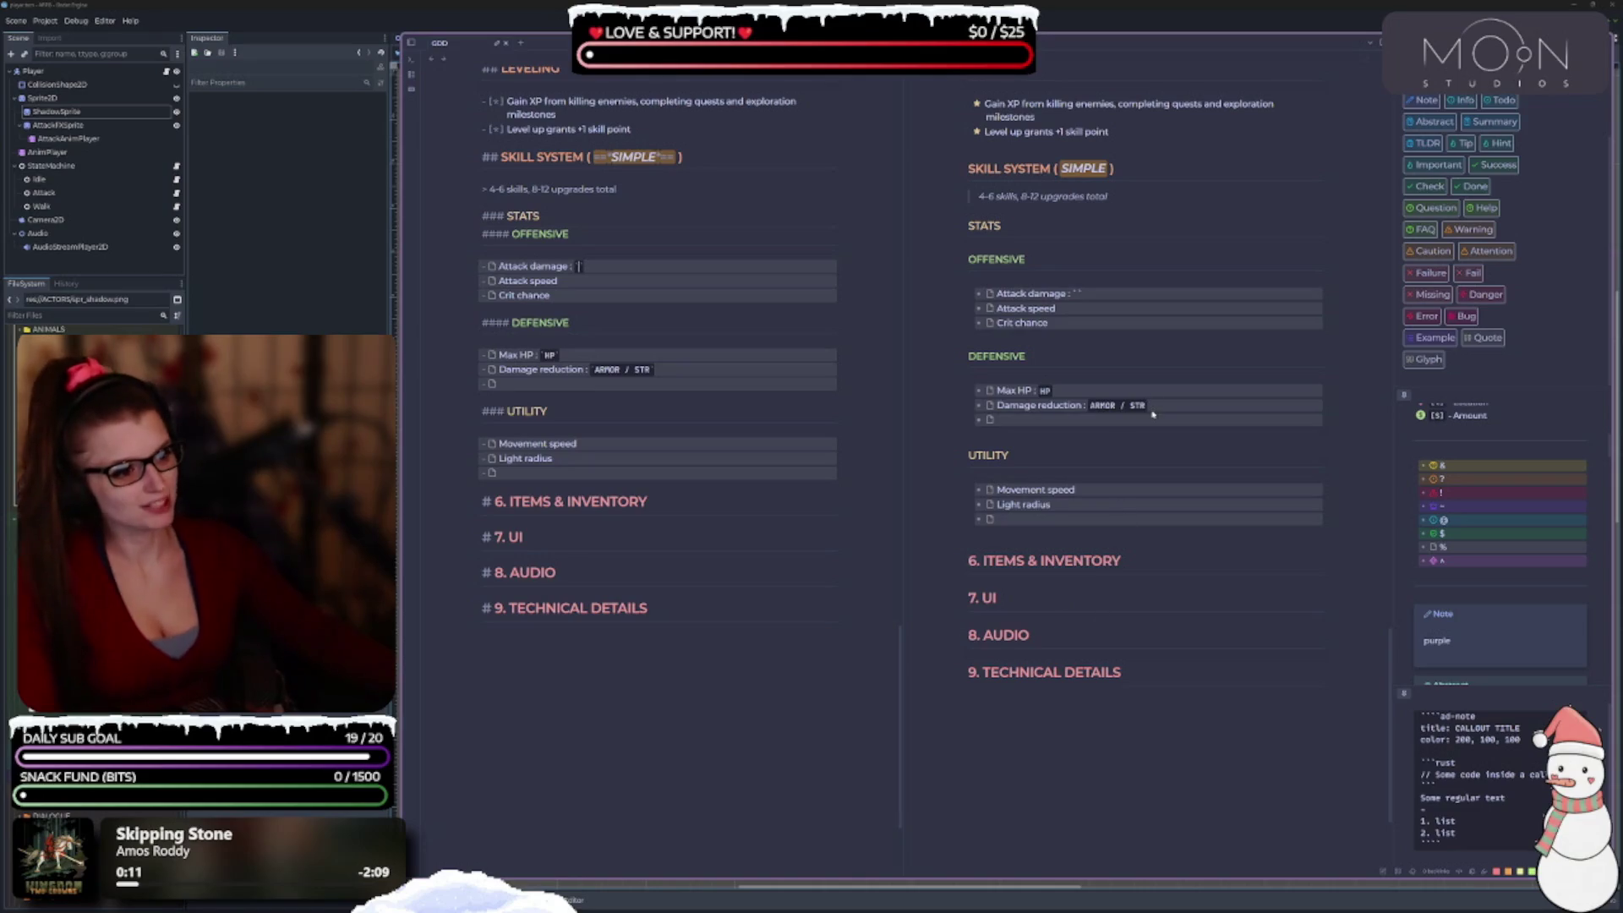
left_click(658, 369)
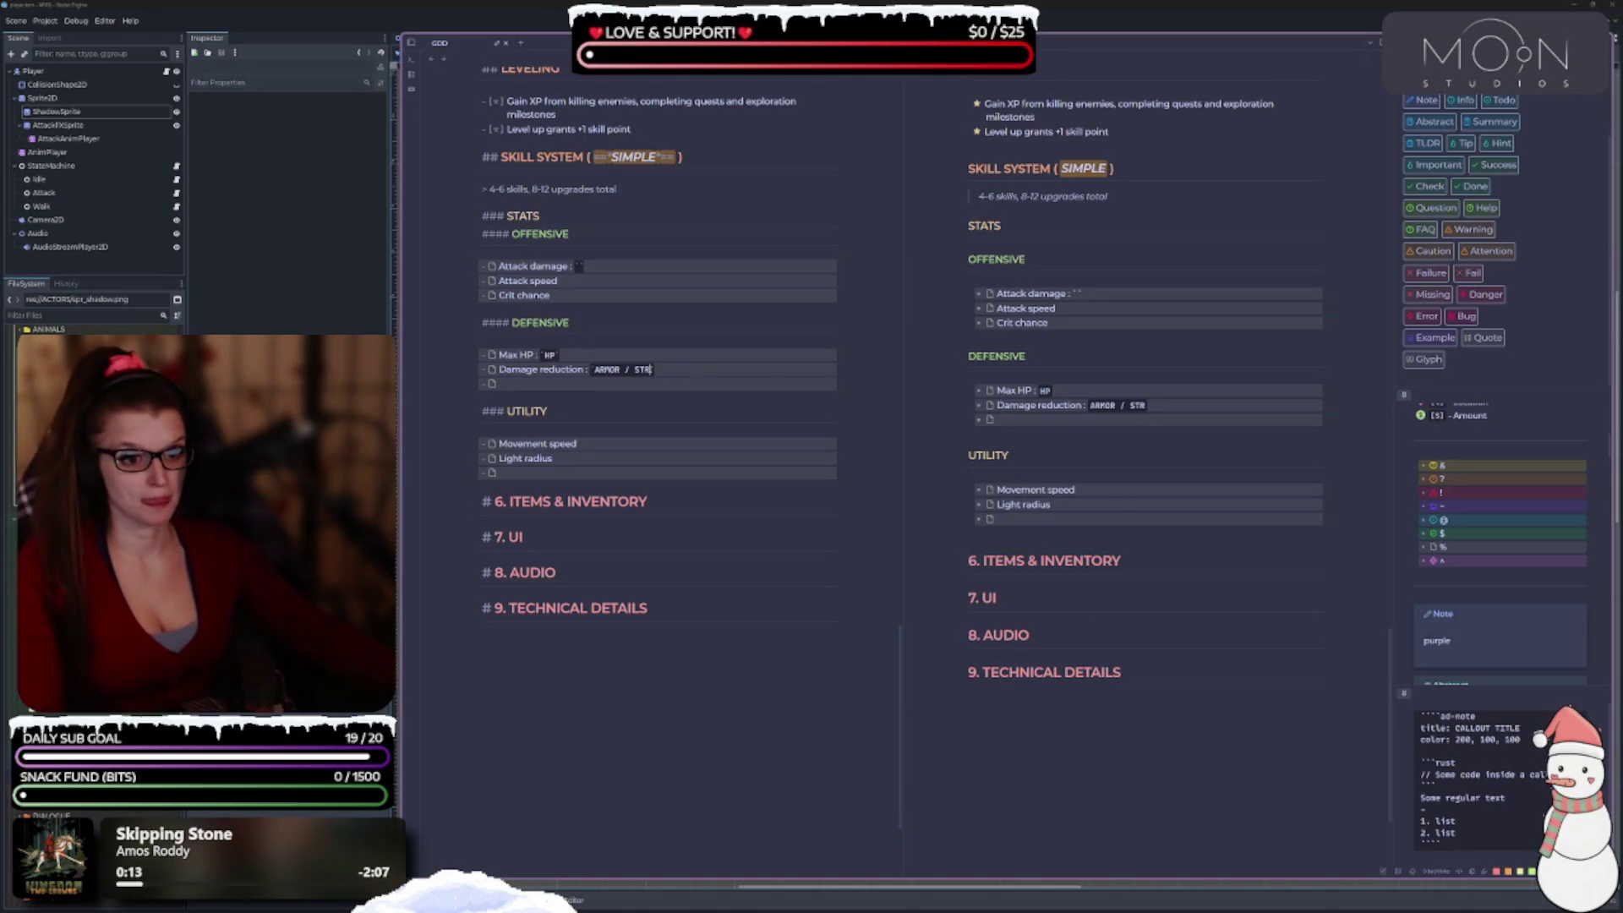
key("BackSpace")
key("BackSpace")
key("BackSpace")
key("BackSpace")
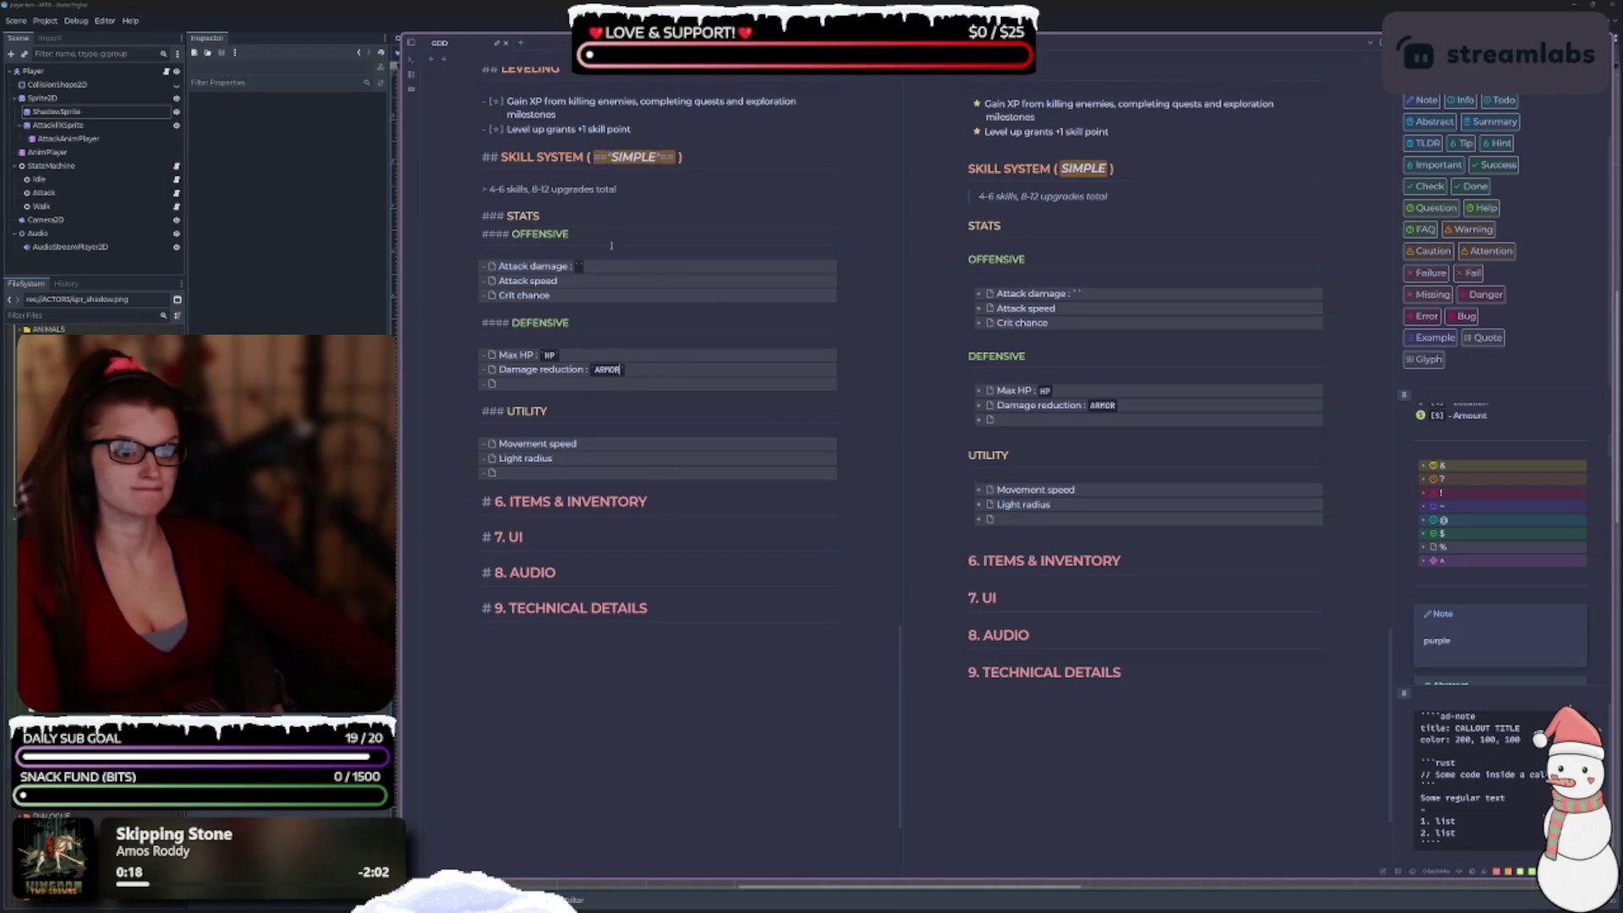
left_click(580, 265)
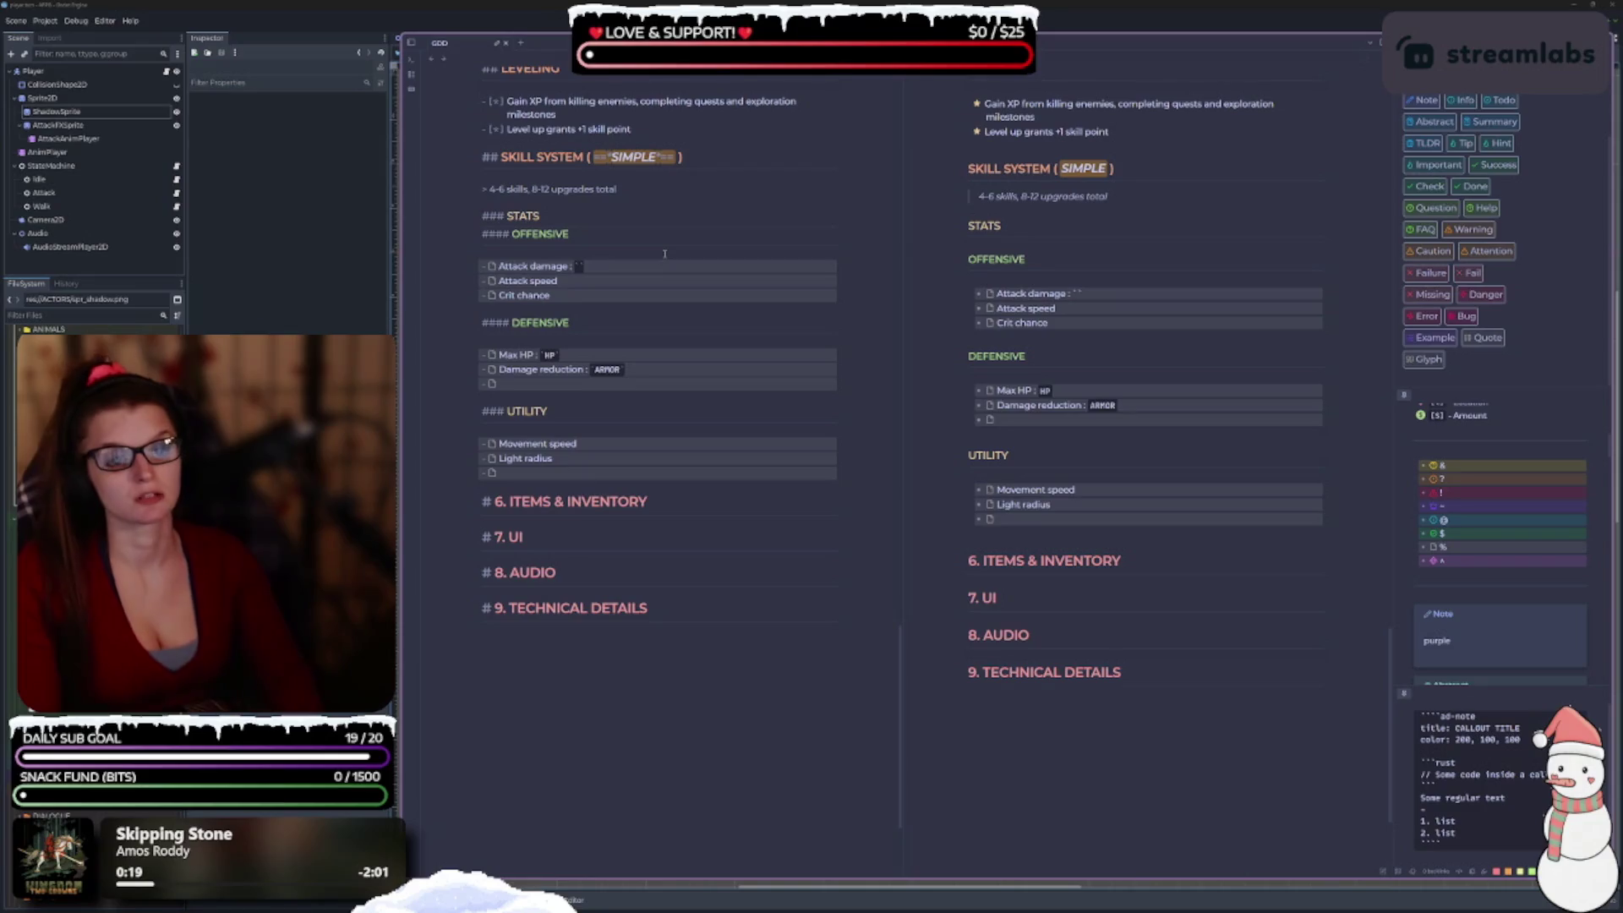
type("ATK")
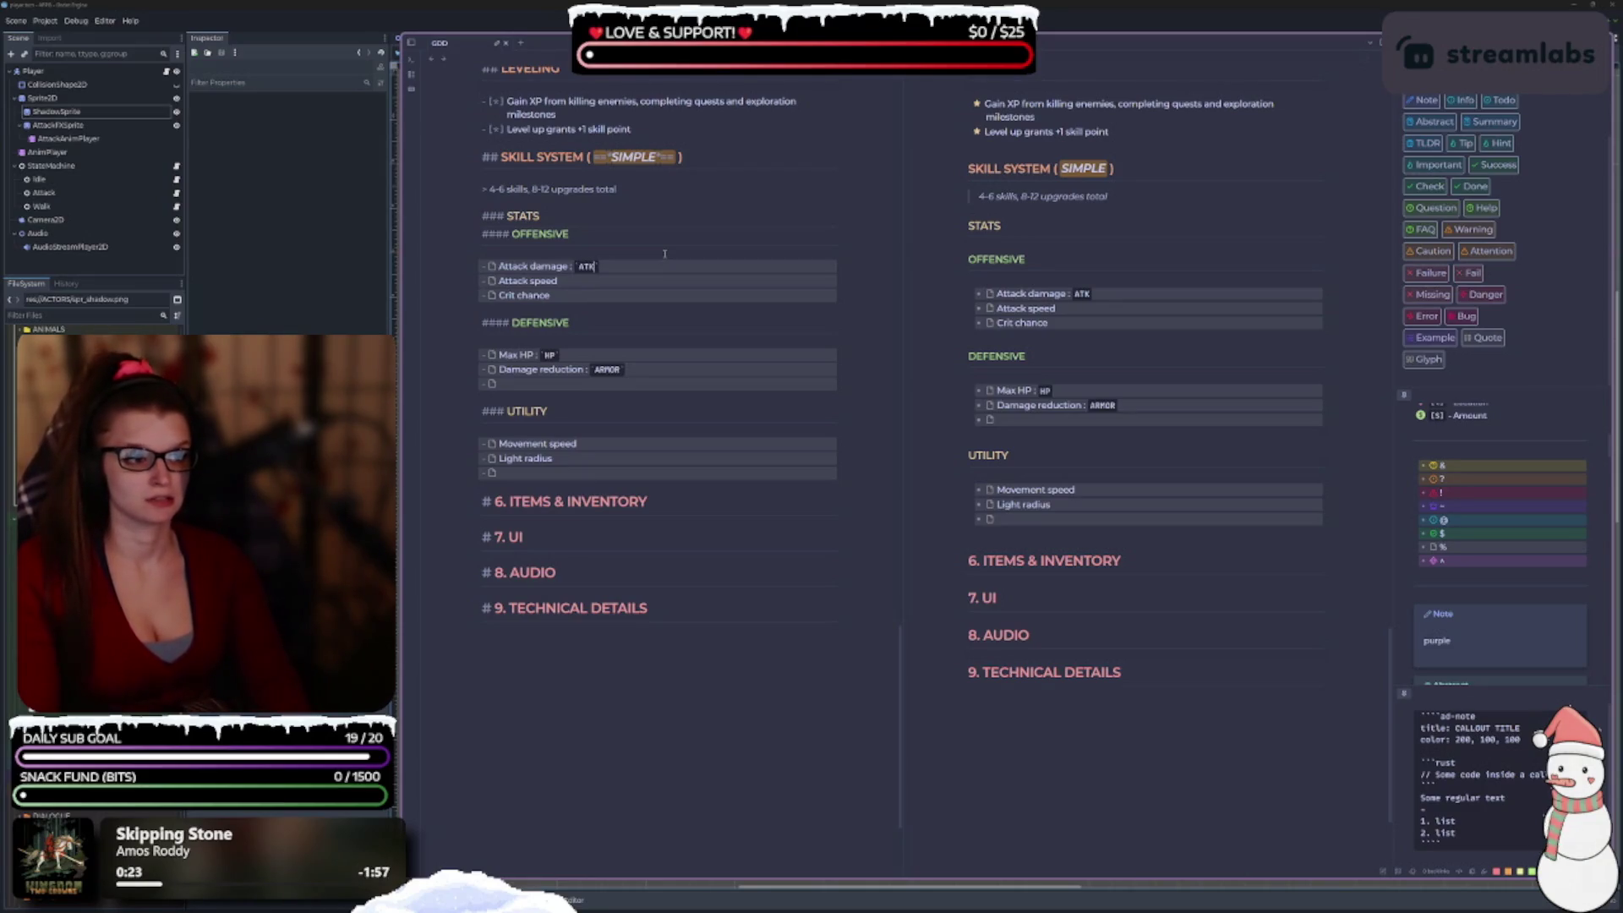
type(" DMG")
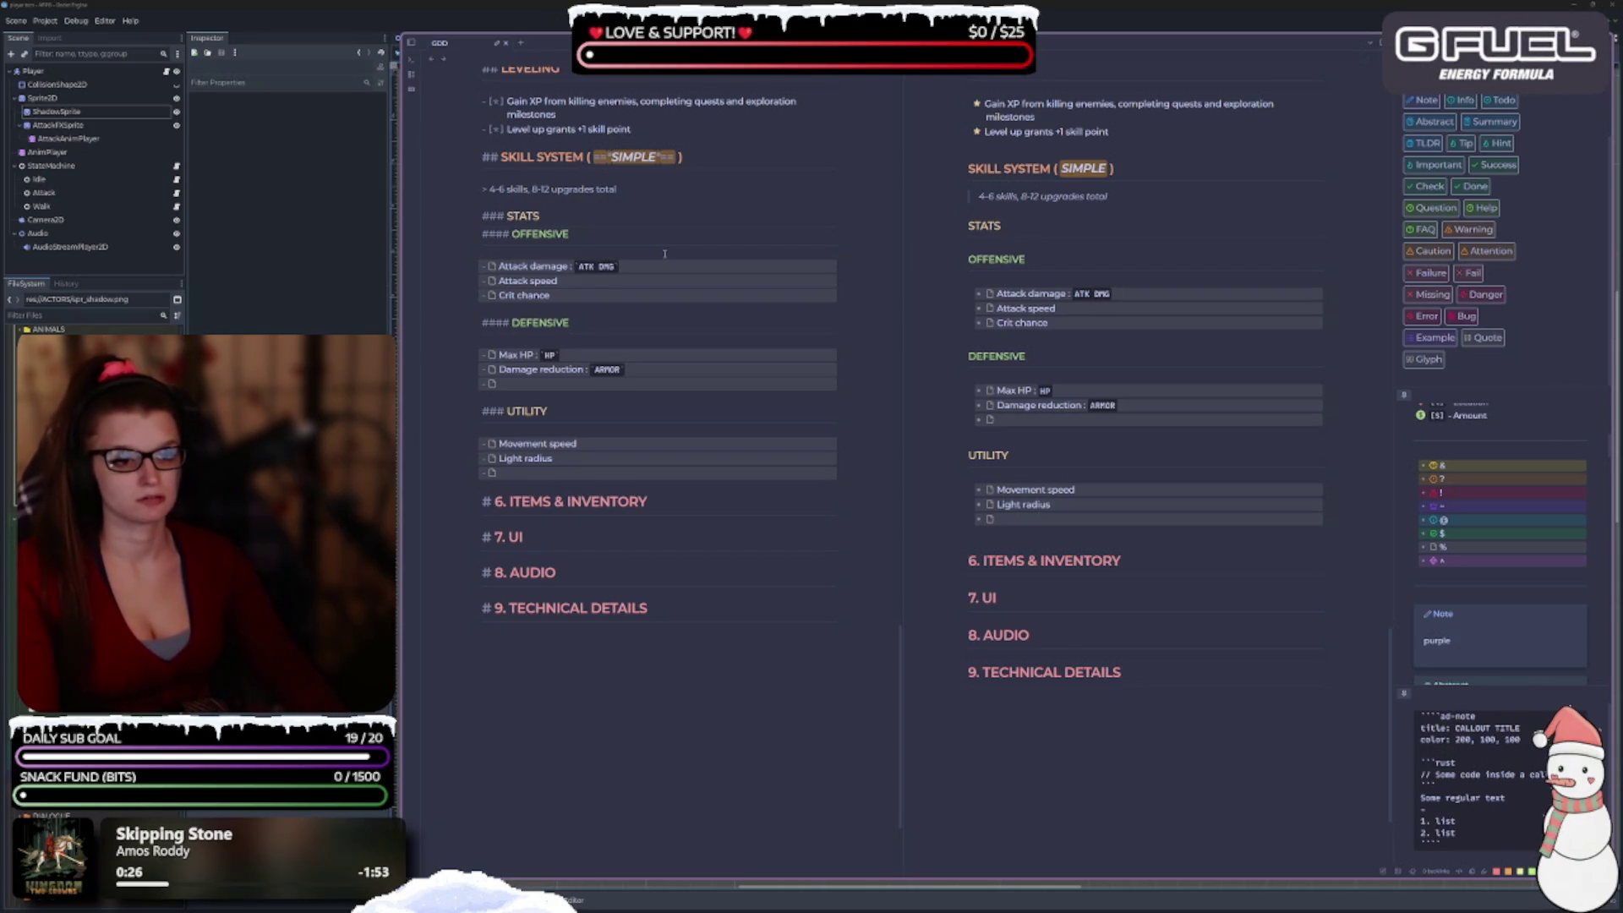
Annotate Attack speed with `ATK SPD` and Crit chance with `CRIT CHANCE`.
key("Down")
type(": ")
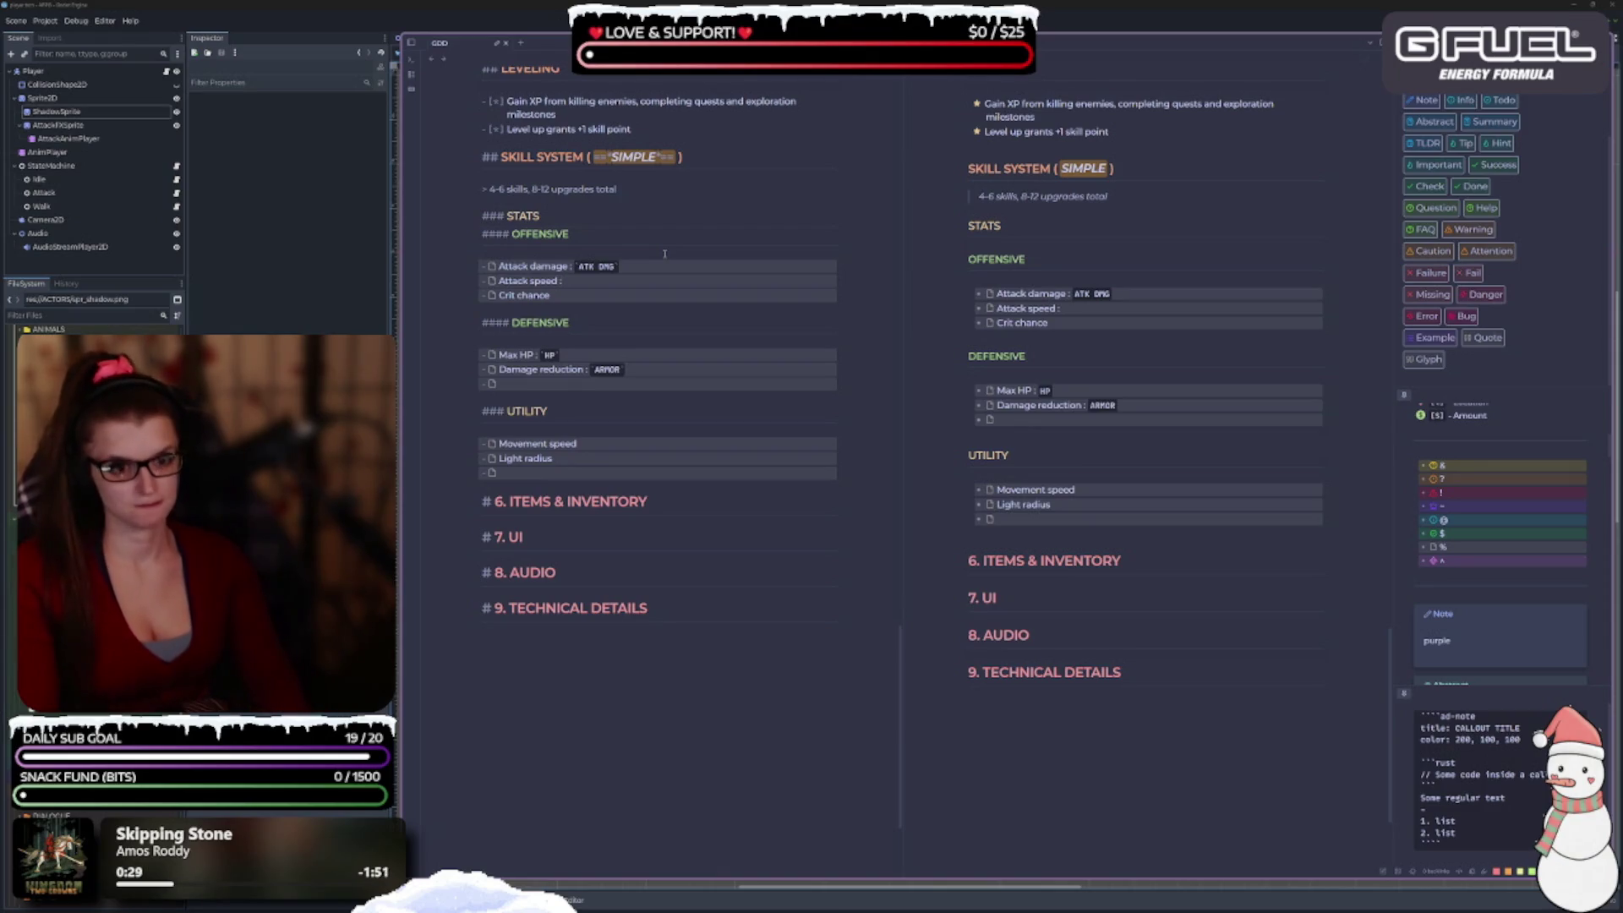
type("`ATK SPD")
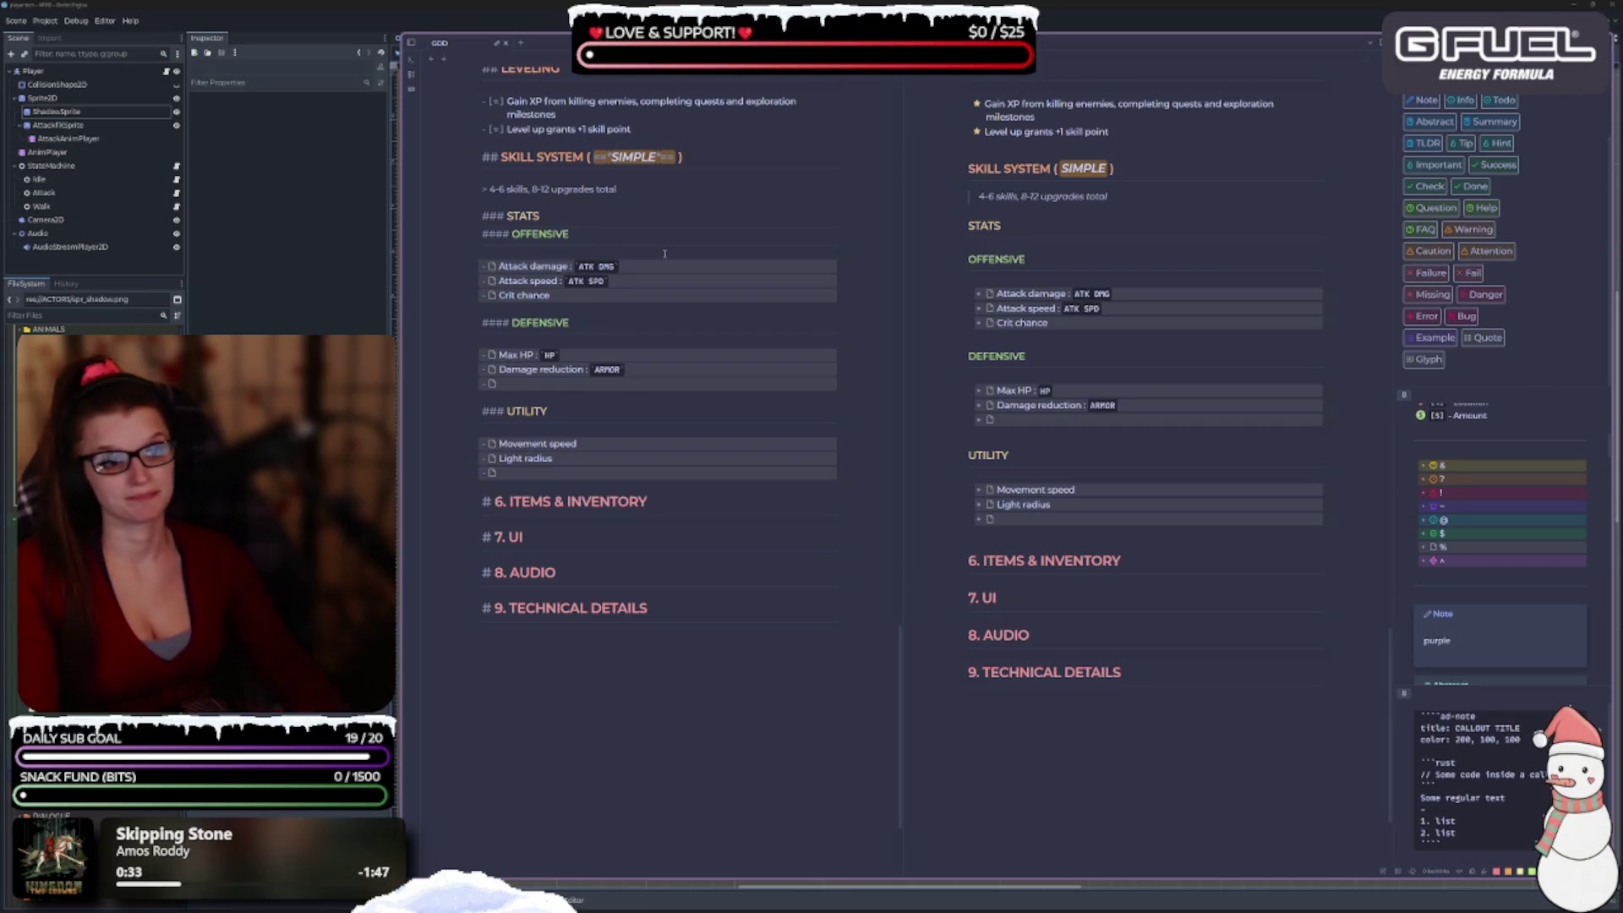
key("Down")
type(": ")
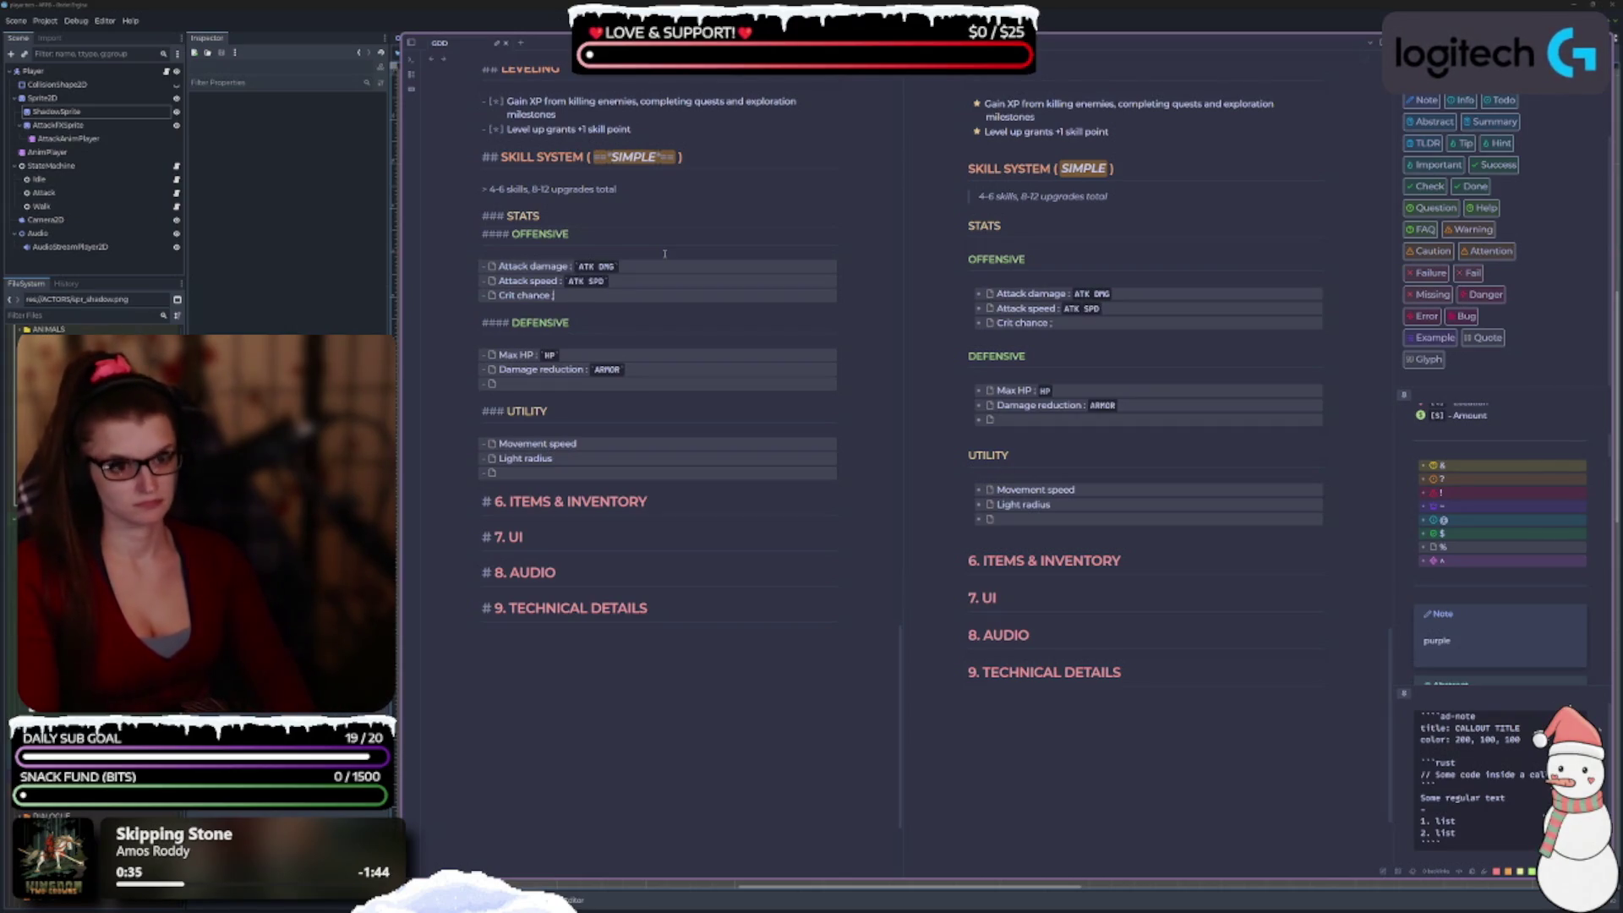
type("`")
type("CRIT")
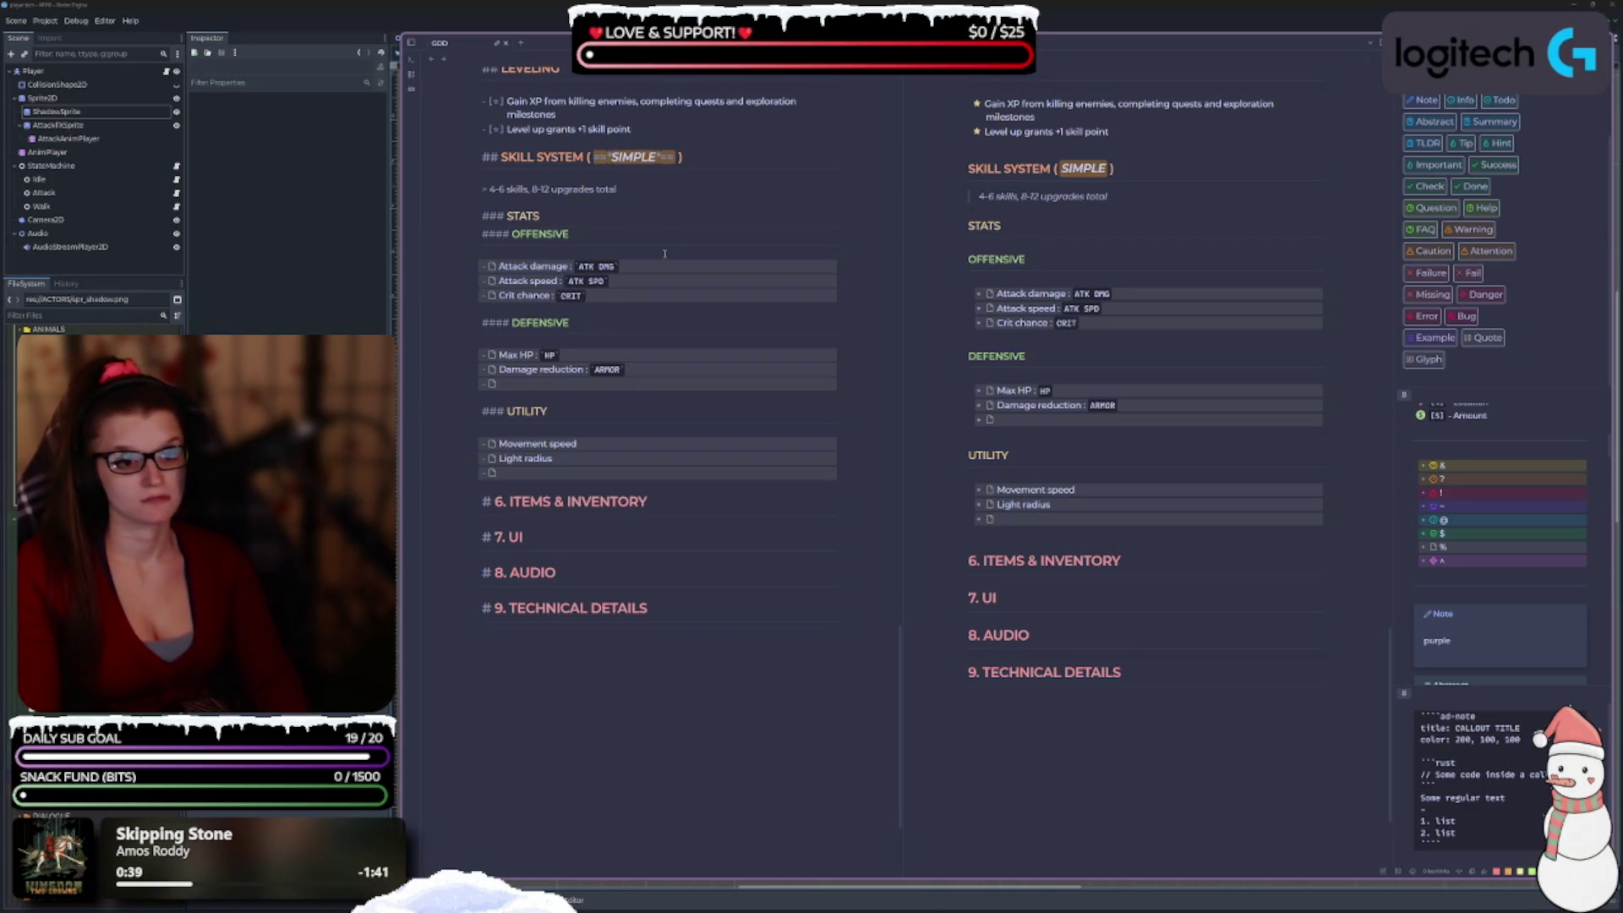
type(" CHANCE")
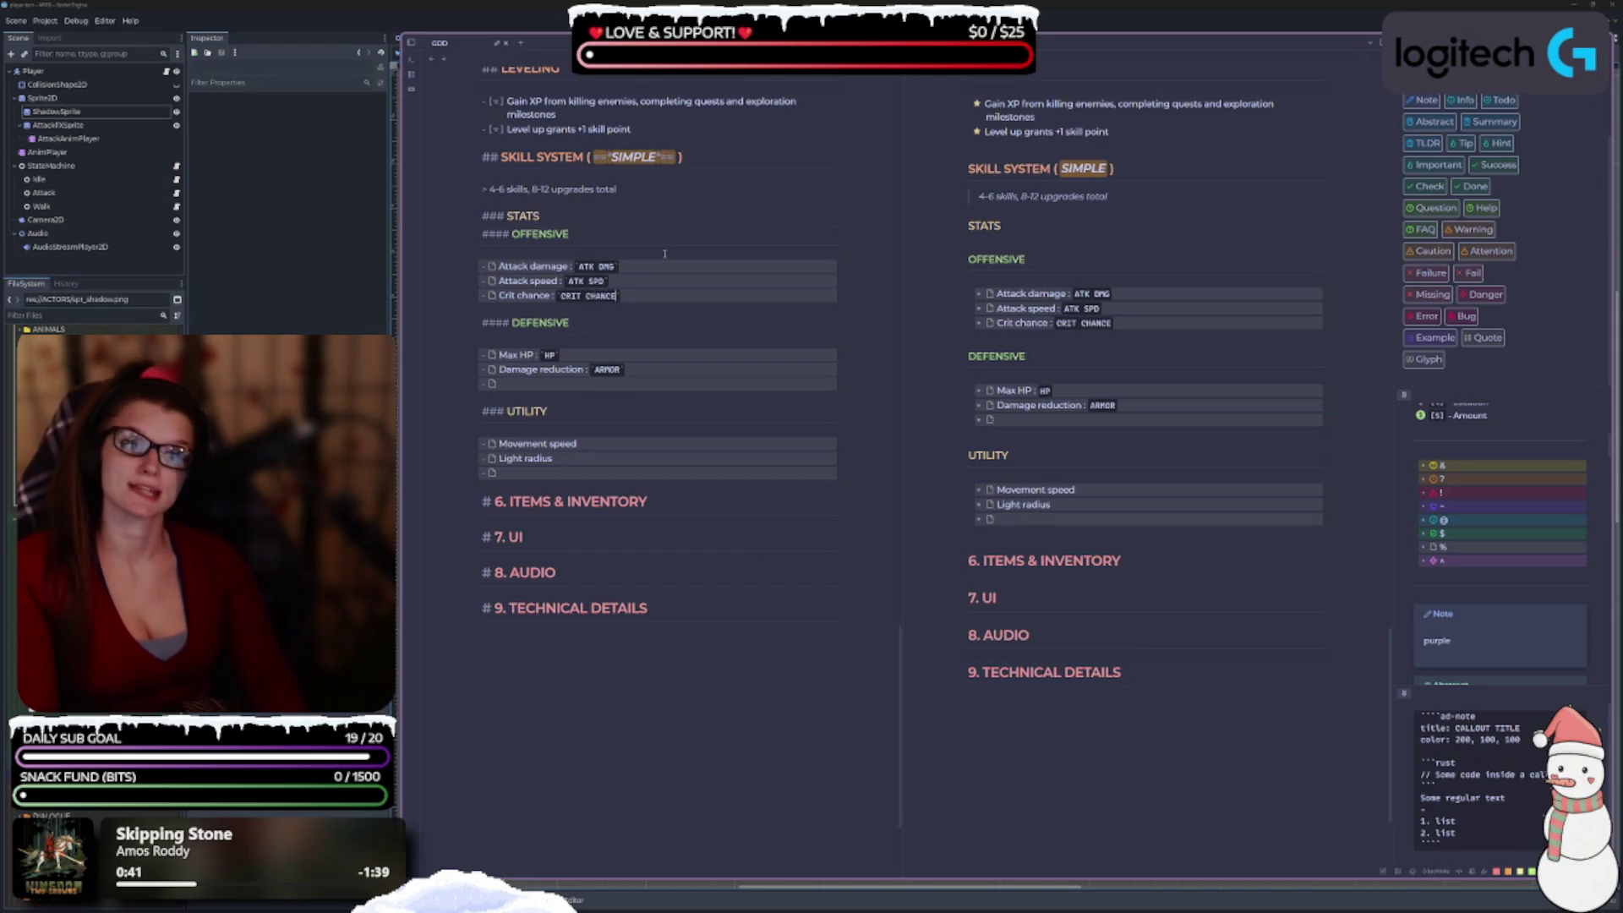
key("BackSpace")
key("BackSpace")
key("BackSpace")
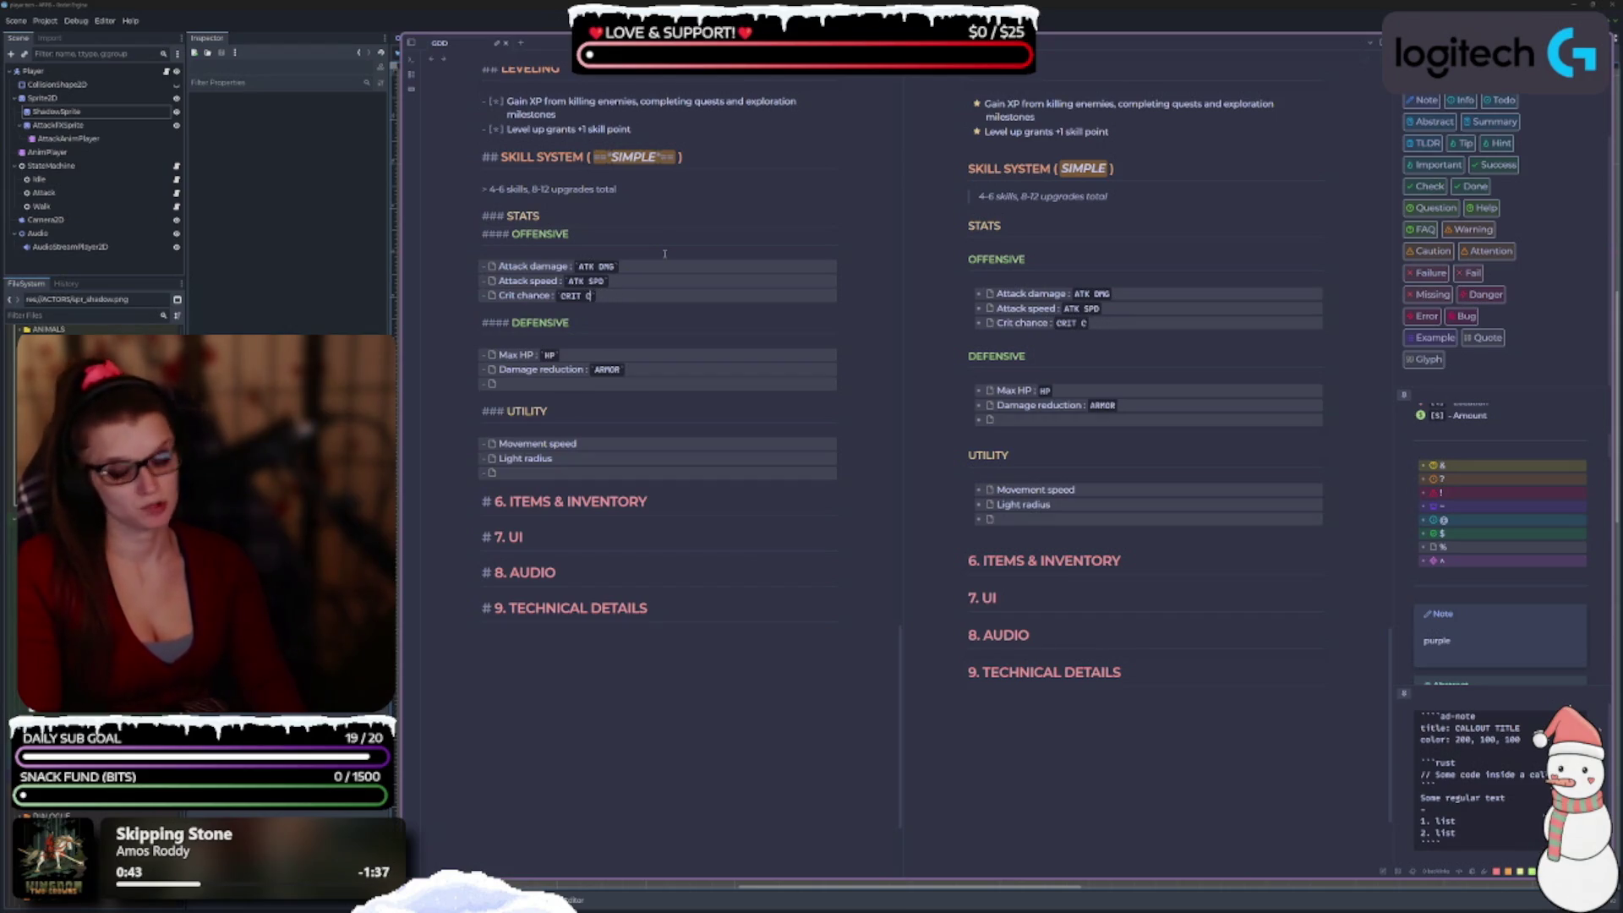
type("-%")
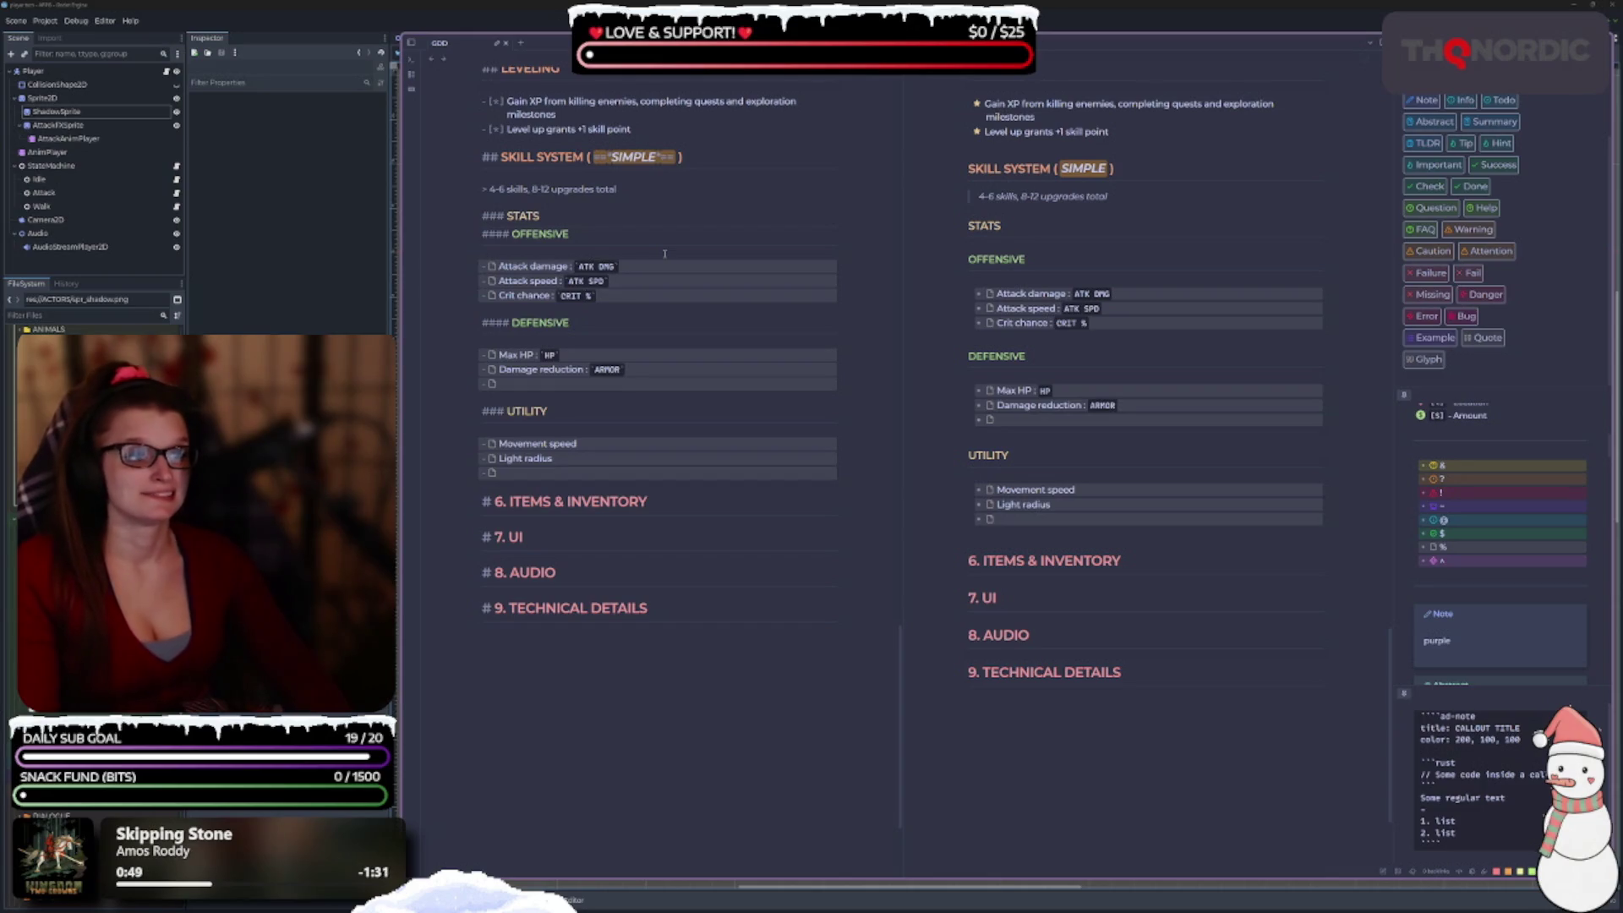
key("BackSpace")
type("CHANCE")
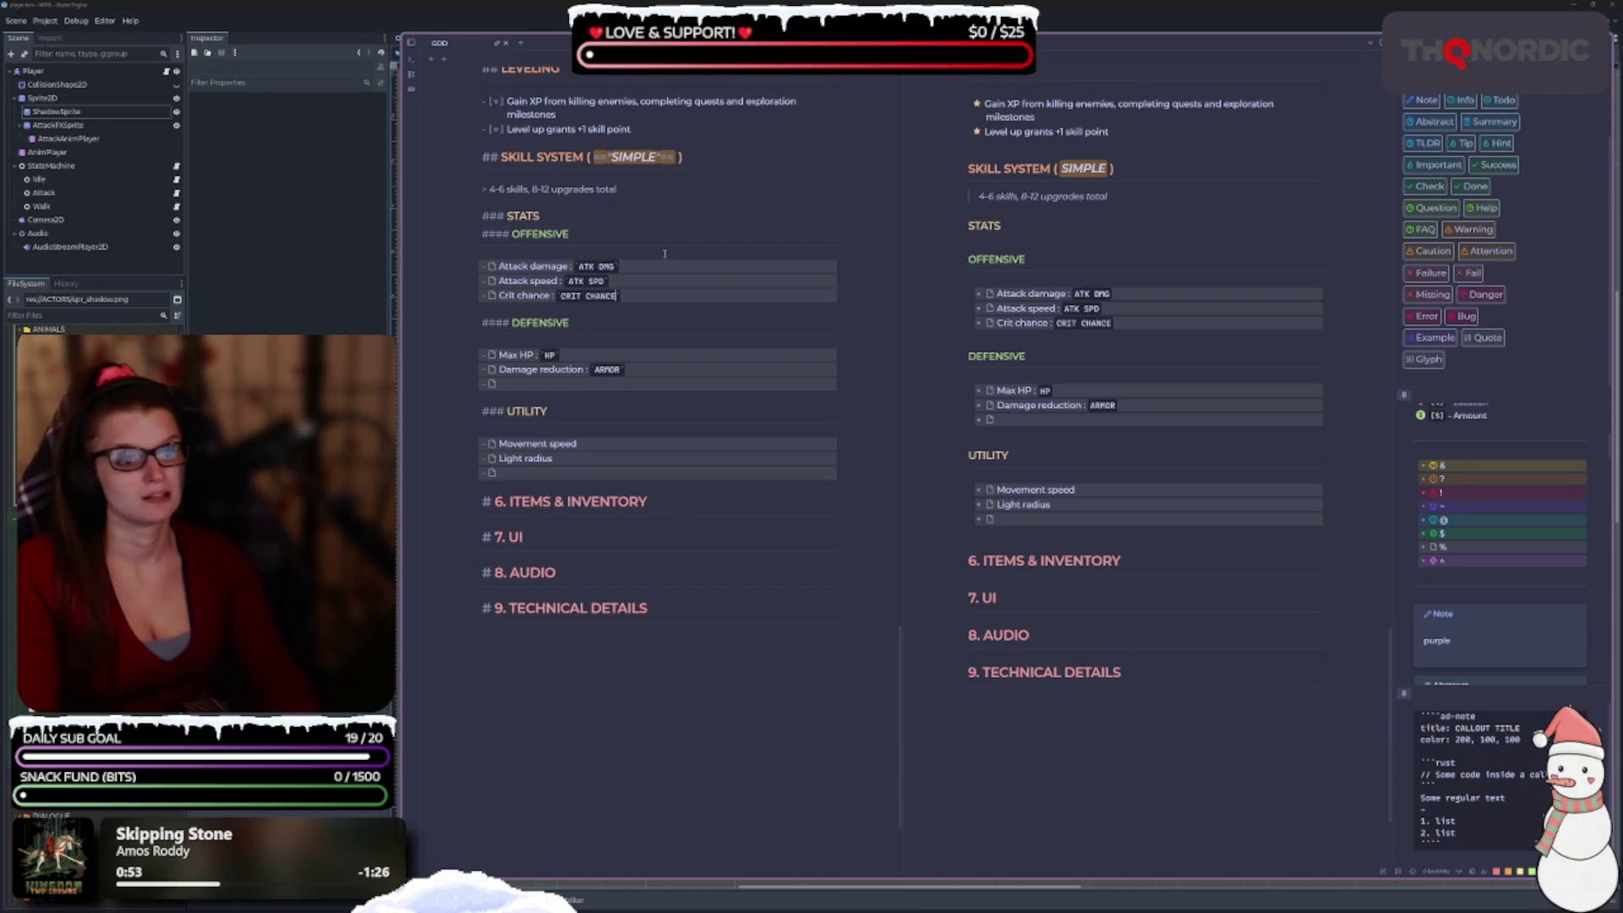
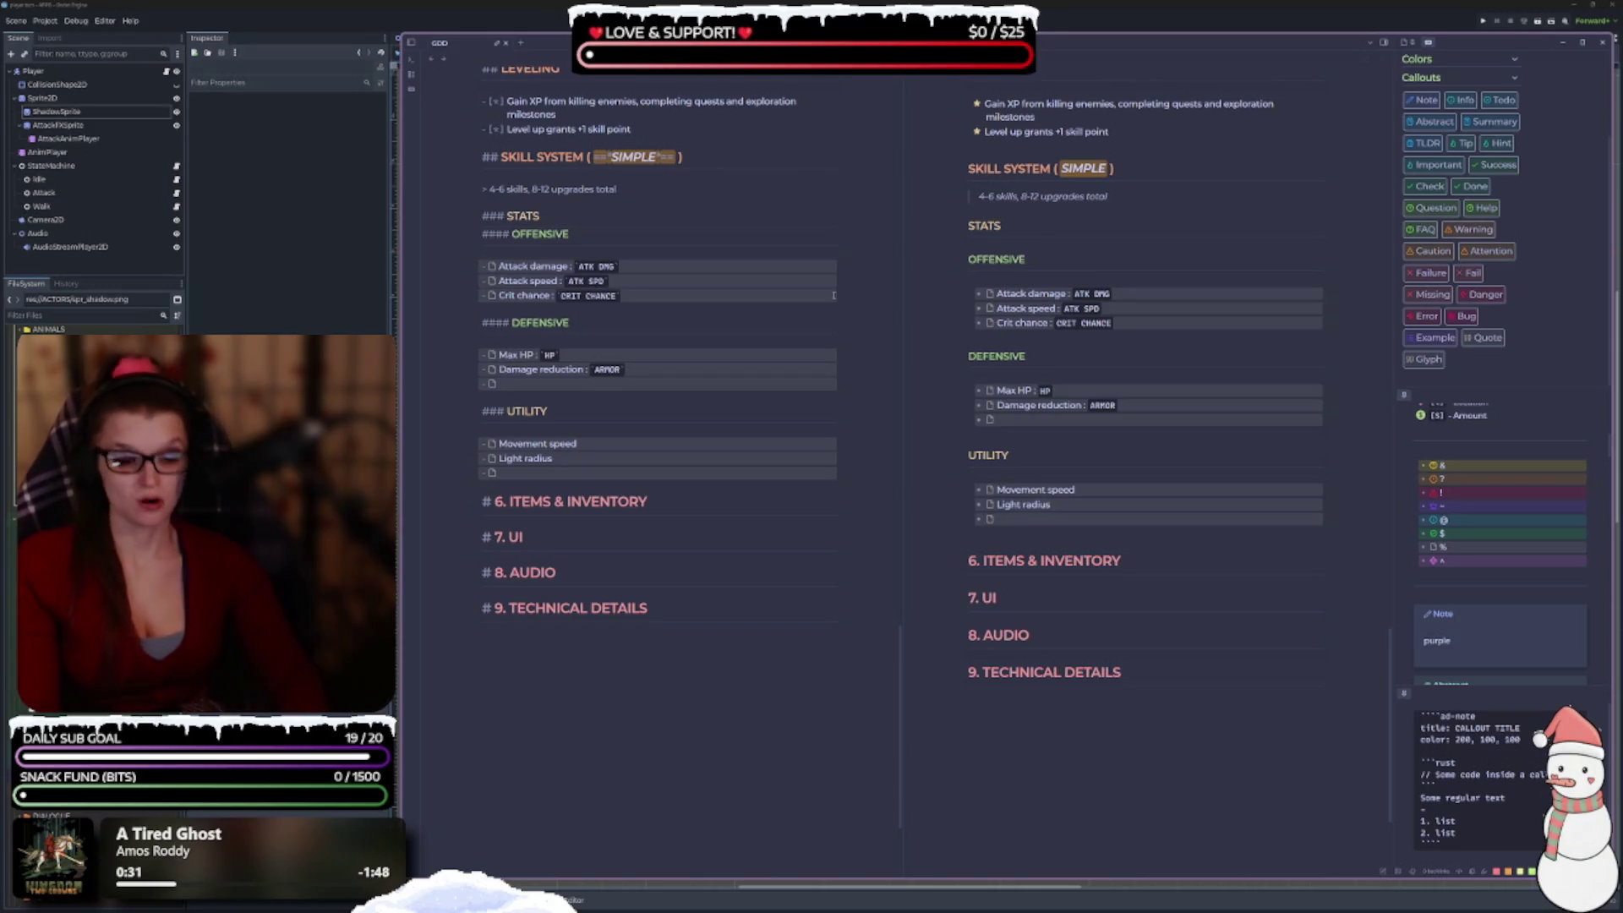
Fill the empty Defensive item with 'Thorns: `THORNS`', dropping the extra DMG REFLECTION text.
type("Thorns")
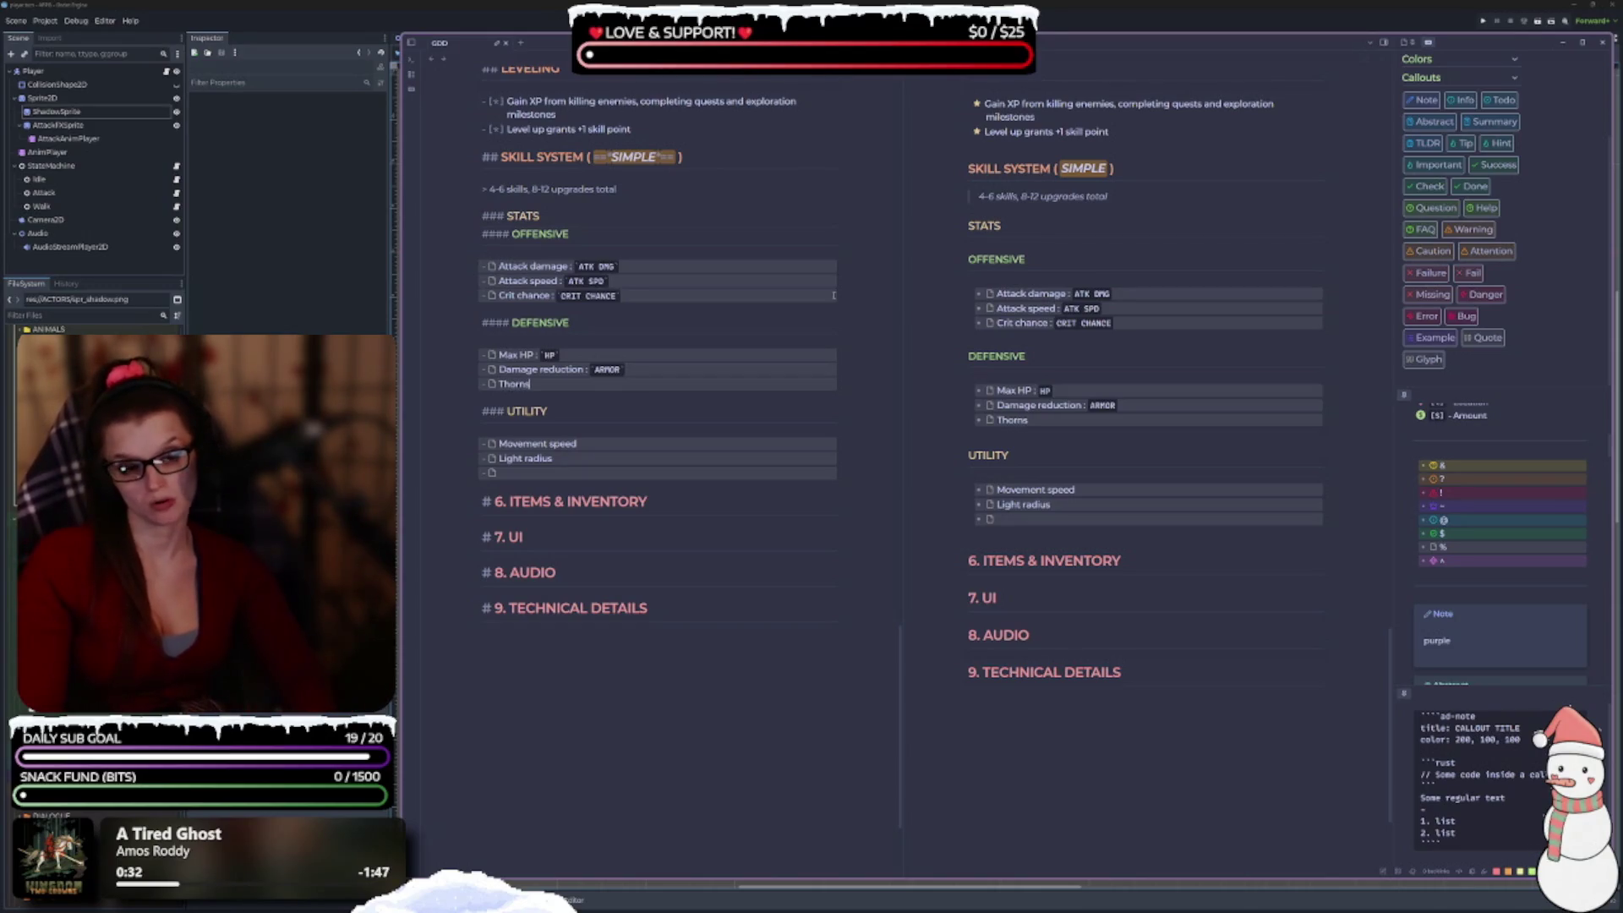
type("` `")
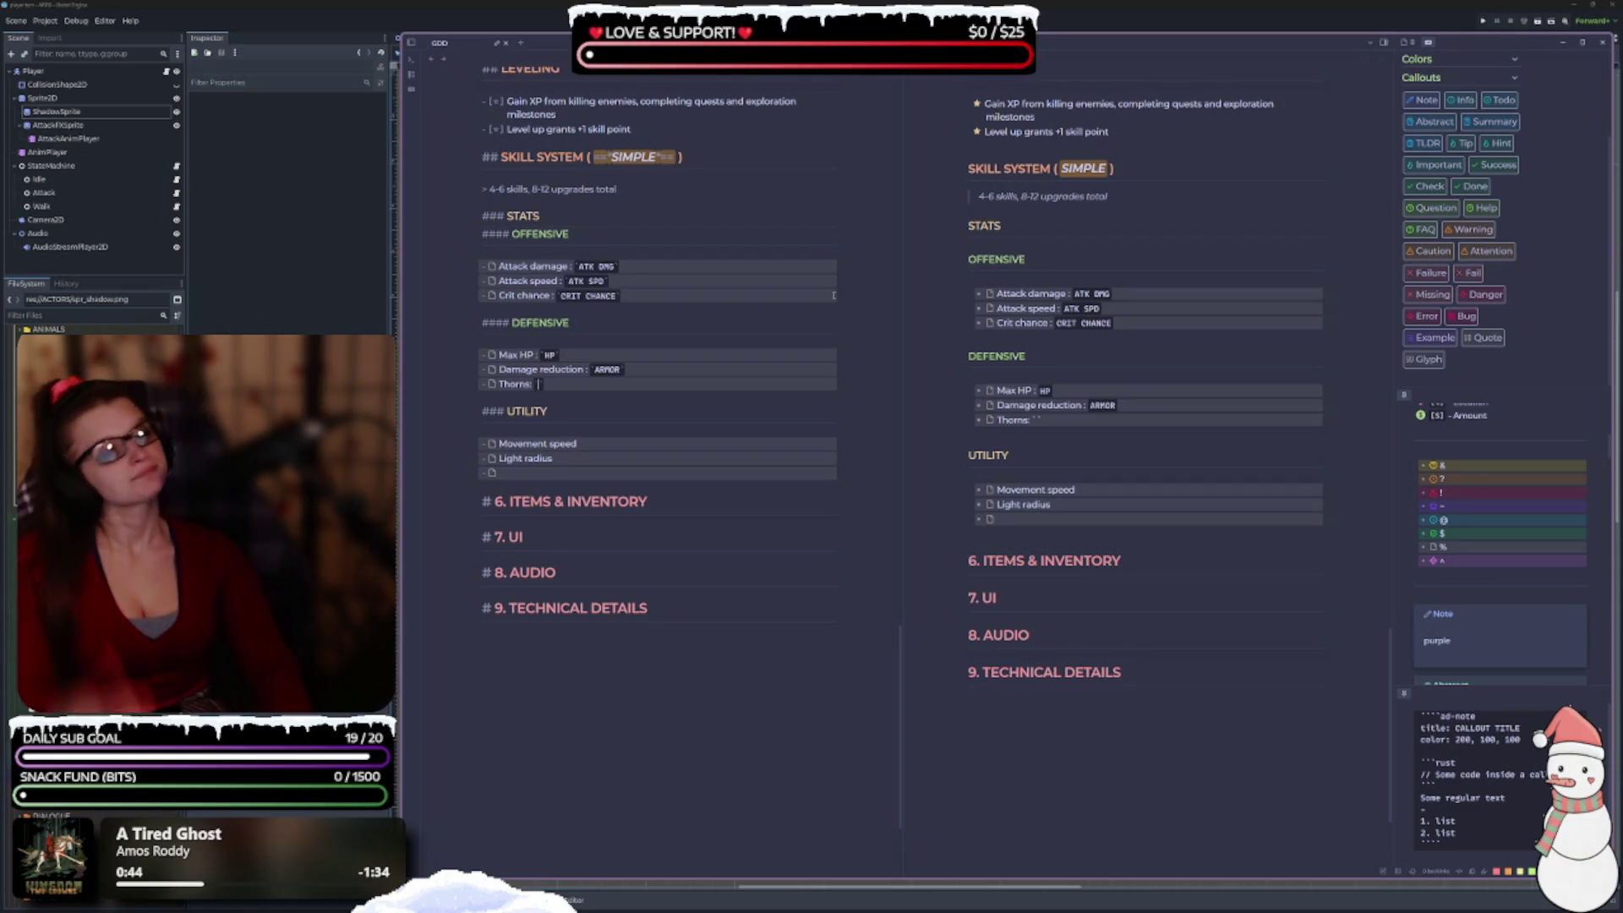
type("thorns")
key("BackSpace")
key("BackSpace")
key("BackSpace")
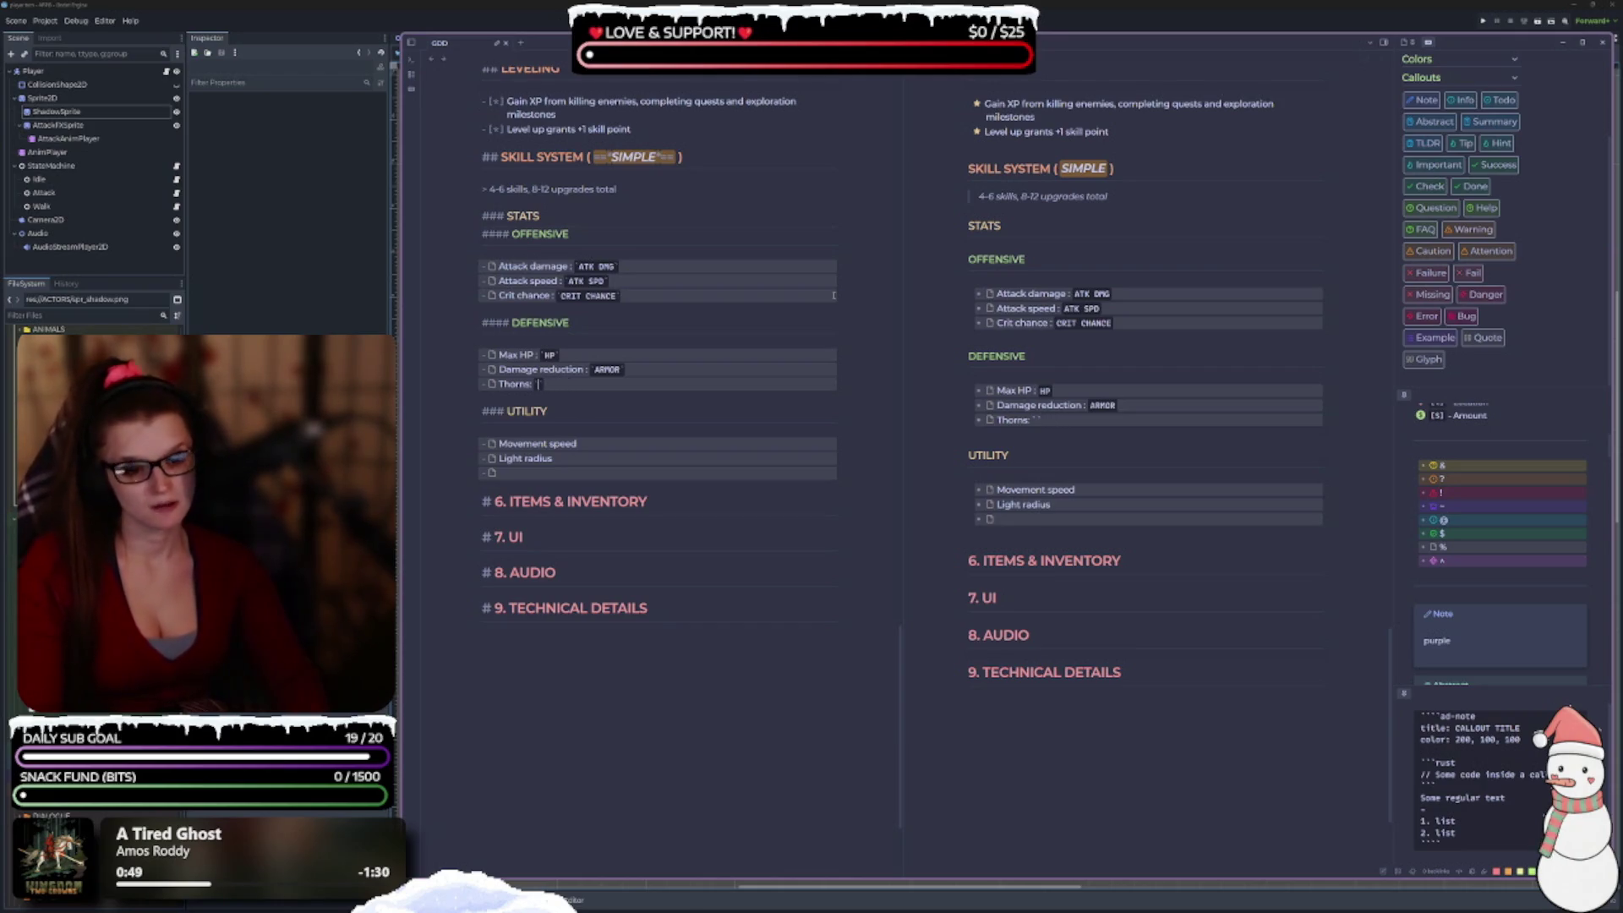
type("THORNS")
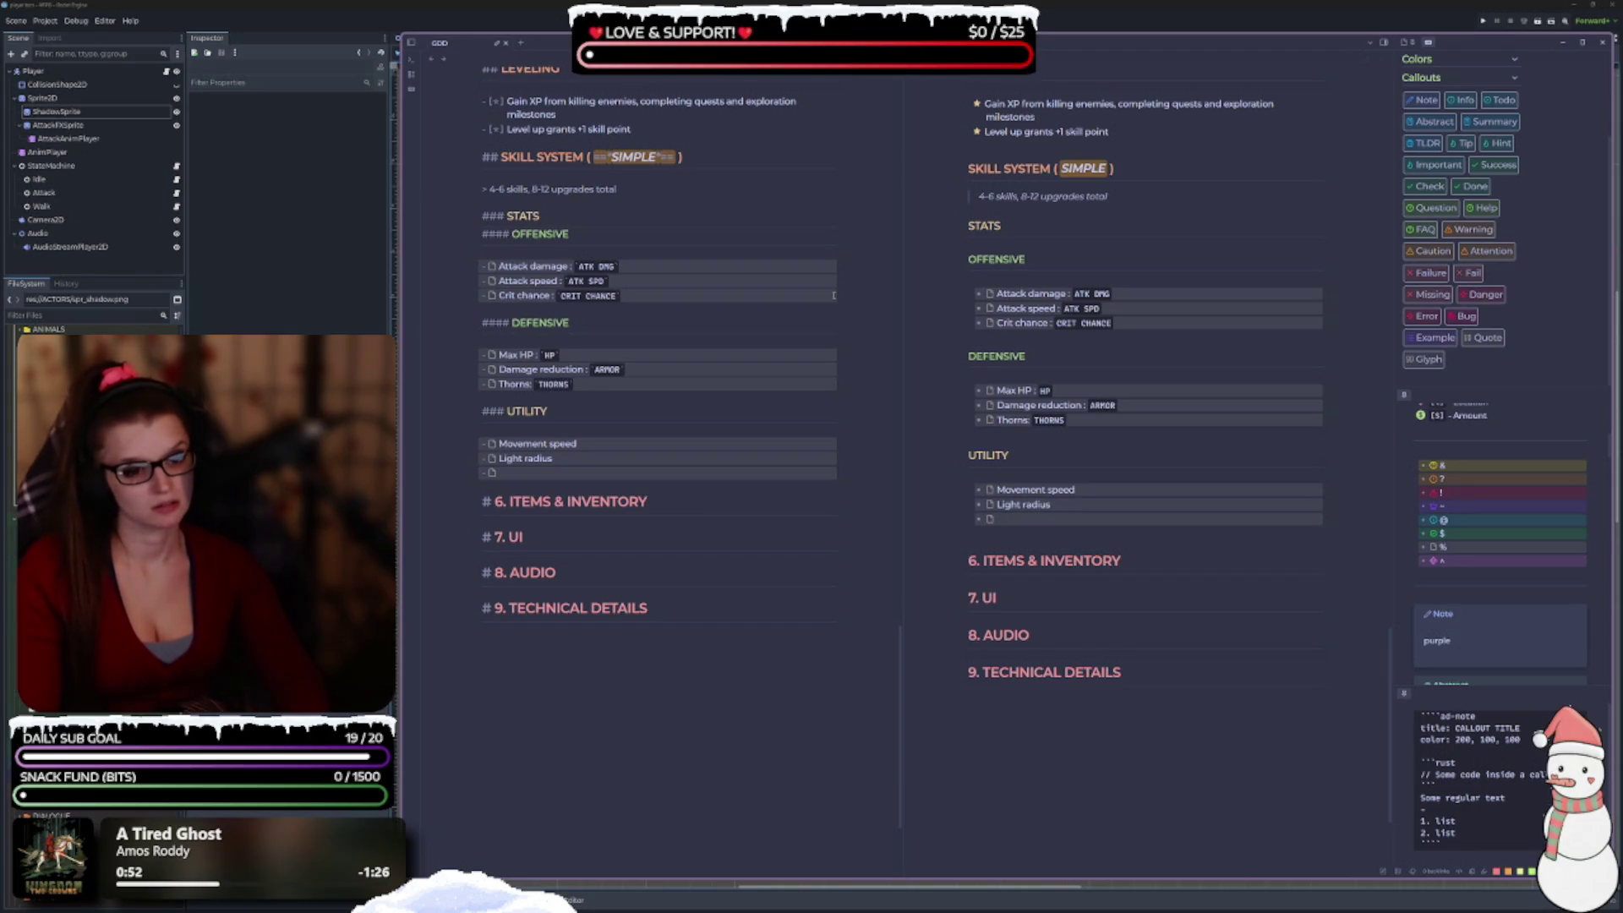
type(" | DMG R")
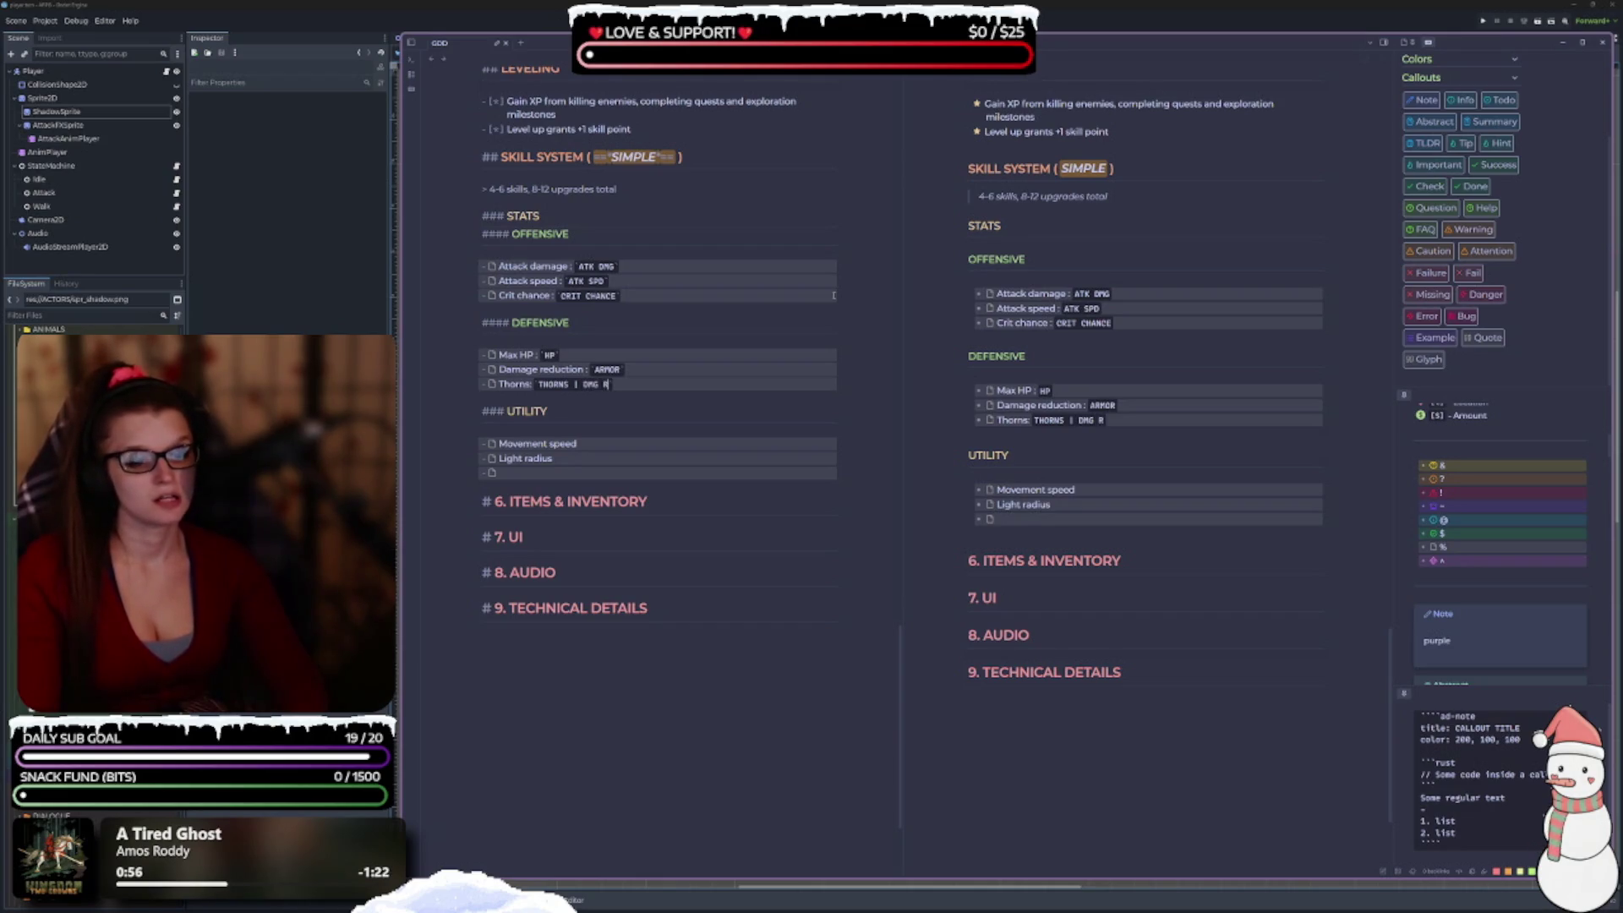
type("EFLECTION")
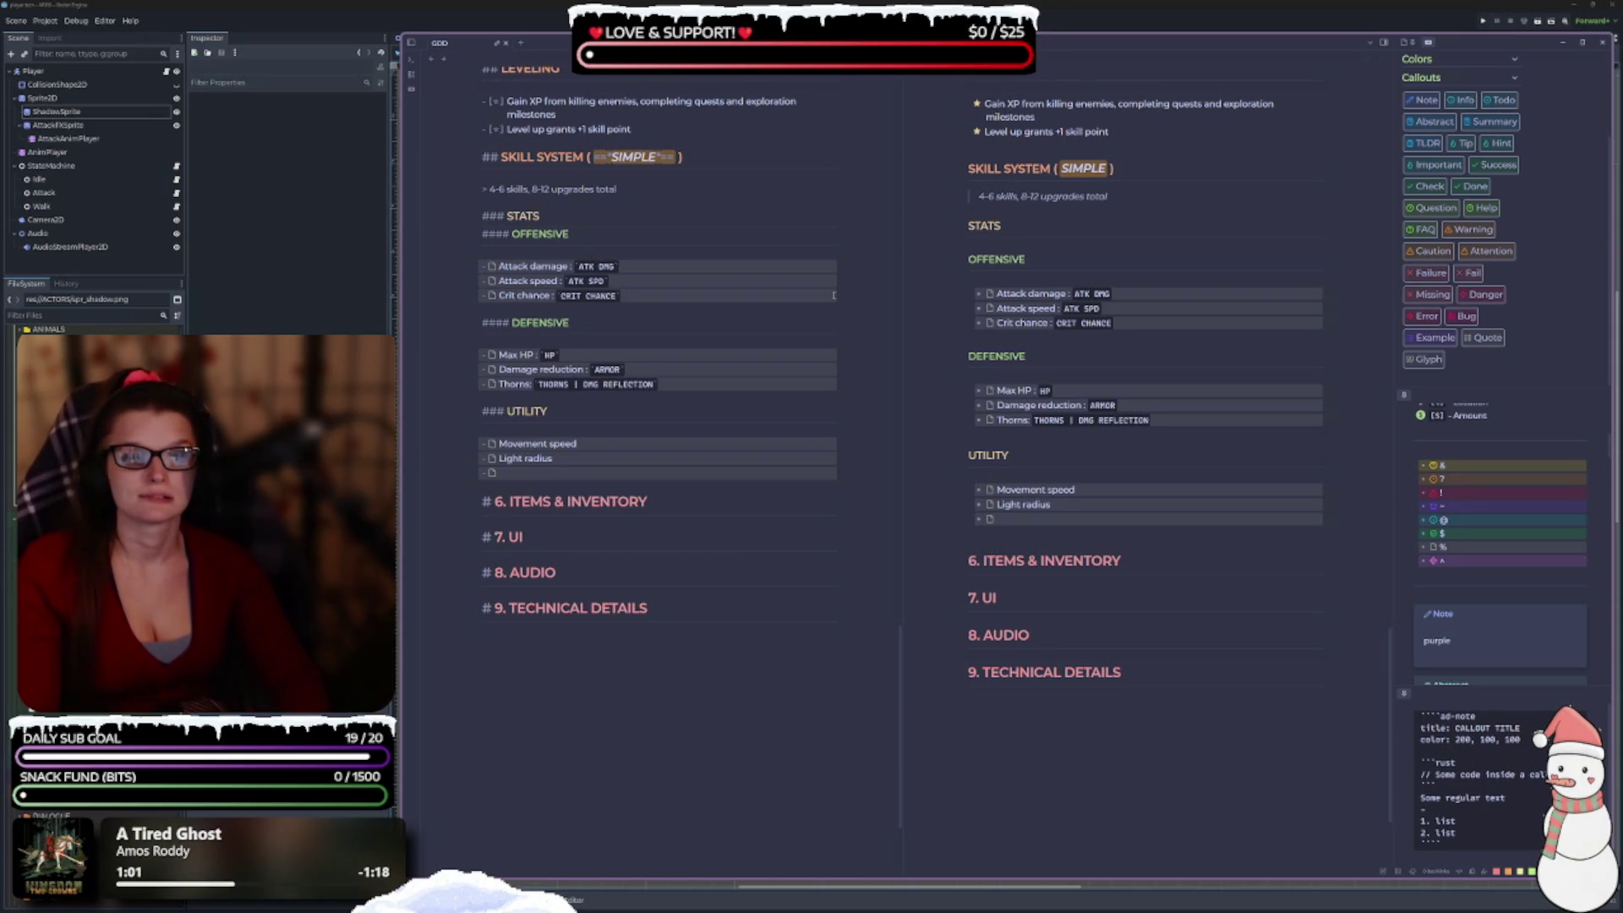
key("BackSpace")
key("BackSpace")
key("BackSpace")
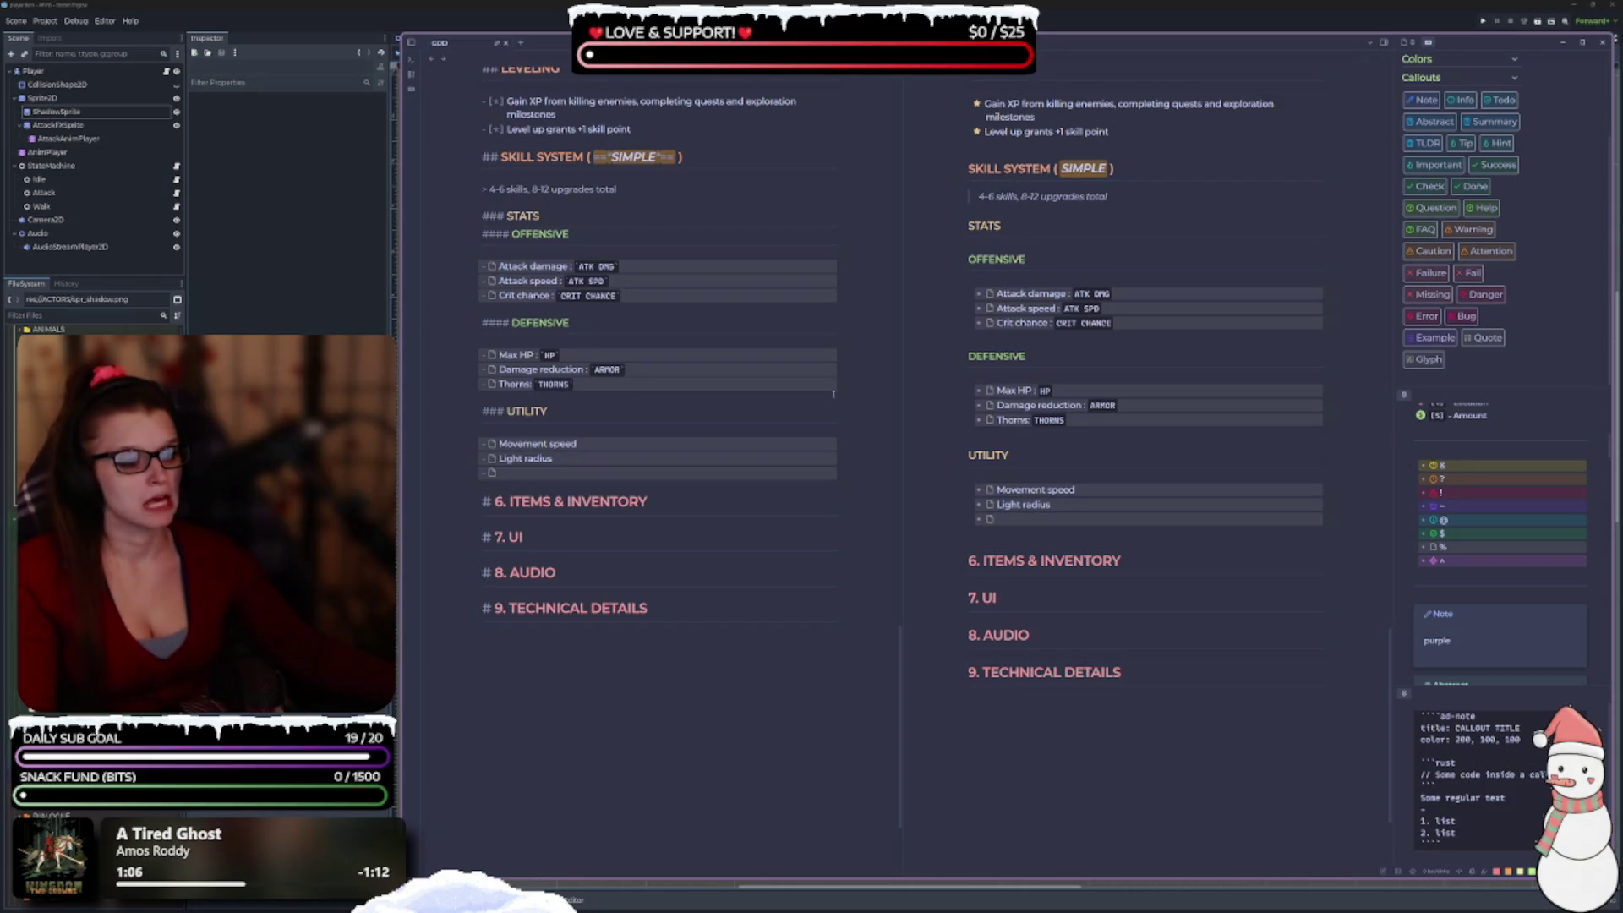
Tag the Movement speed stat with inline code MOVE SPD.
scroll(602, 461, "down", 1)
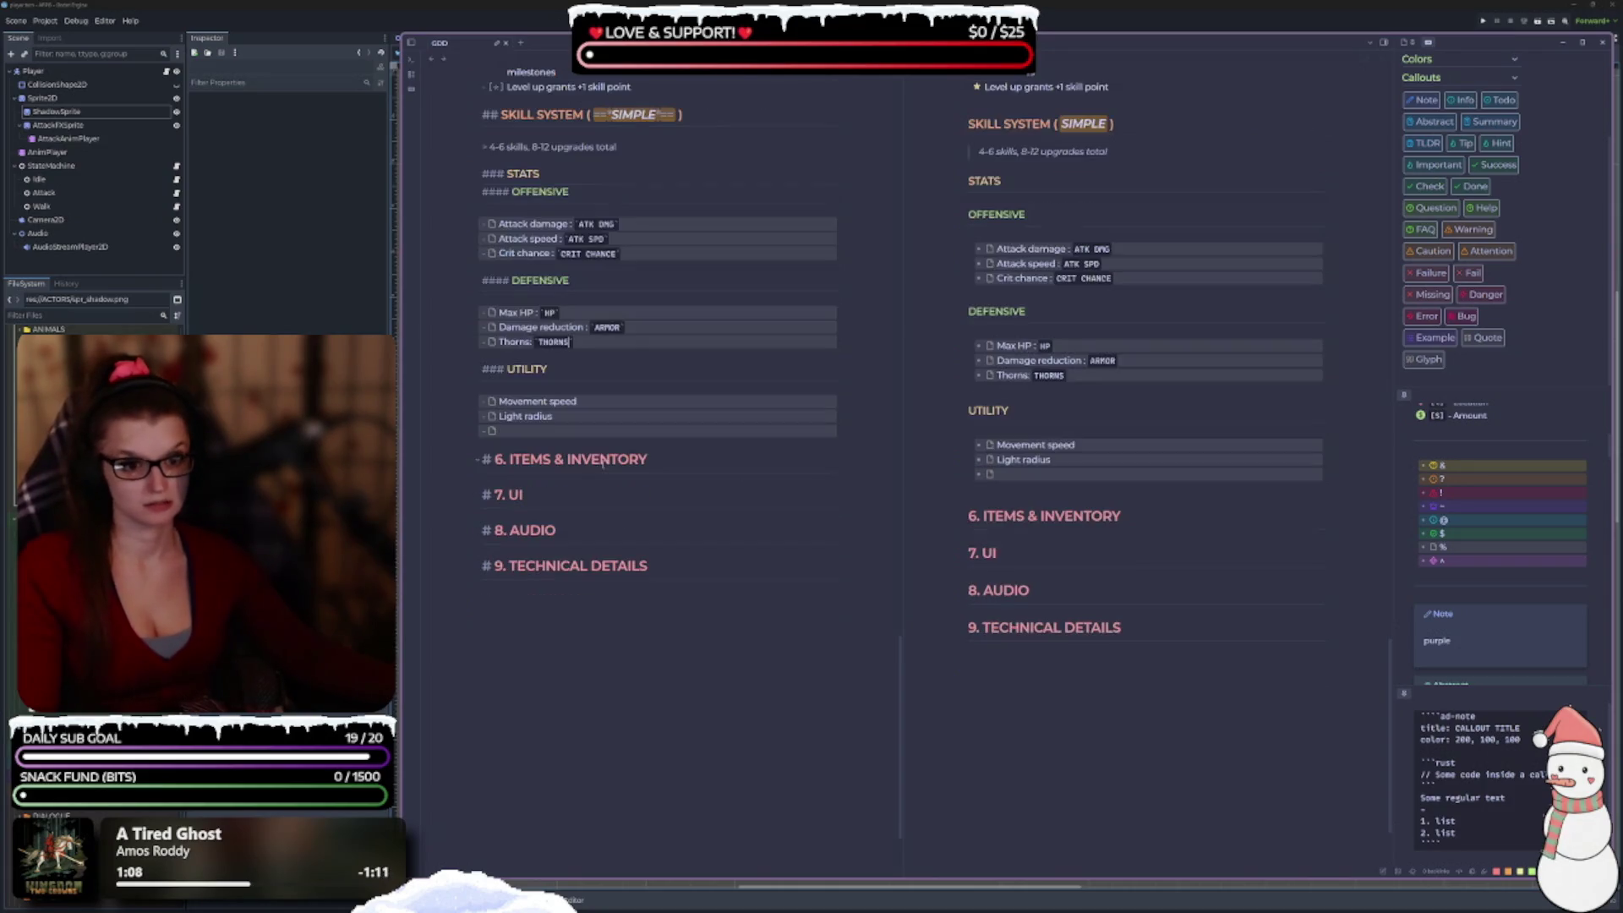
left_click(605, 407)
type(":")
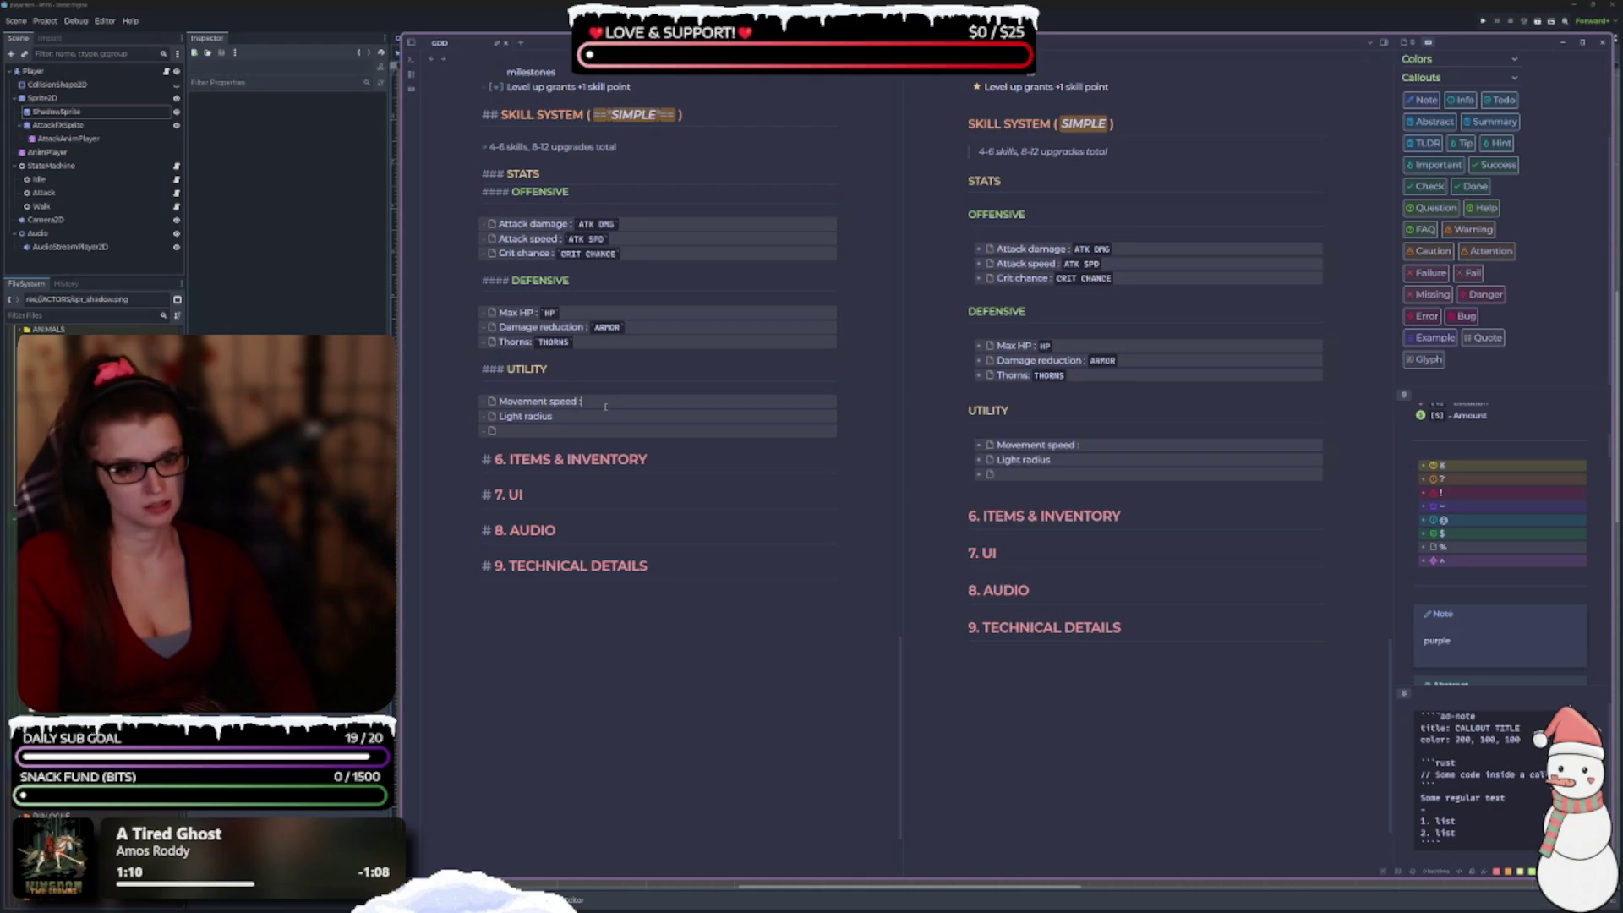
type("`")
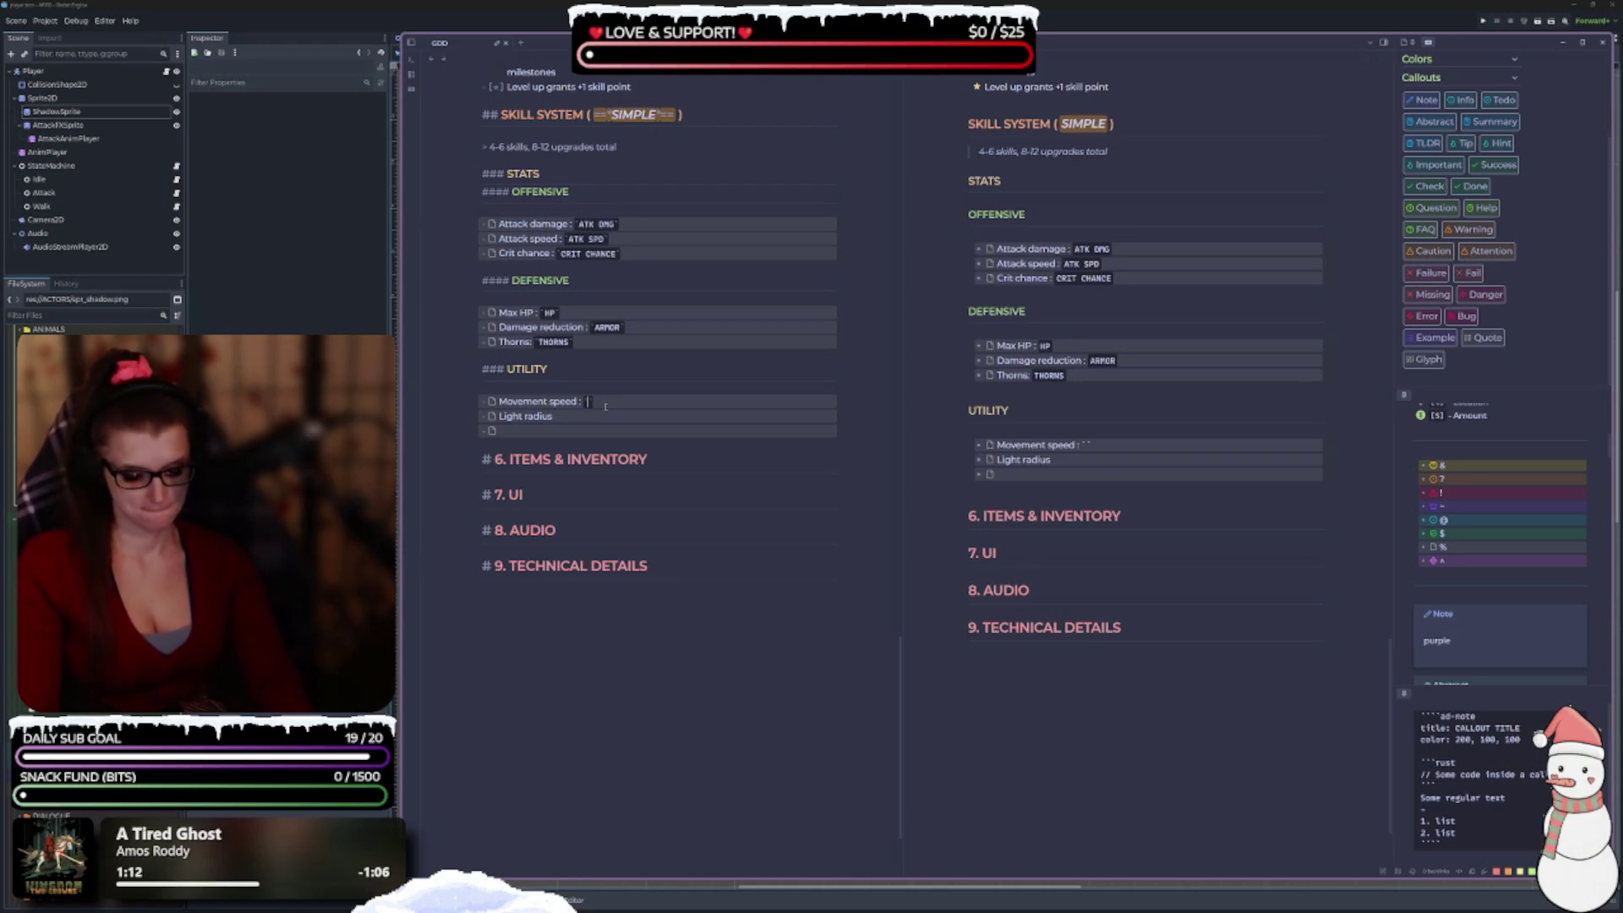
type("MV")
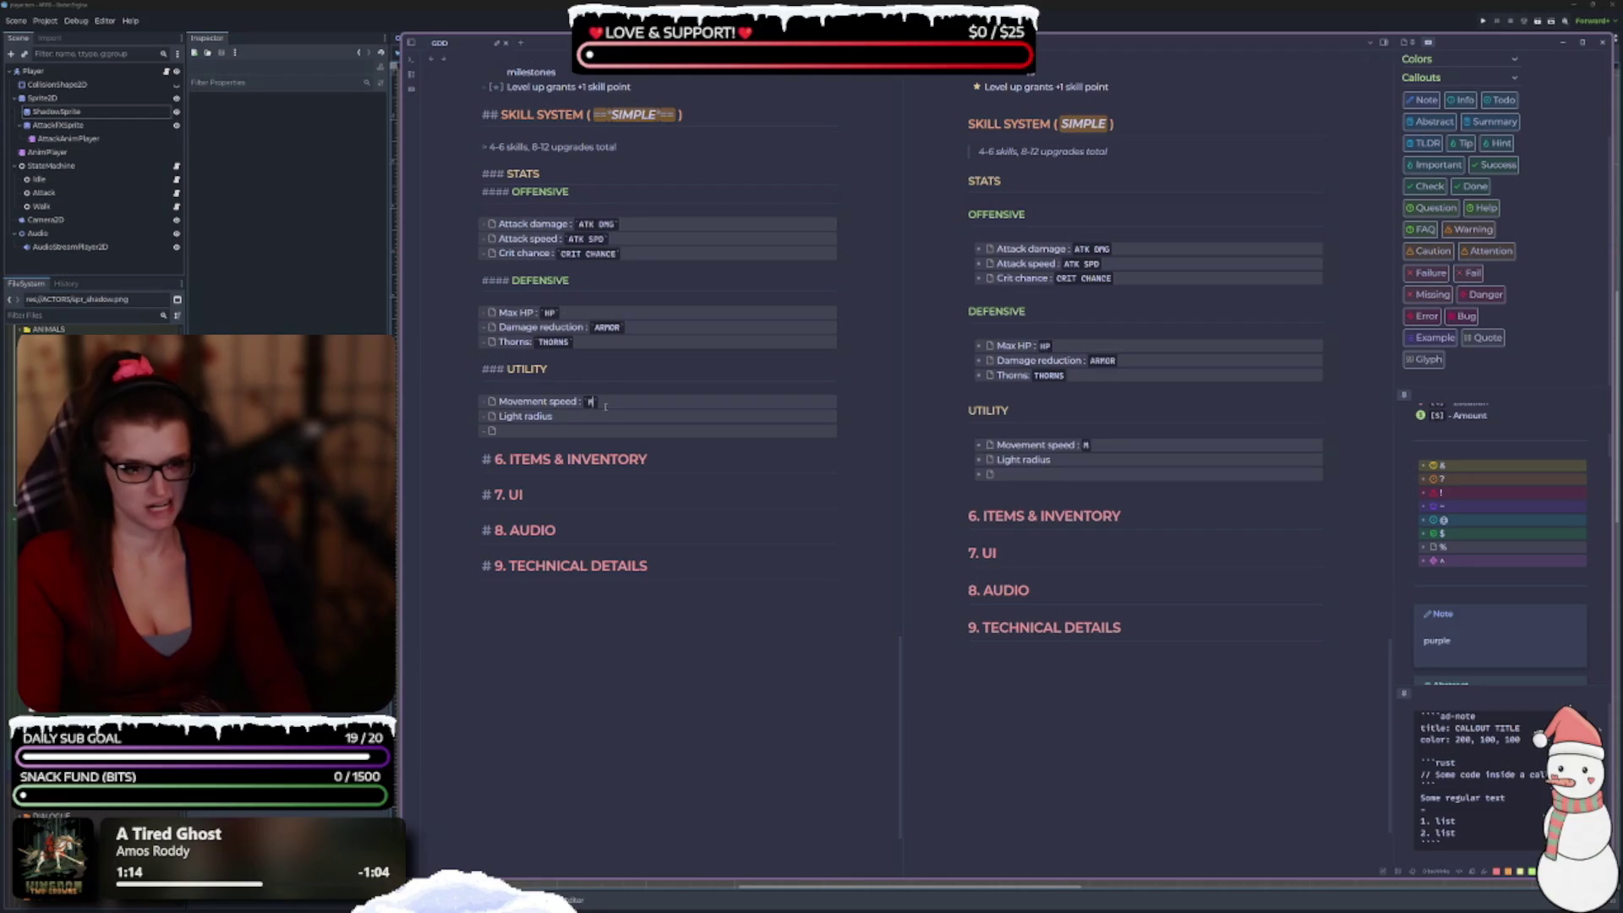
key("BackSpace")
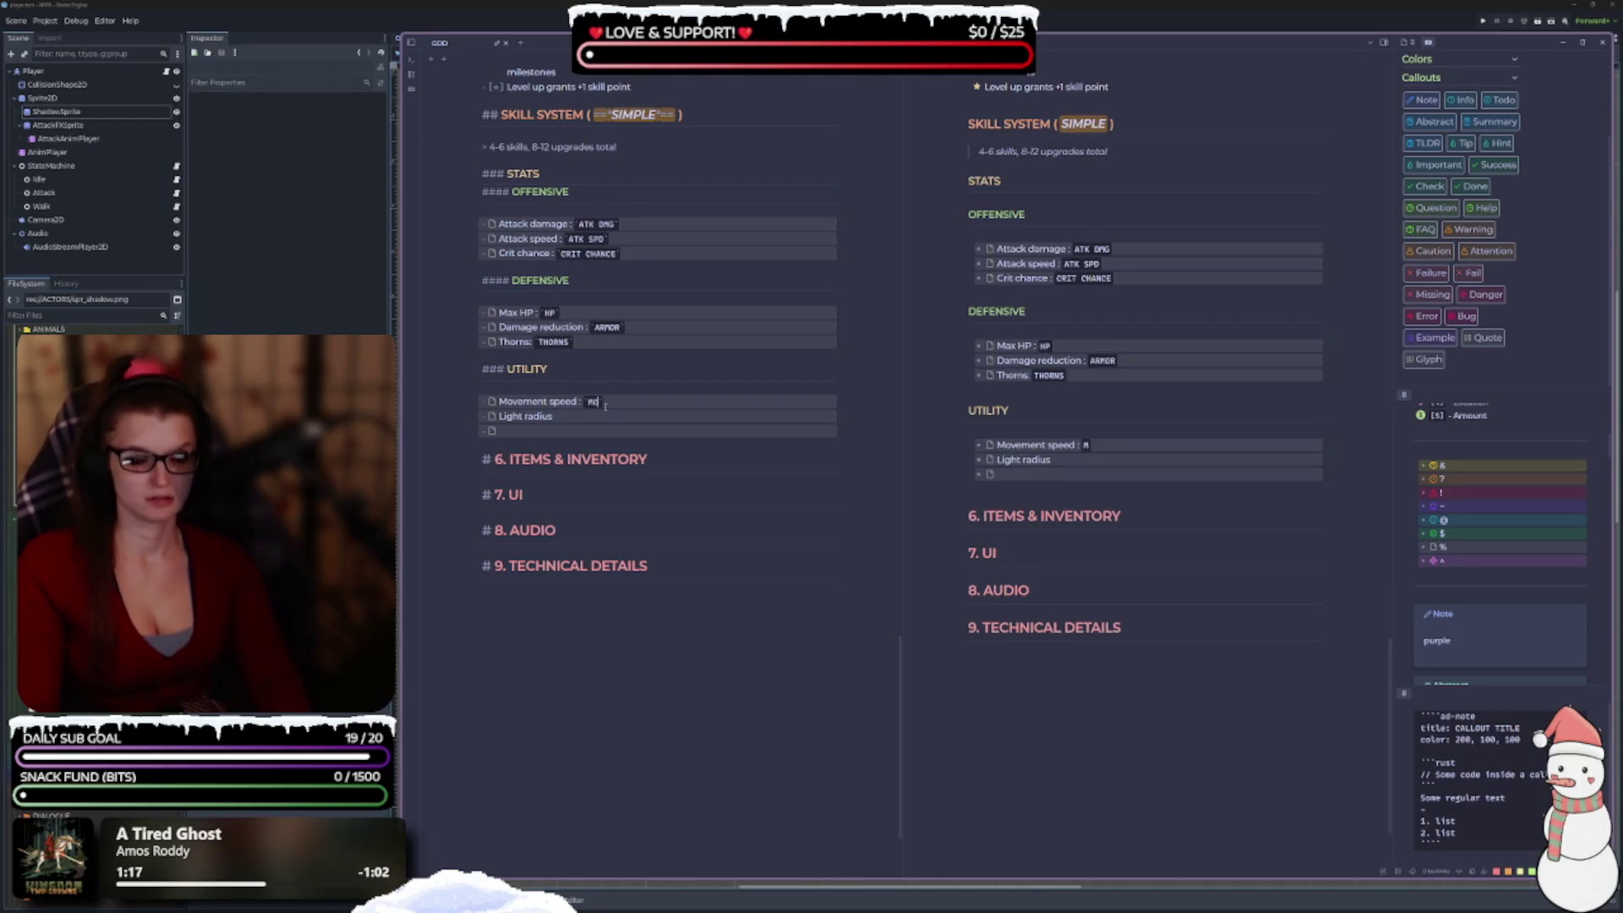
type("OVE SPD")
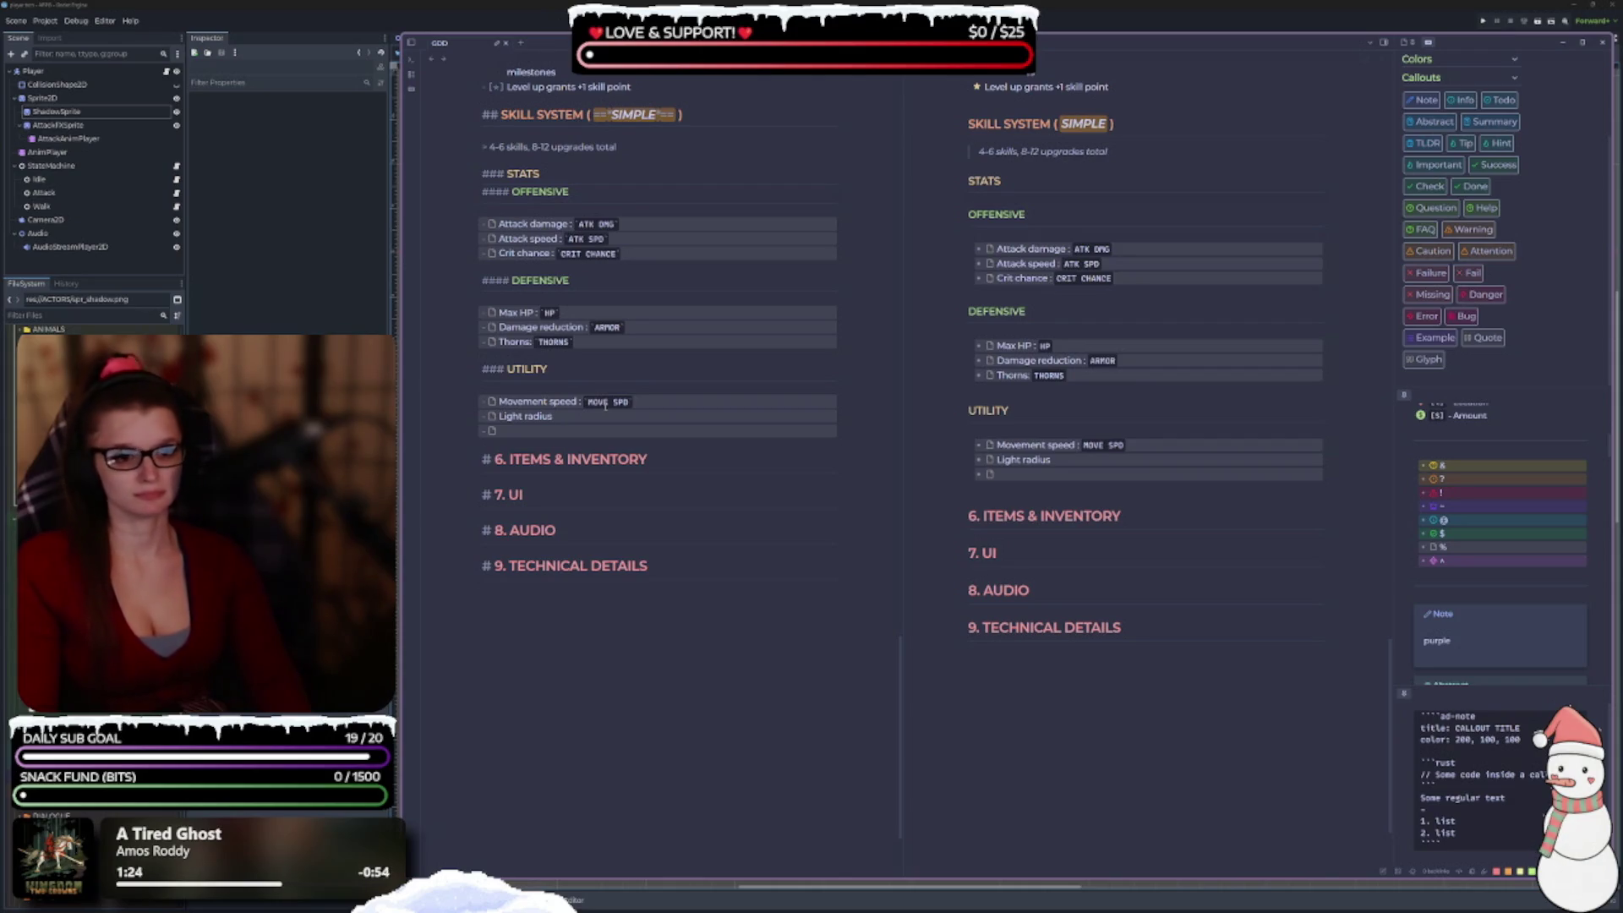
key("BackSpace")
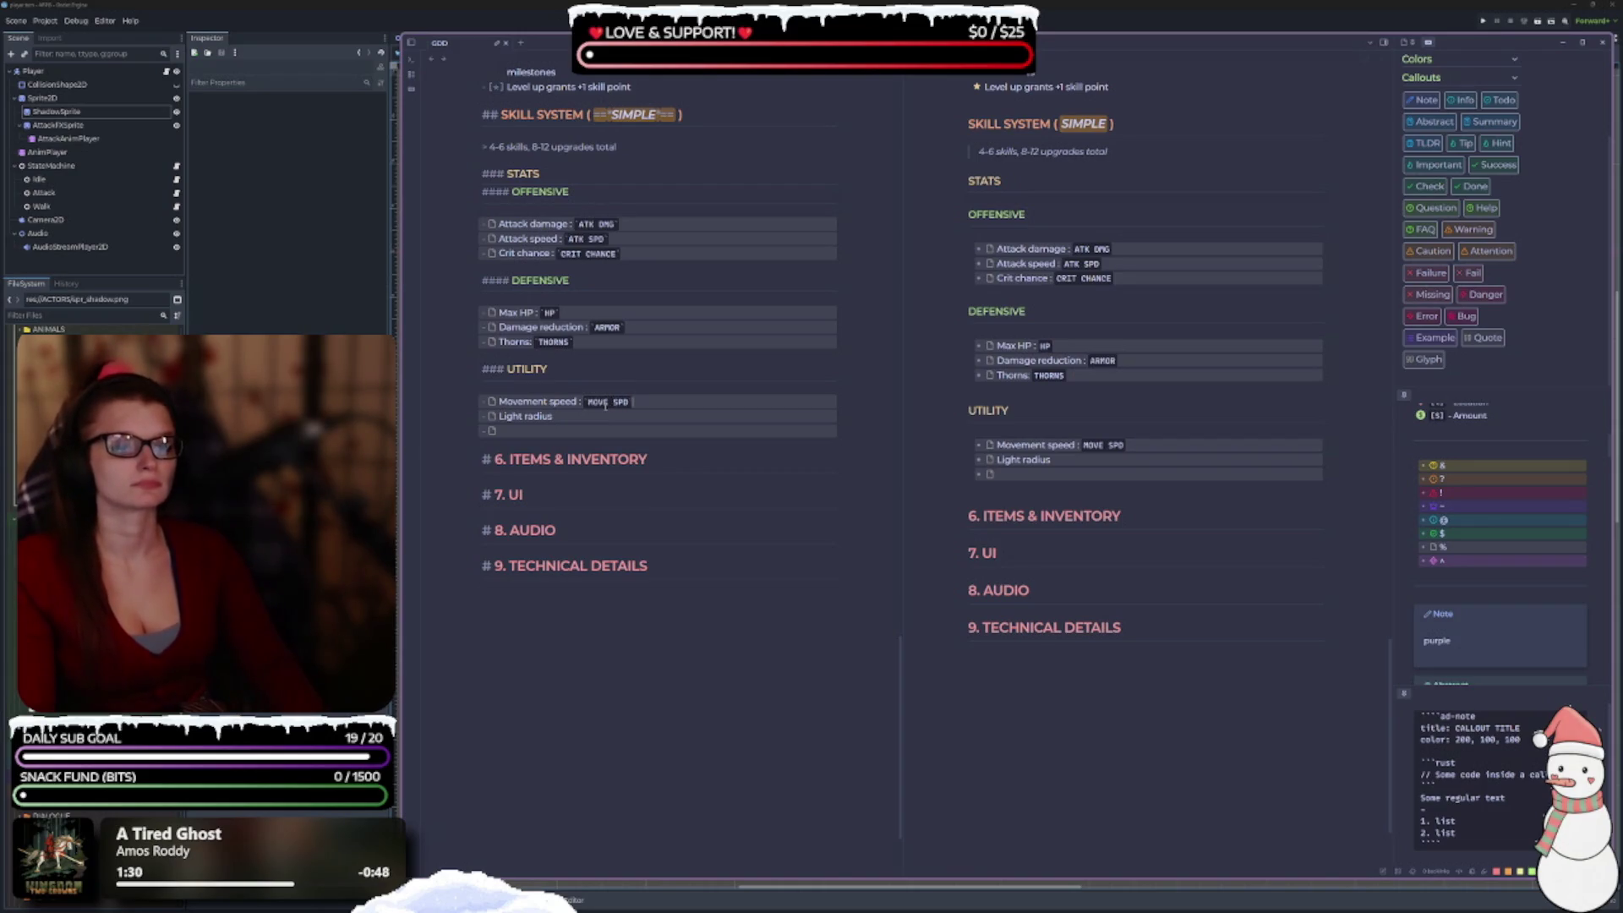
Tag Light radius as LIGHT RADIUS and add 'Cooldown reduction: `CDR`' under Utility.
type(": :")
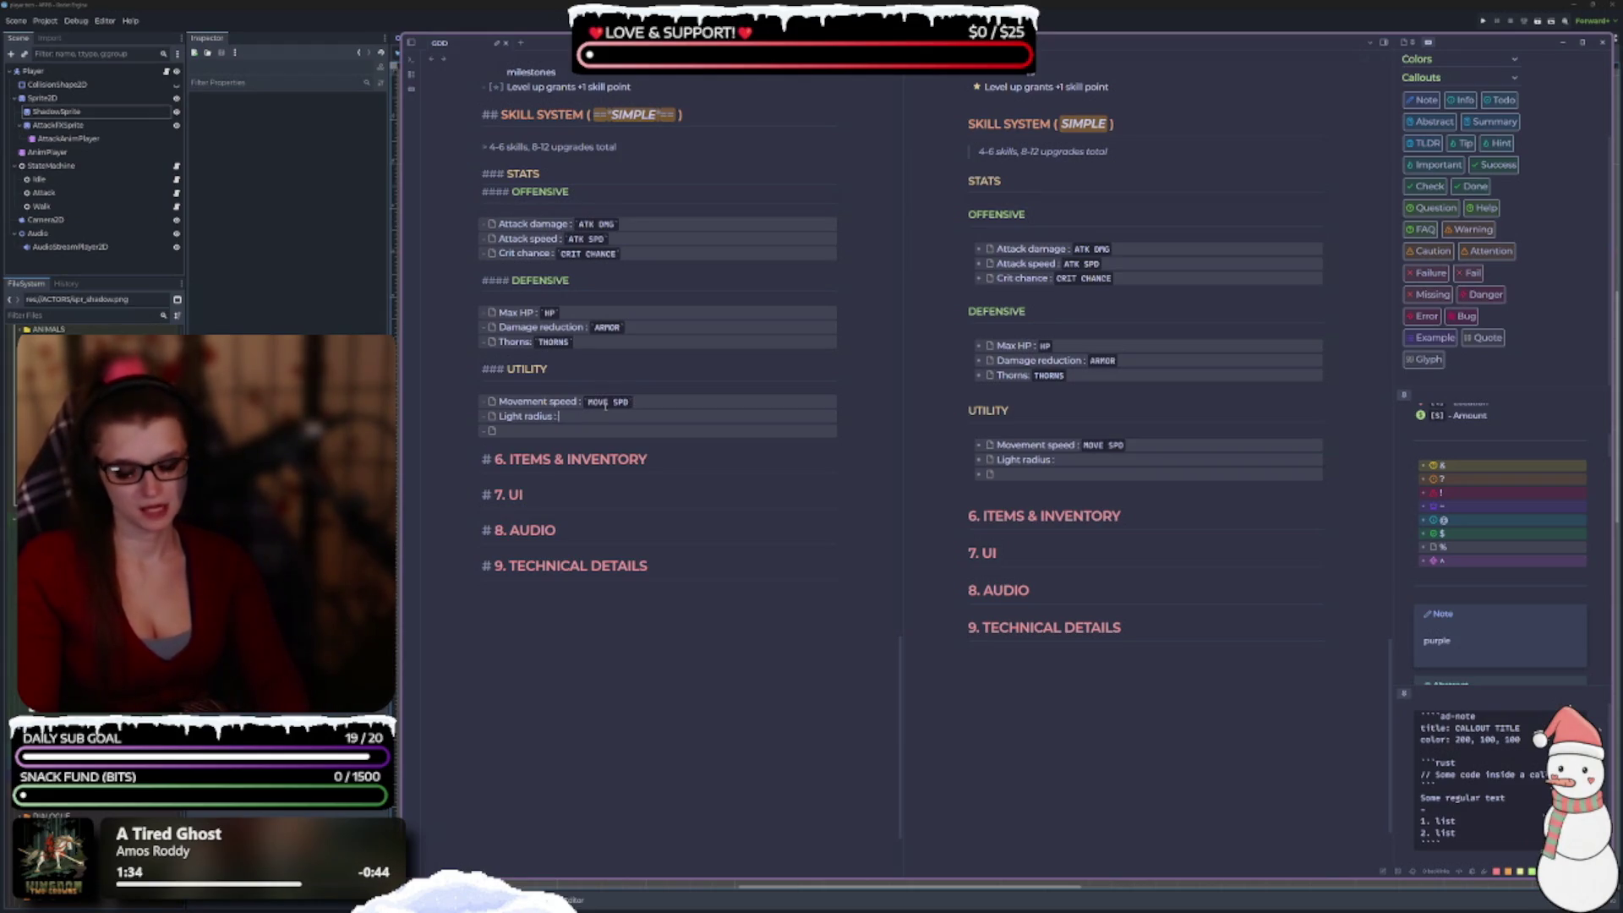
type("`")
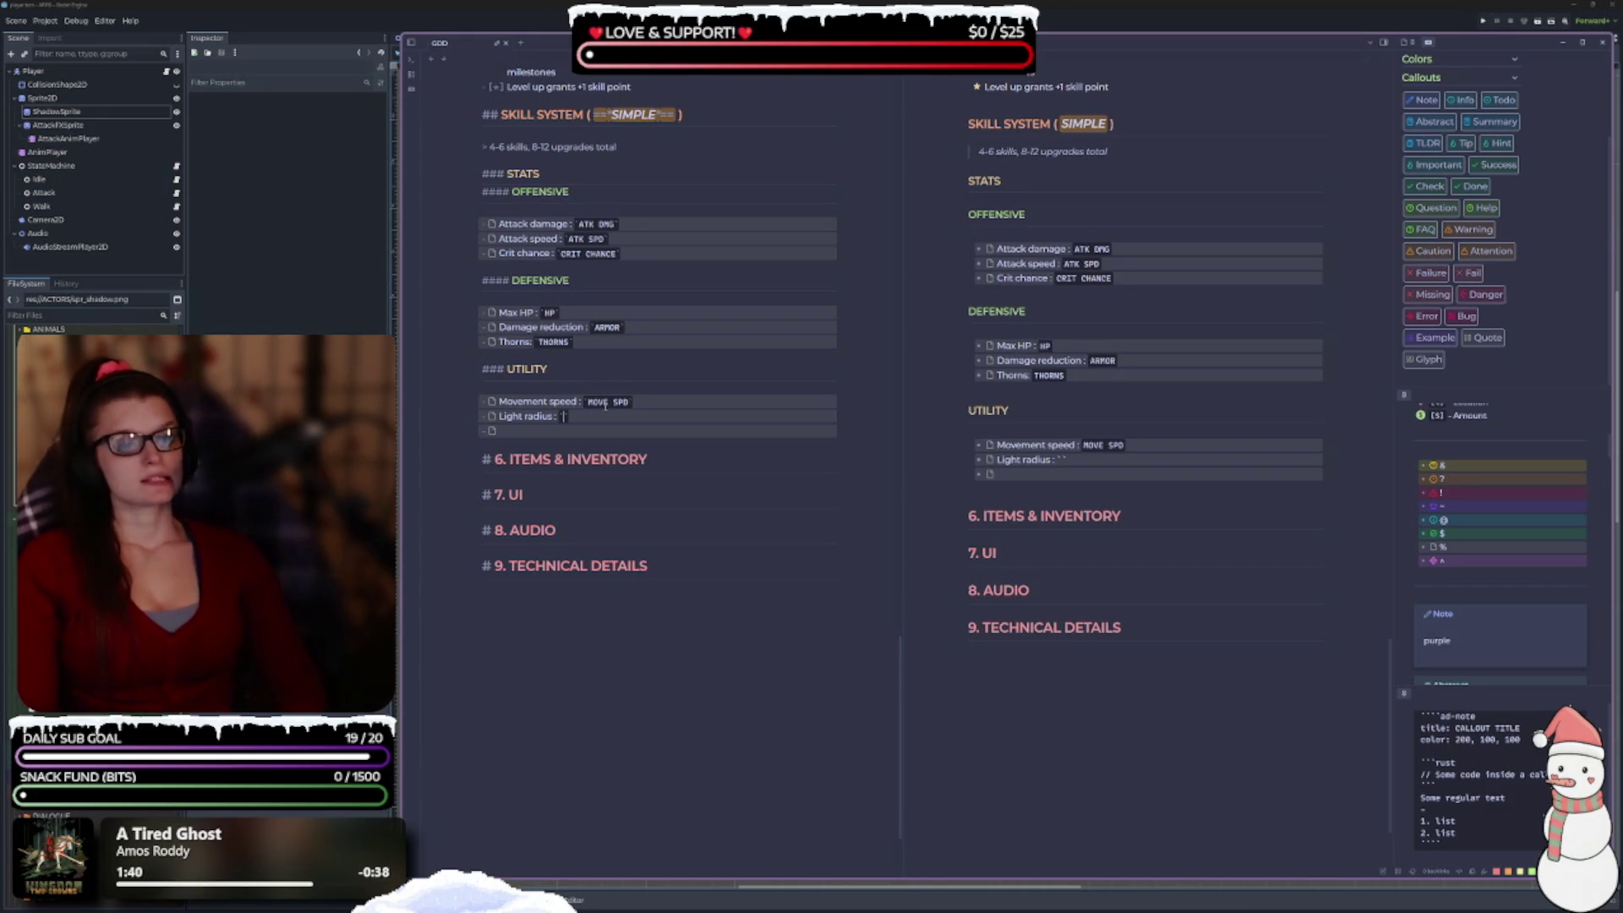
type("LIGHT RADIUS")
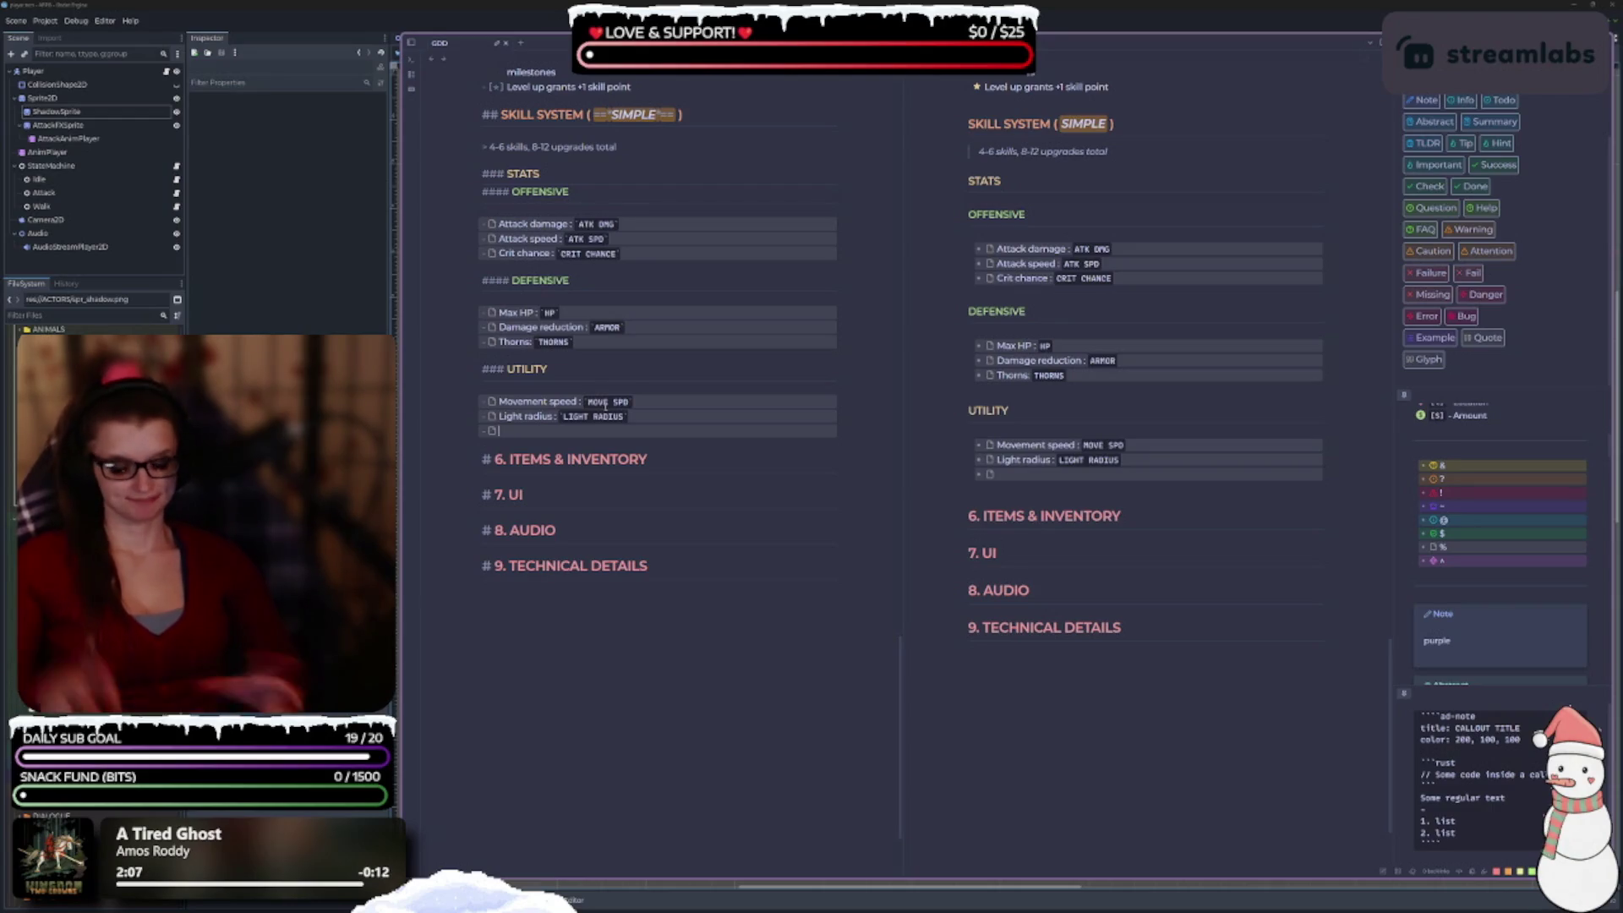
type("Cooldo")
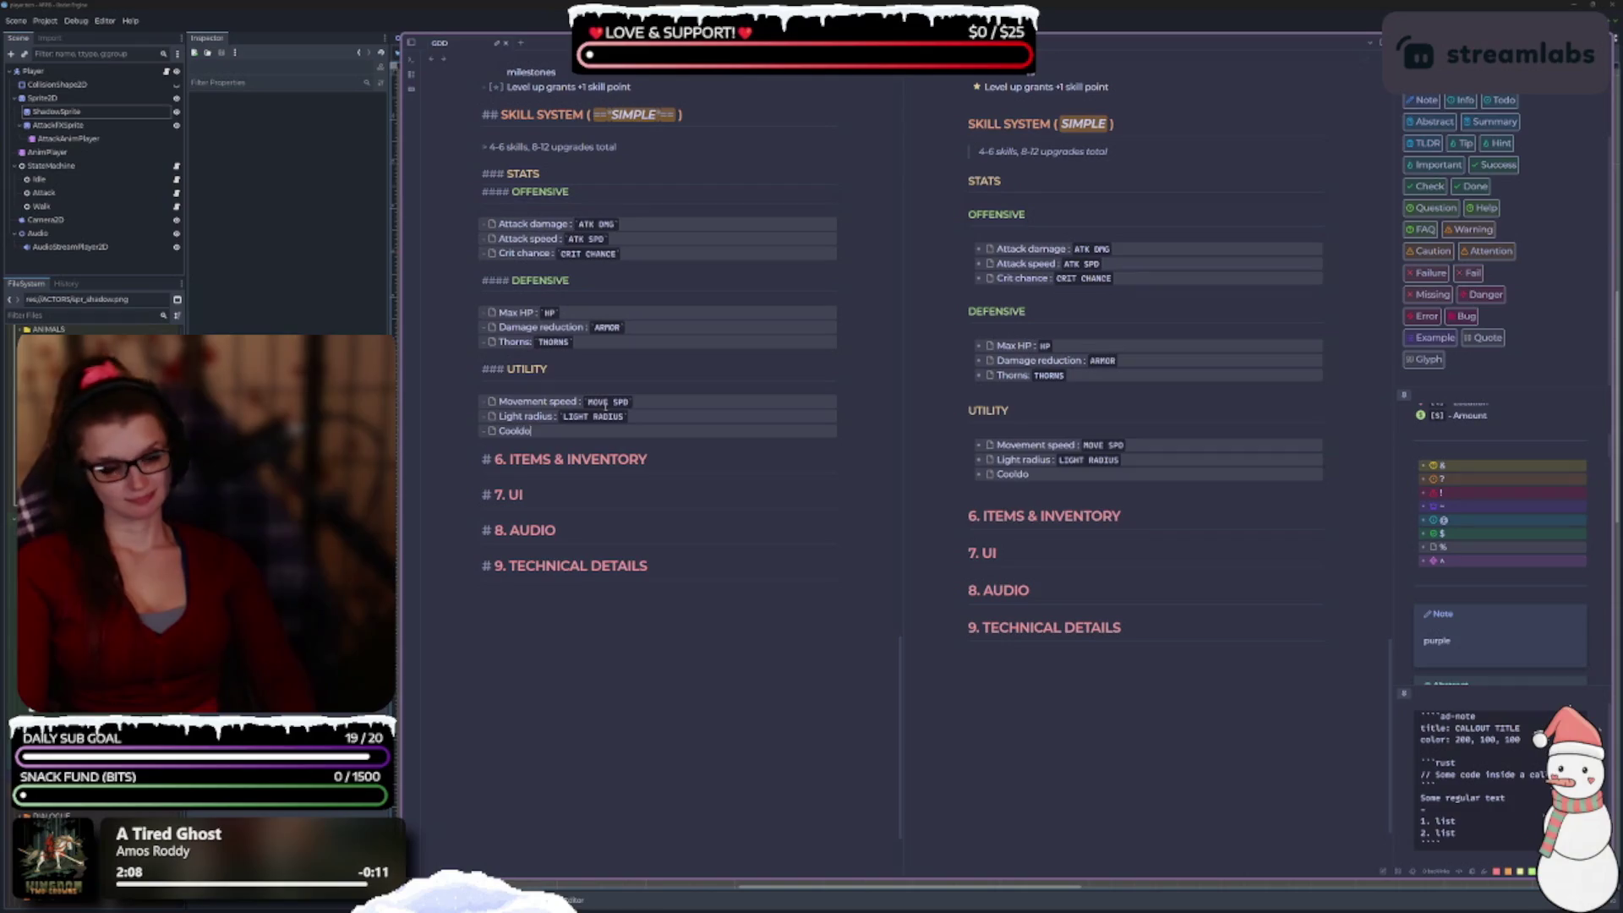
type("wn reduction")
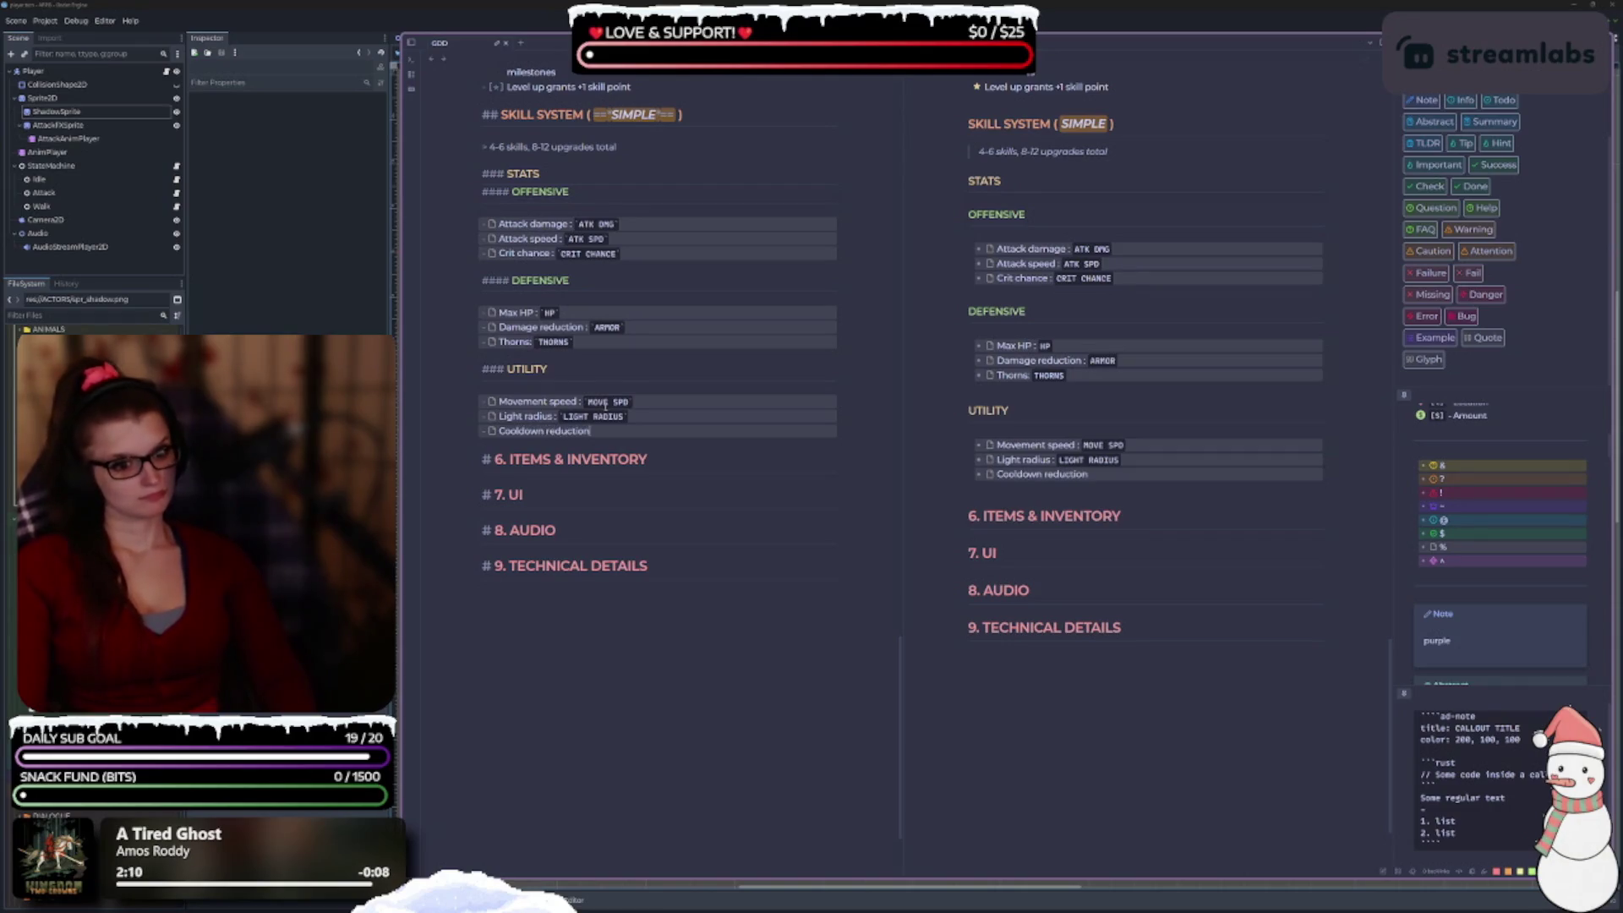
type(": `")
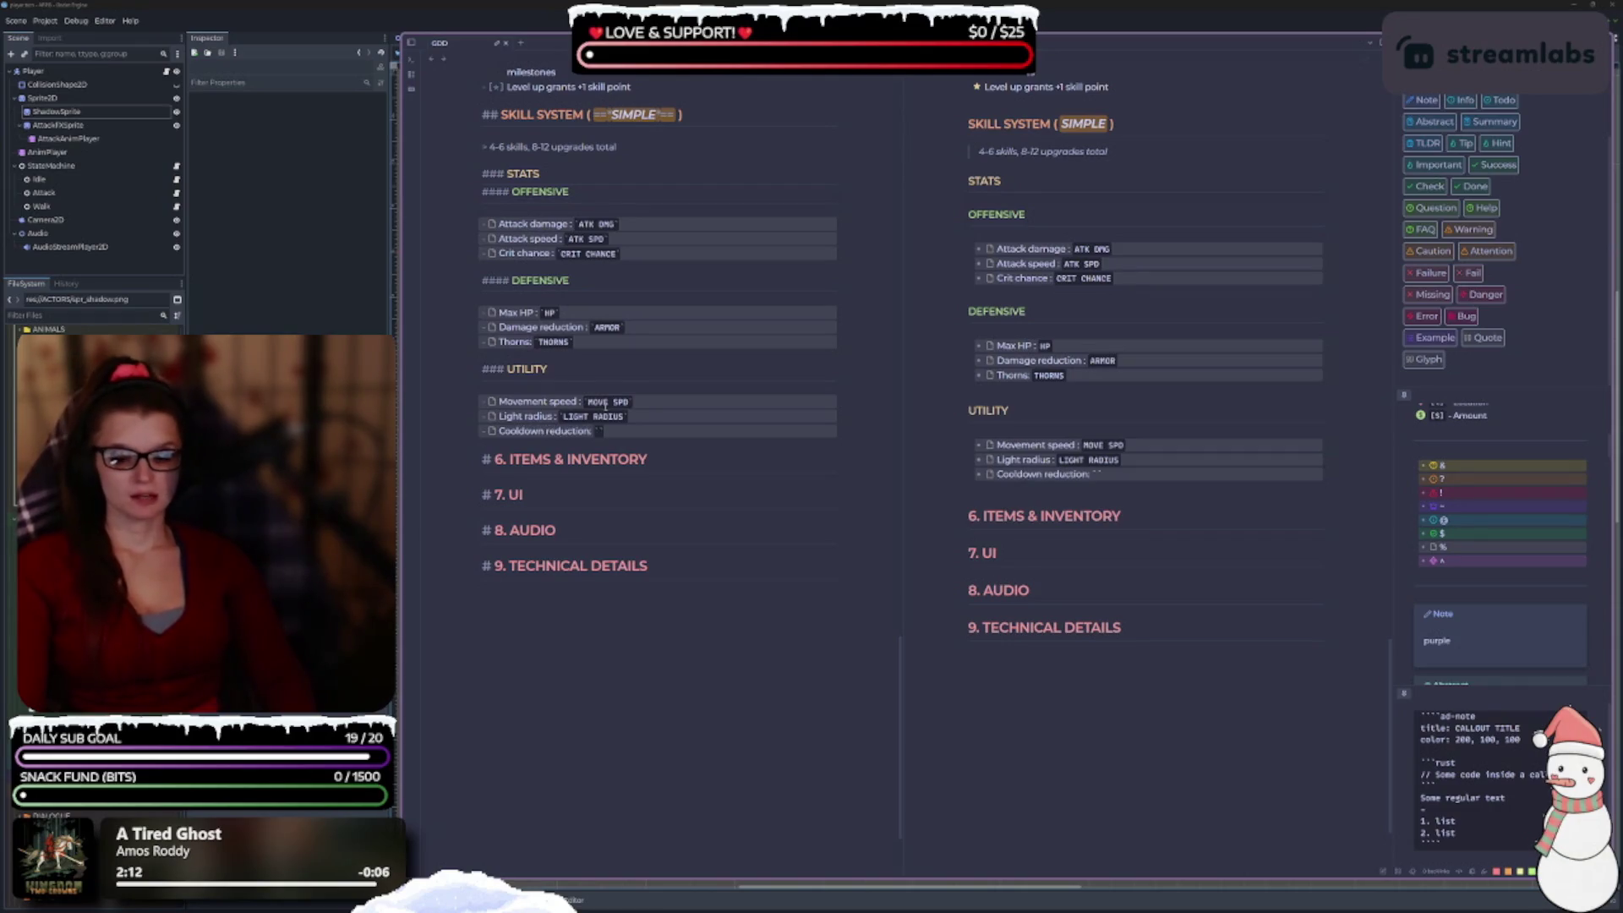
type("CDR")
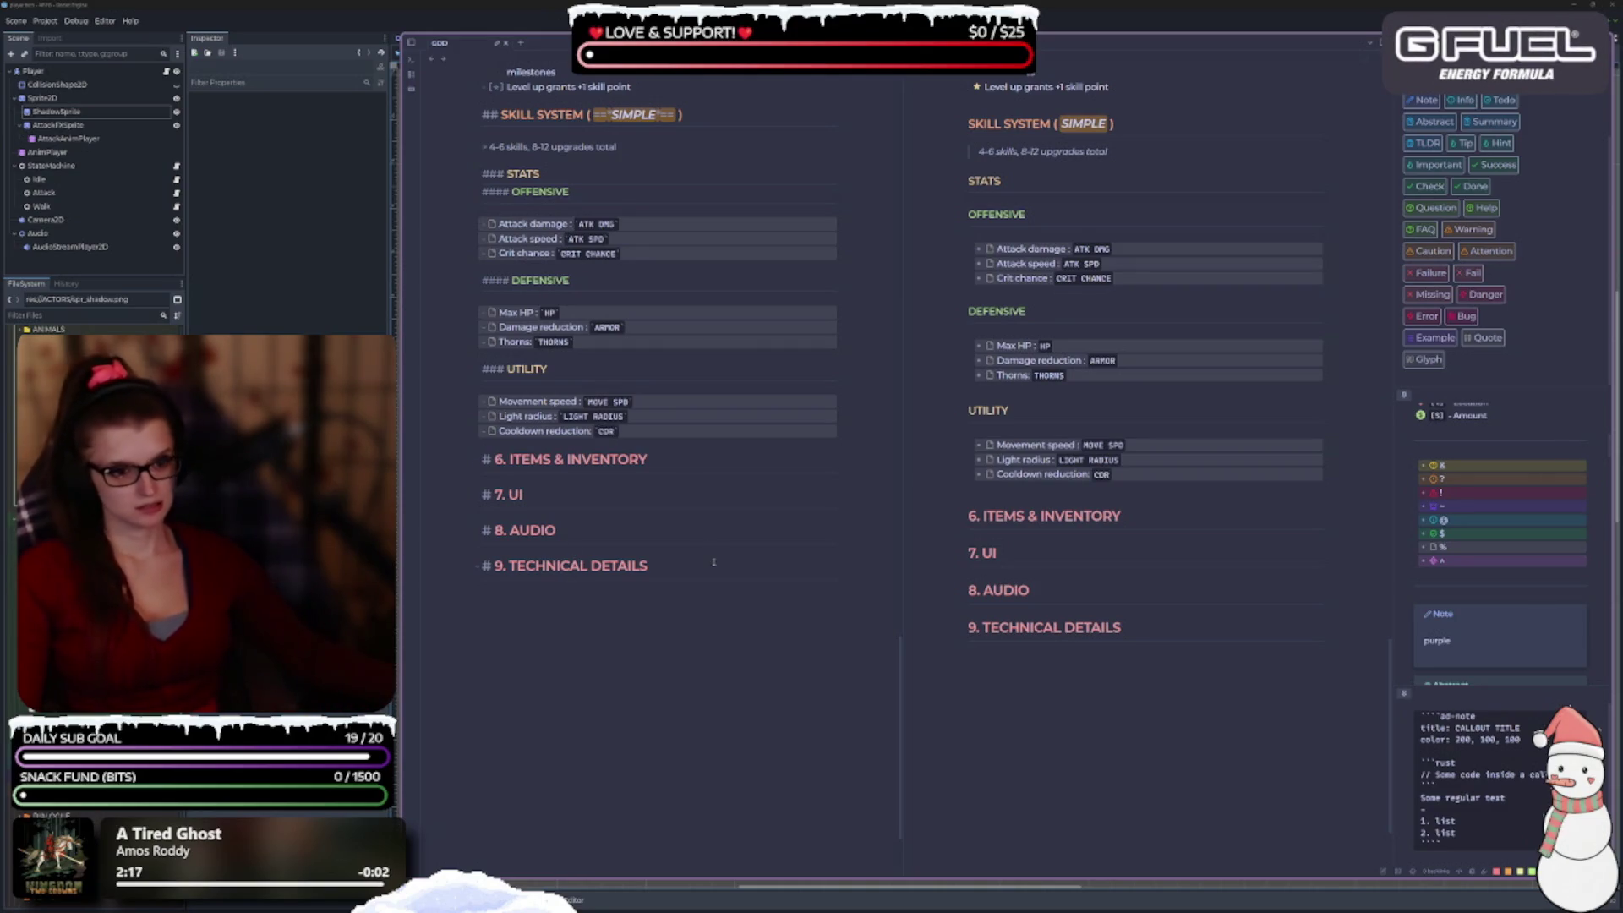
scroll(529, 430, "up", 1)
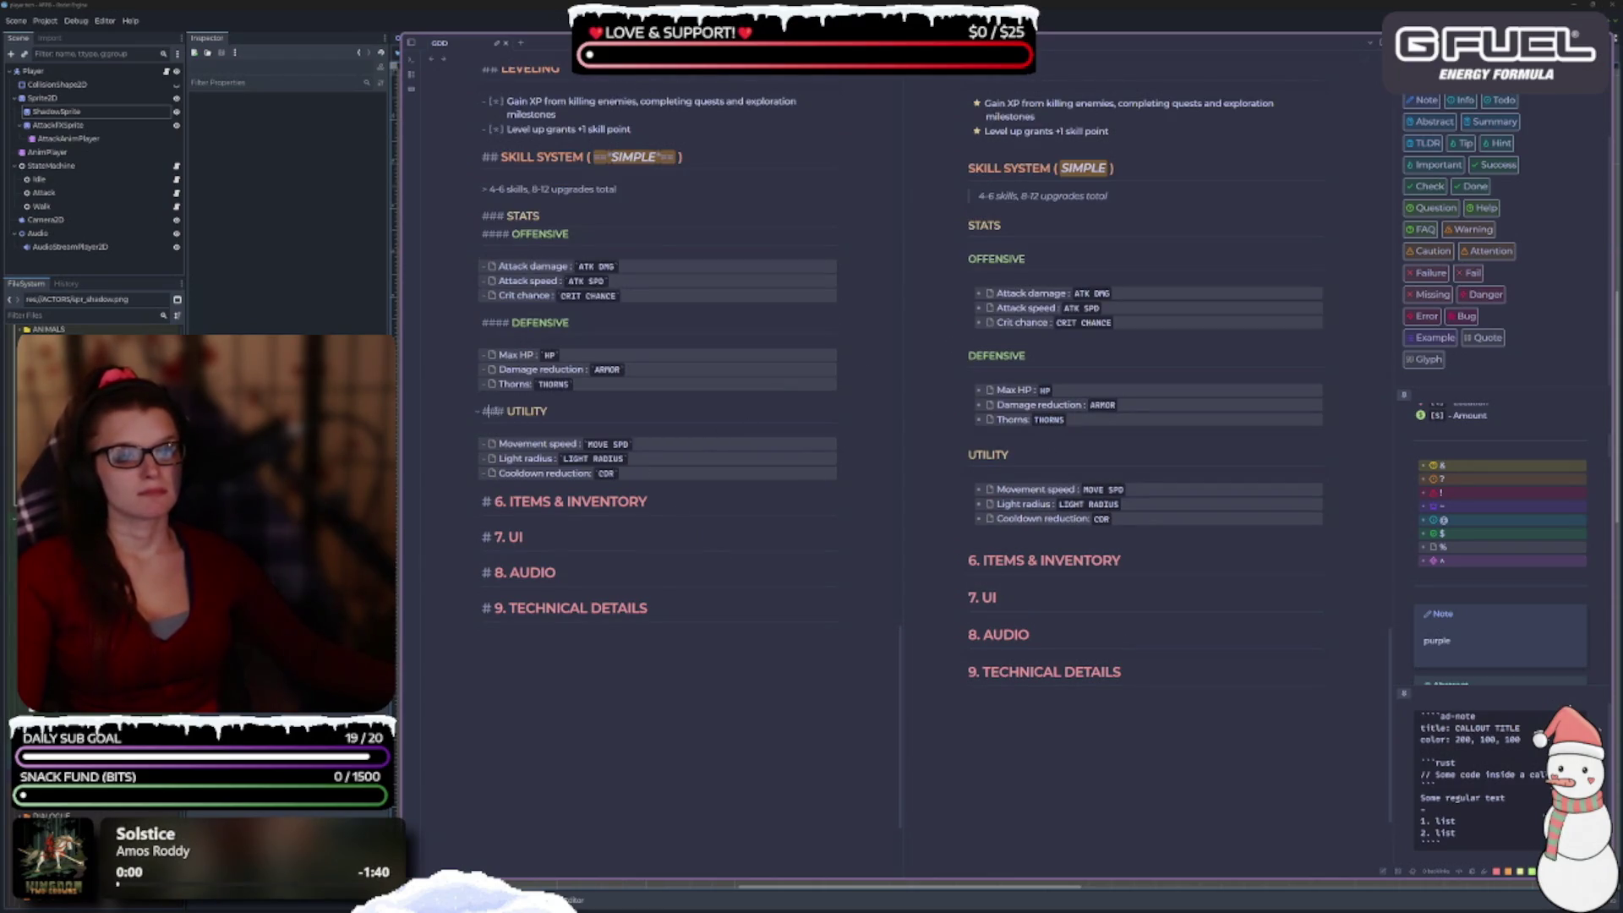
Turn UTILITY into an H4 heading and insert a blank line under 6. ITEMS & INVENTORY.
type("#")
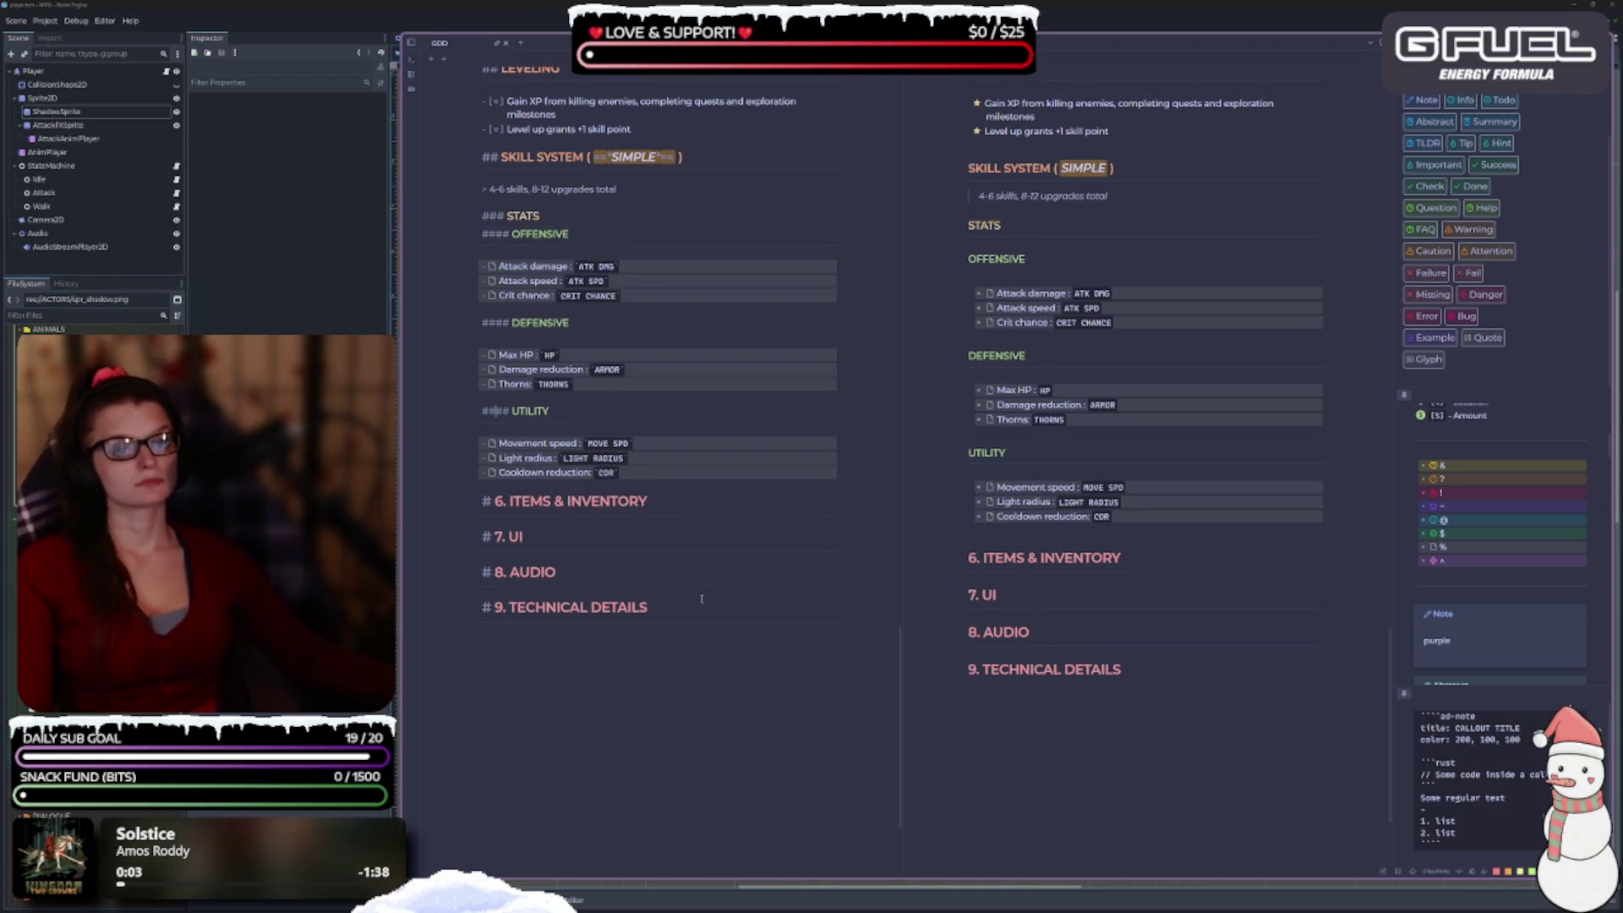
scroll(649, 575, "up", 1)
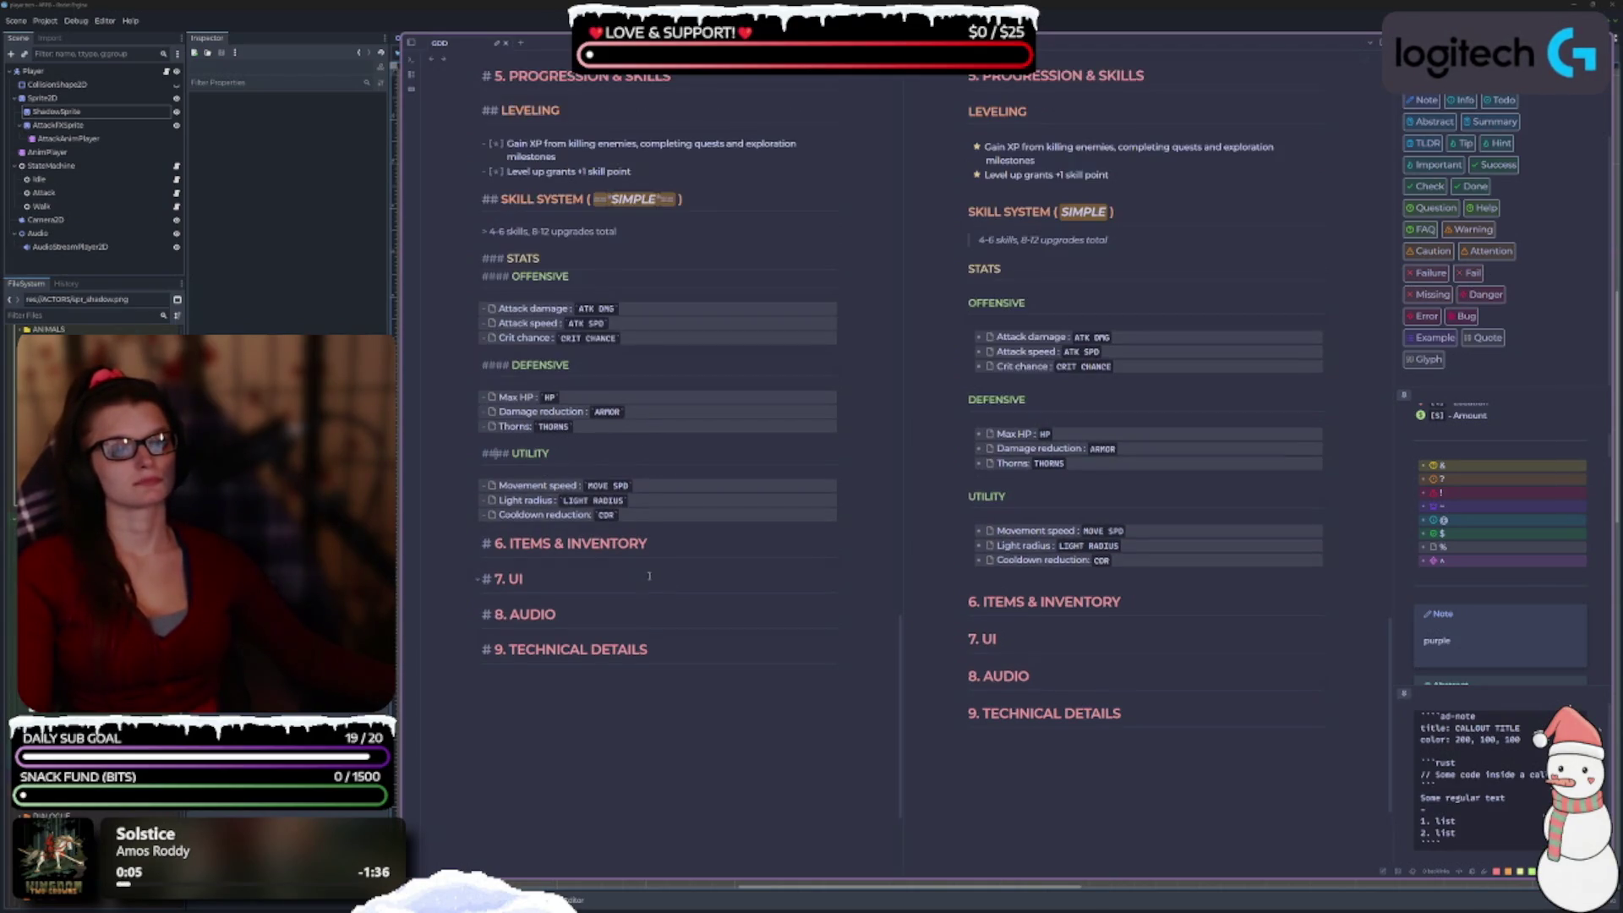
scroll(753, 664, "down", 2)
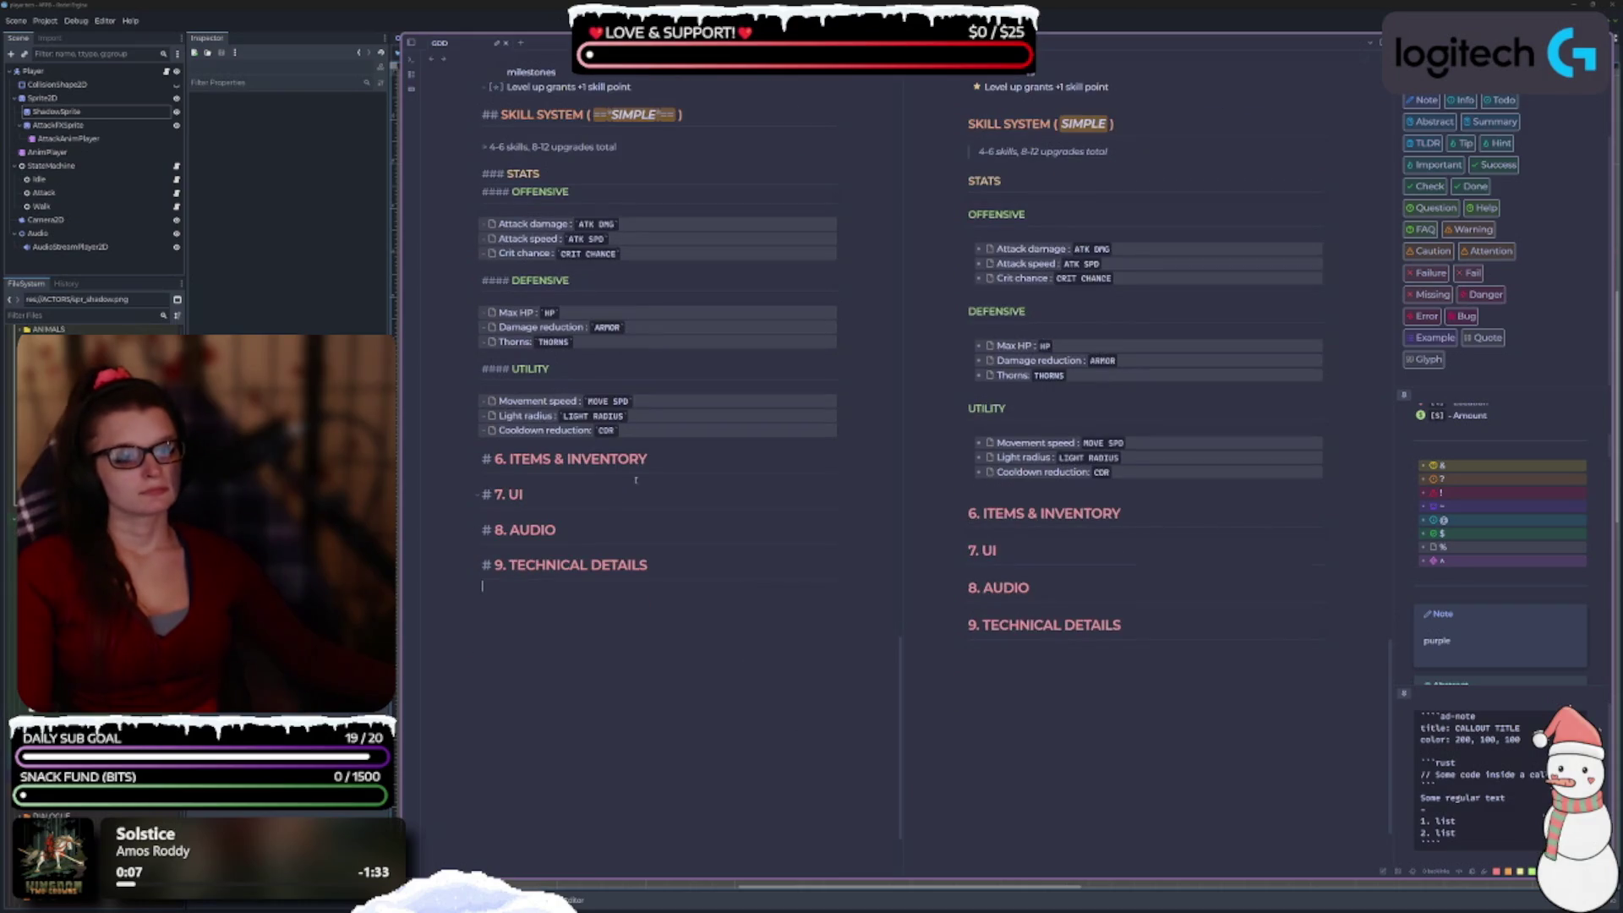
key("Return")
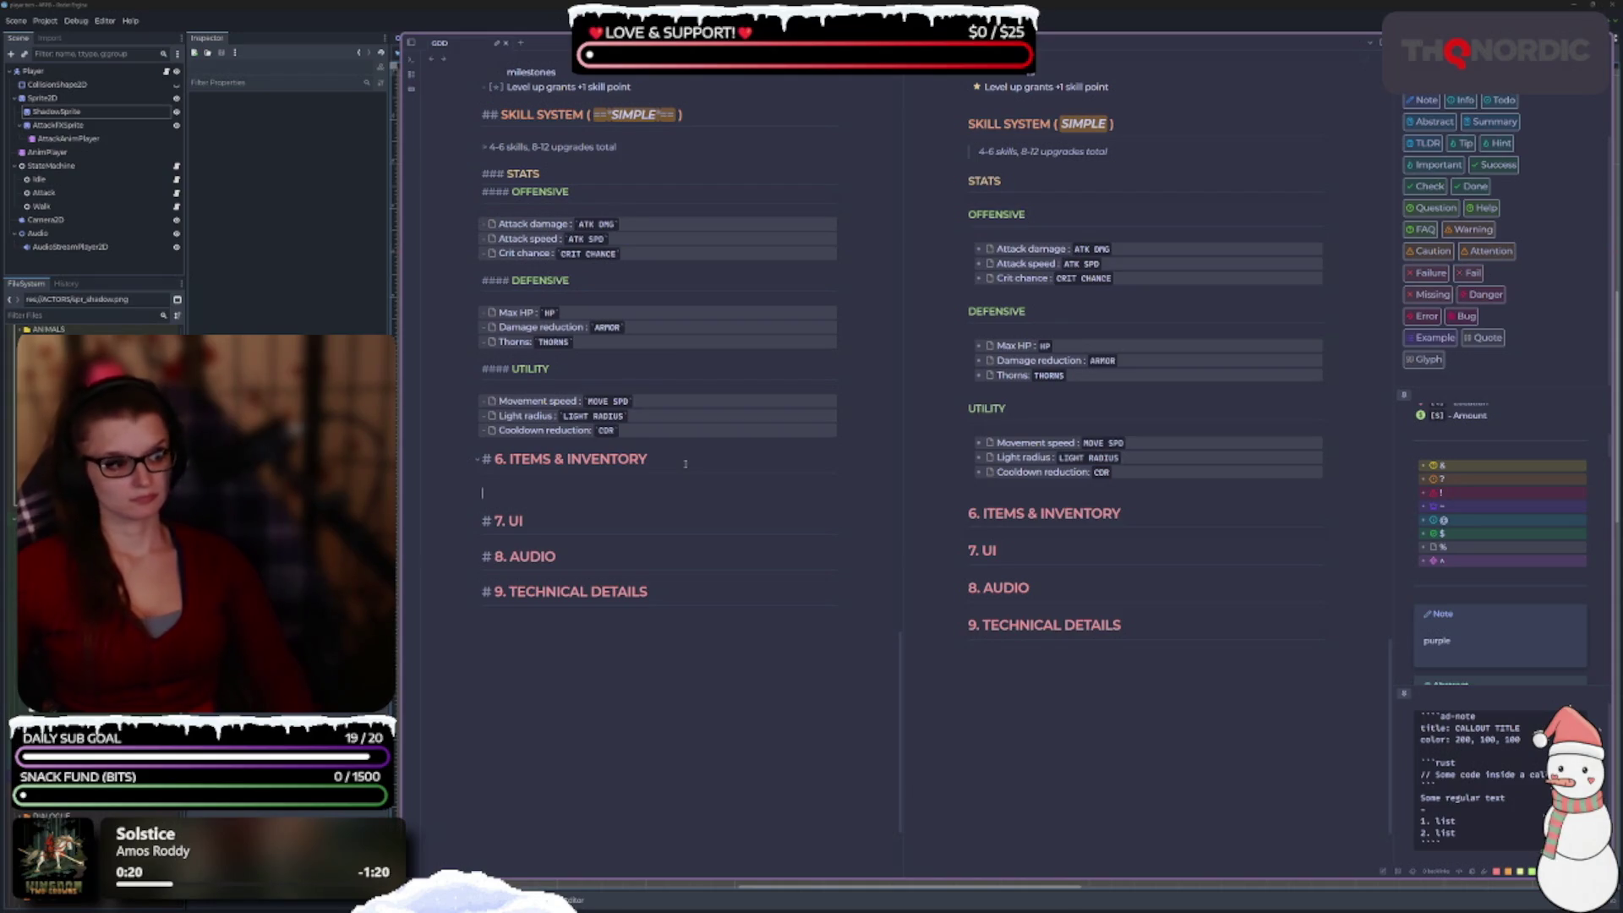
Add a '- [S] Coins' checklist item under 6. ITEMS & INVENTORY.
scroll(1521, 580, "up", 5)
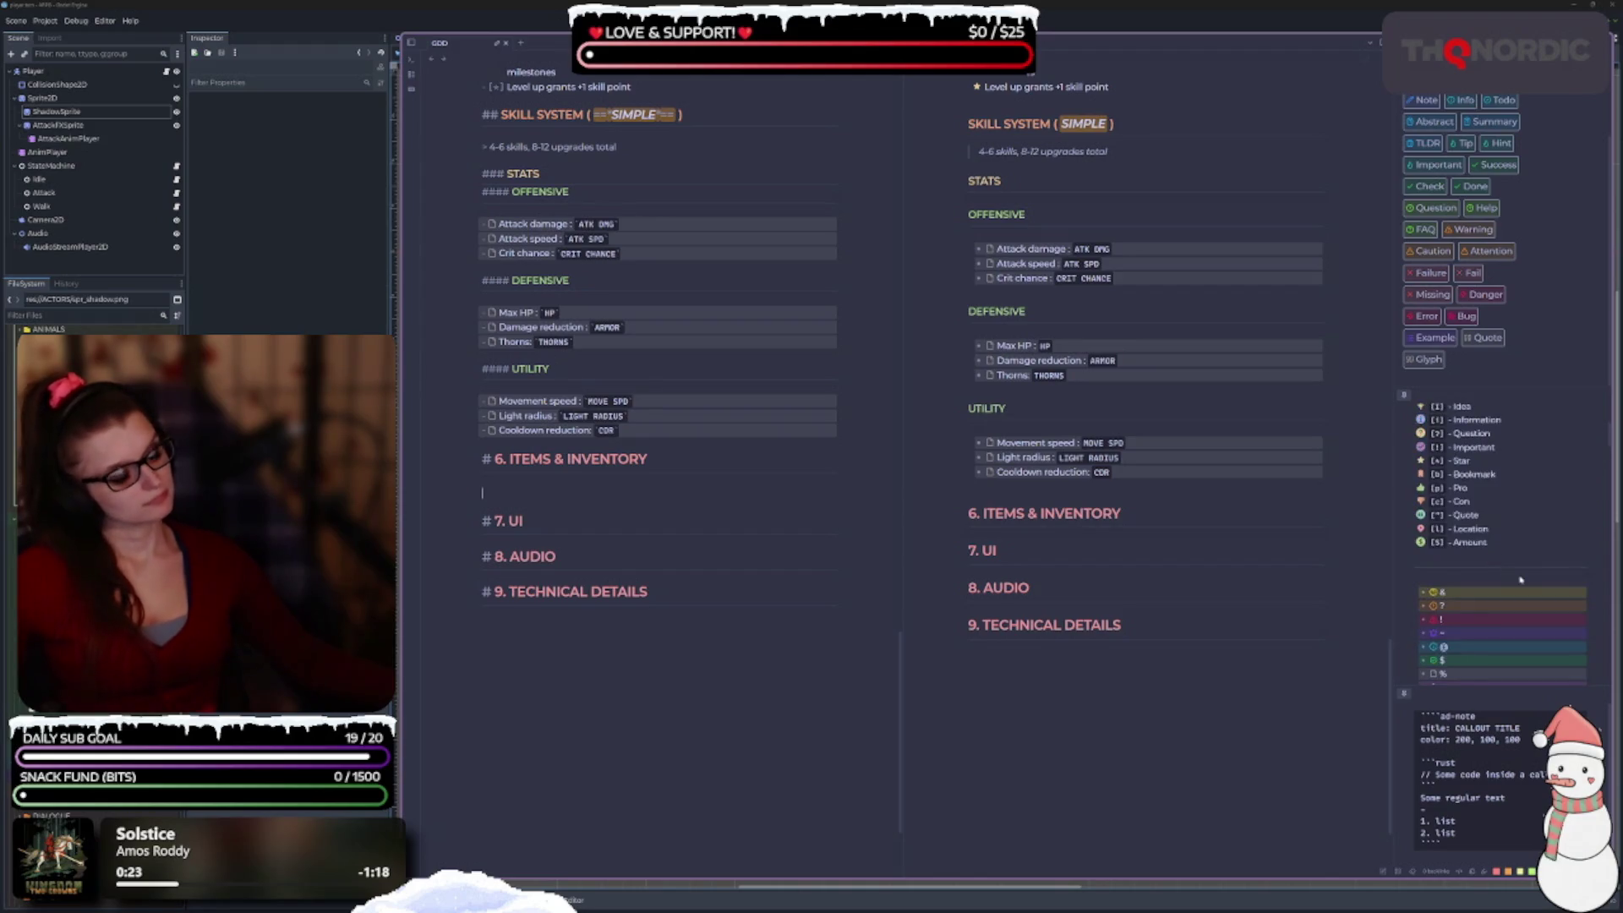
scroll(1521, 580, "up", 1)
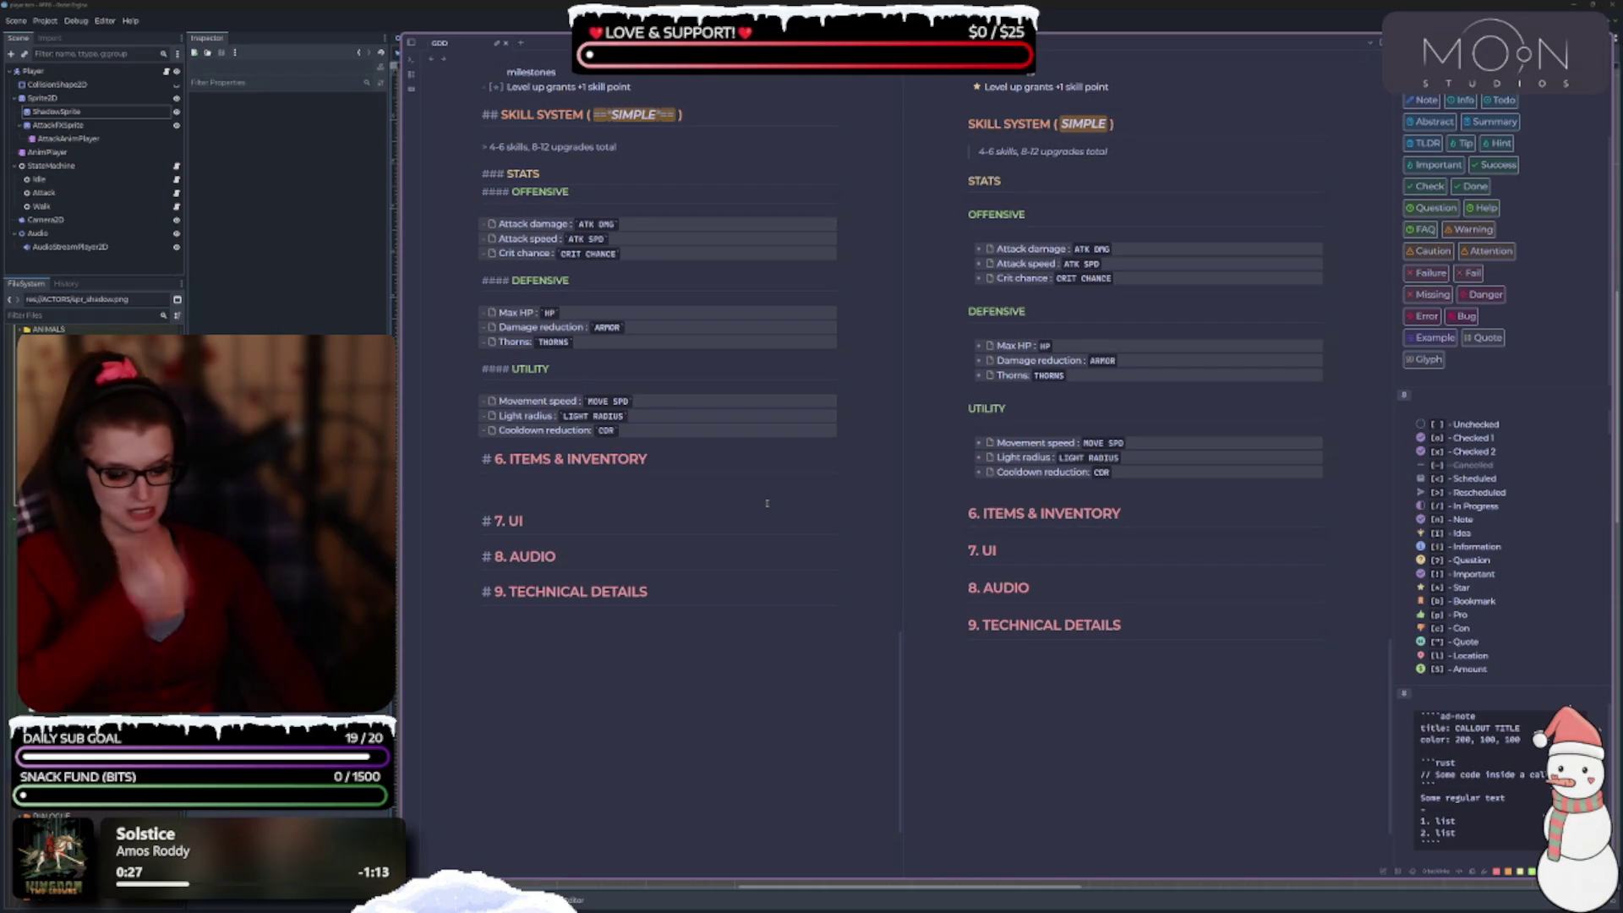
type("- [")
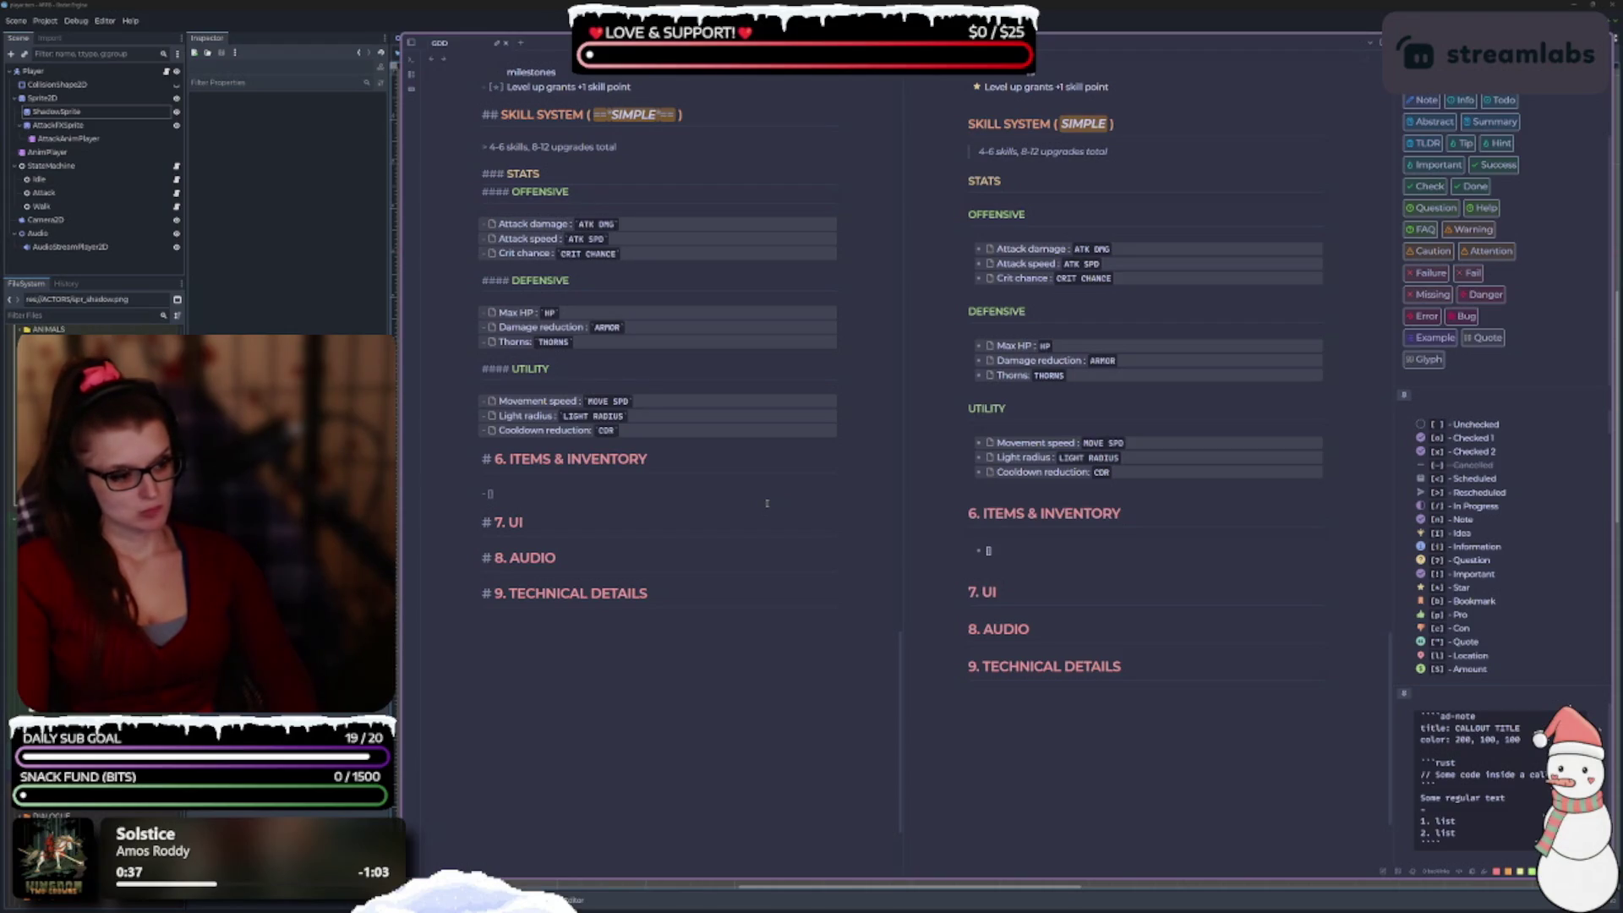
type("b")
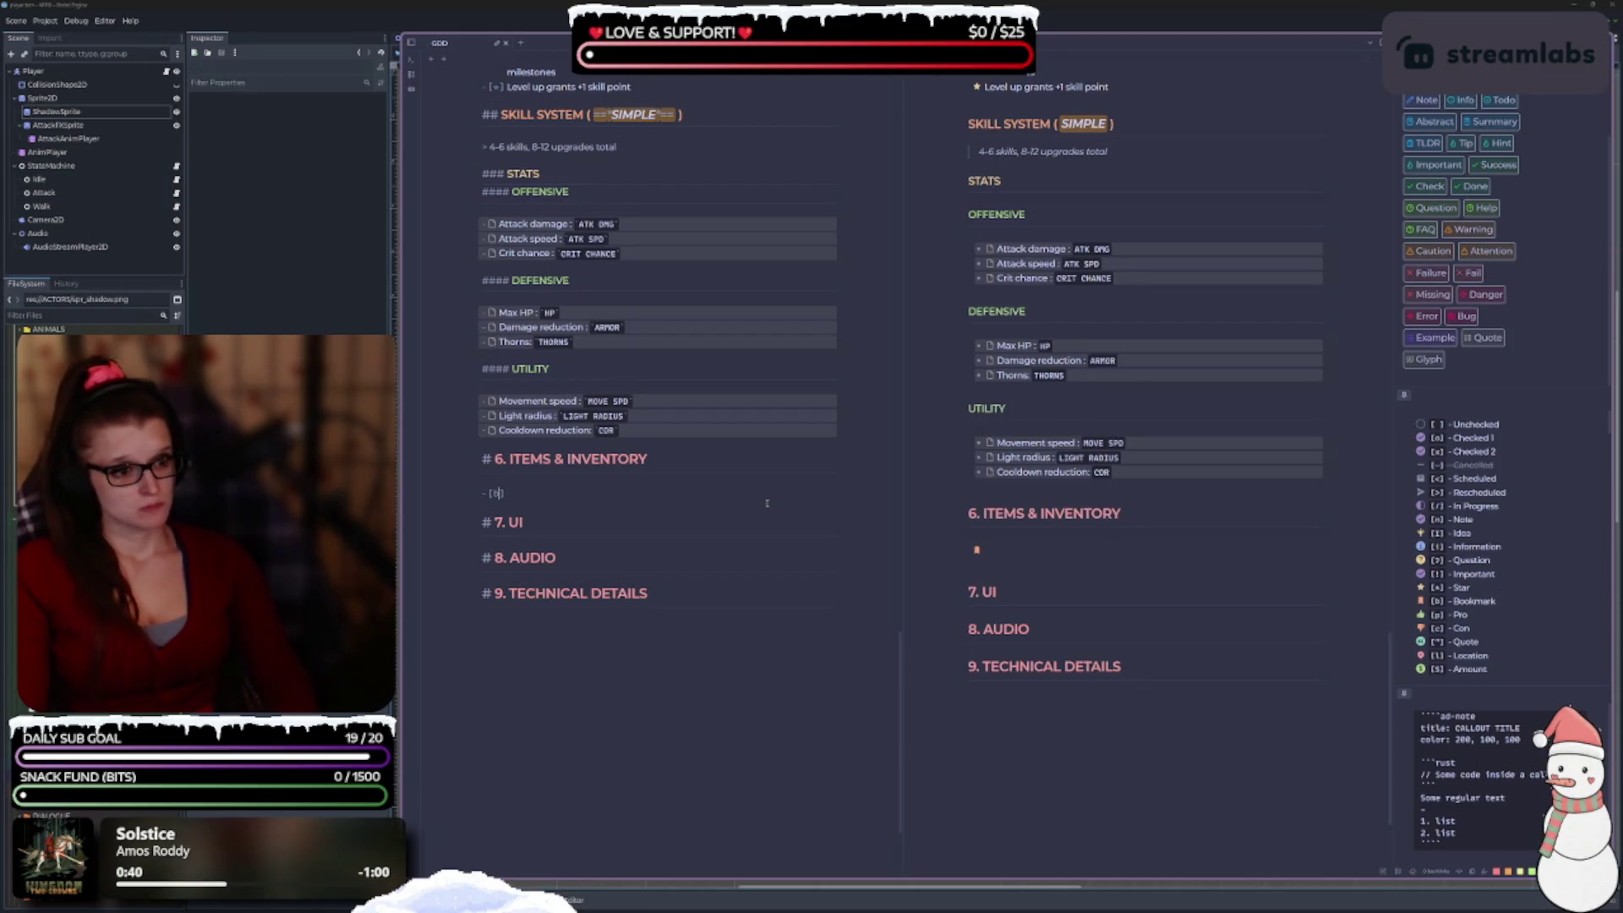
key("BackSpace")
key("BackSpace")
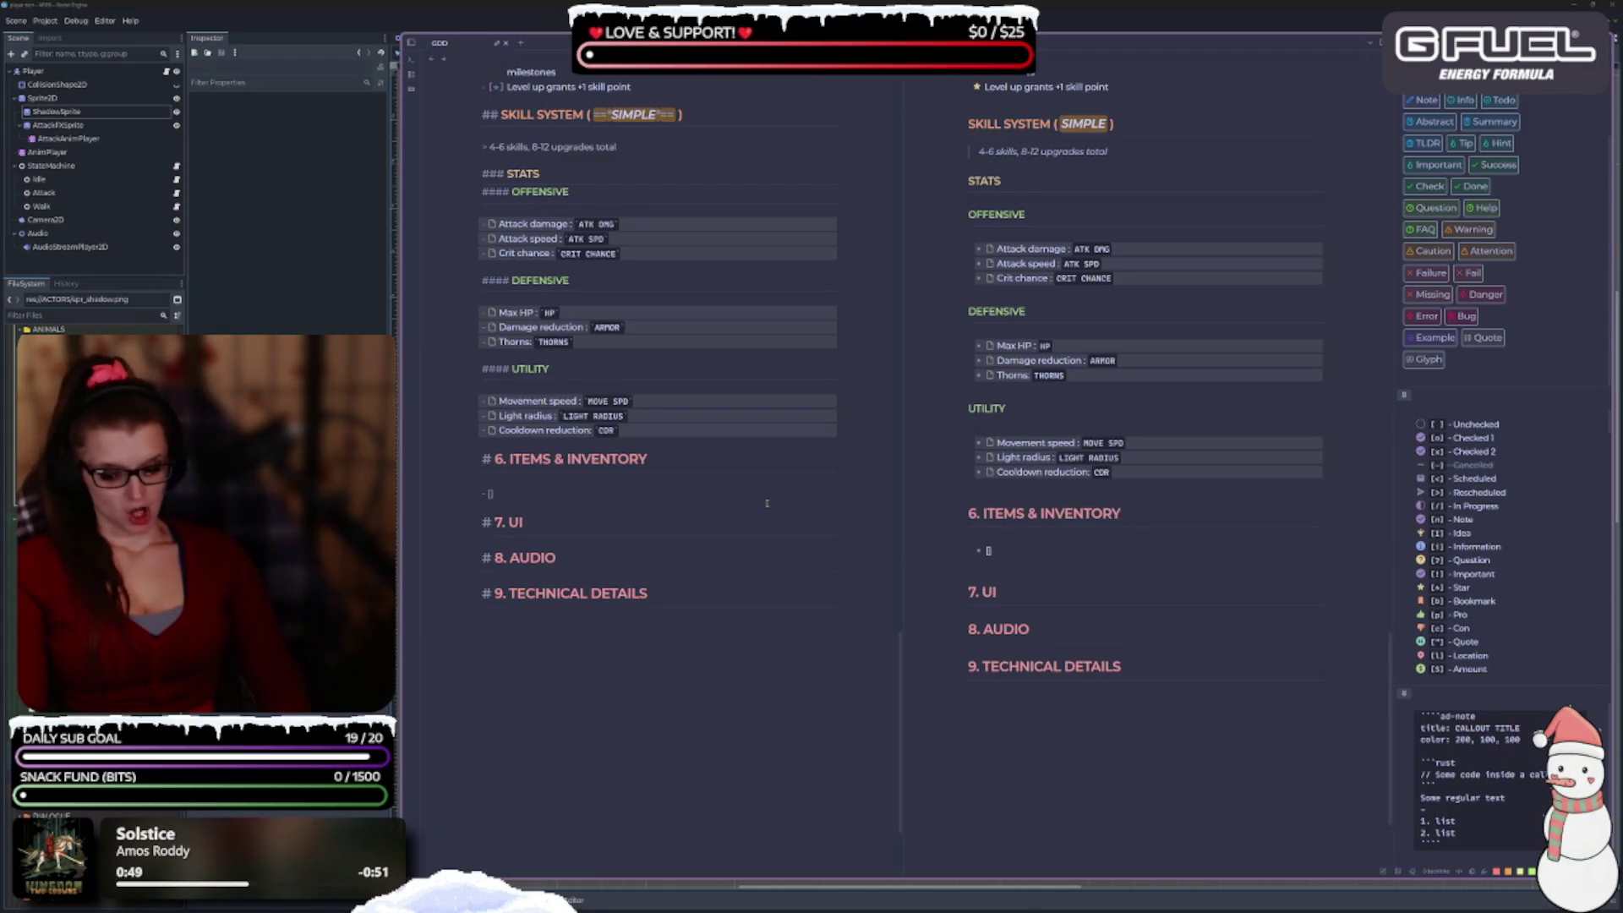
type("$")
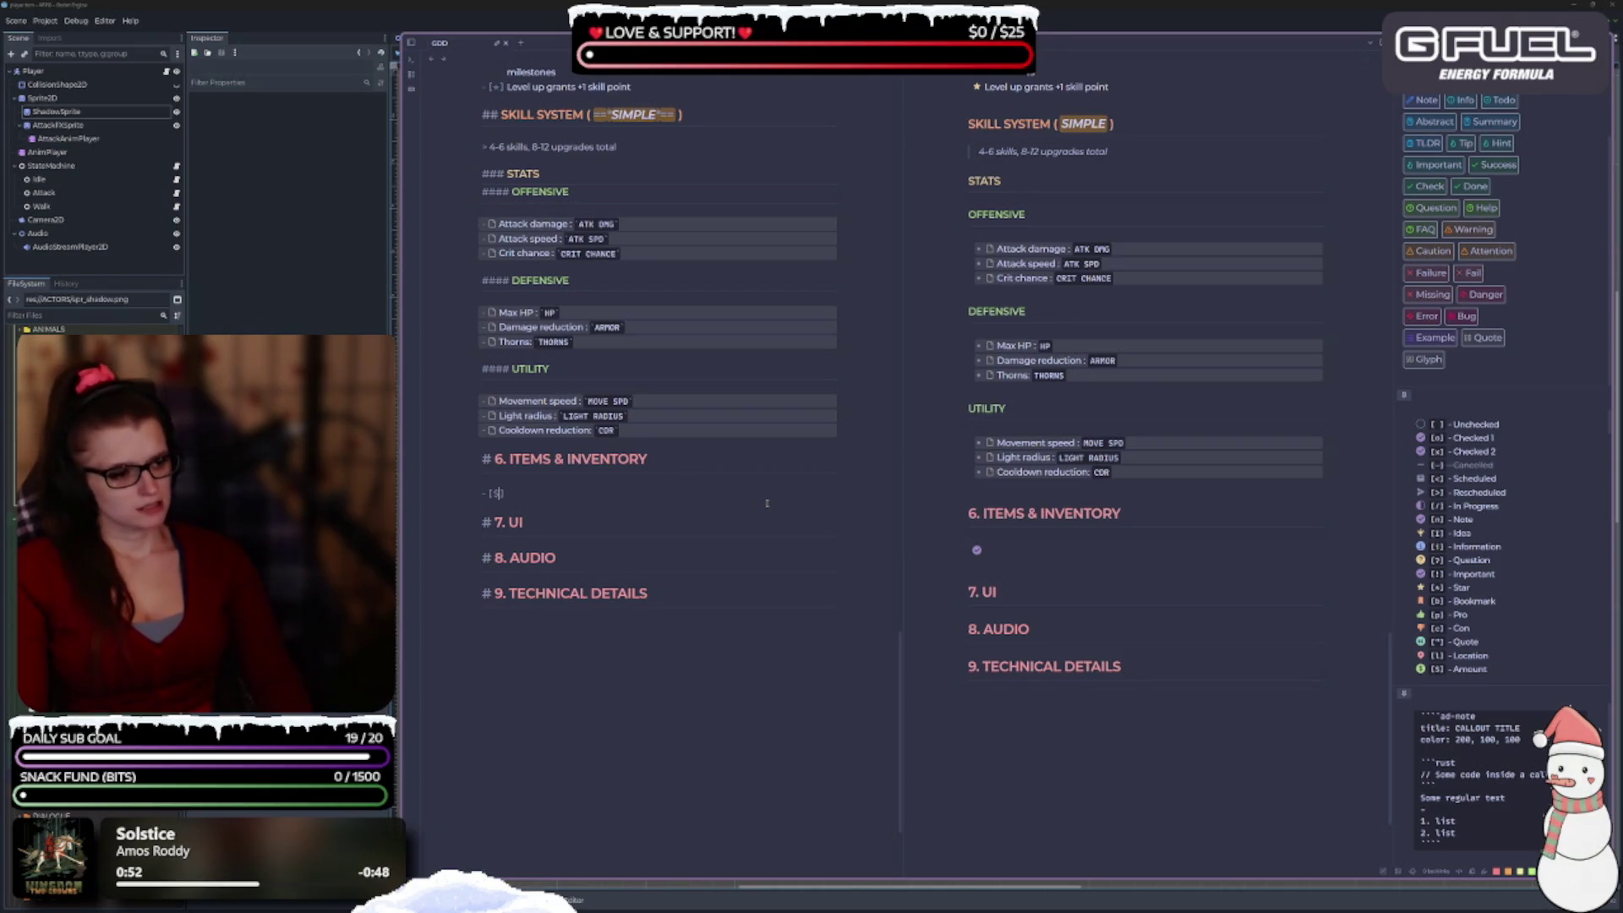
key("BackSpace")
type("S")
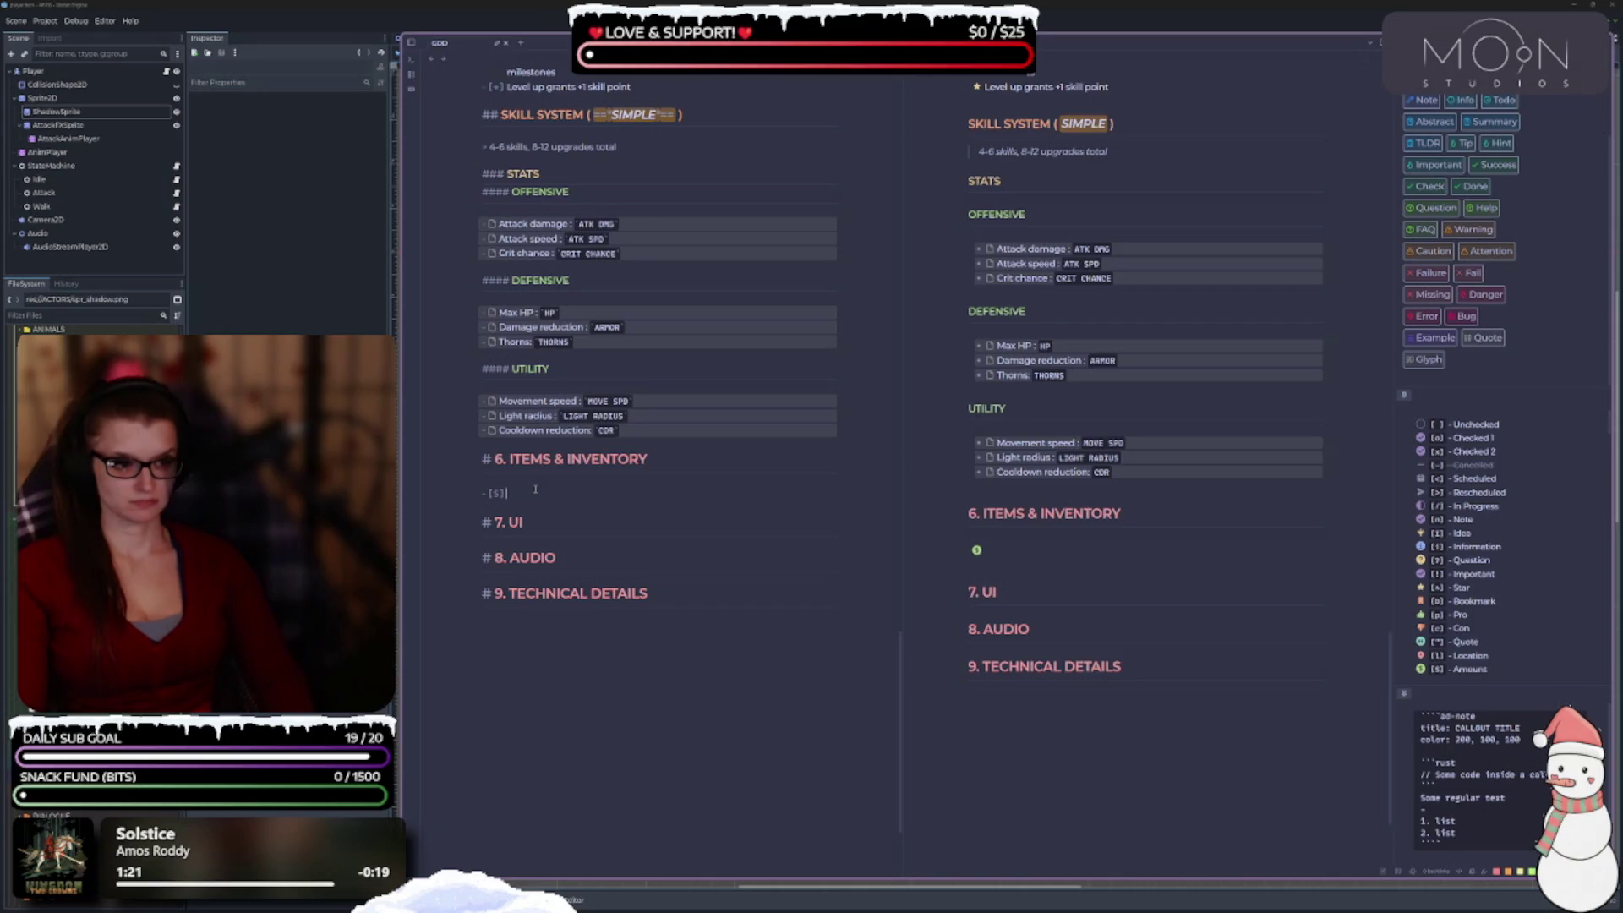
type("Coins")
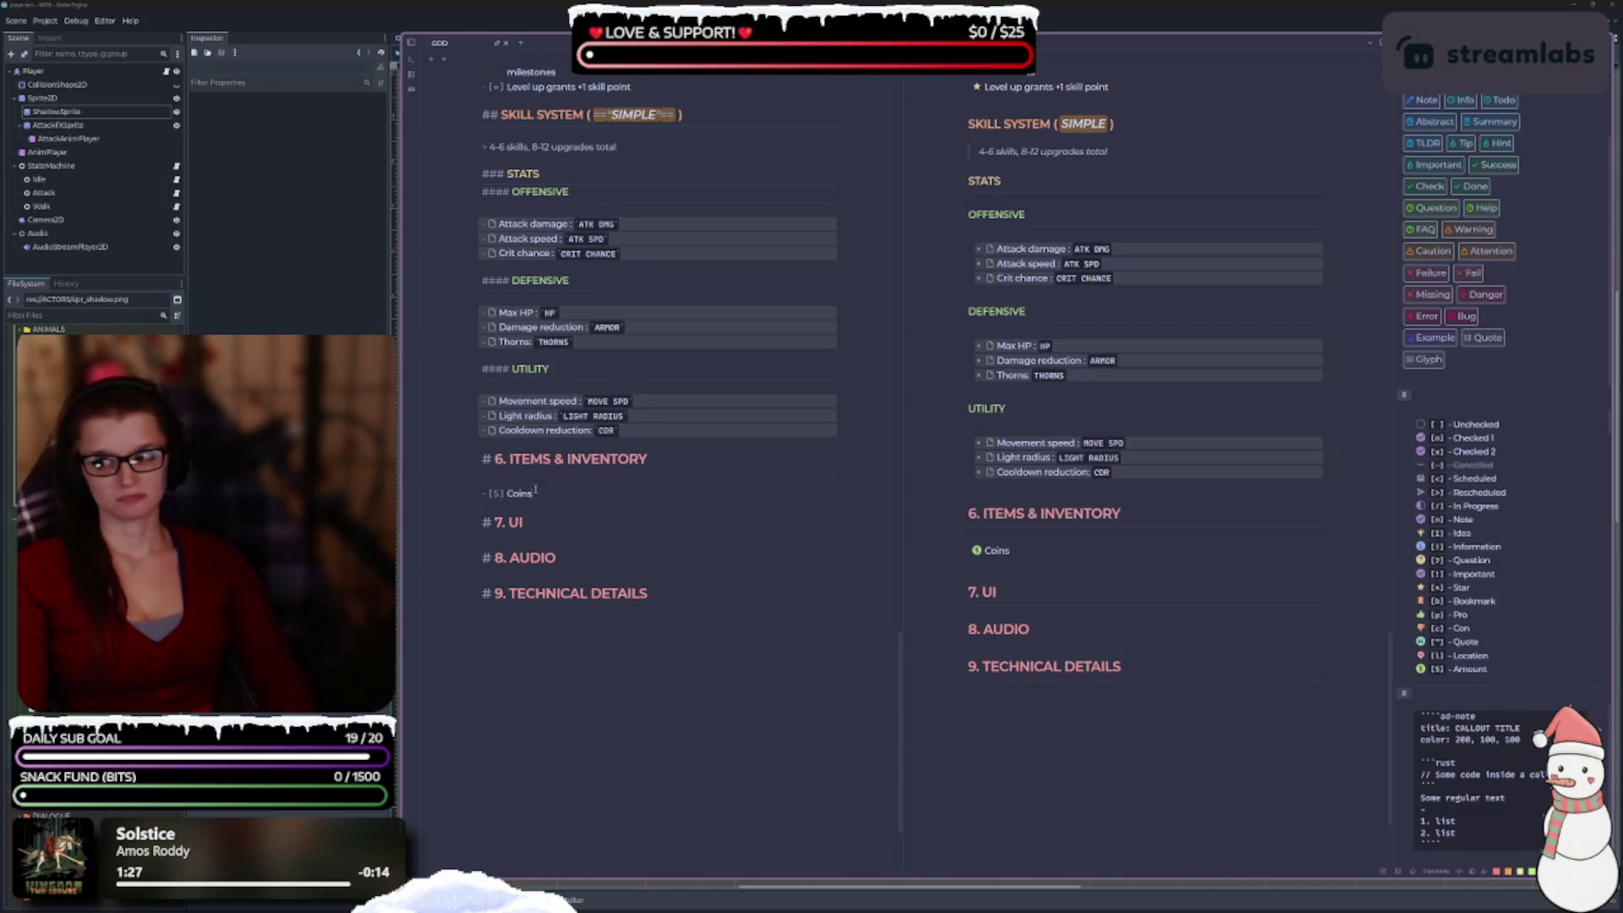
Insert a bookmark-marked '- [b] HP' item above Coins.
key("Home")
key("Return")
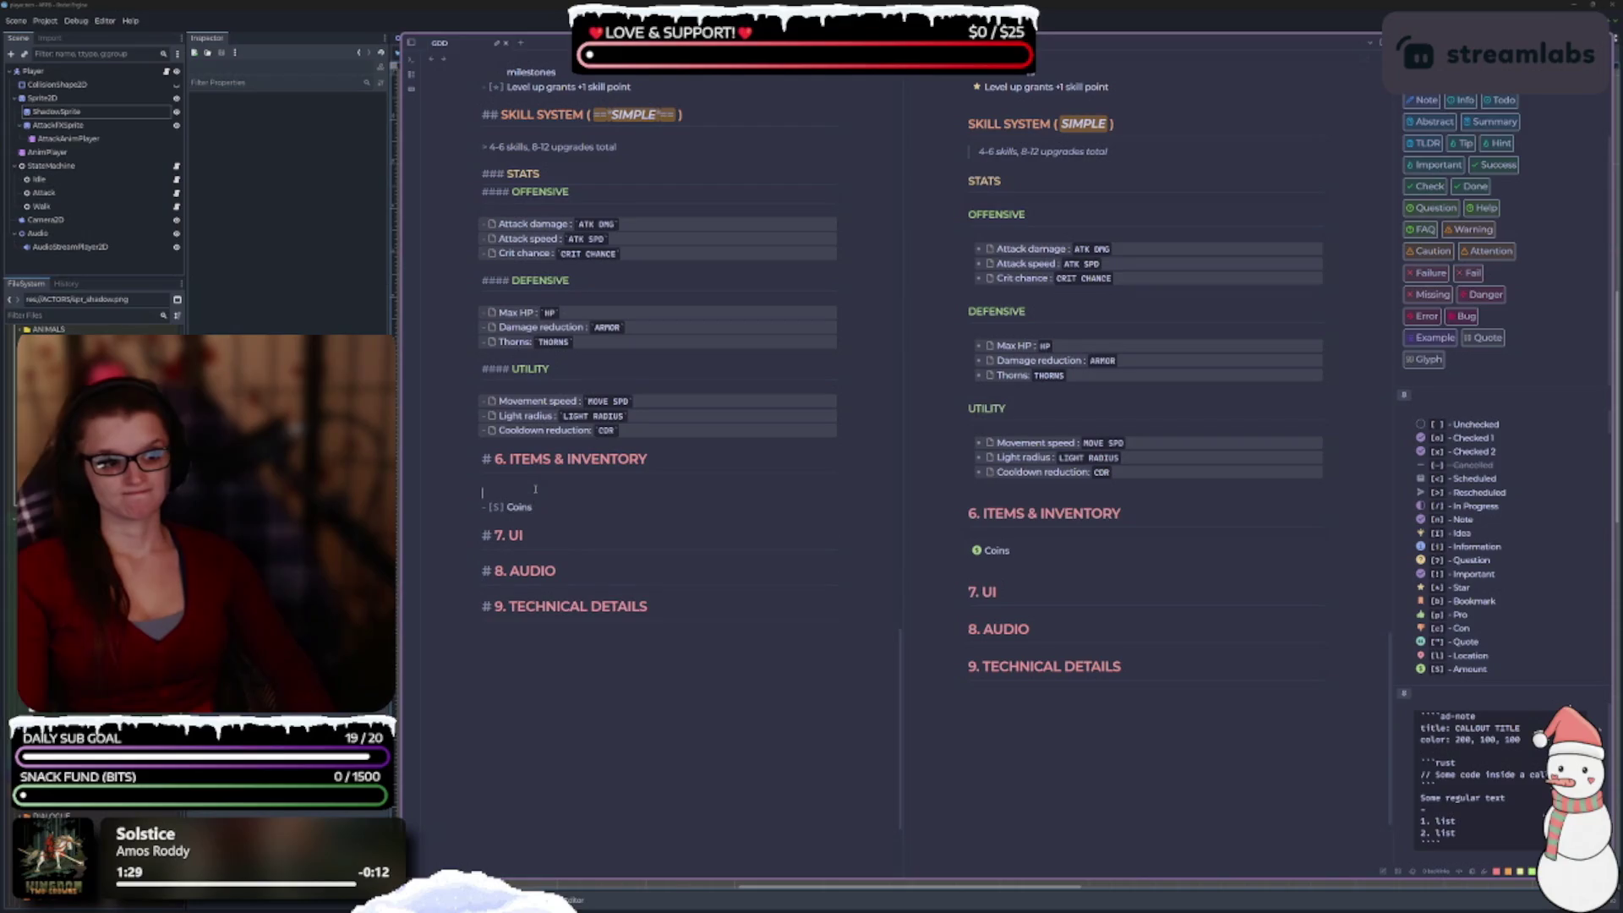
type("- [/")
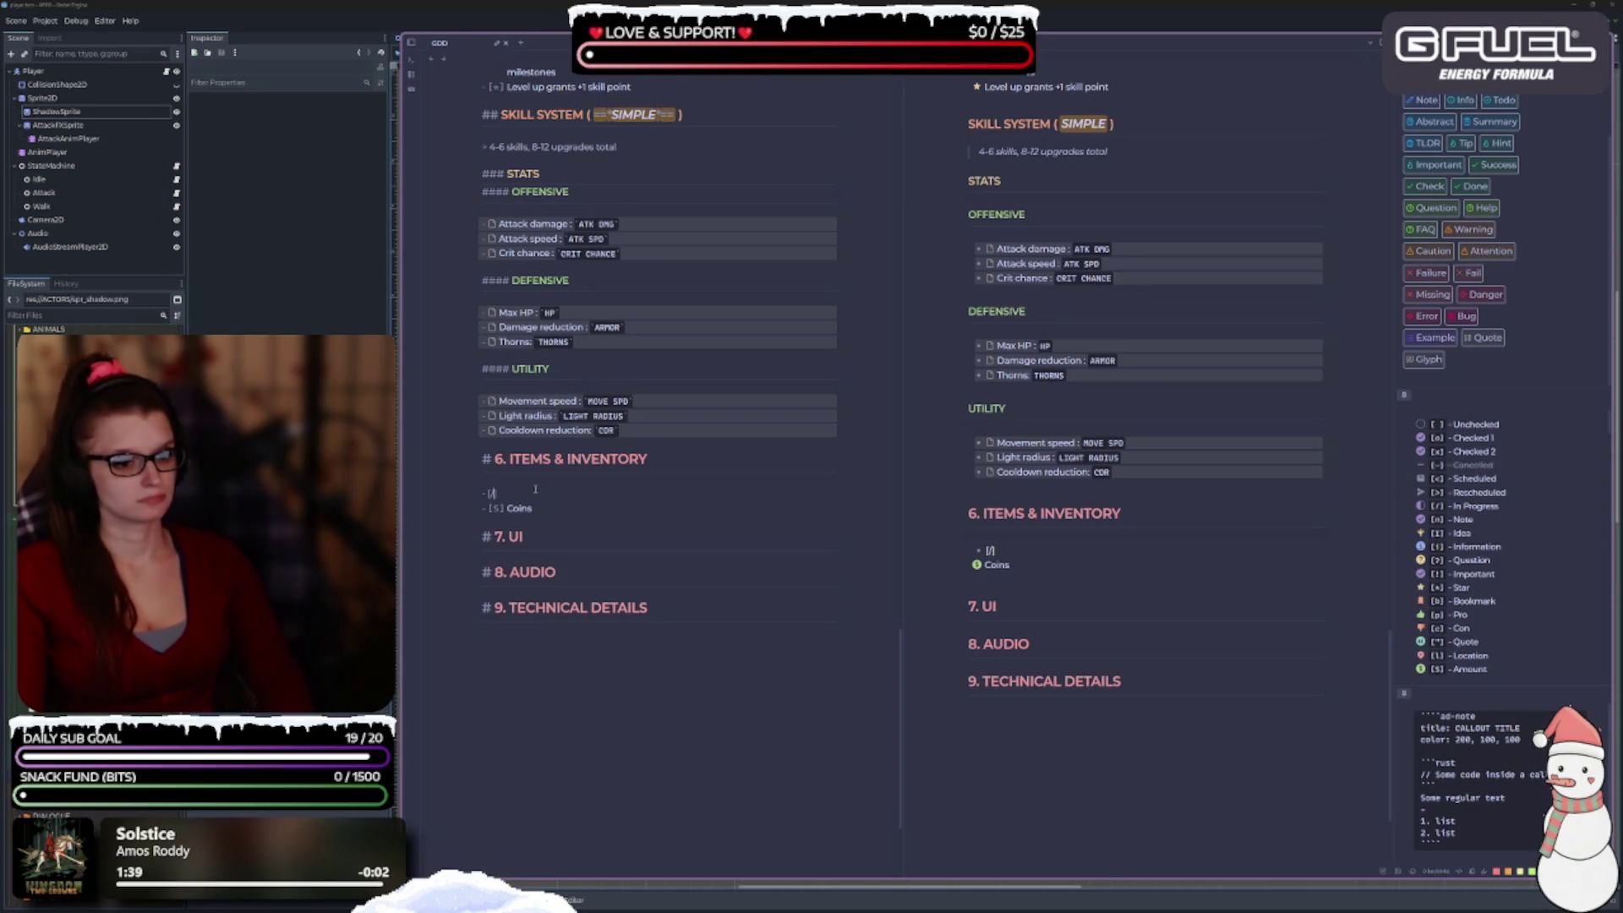
type("]")
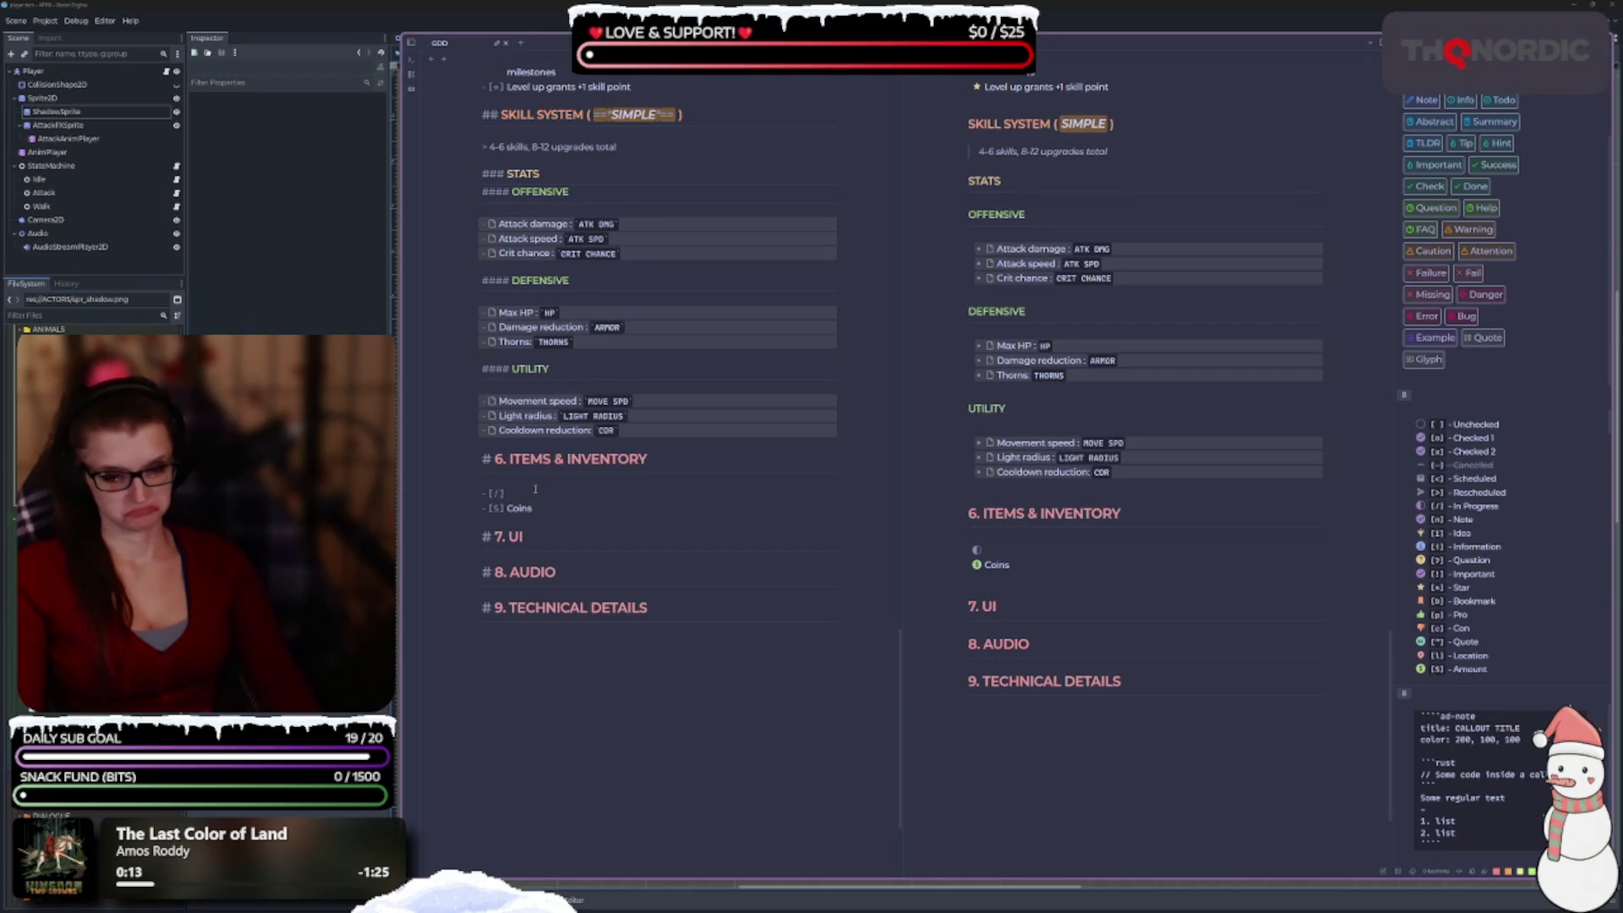
key("BackSpace")
type("v")
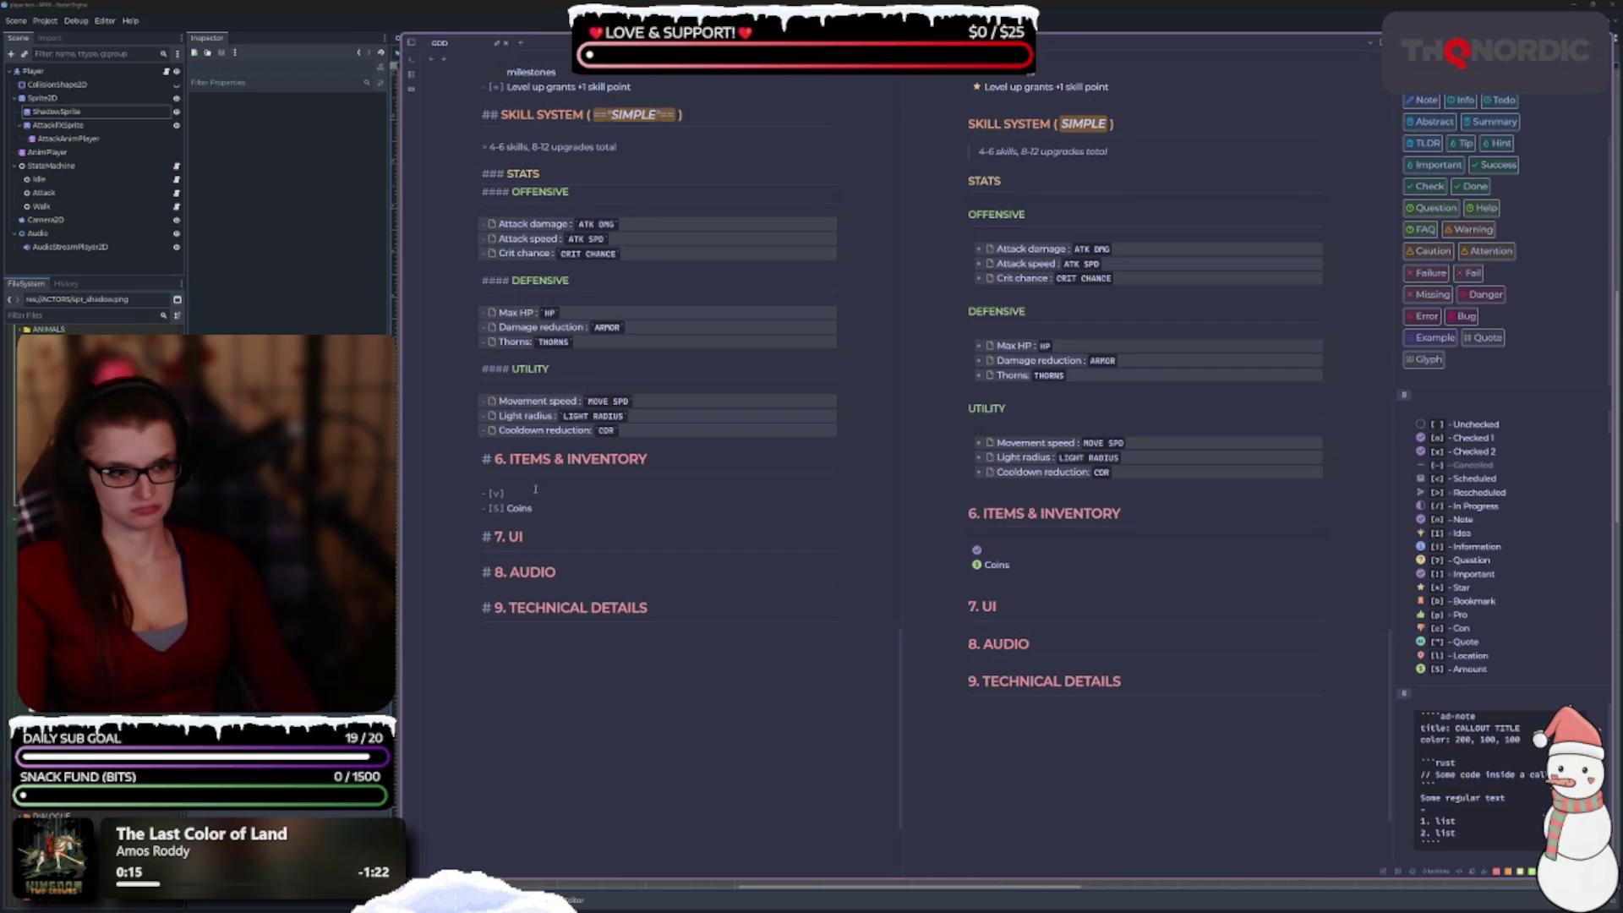
key("BackSpace")
type("b")
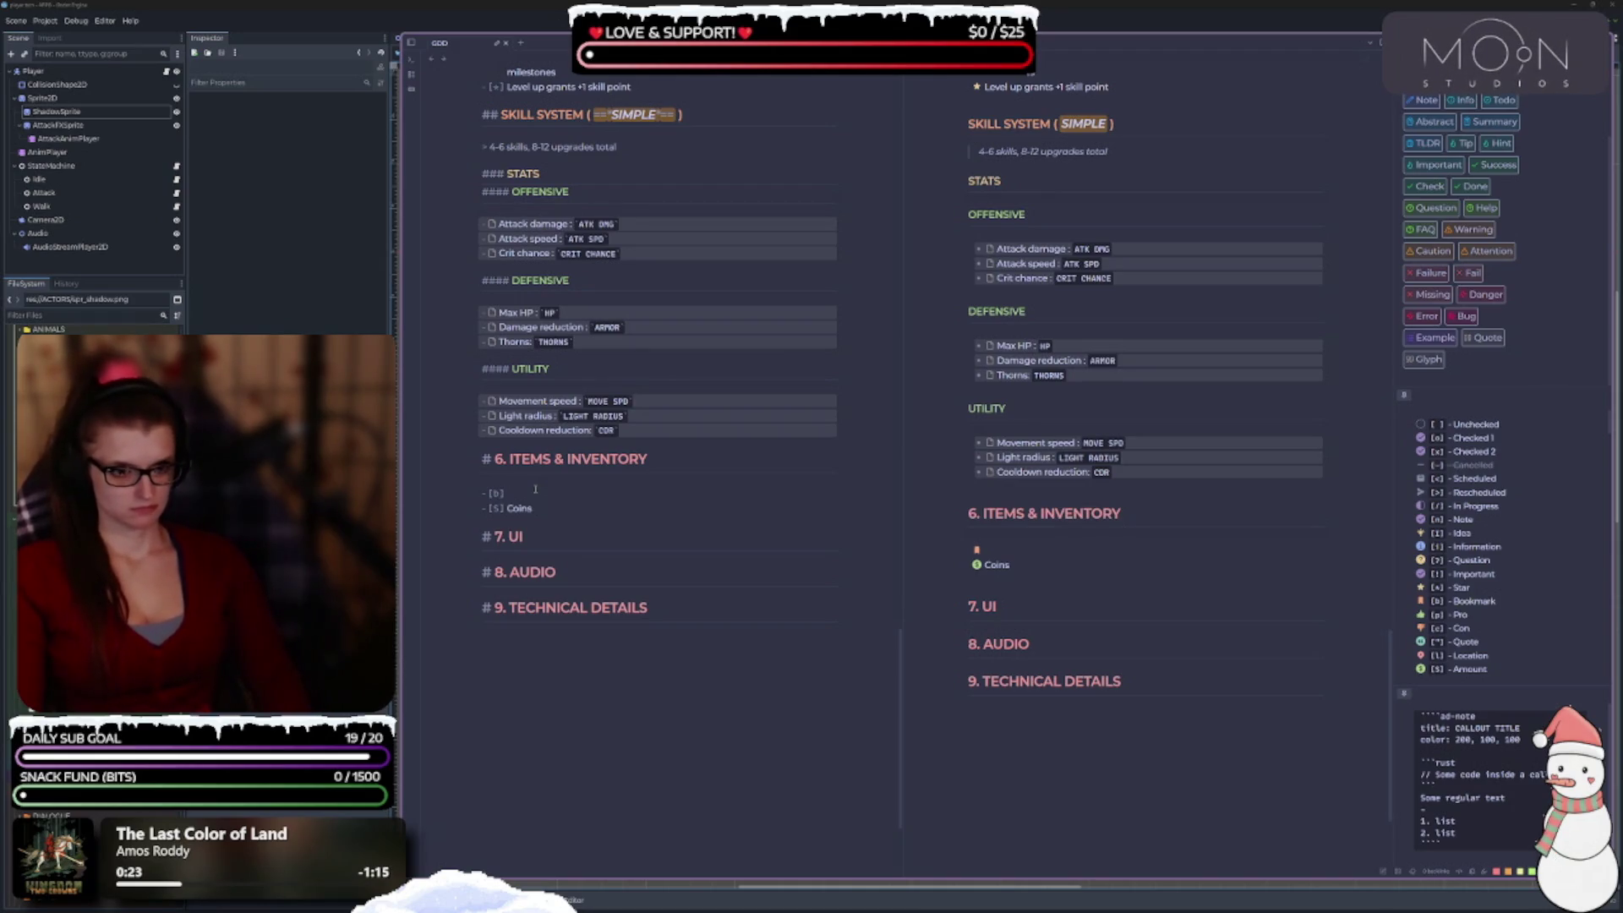
type("Hearts")
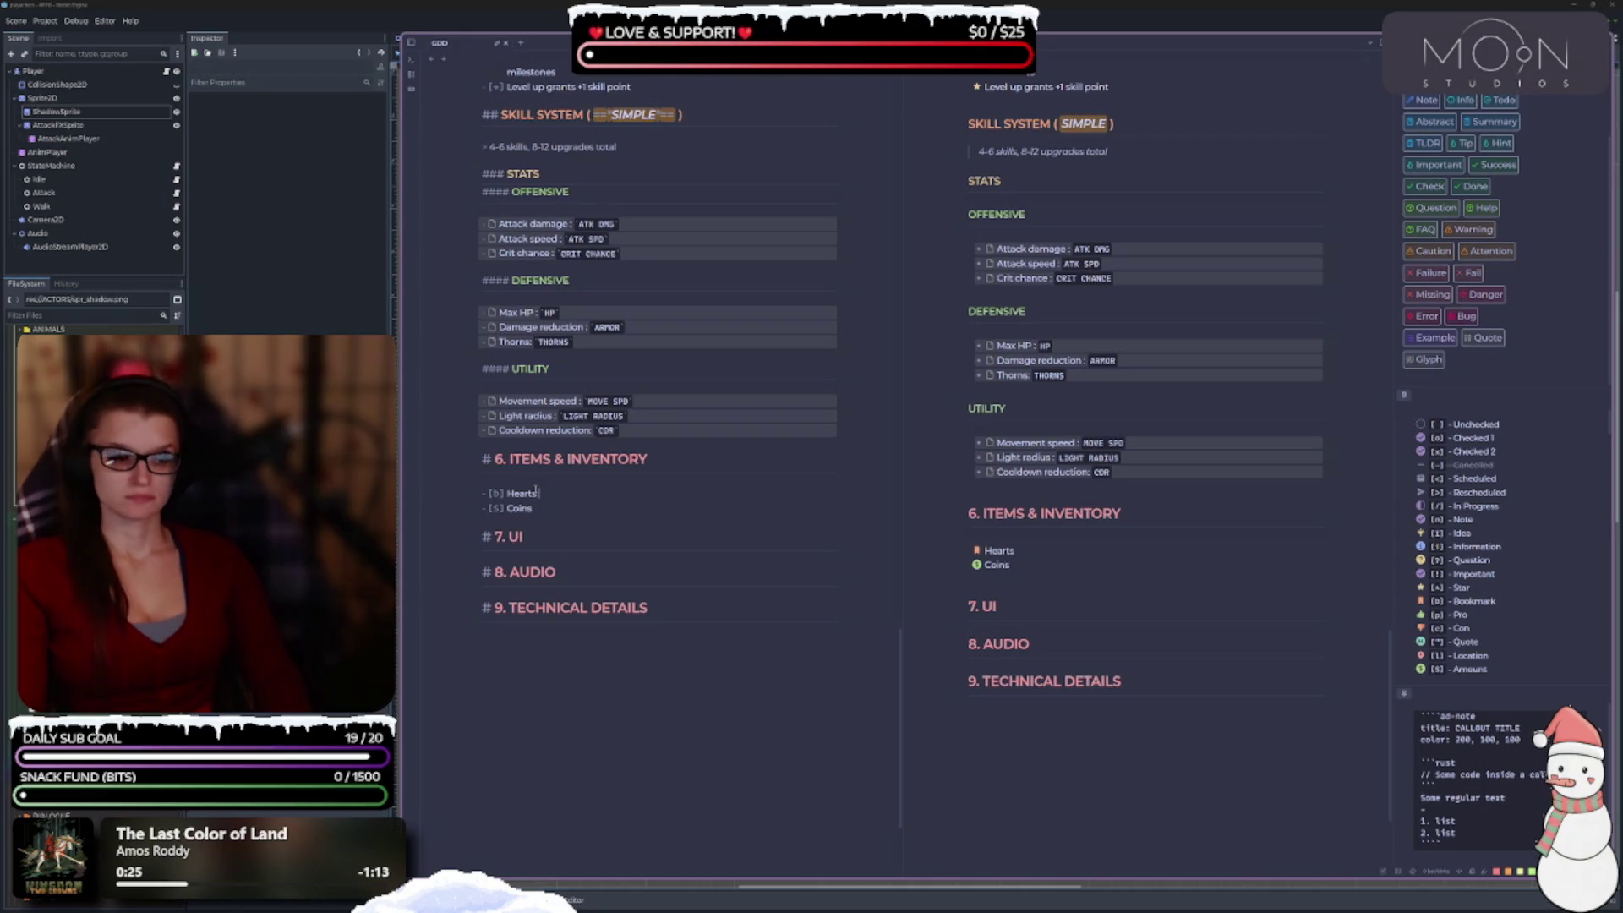
type(" for HP")
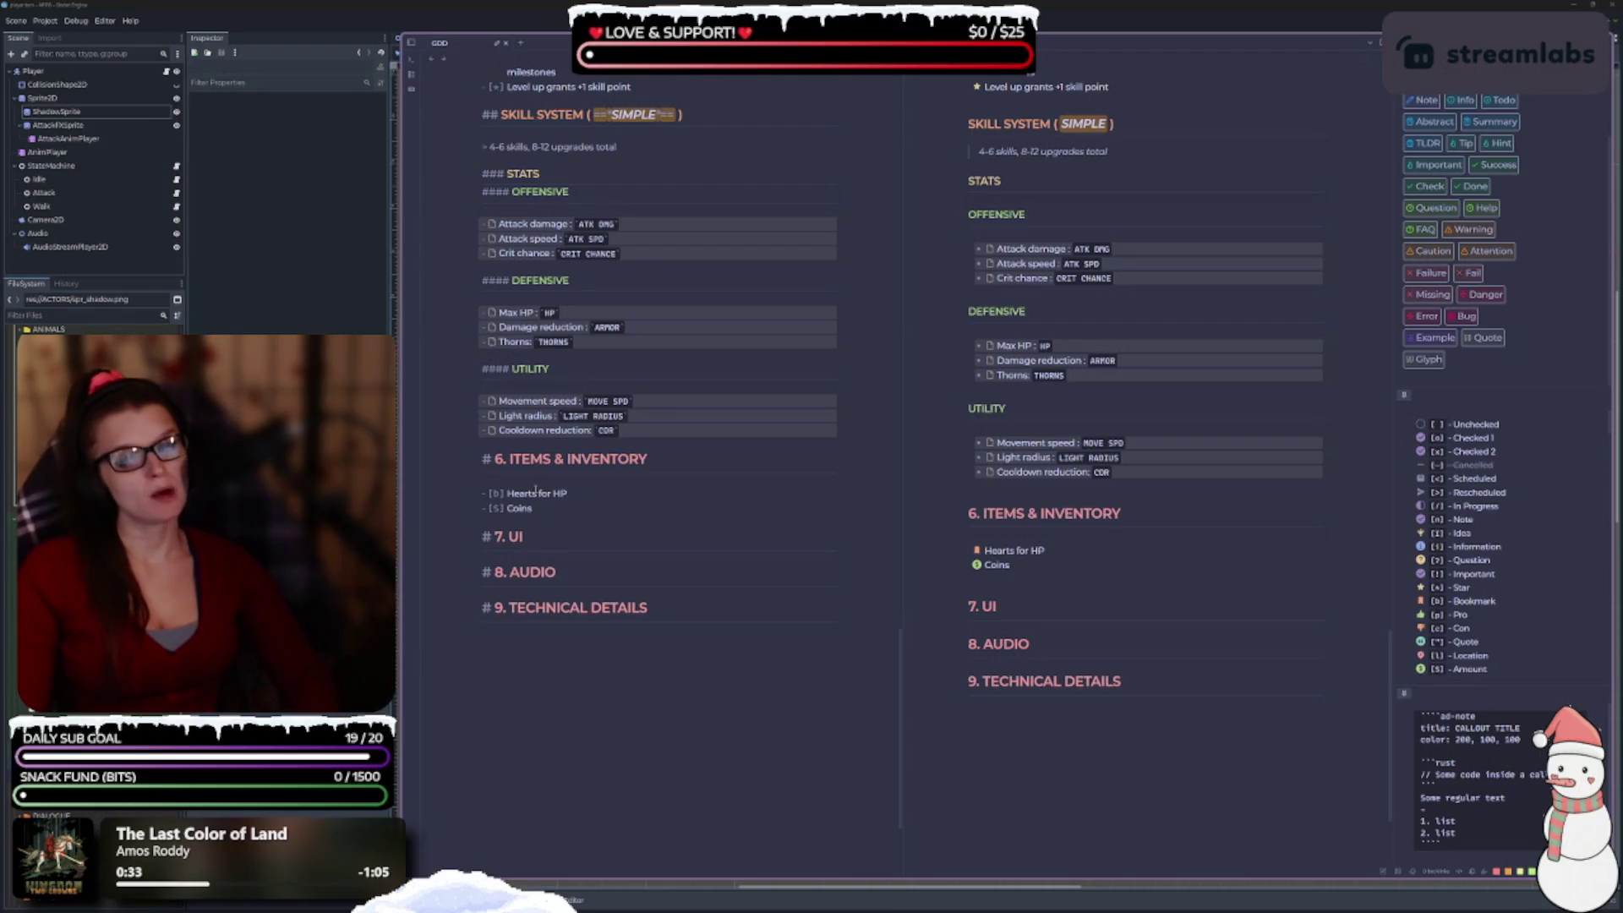
key("BackSpace")
key("BackSpace")
key("BackSpace")
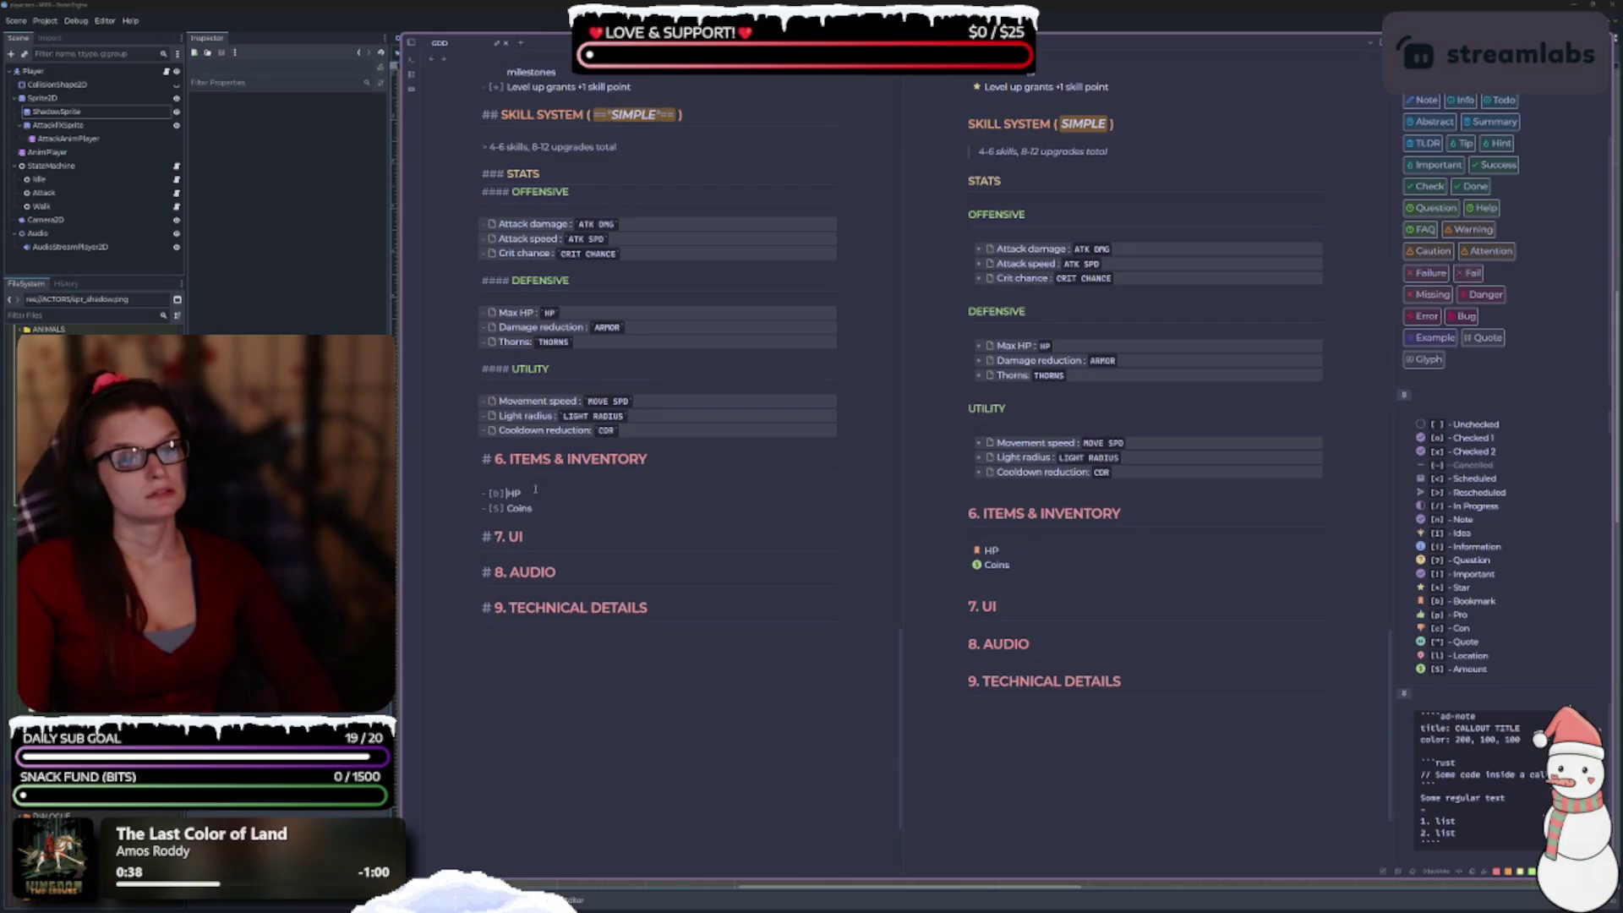
left_click(535, 489)
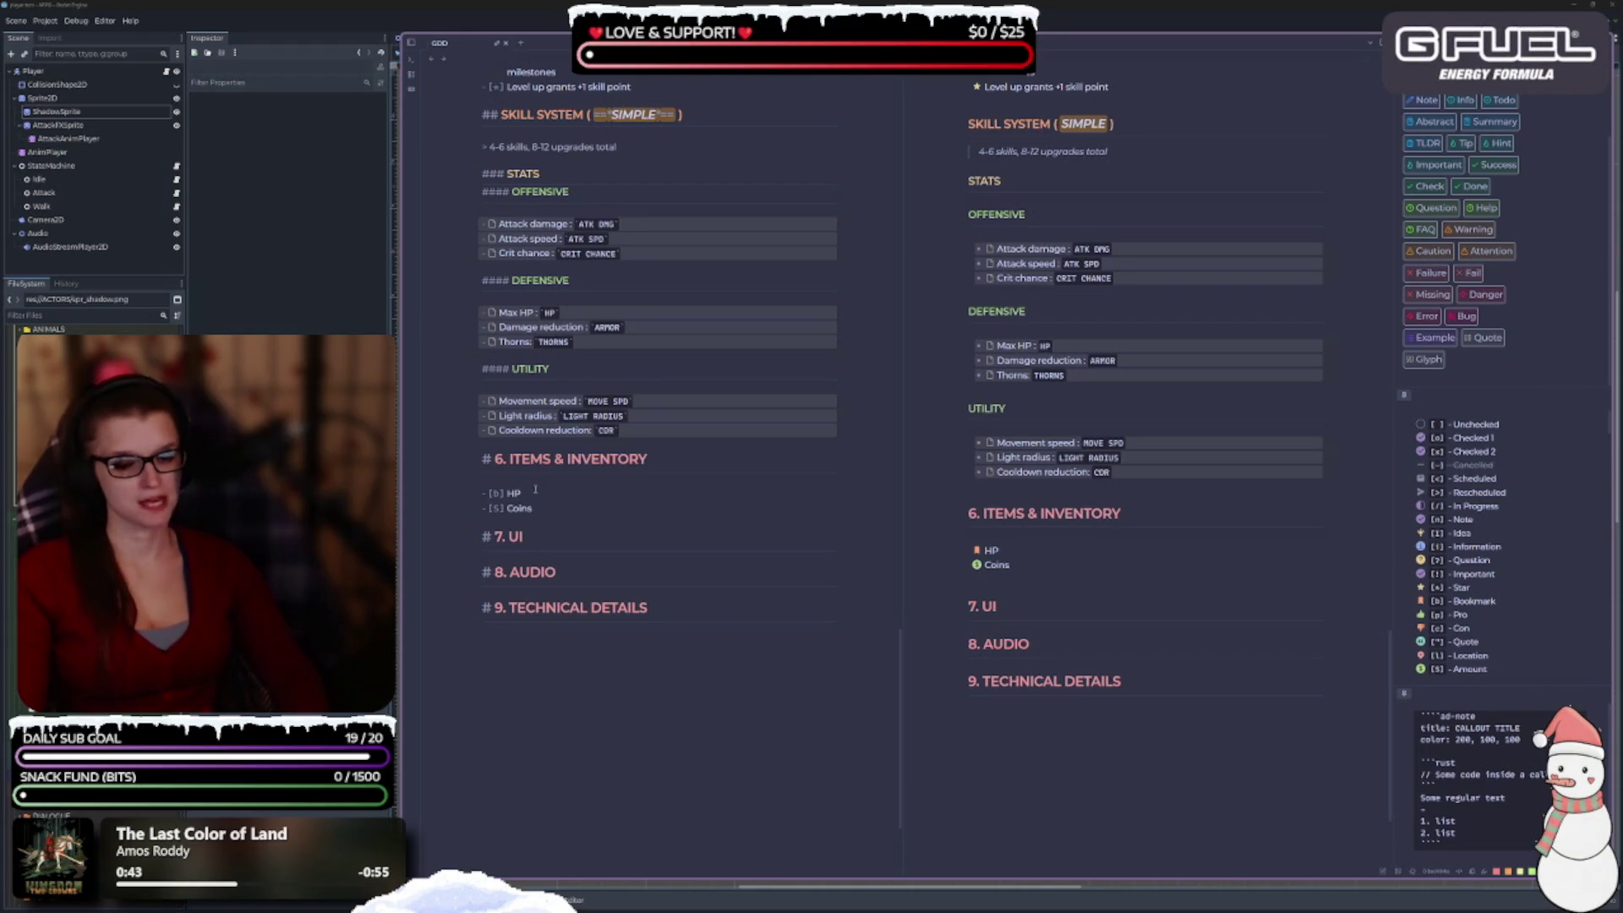
Add a nested plain bullet 'Health potions' beneath the HP item.
key("Return")
key("Tab")
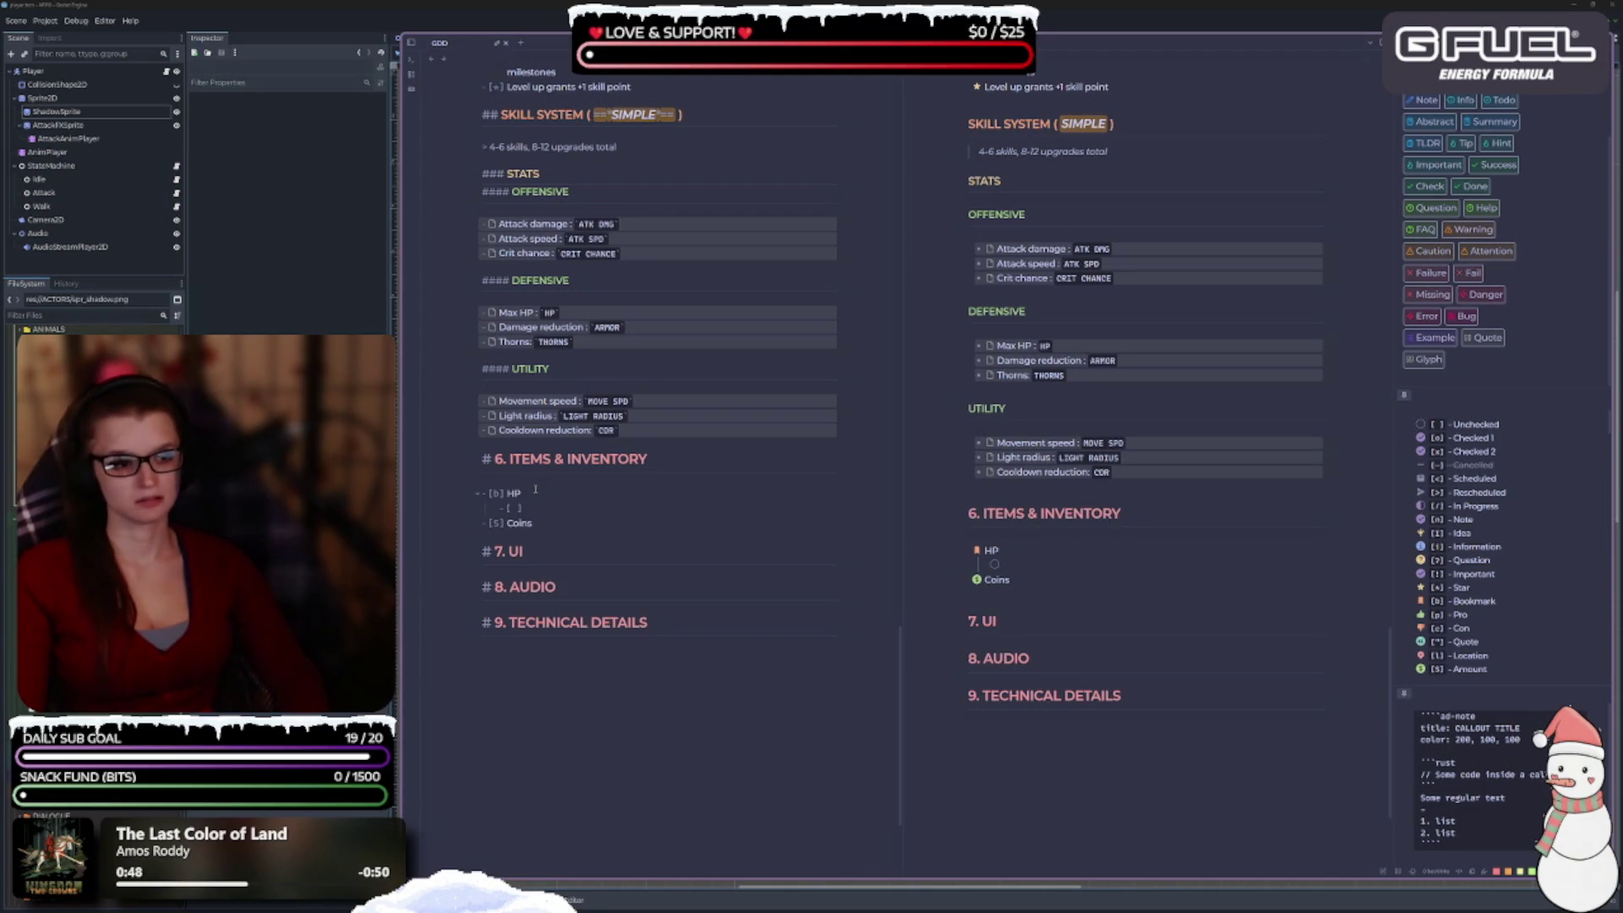
key("BackSpace")
key("BackSpace")
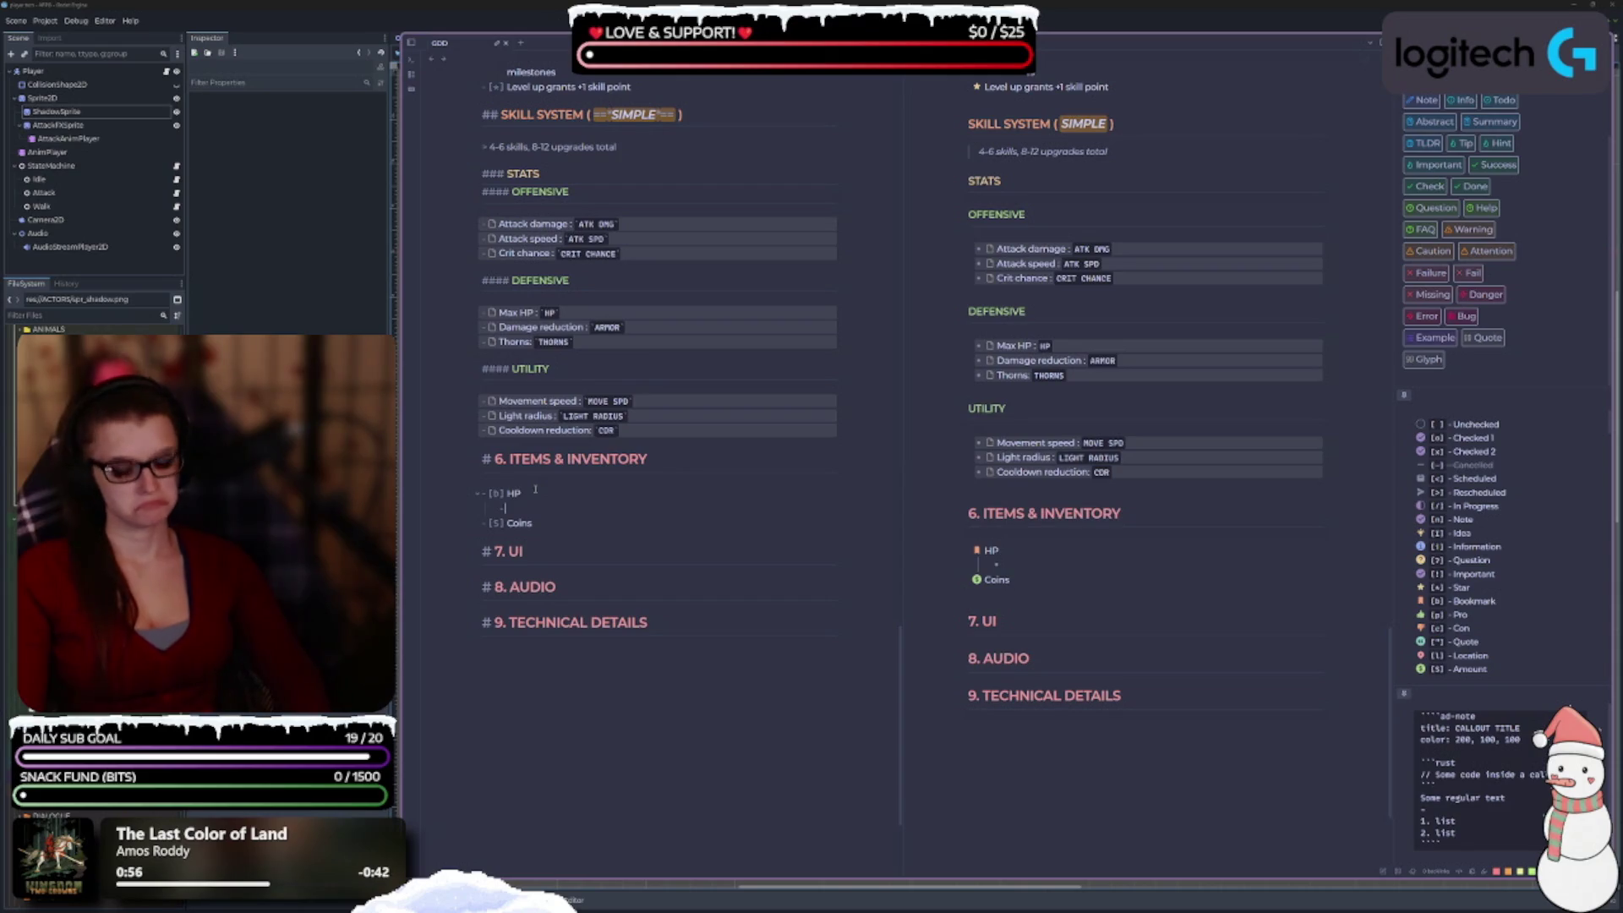
type("Heal")
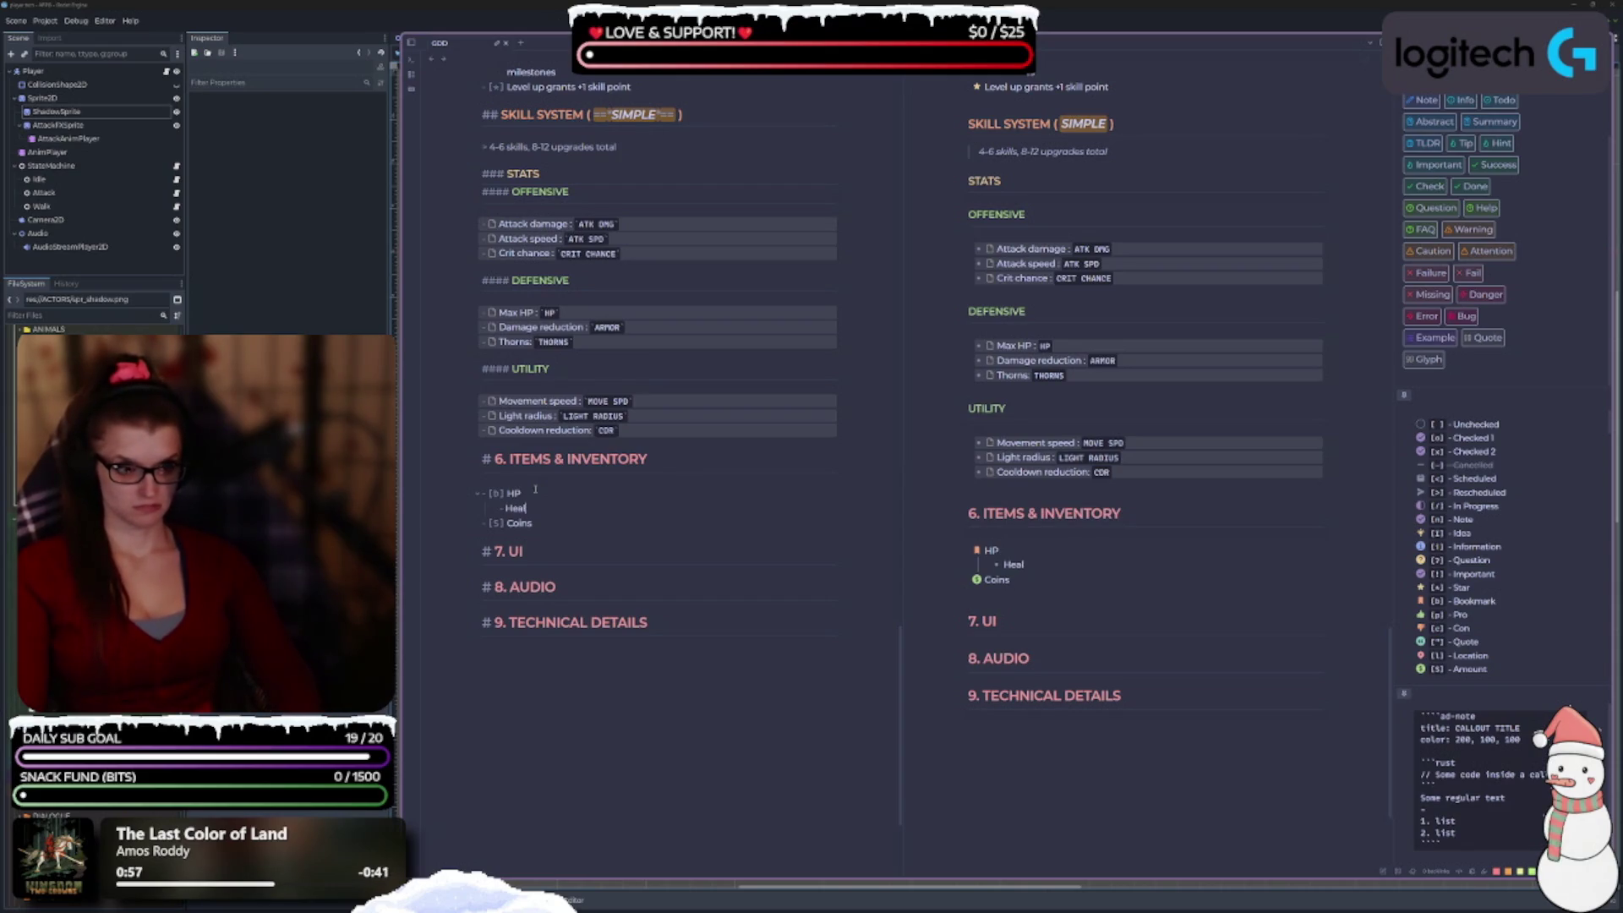
key("BackSpace")
key("BackSpace")
key("BackSpace")
type("(")
key("BackSpace")
type("P")
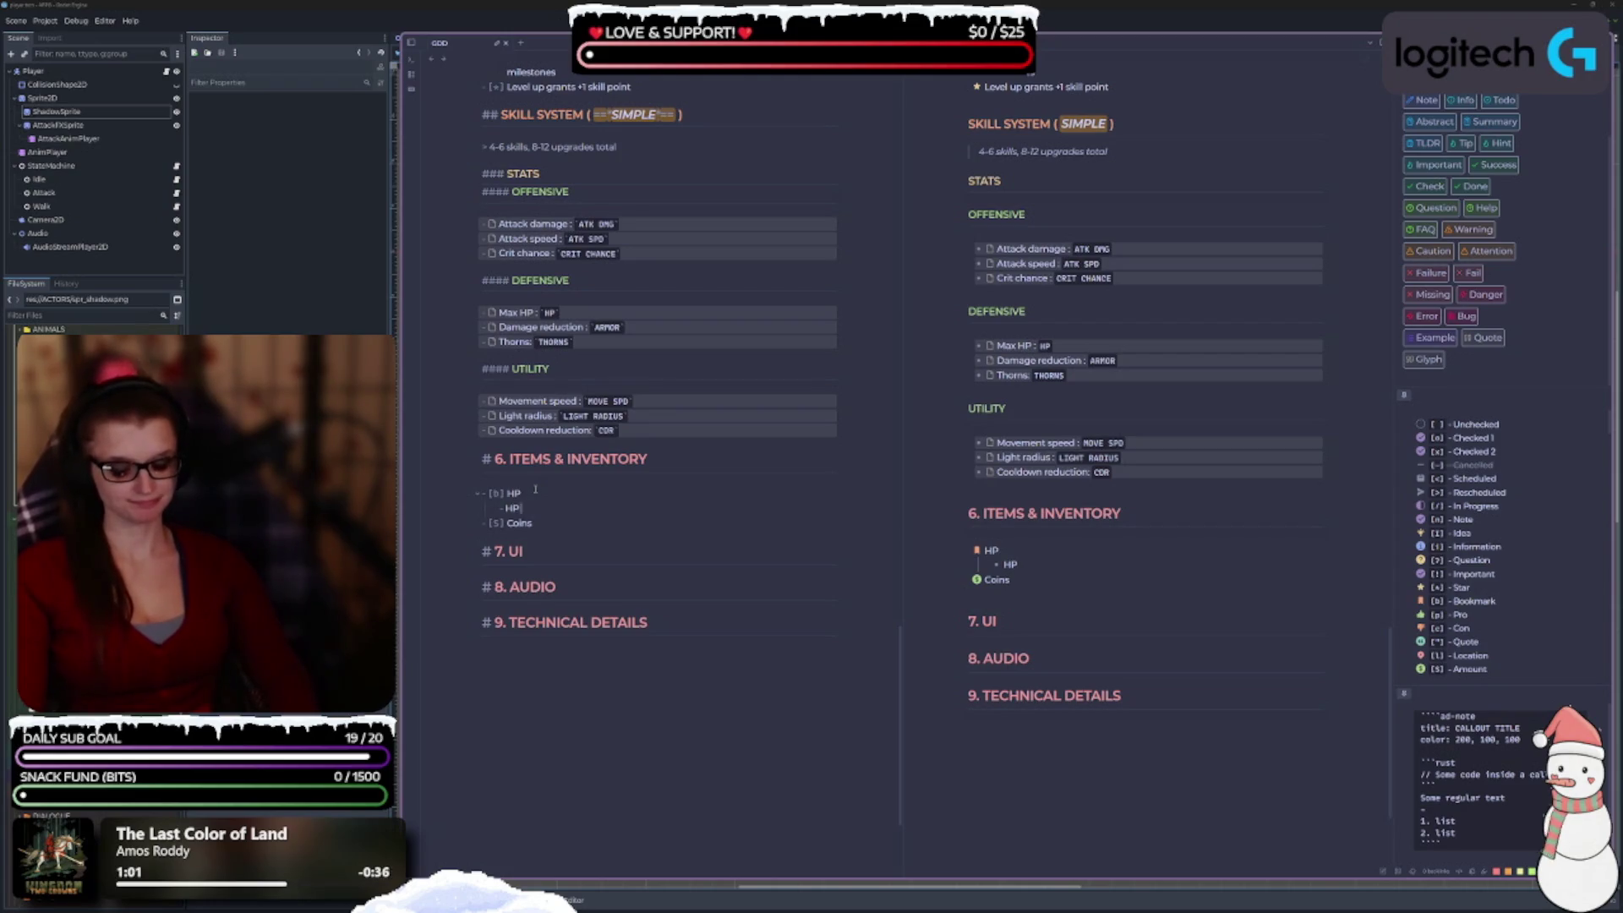
type(" pic")
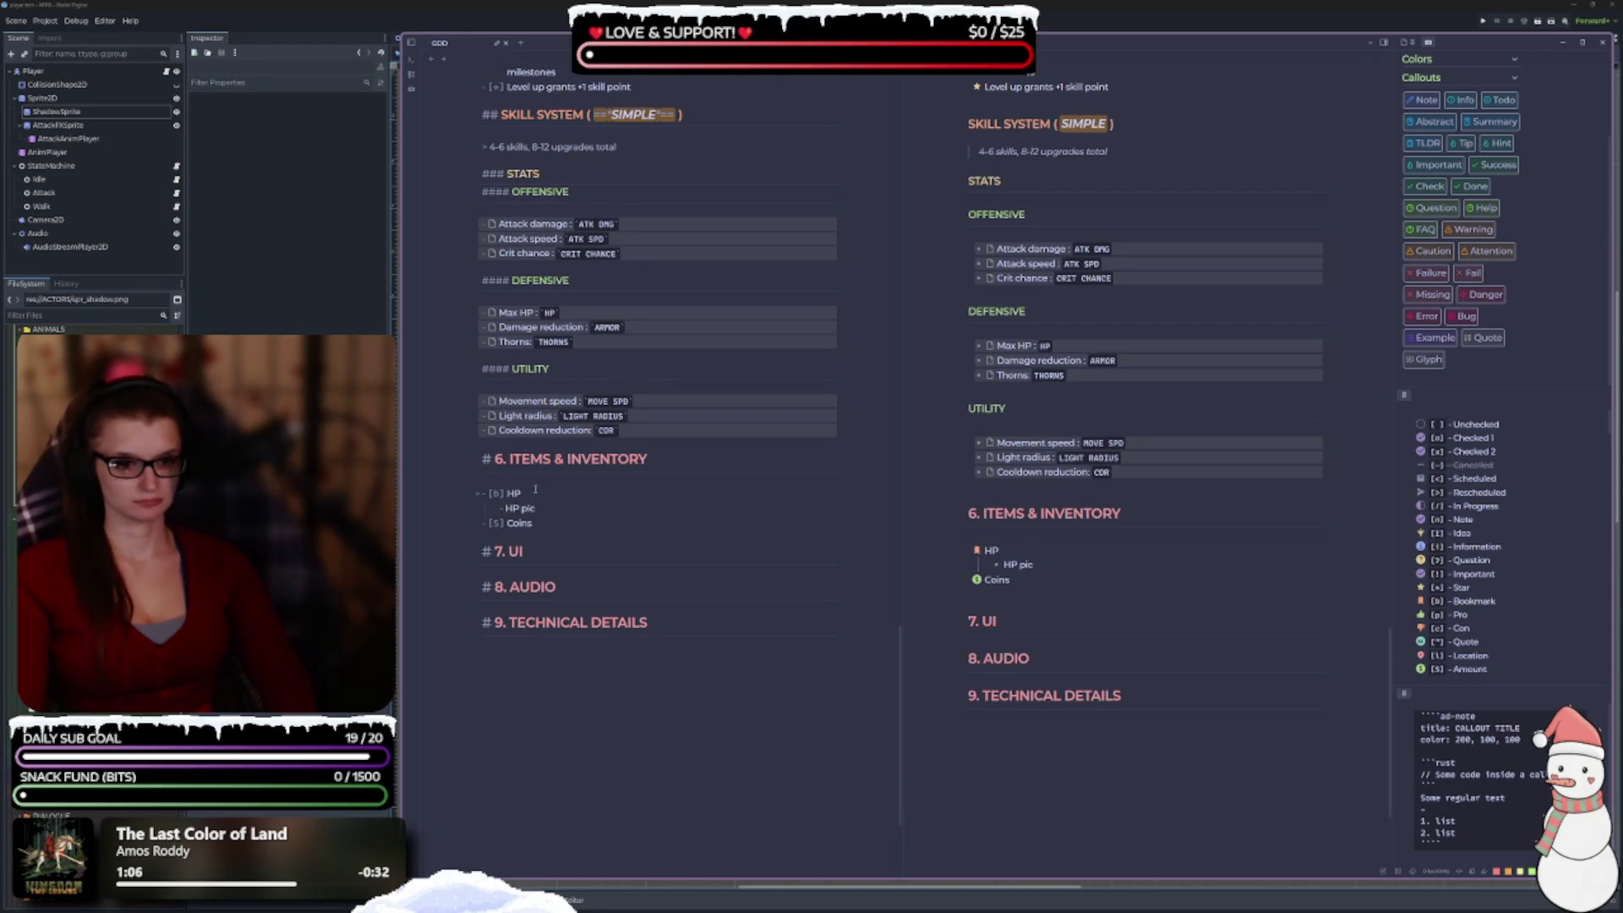
type("kups")
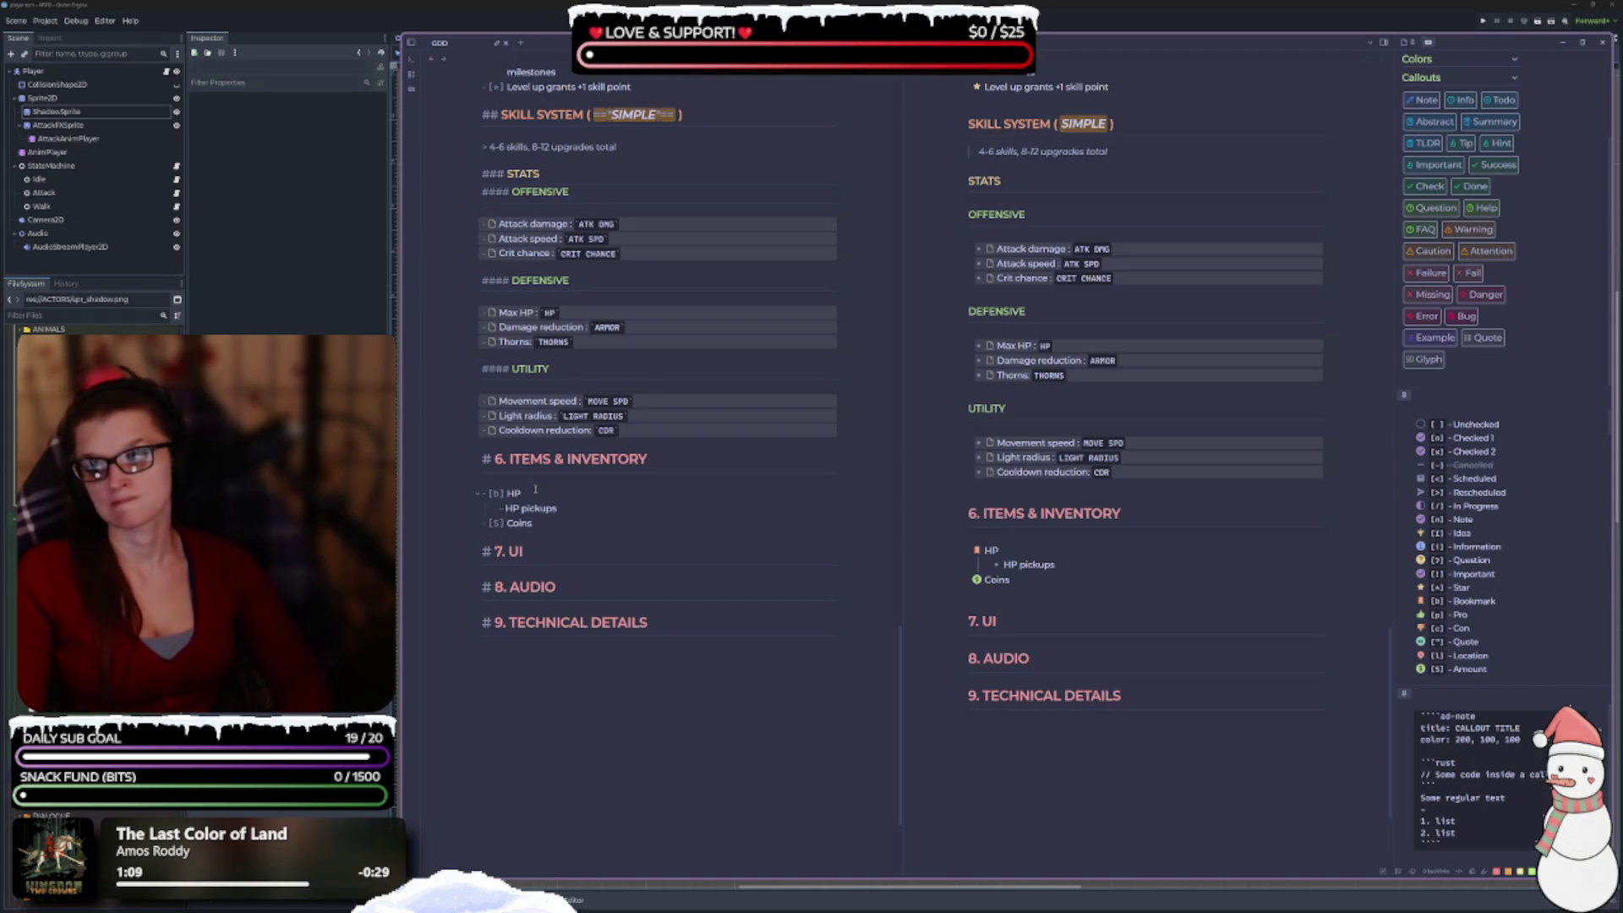
key("BackSpace")
key("BackSpace")
key("BackSpace")
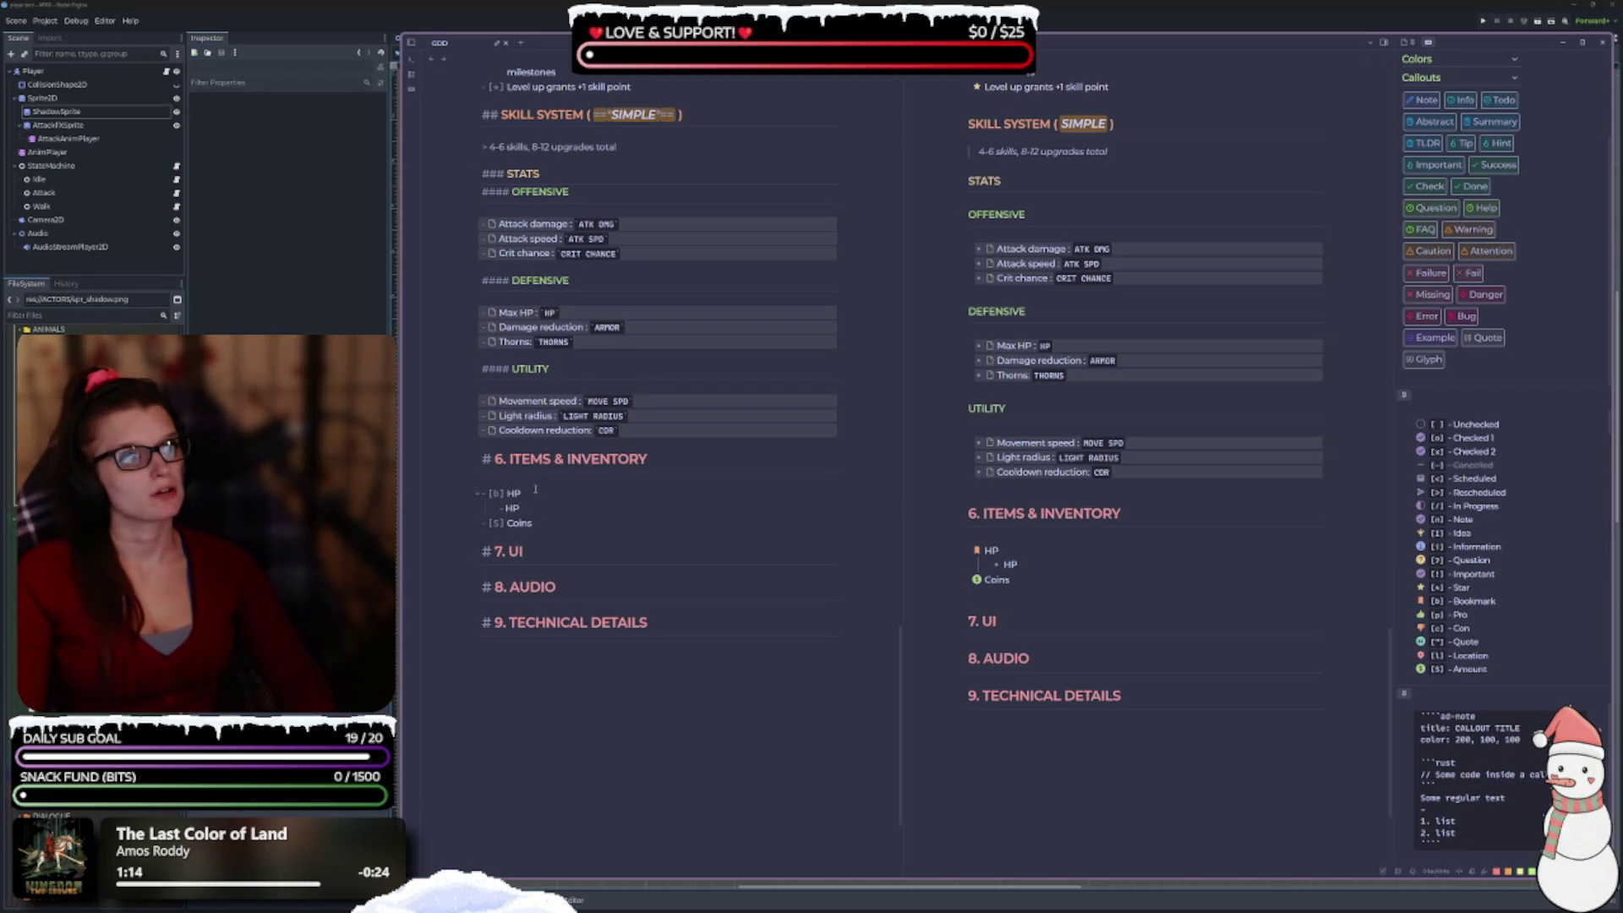
key("BackSpace")
type("ealth")
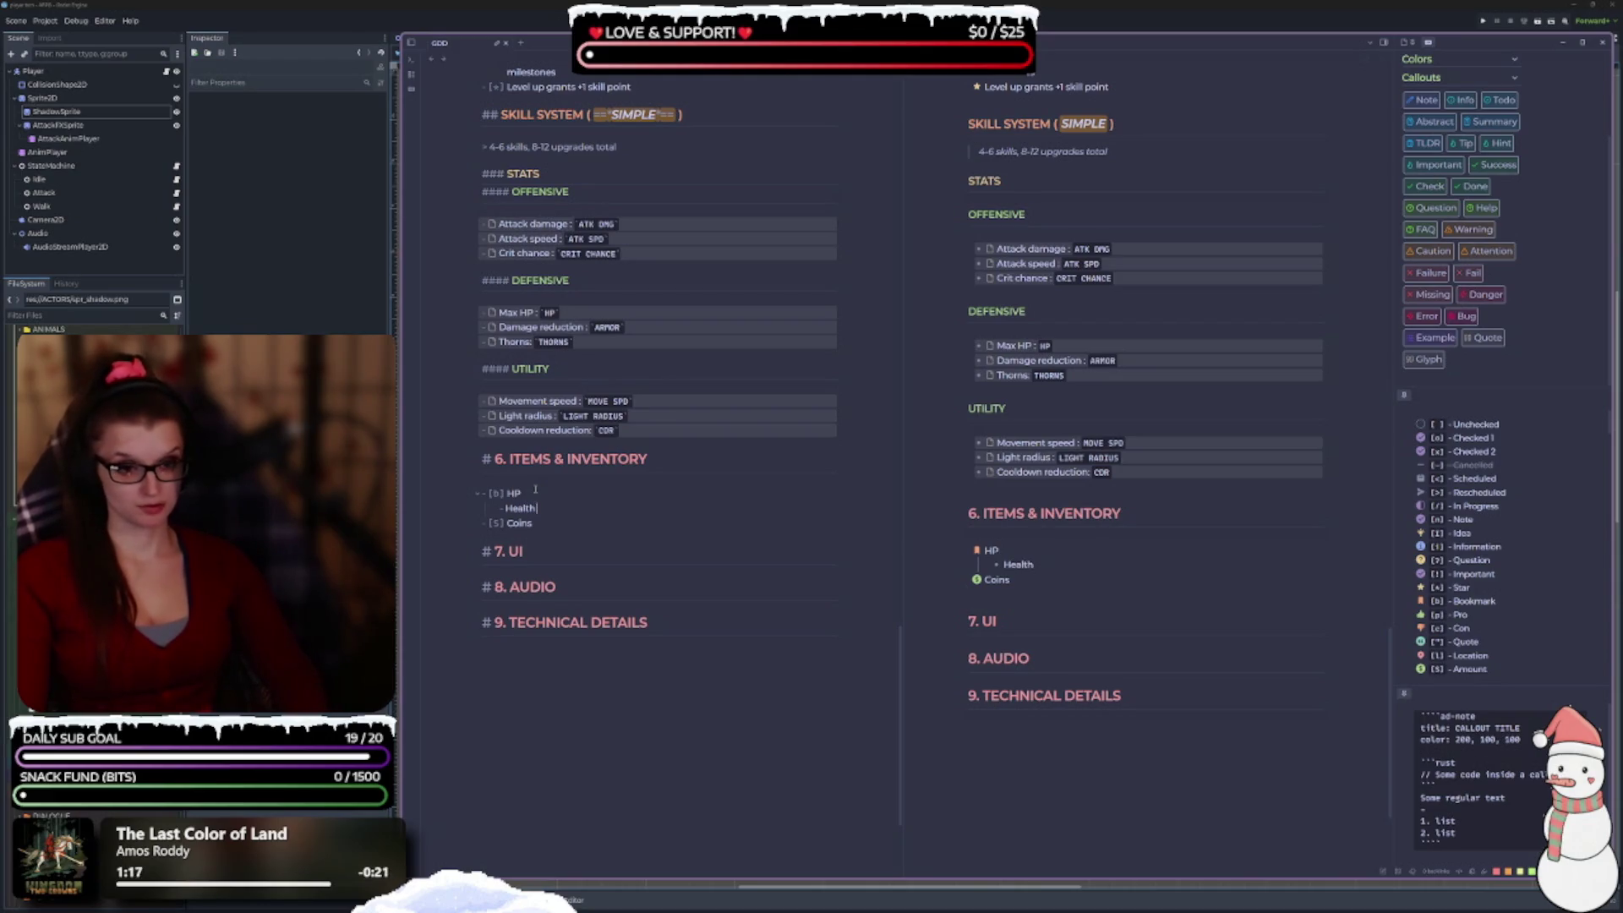
type(" potions")
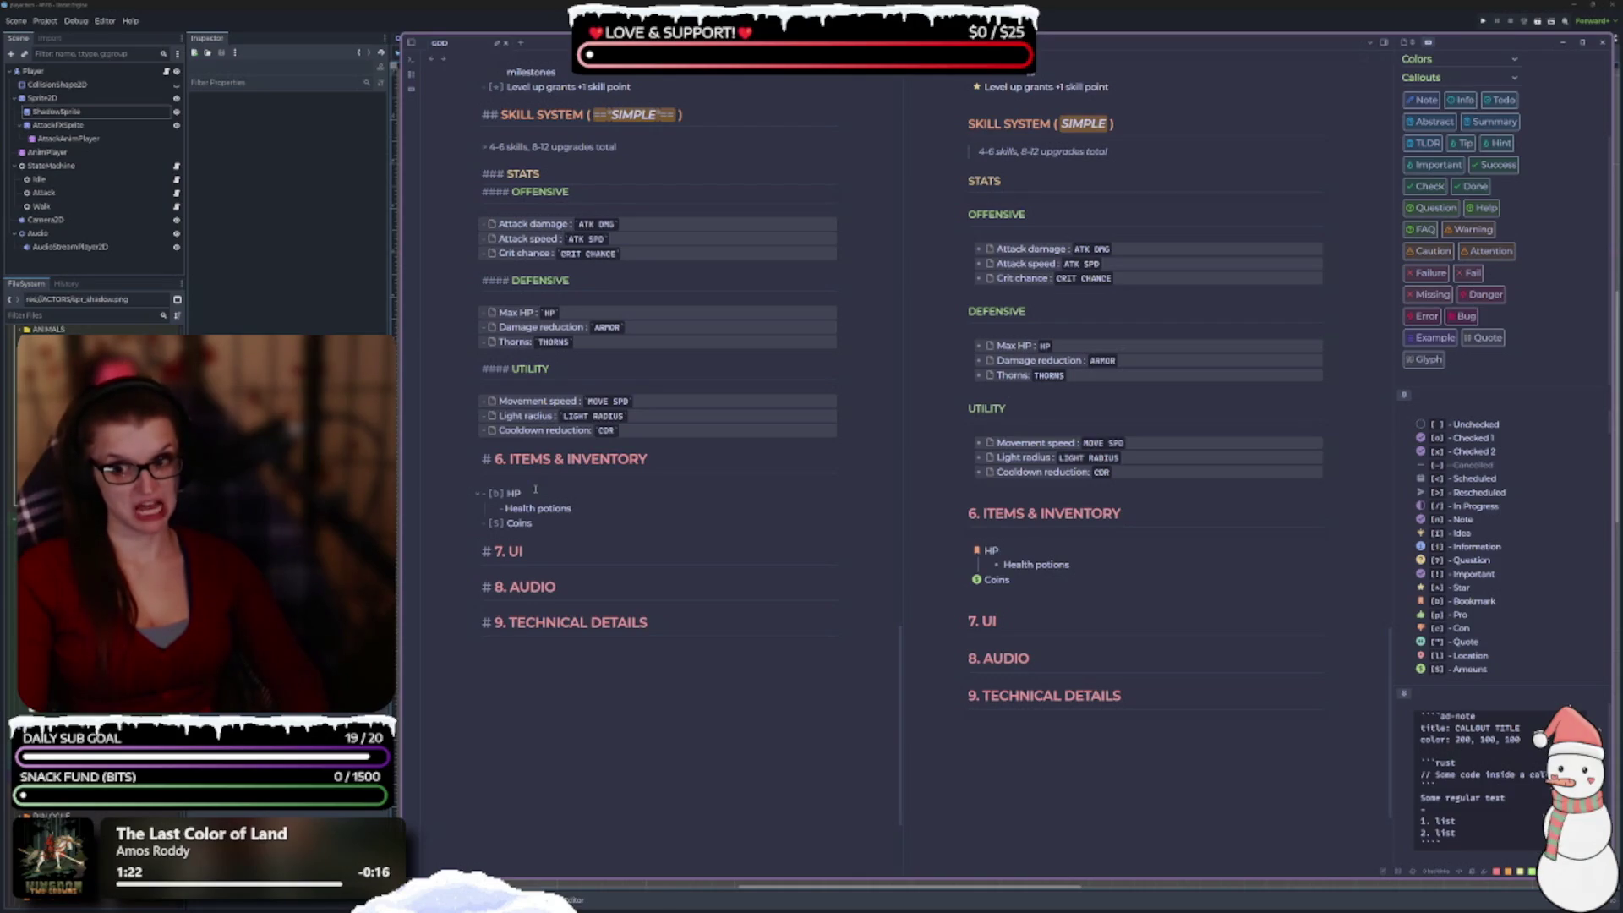
key("Return")
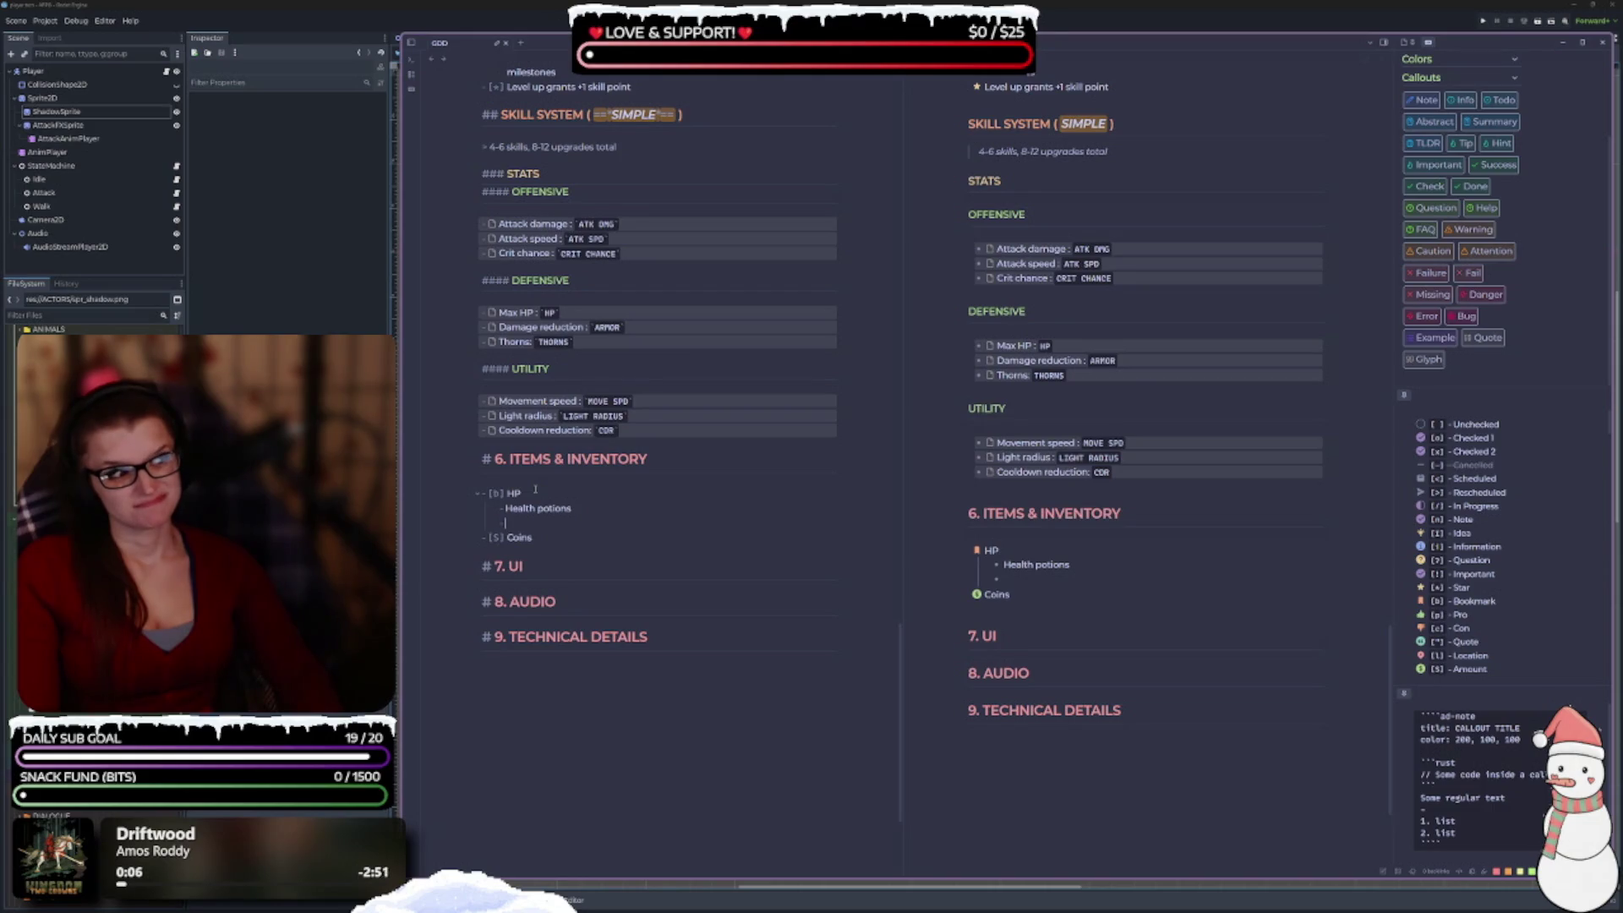
Remove the empty nested line and add '- [*] XP' and '- [k] Keys' items below Coins.
key("BackSpace")
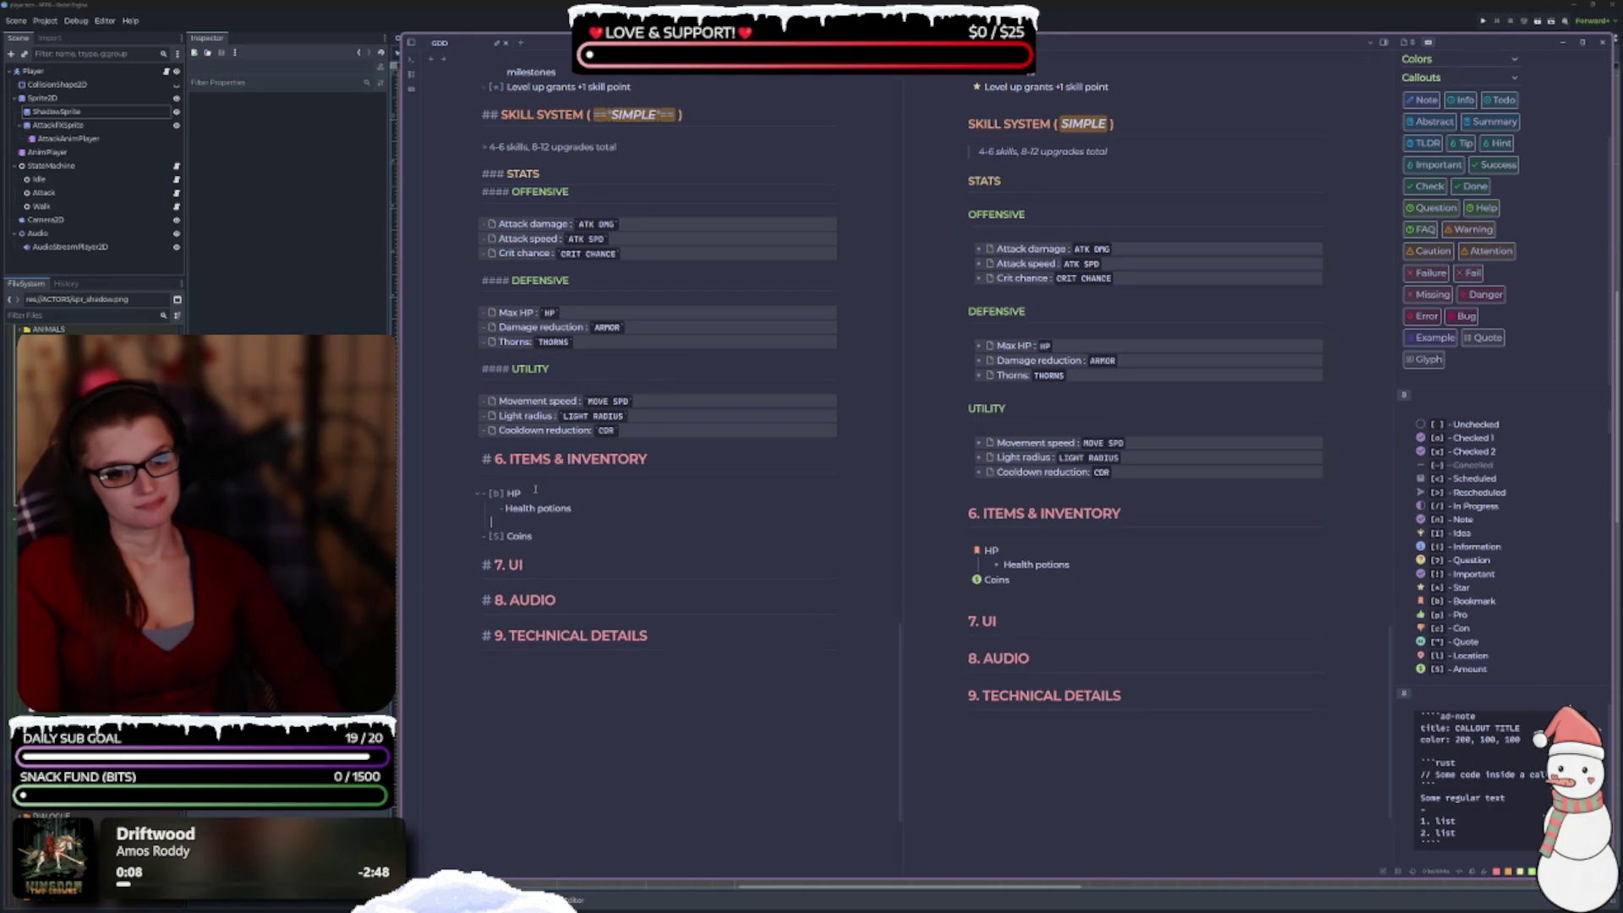
key("BackSpace")
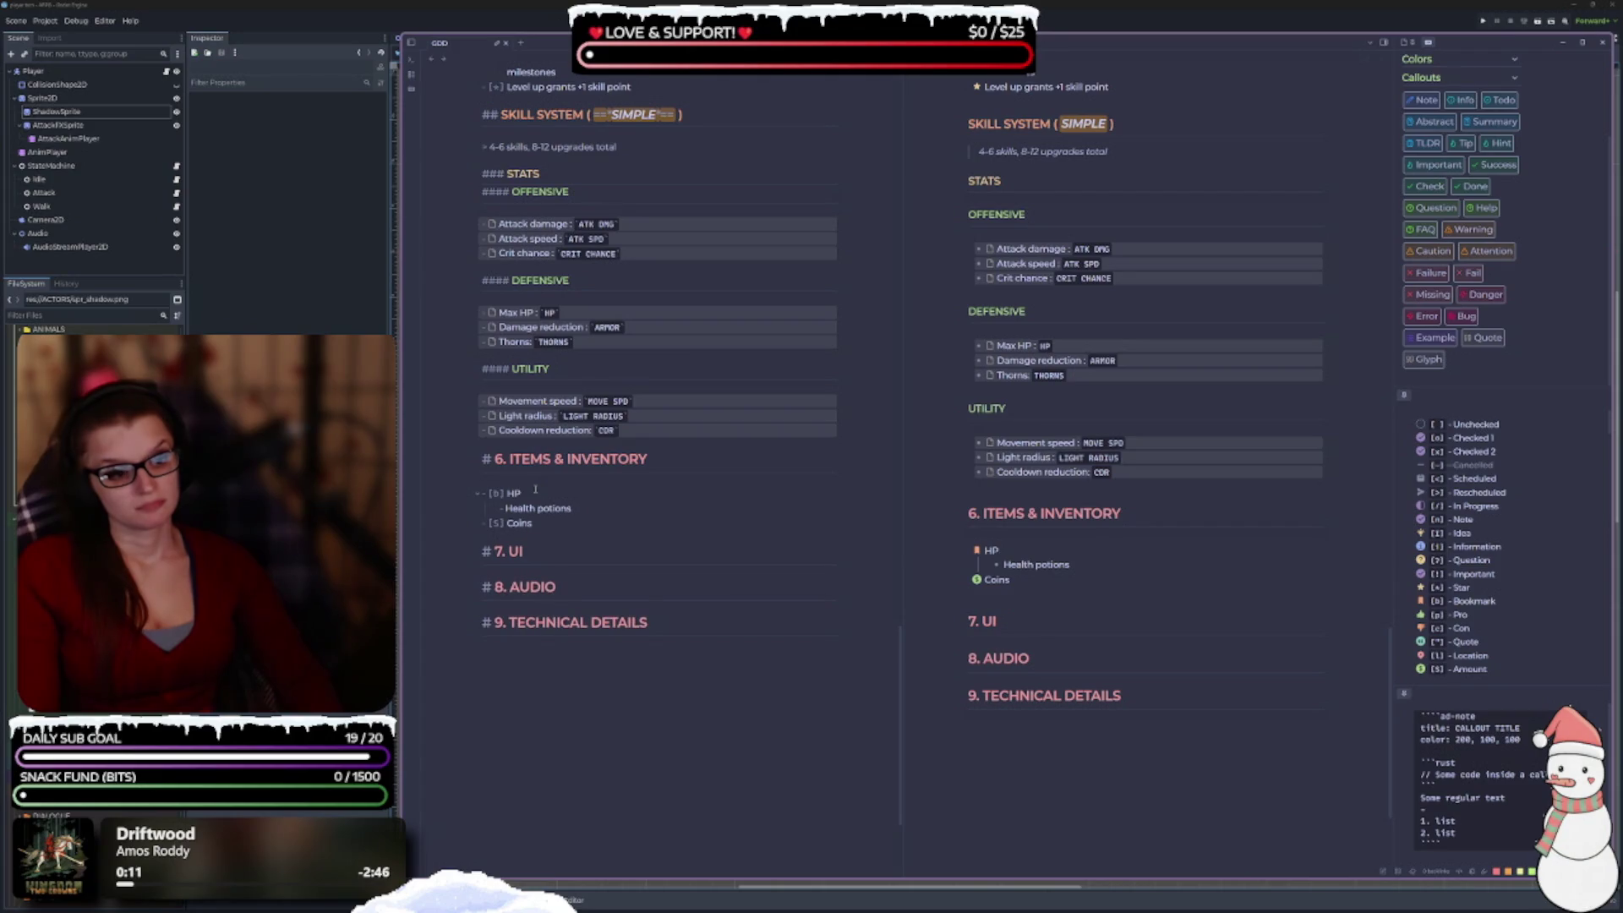
key("Down")
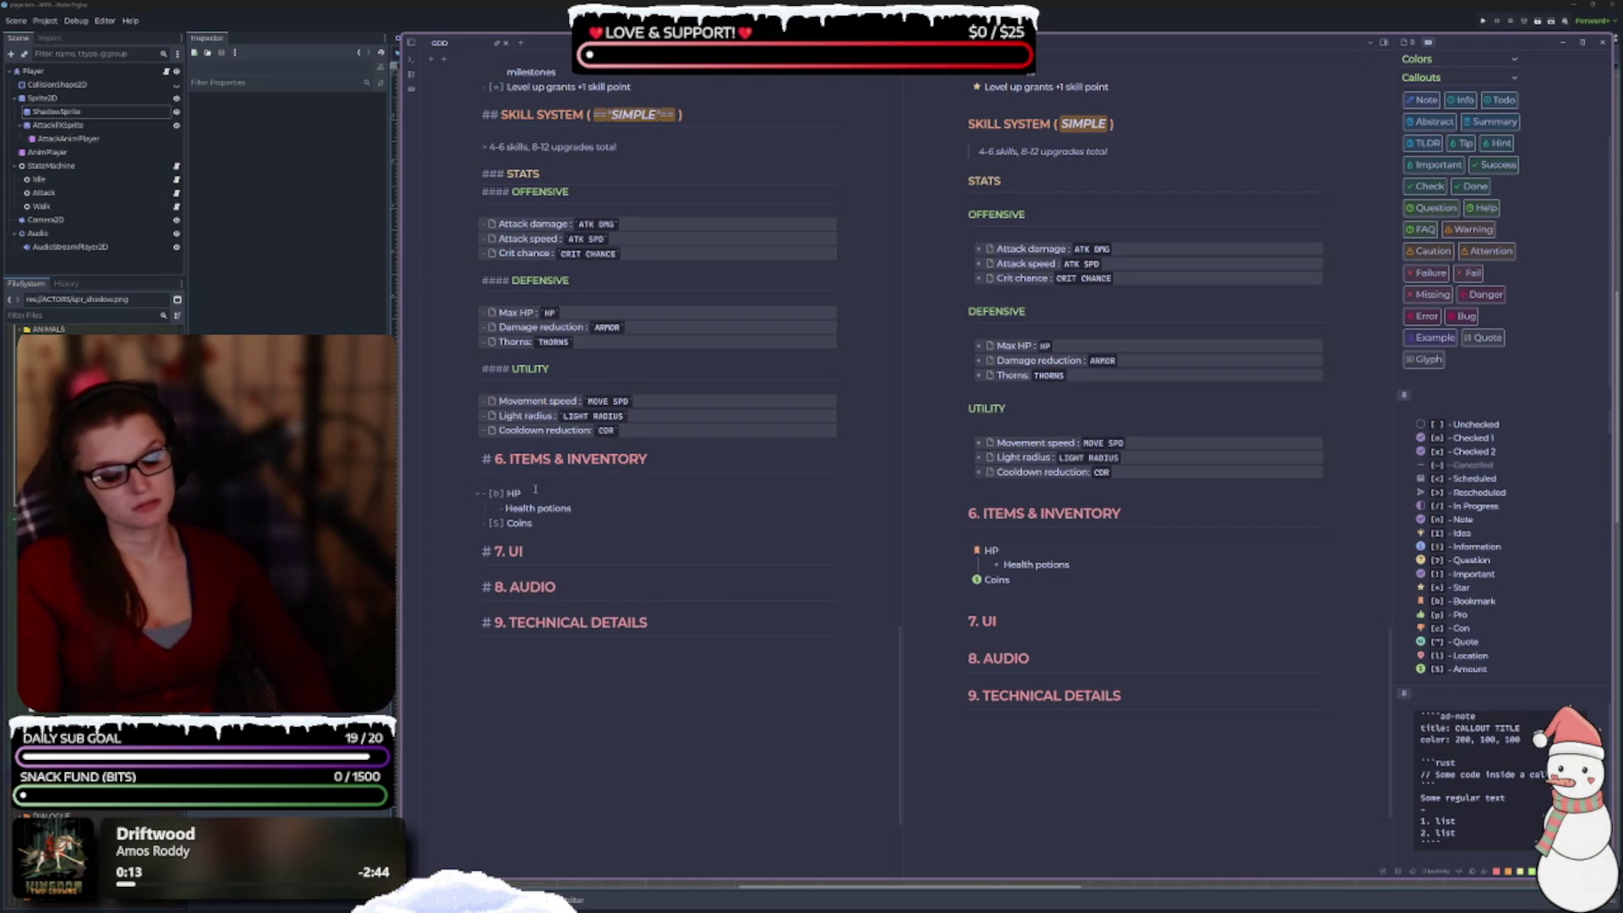
key("Return")
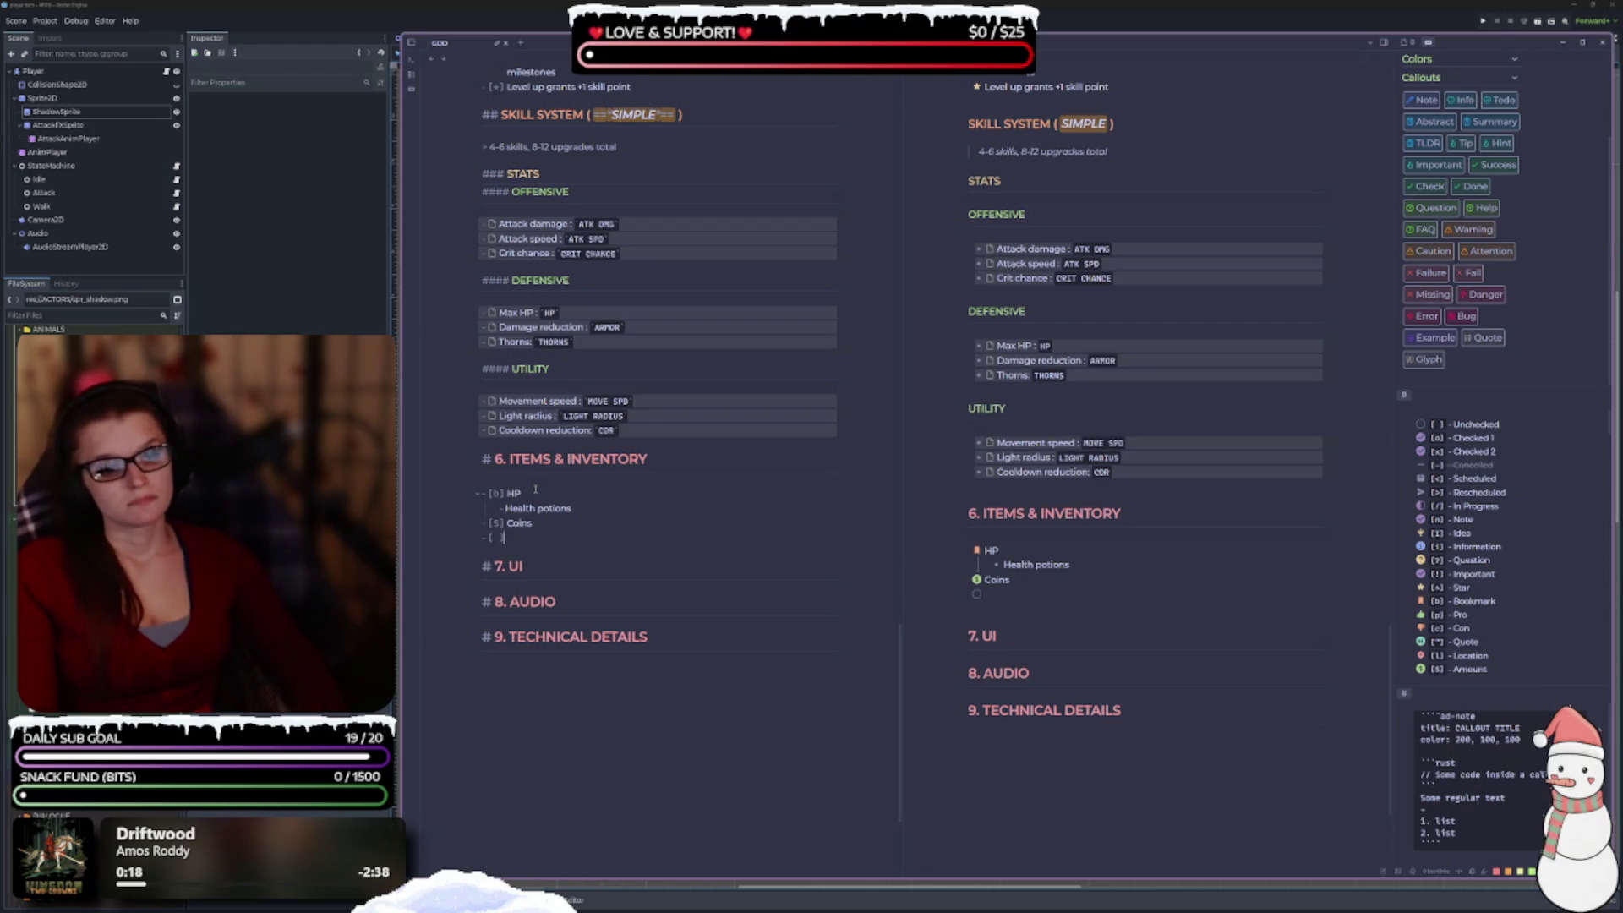
type("*] ")
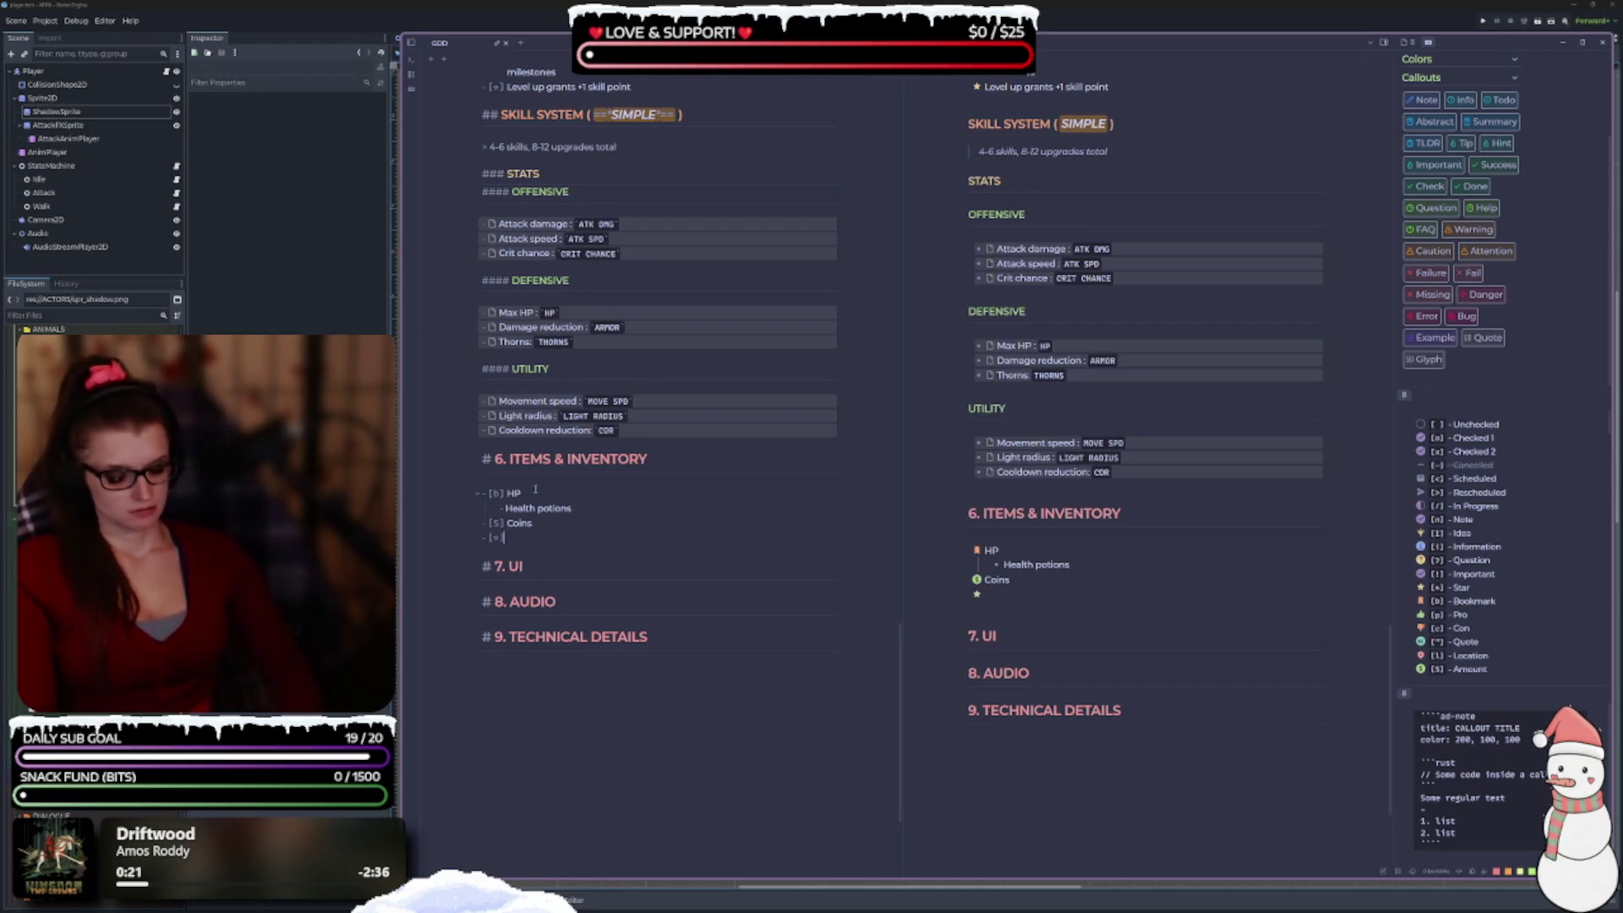
type("XP")
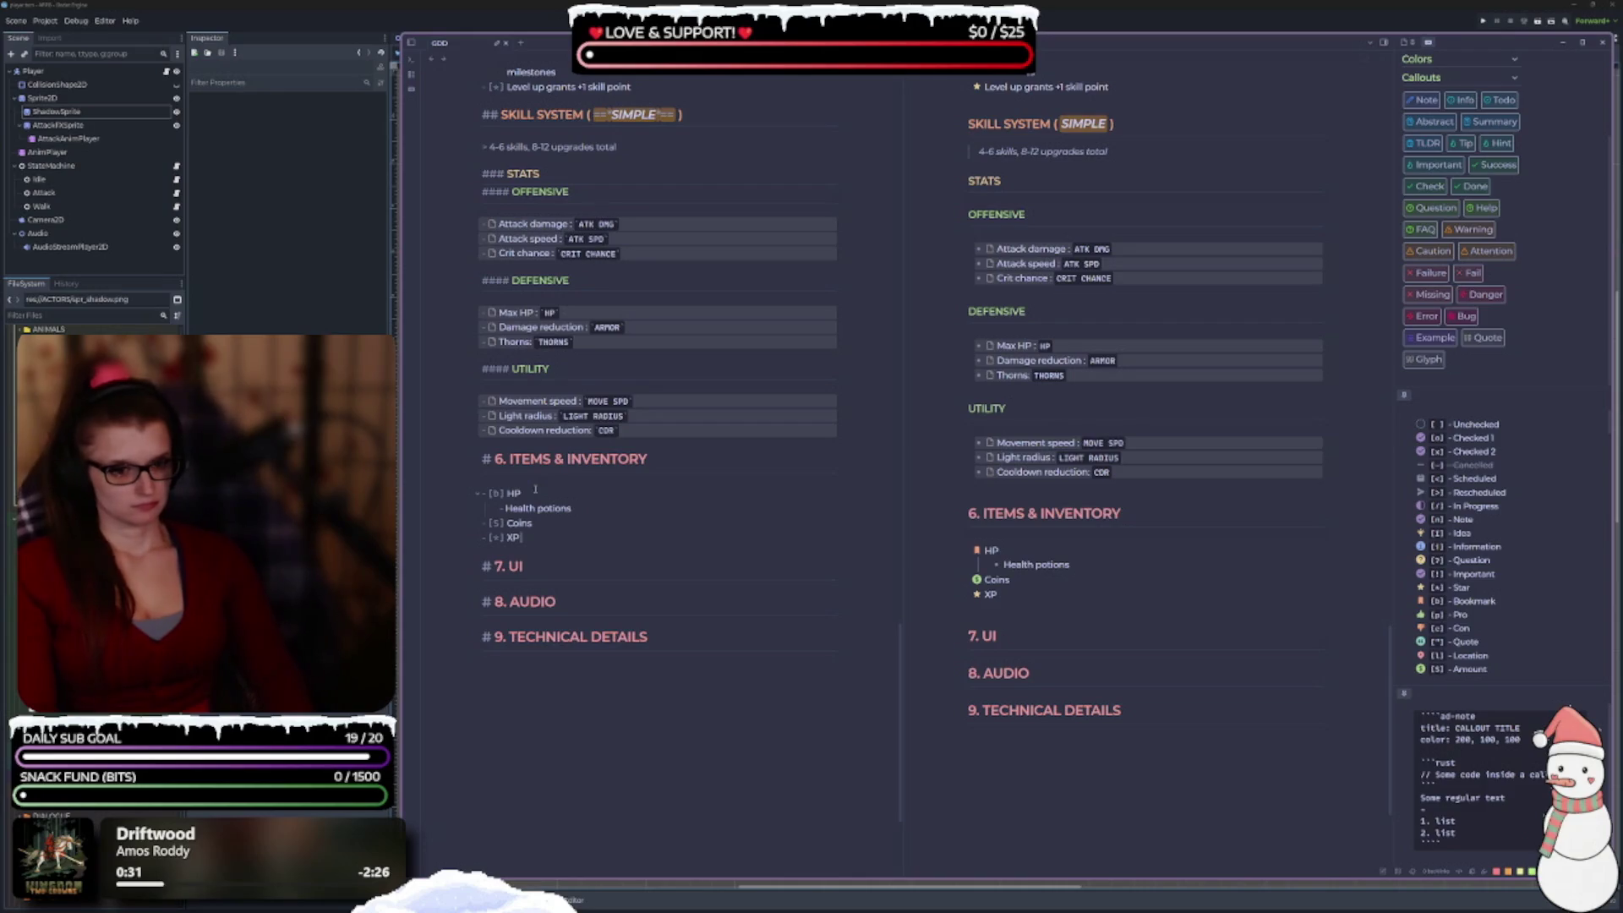
key("Return")
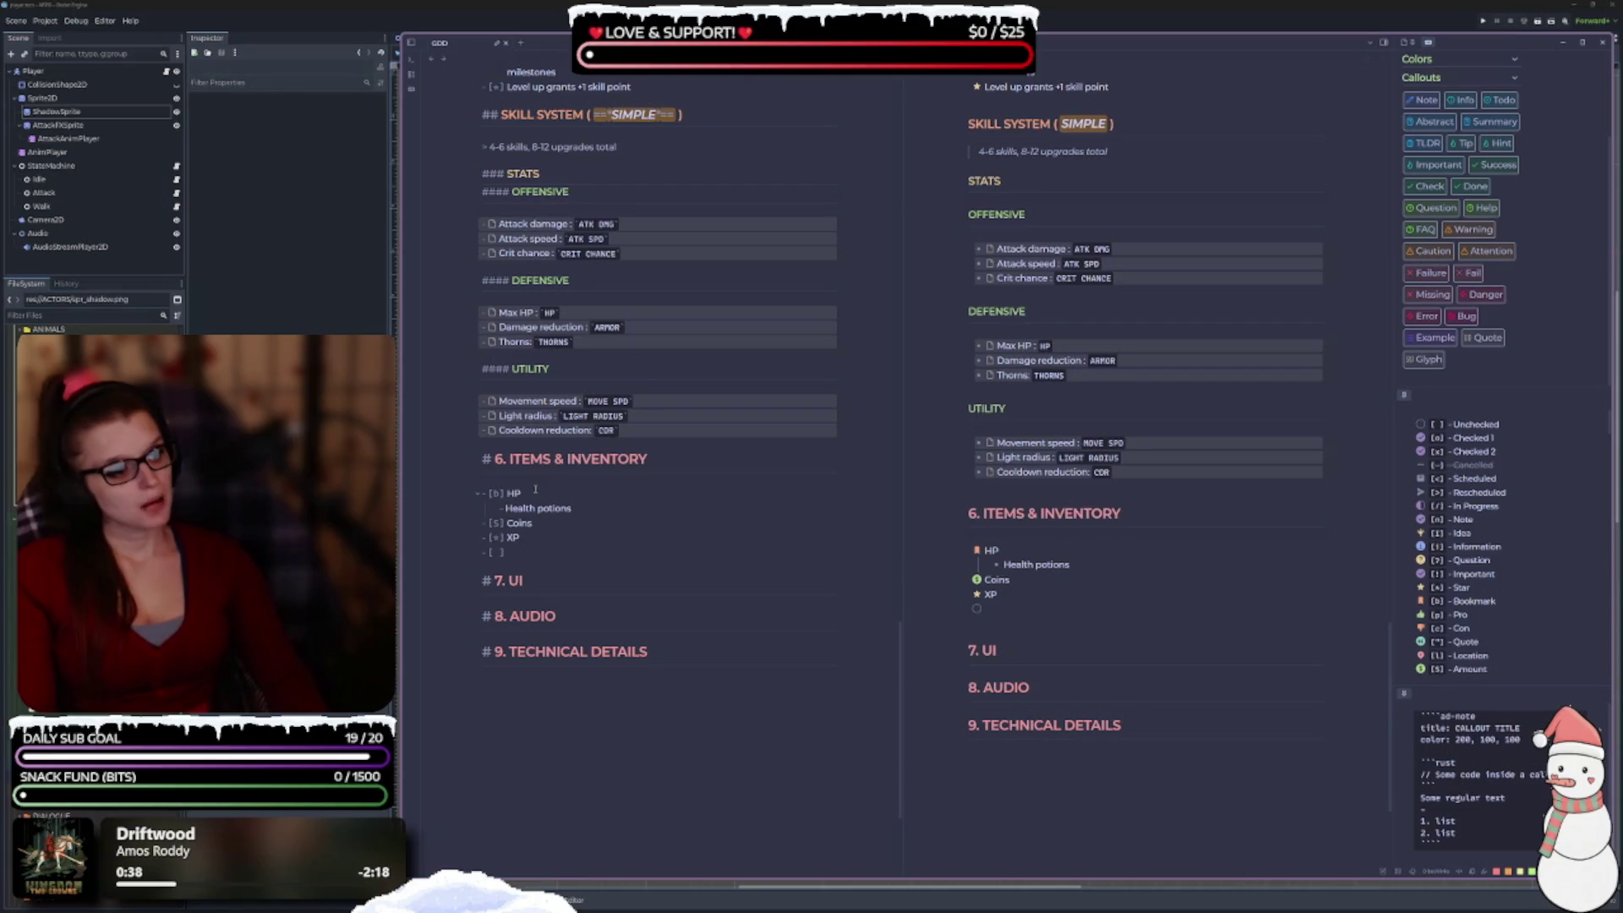
key("BackSpace")
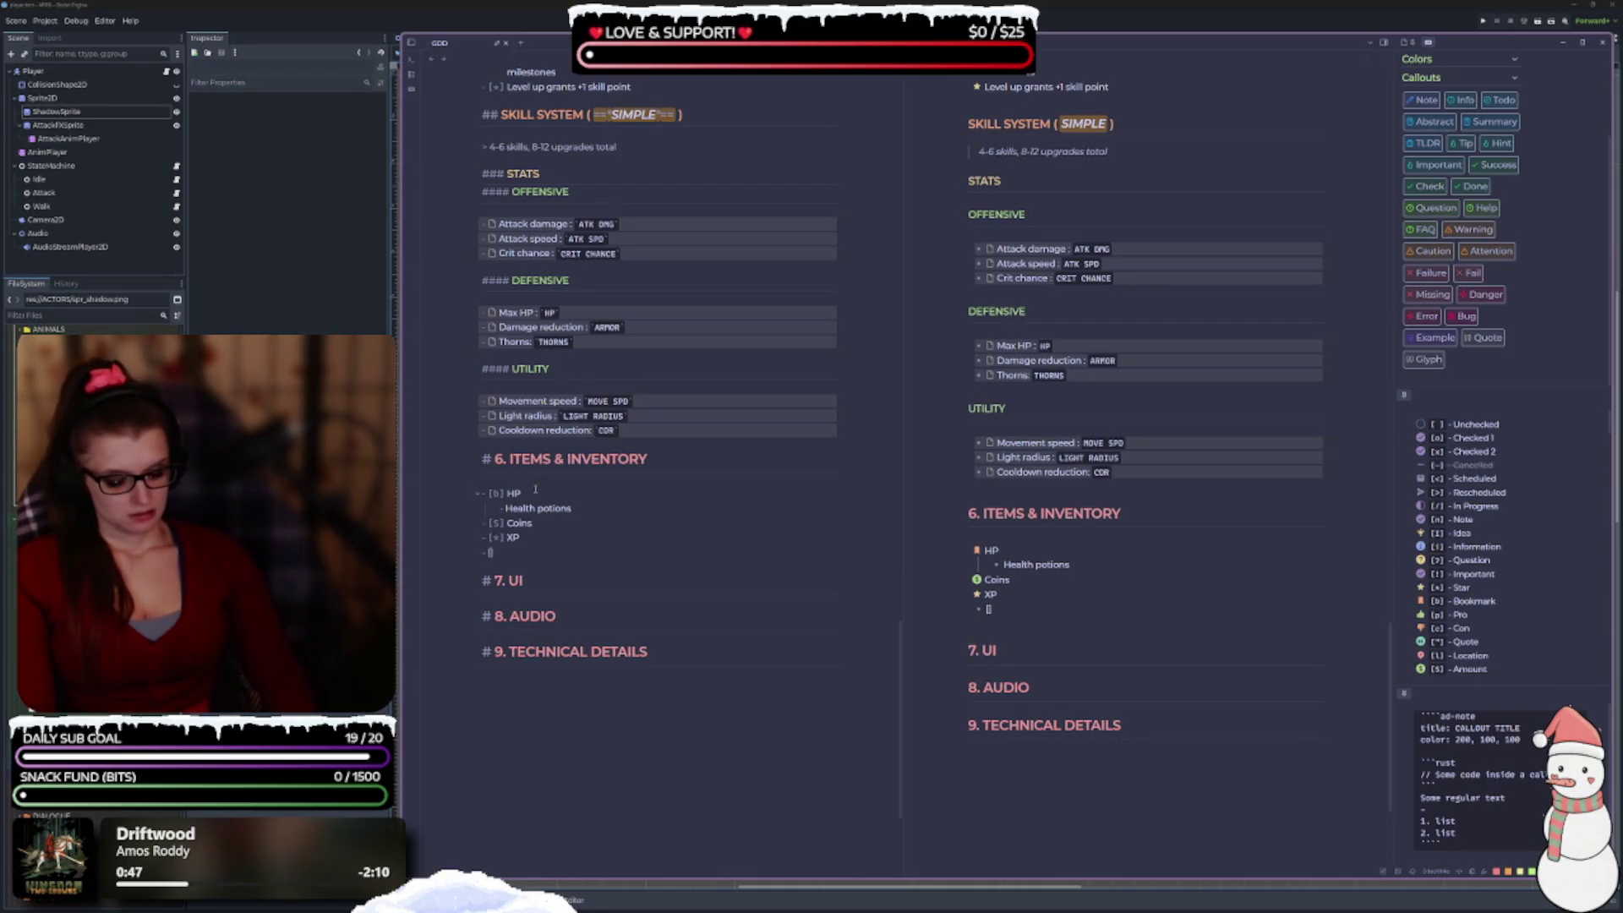
type("k] Keys")
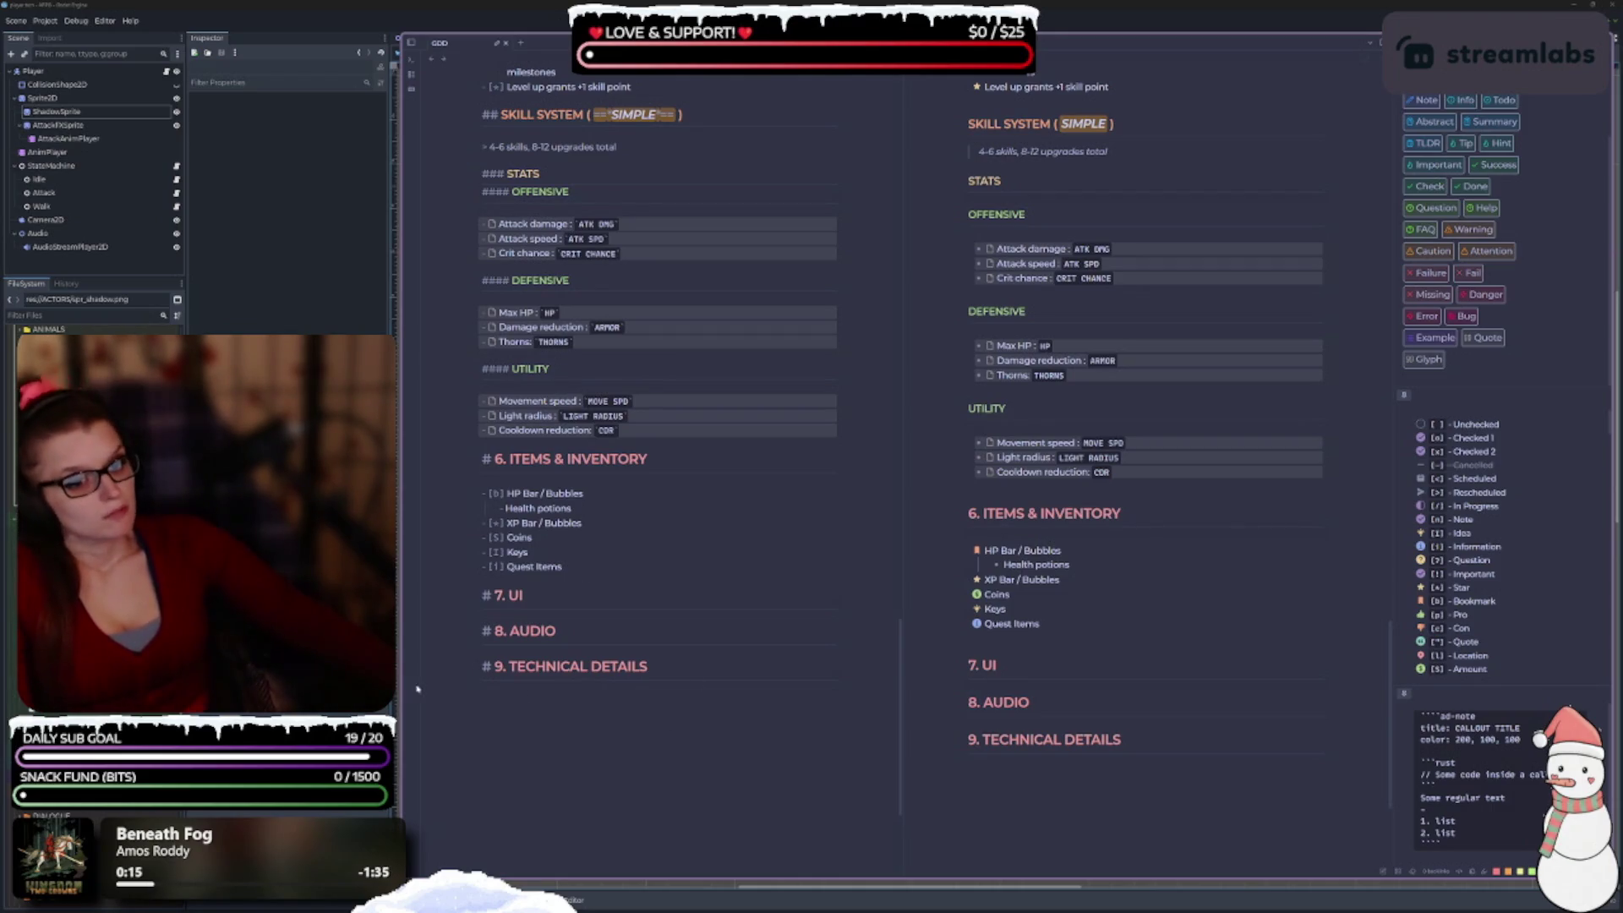
Start a new '- <' checklist line directly beneath the 7. UI heading.
scroll(569, 517, "down", 1)
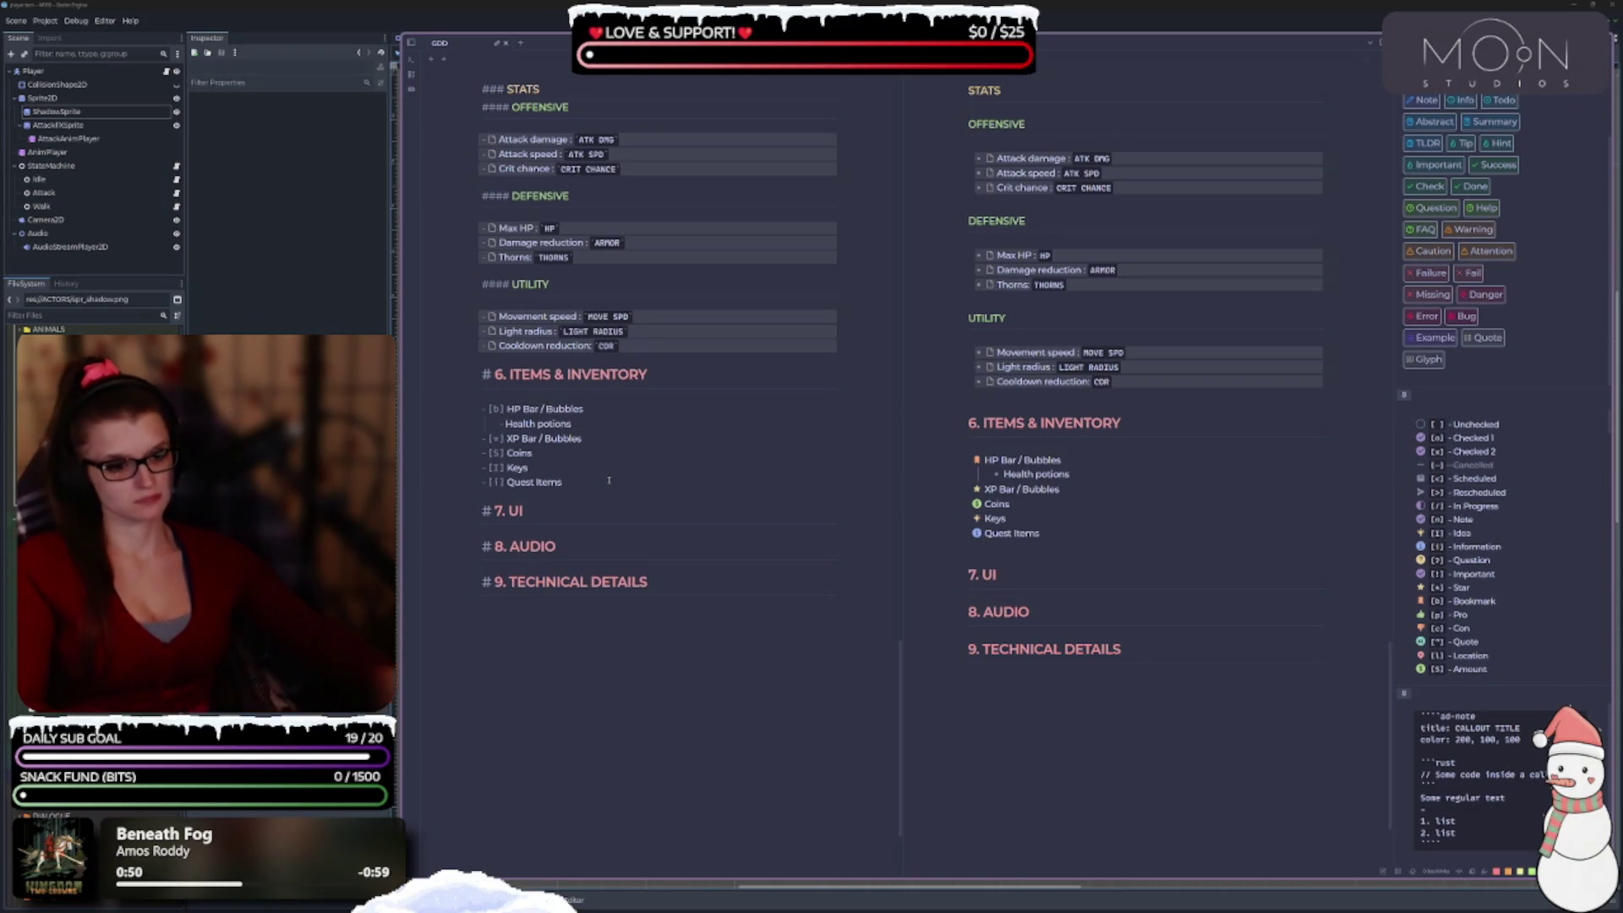
scroll(1129, 553, "down", 1)
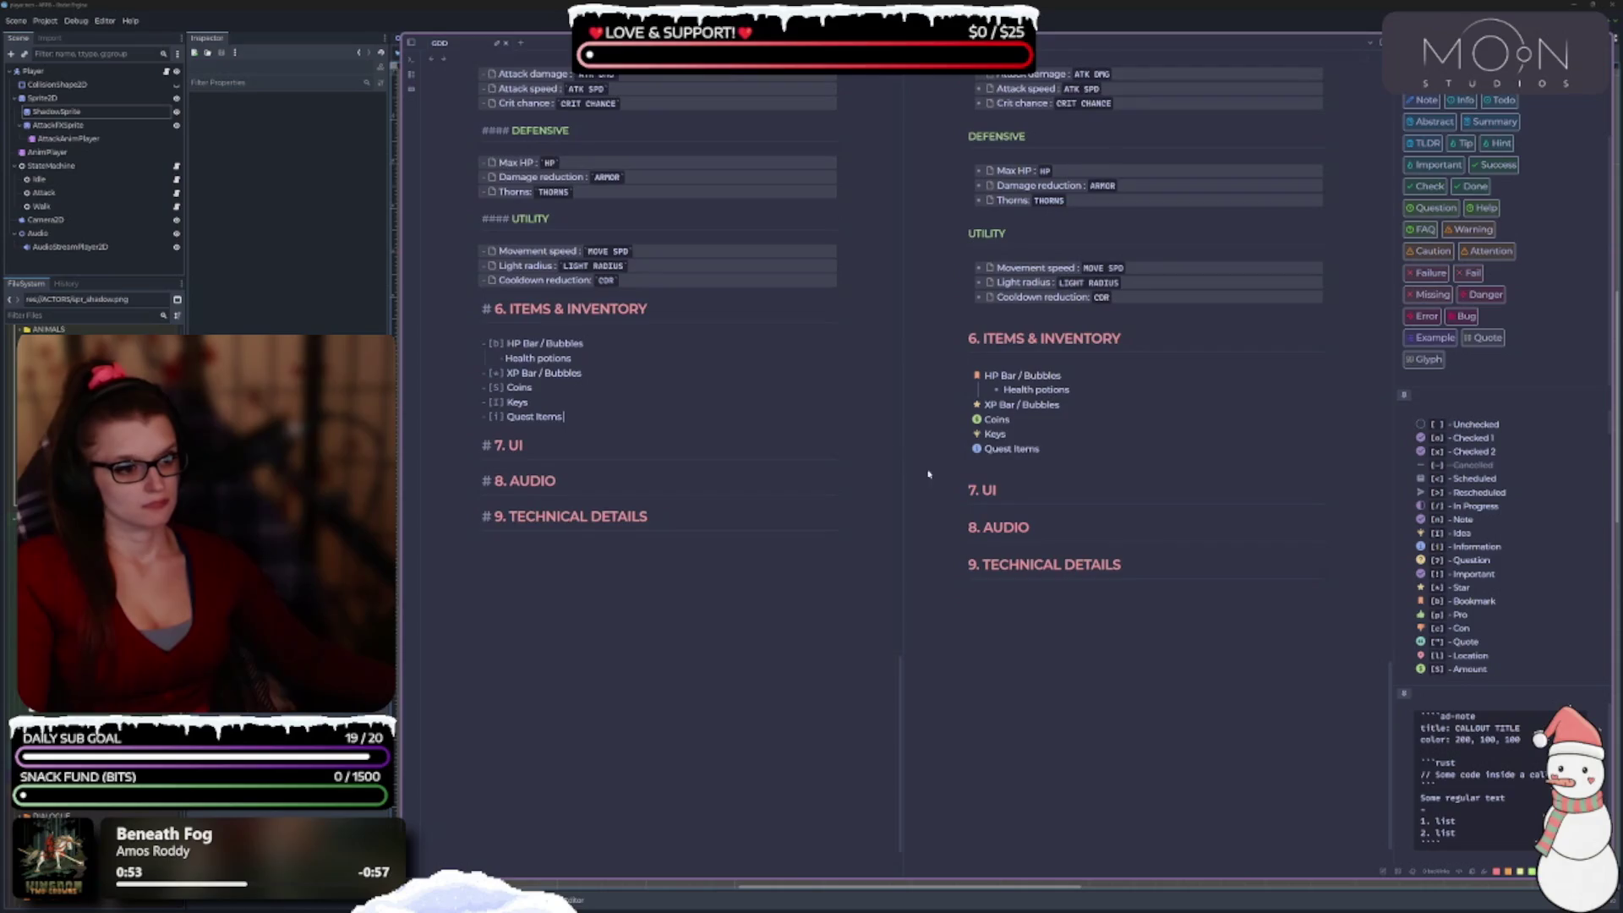
scroll(862, 532, "up", 2)
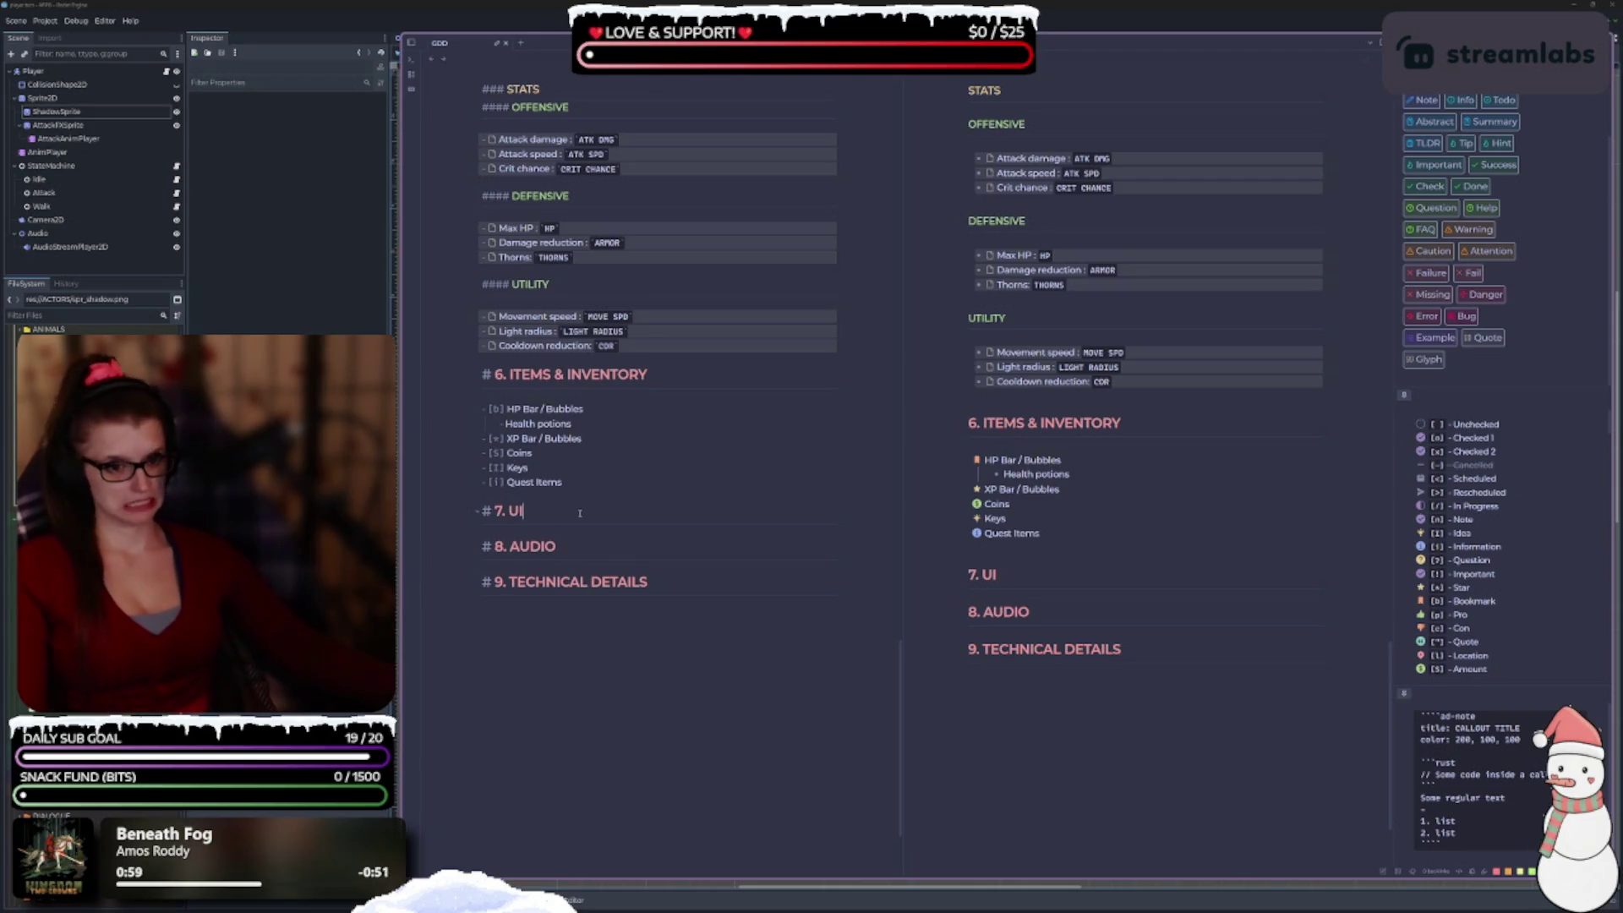
key("Return")
key("Return")
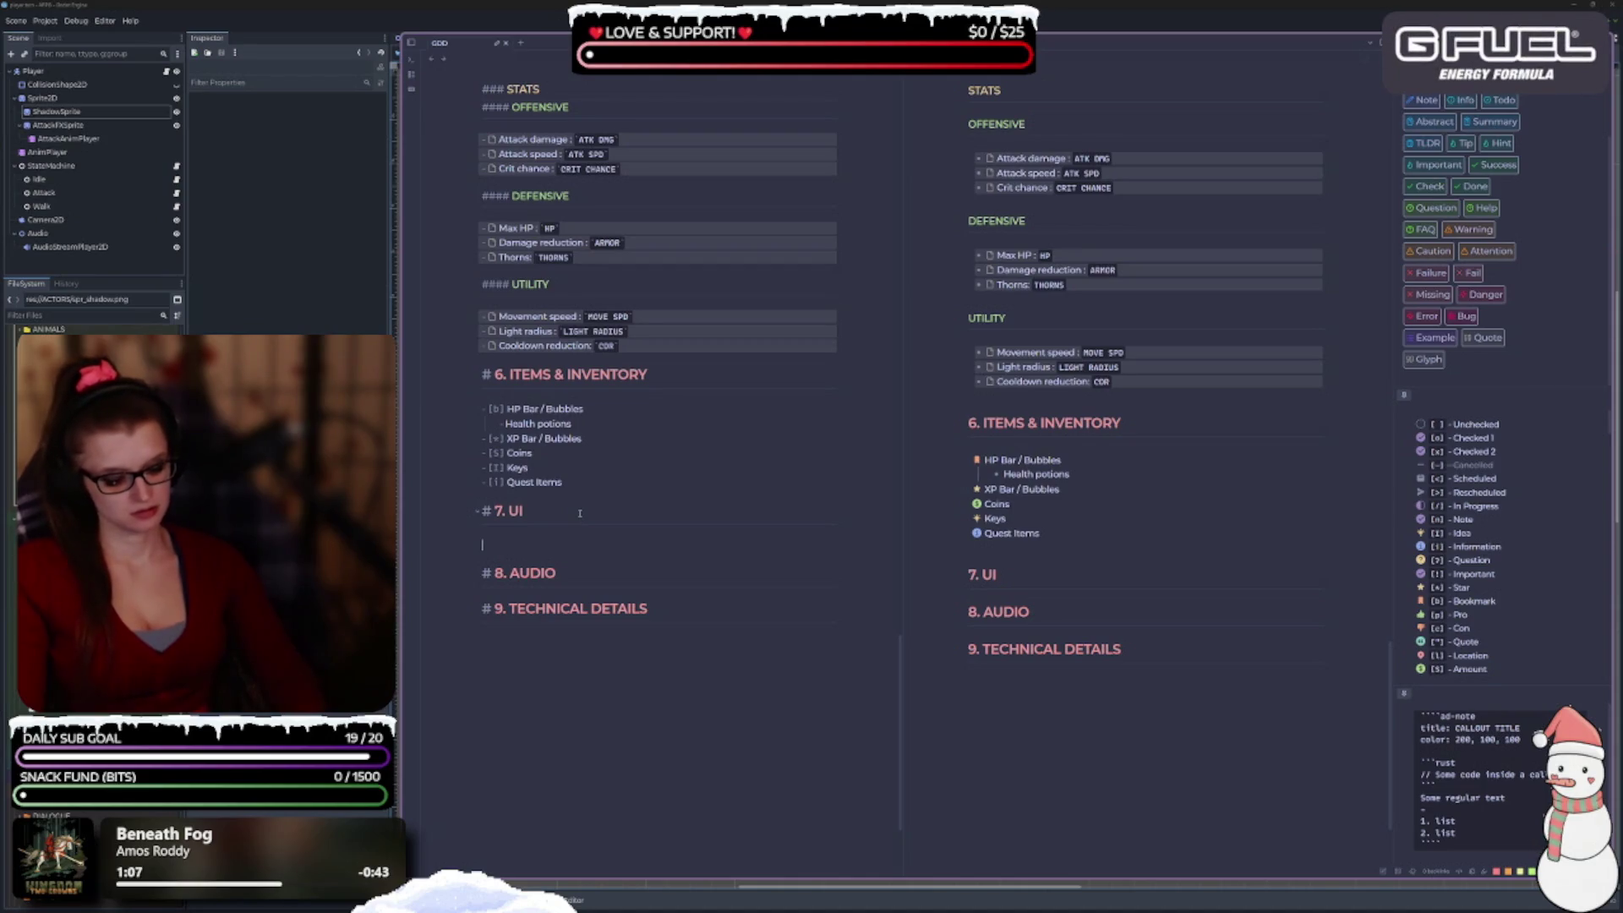
type("- [")
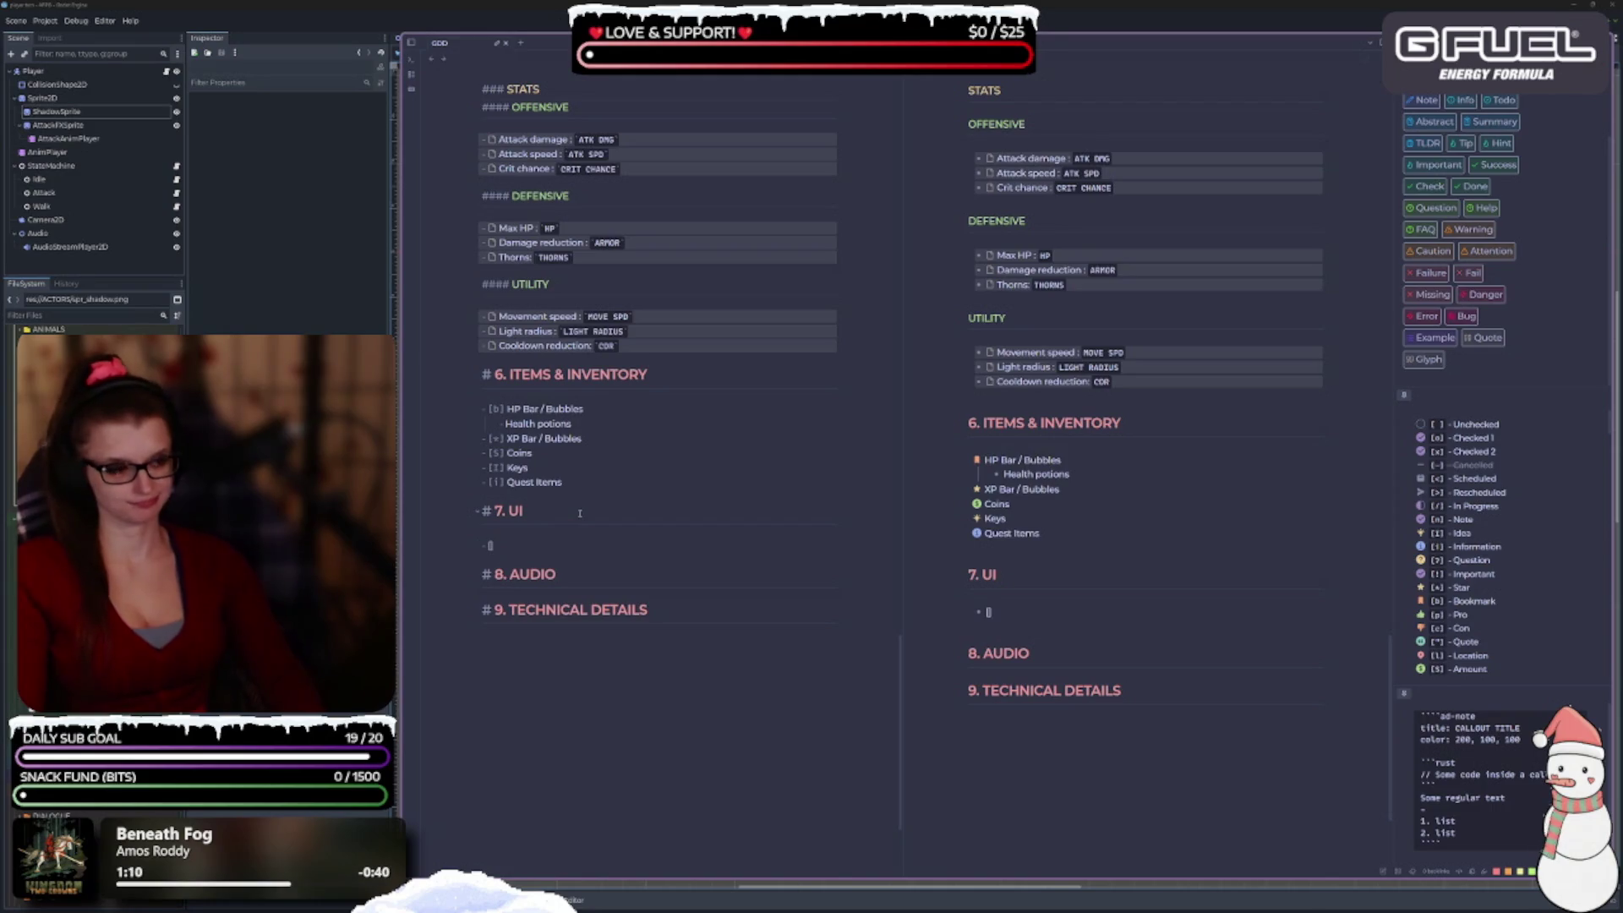
type("<")
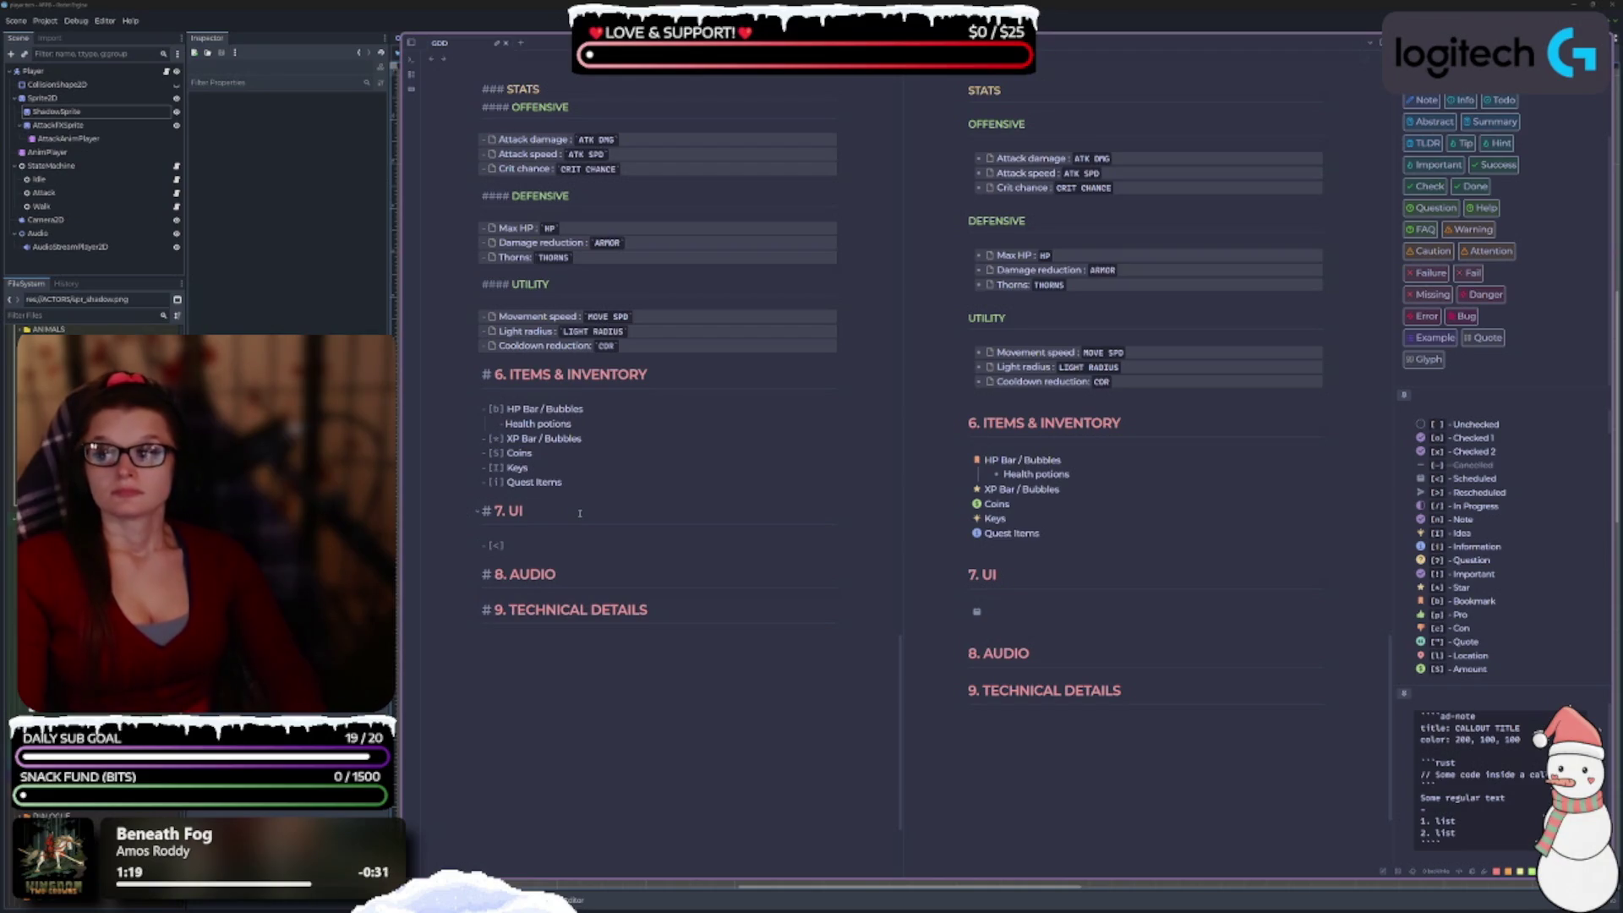
Add scheduled '[<]' tasks HP, XP, Coin Counter and Skill Tree under 7. UI.
type("HP")
key("Return")
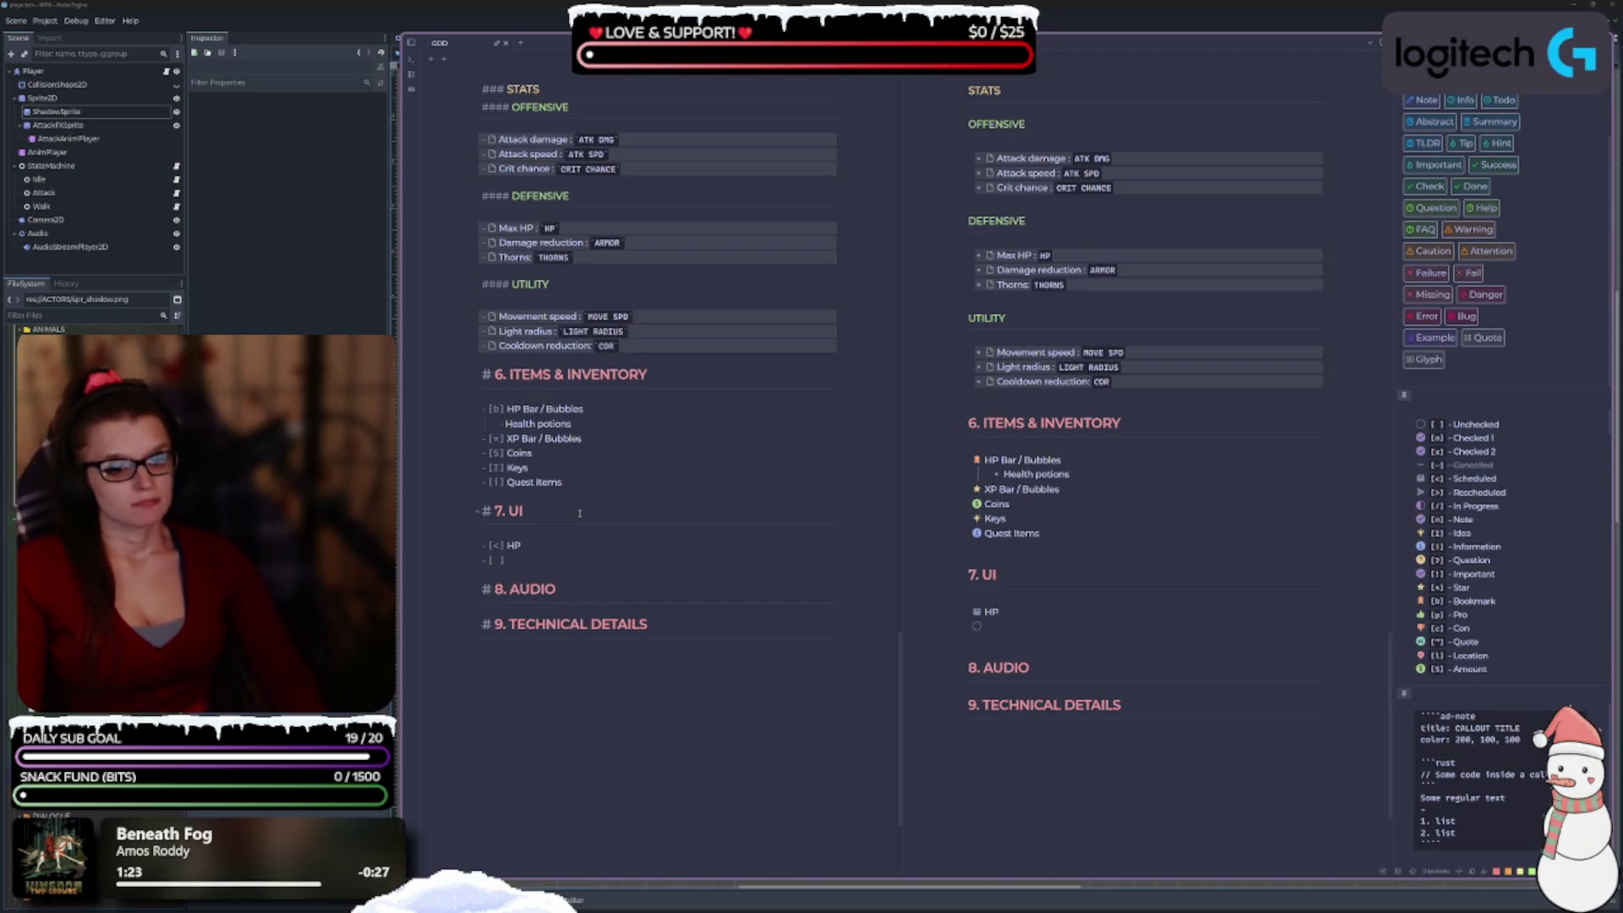
key("BackSpace")
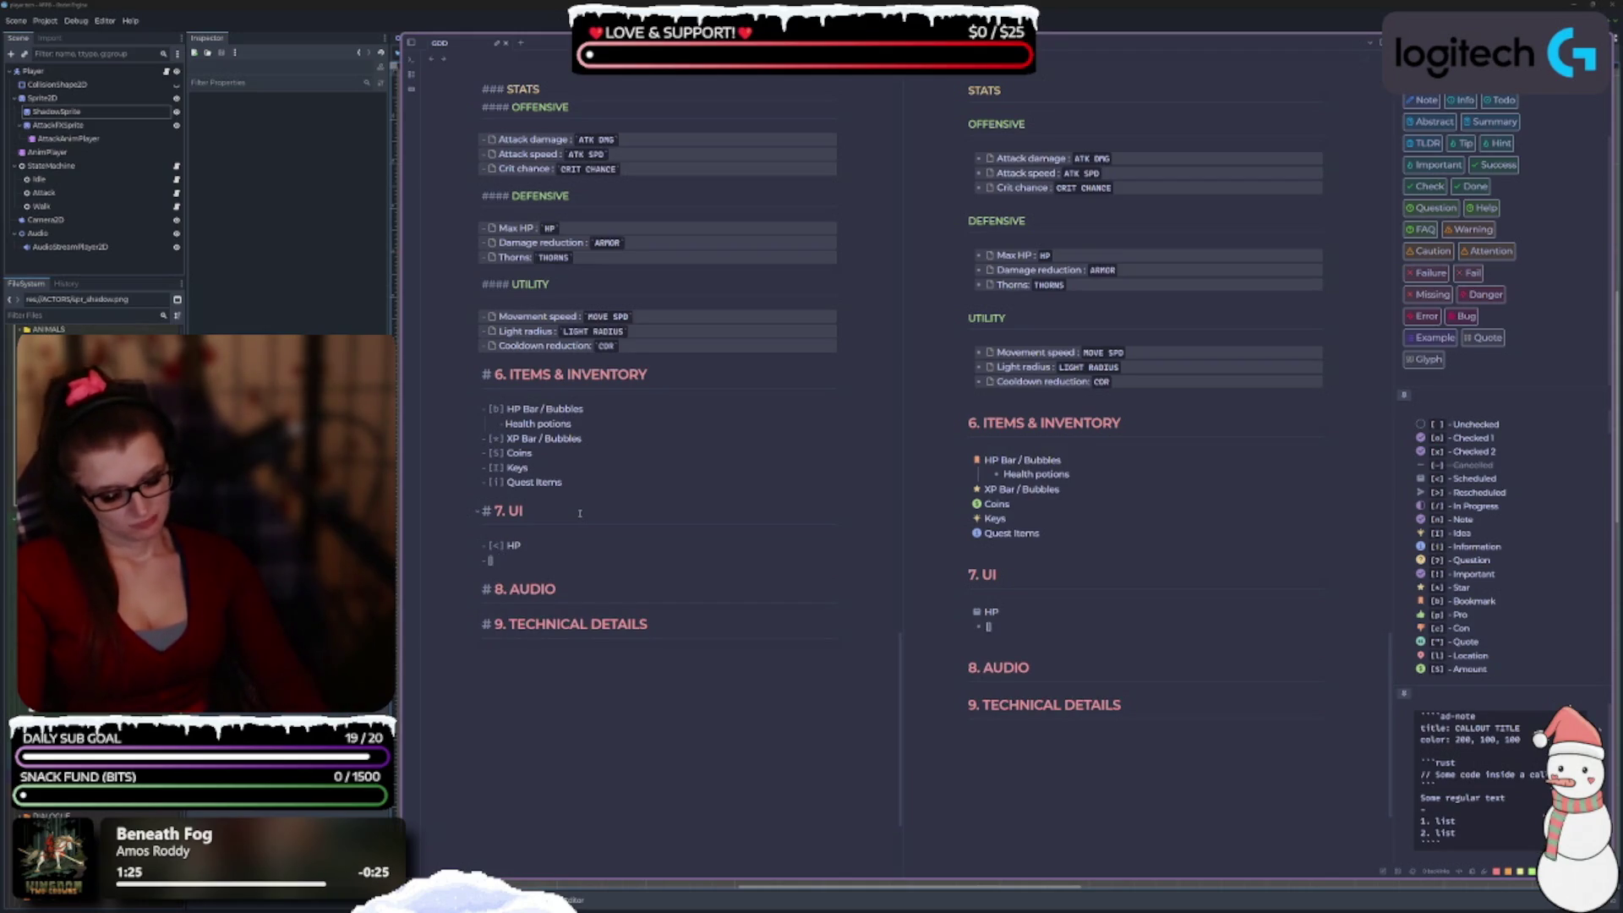
type("<] ")
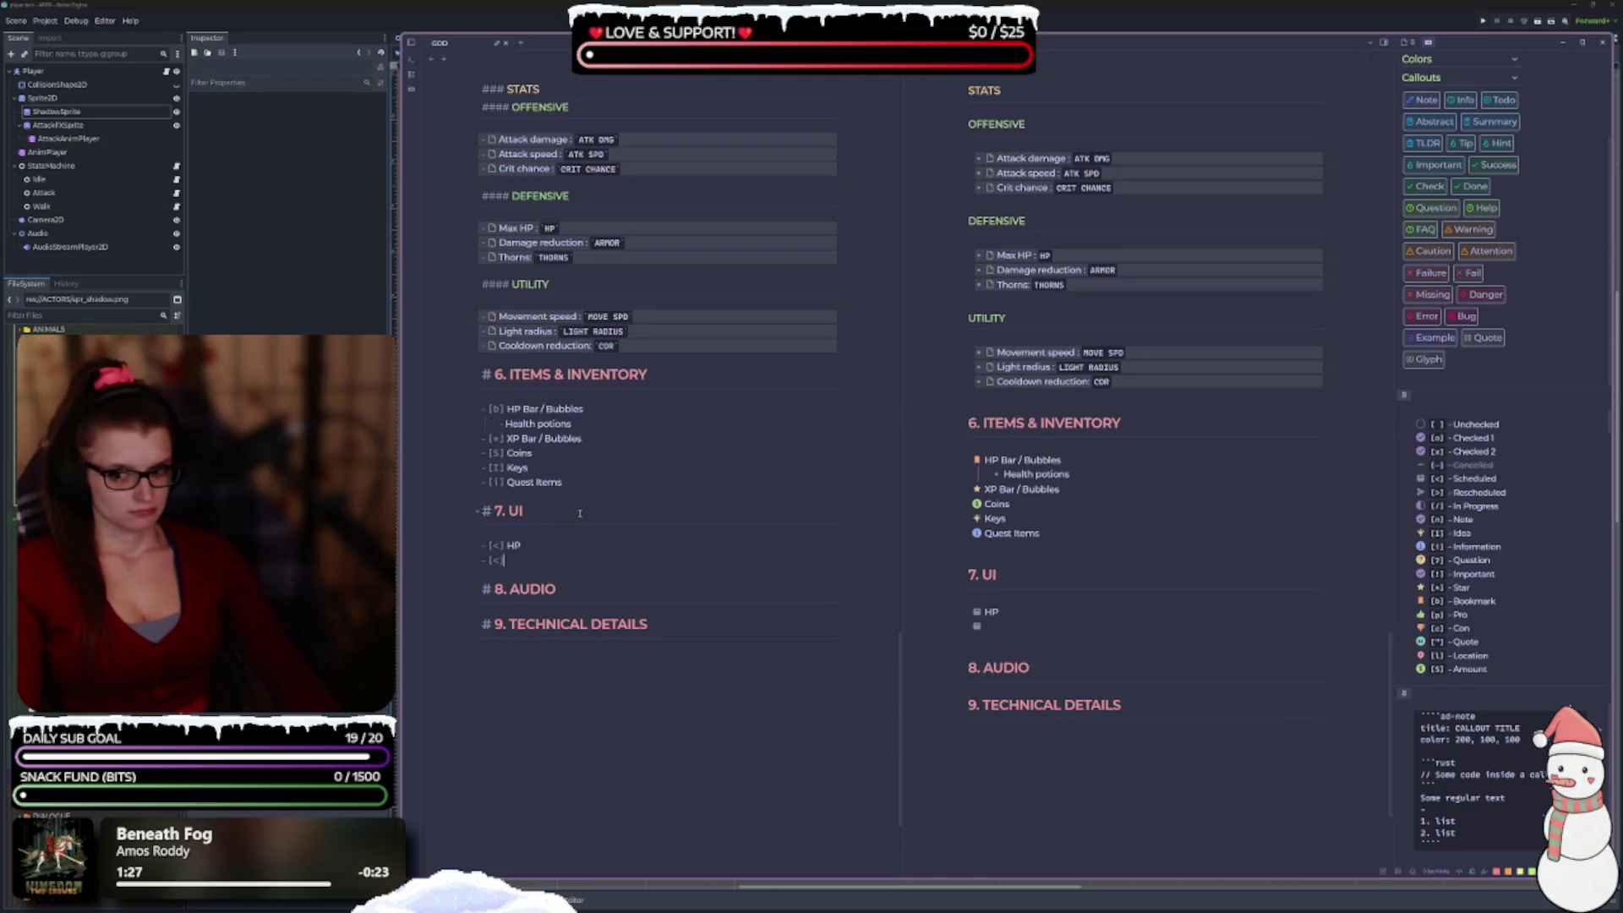
type("XP")
key("Return")
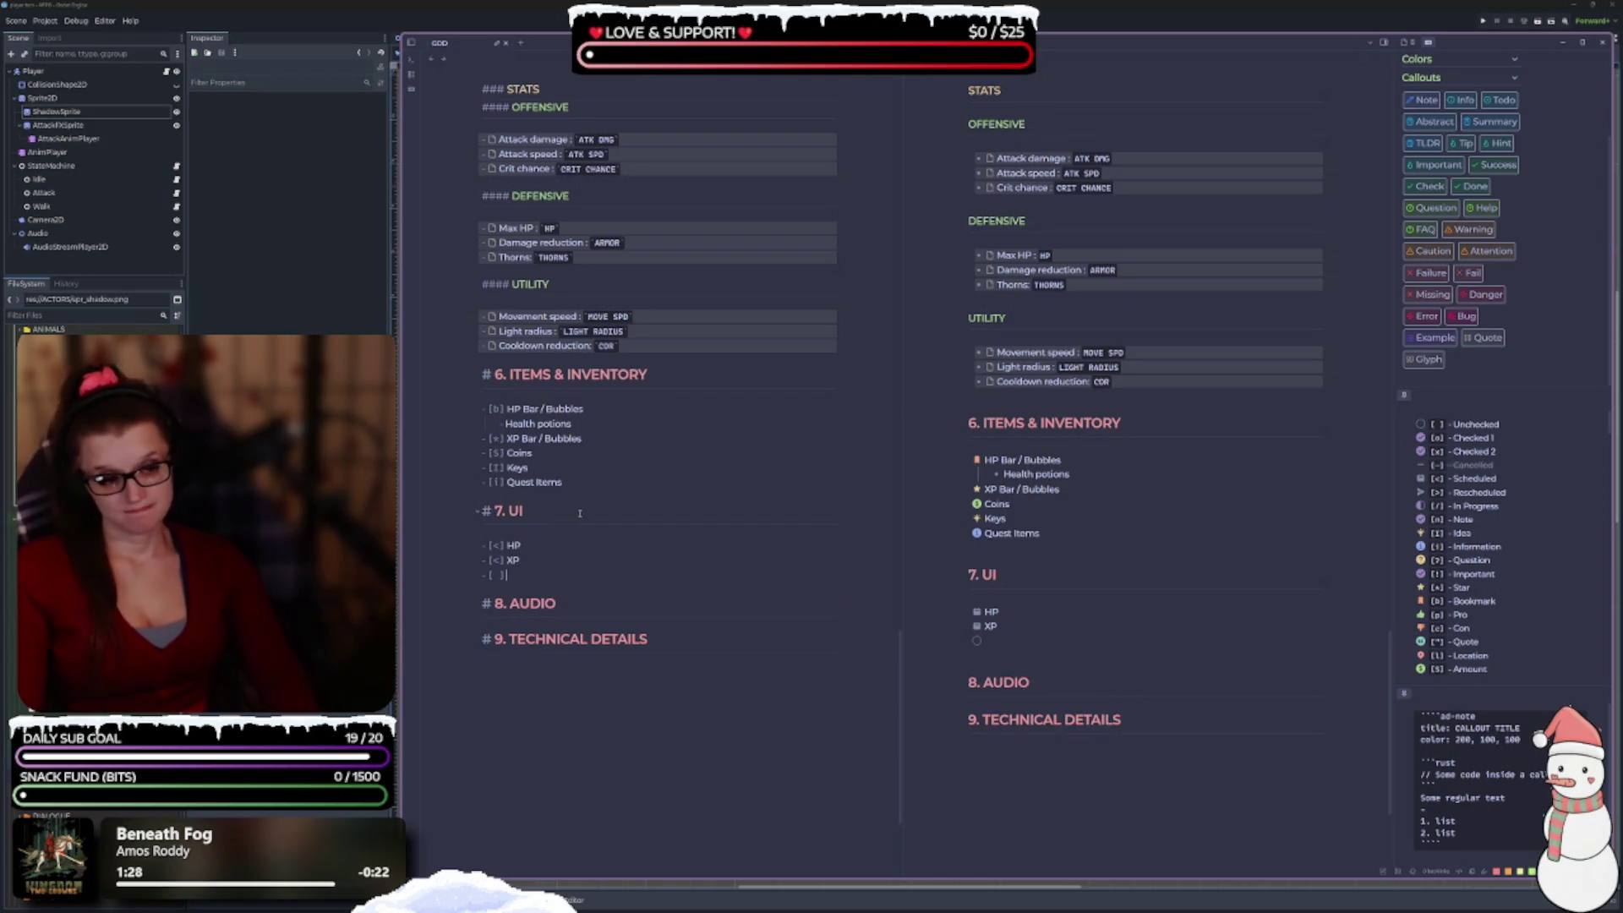
type("<] ")
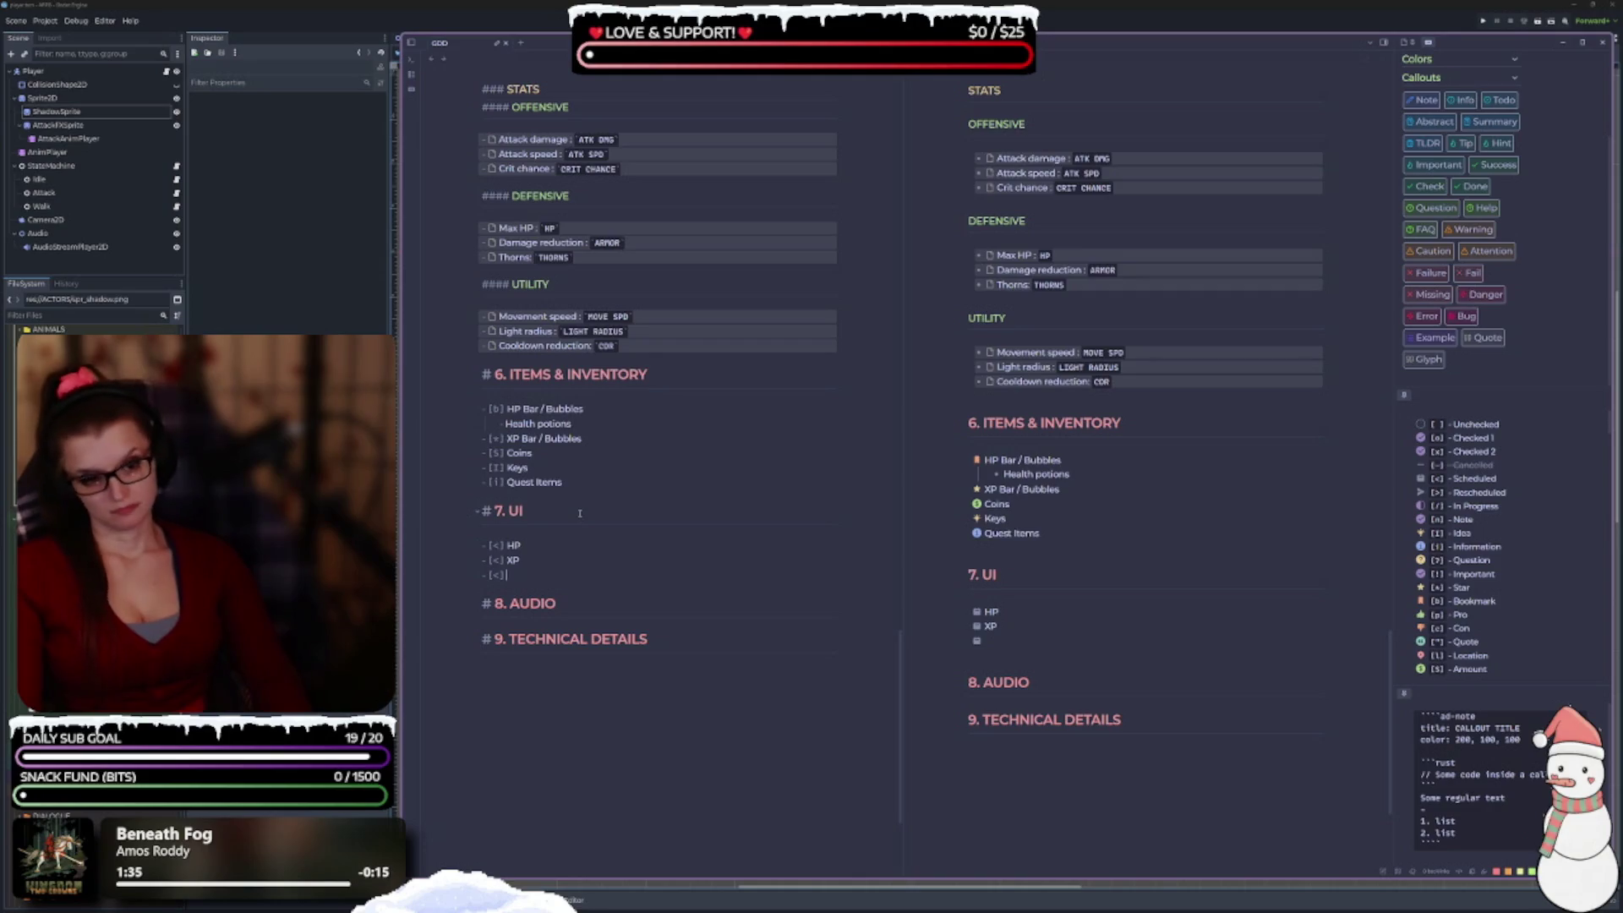
type("Coin Counter")
key("Return")
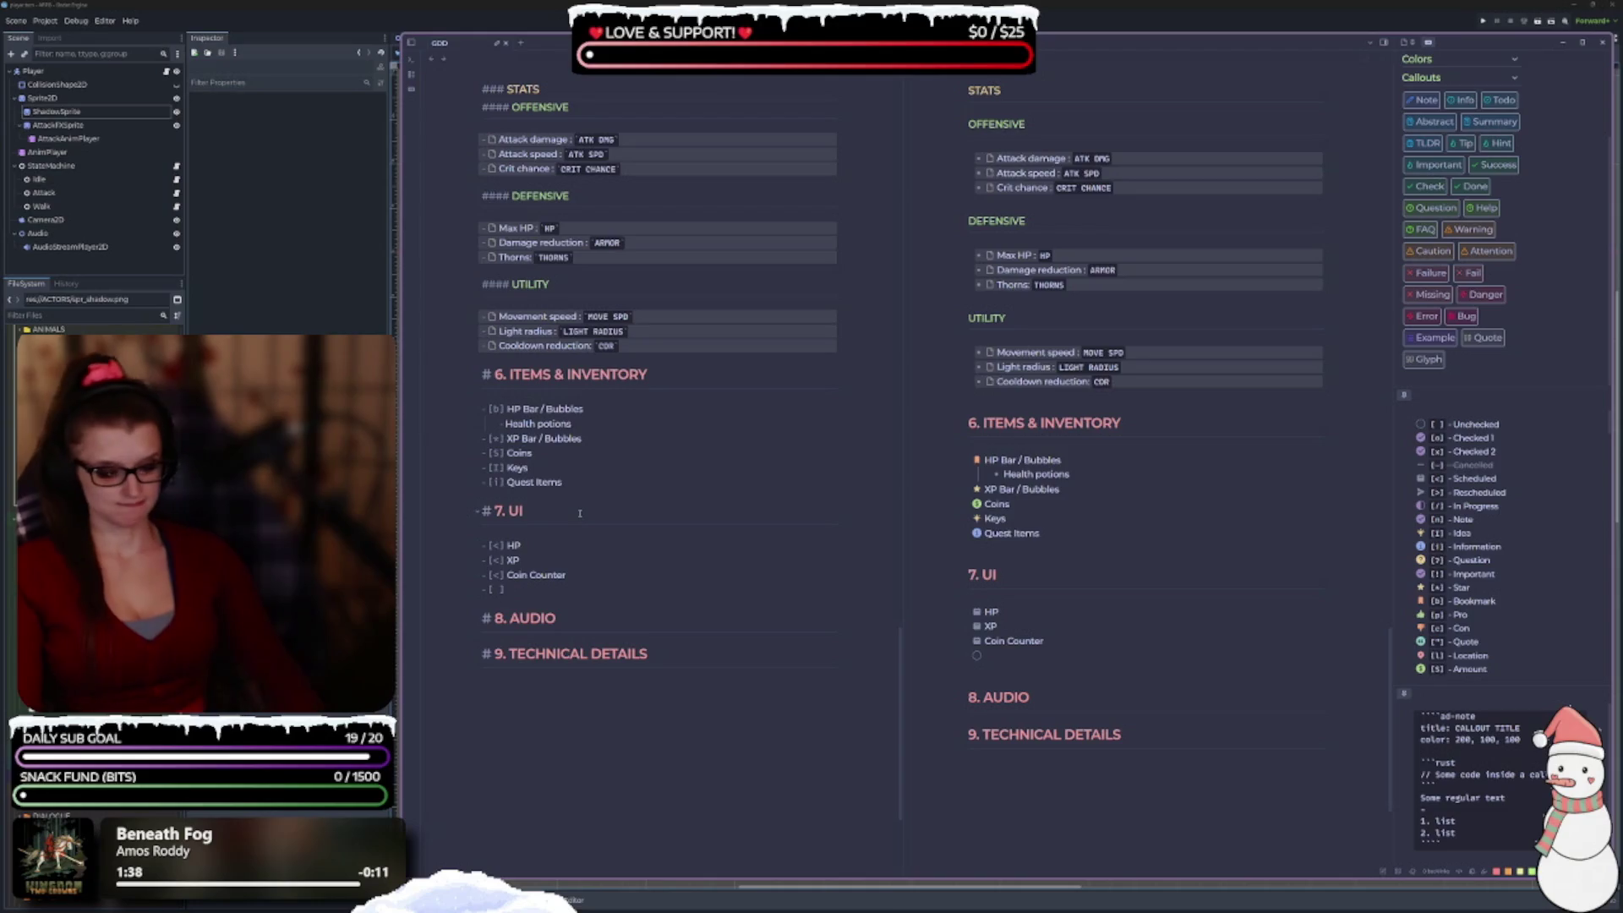
key("BackSpace")
type("<")
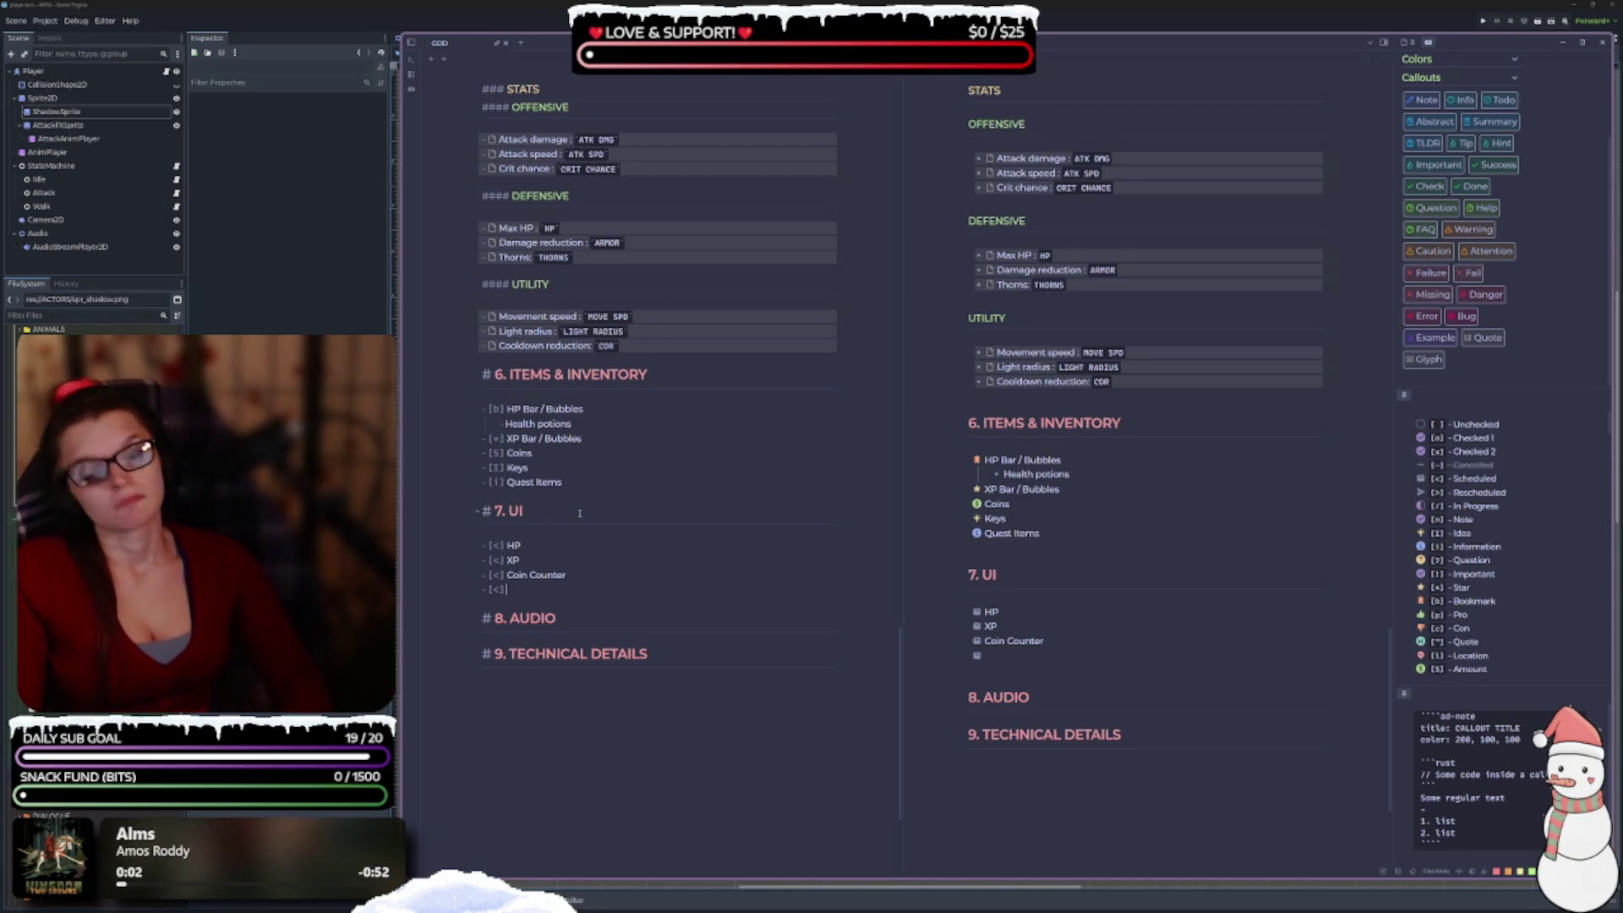
type("Skill")
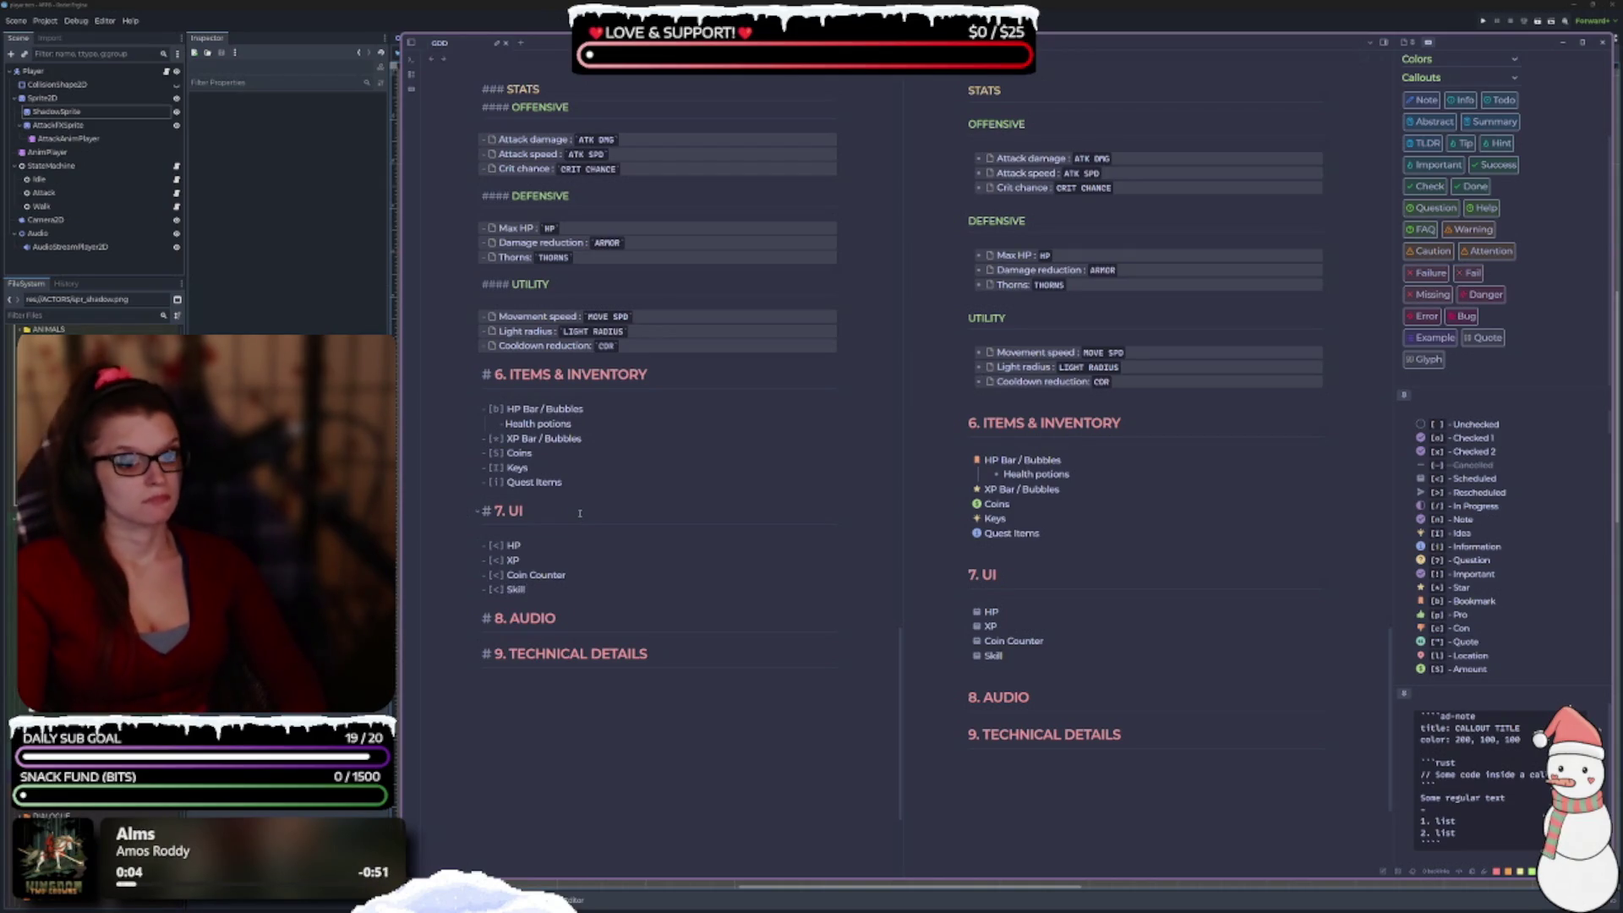
type(" Tree")
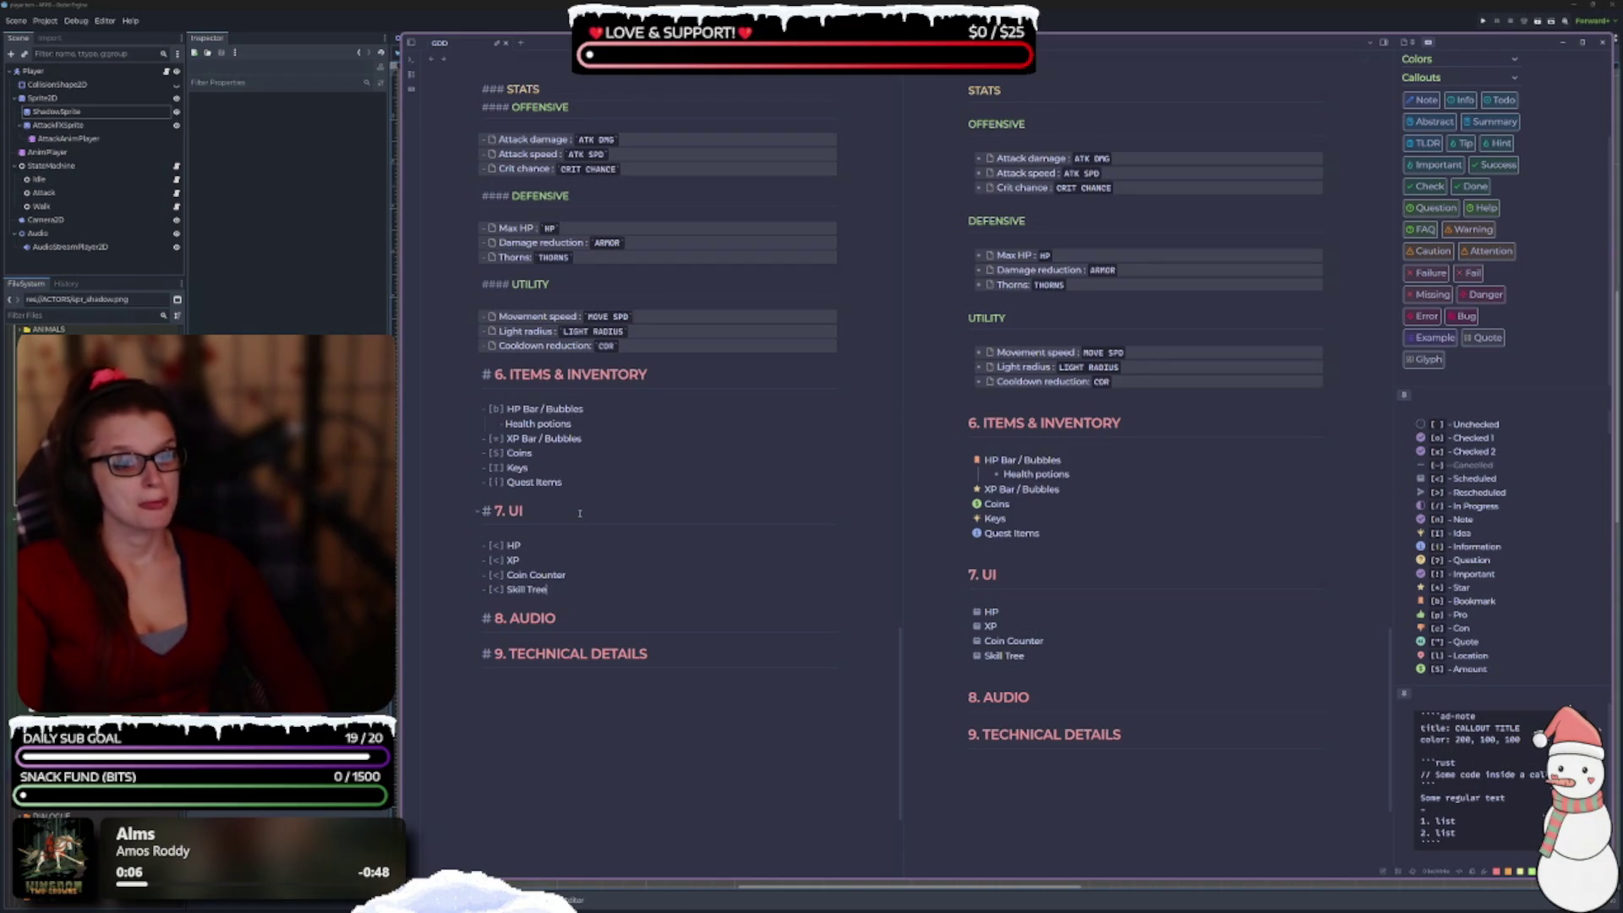
Continue the UI list with scheduled tasks Quest Info, Pause Menu and Start Menu.
key("Return")
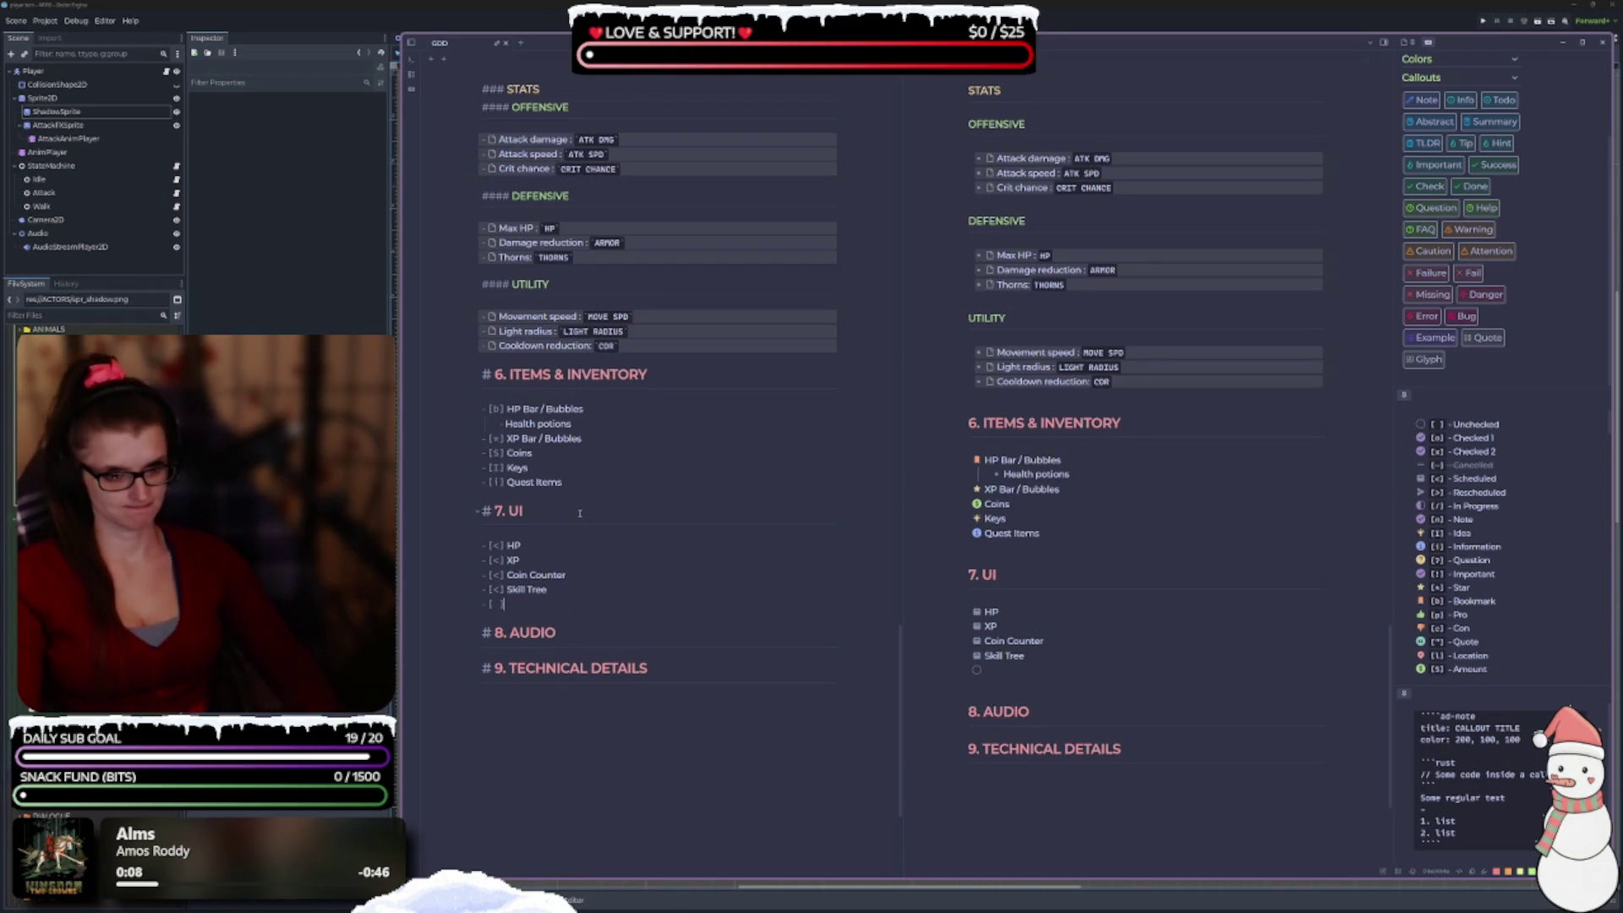
type("<]")
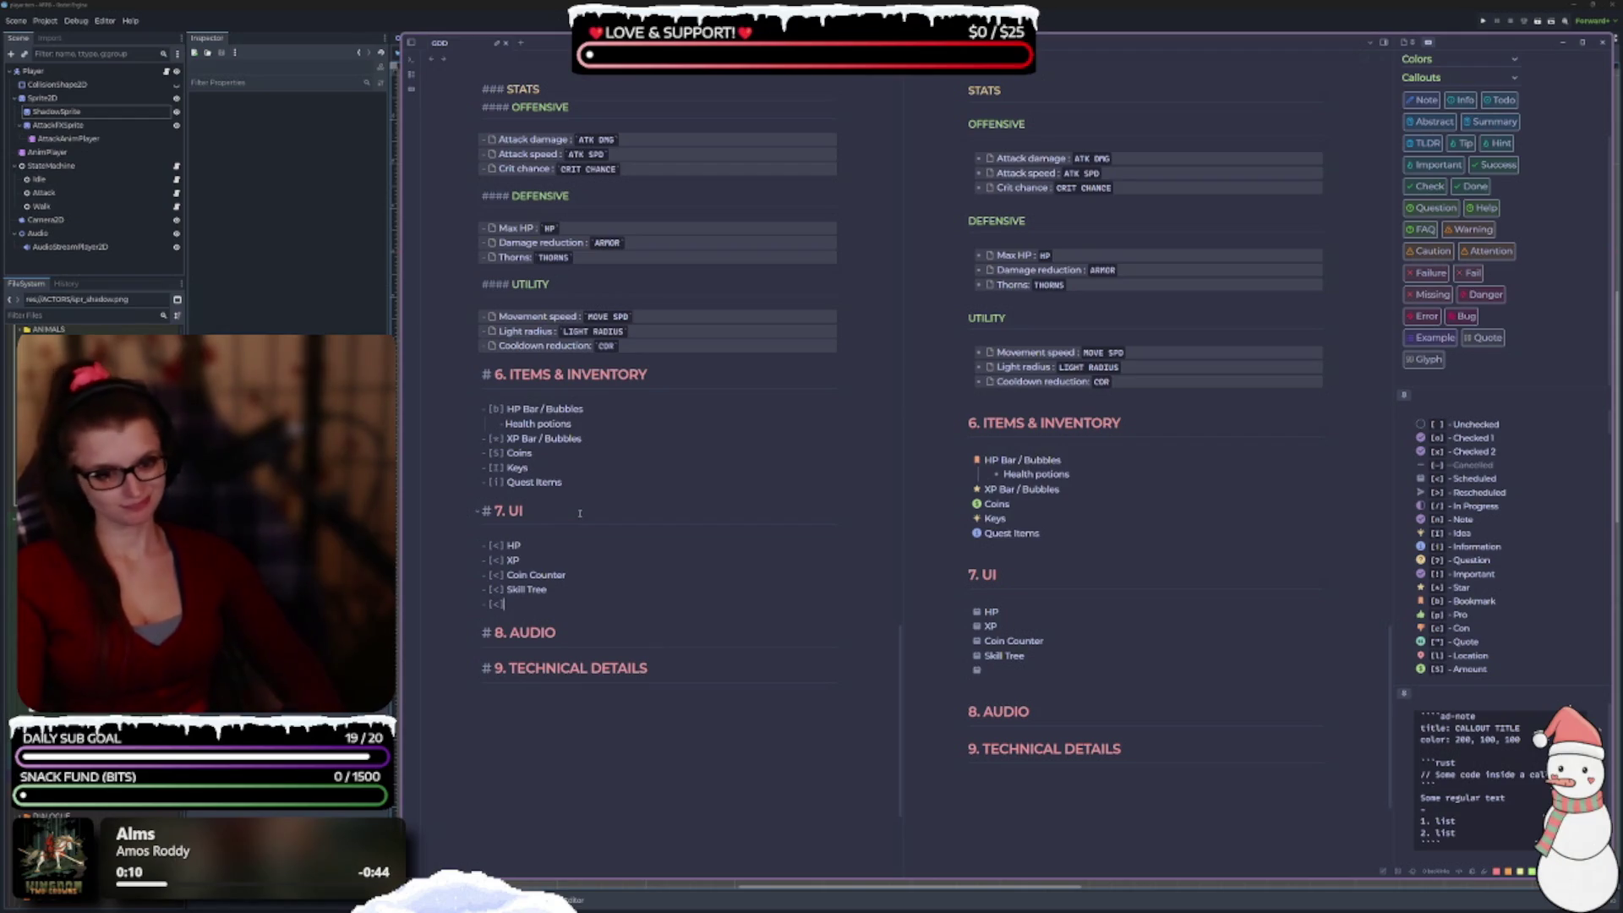
type(" Quest")
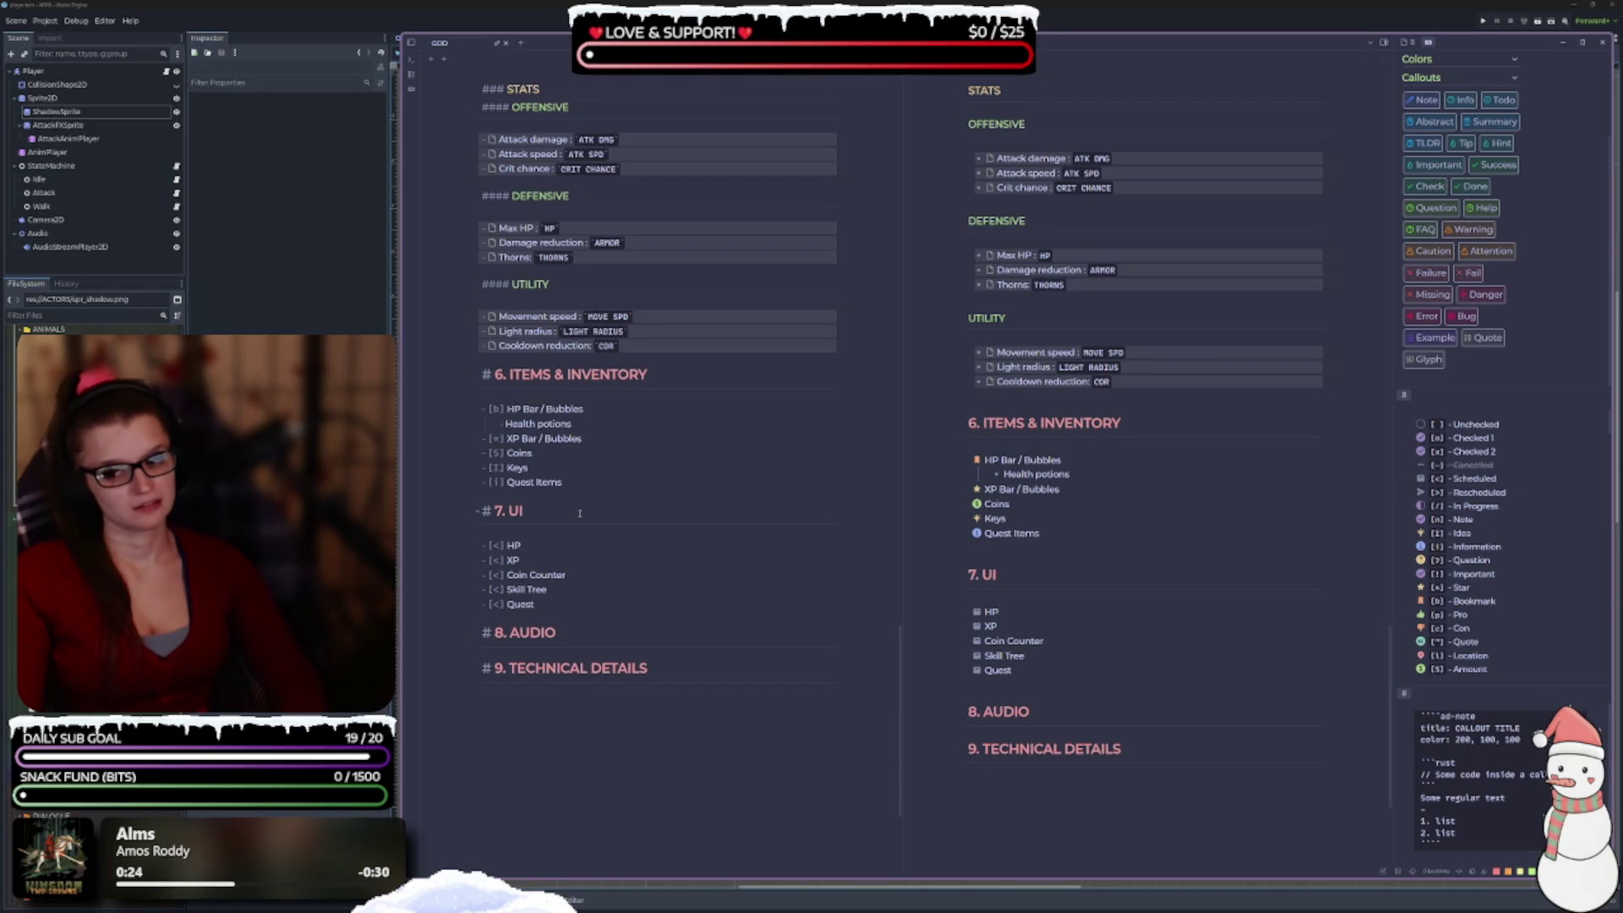
type("s")
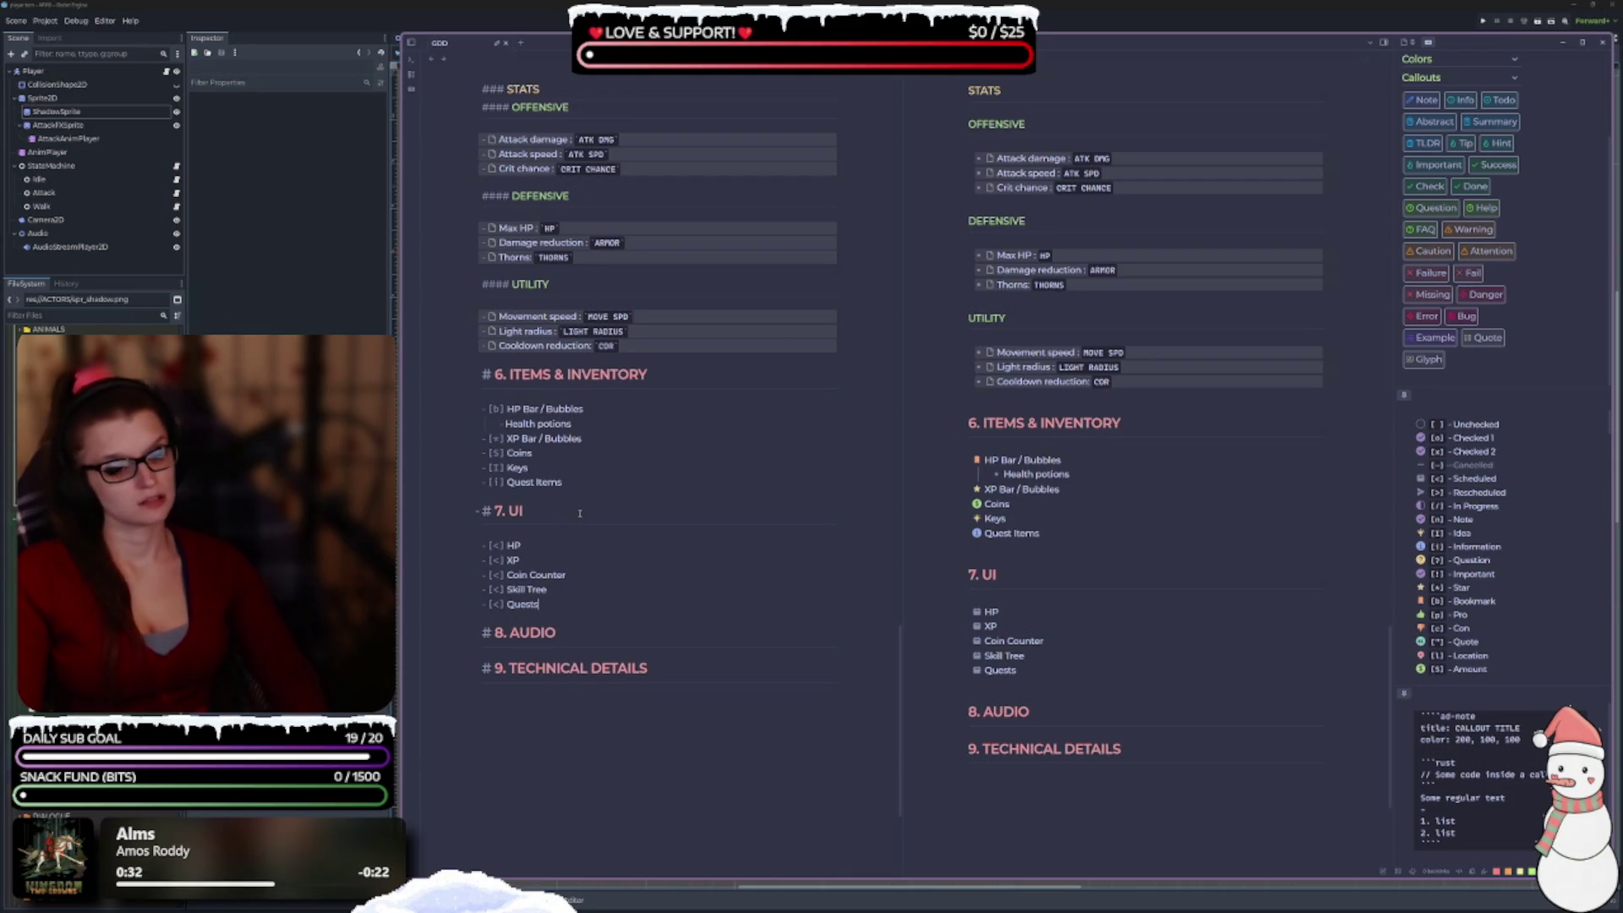
key("BackSpace")
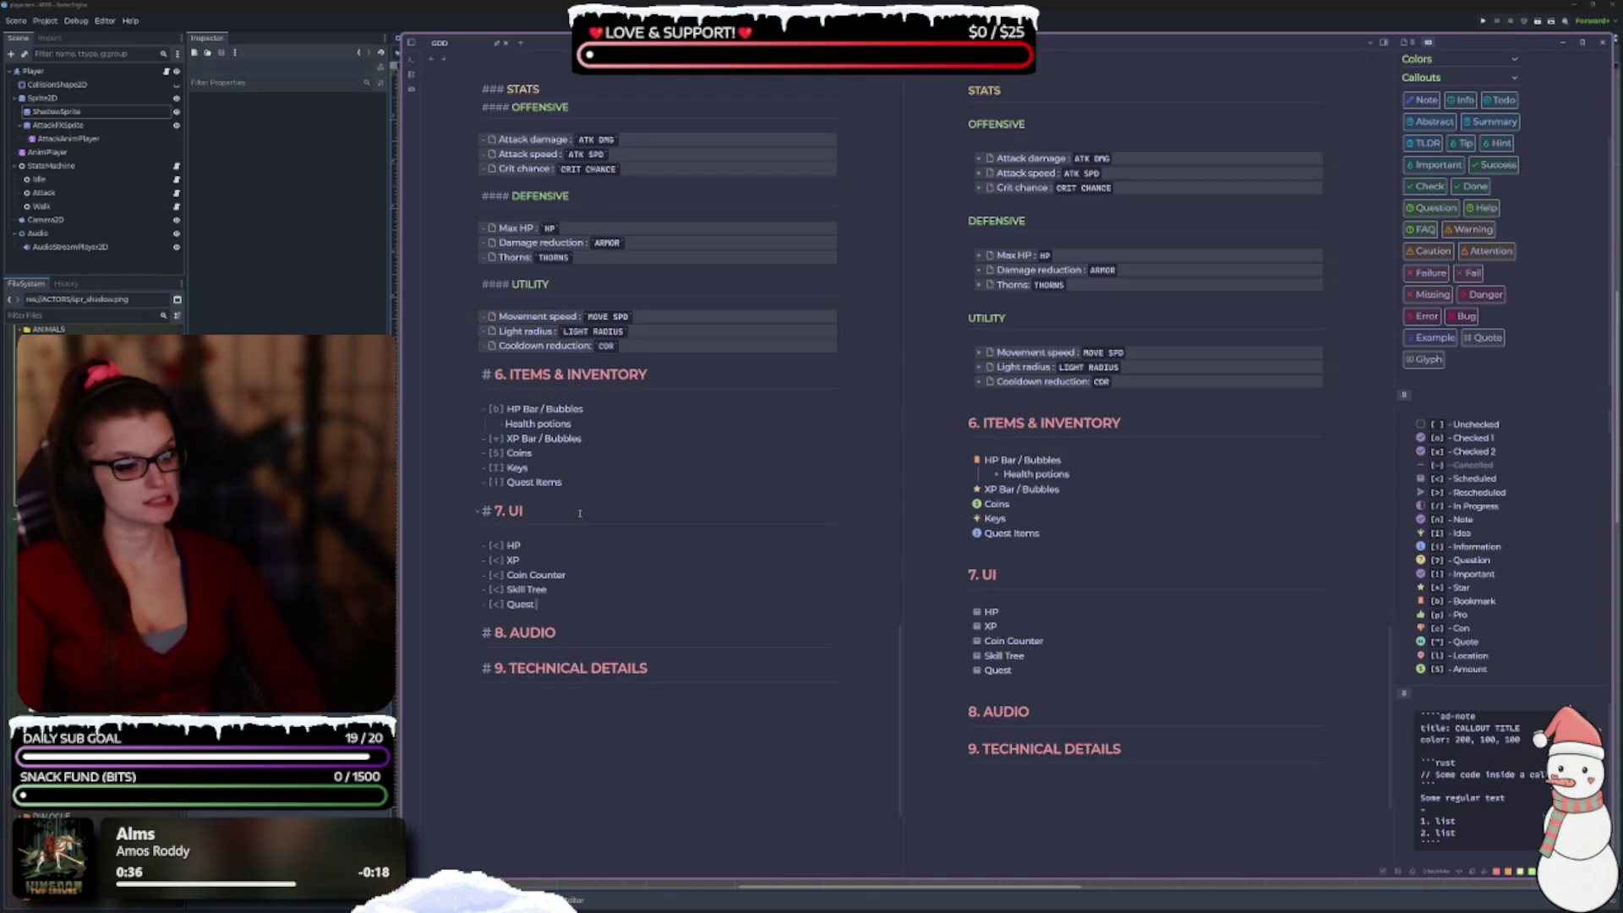
type("Over")
key("BackSpace")
key("BackSpace")
key("BackSpace")
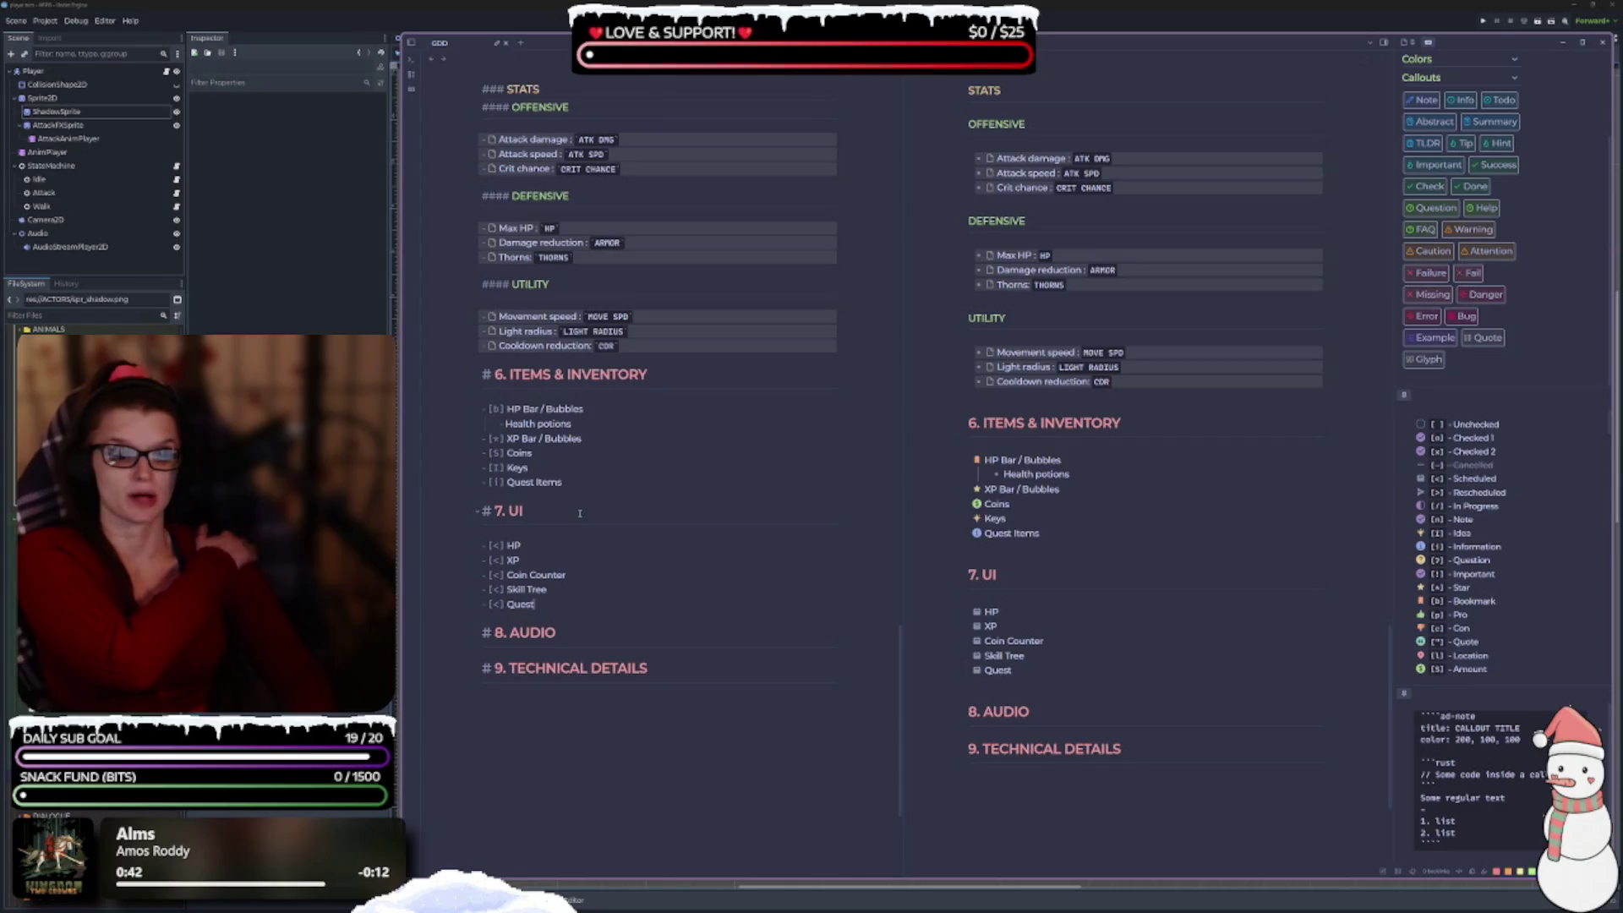
type("In")
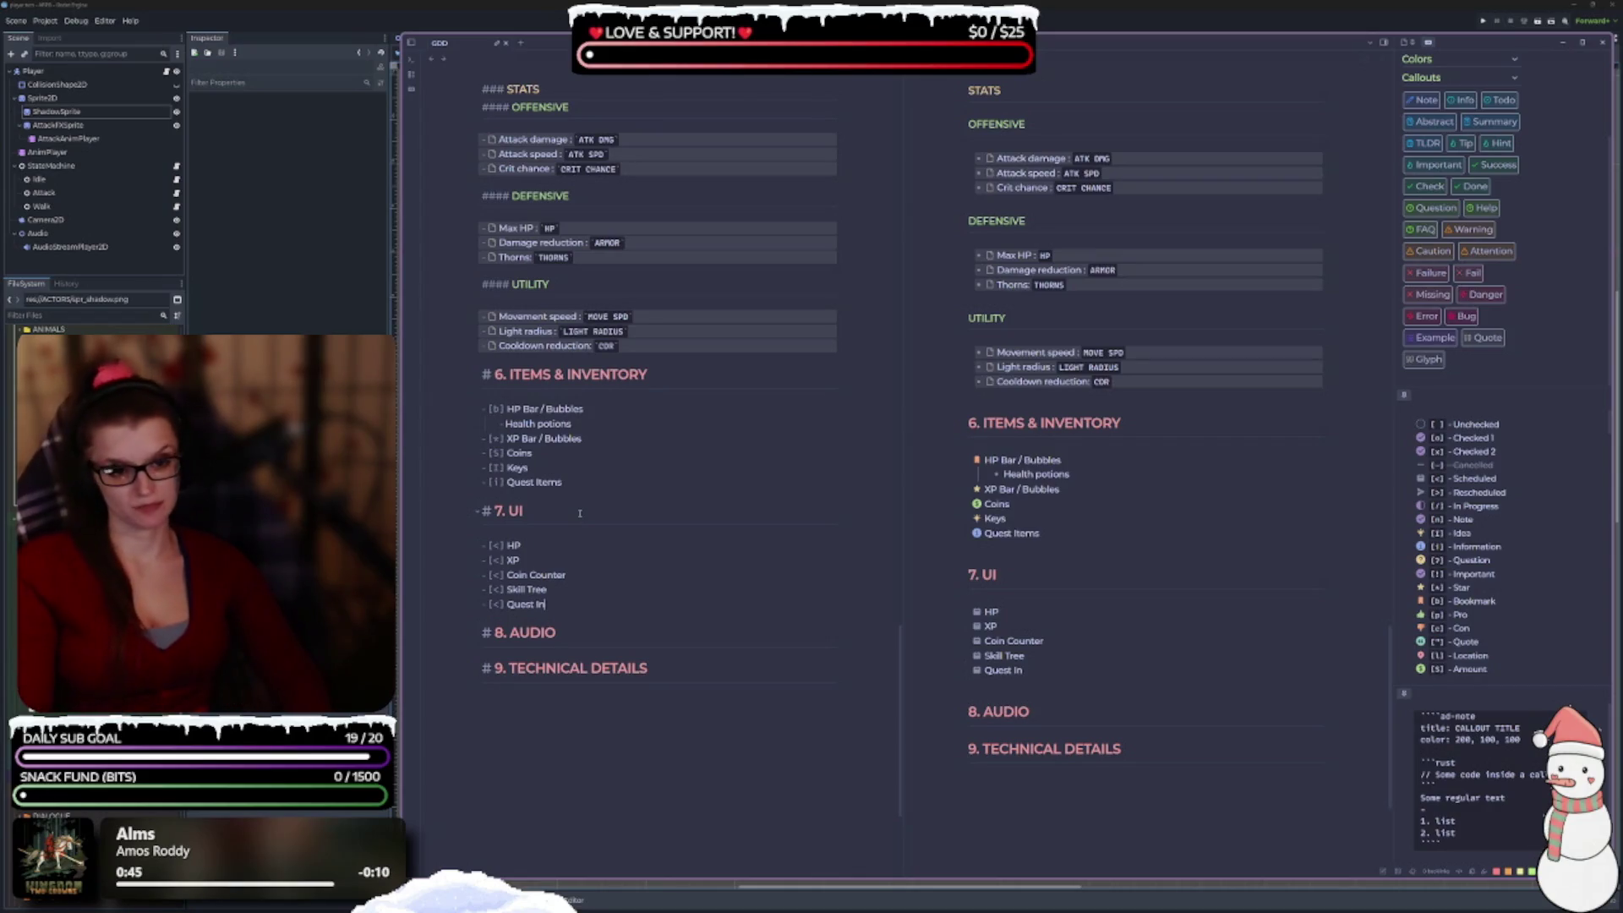
type("fo")
key("Return")
type("[<]")
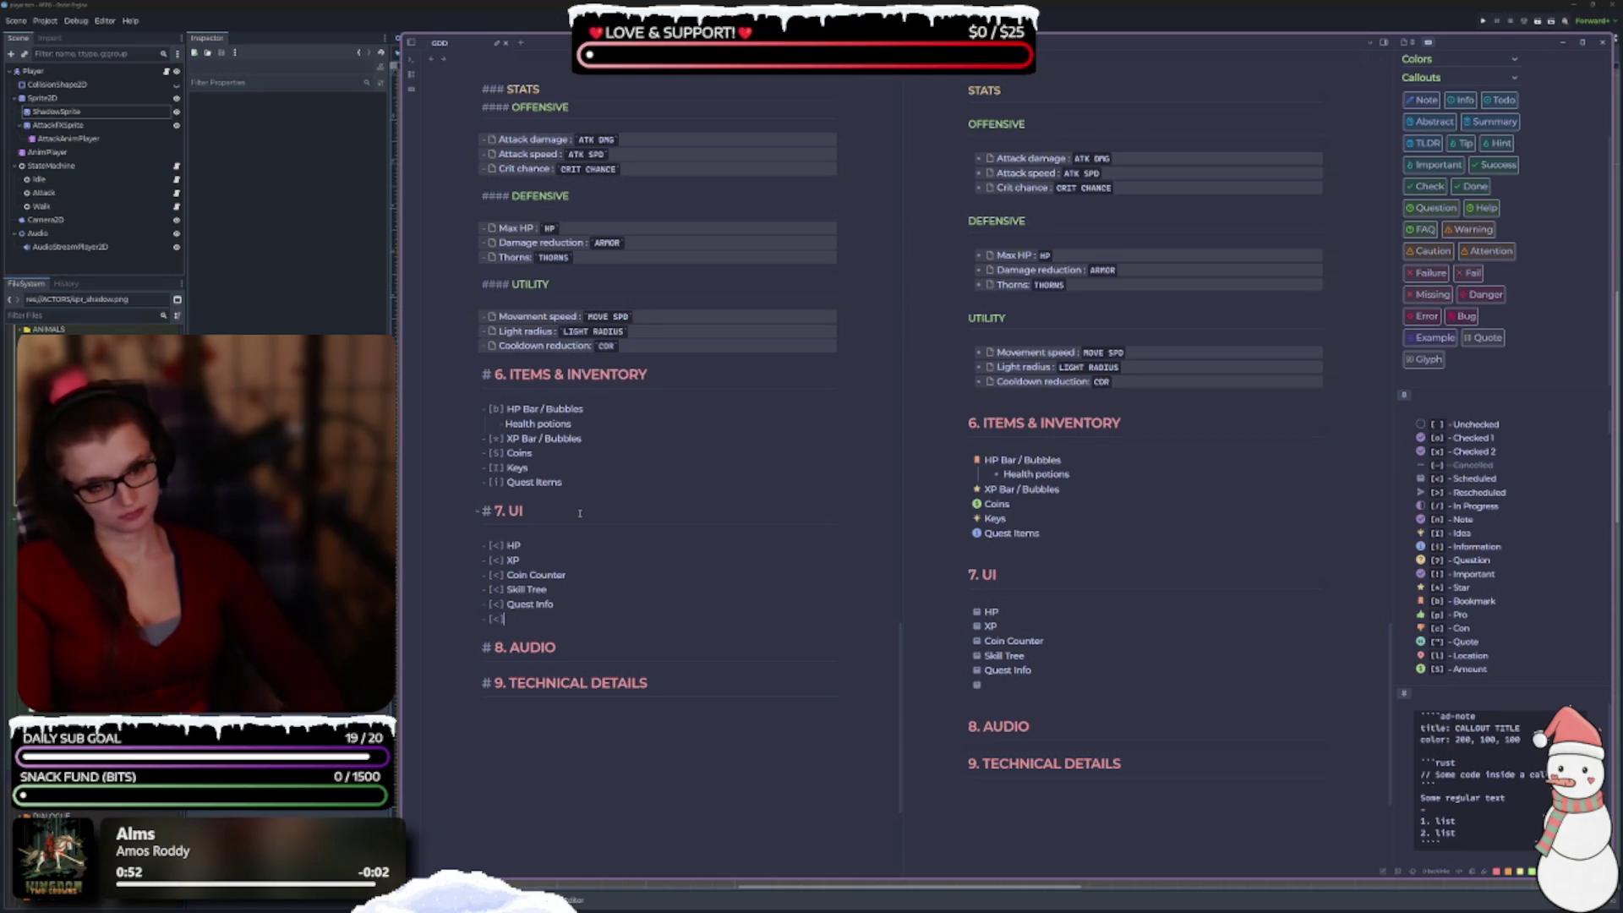
type(" Pause Menu")
key("Return")
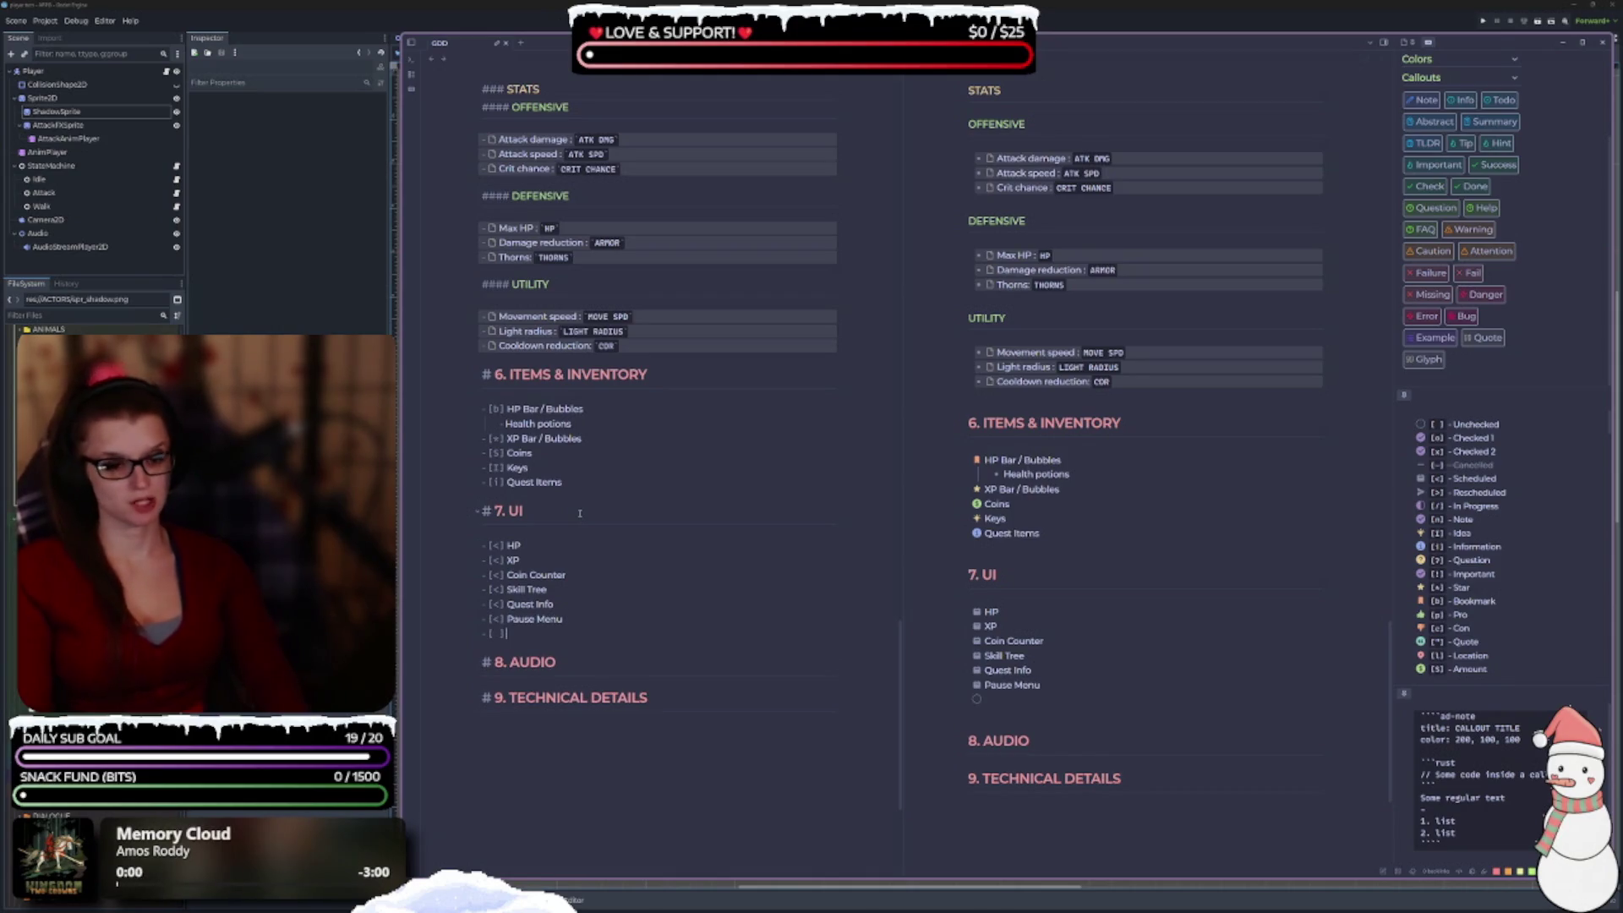
type("<] ")
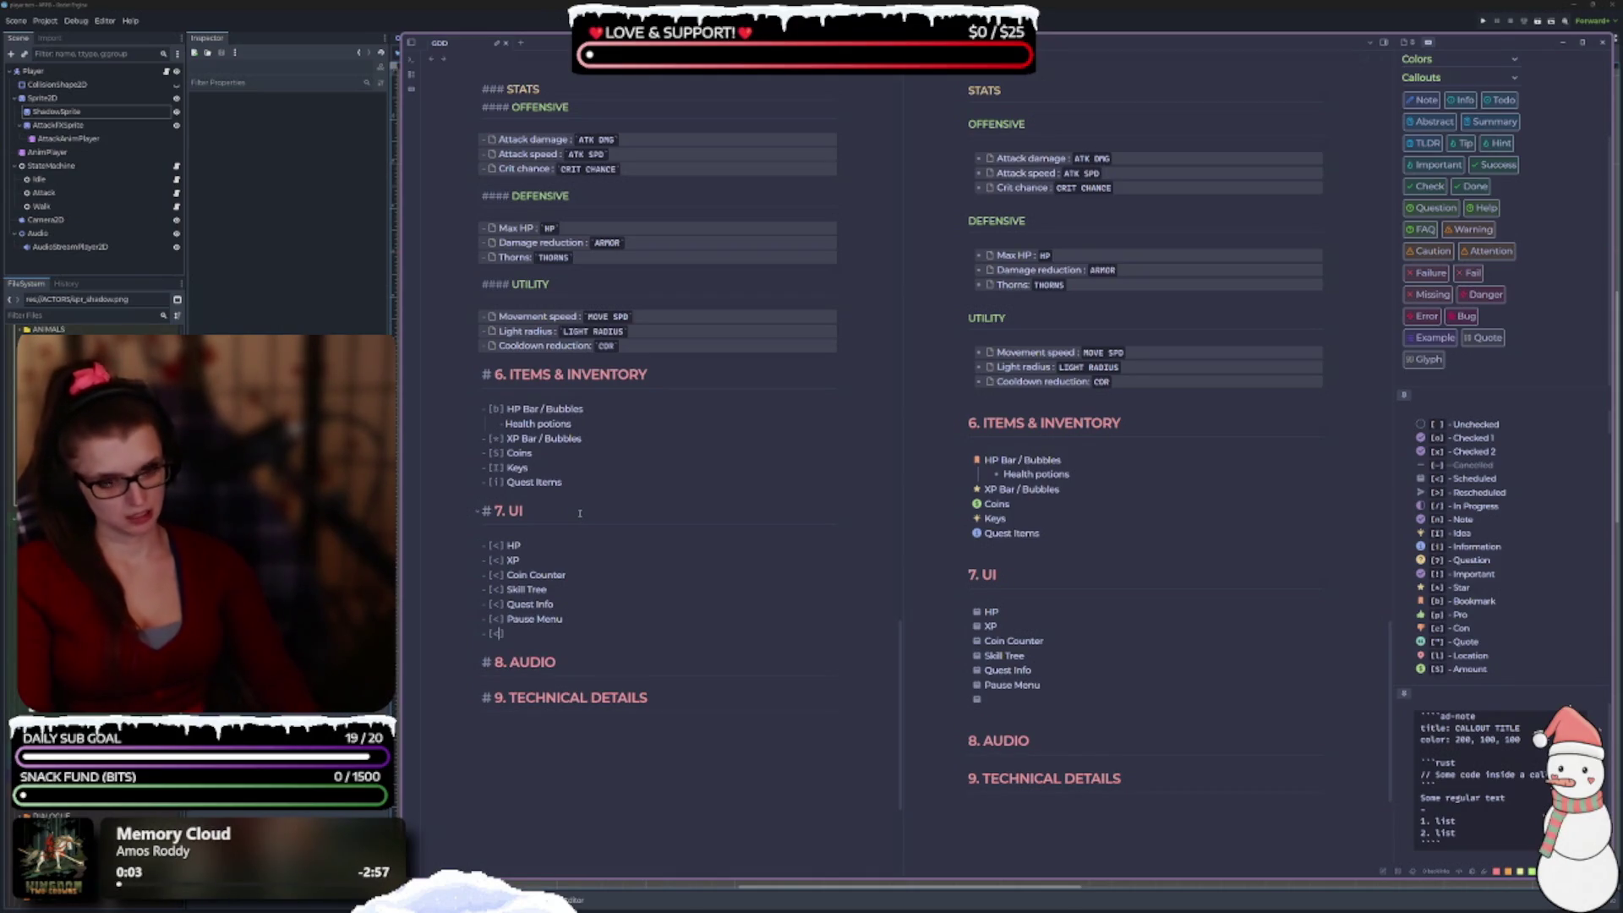
type("Start Menu")
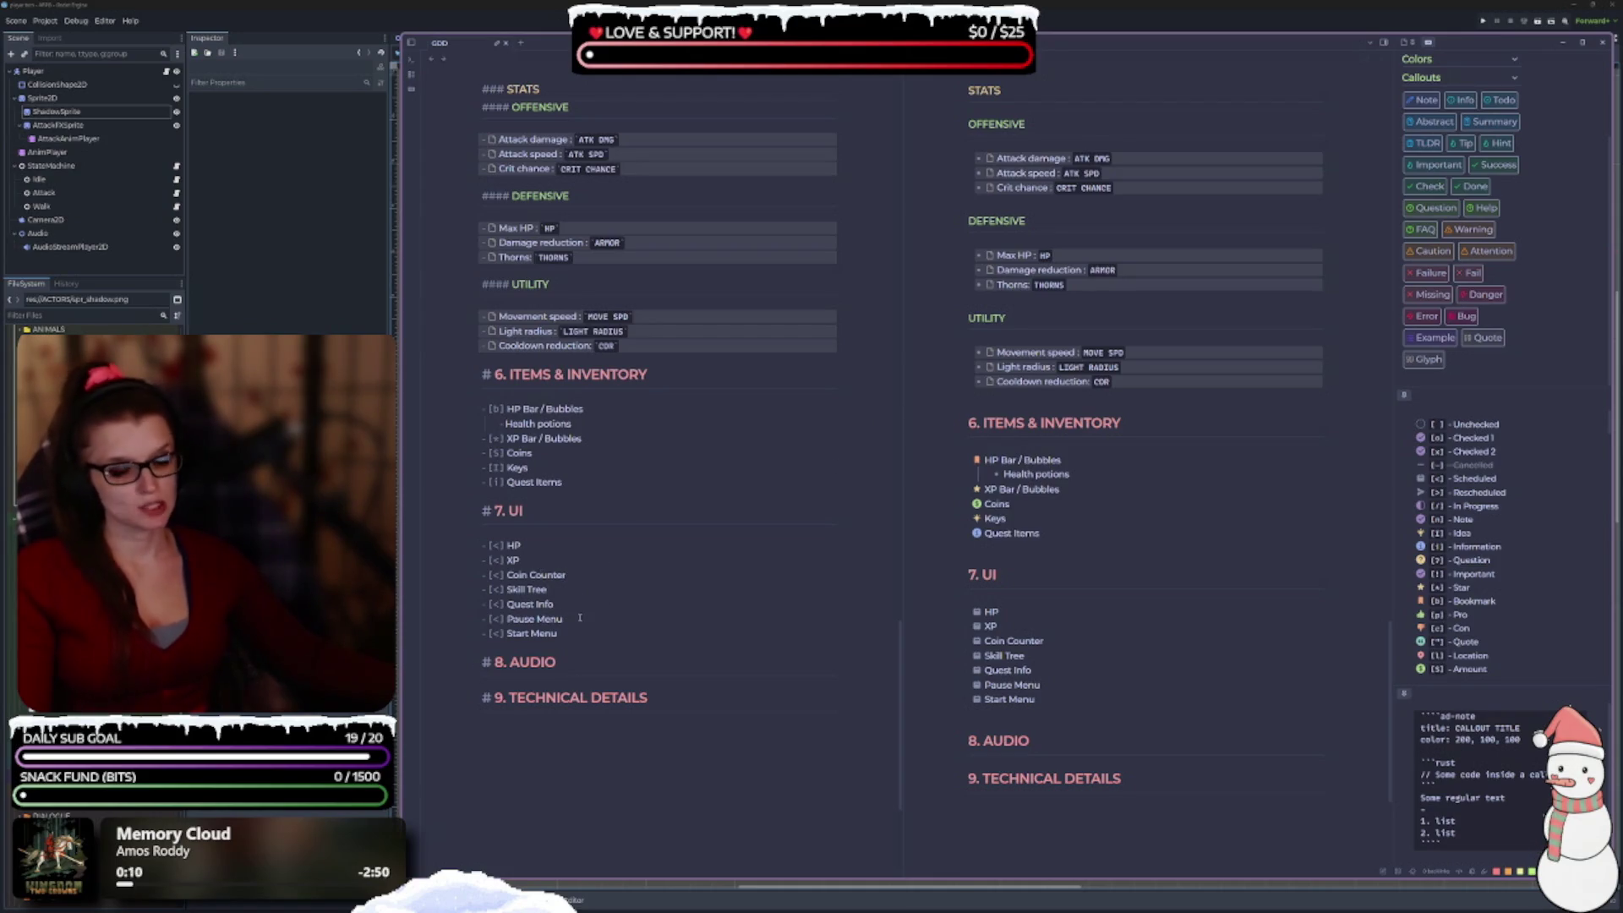
key("Up")
key("Up")
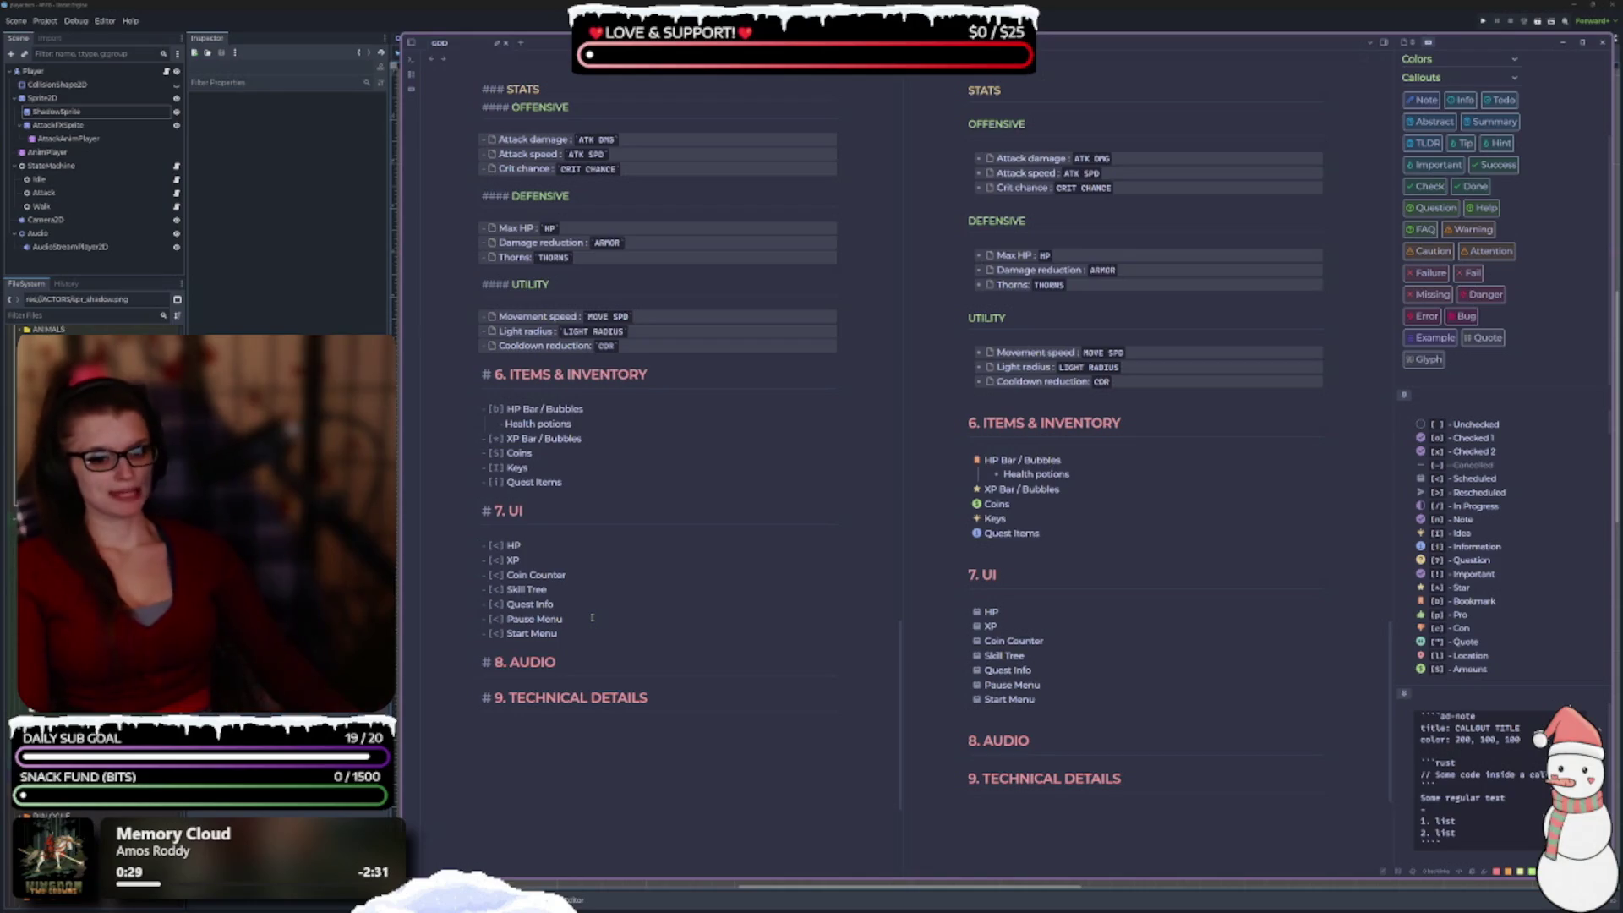
Insert a scheduled 'Character Stats' task right after Skill Tree.
key("Up")
key("End")
key("Return")
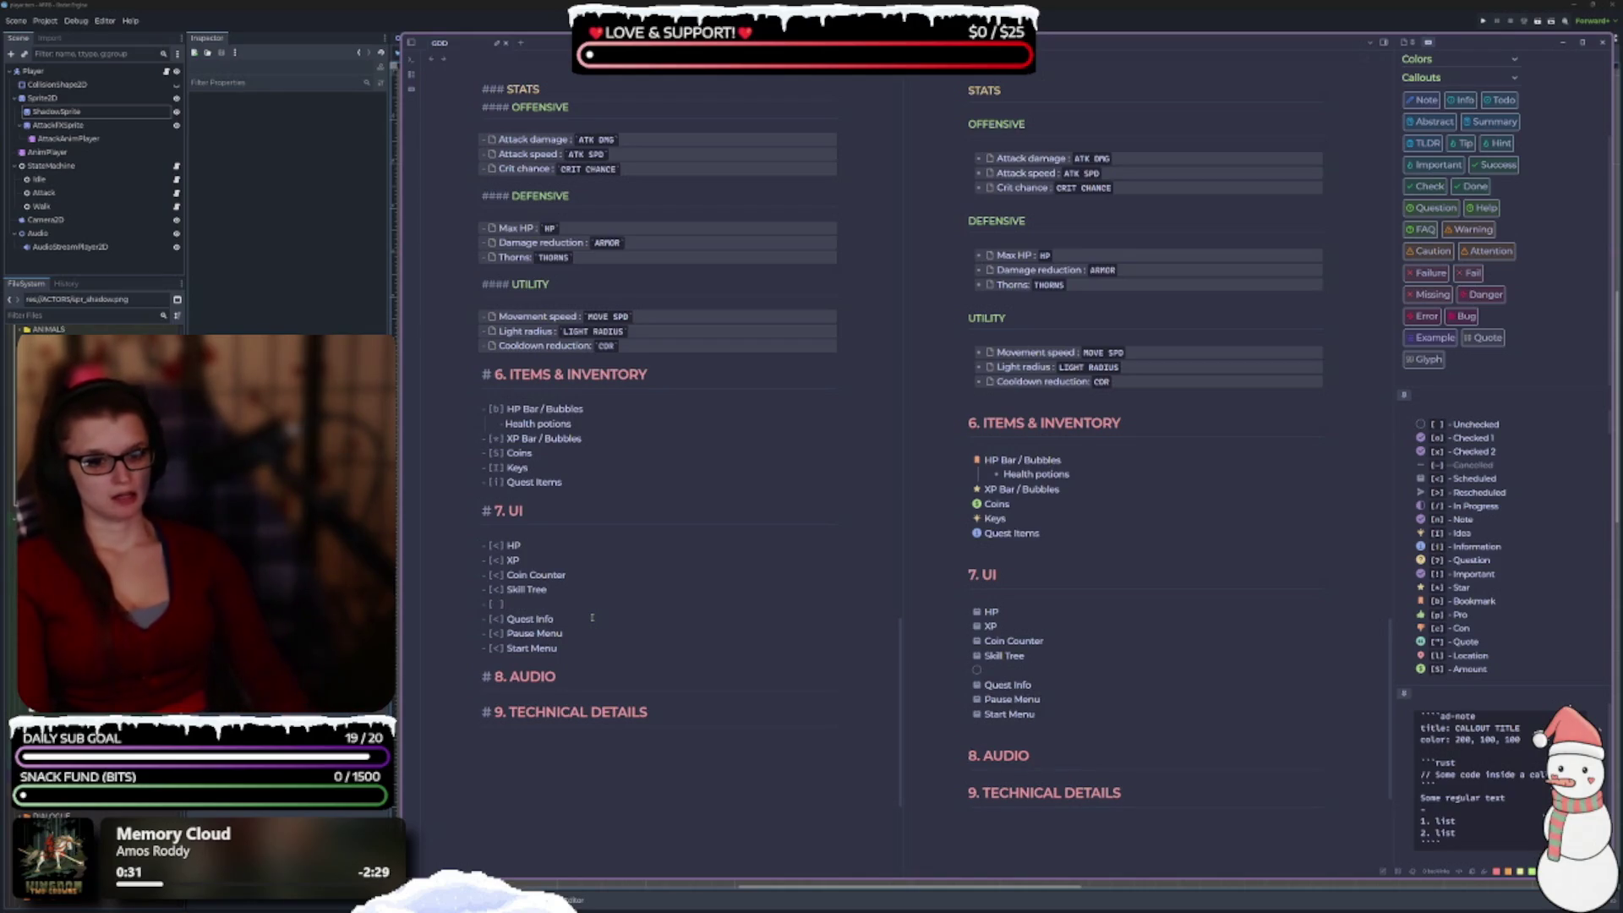
key("BackSpace")
type("<] ")
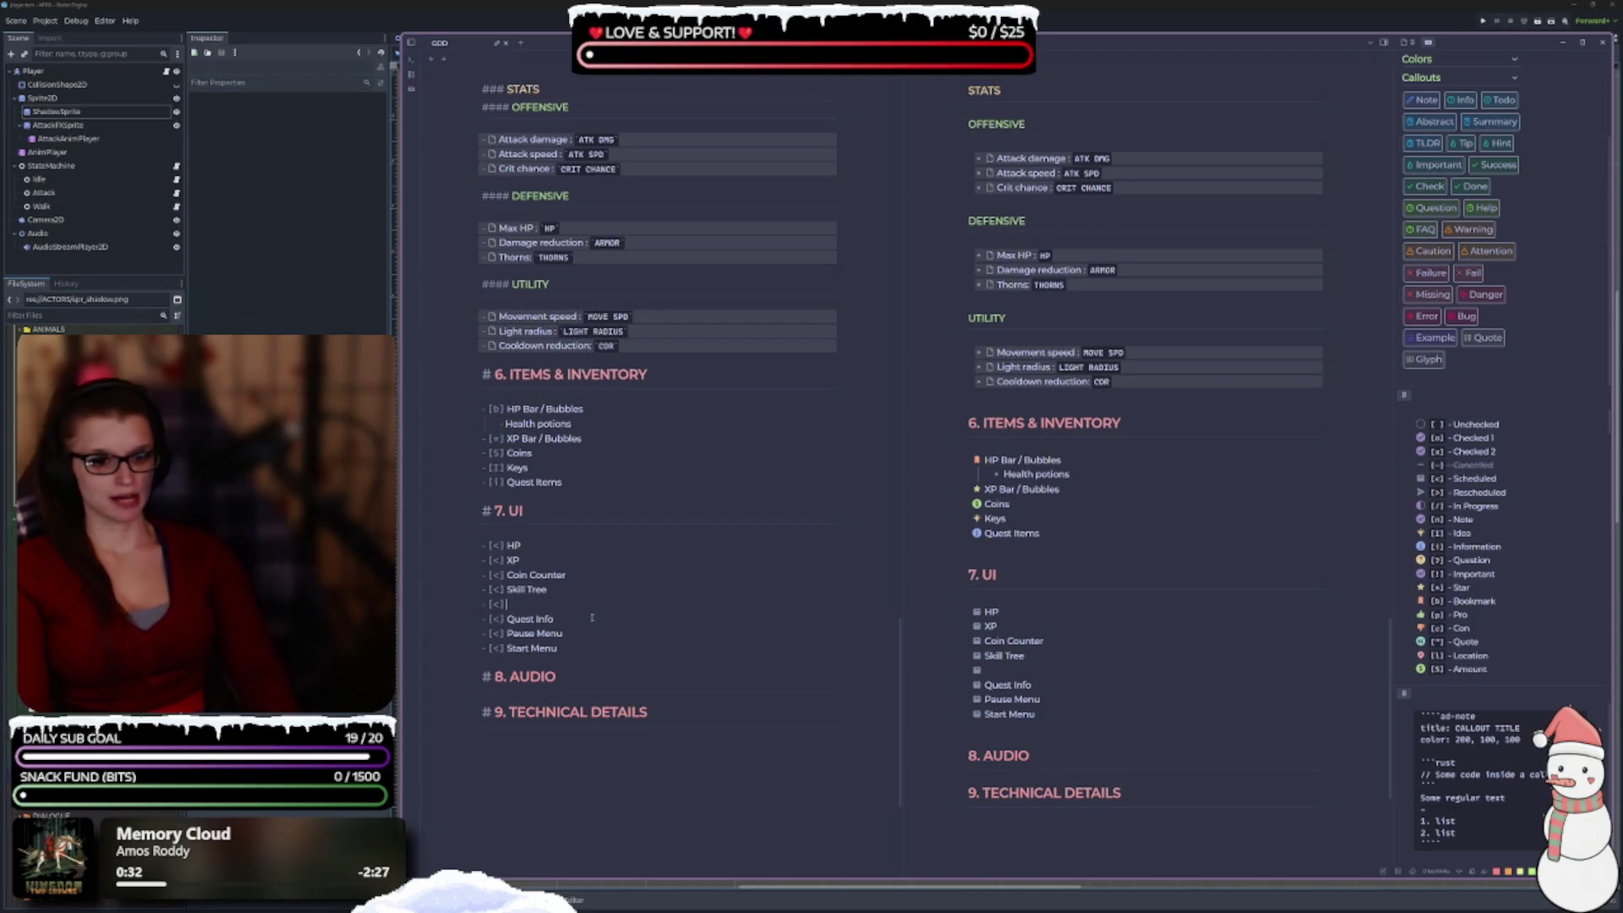
type("Char")
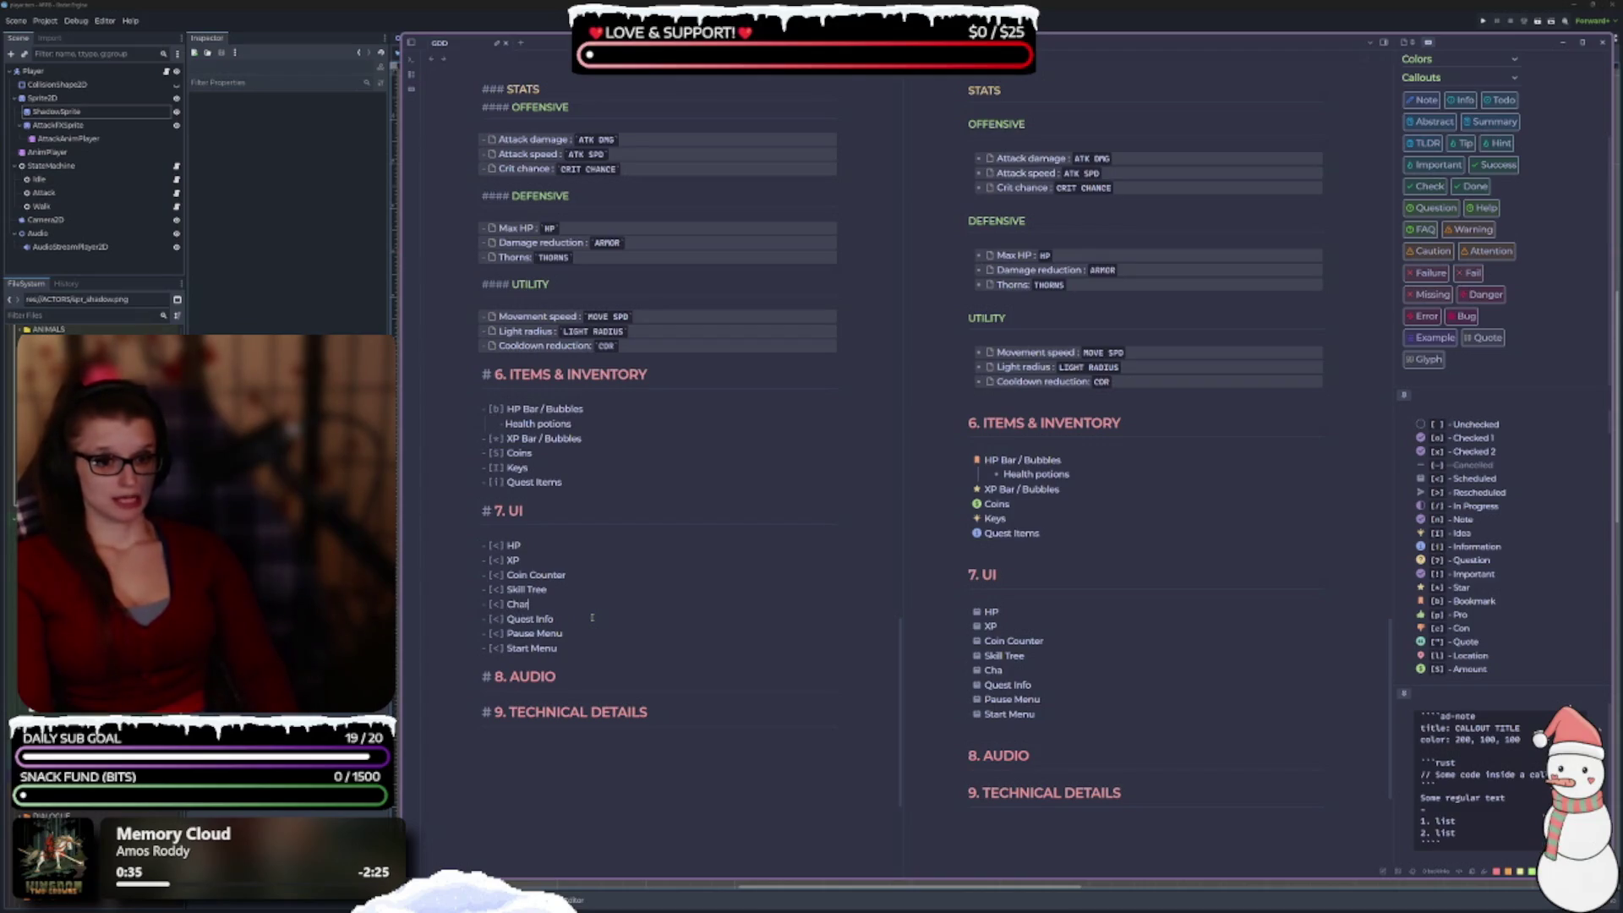
type("acter Sheet")
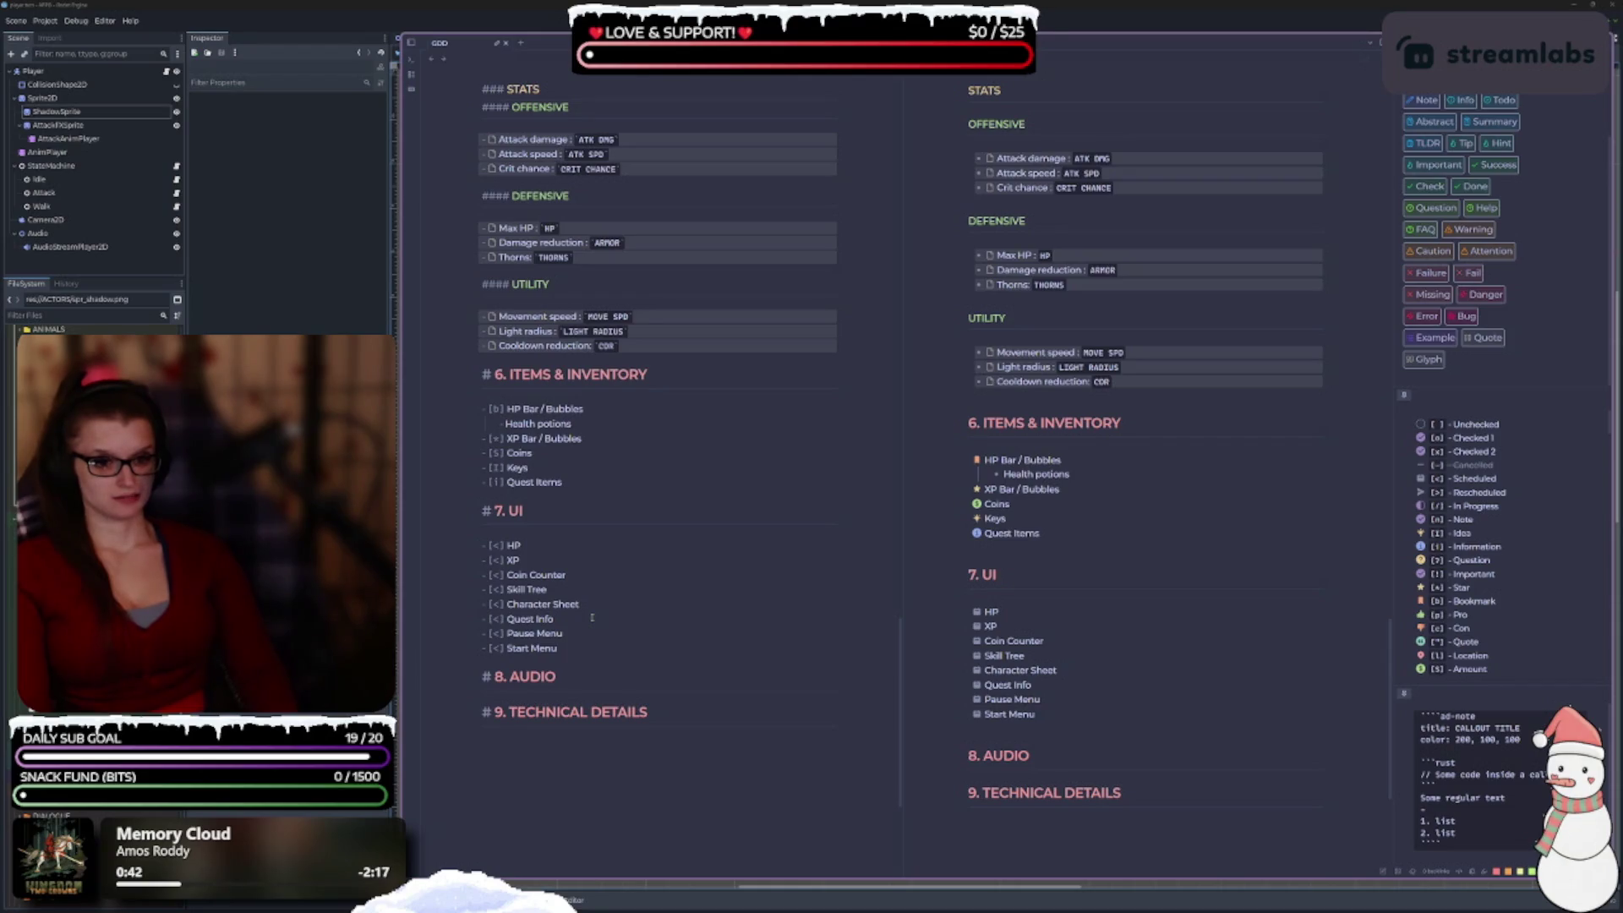
key("BackSpace")
key("BackSpace")
key("BackSpace")
key("BackSpace")
type("tats")
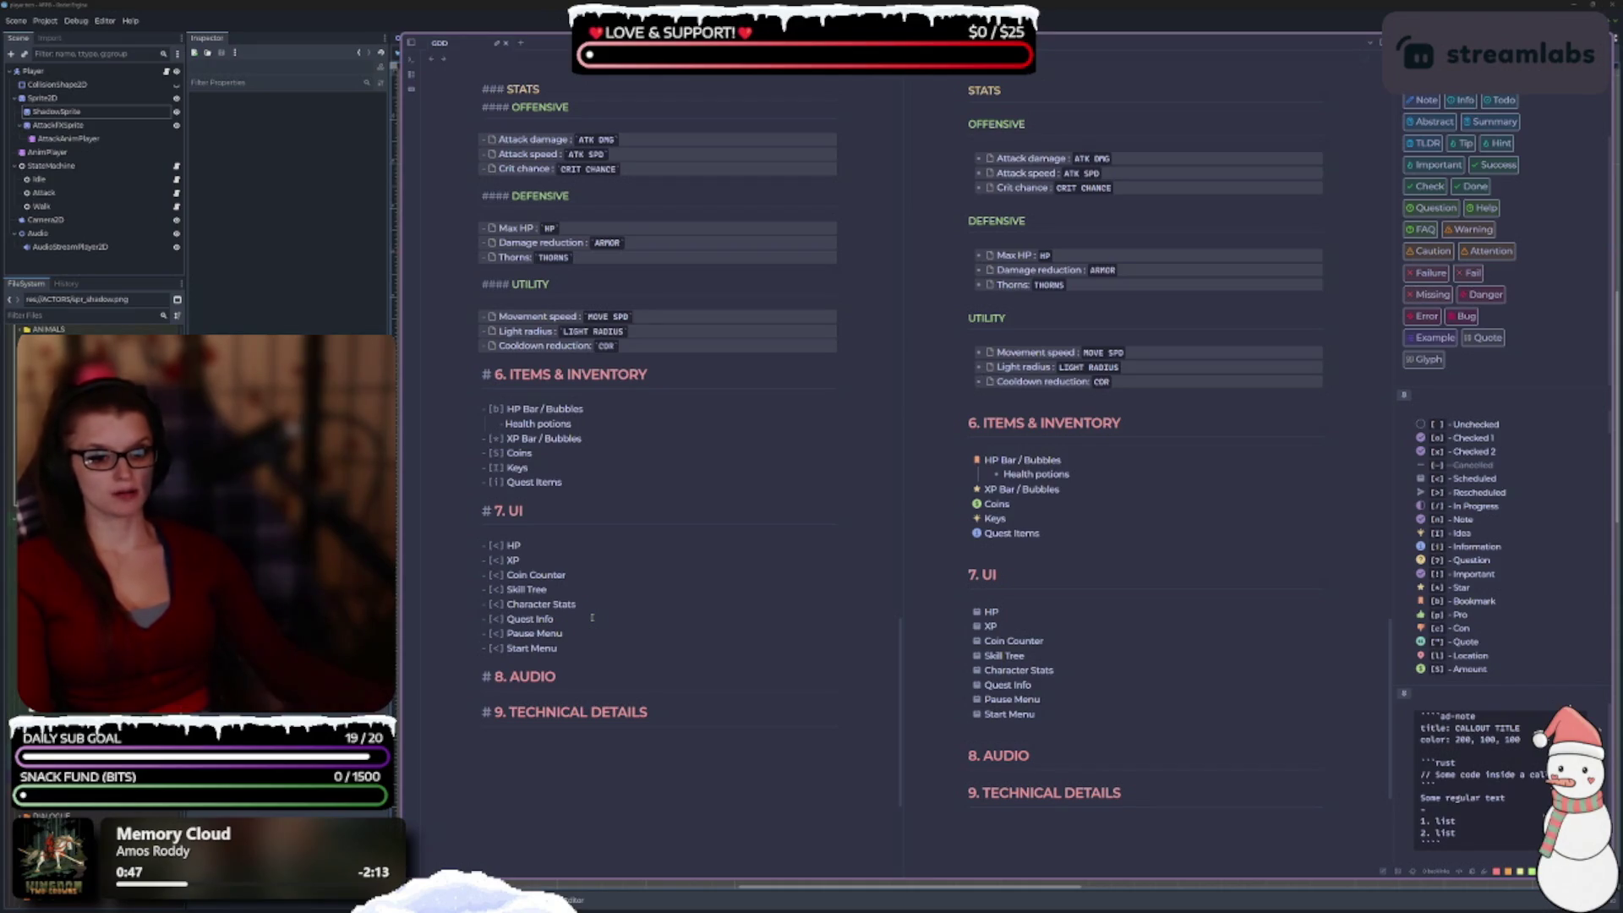
Add scheduled tasks Loading Screen, Map and Floating Text after Start Menu.
scroll(578, 557, "down", 2)
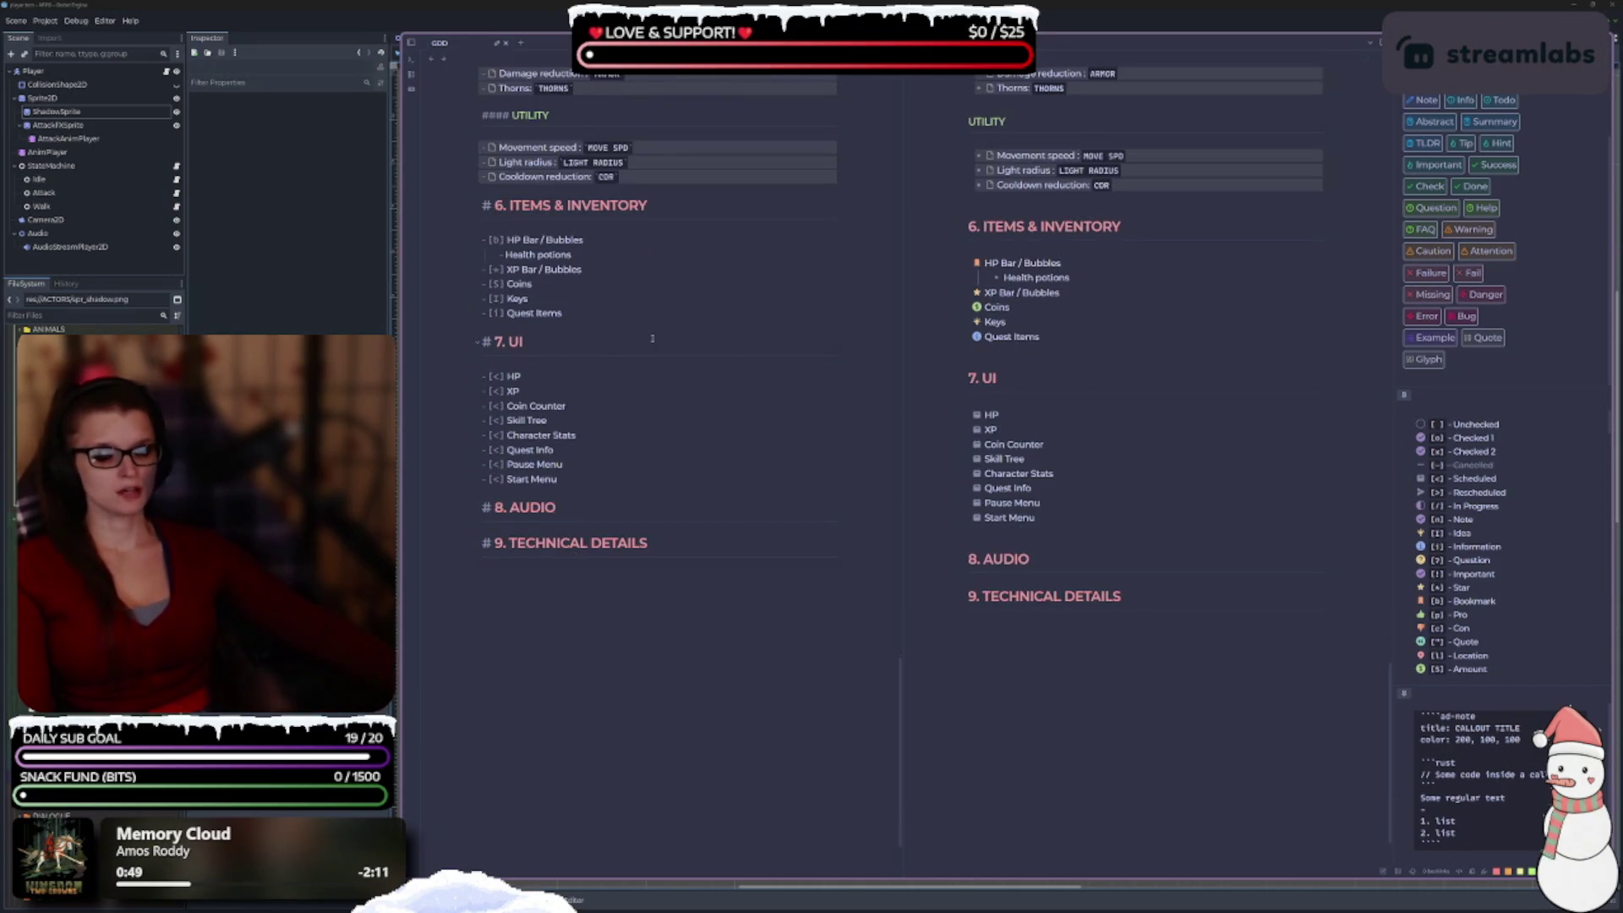
scroll(577, 557, "down", 1)
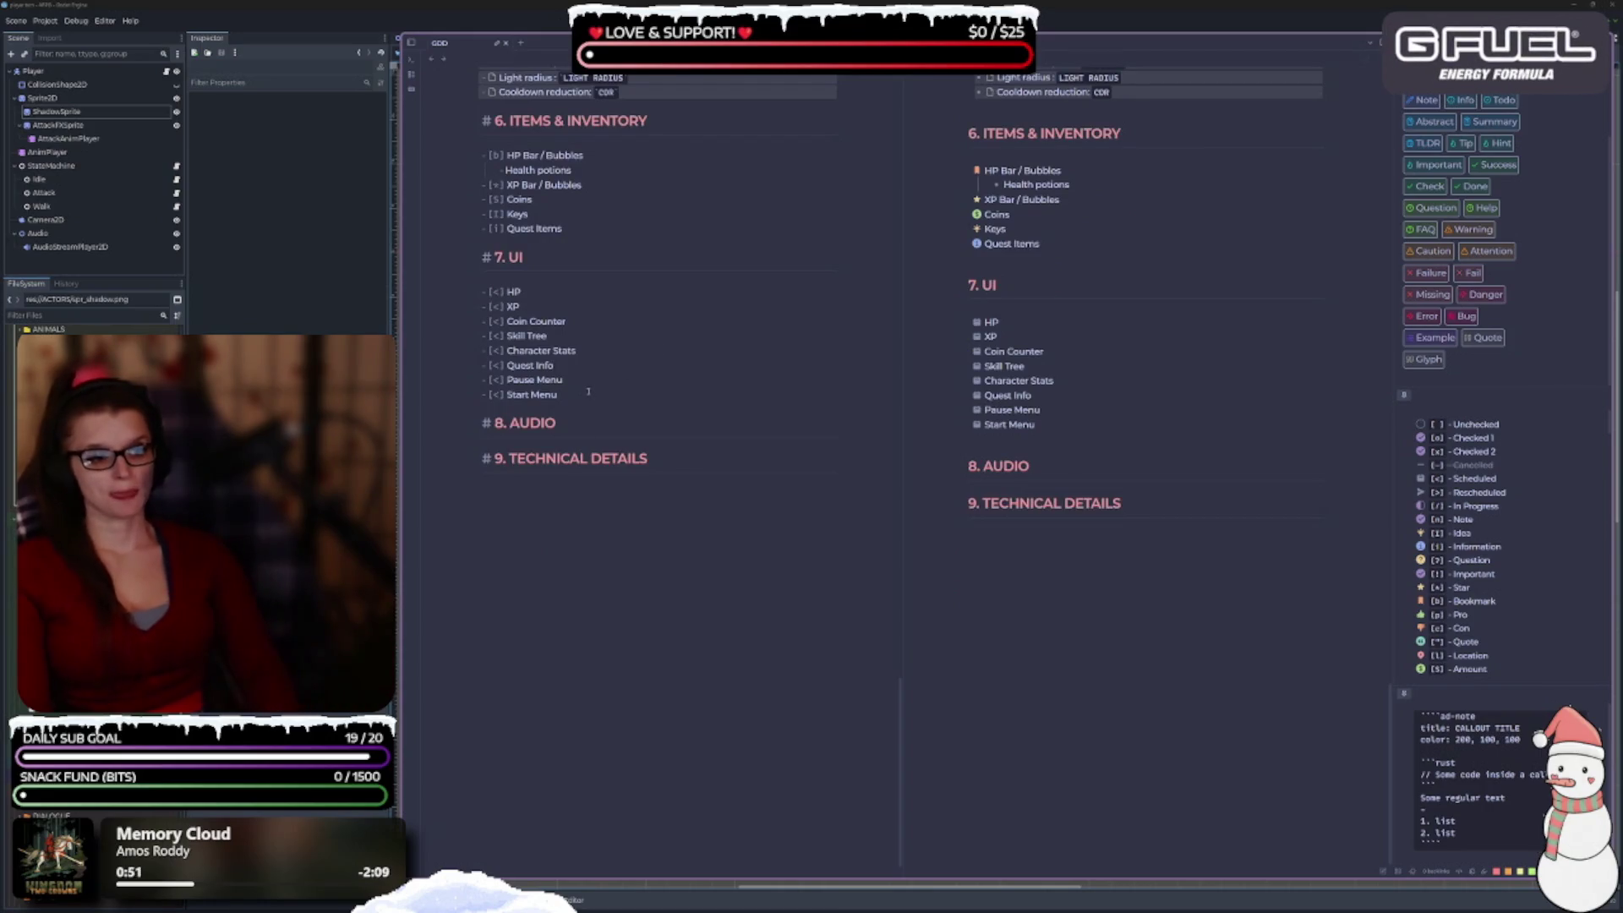
key("Return")
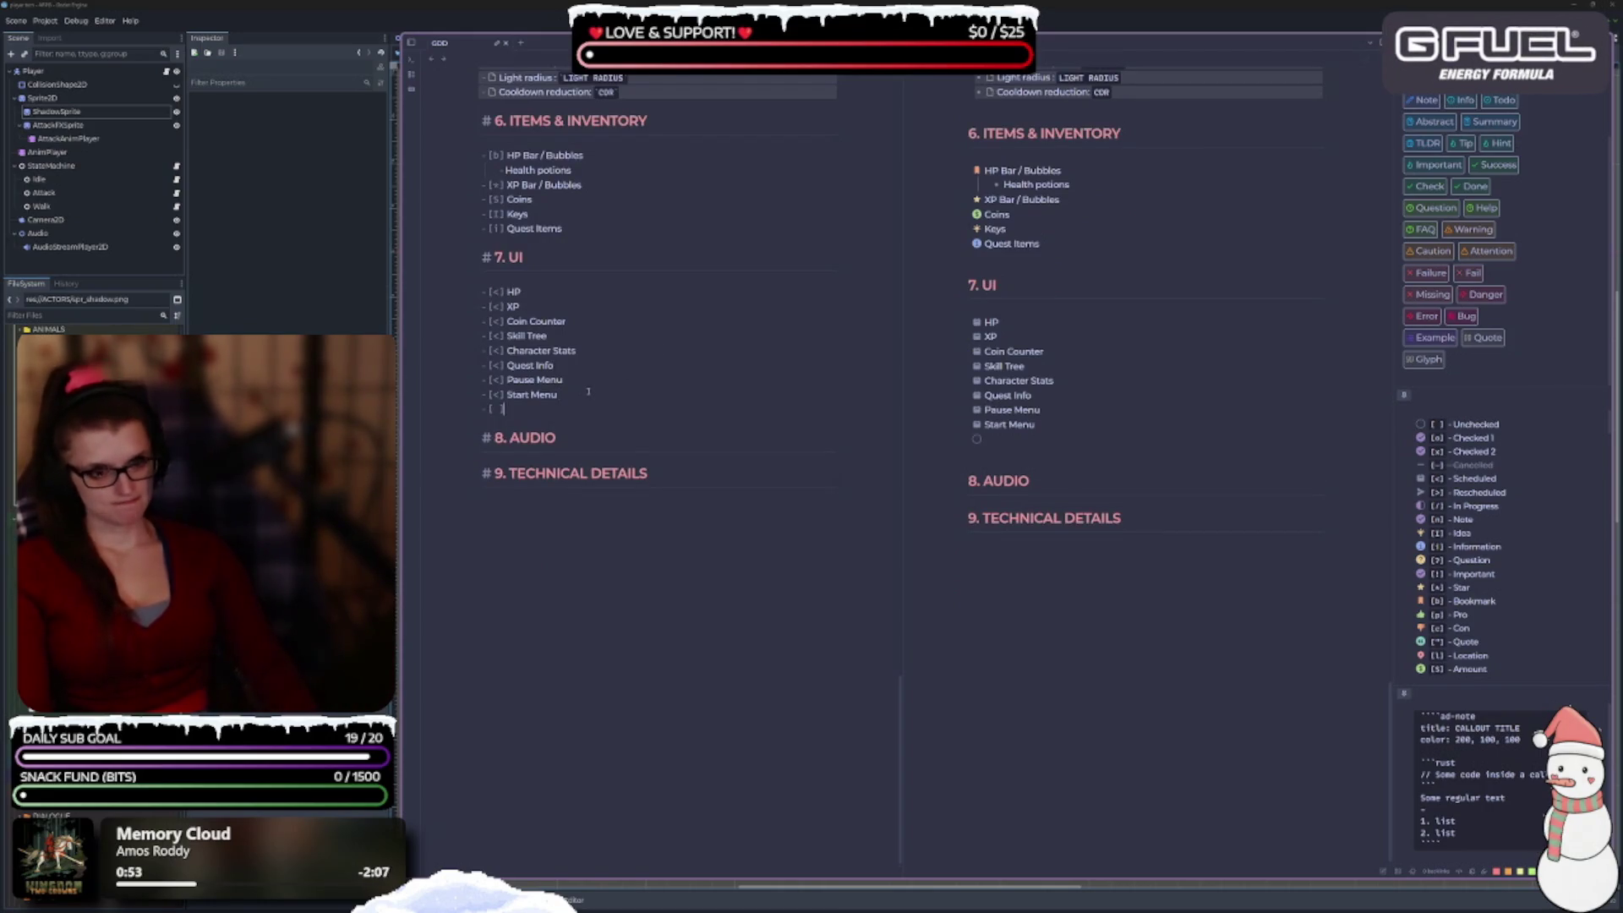
type("<]")
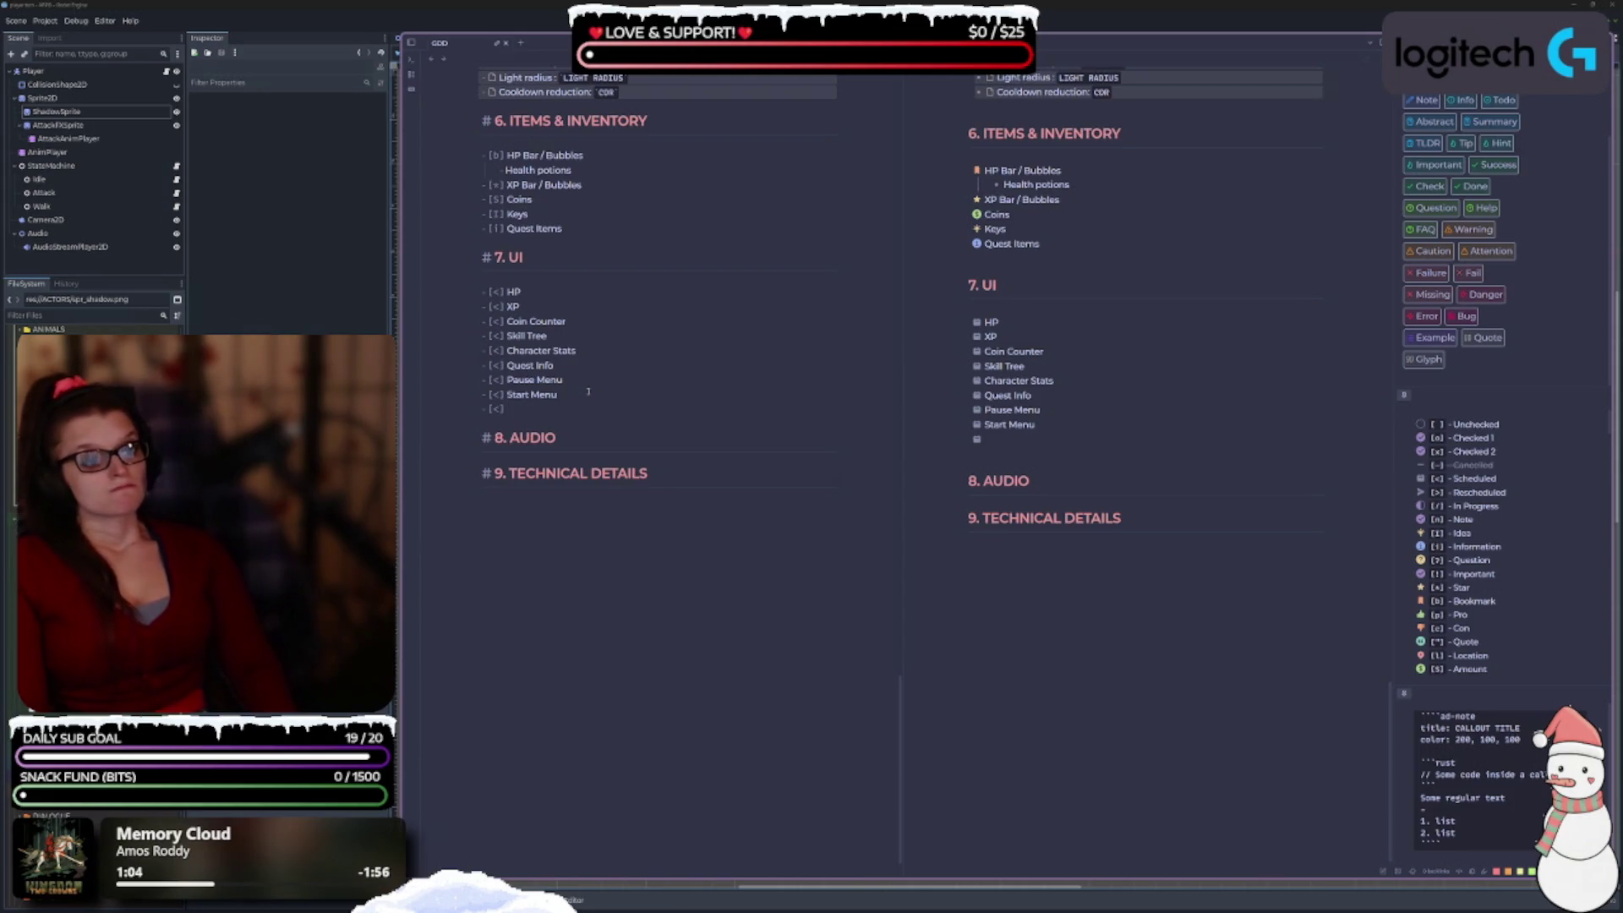
type("Loading Screen")
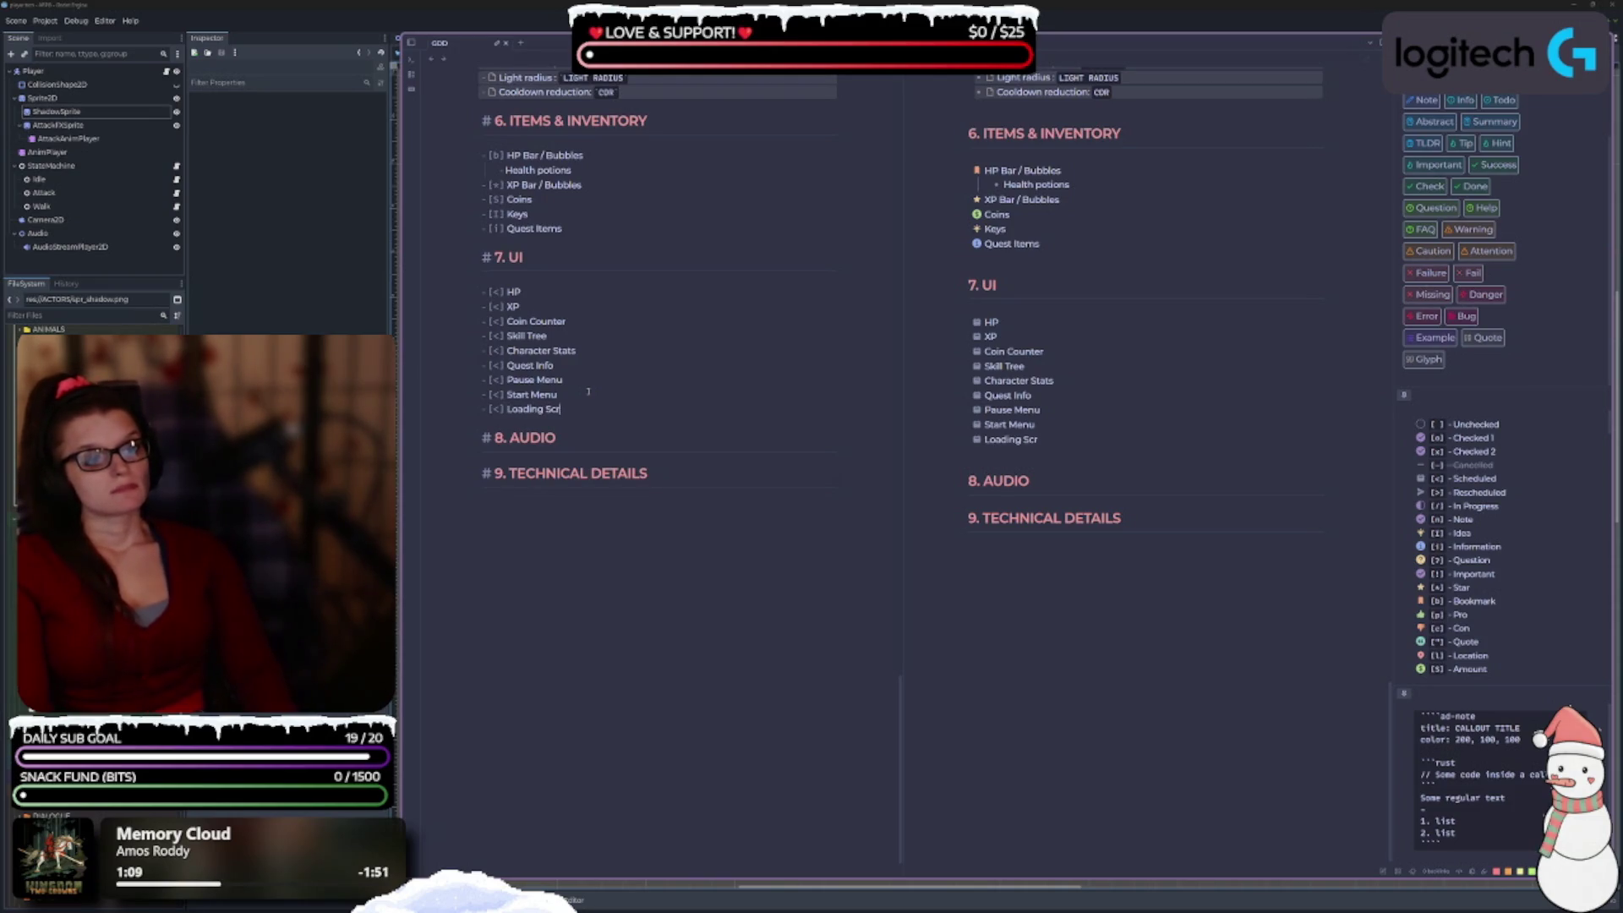
key("Return")
type("<] ")
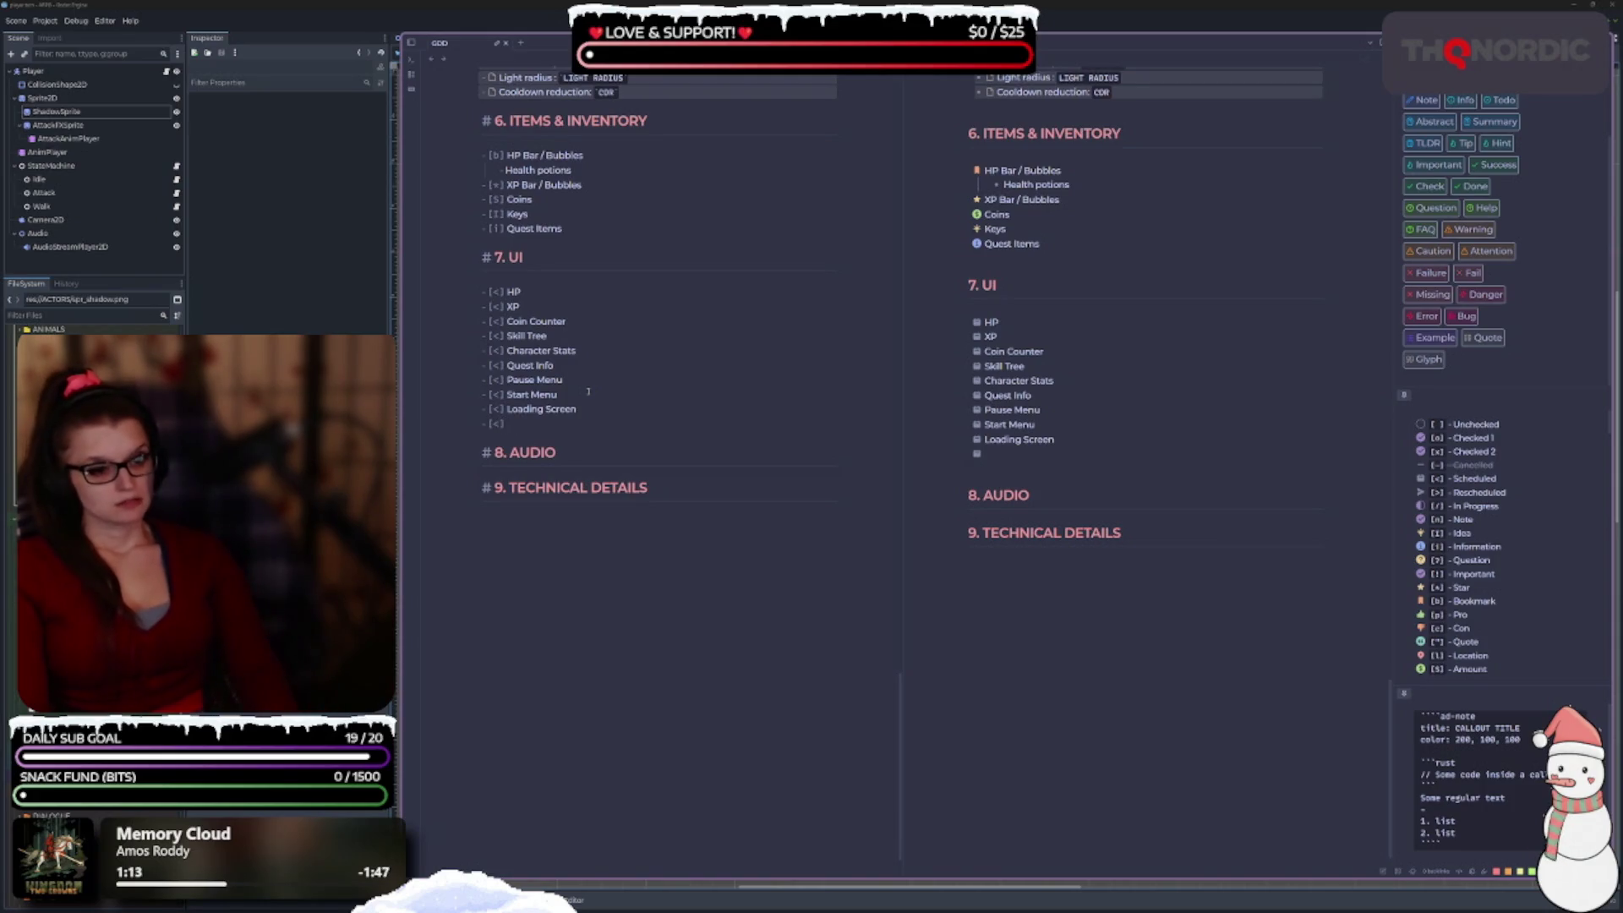
type("Map")
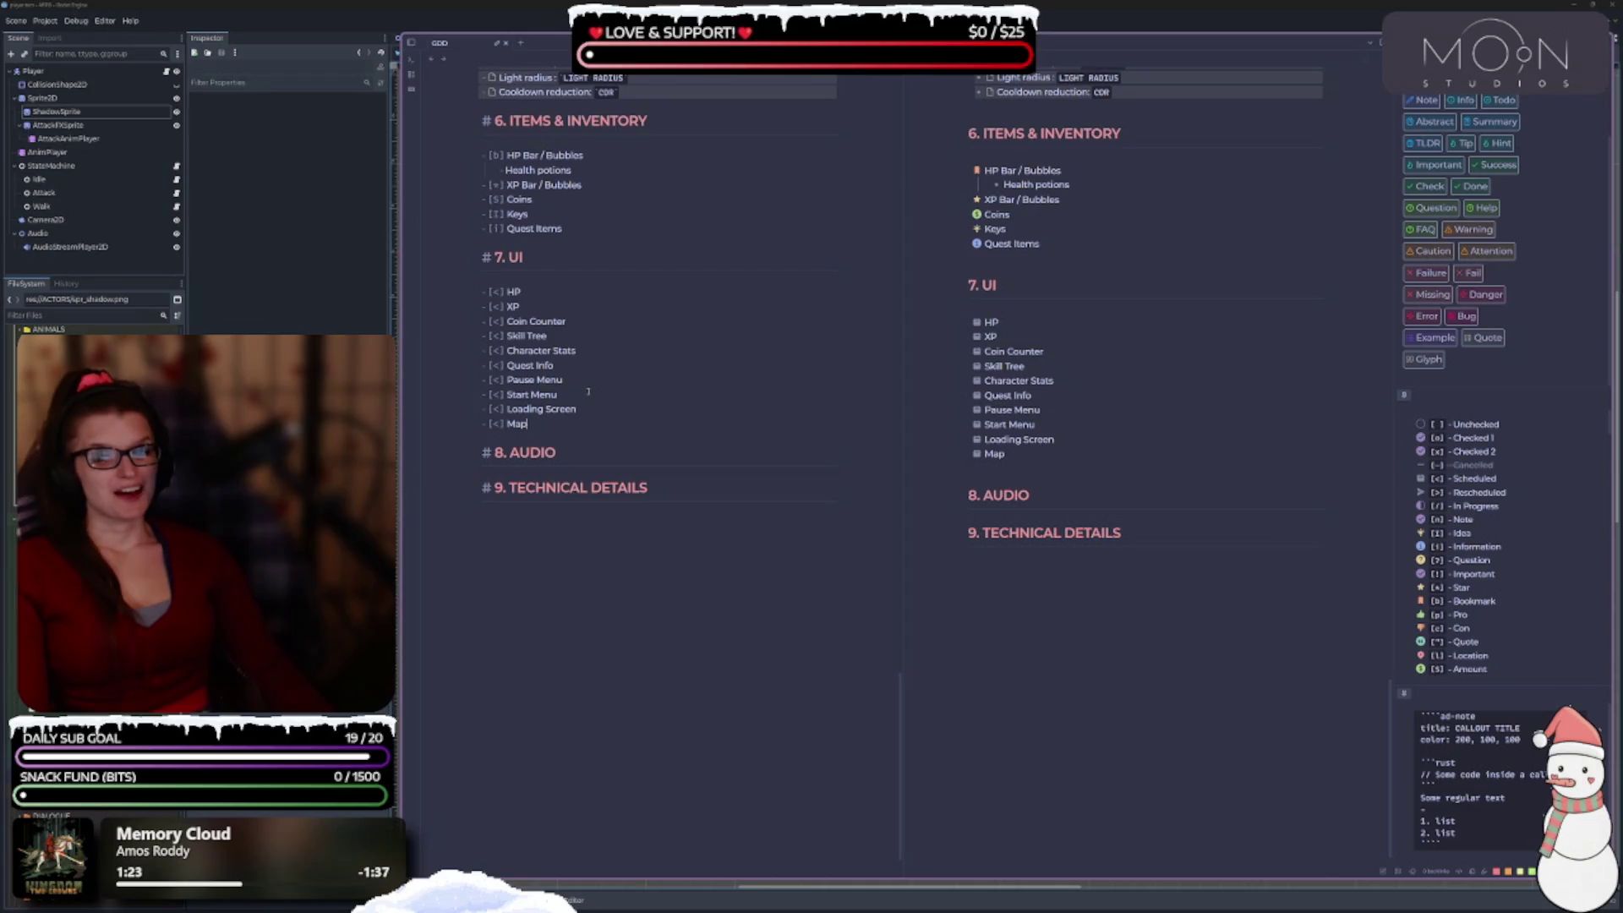
key("Return")
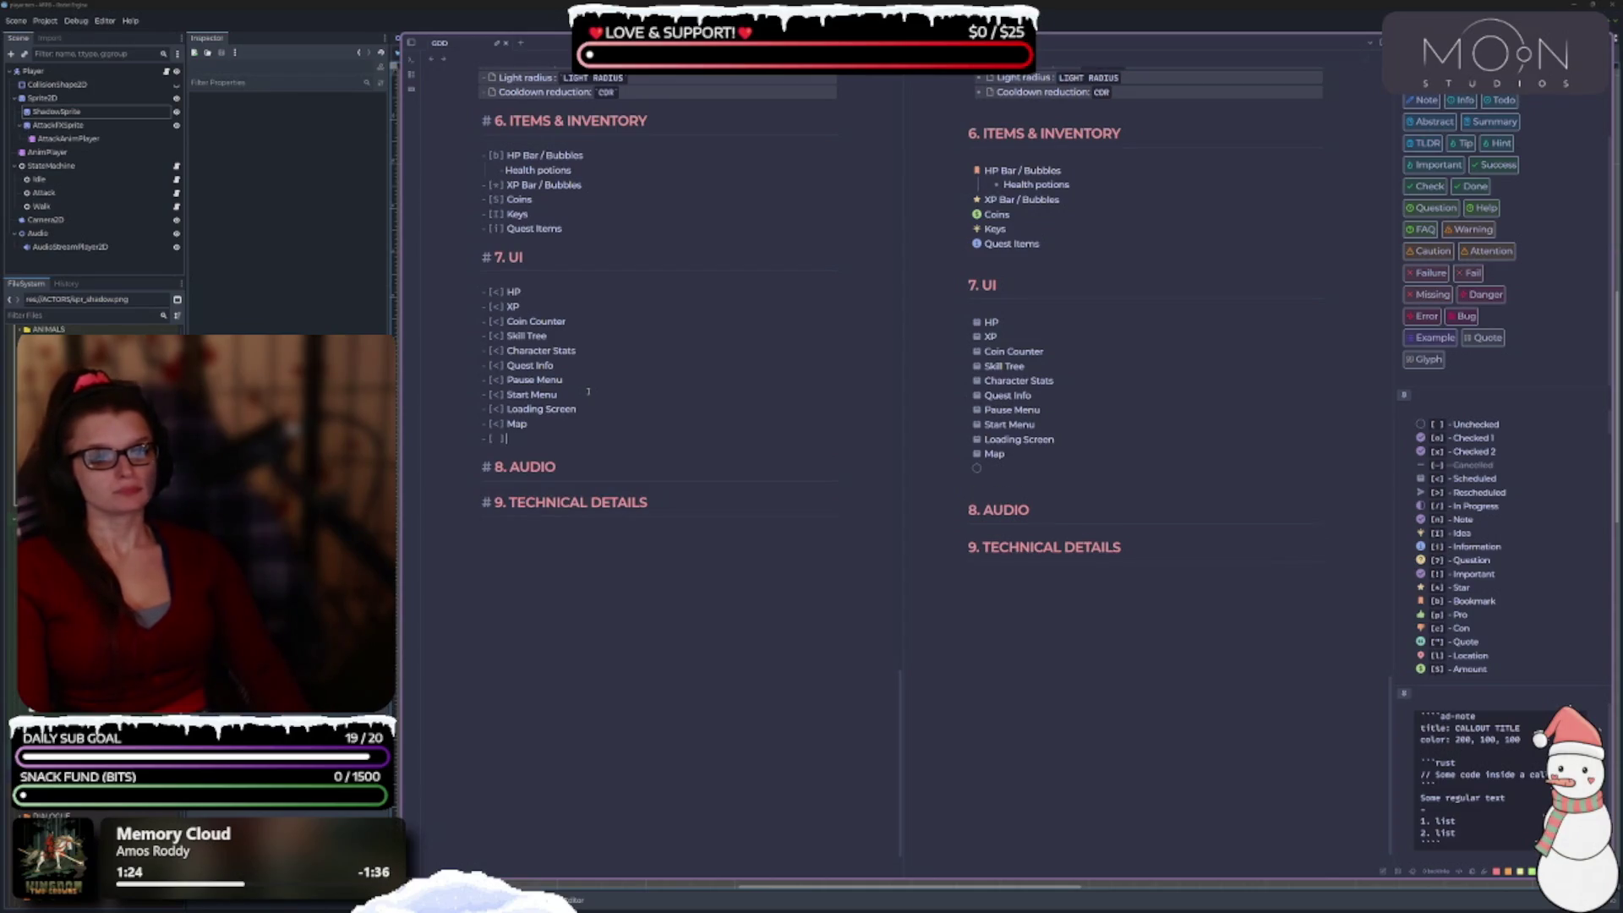
type("<] Fl")
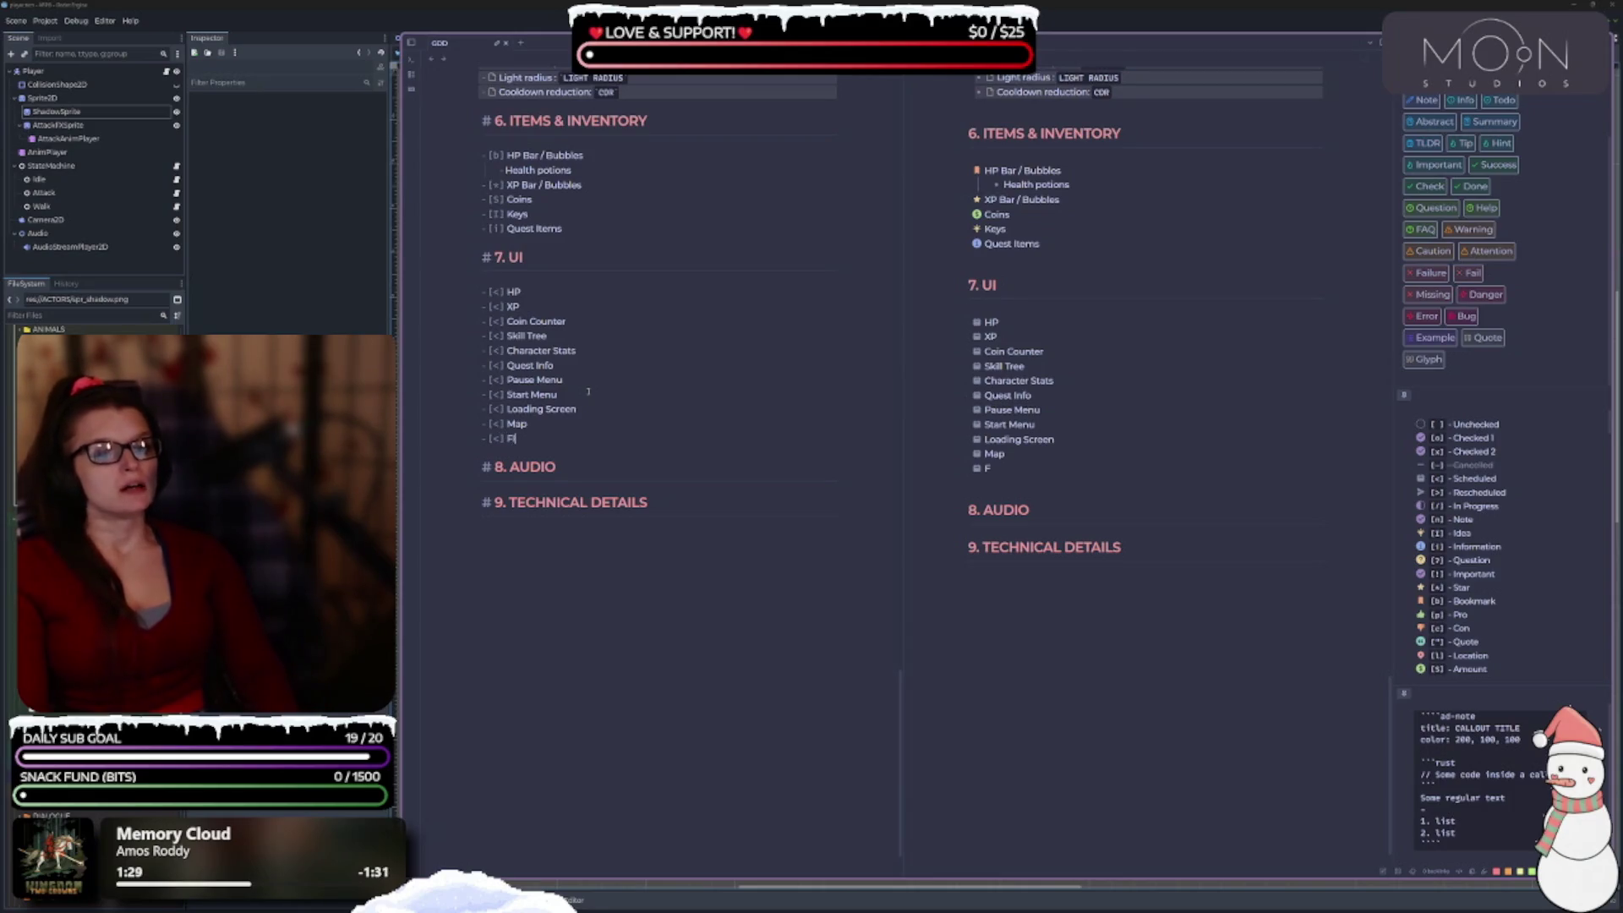
type("oating Text")
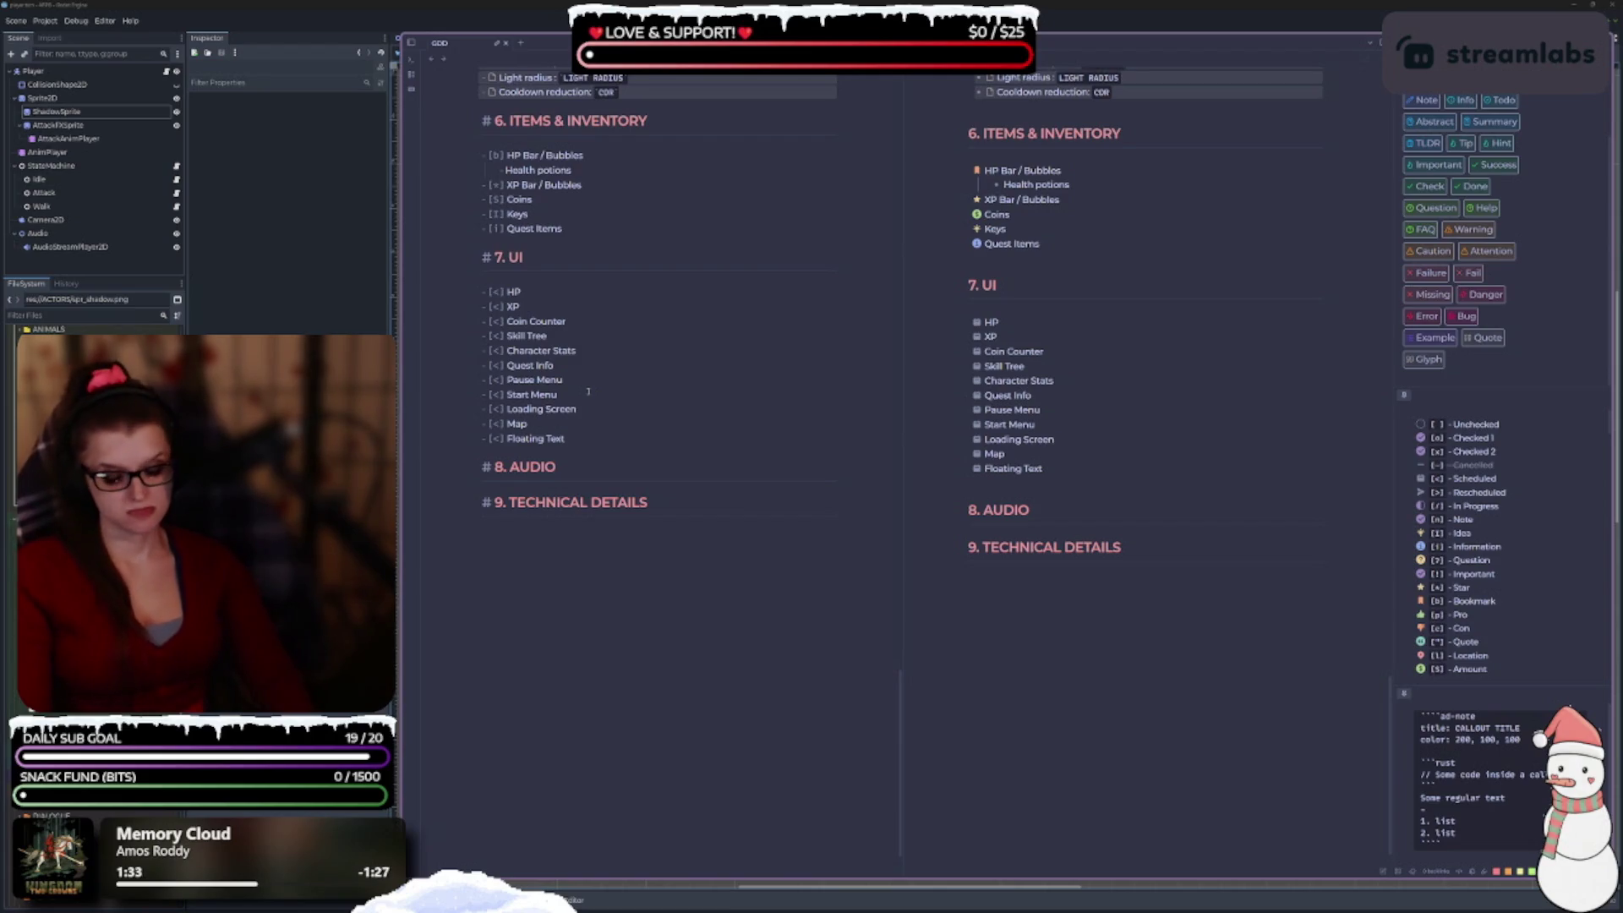
key("Return")
Indent plain bullets 'Damage numbers' and 'Crit text' beneath Floating Text.
key("Tab")
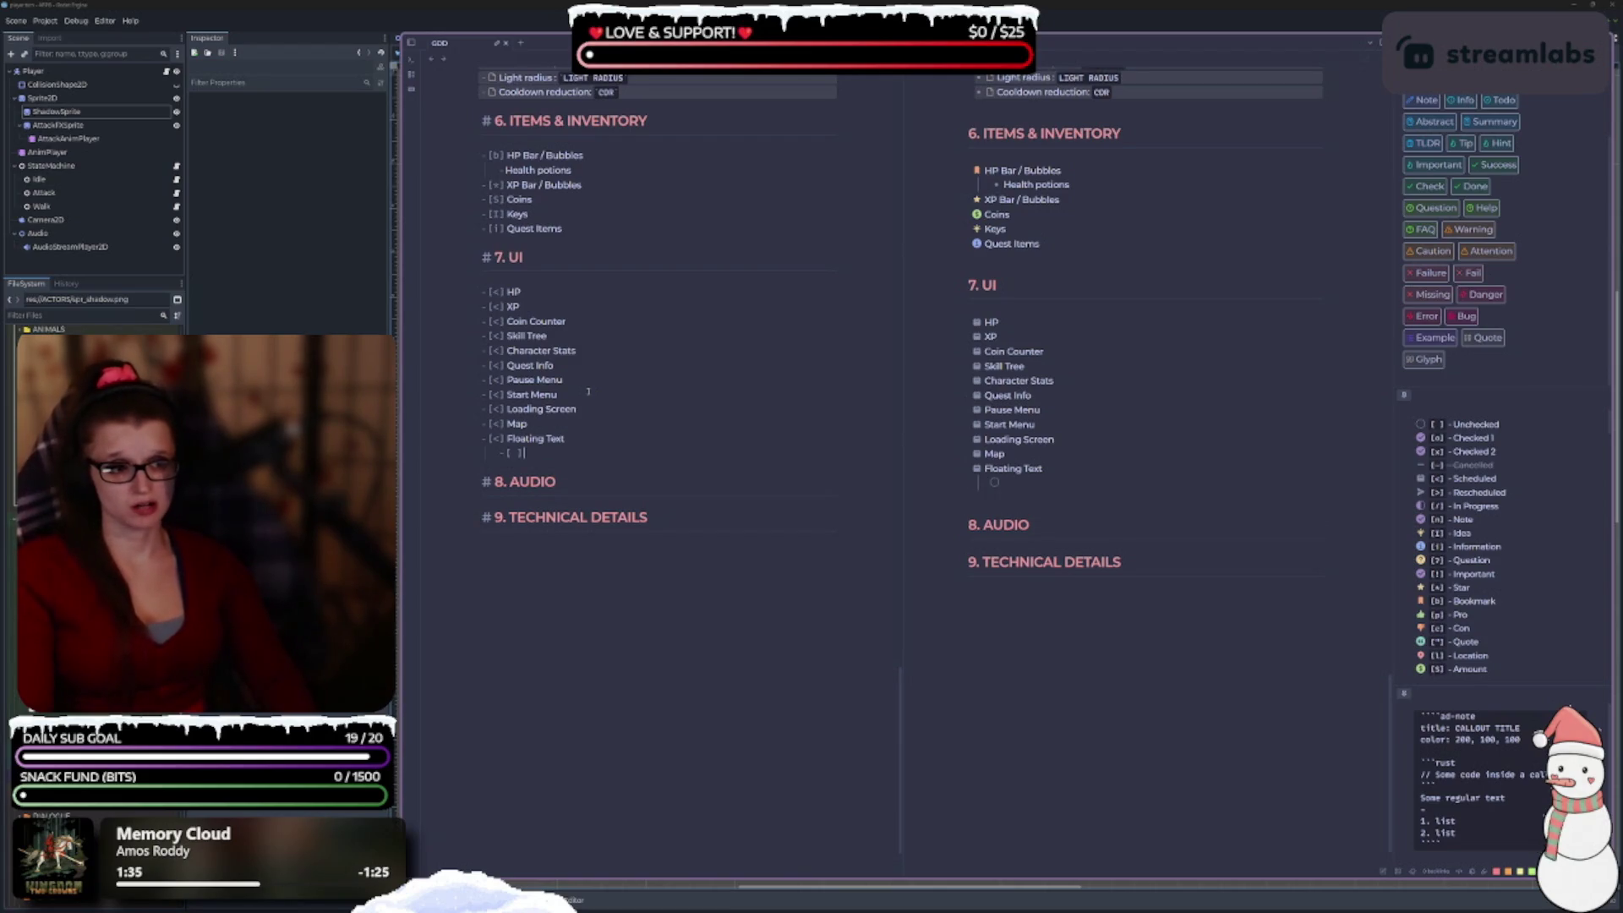
key("BackSpace")
key("BackSpace")
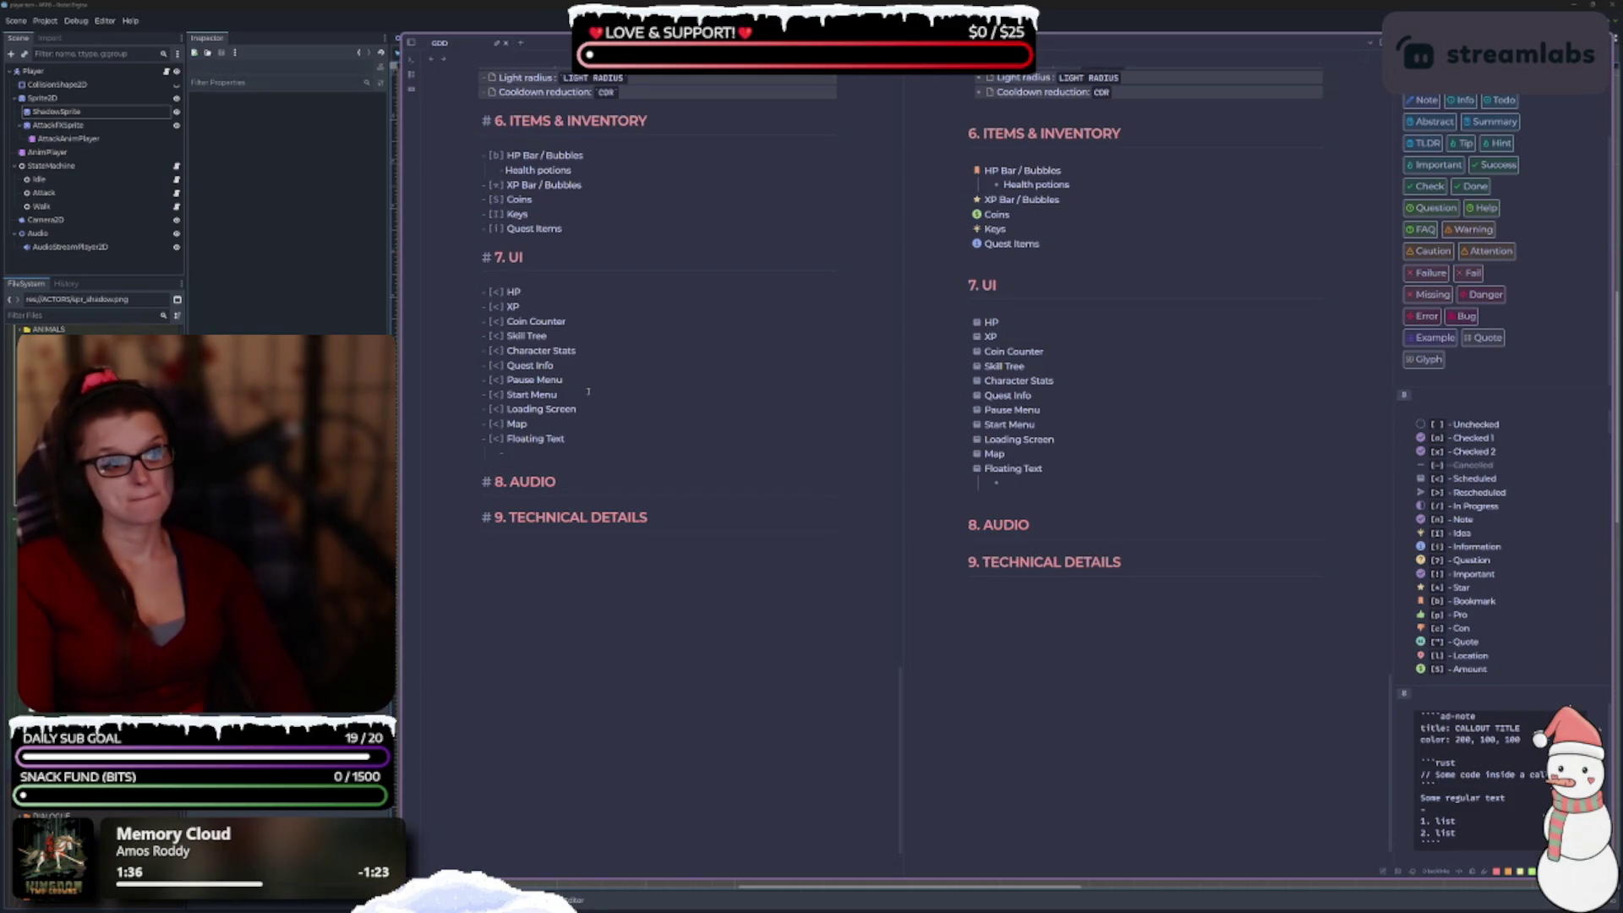
type("Damage num")
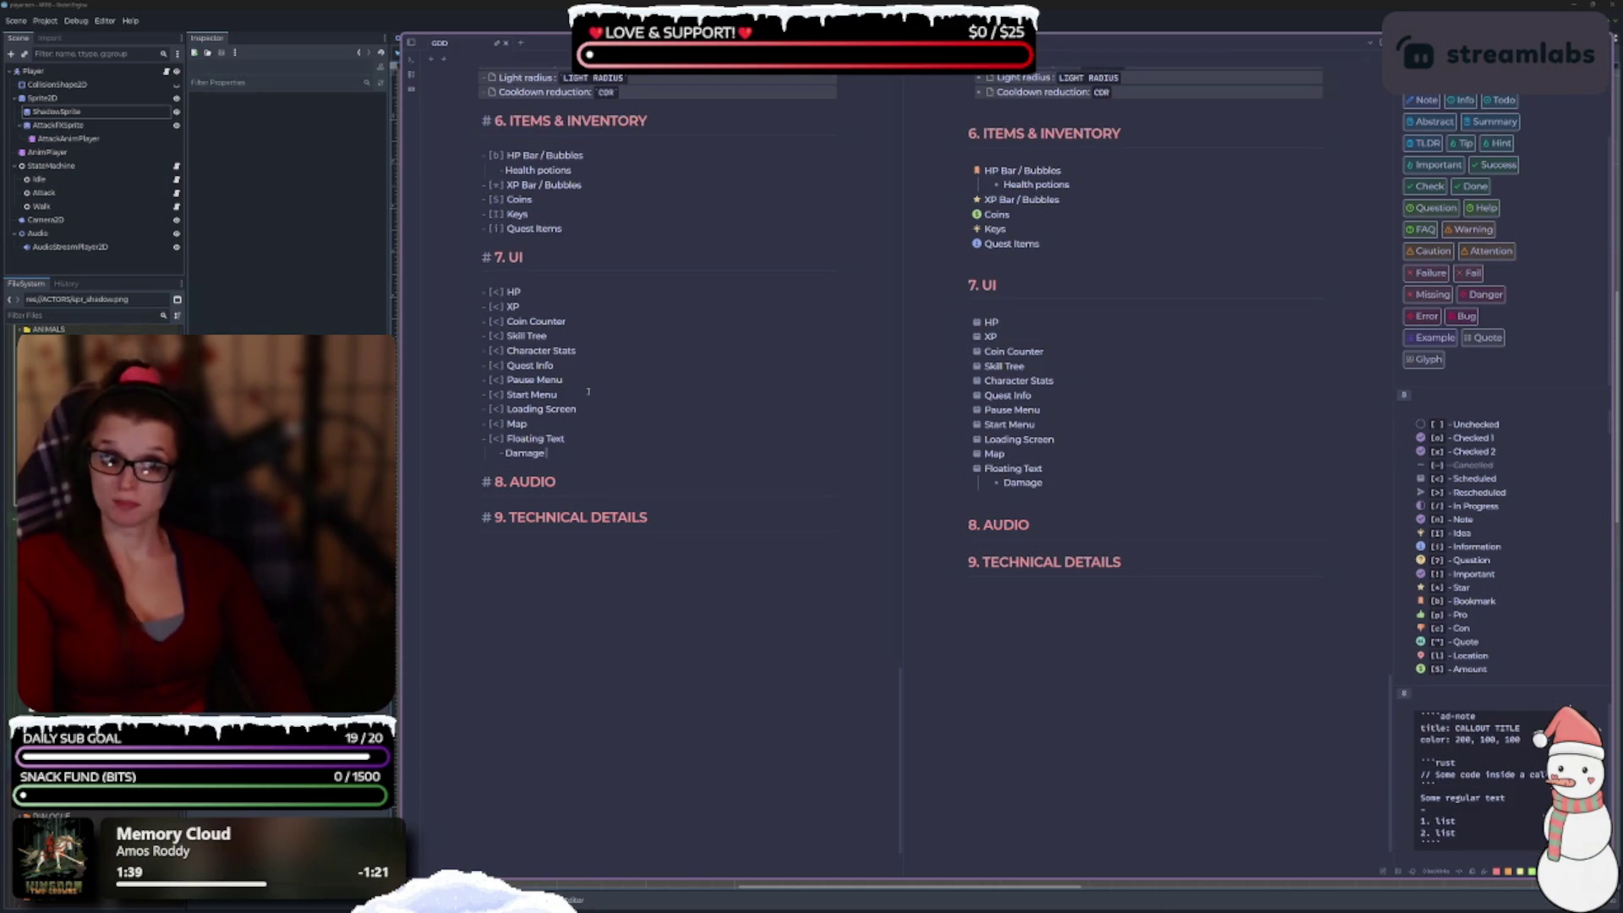
type("bers")
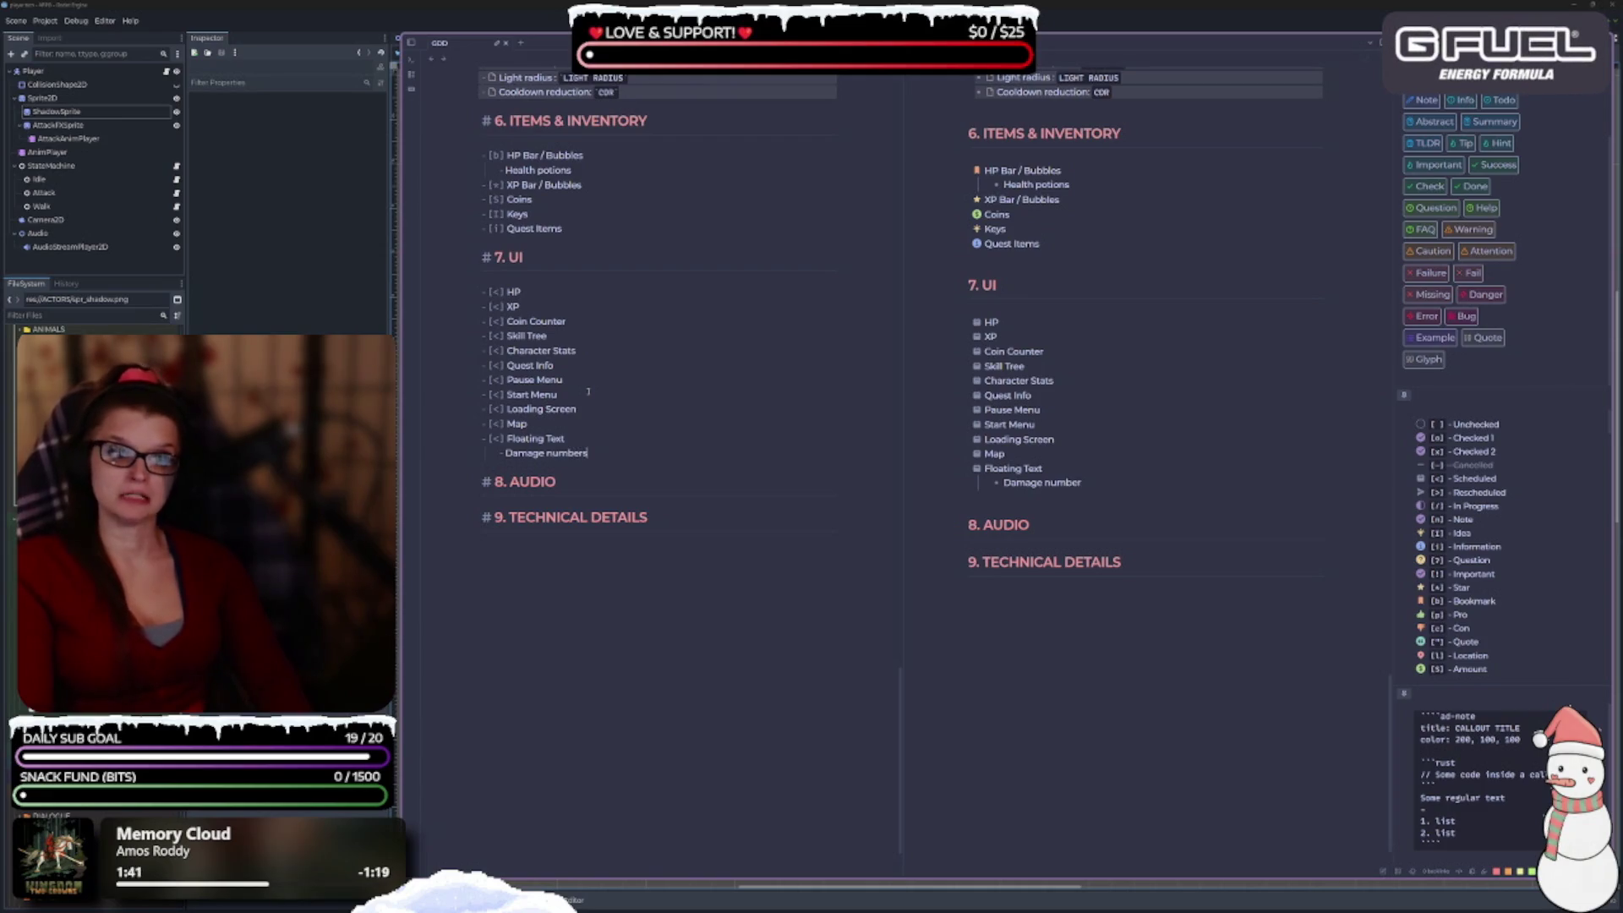
key("Return")
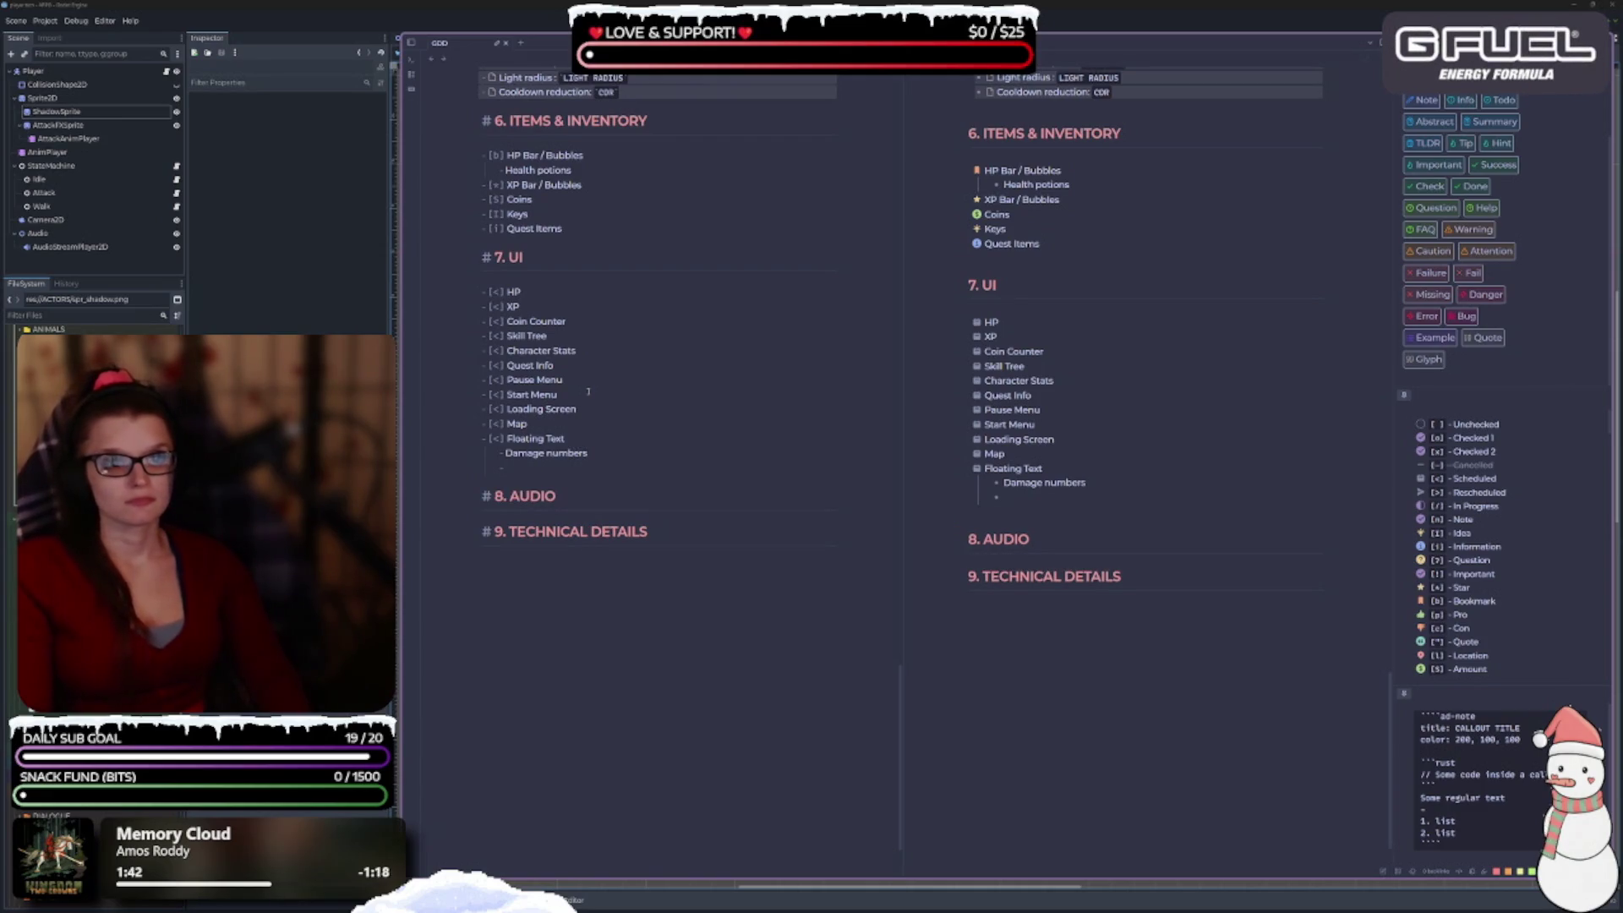
type("Crit")
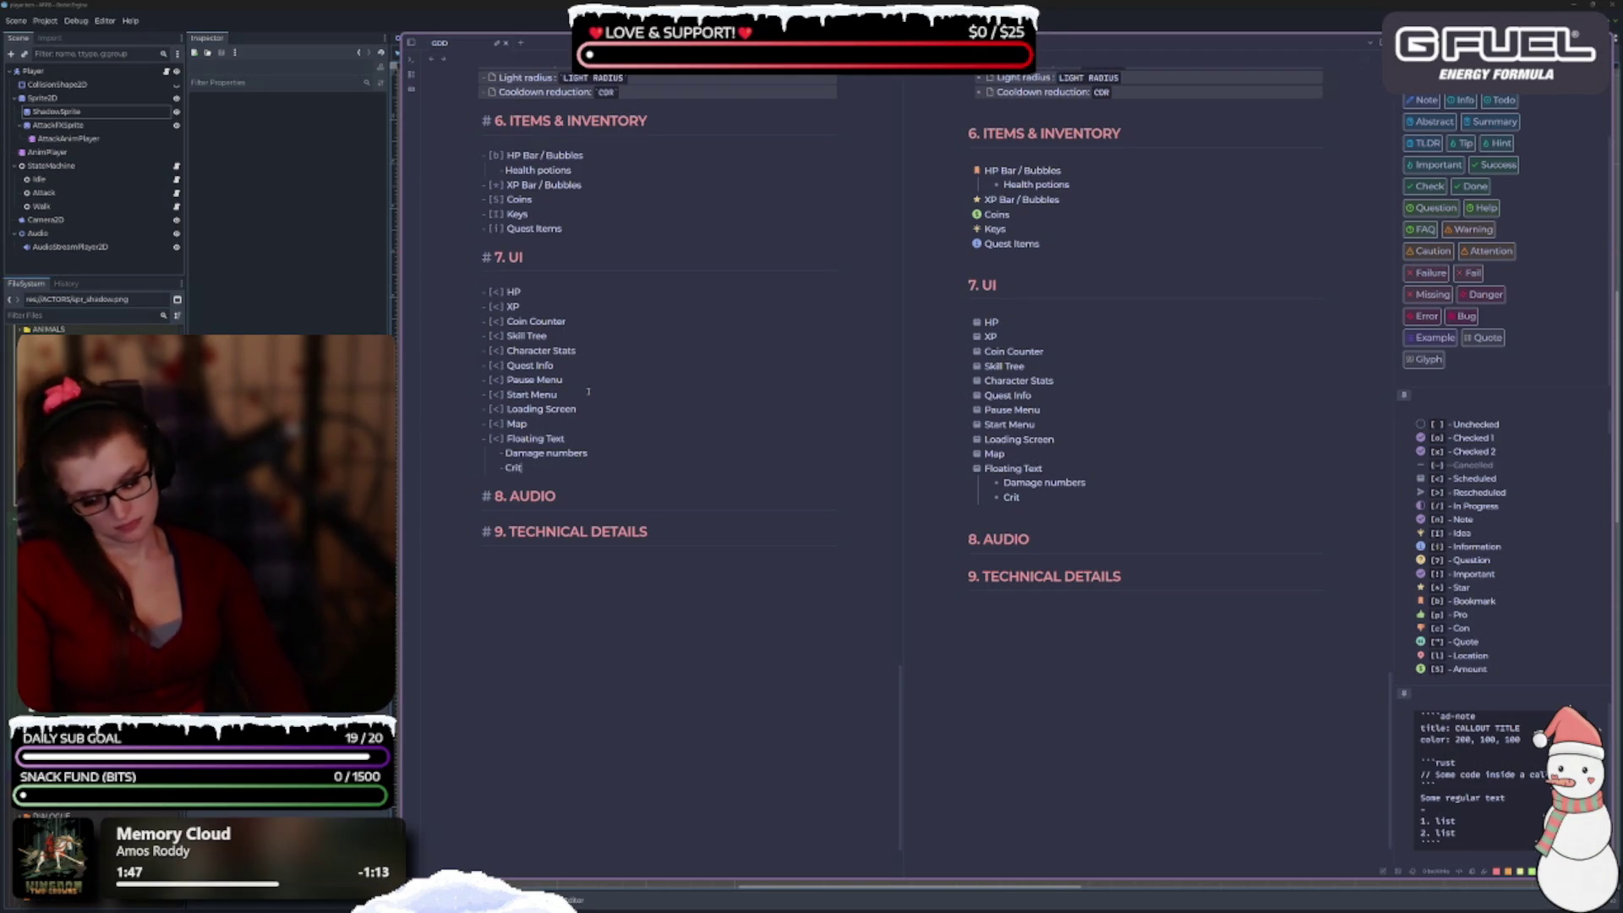
type(" text")
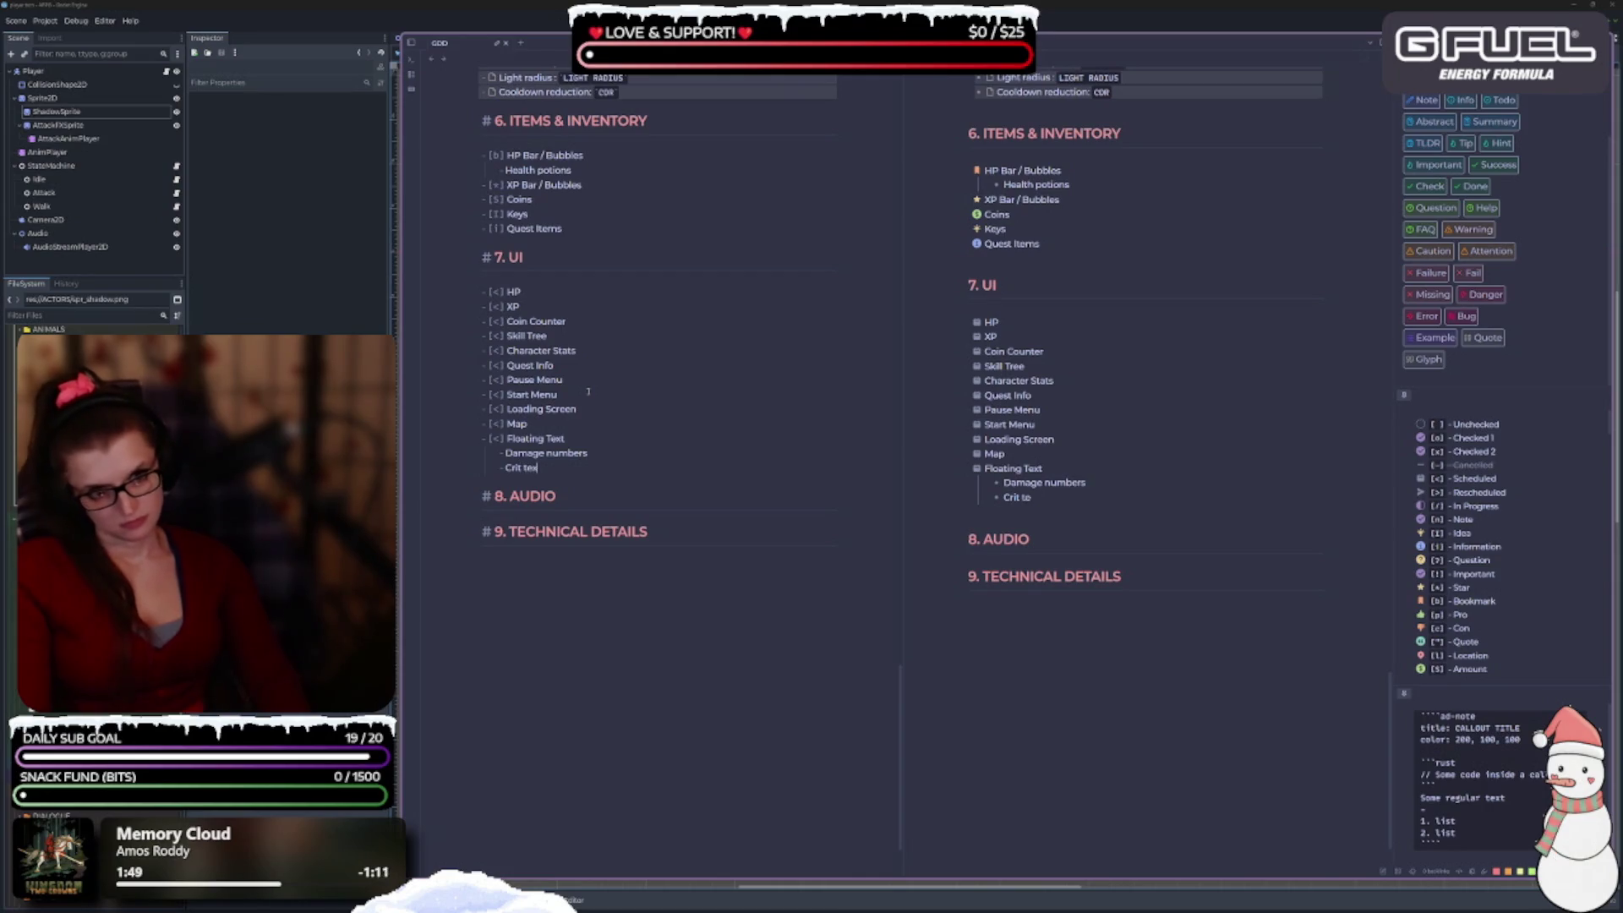
key("Return")
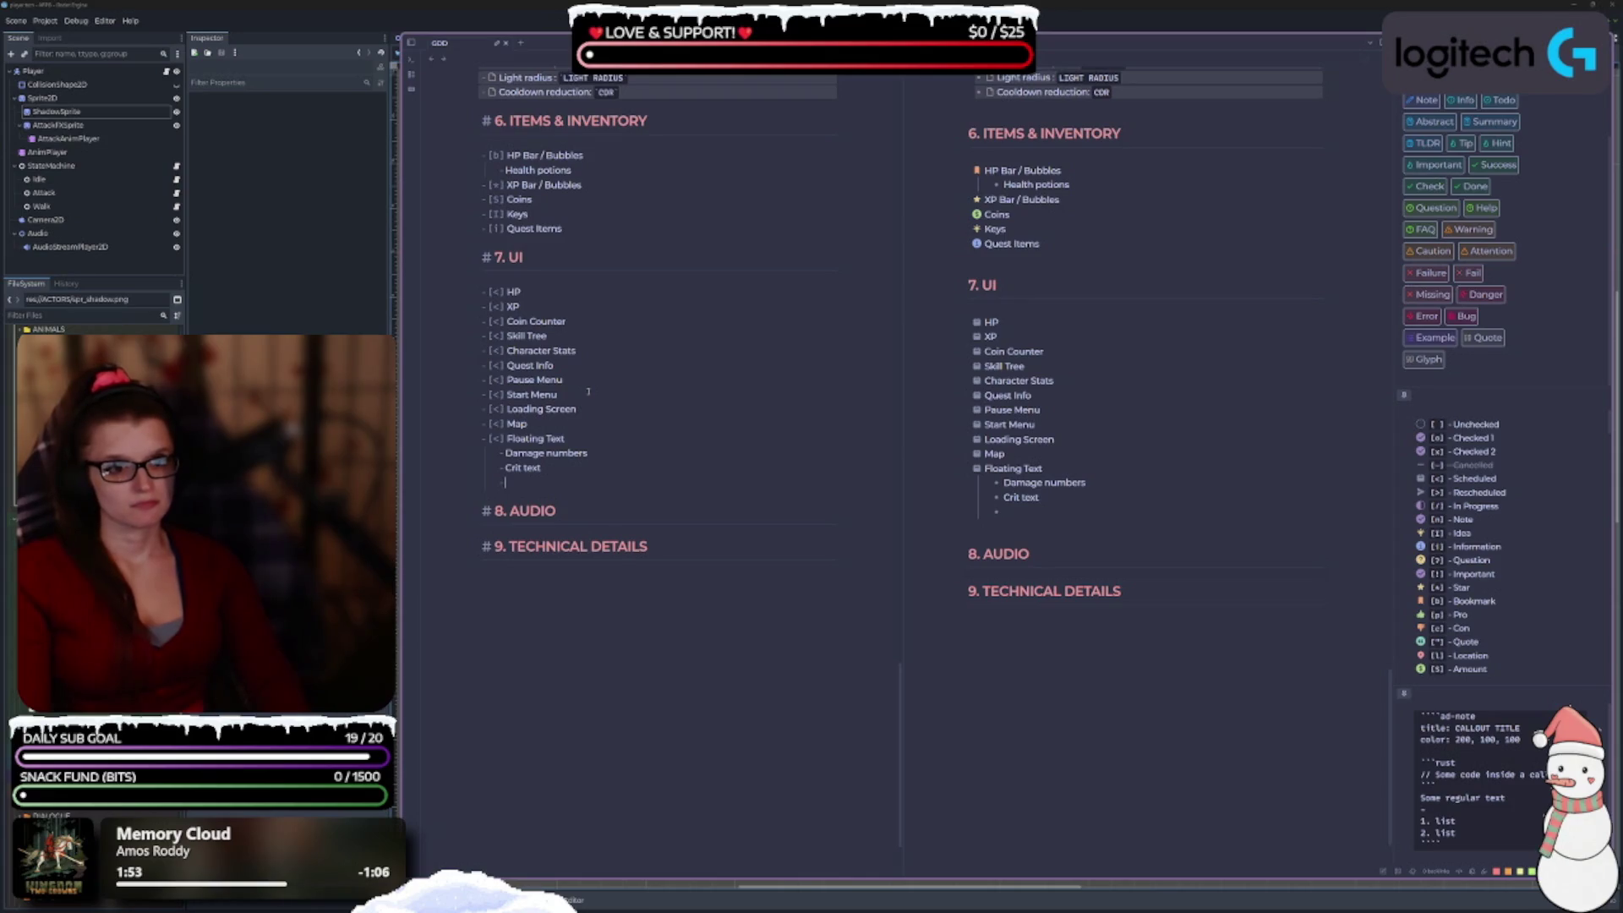
scroll(731, 617, "up", 3)
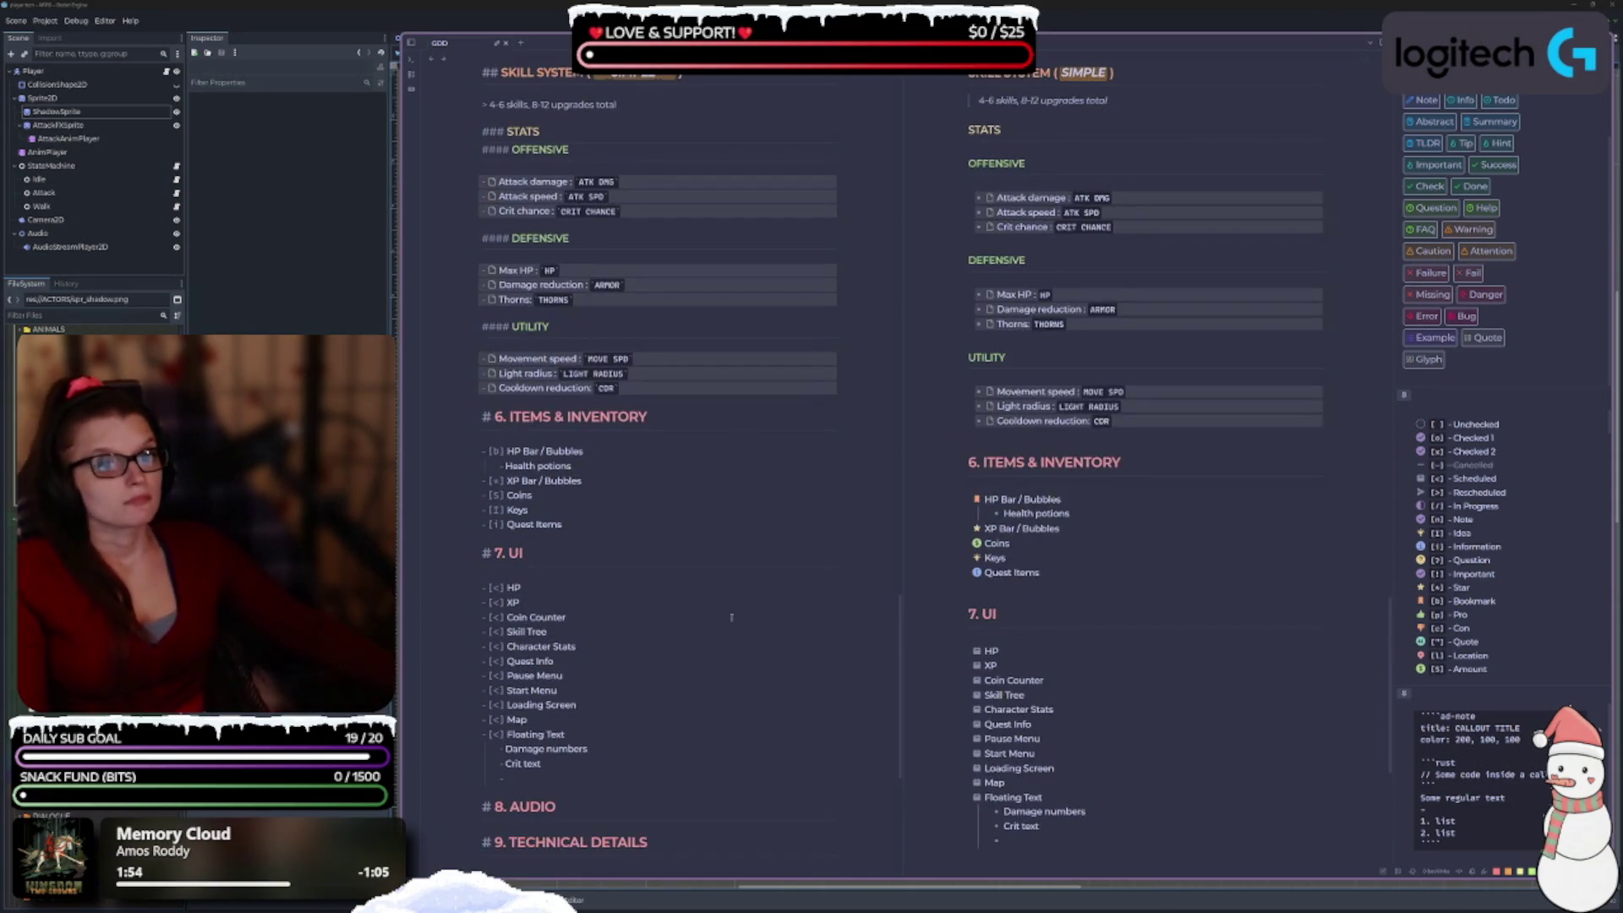
scroll(718, 604, "down", 1)
scroll(734, 628, "down", 1)
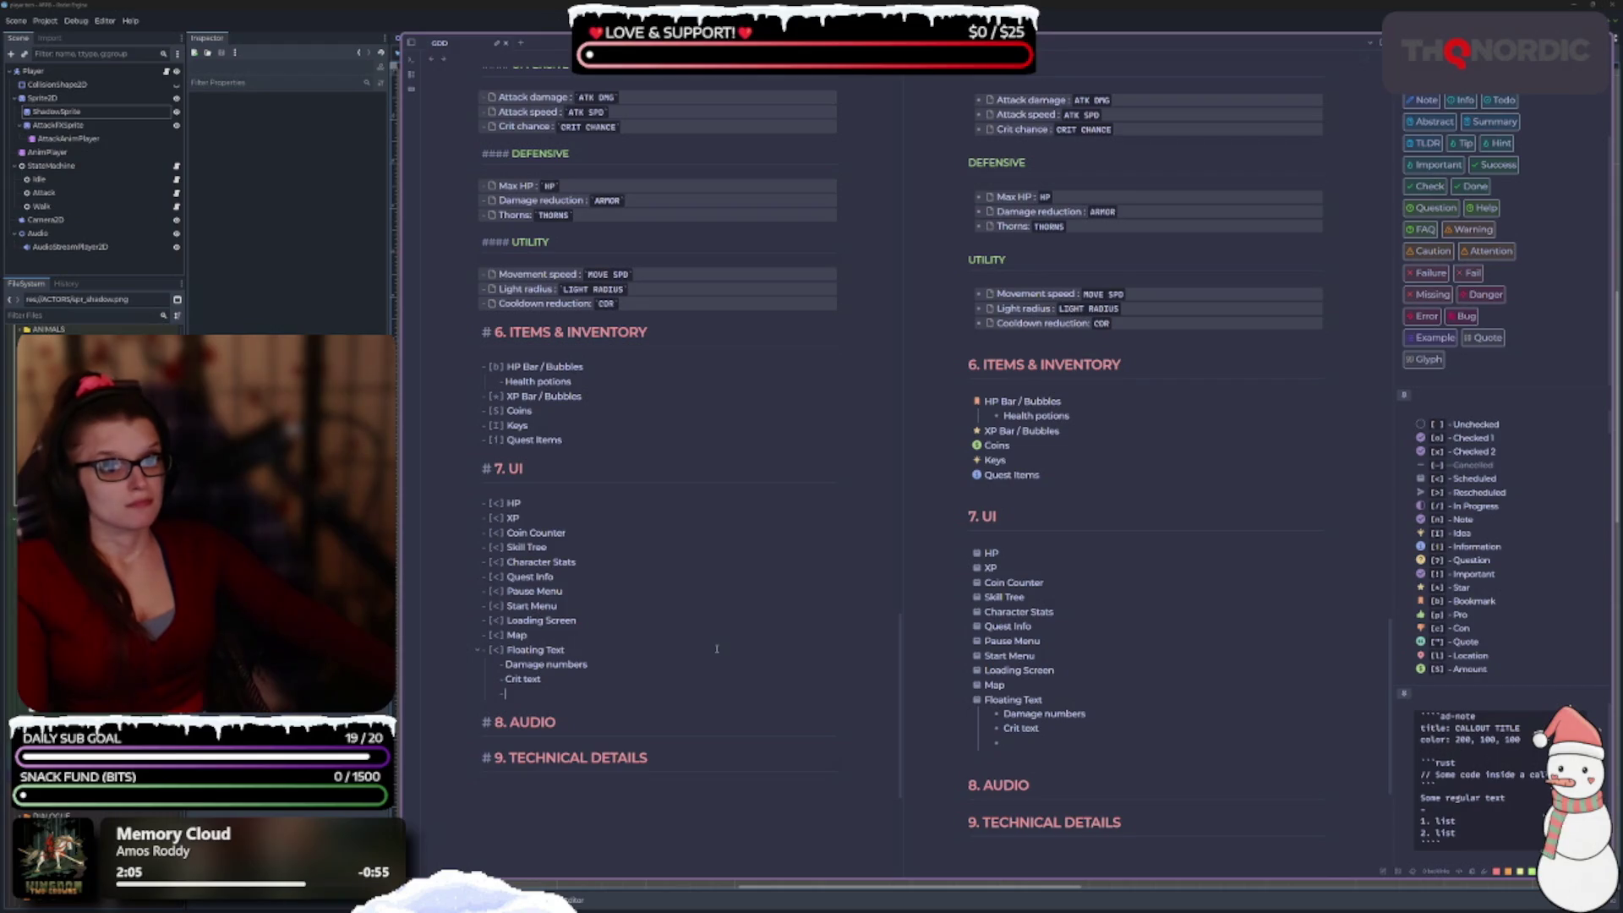
scroll(716, 649, "down", 1)
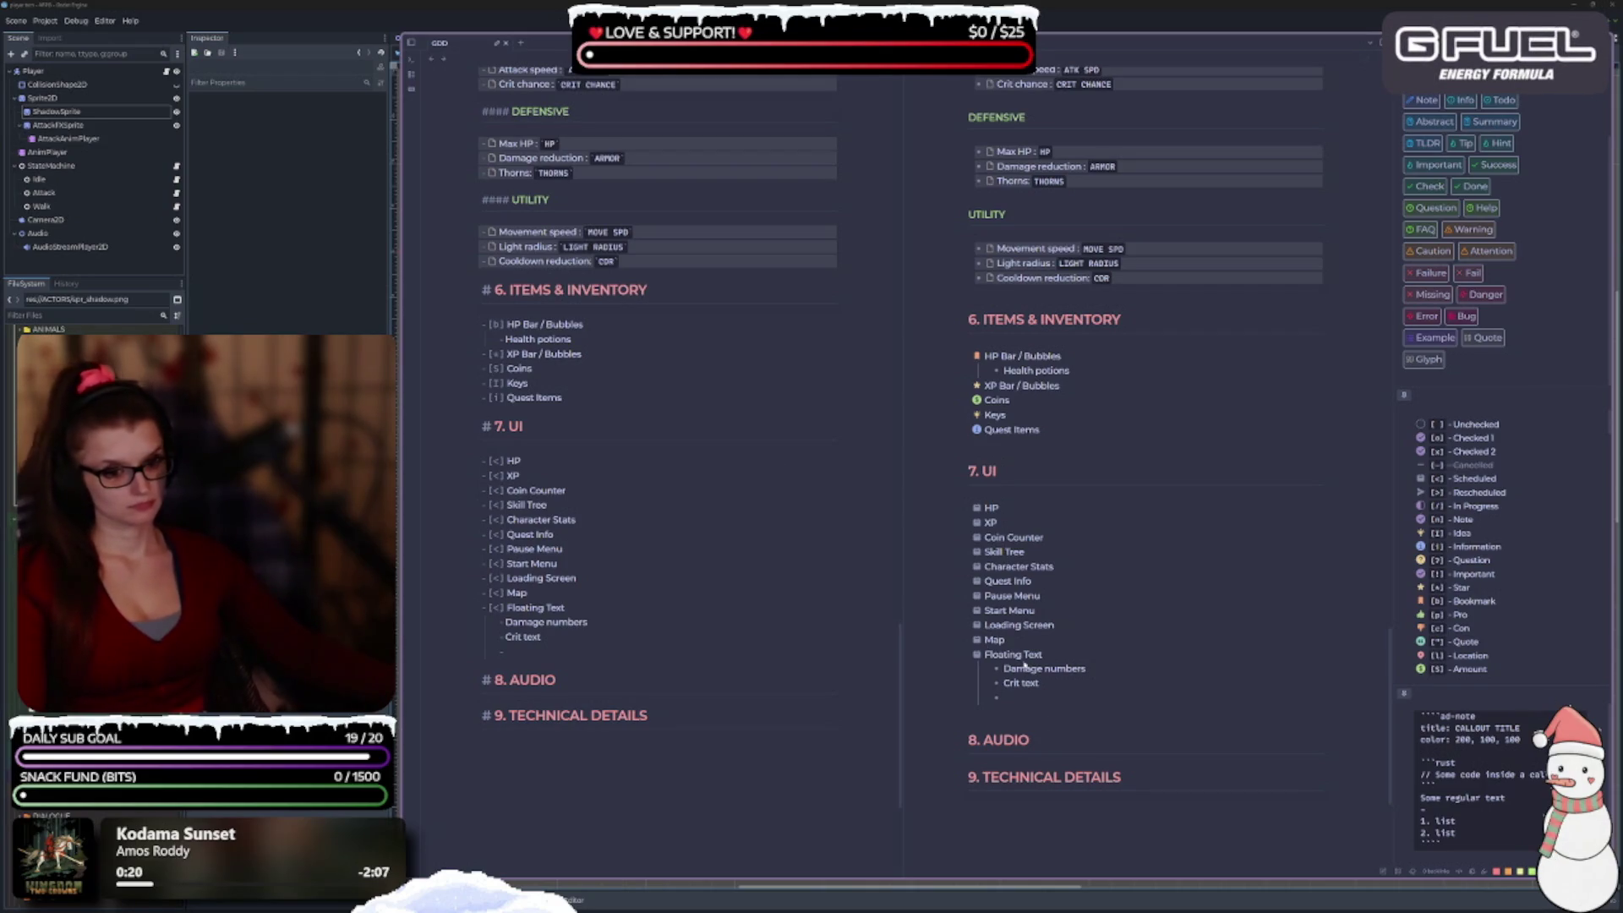
Add Level Up, Quest Complete and You Died under Floating Text, removing the trailing empty bullet.
left_click(546, 644)
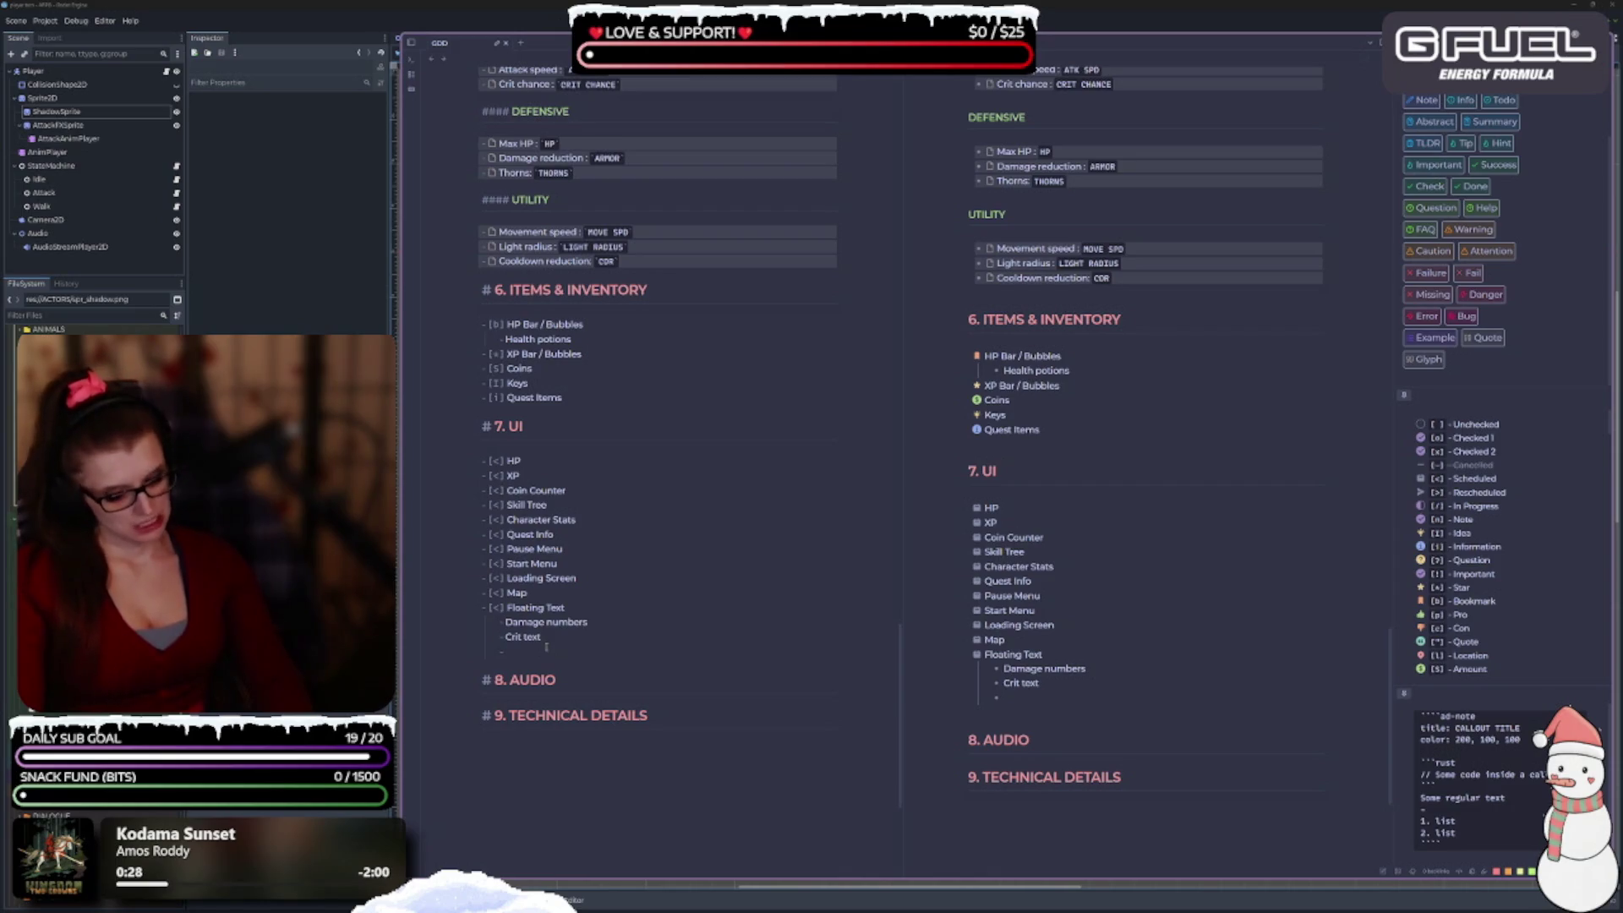
type("Level Up")
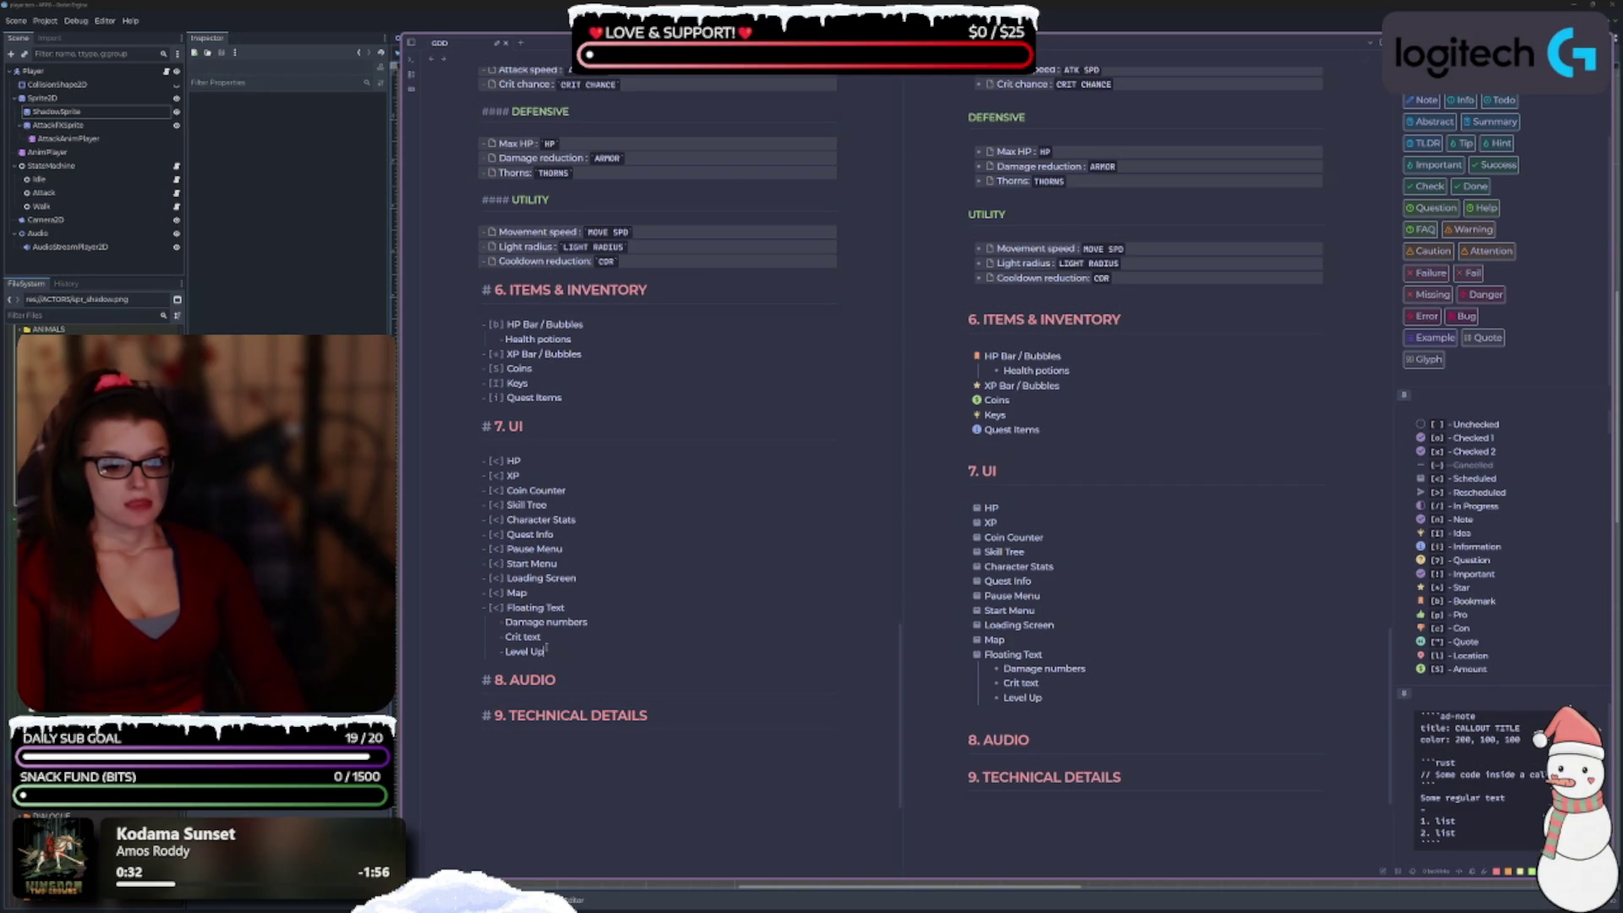
key("Return")
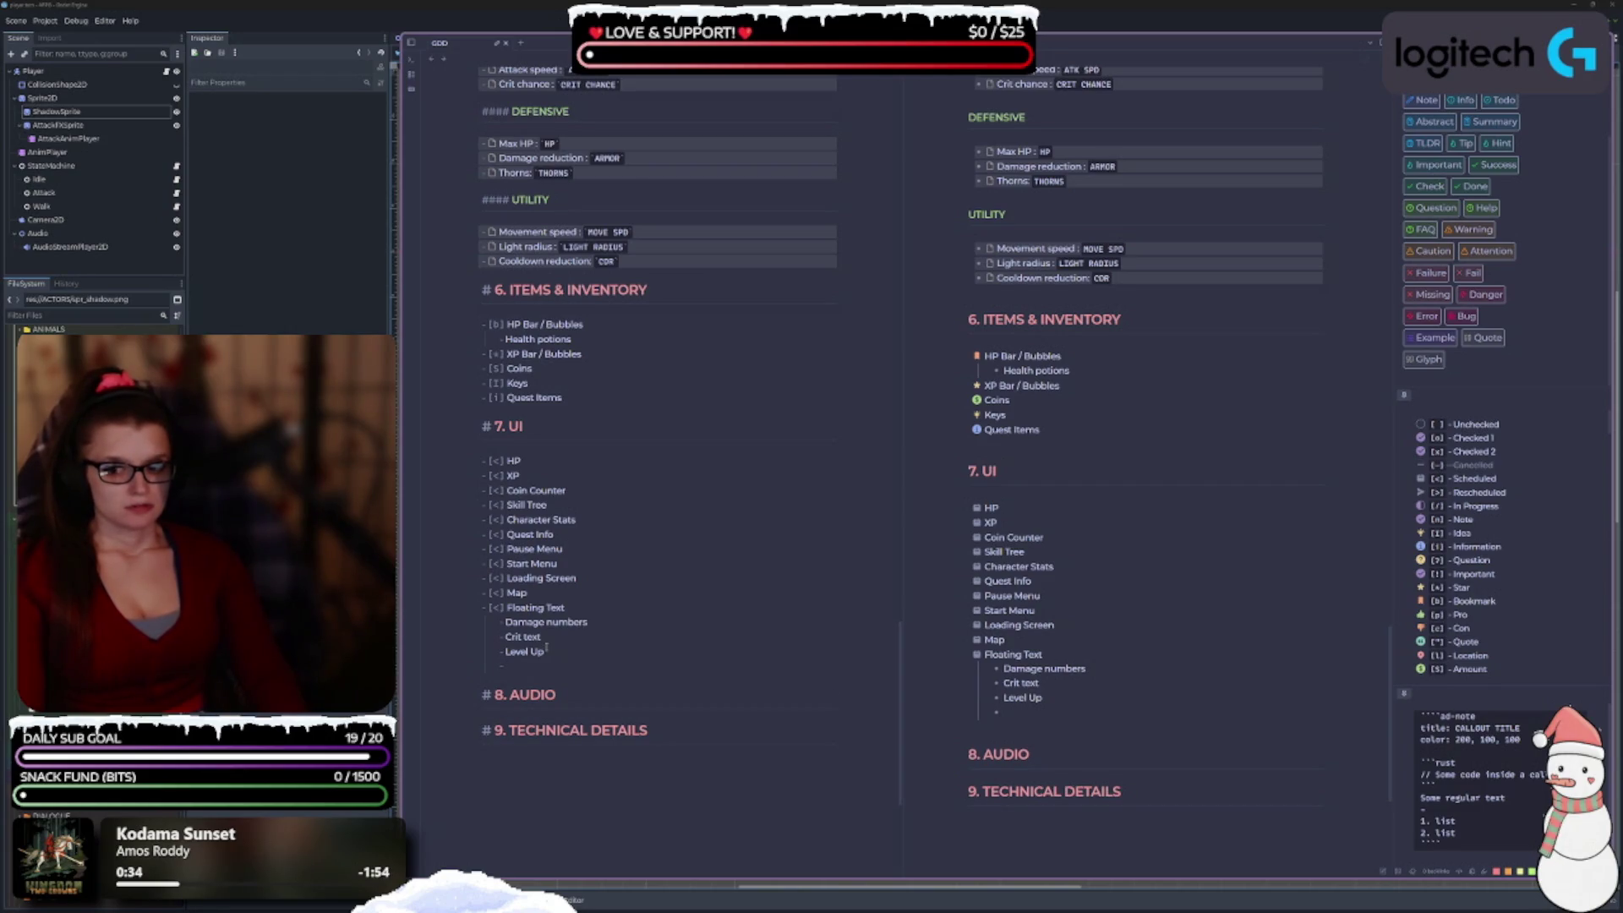
type("Quest Complet")
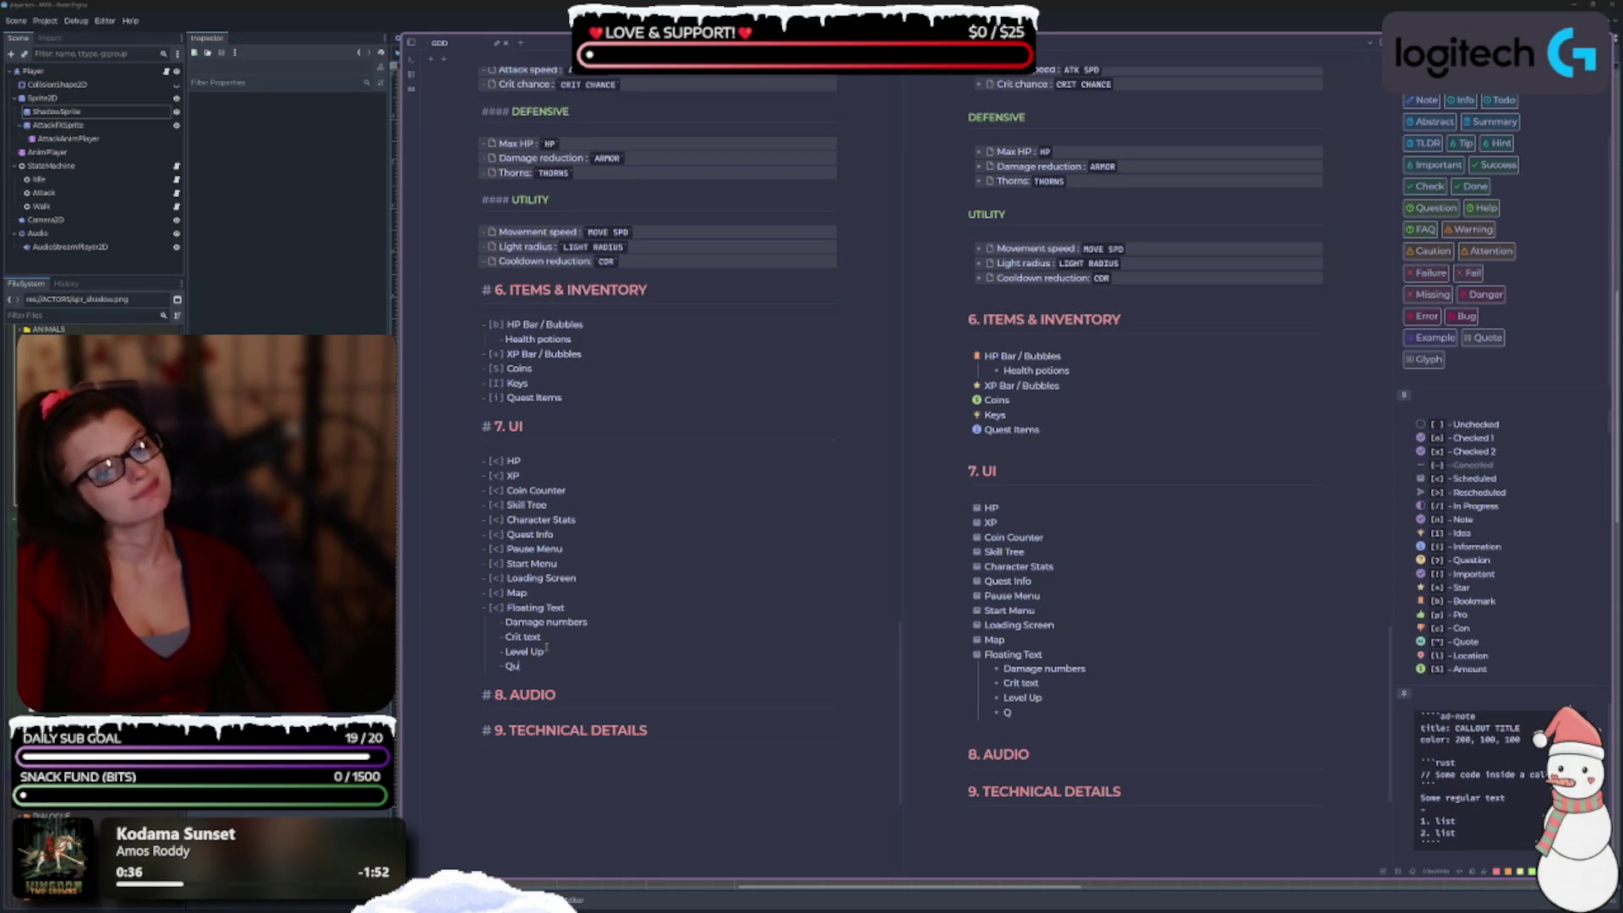
type("e")
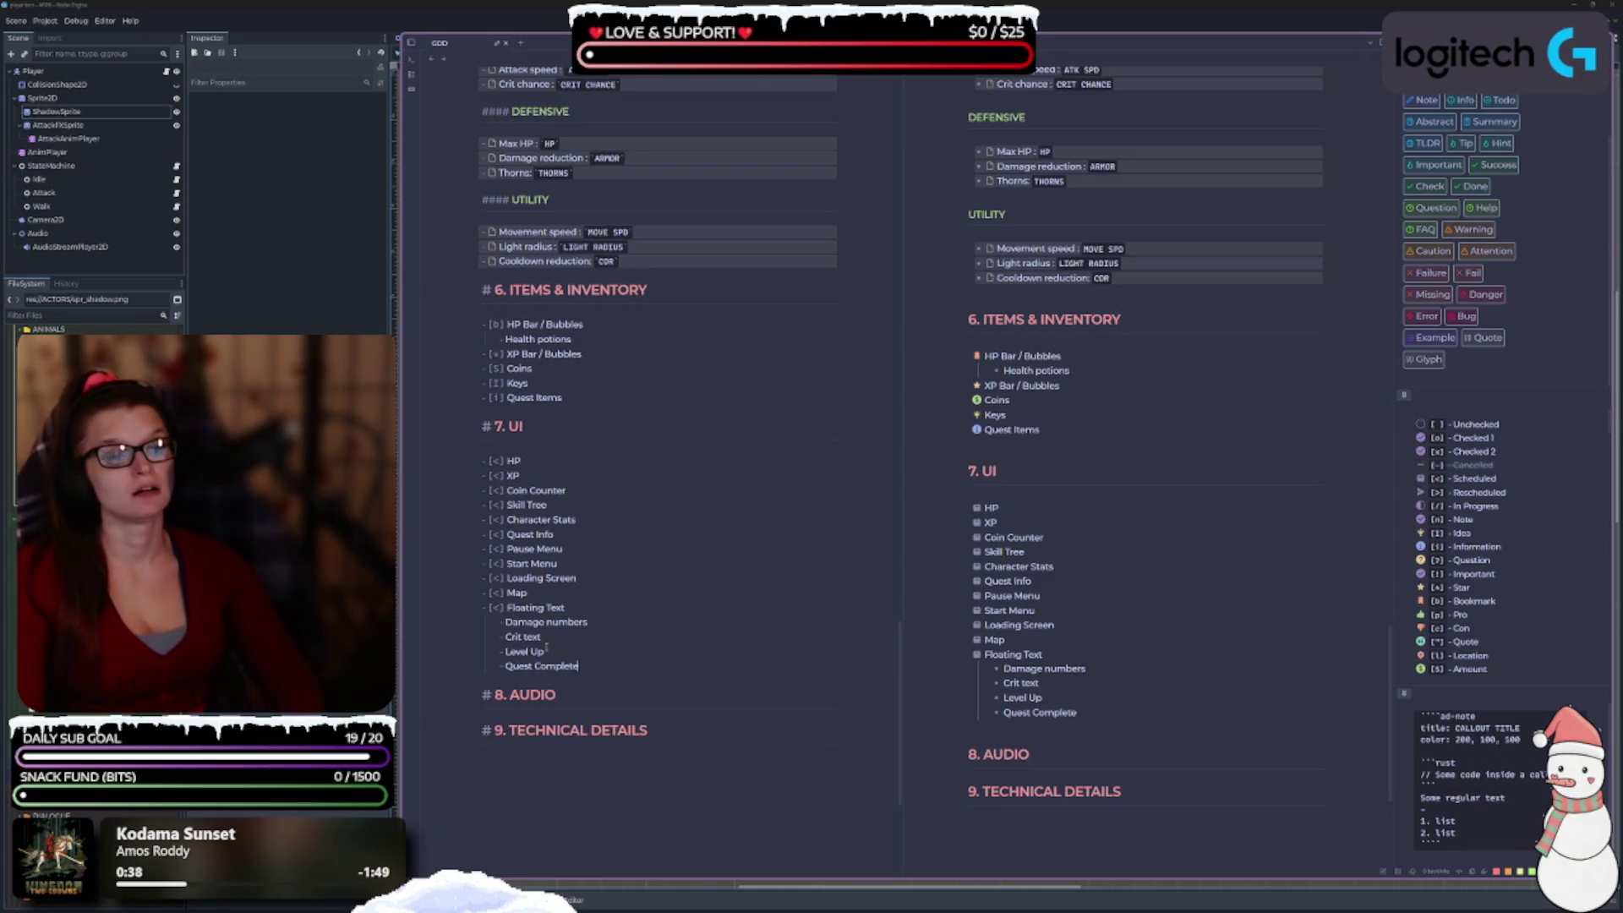
key("Return")
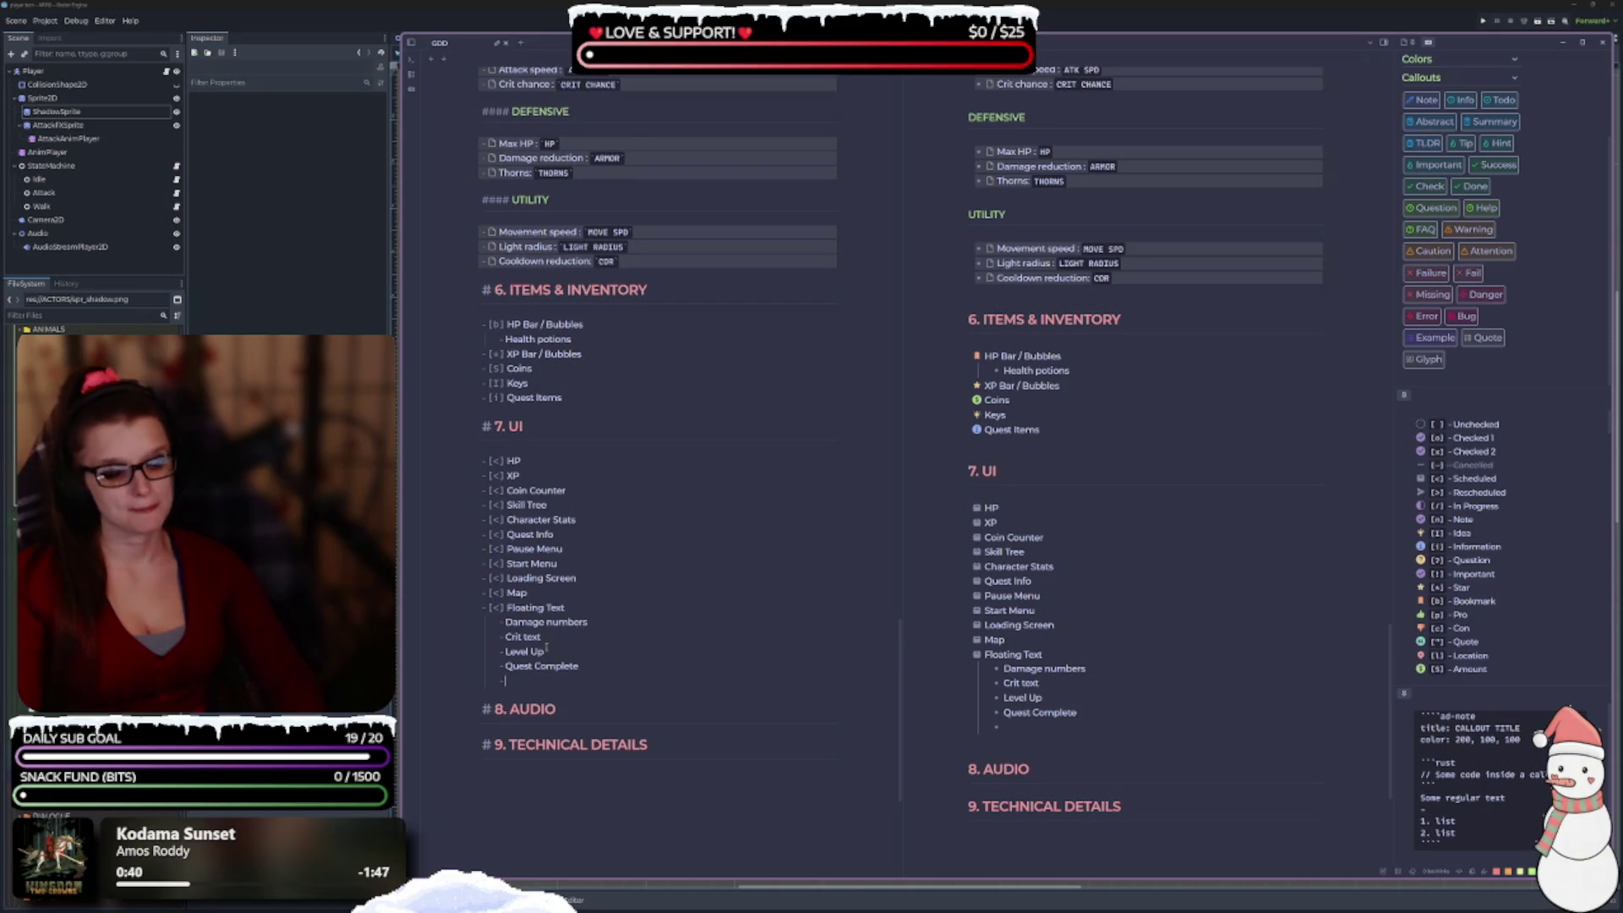
type("You")
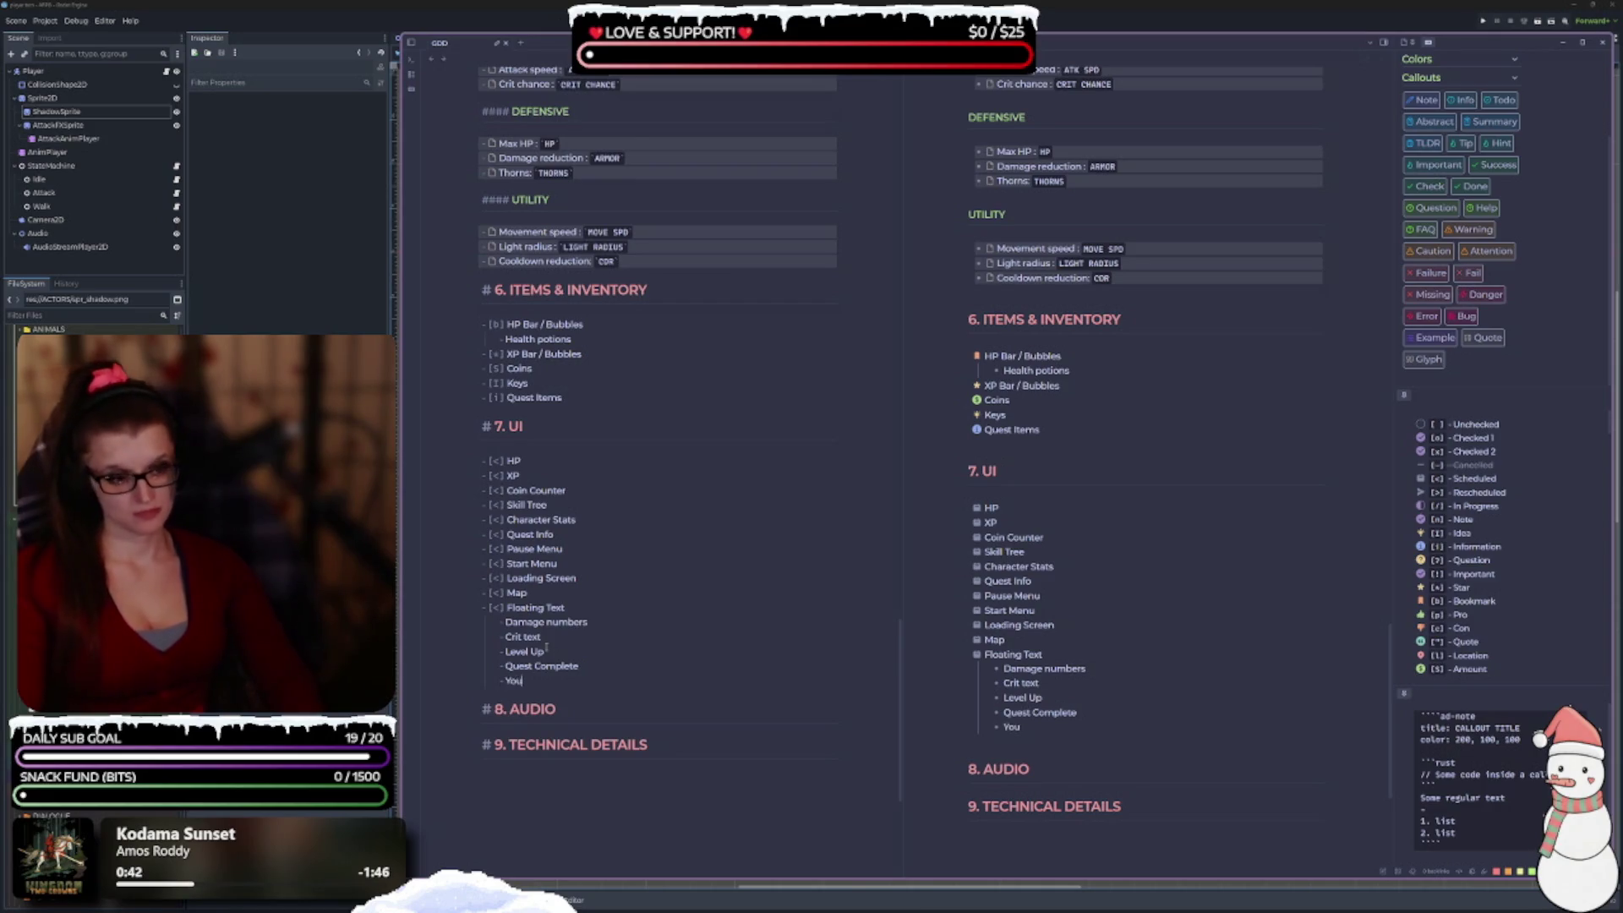
type(" Die")
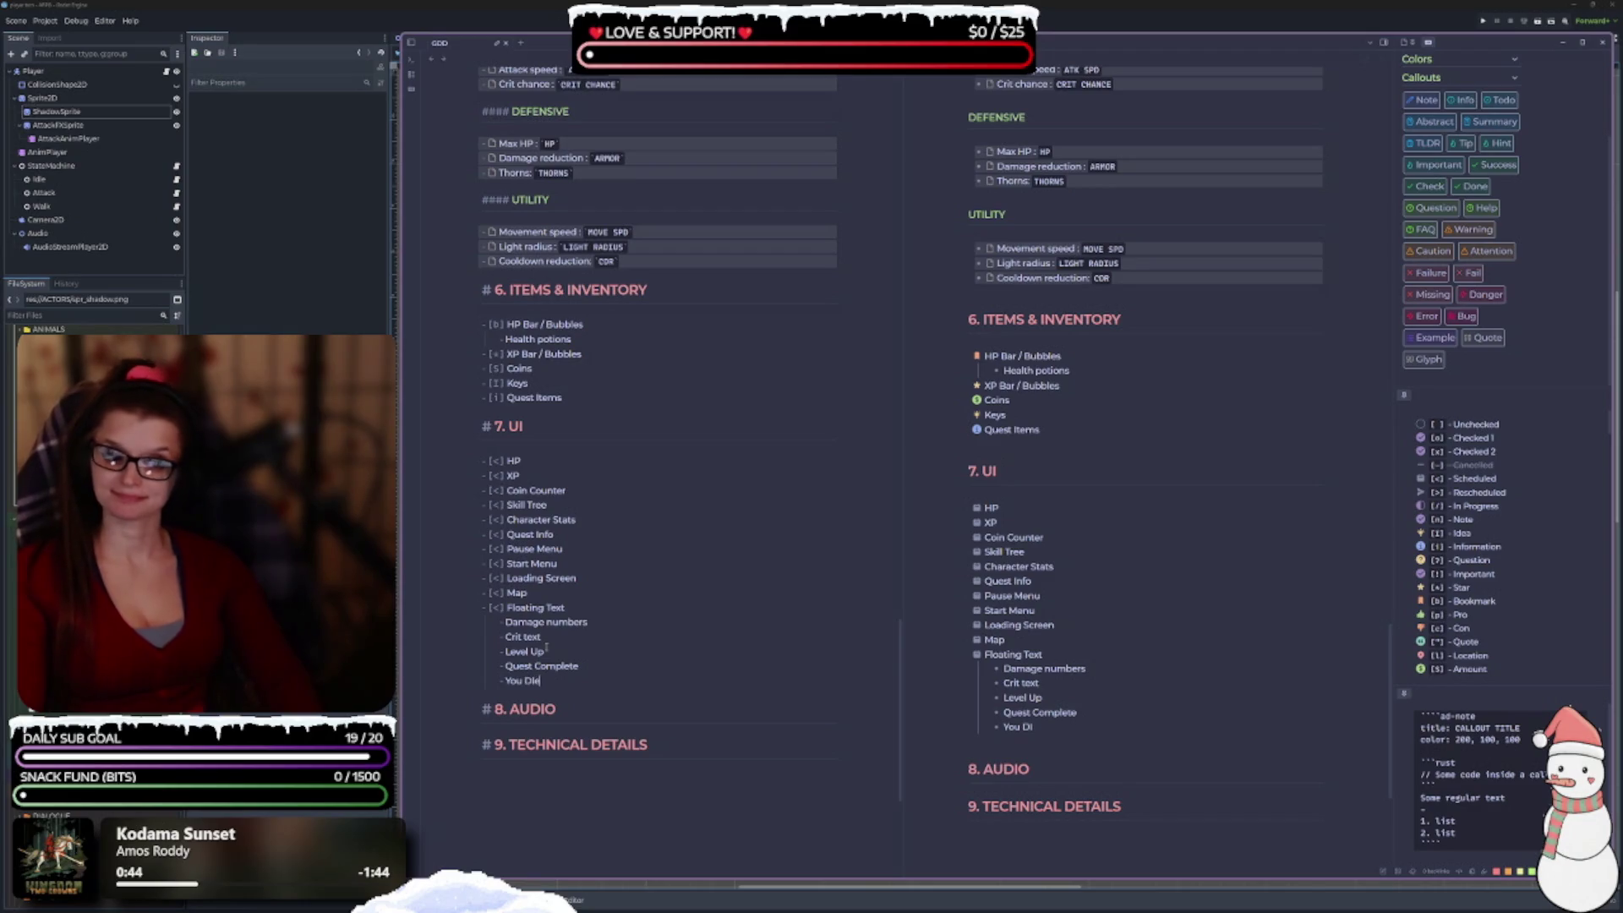
type("d")
key("Return")
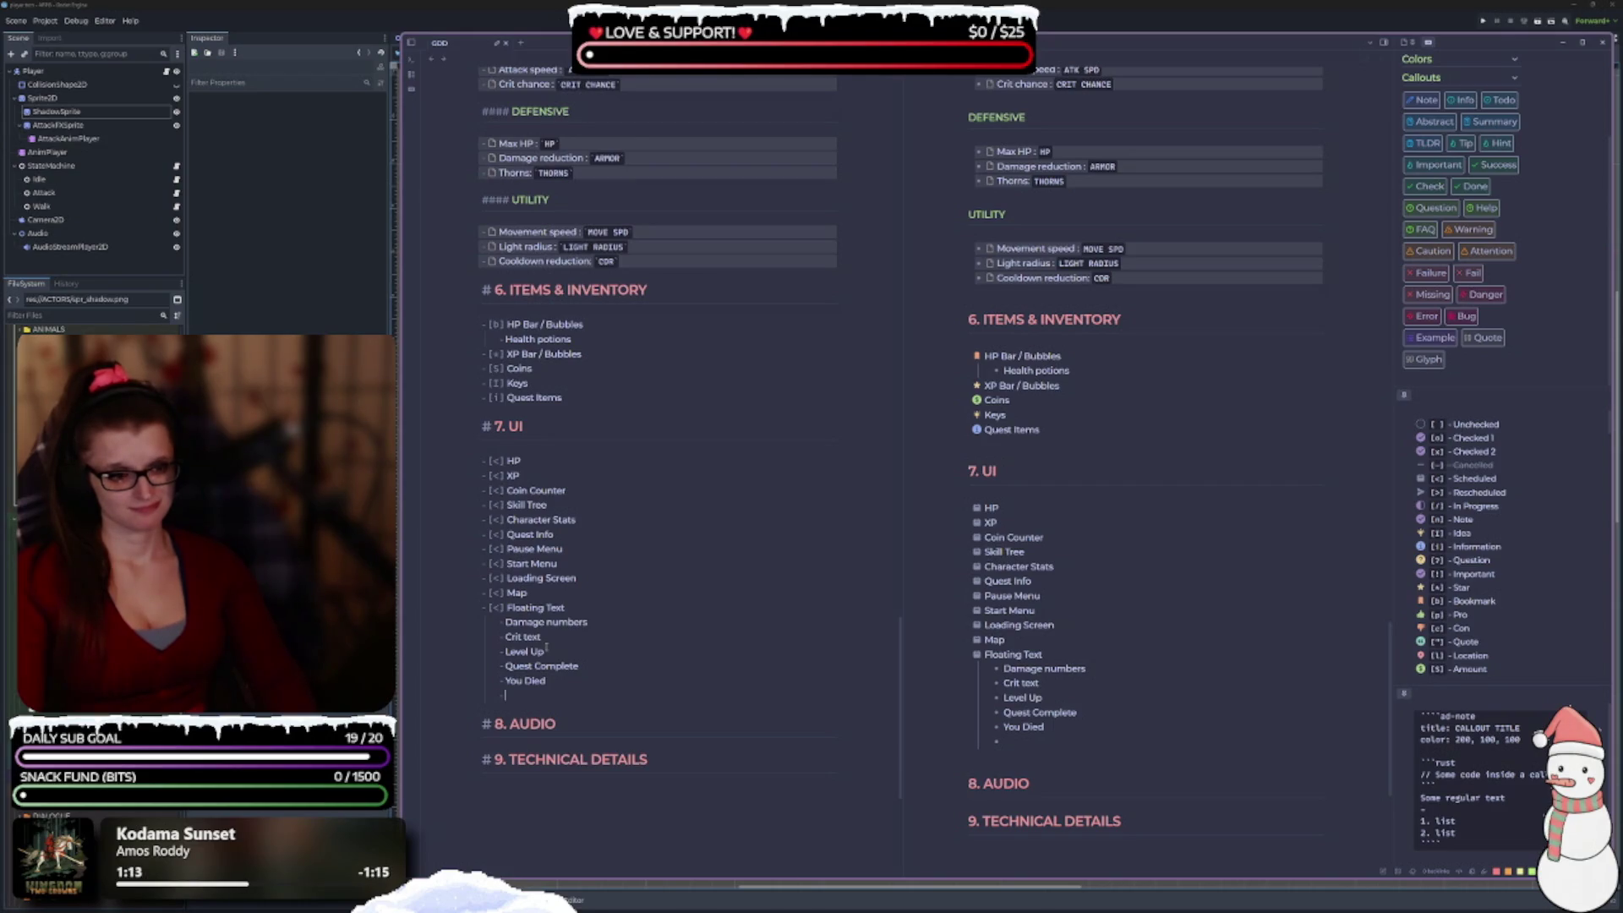
key("BackSpace")
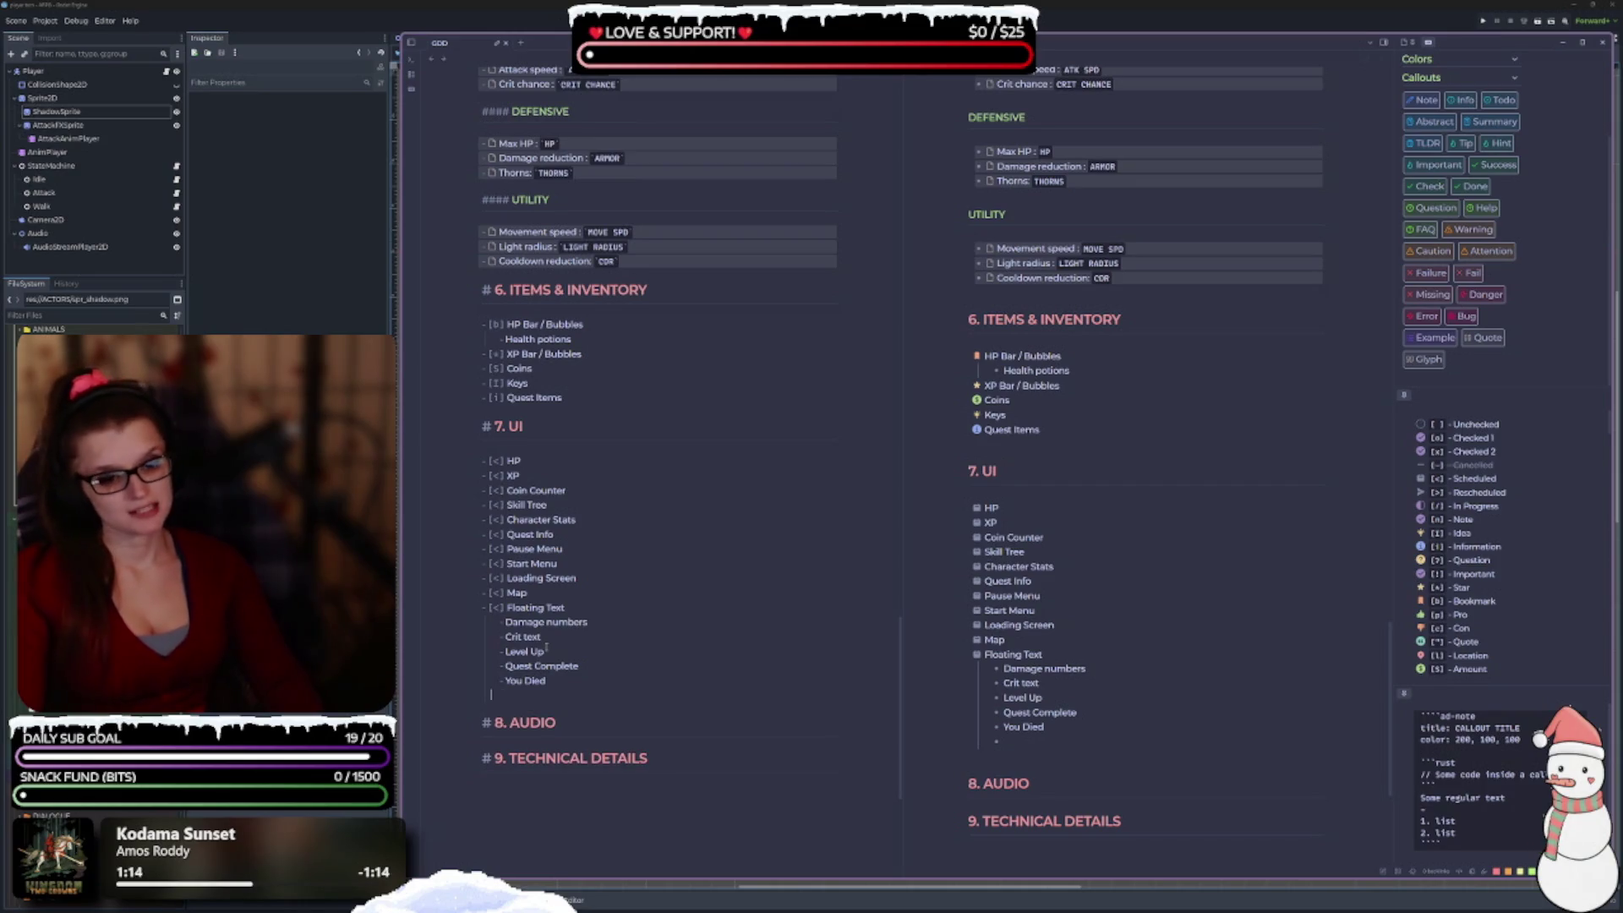
key("BackSpace")
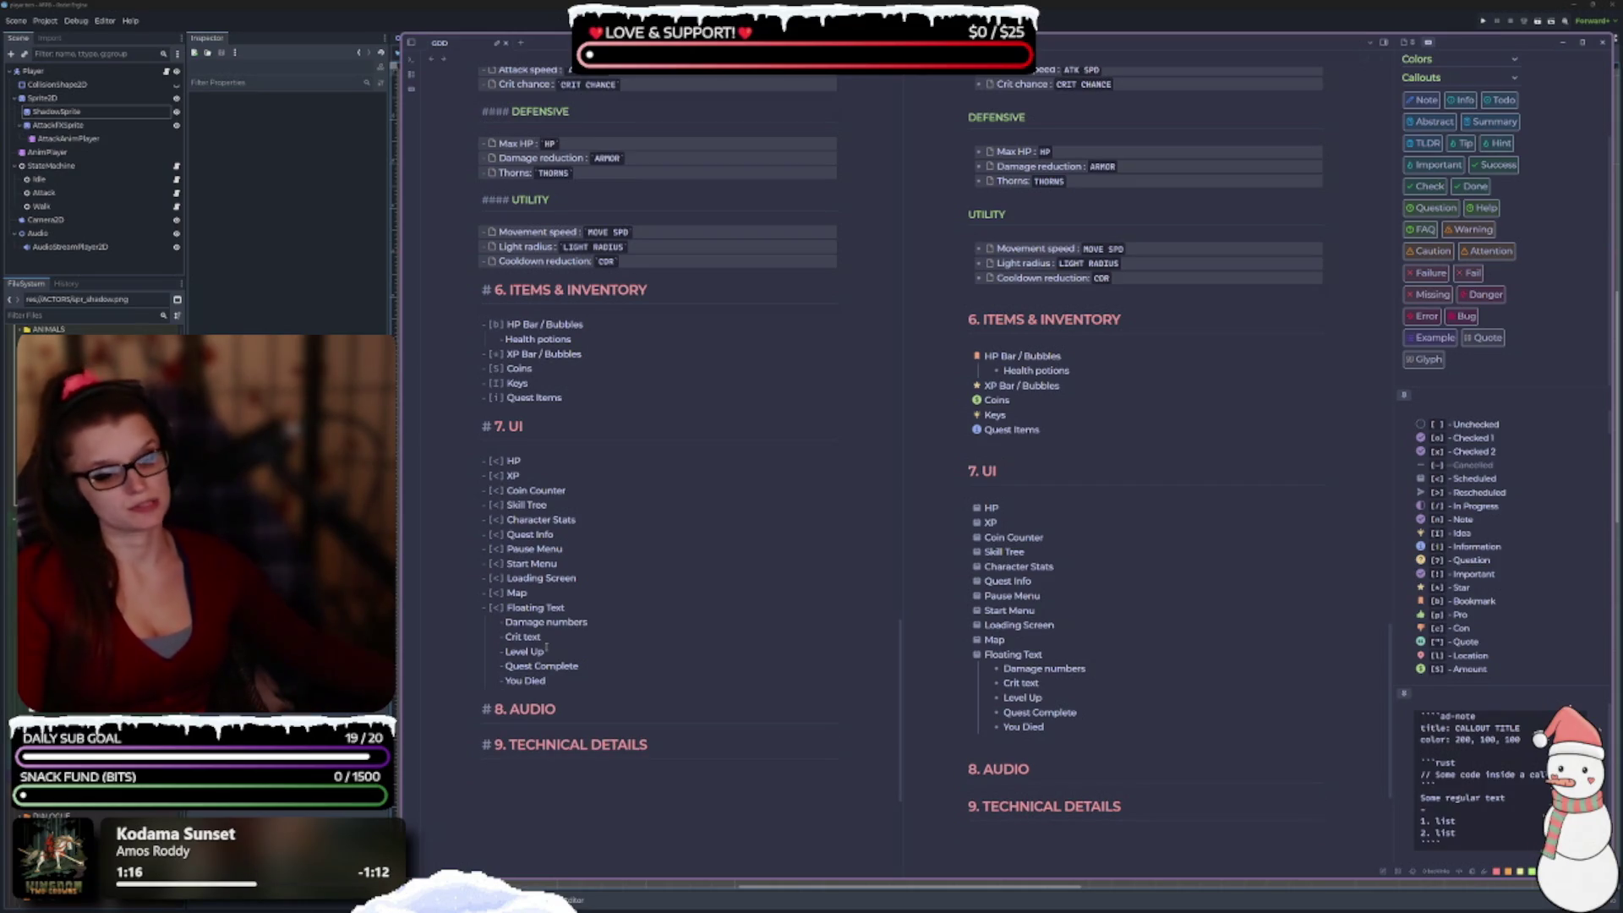
scroll(604, 693, "down", 1)
Start a quoted list under 8. AUDIO with the item '8-bit retro SFX'.
left_click(577, 630)
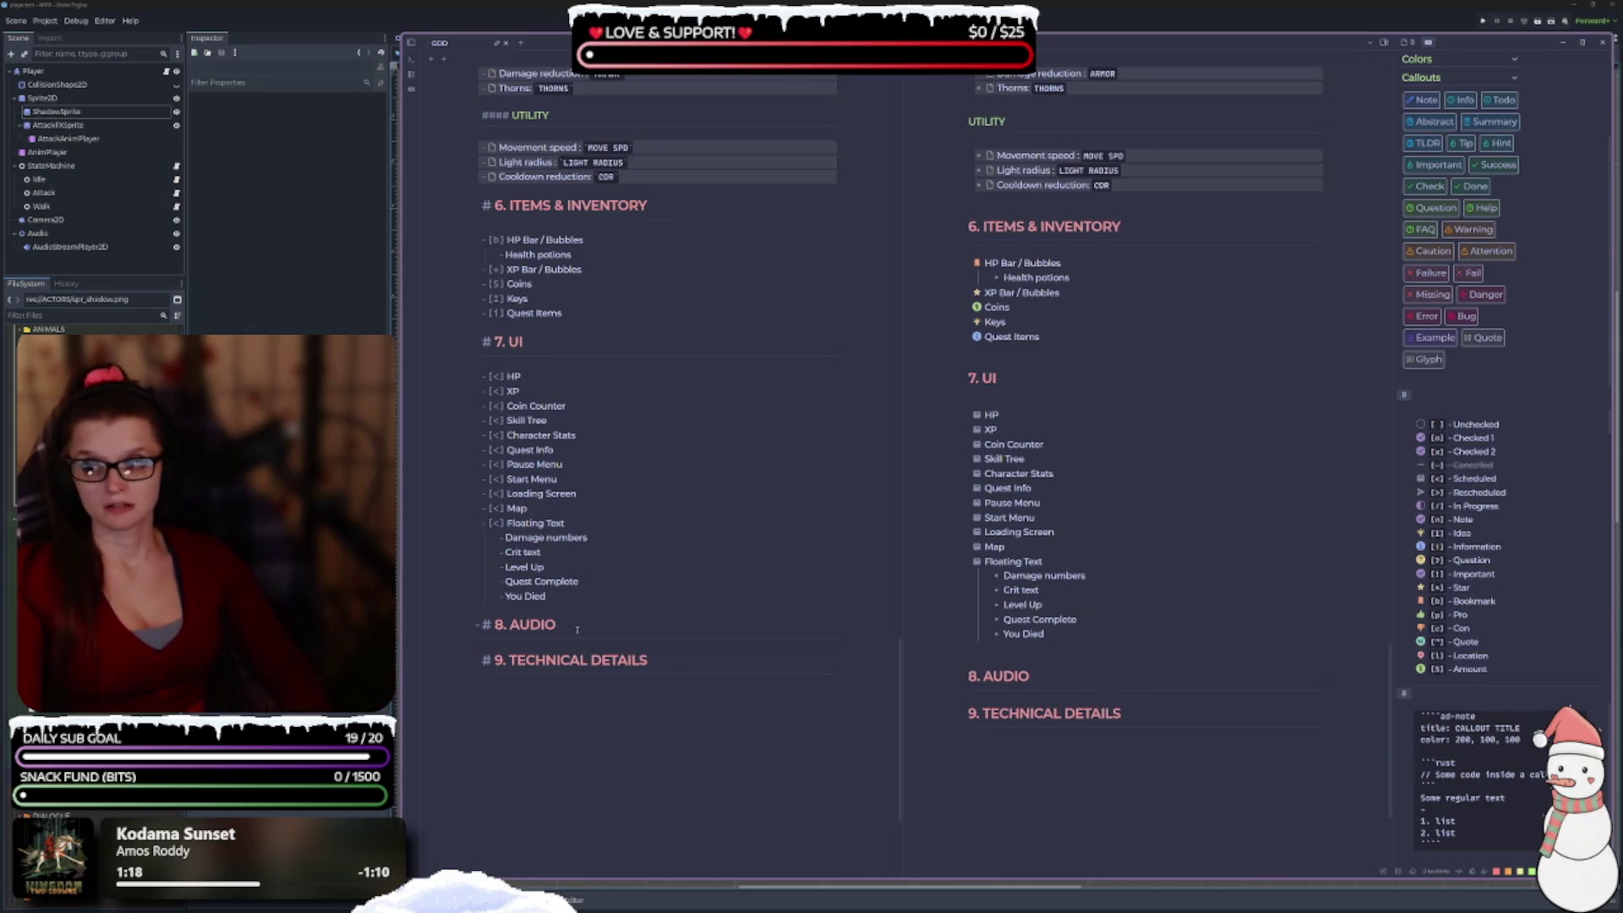
key("Return")
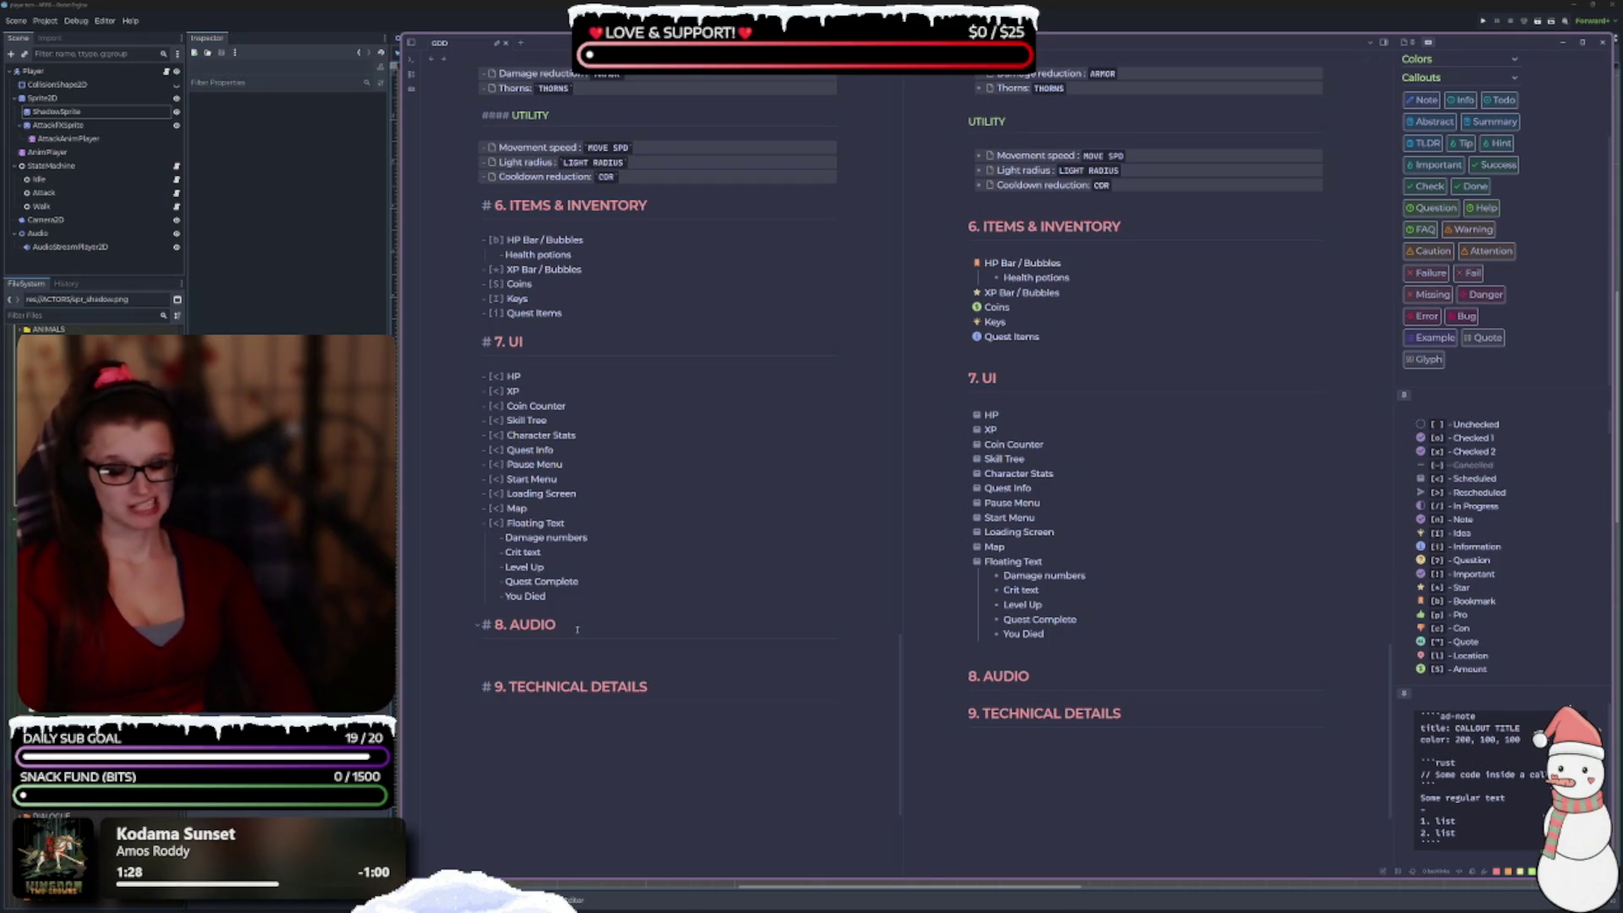
type(">")
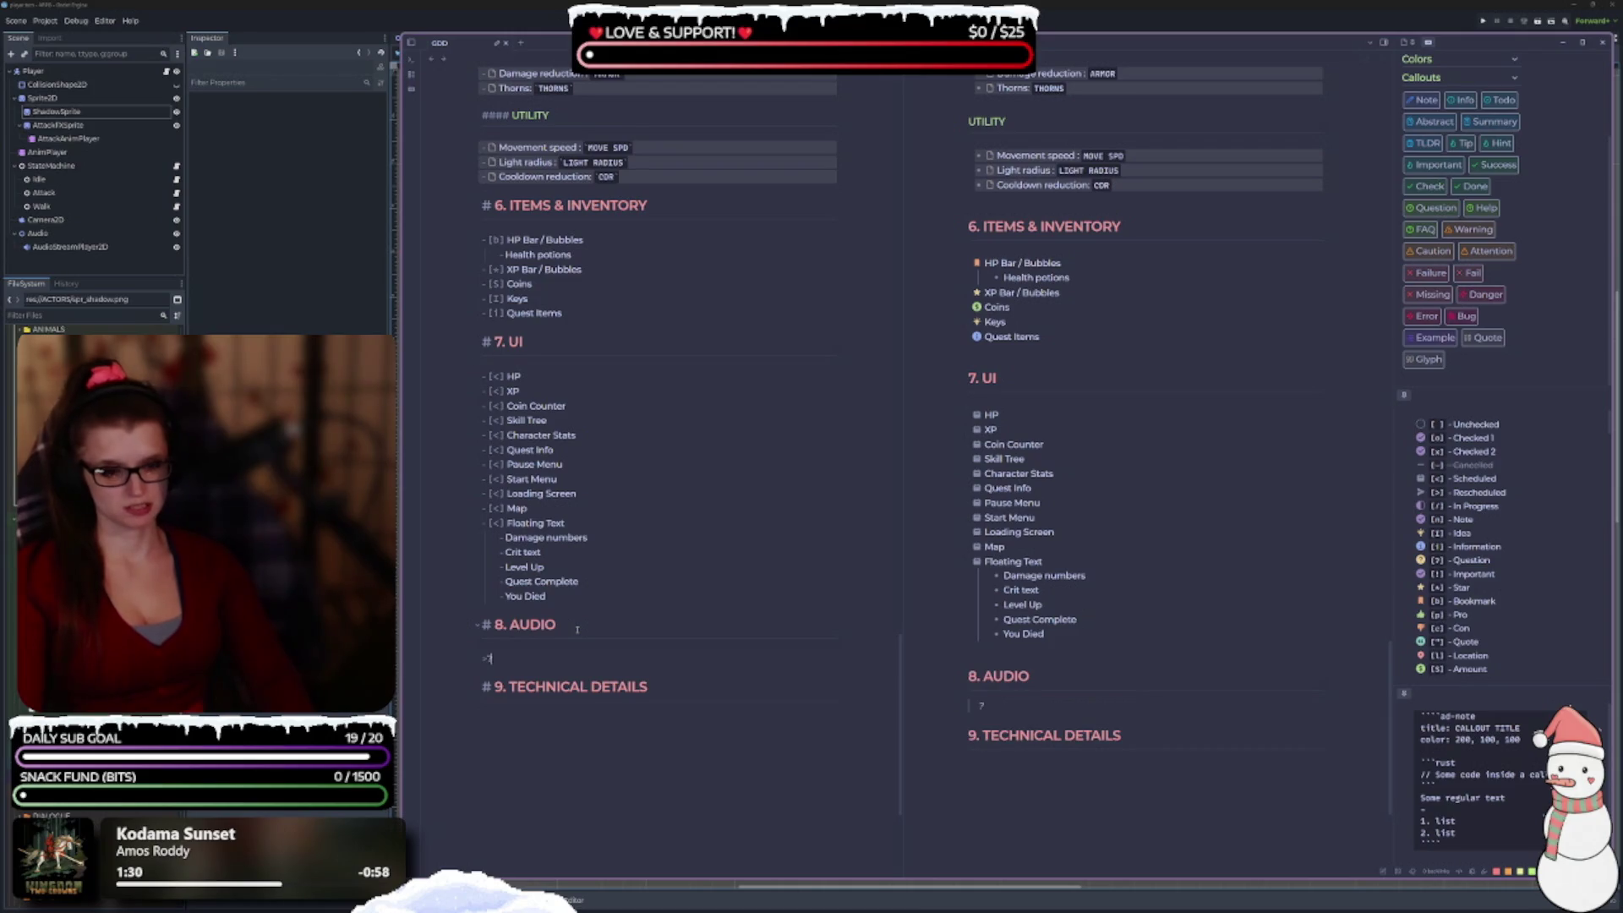
key("BackSpace")
type("-")
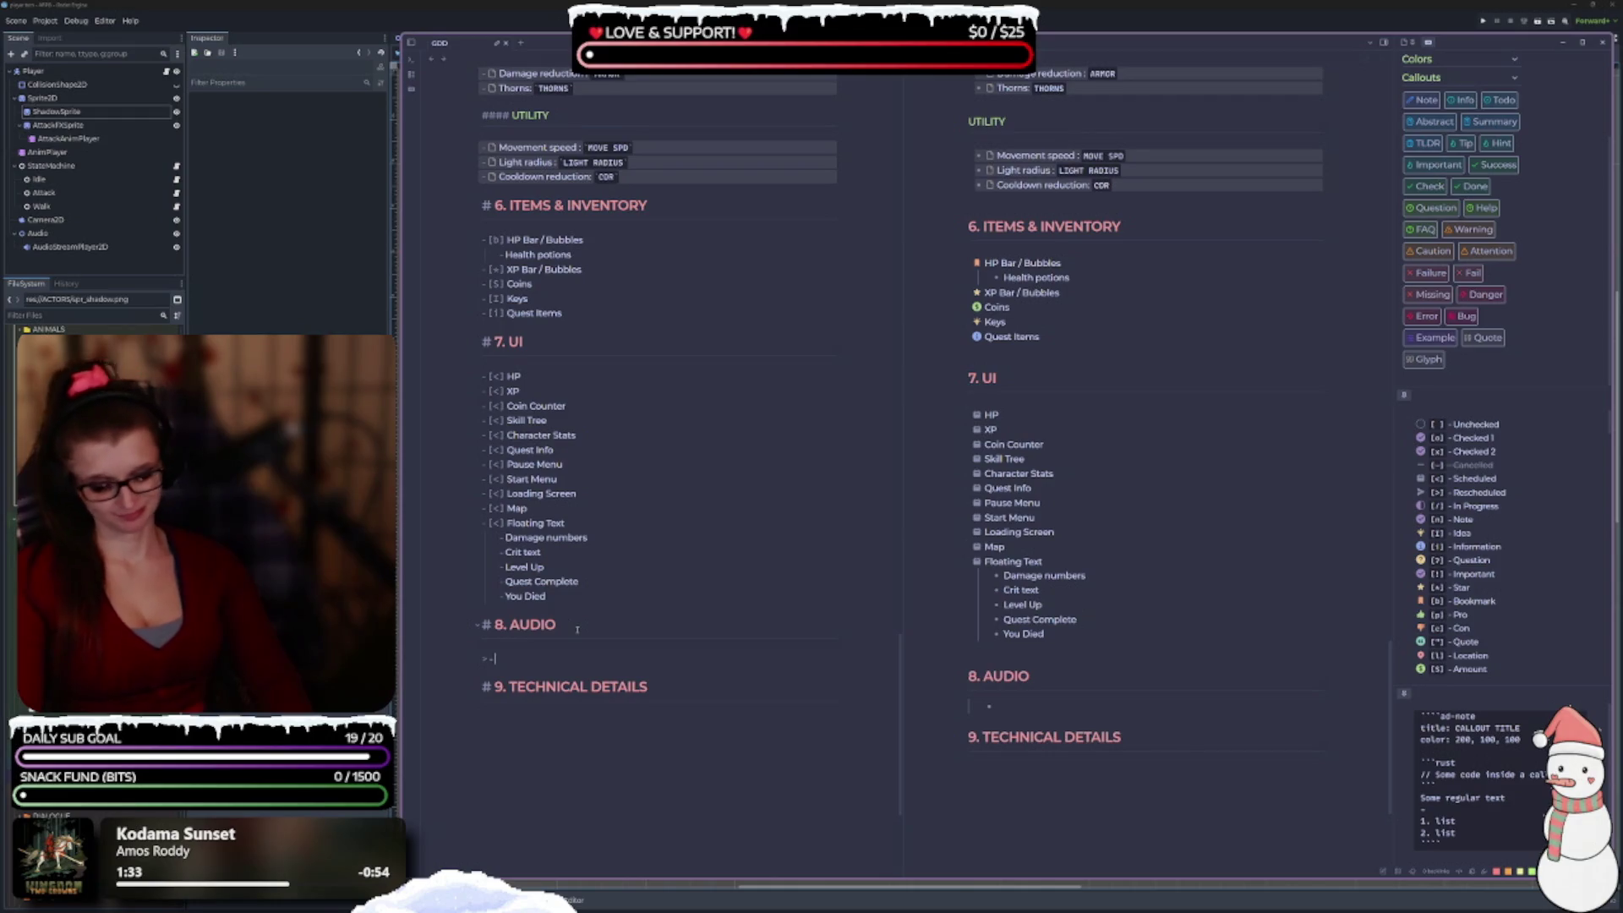
type(" 8-bit")
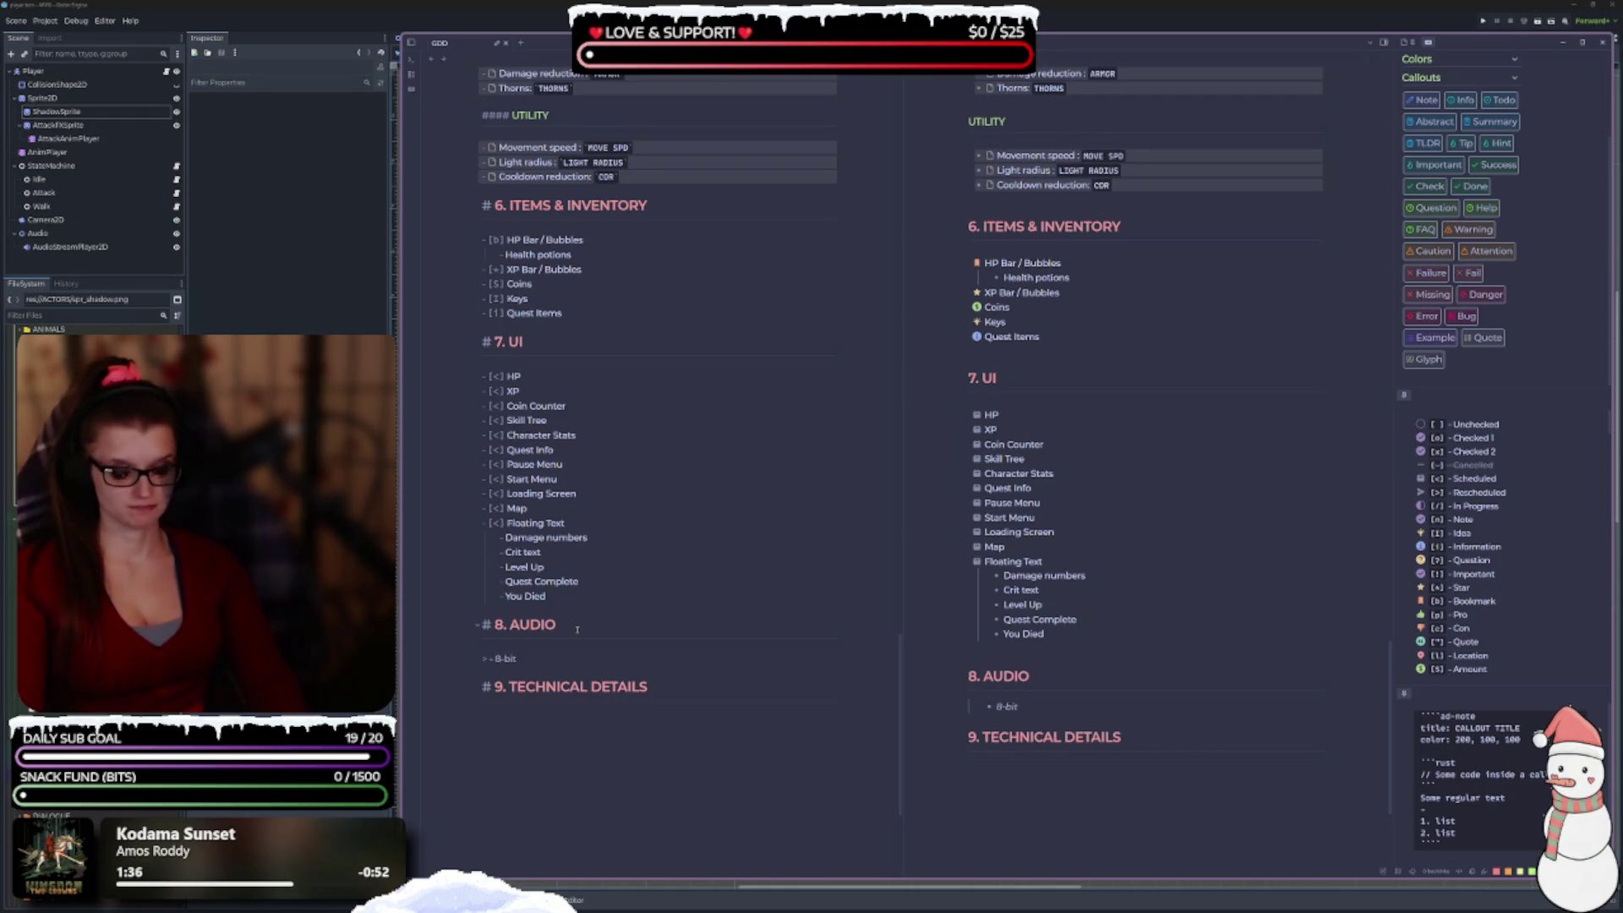
type(" retro")
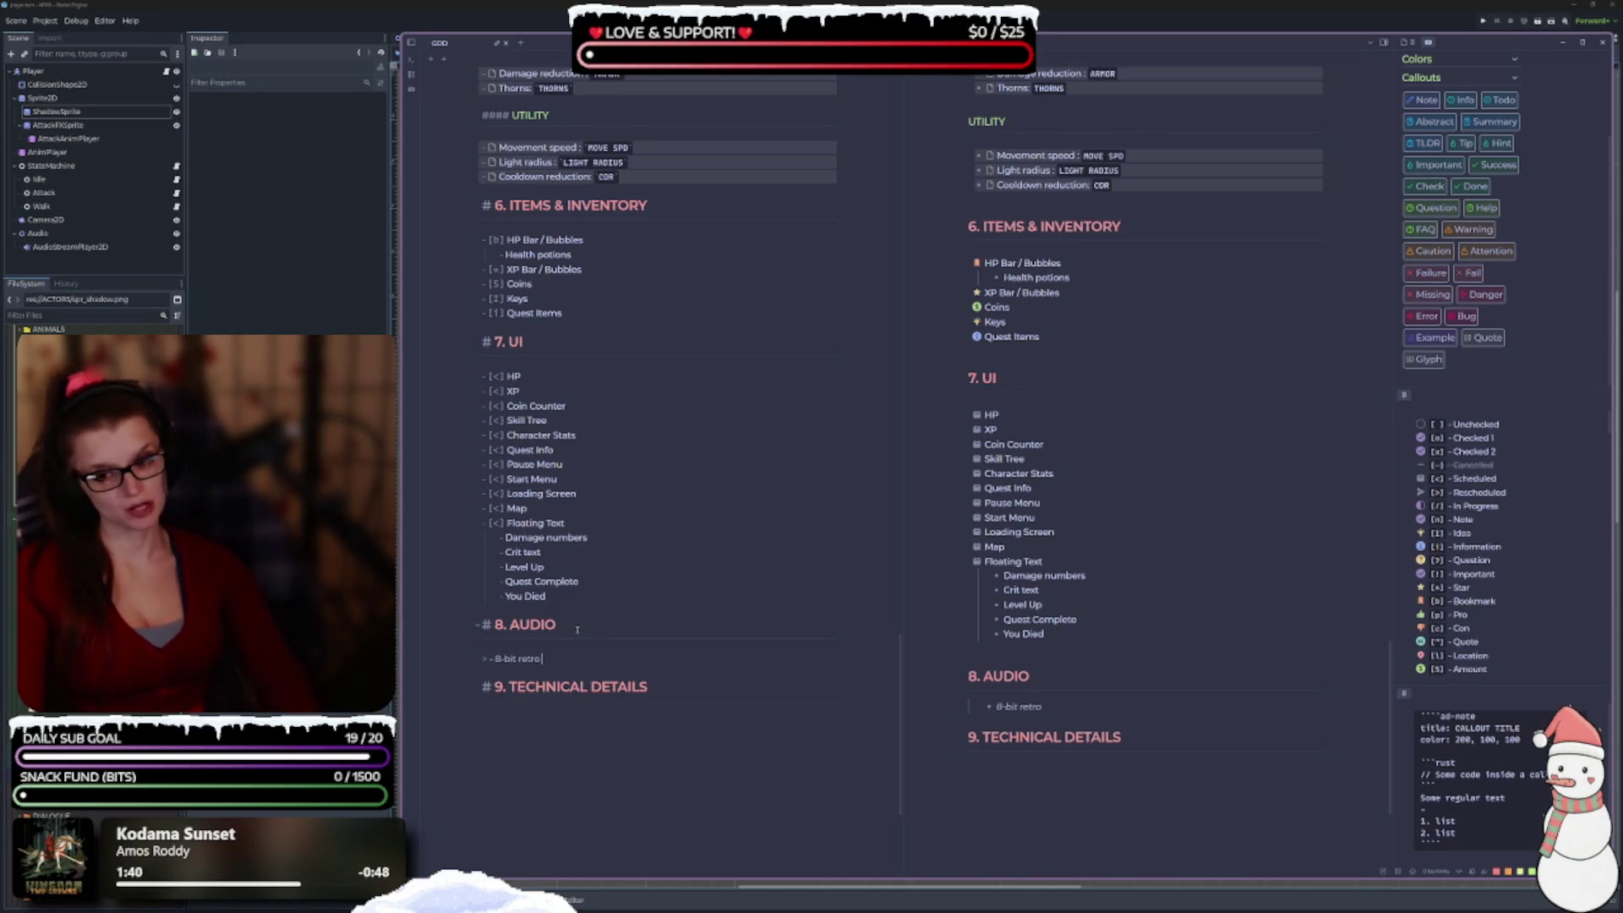
type(" SFX")
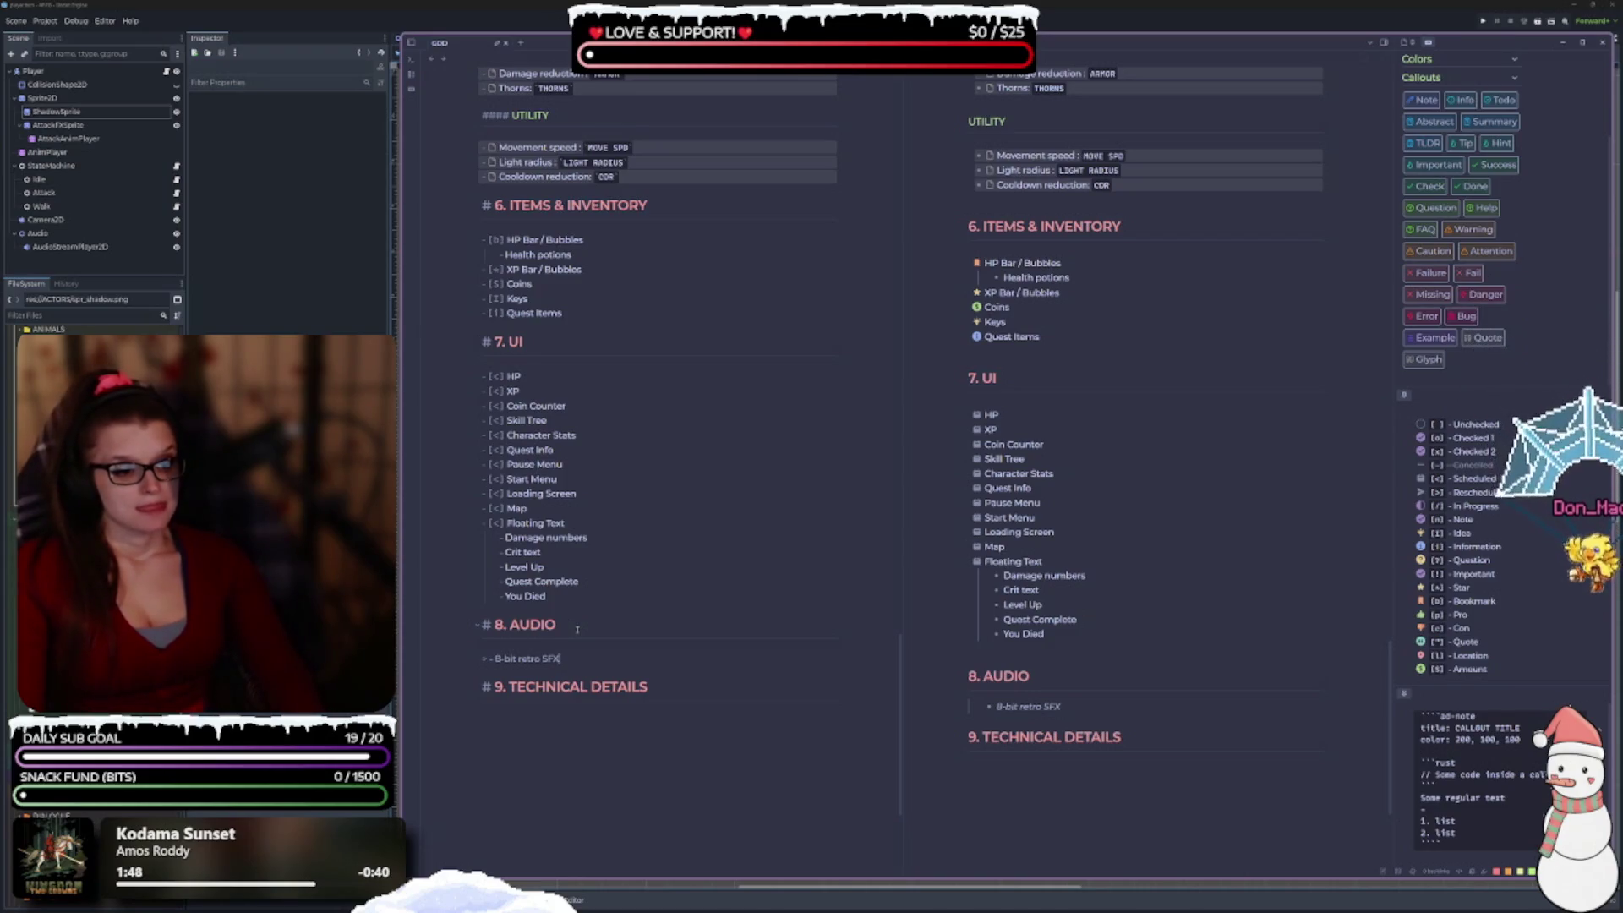
Add a second Audio item 'Very few SFX -> create variation via code'.
key("Return")
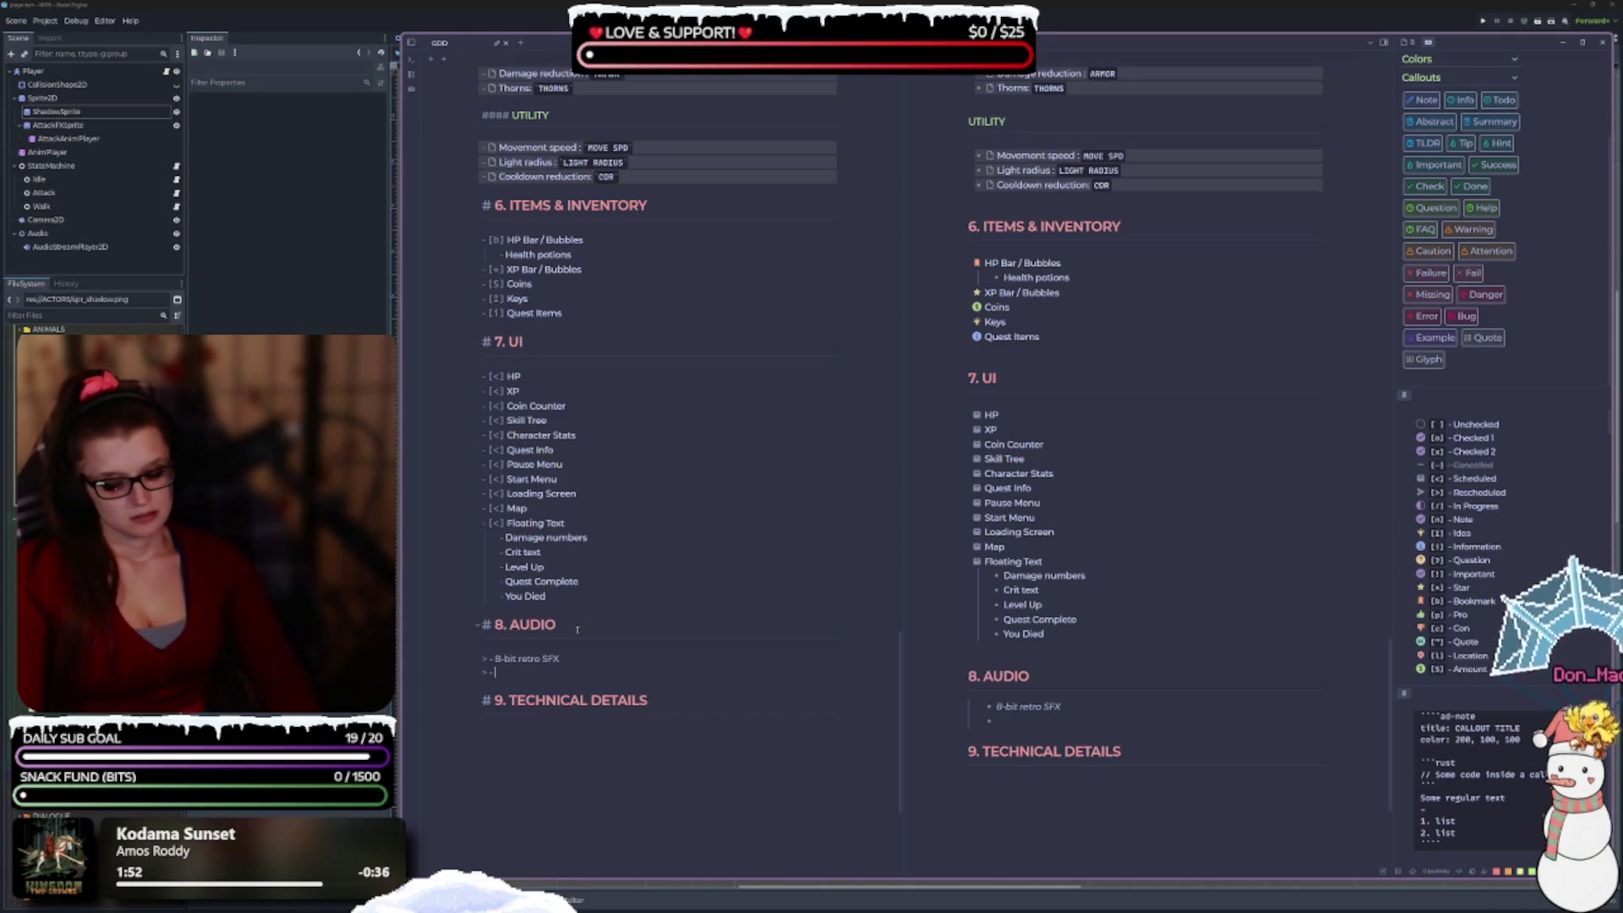
type("Very")
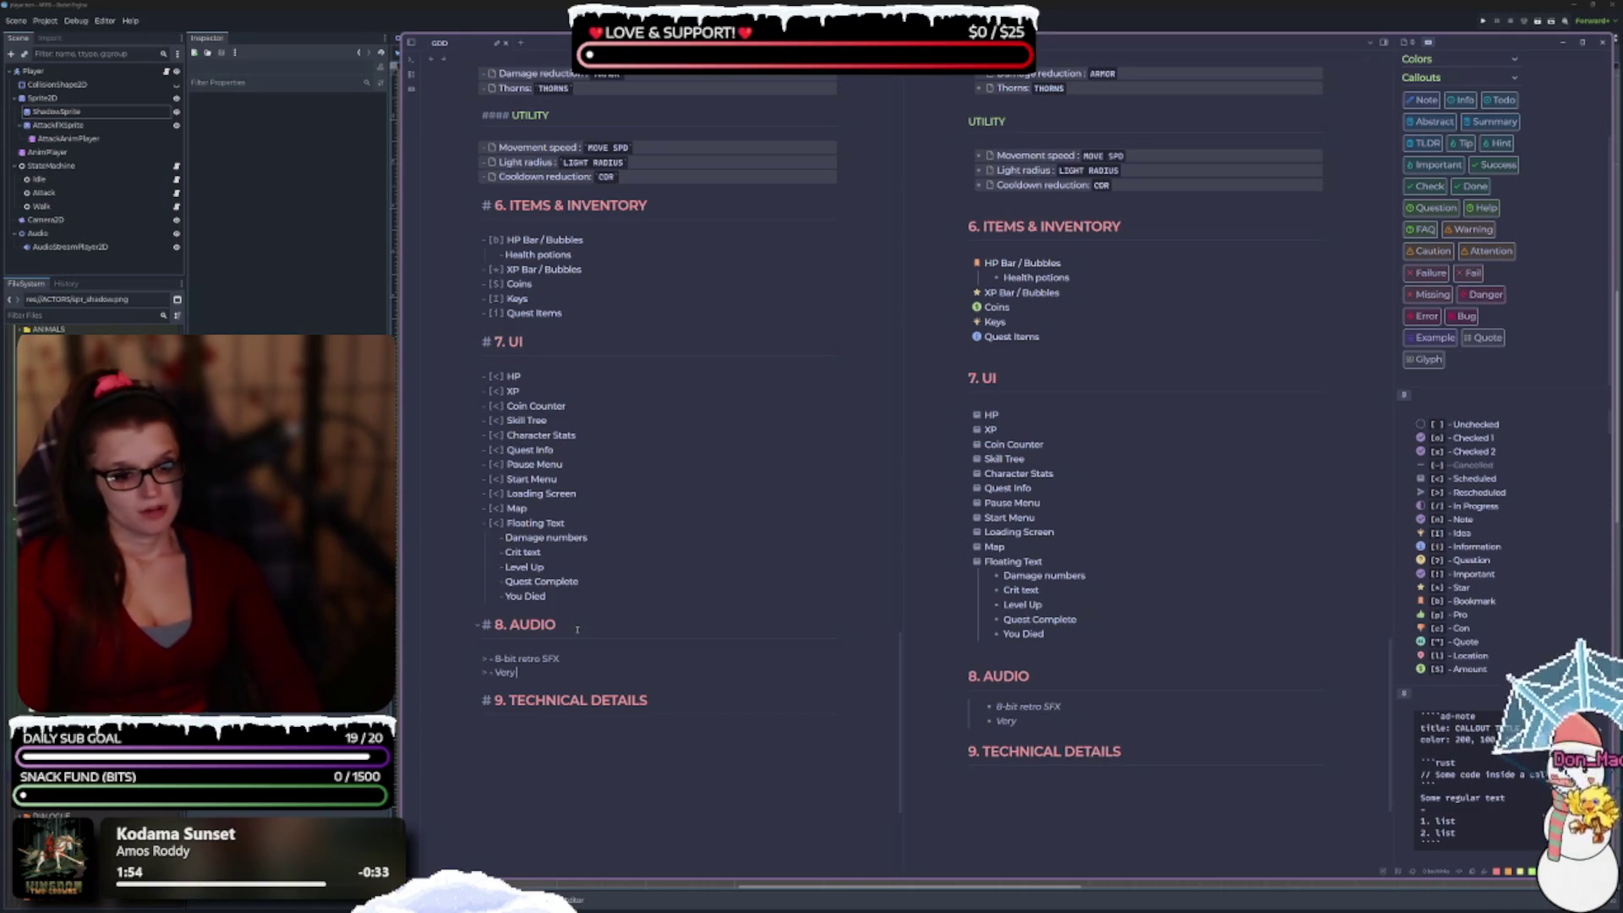
type(" few")
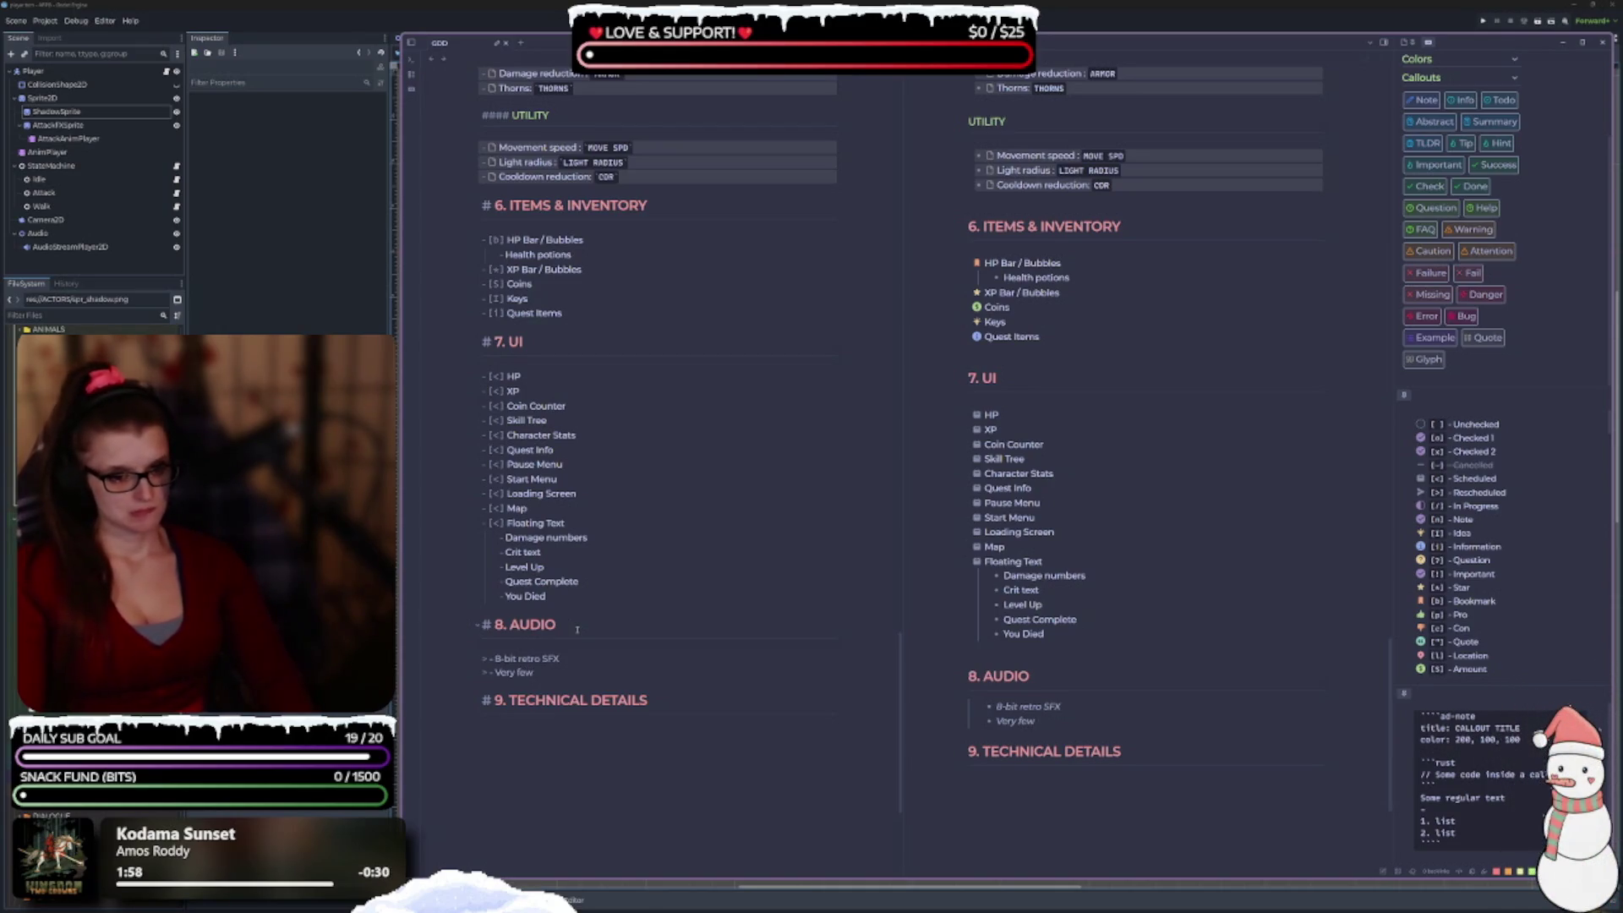
type(" SF")
type(",")
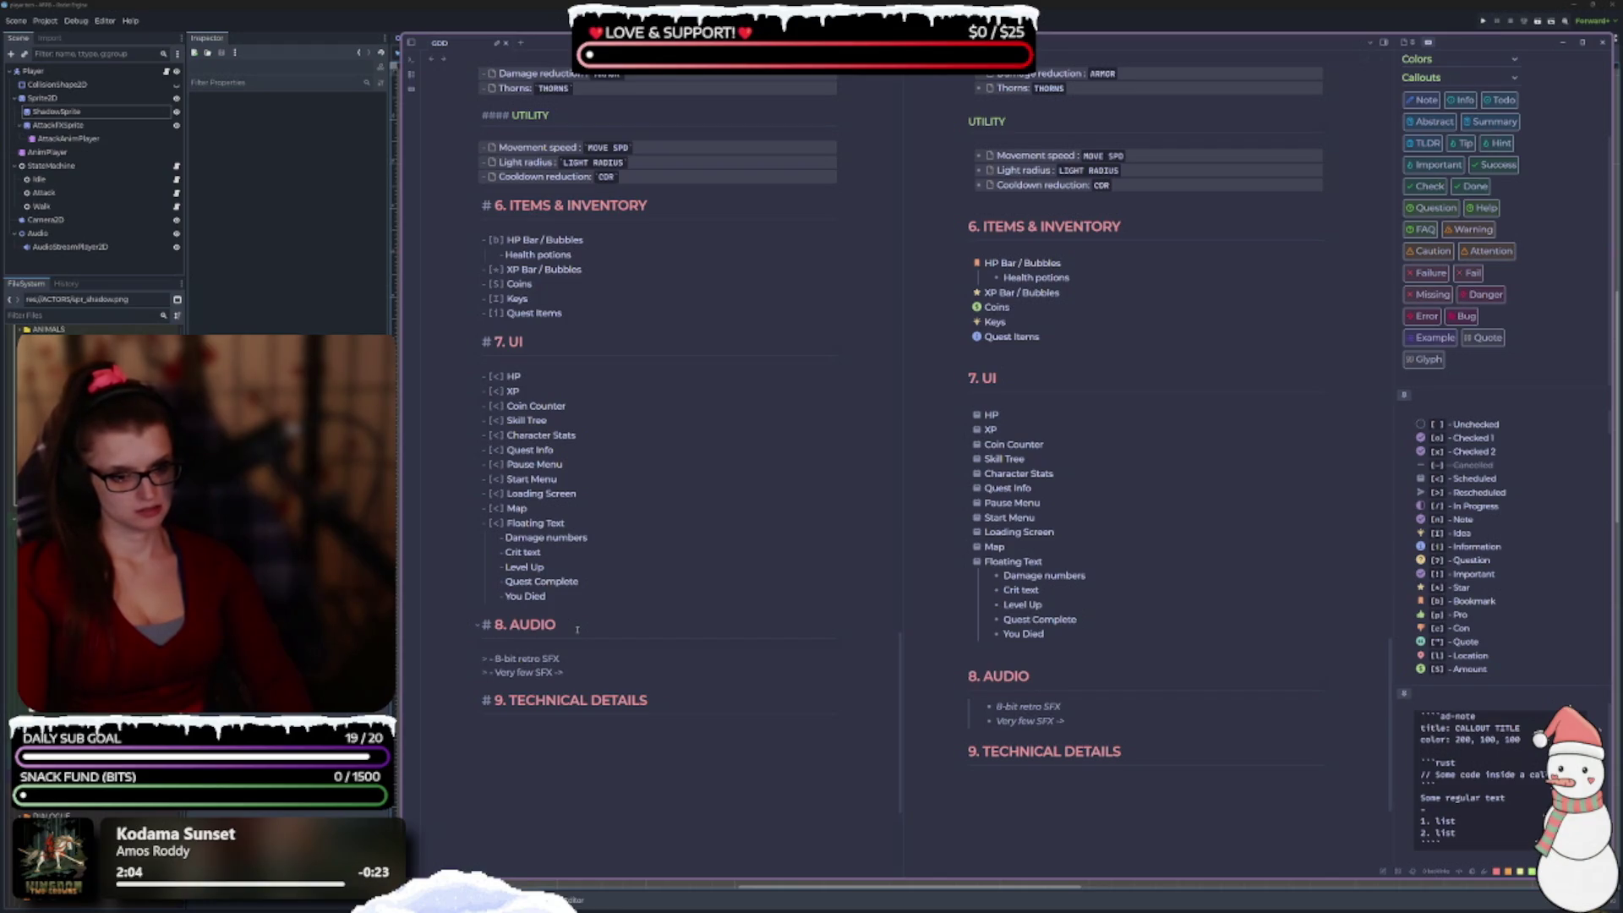
type(" create")
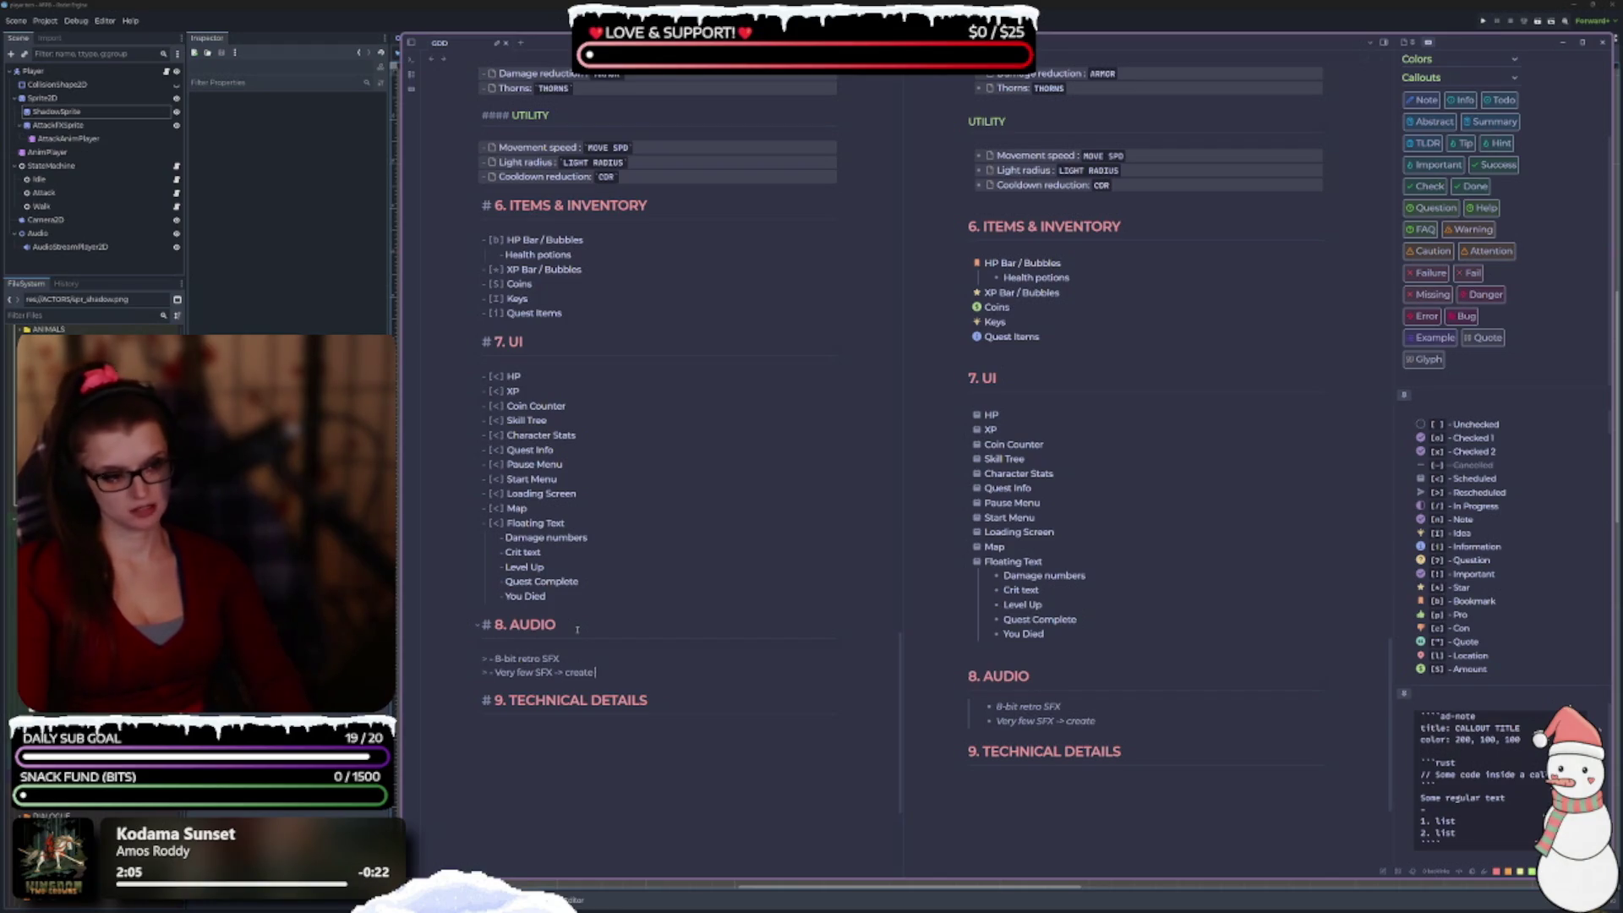
type(" variation wit")
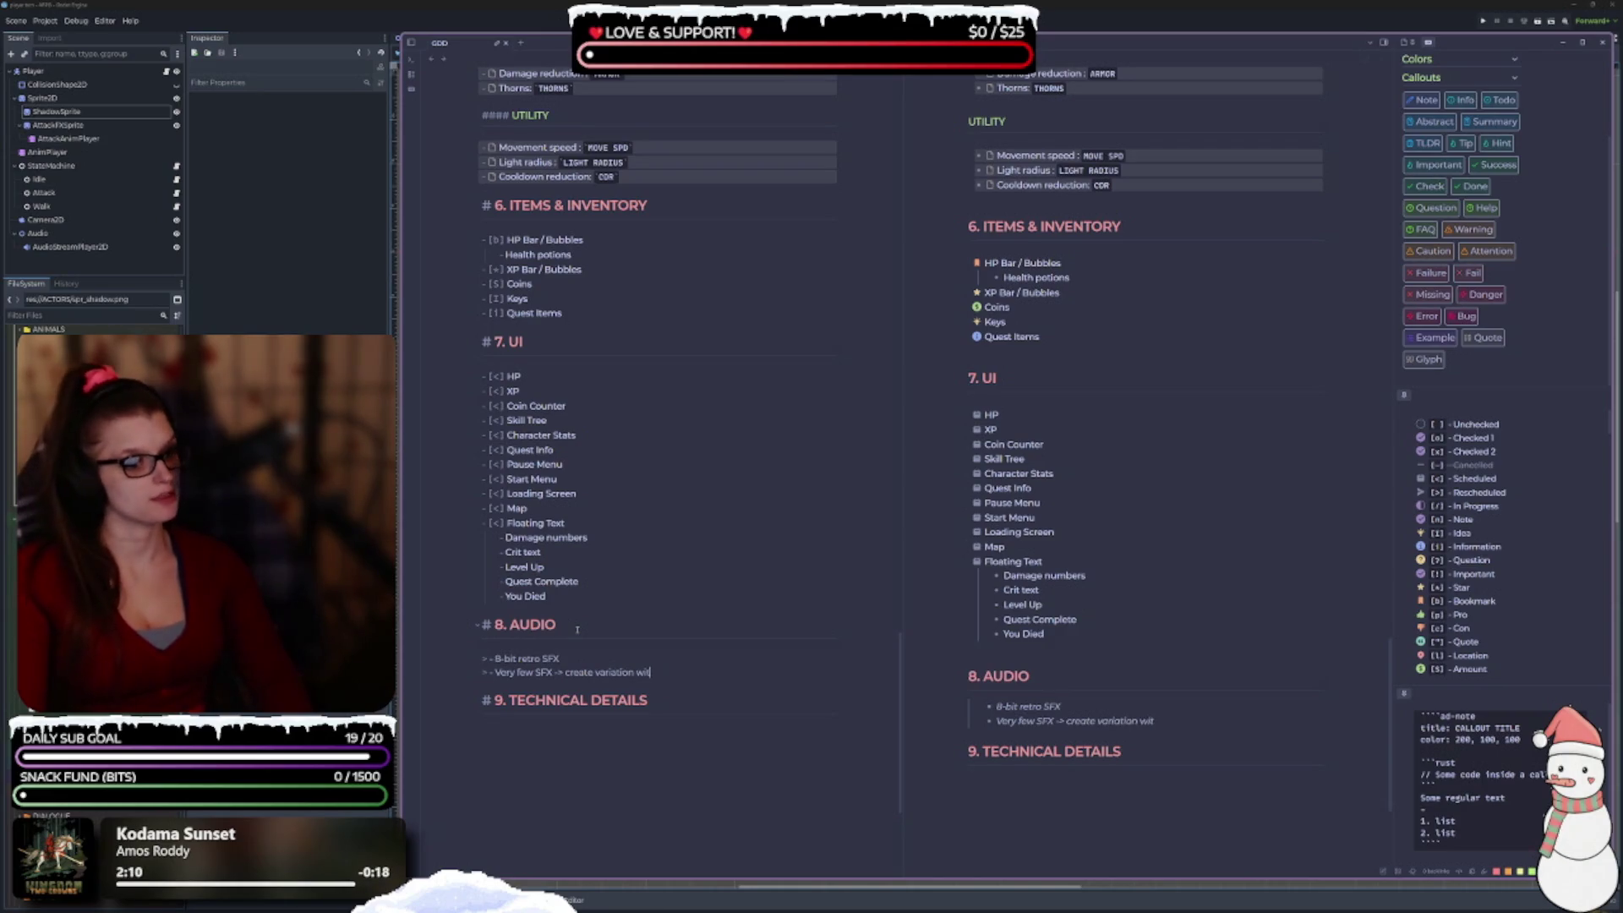
key("BackSpace")
key("BackSpace")
key("BackSpace")
type("in")
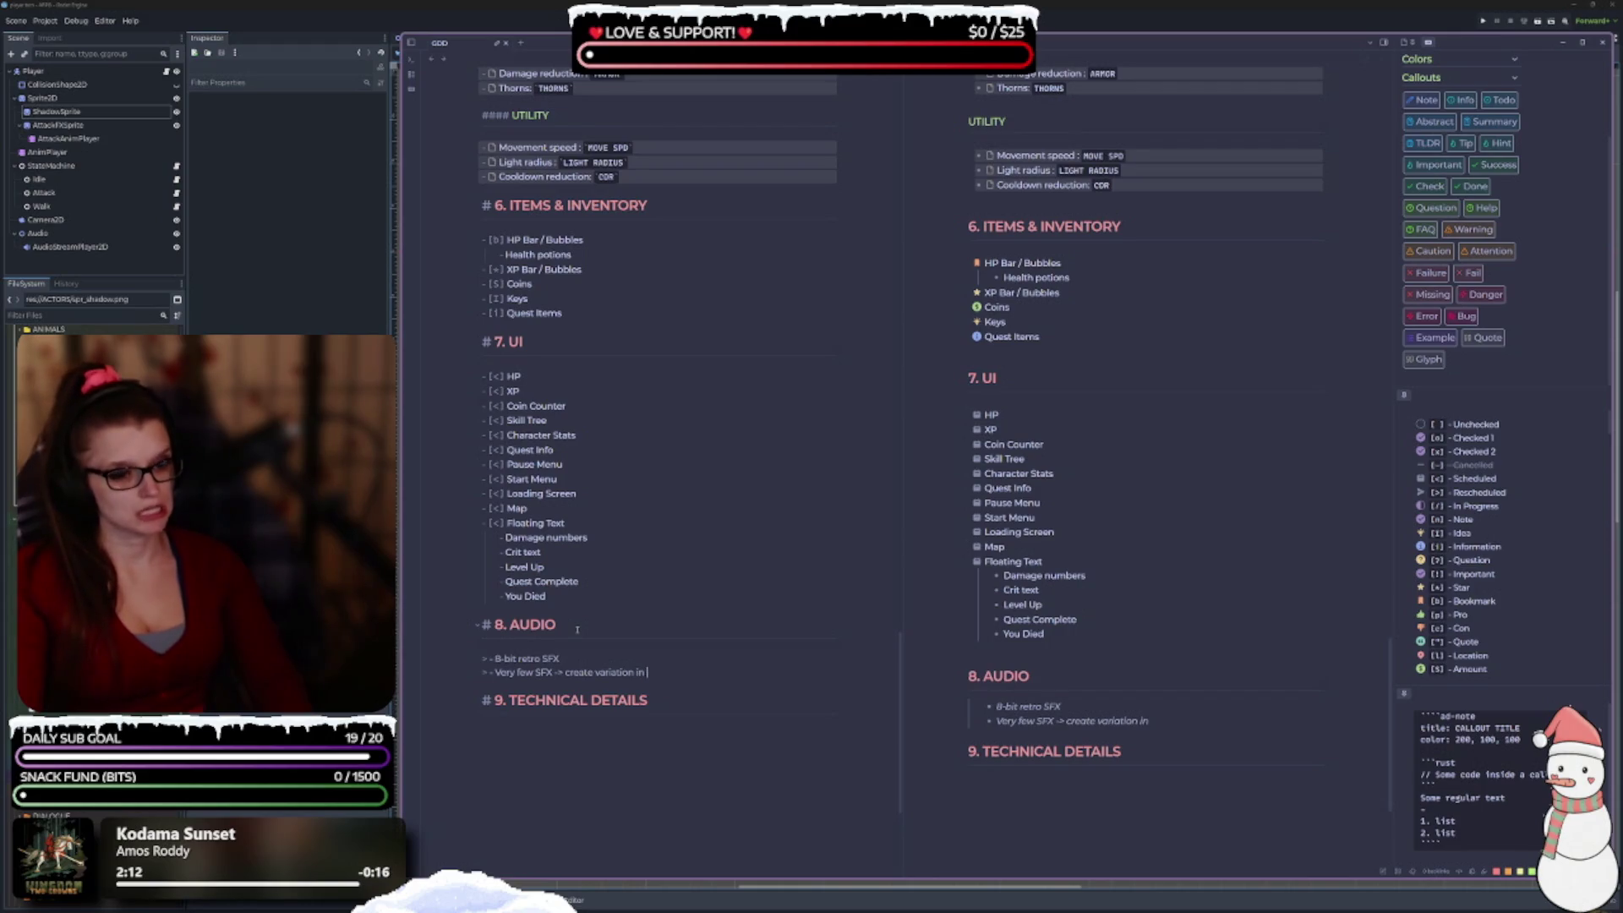
key("BackSpace")
key("BackSpace")
type("via")
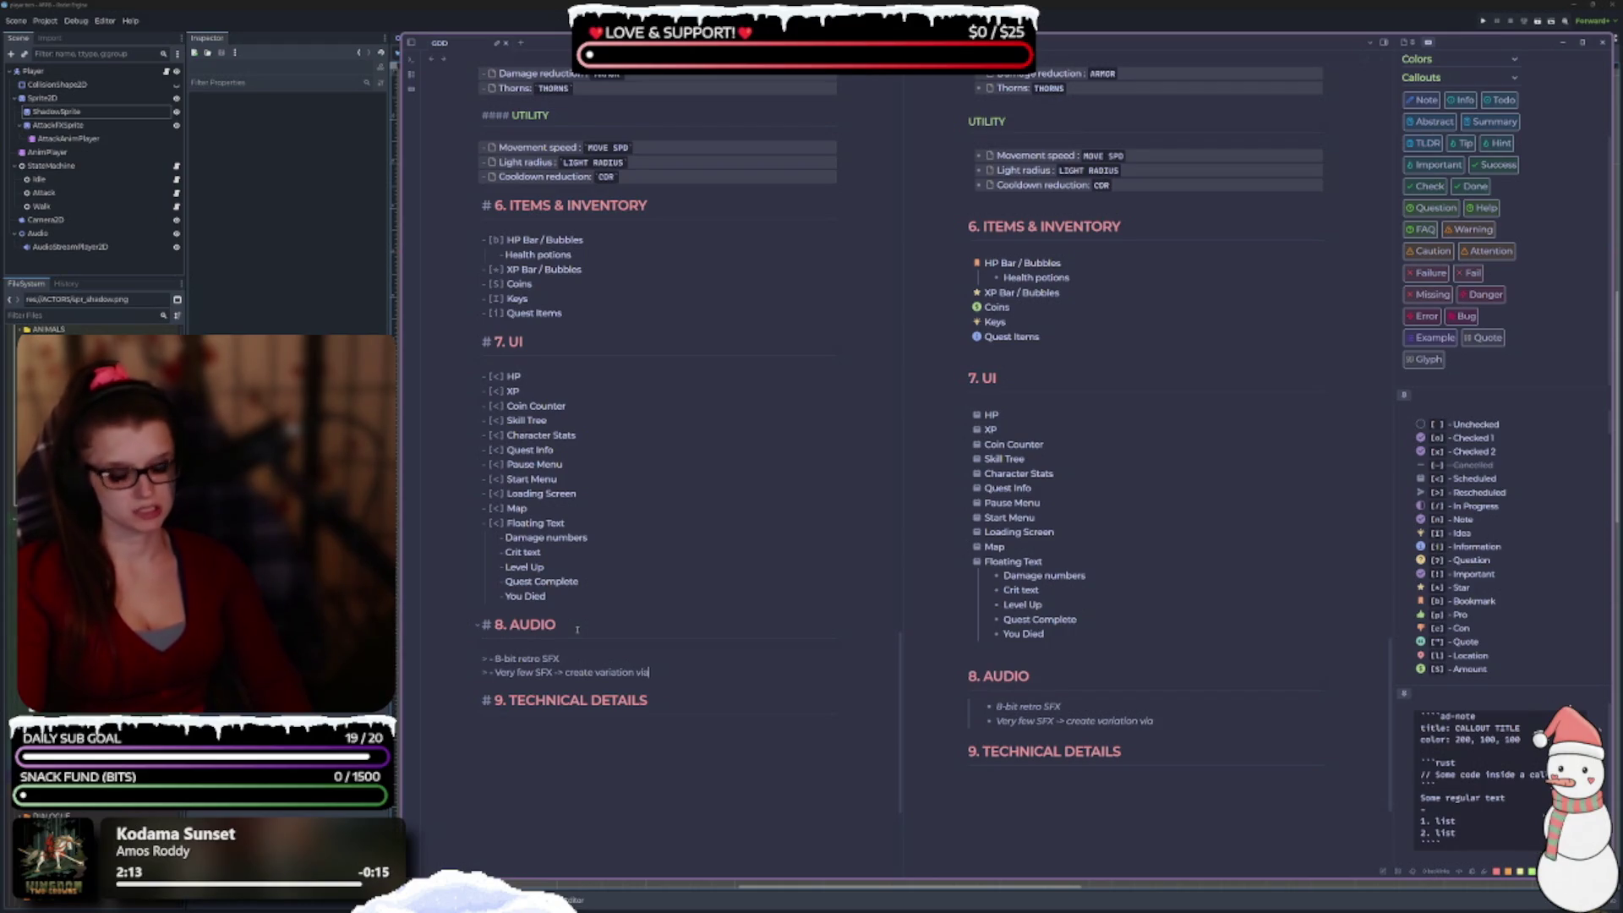
type(" code")
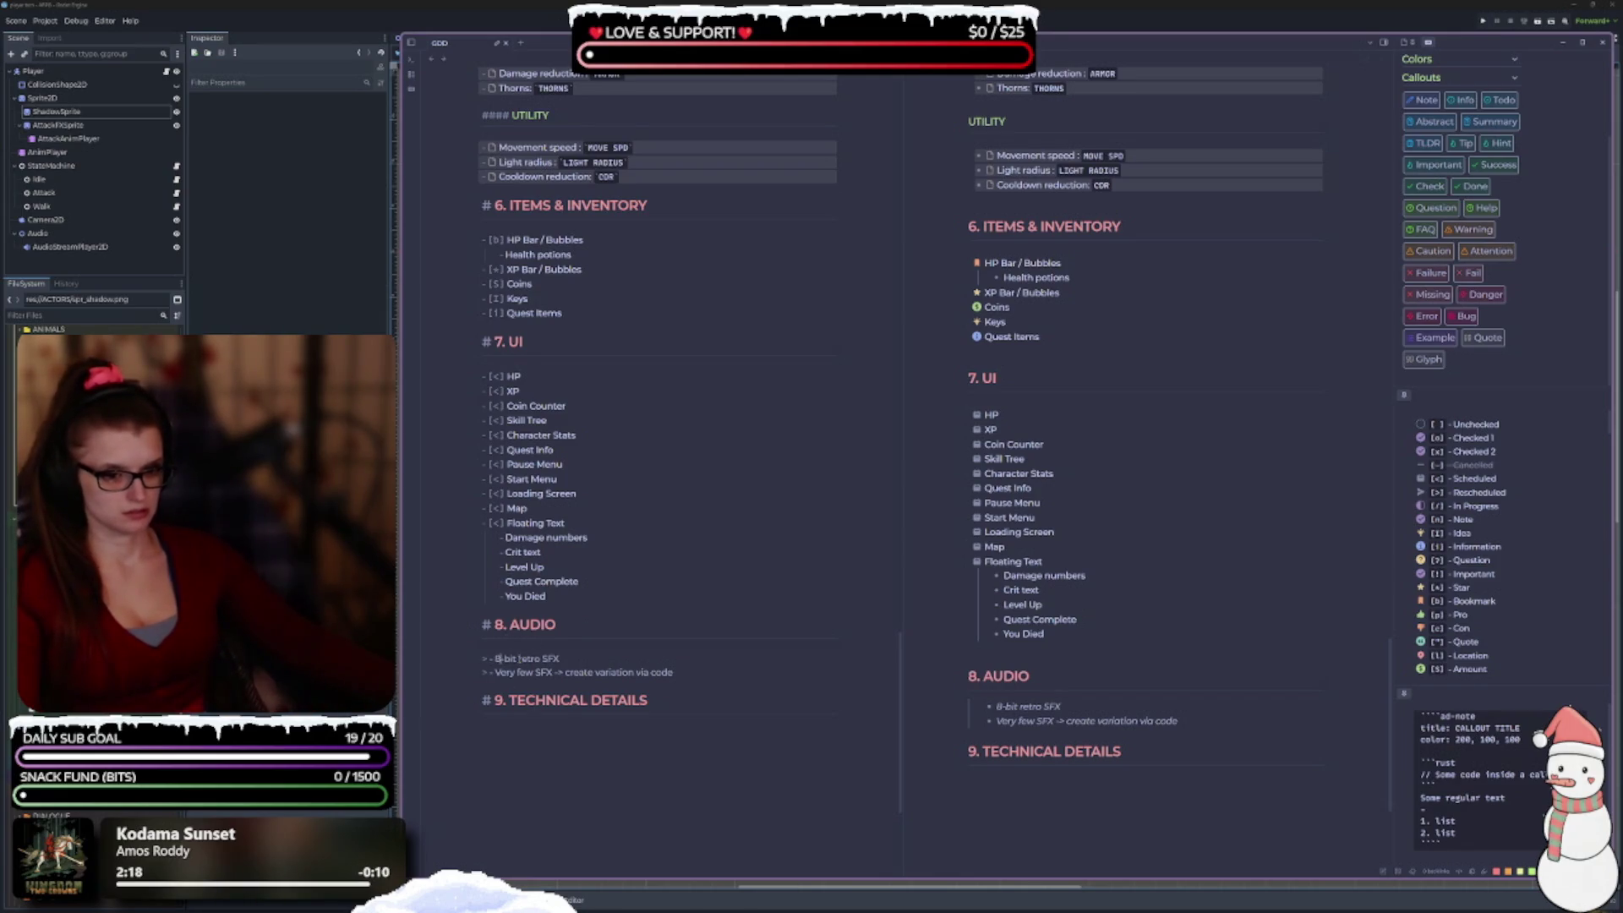
left_click_drag(567, 657, 496, 657)
Wrap '8-bit retro SFX' and the 'Very few SFX' line in inline-code backticks.
type("`")
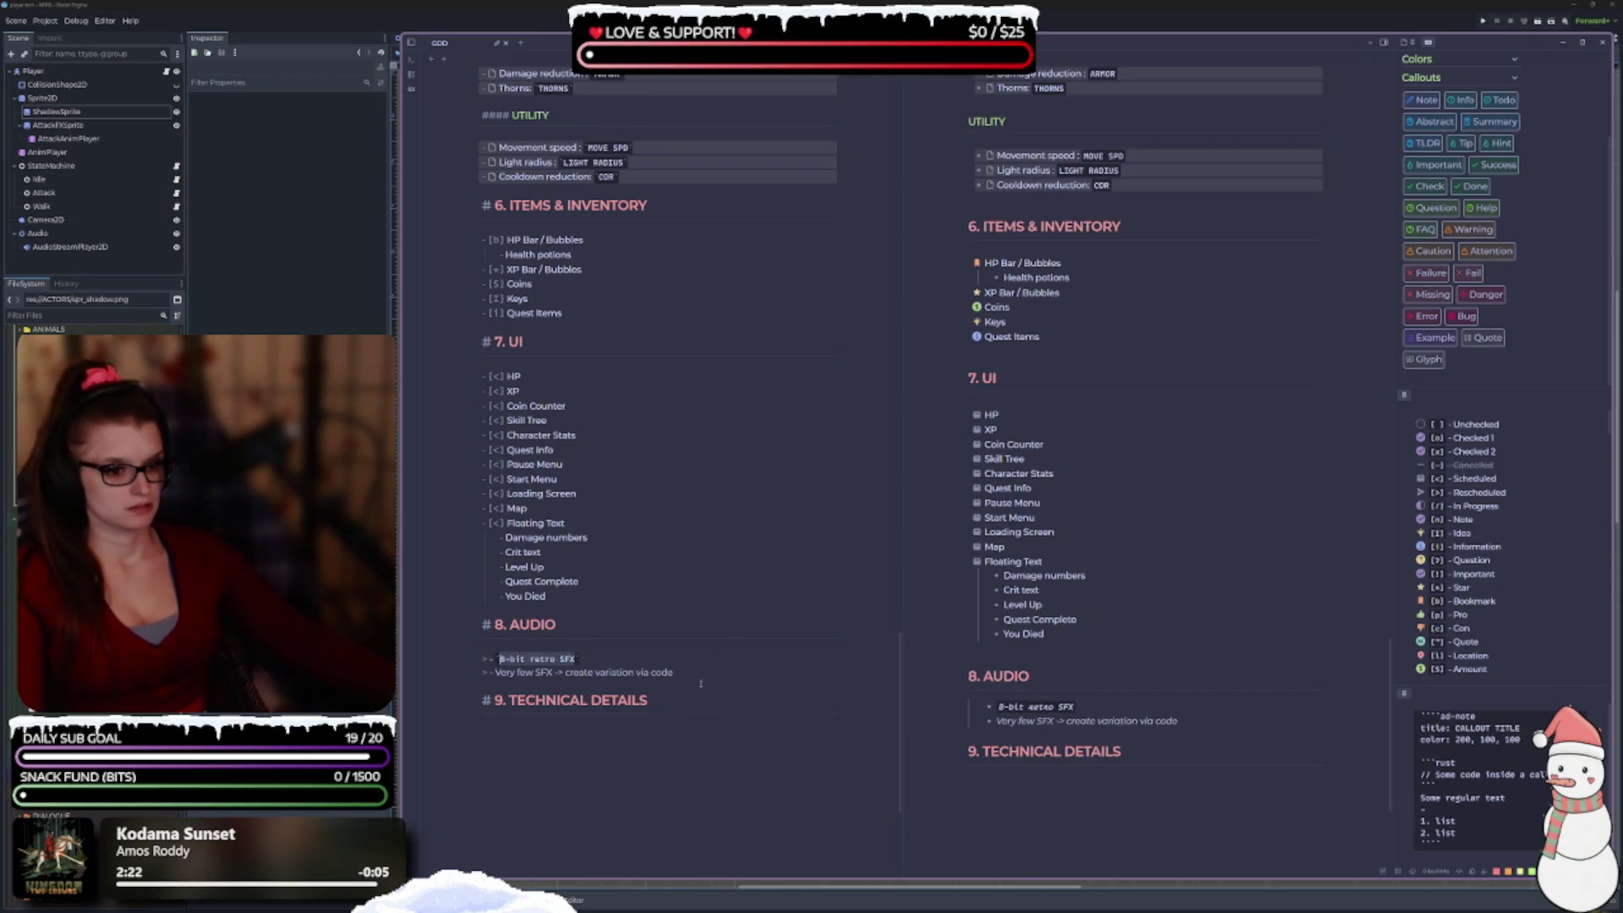
left_click_drag(676, 672, 499, 672)
type("`")
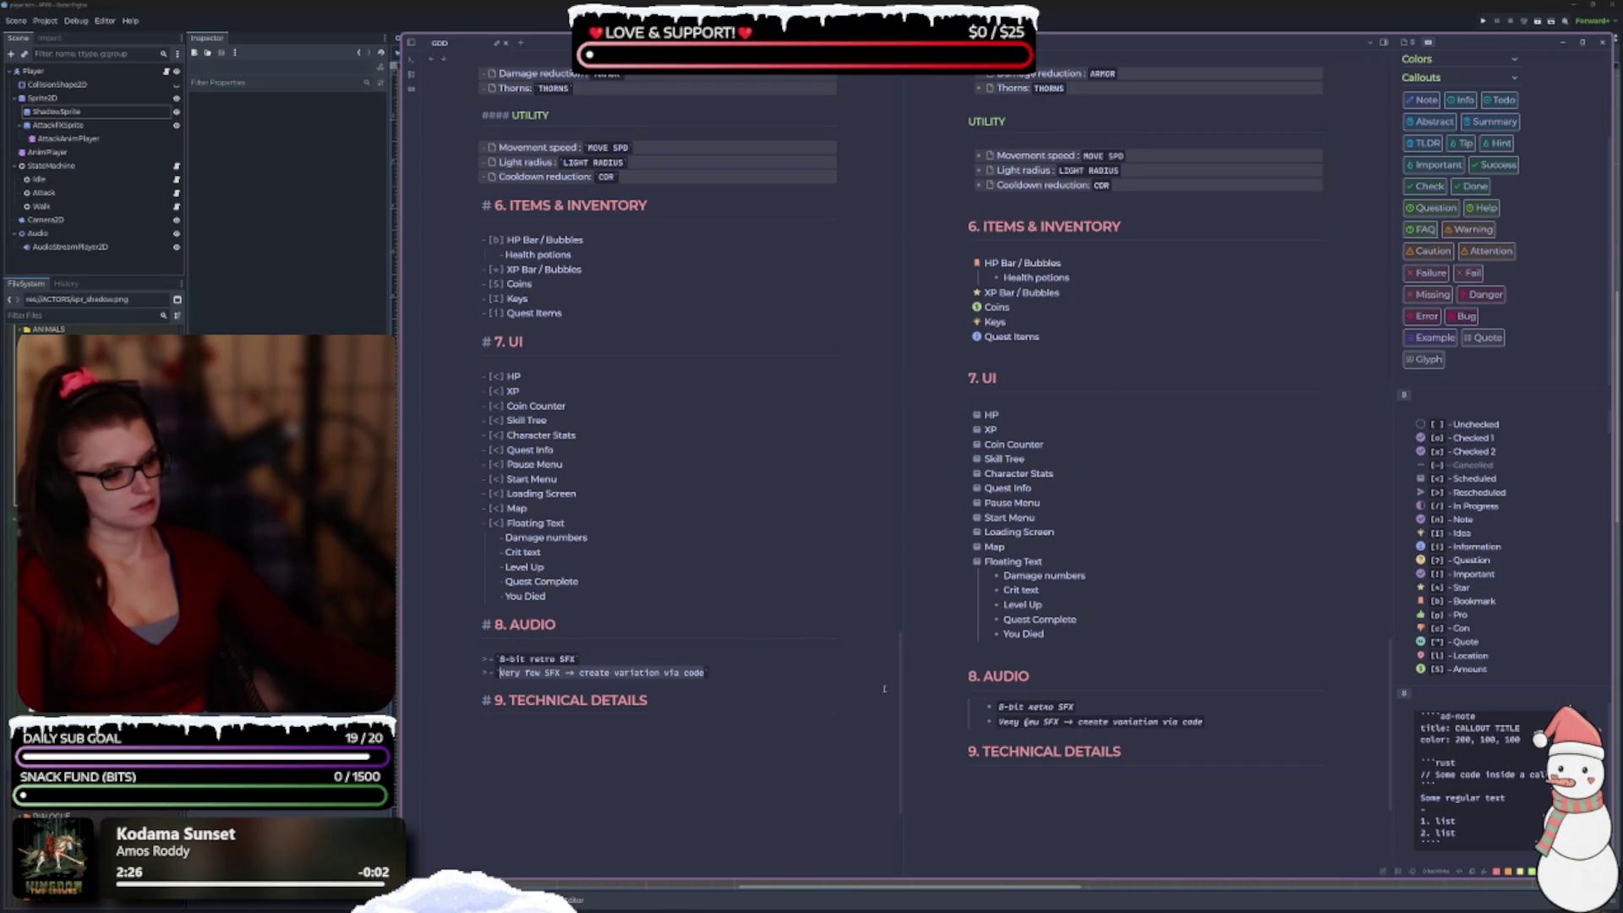
scroll(792, 694, "down", 2)
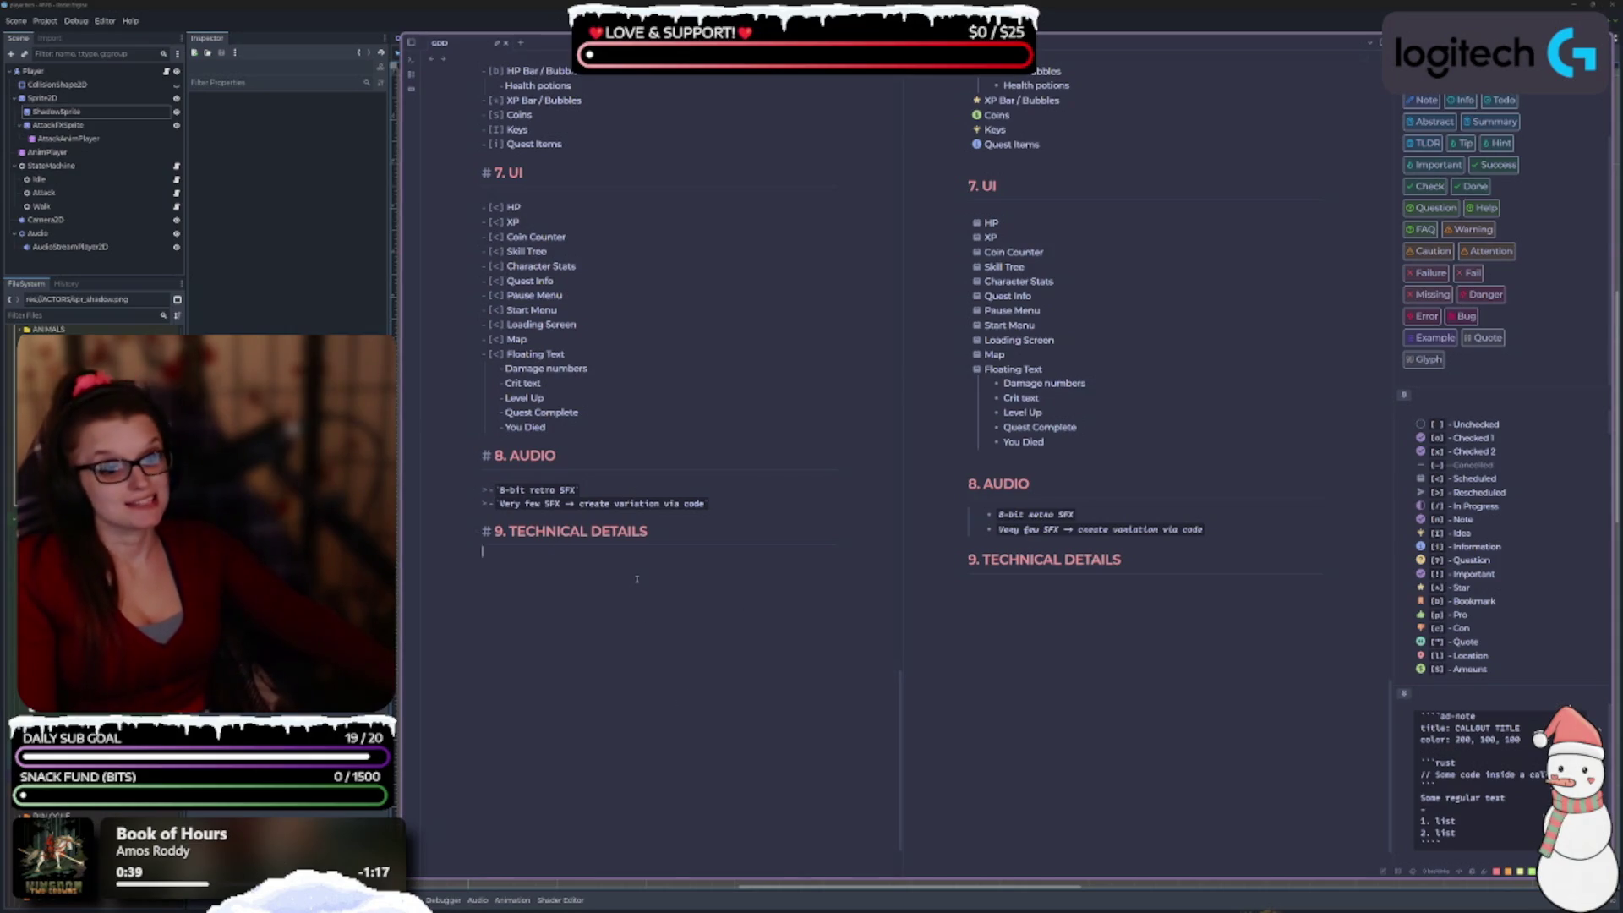
scroll(626, 579, "up", 10)
scroll(611, 581, "up", 15)
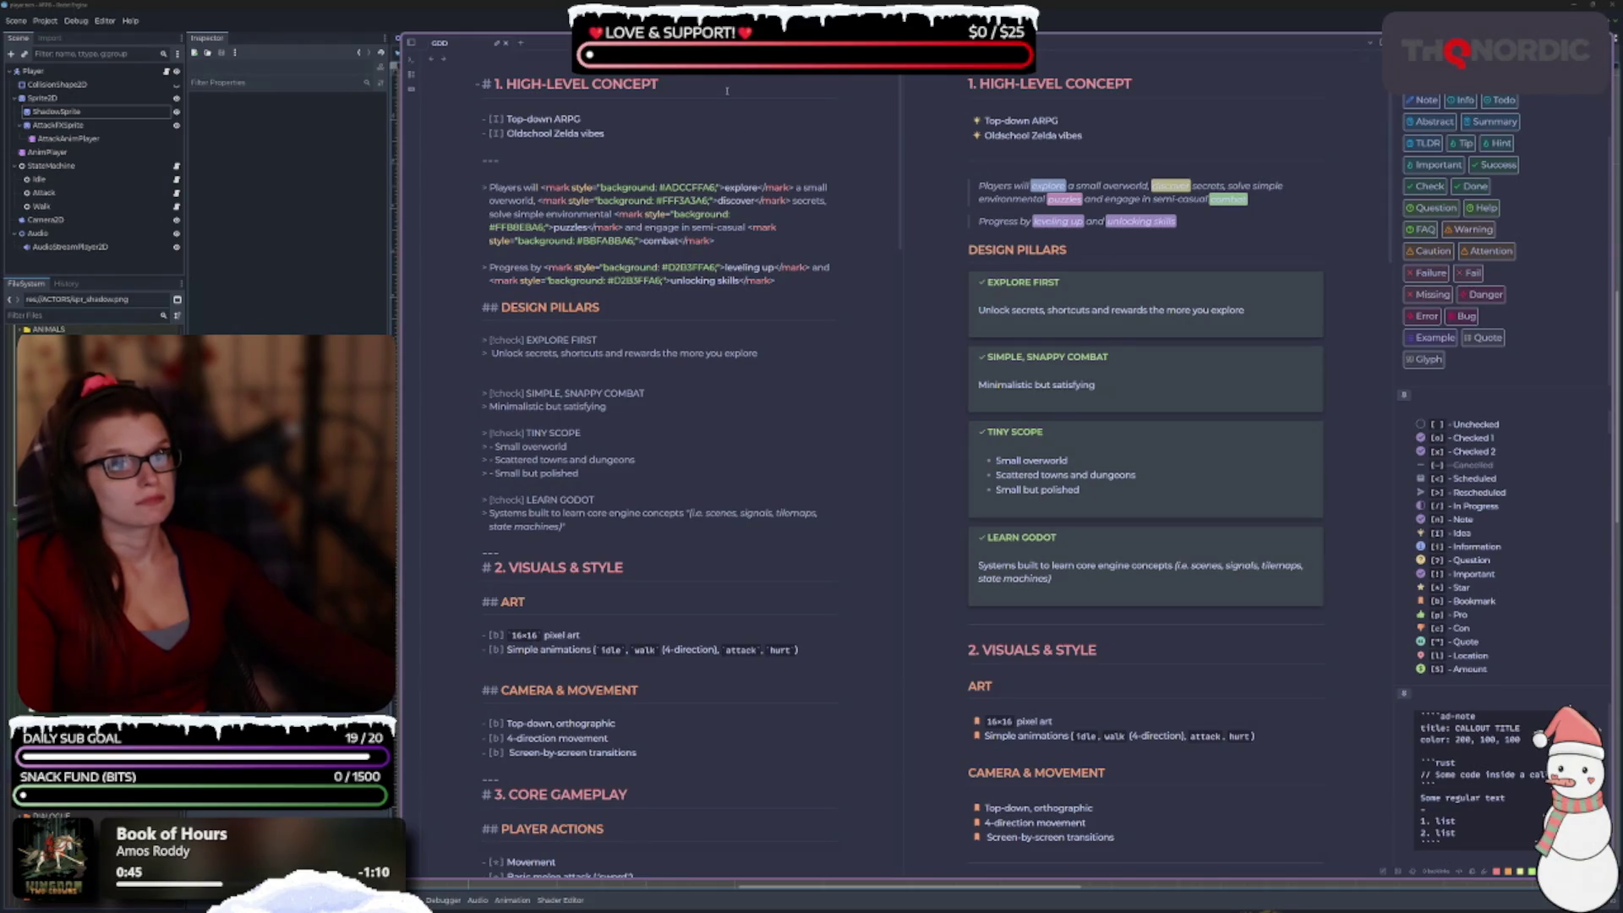
type(" :rock")
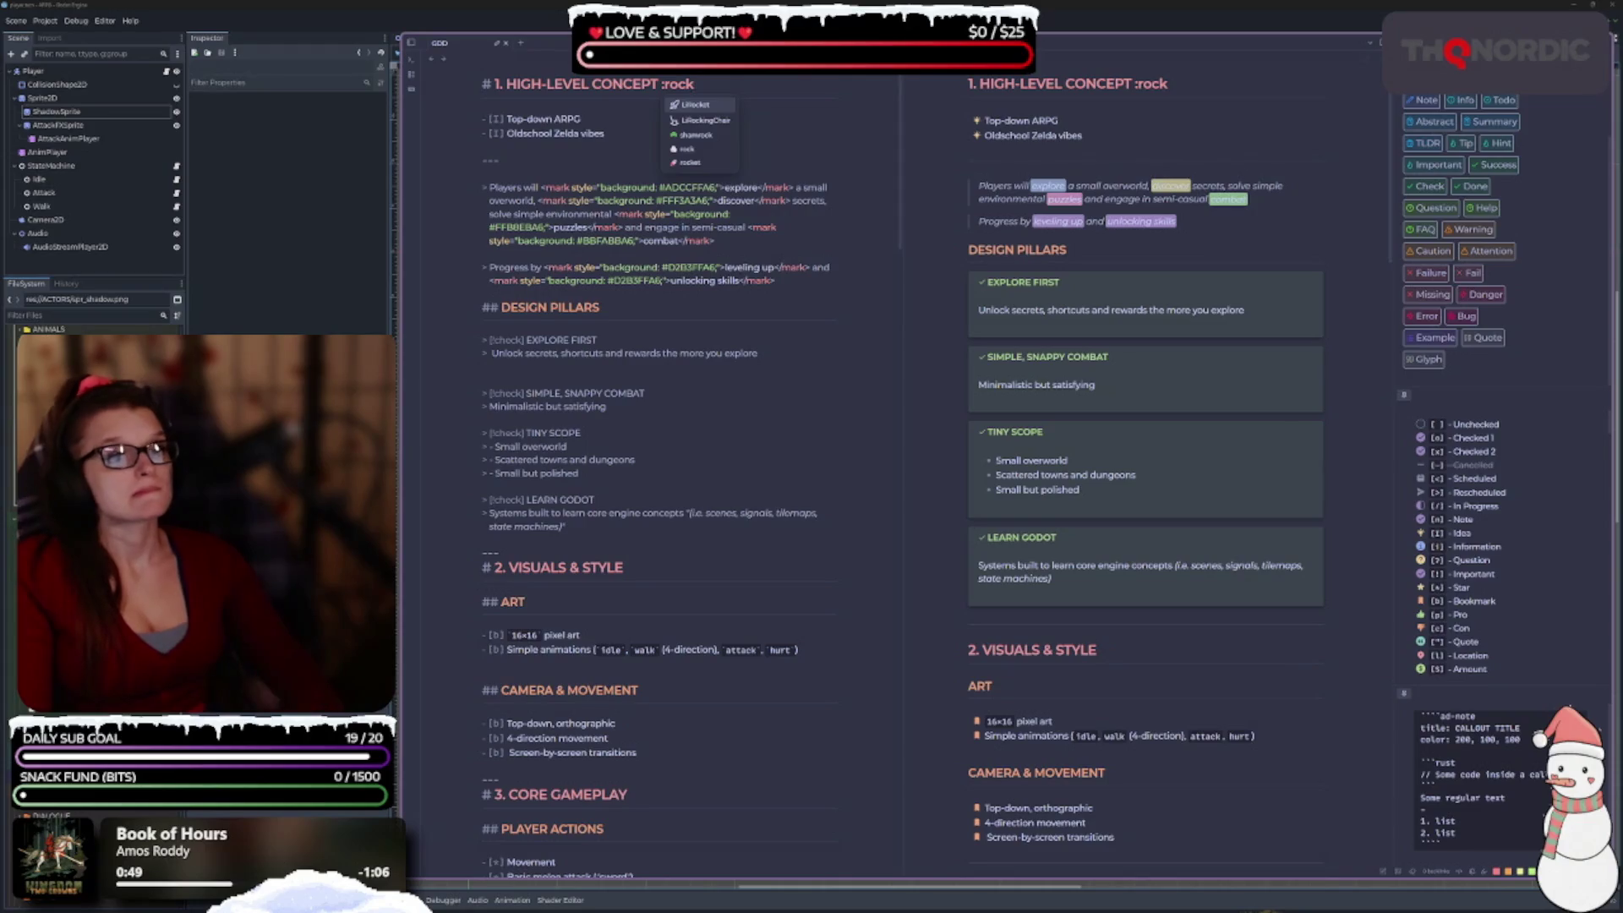
key("Down")
key("Down")
key("Down")
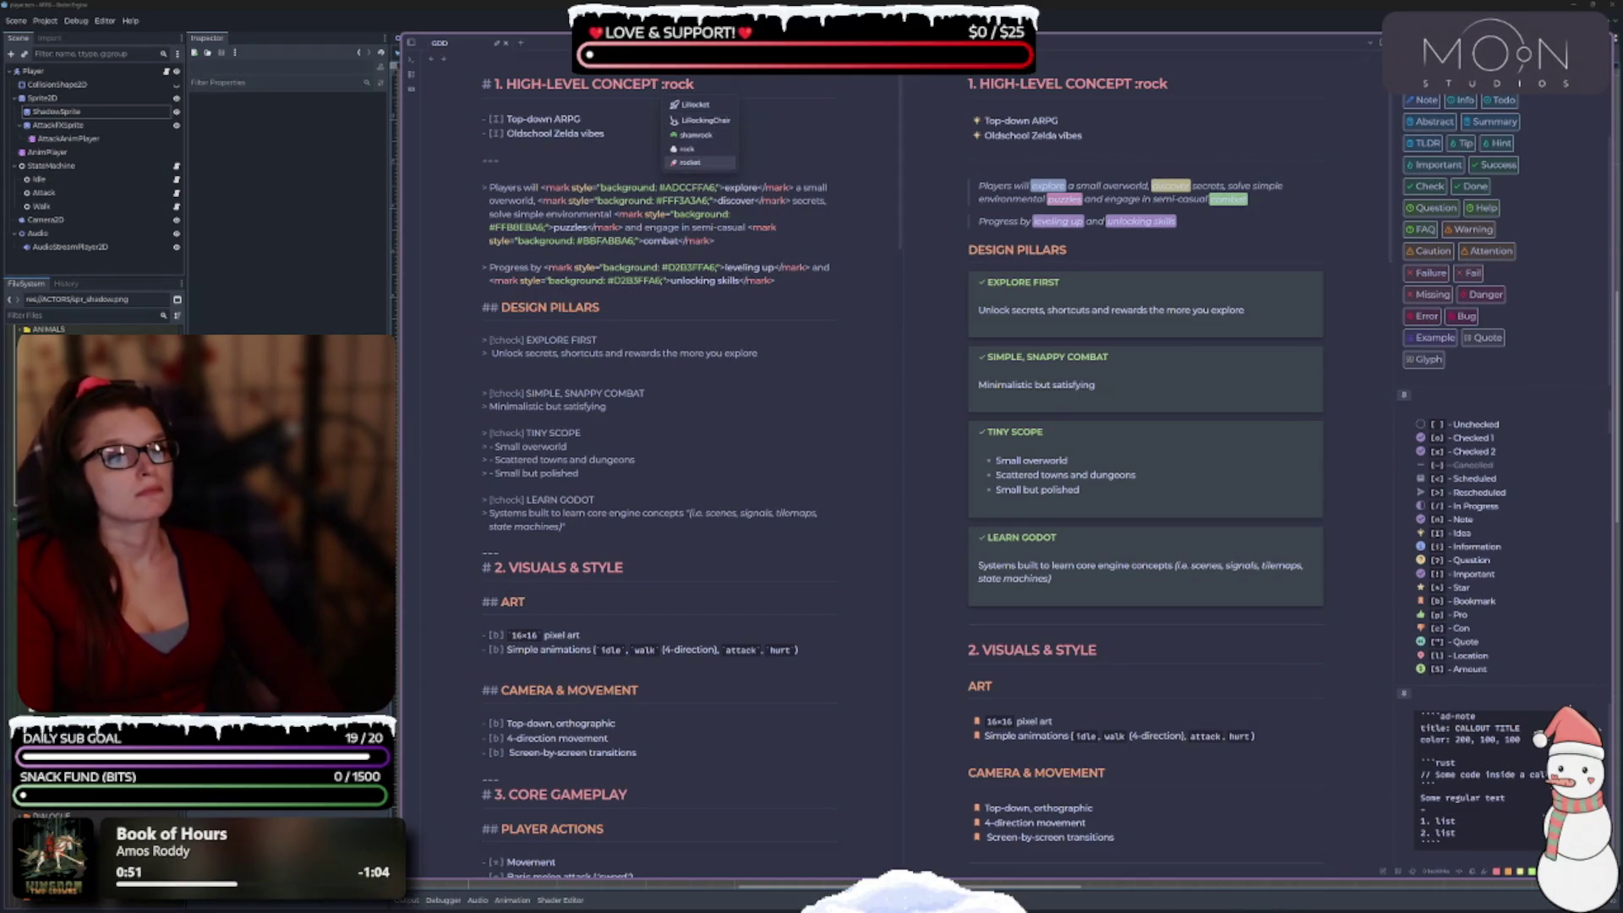
key("Return")
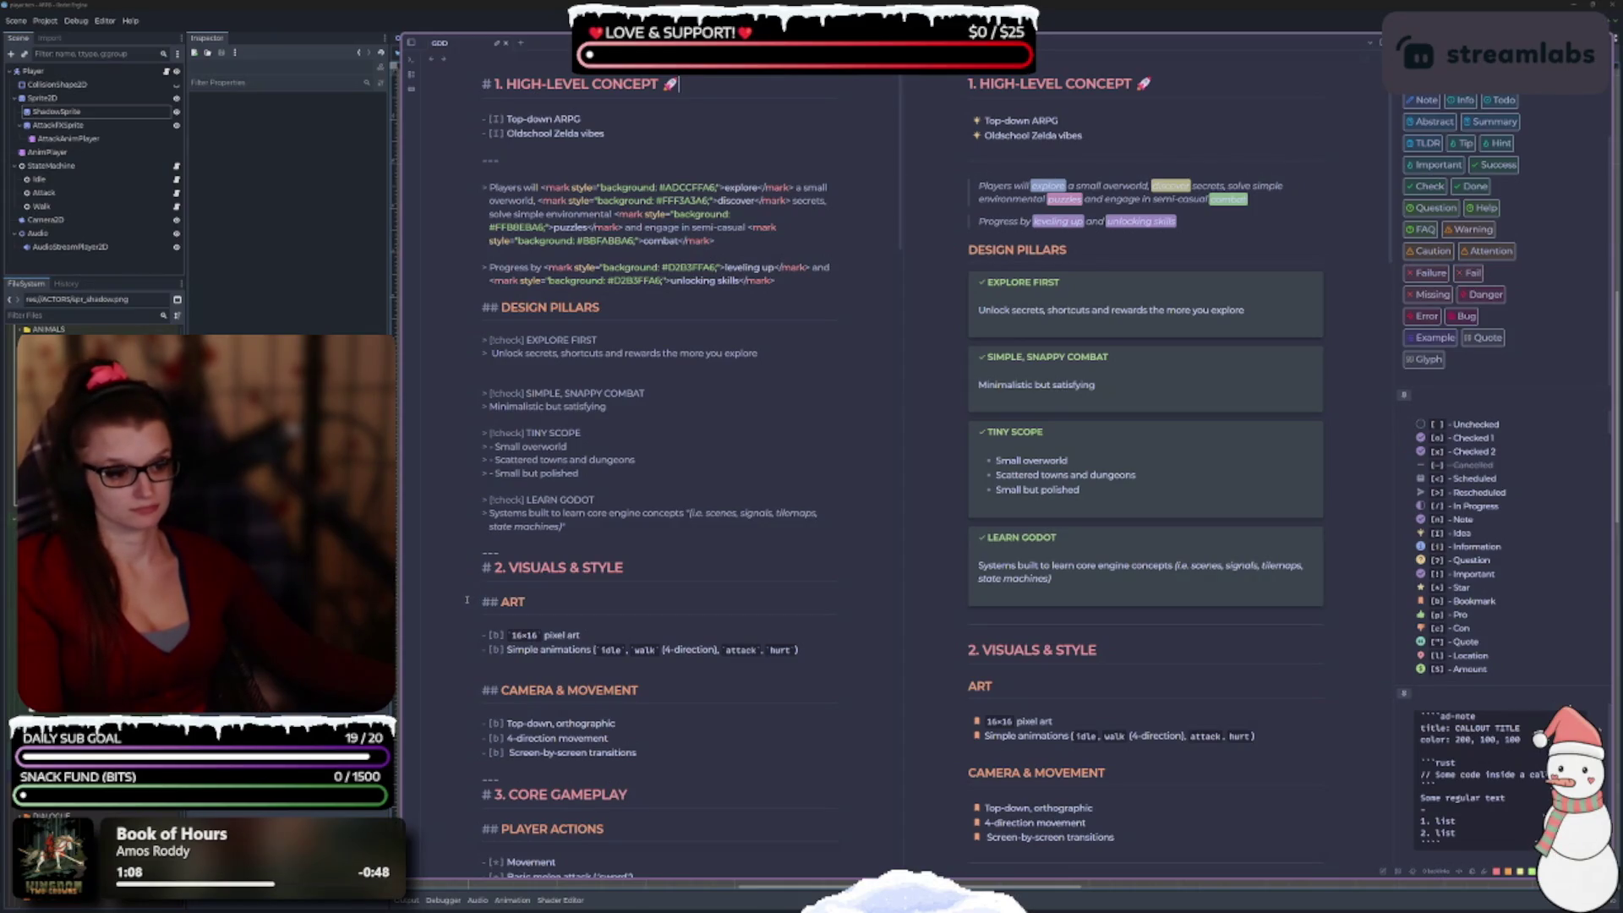
scroll(467, 599, "down", 8)
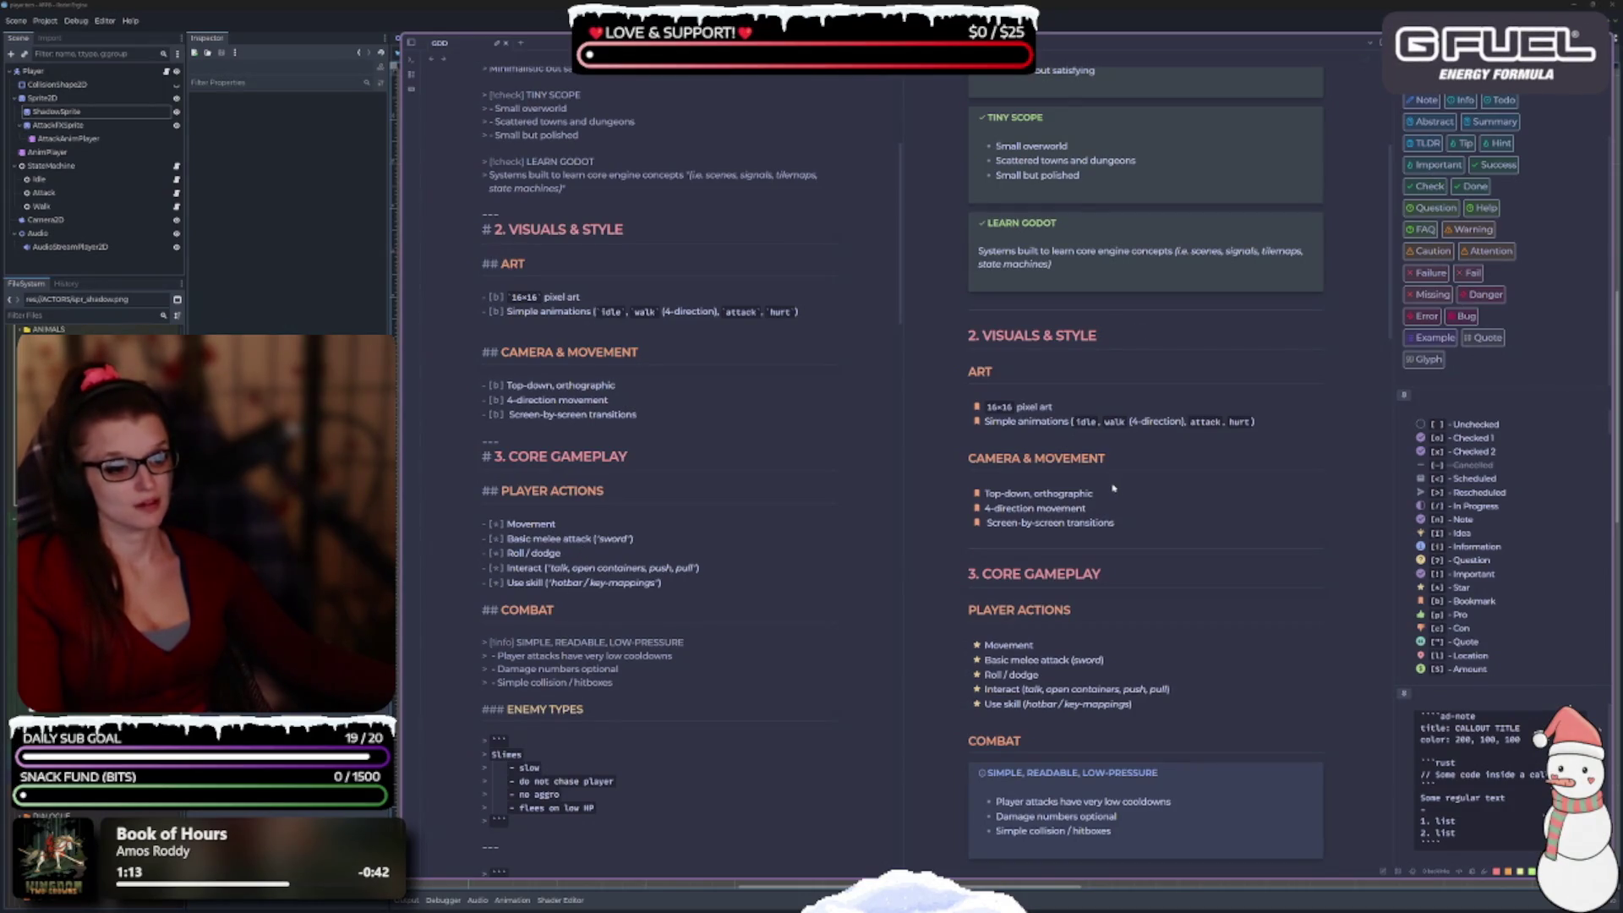
Scroll down to 5. PROGRESSION & SKILLS and select 'killing enemies' in the preview.
scroll(733, 418, "down", 15)
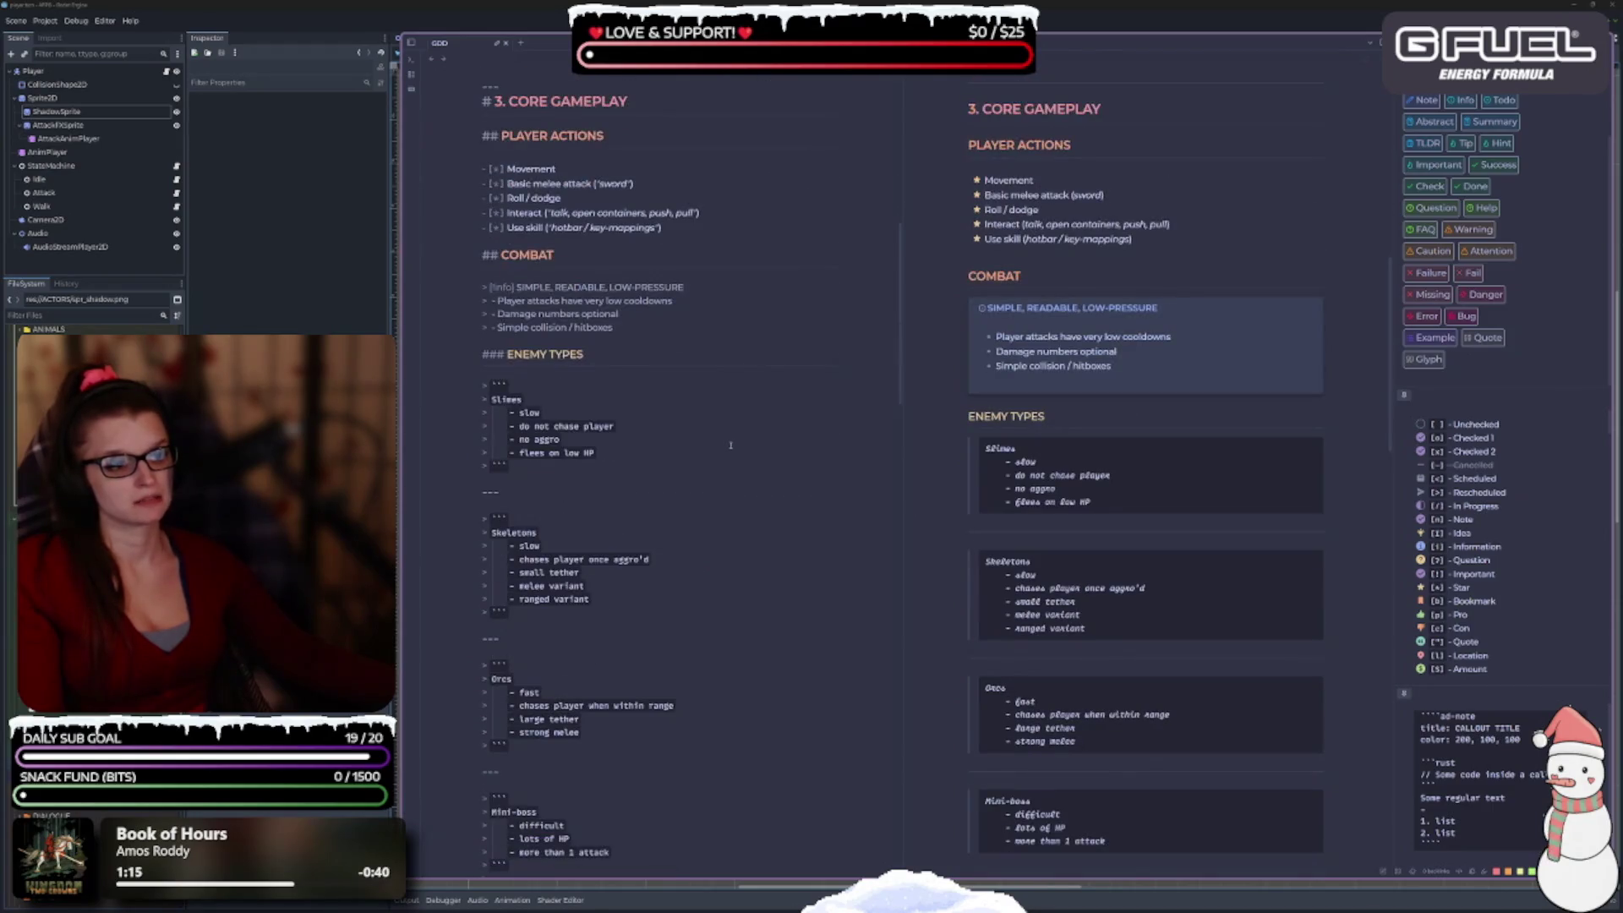
scroll(733, 417, "down", 5)
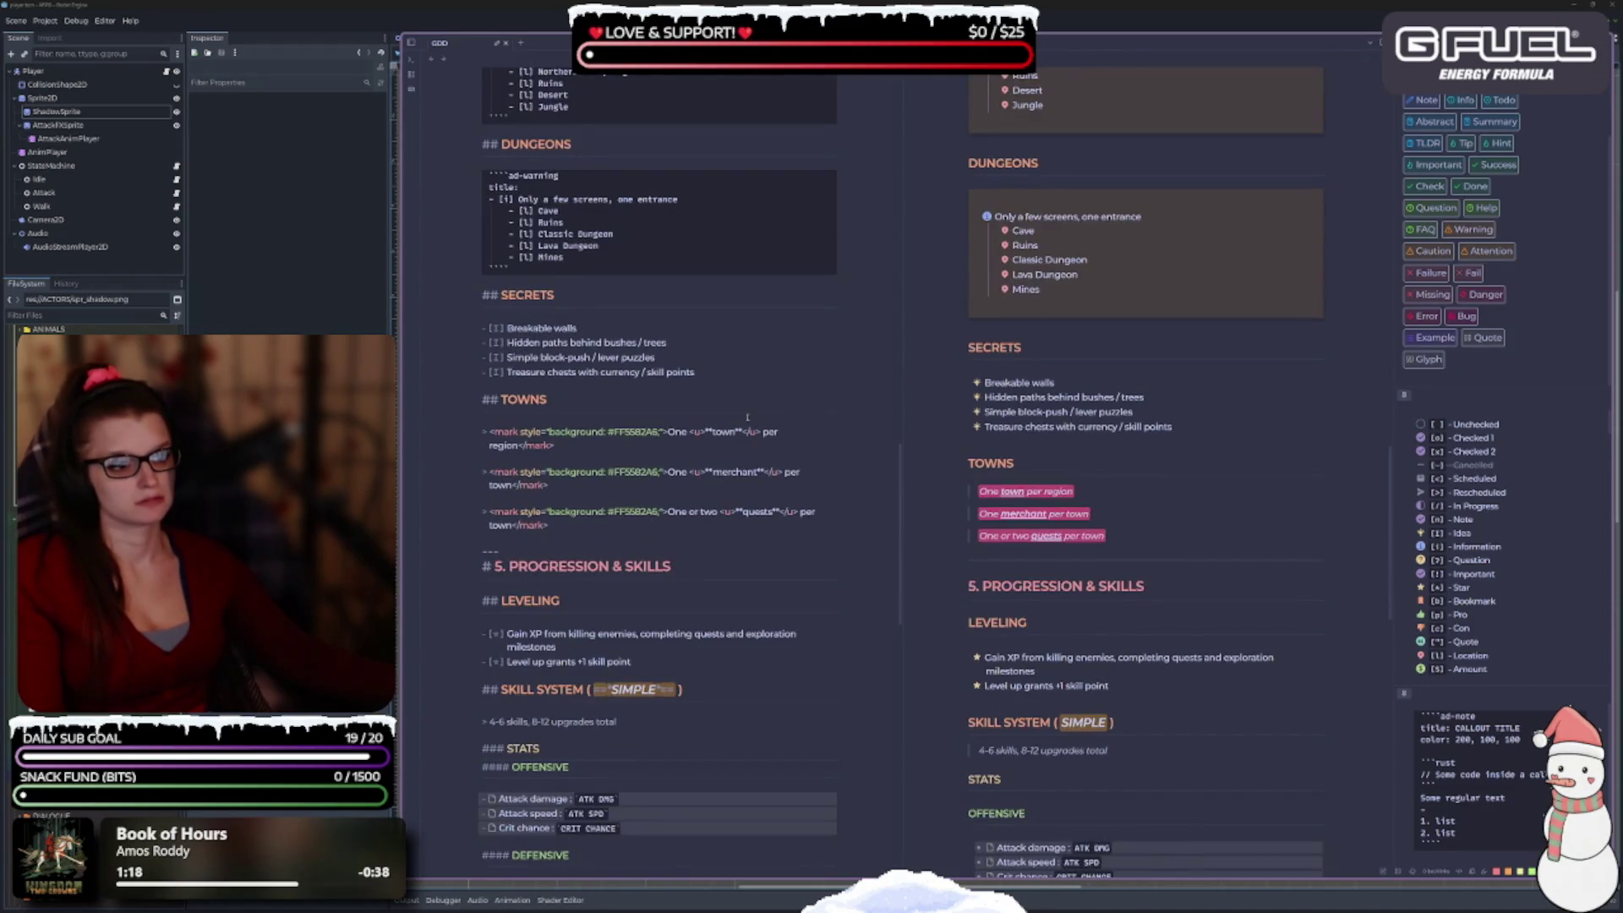
scroll(747, 417, "down", 5)
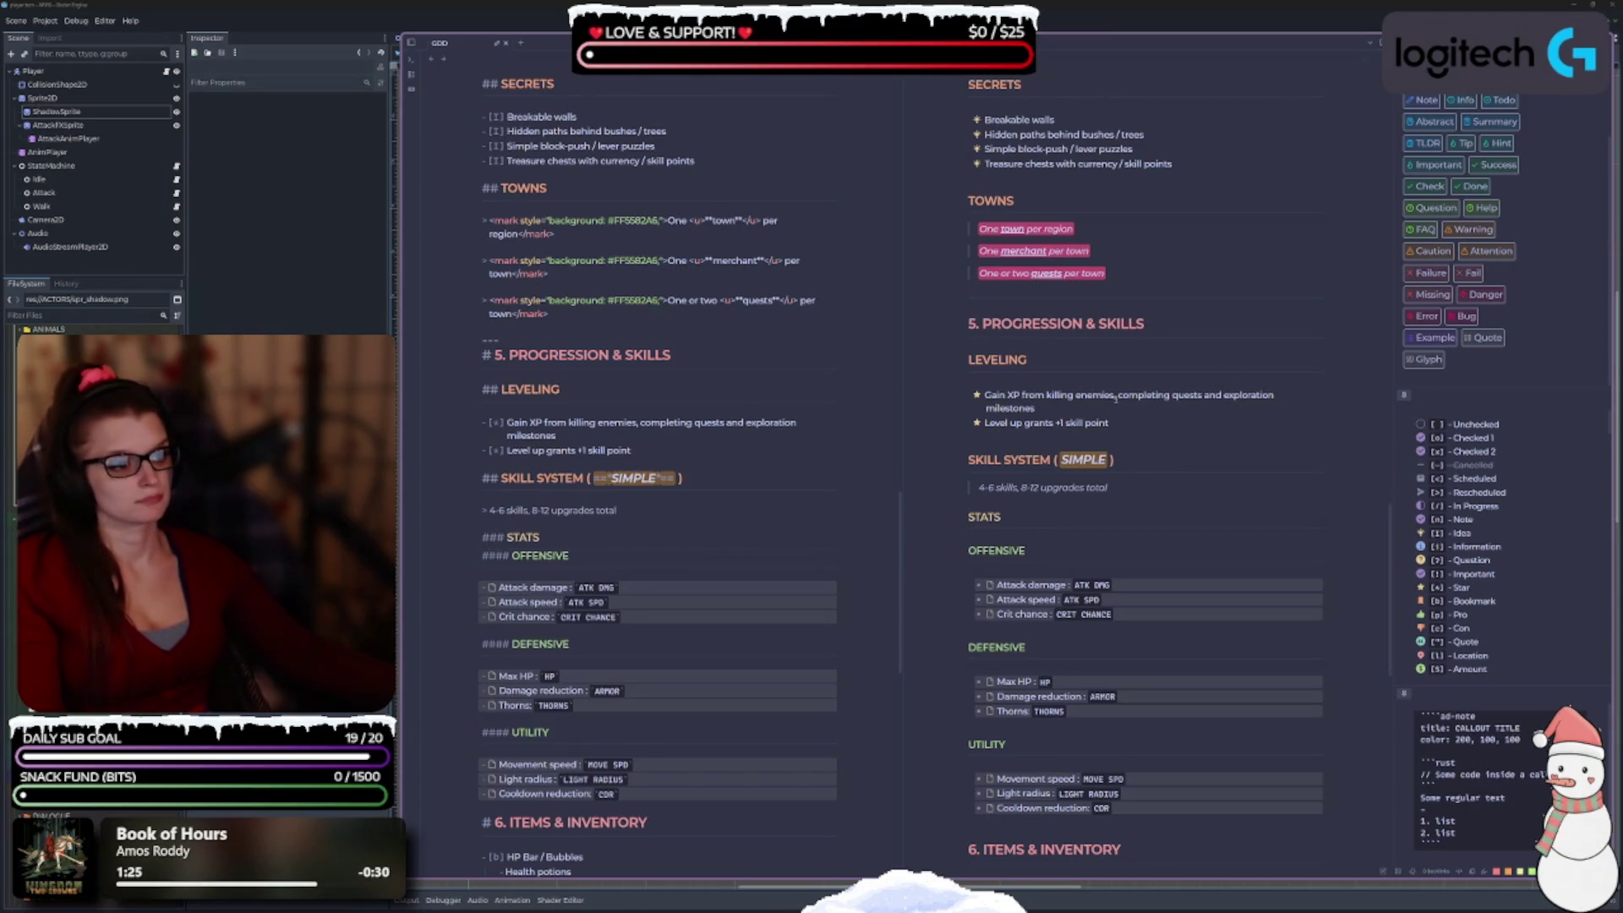
mouse_move(1112, 397)
left_mouse_down()
mouse_move(1033, 409)
mouse_move(1047, 395)
left_mouse_up()
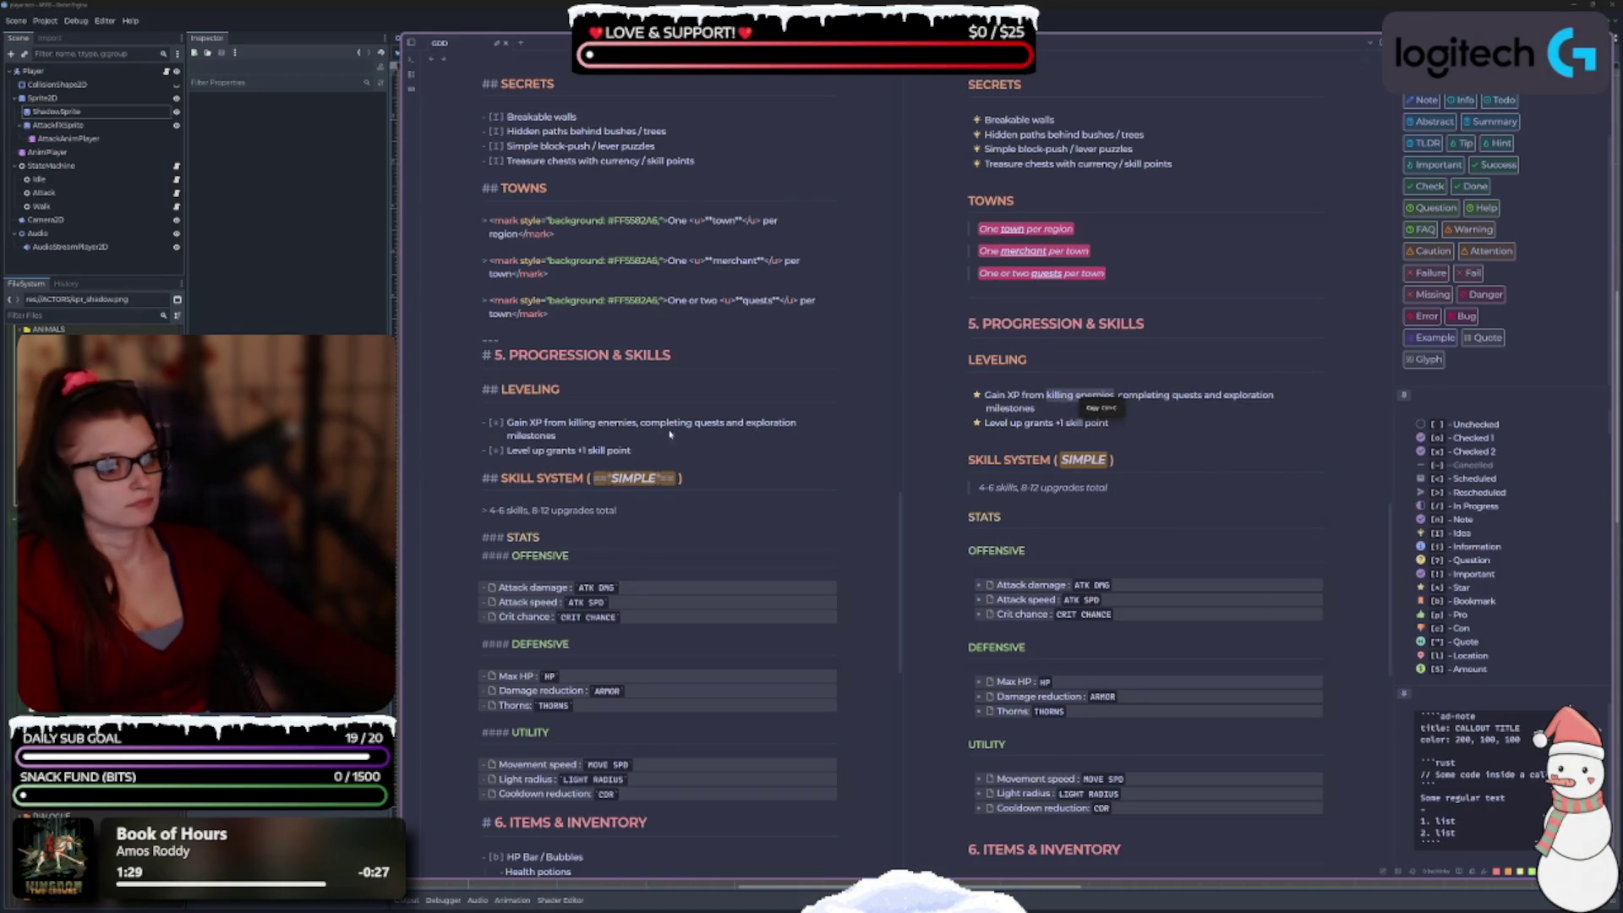
In the source text, apply Highlight: Pink, Blue and Green to killing enemies, completing quests, exploration milestones.
left_click(636, 425)
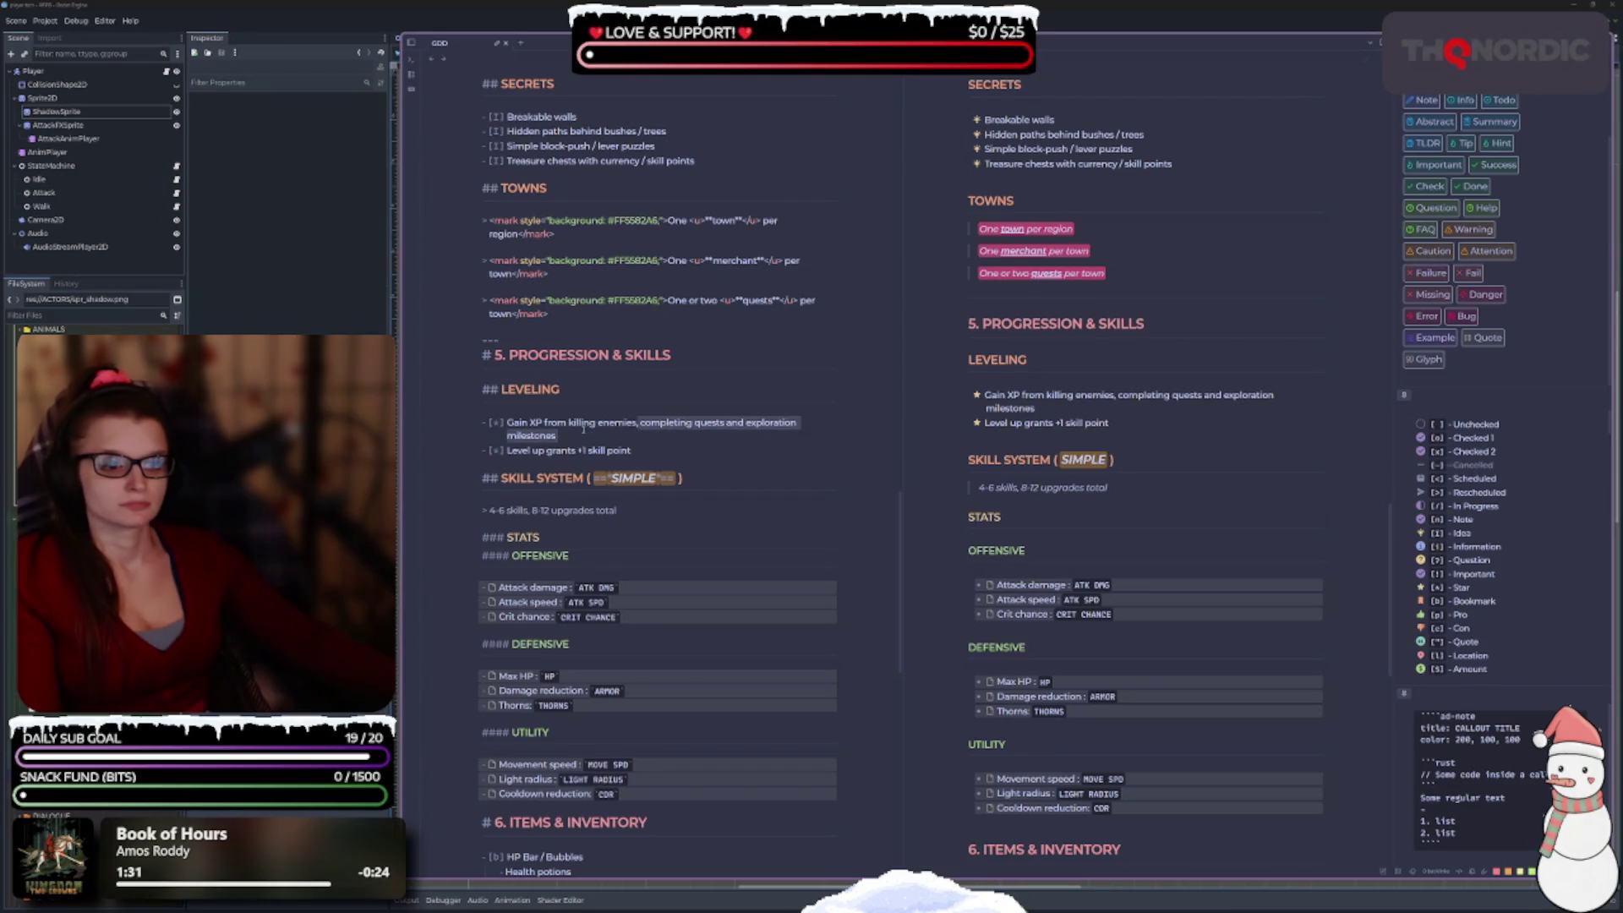
left_click_drag(637, 422, 568, 422)
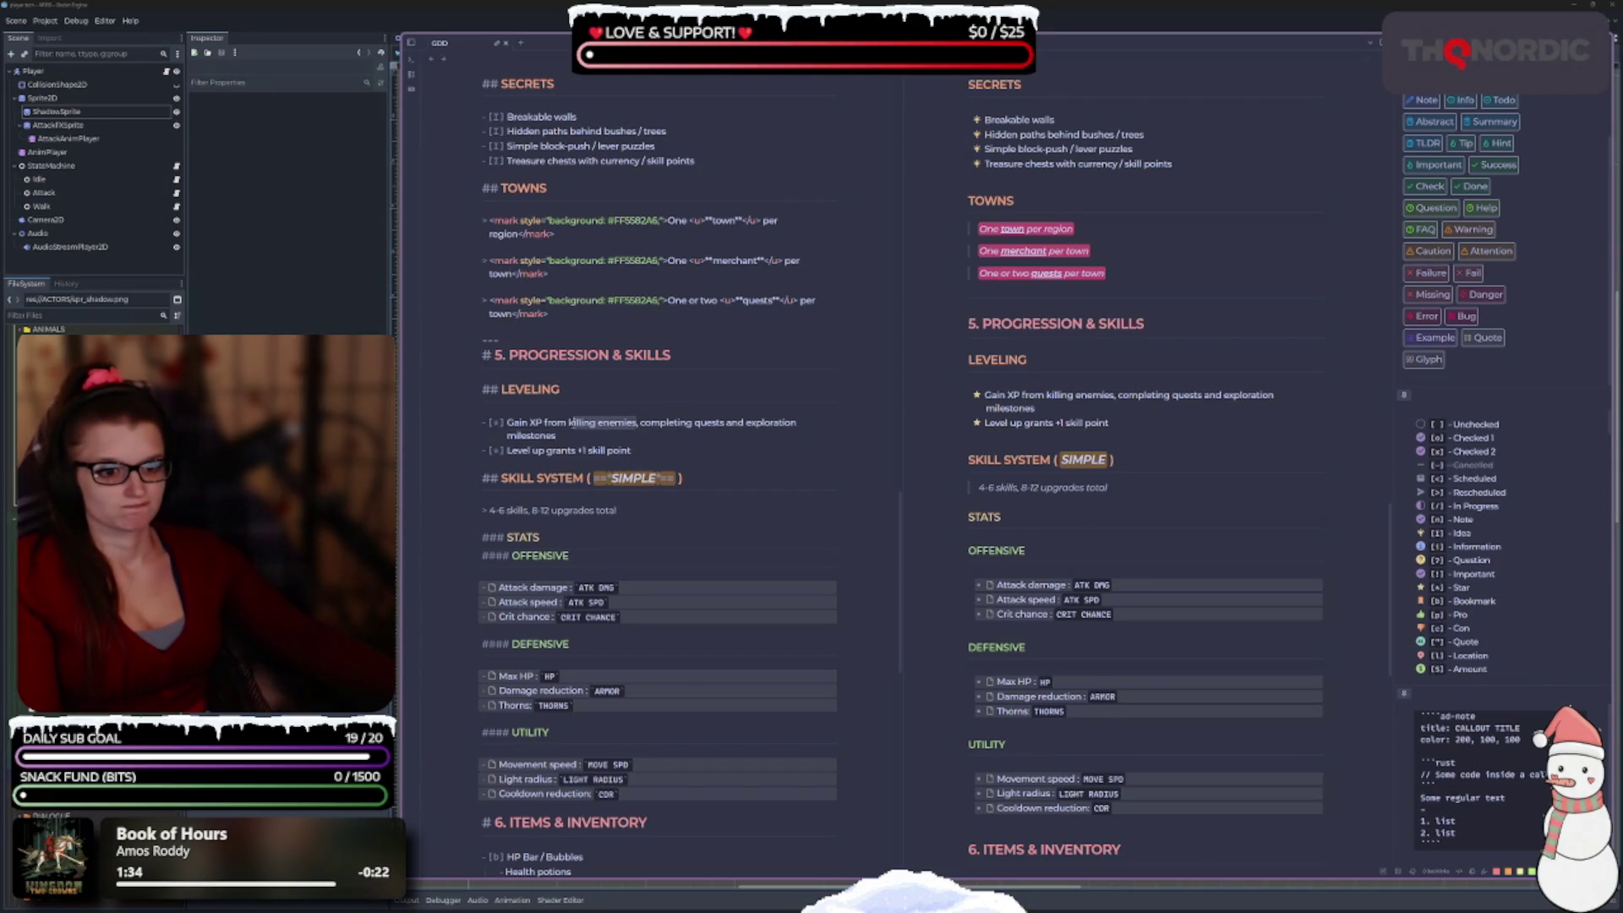
right_click(593, 427)
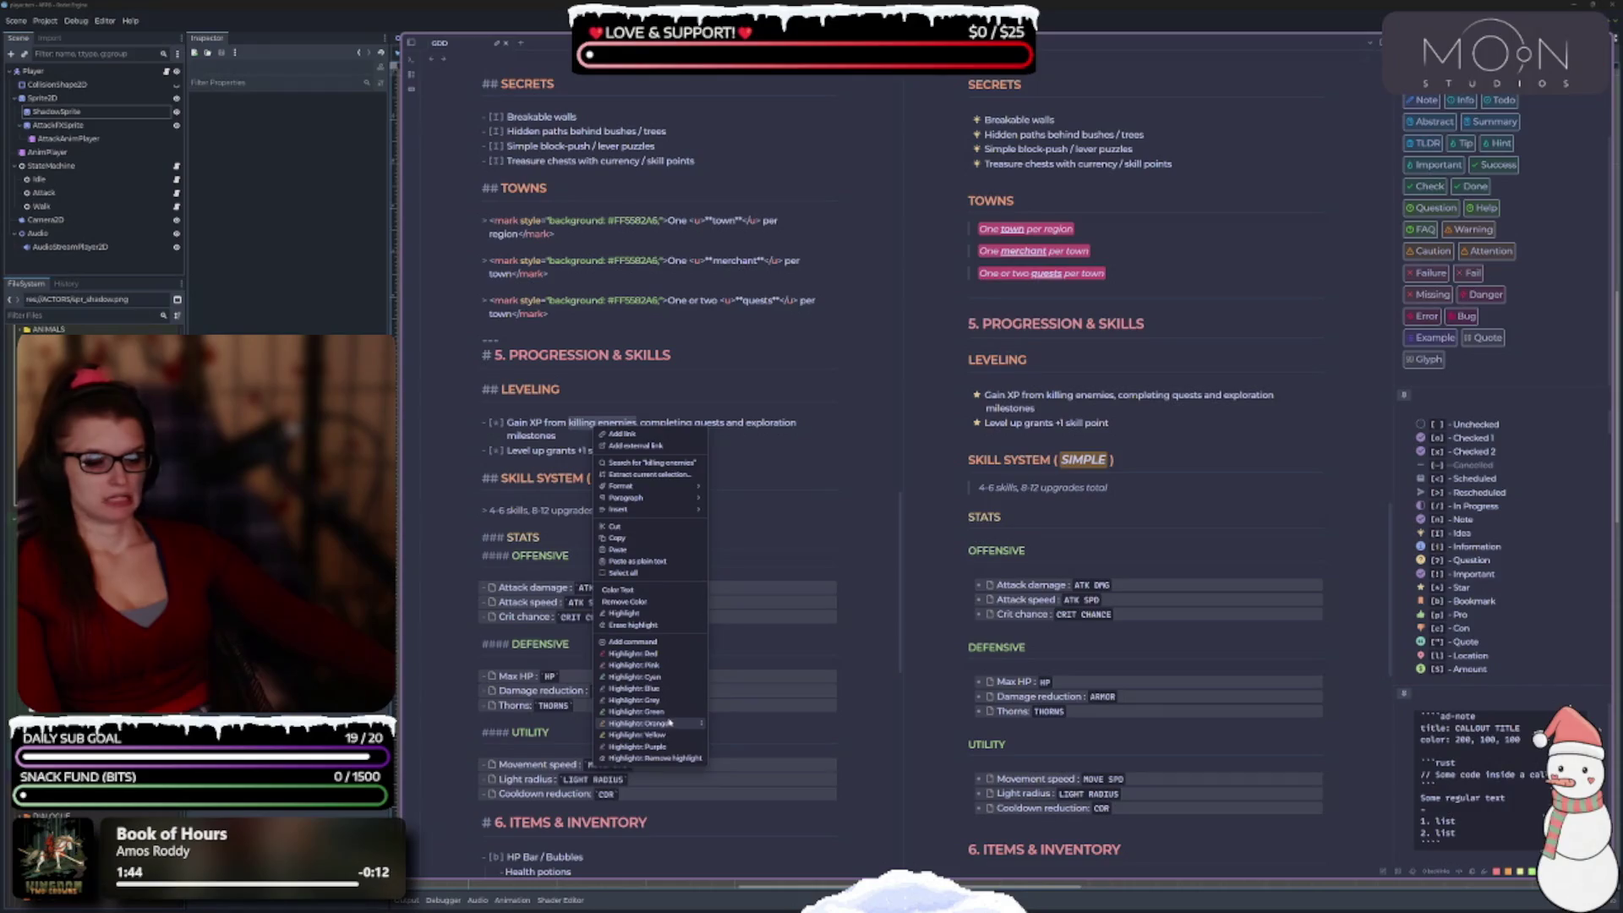
left_click(676, 668)
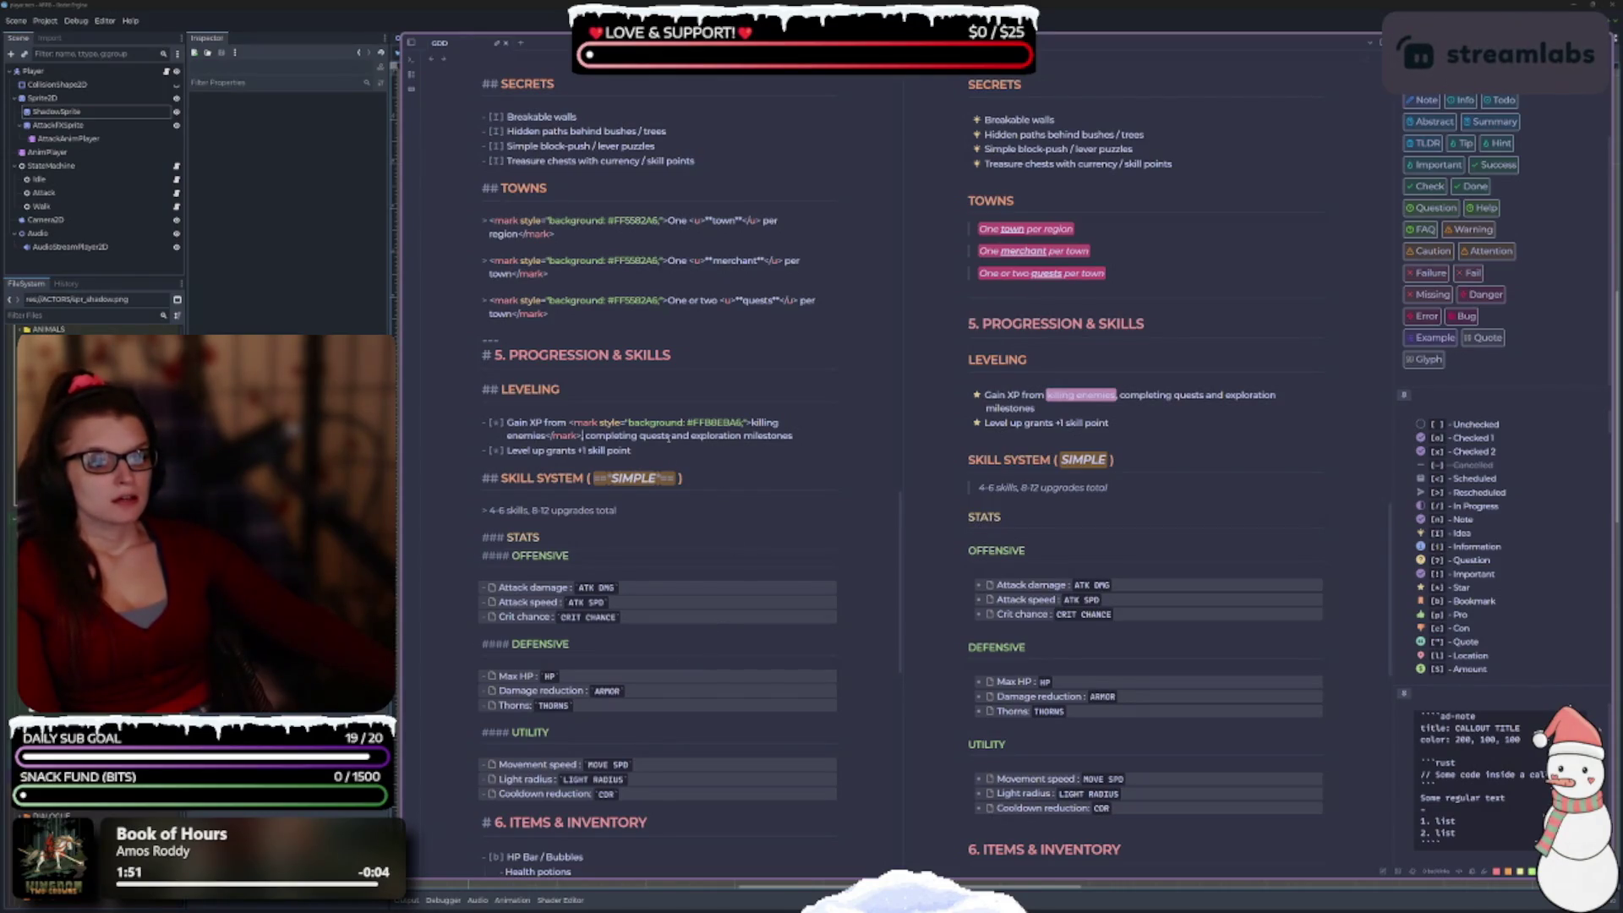
left_click_drag(664, 438, 590, 436)
right_click(608, 442)
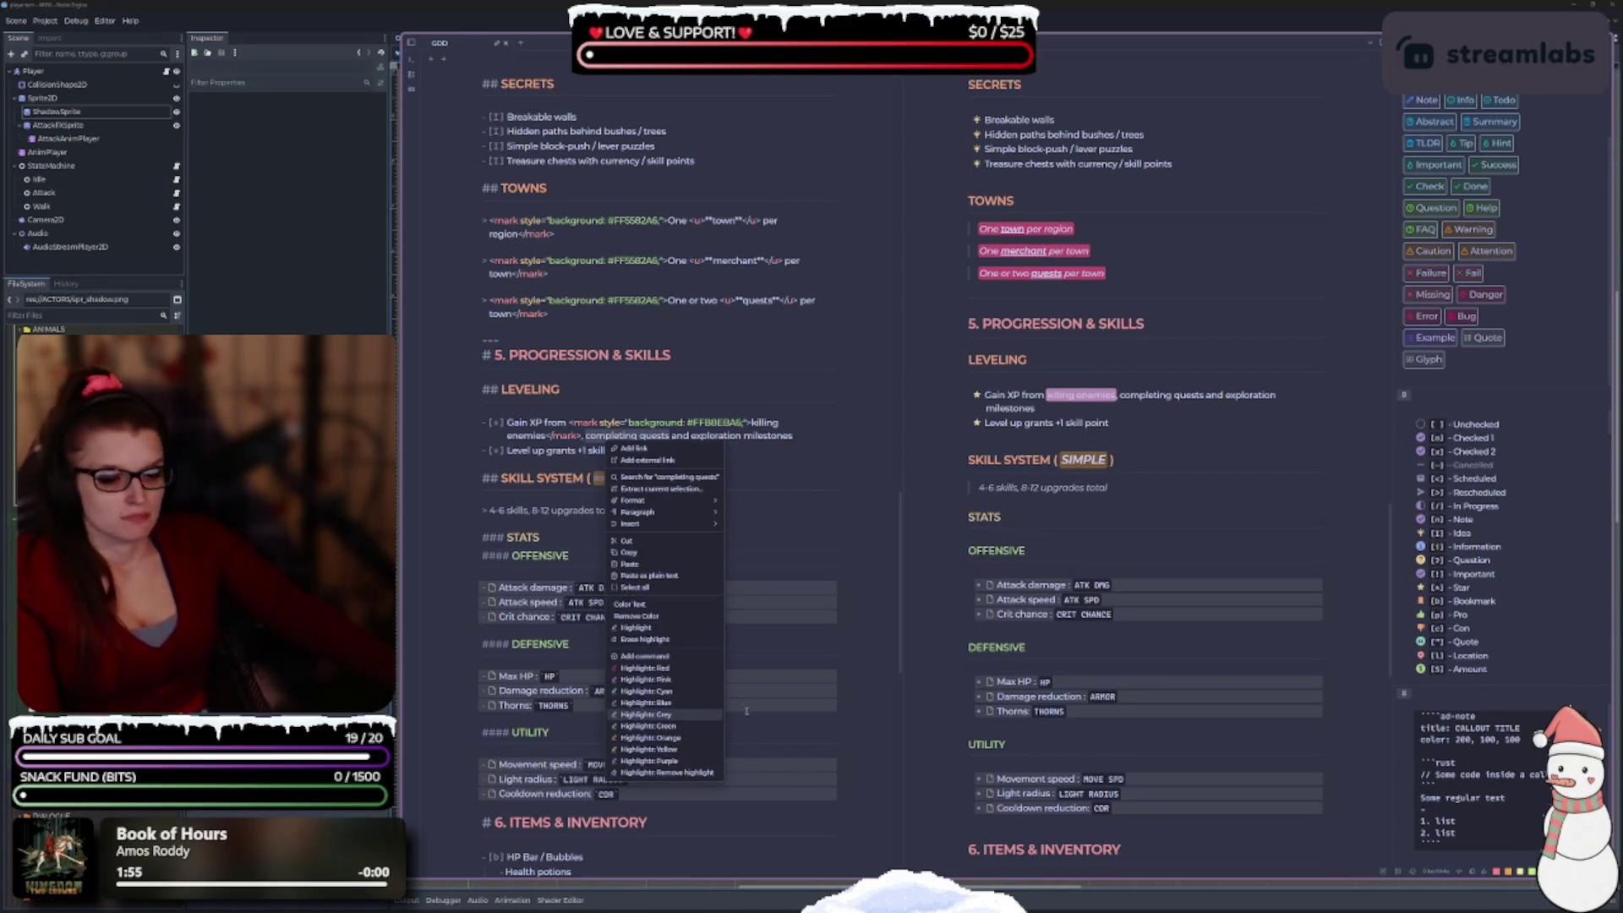
left_click(694, 702)
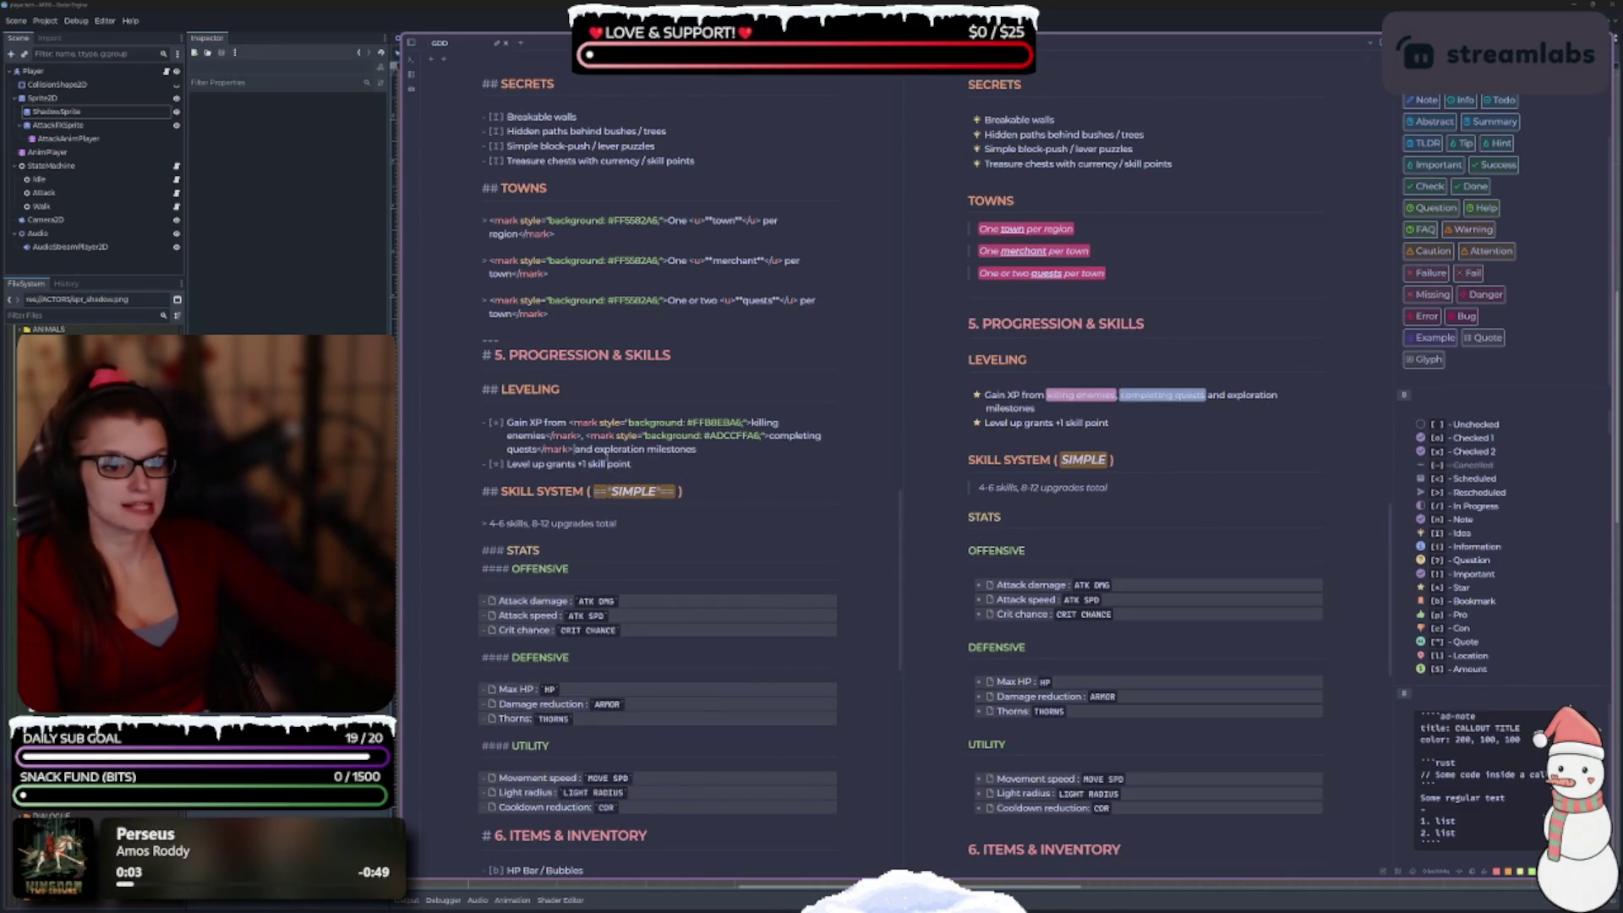
left_click_drag(698, 449, 594, 449)
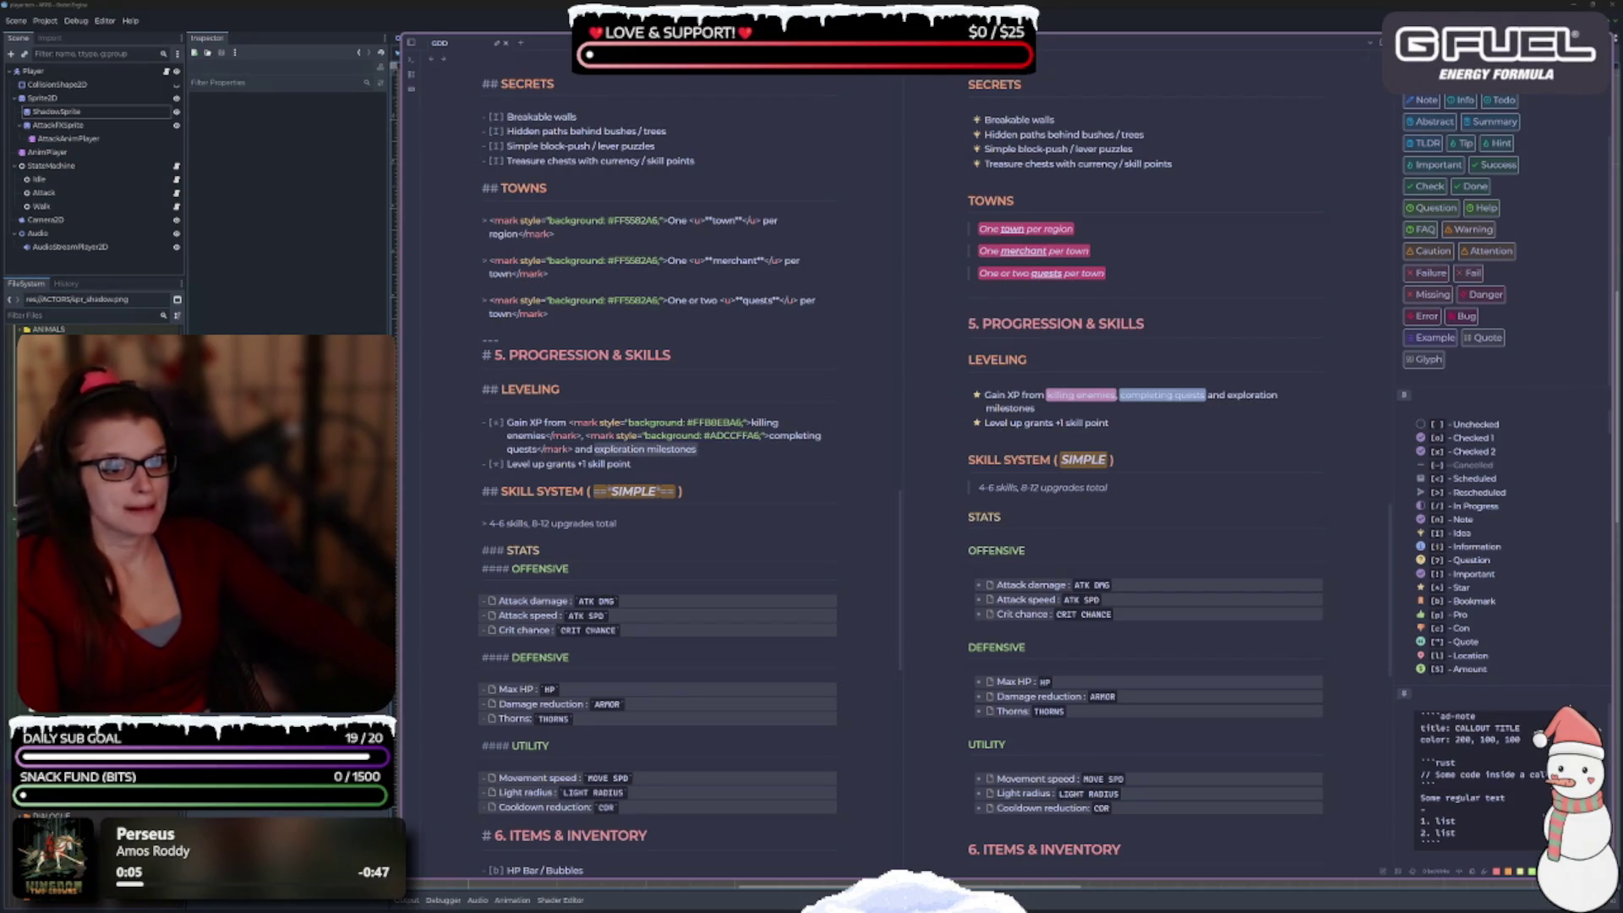
right_click(615, 450)
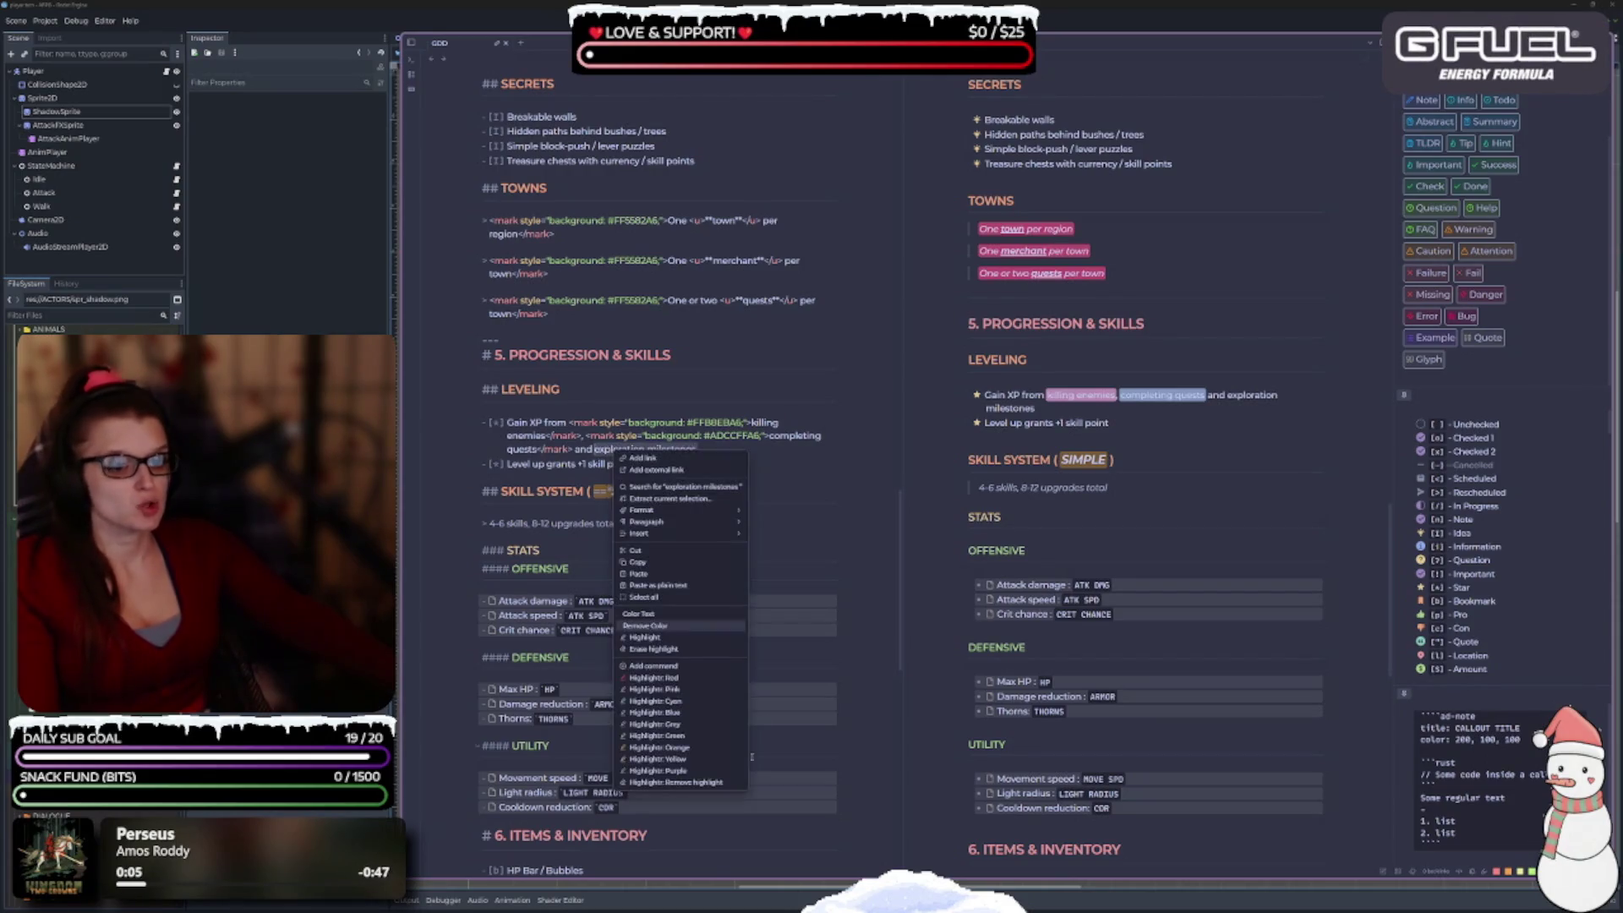
left_click(693, 736)
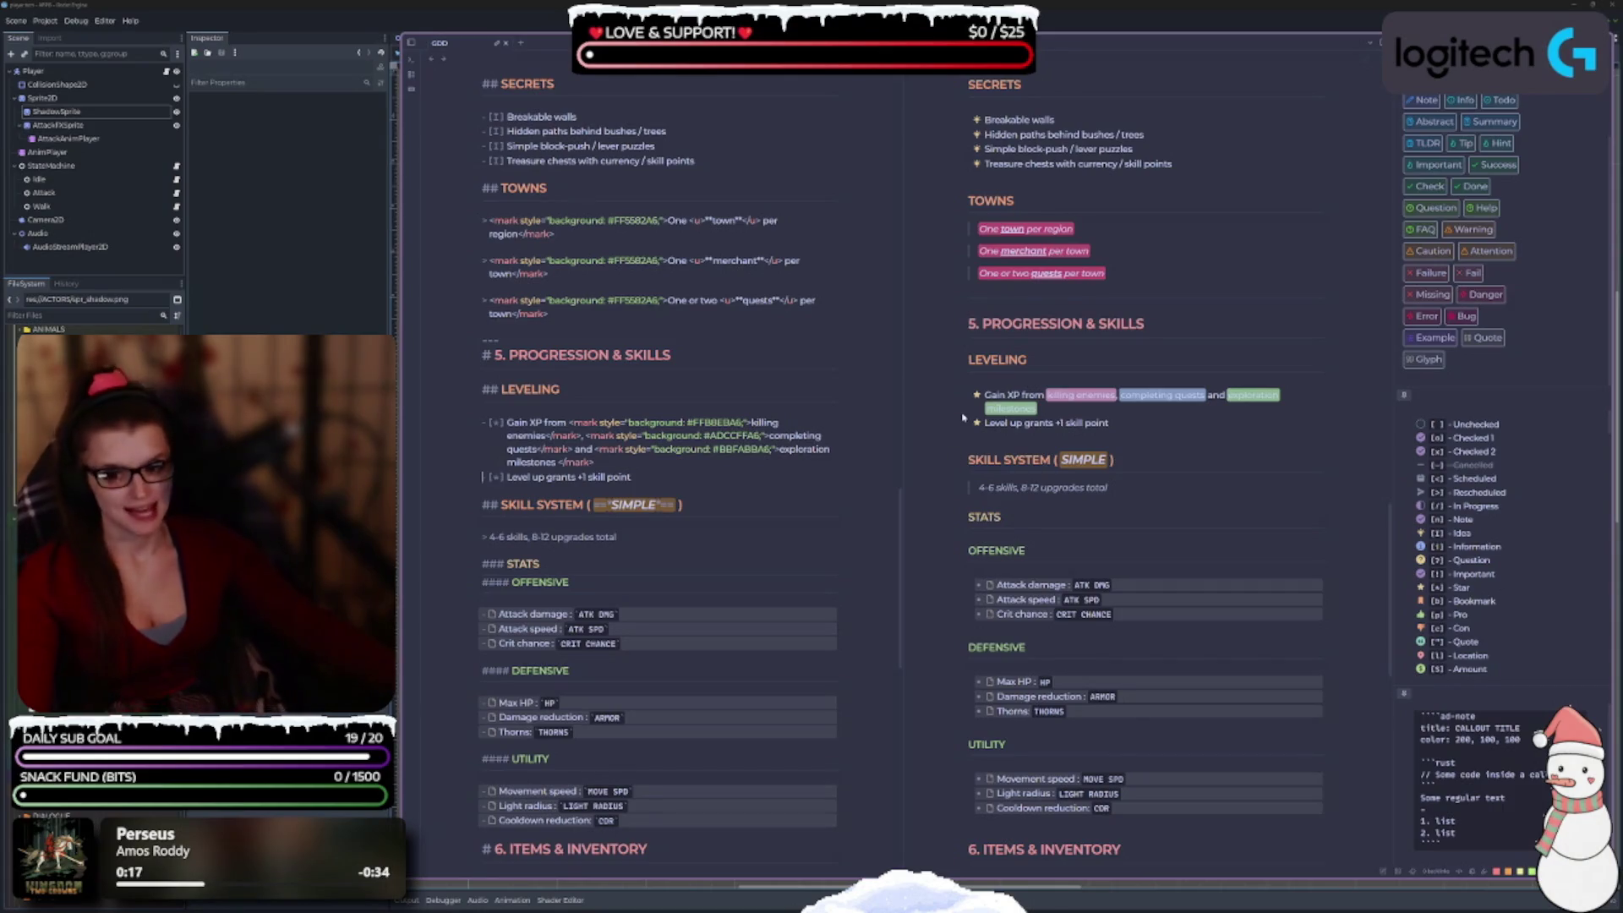
scroll(850, 368, "down", 2)
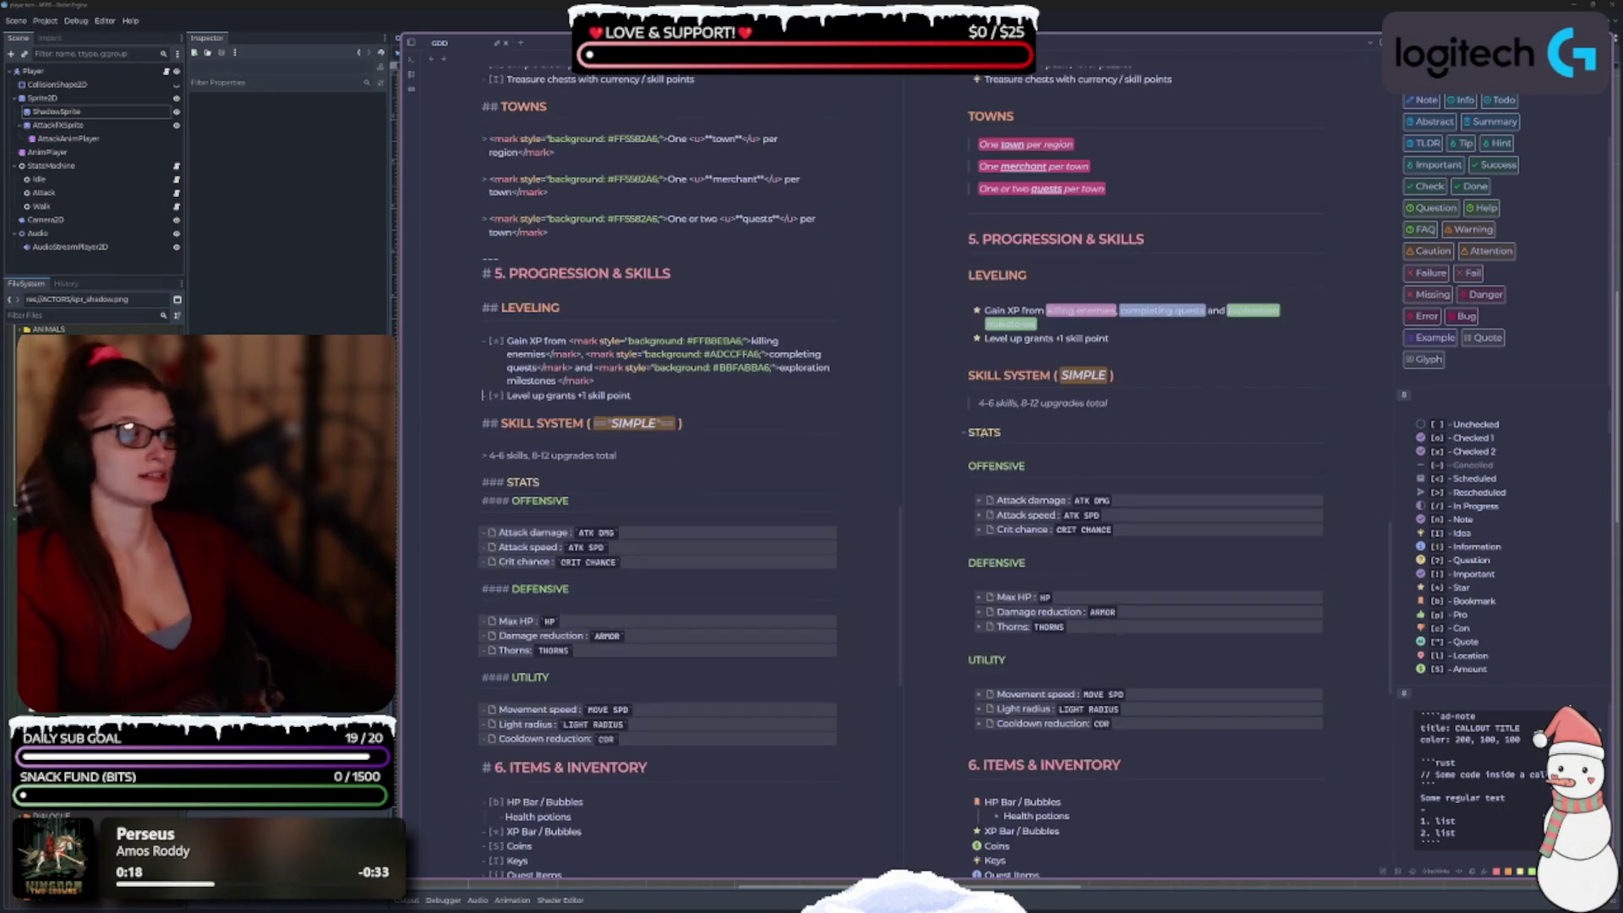
scroll(850, 368, "down", 3)
scroll(775, 482, "up", 3)
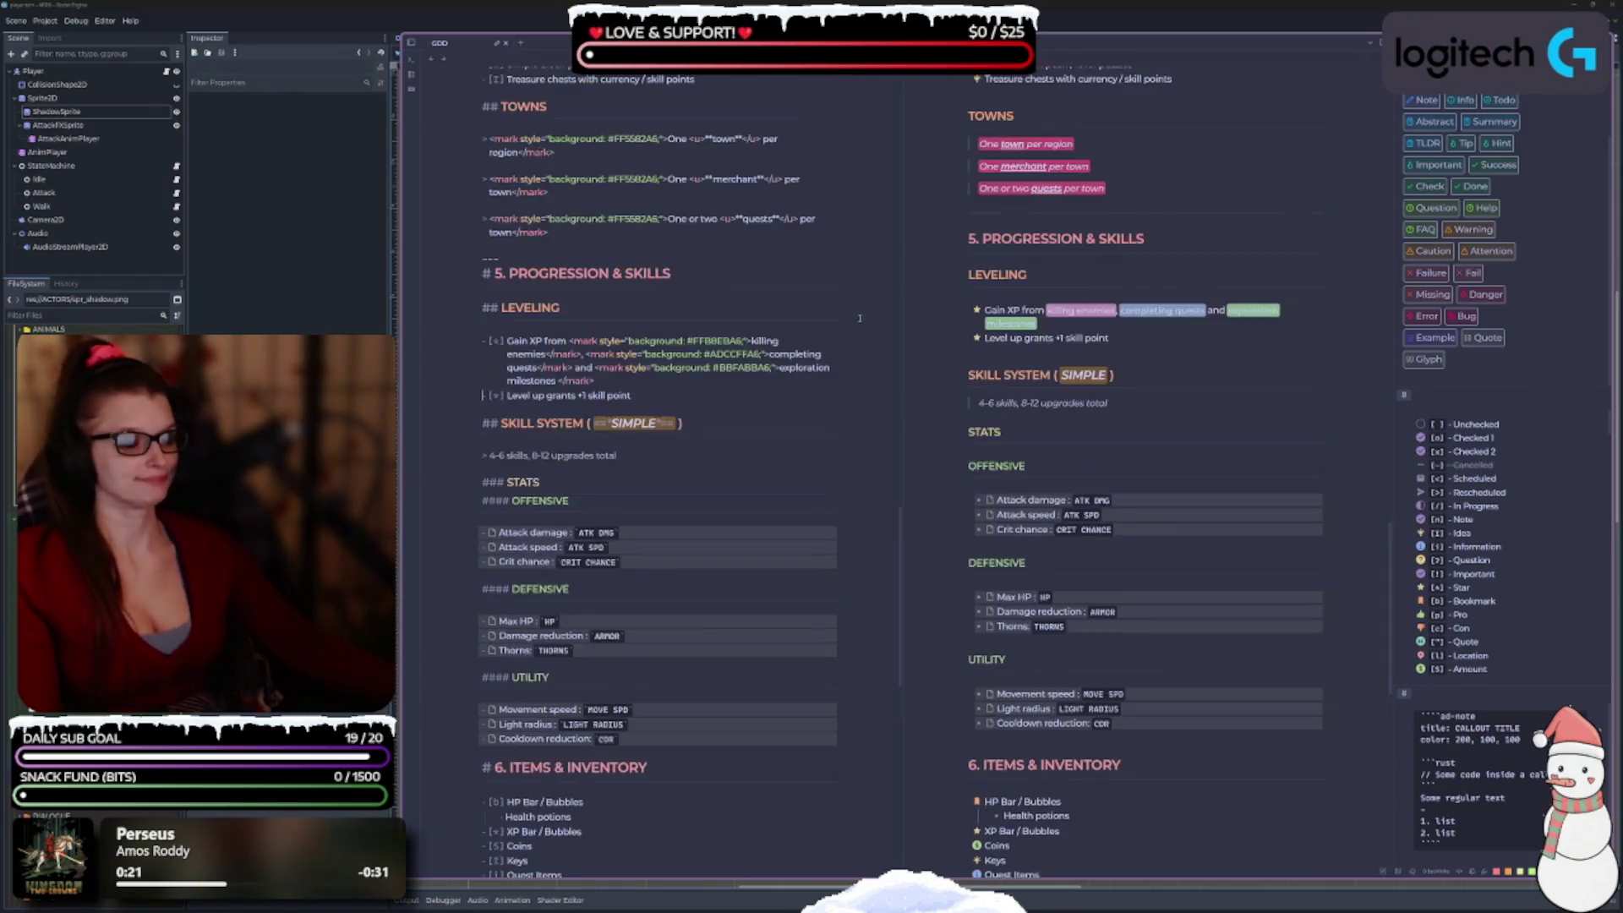
scroll(762, 499, "down", 2)
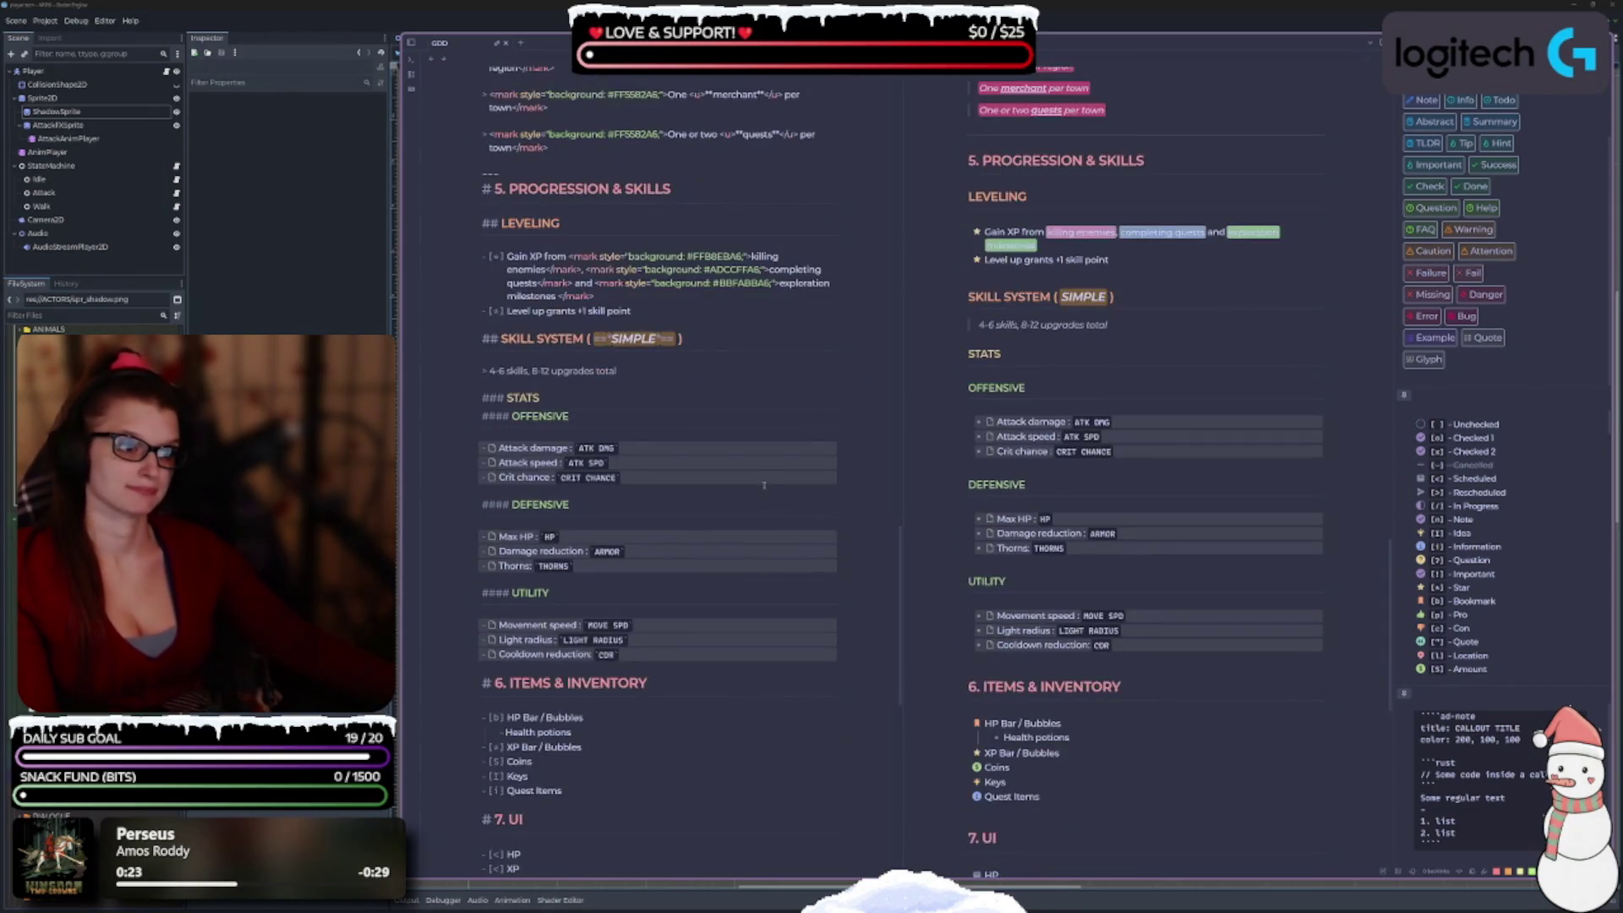
scroll(545, 561, "down", 3)
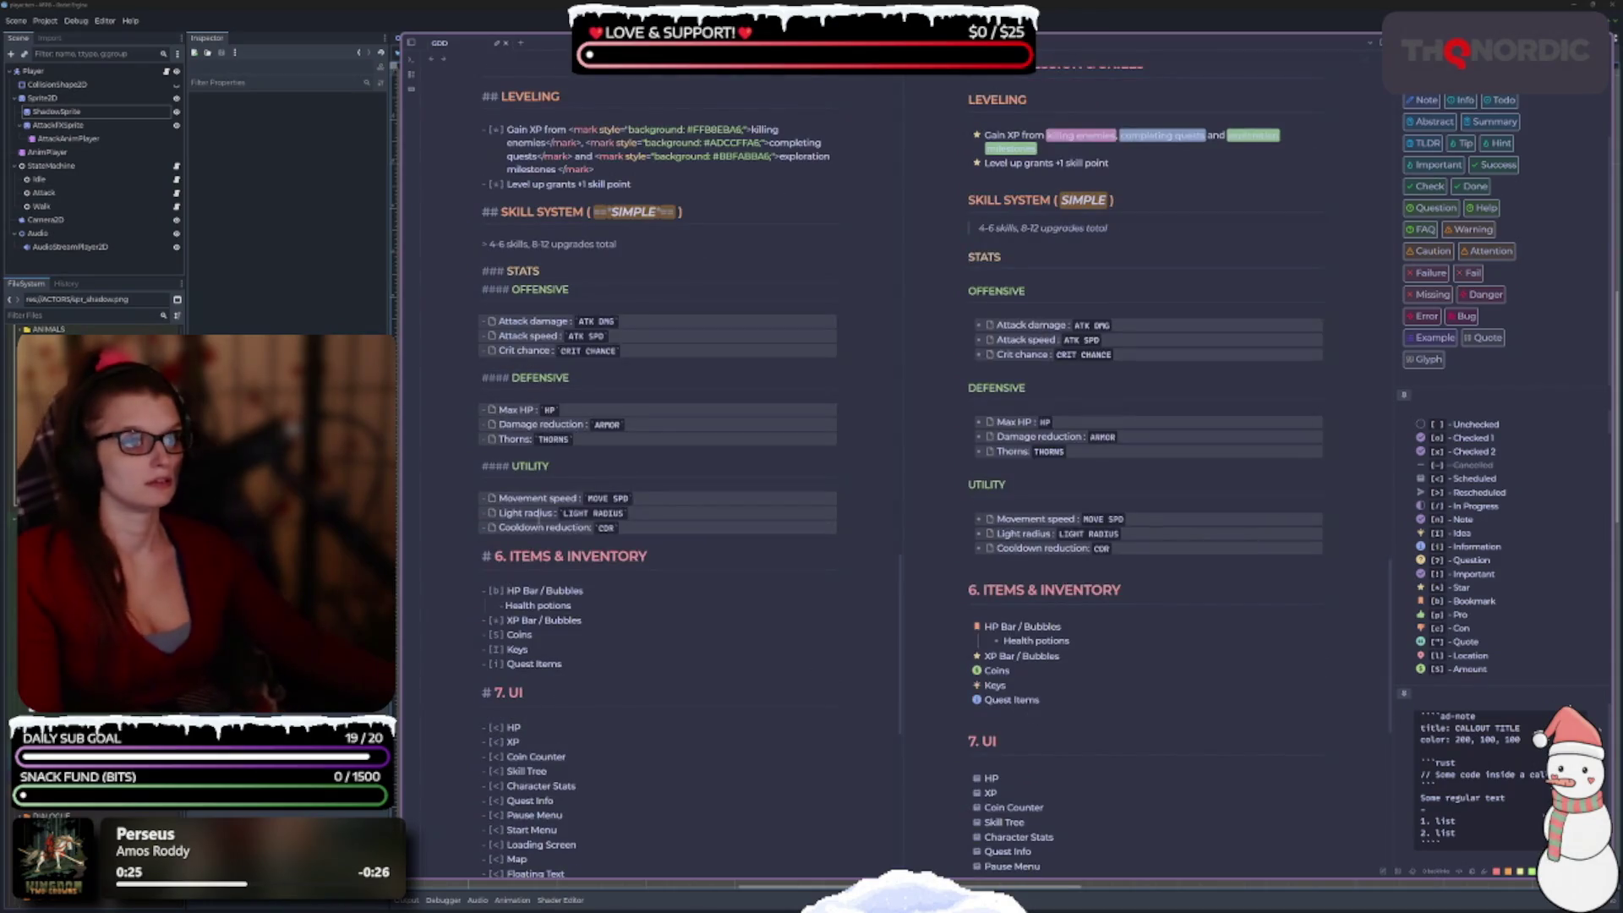
scroll(535, 517, "up", 5)
left_click(641, 457)
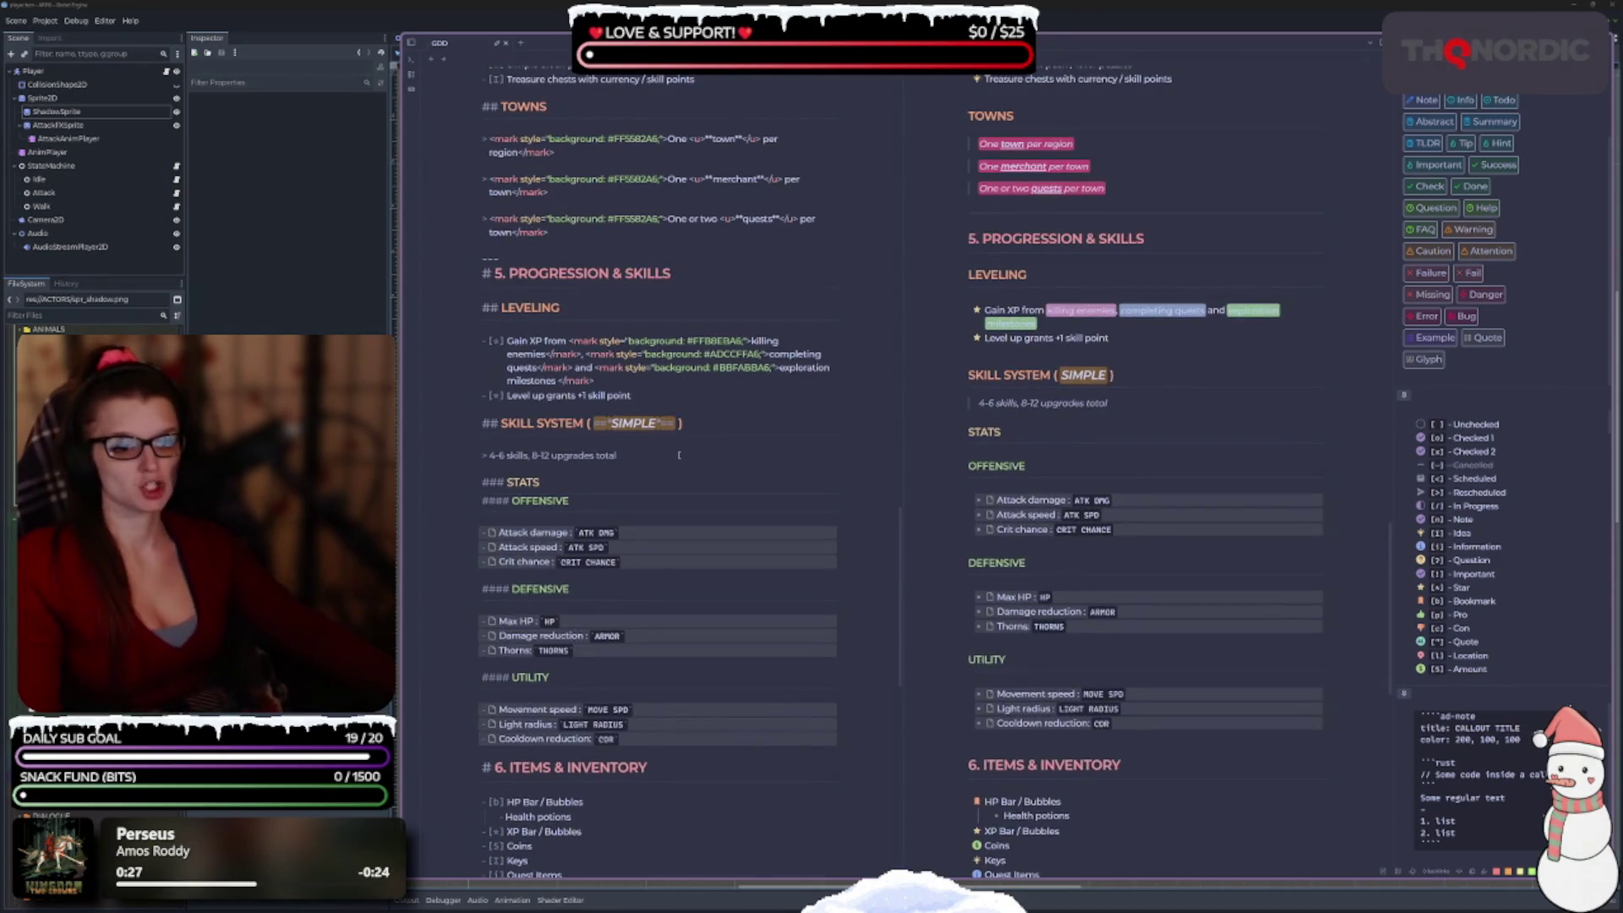
left_click_drag(641, 456, 495, 457)
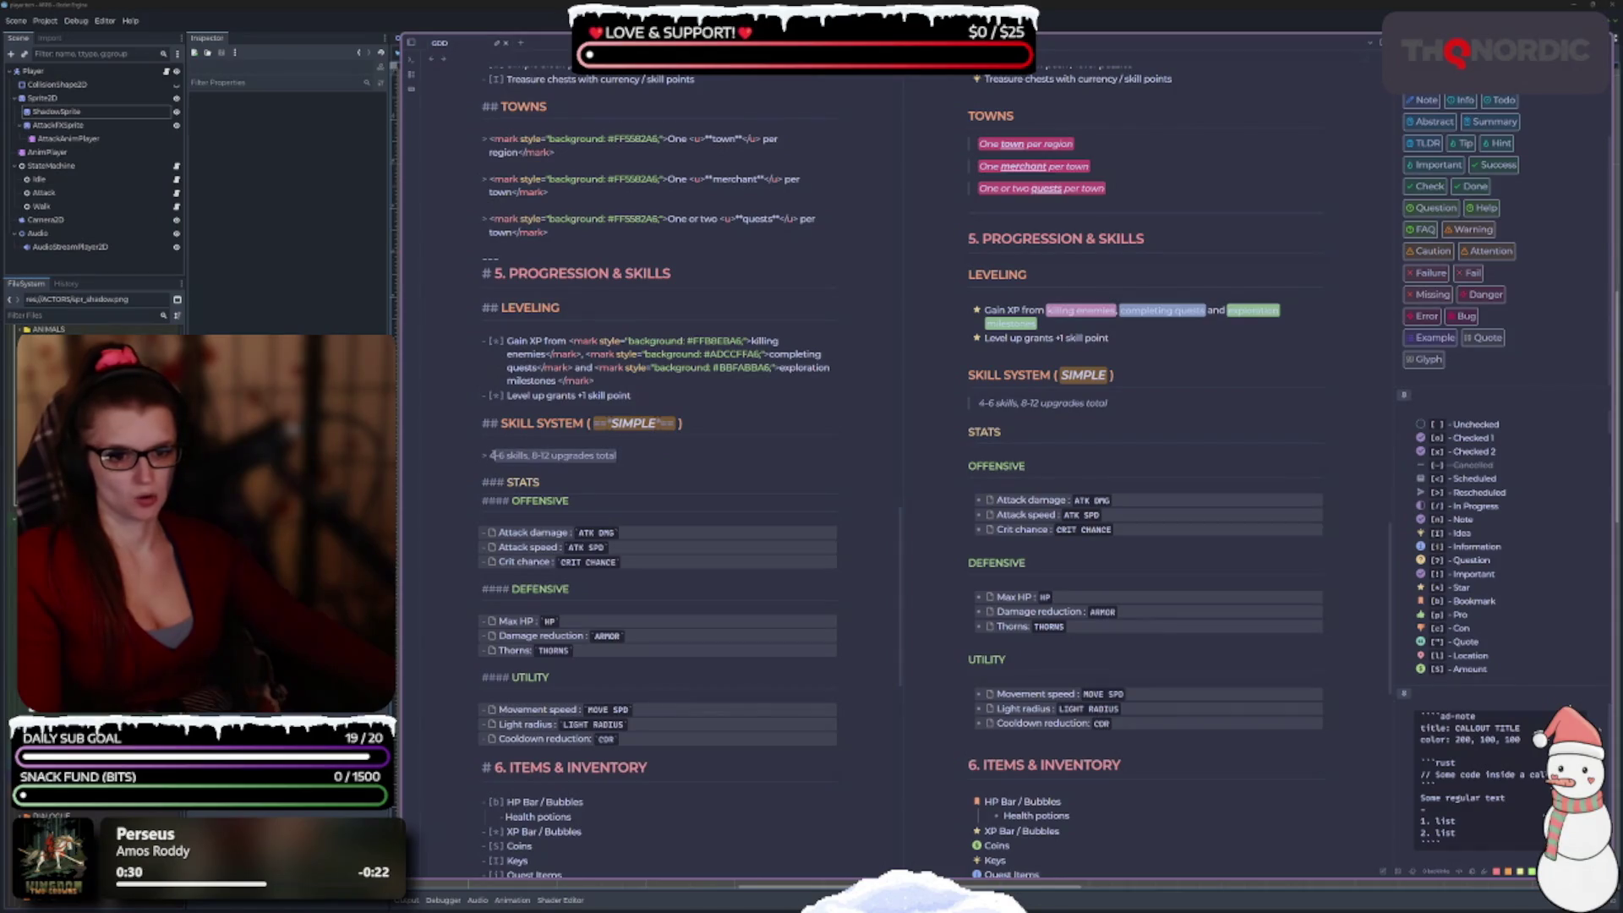
type("`")
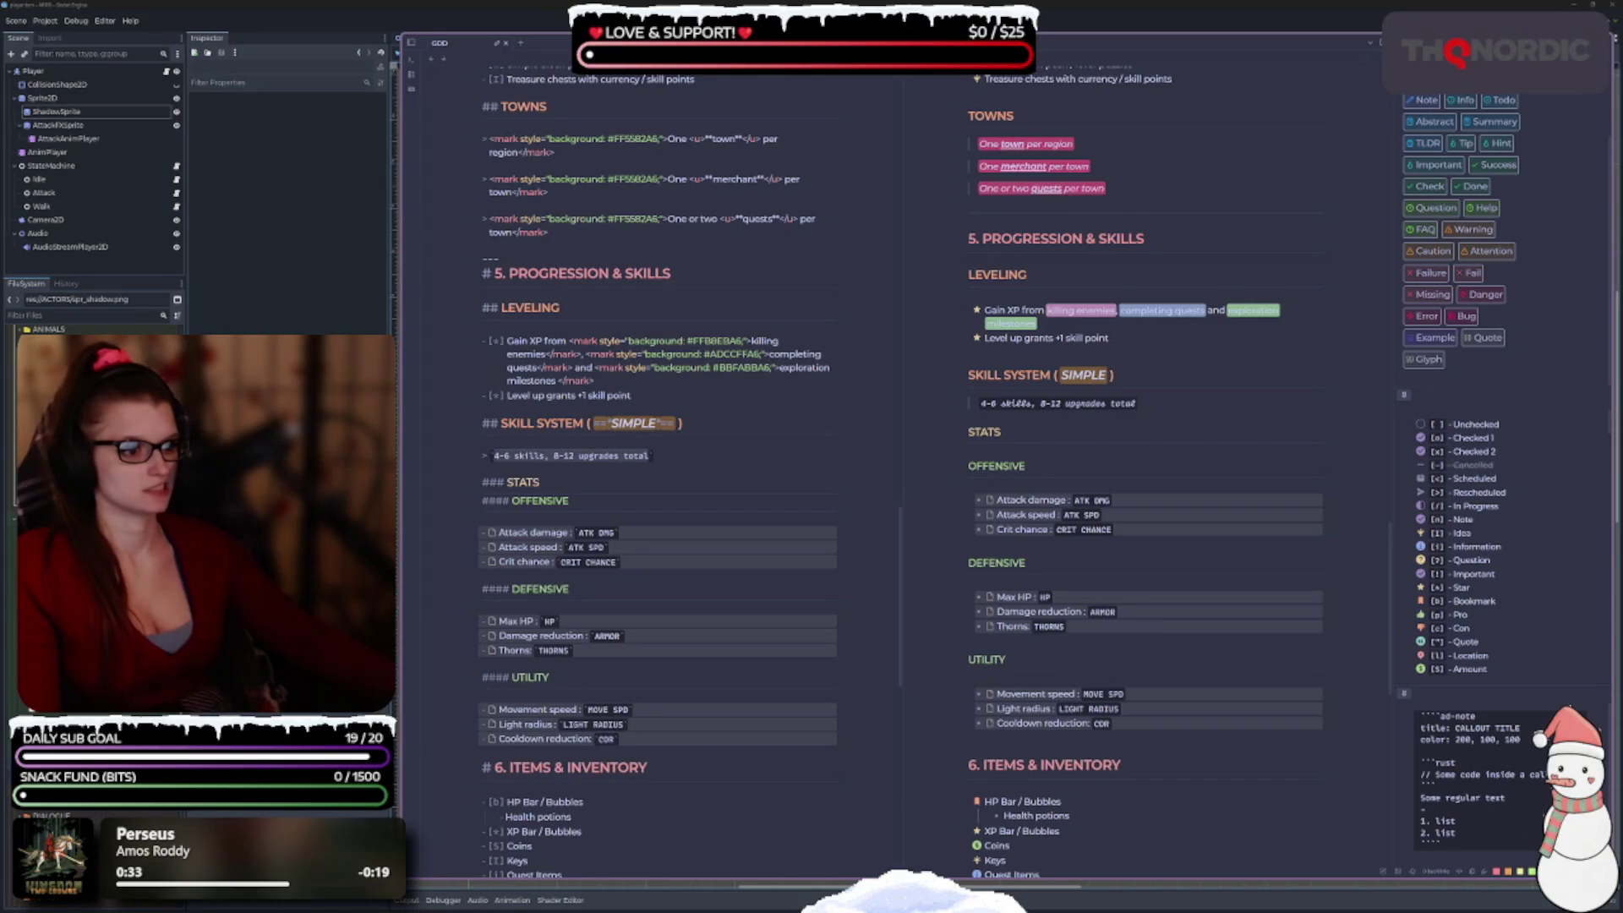
key("ctrl+z")
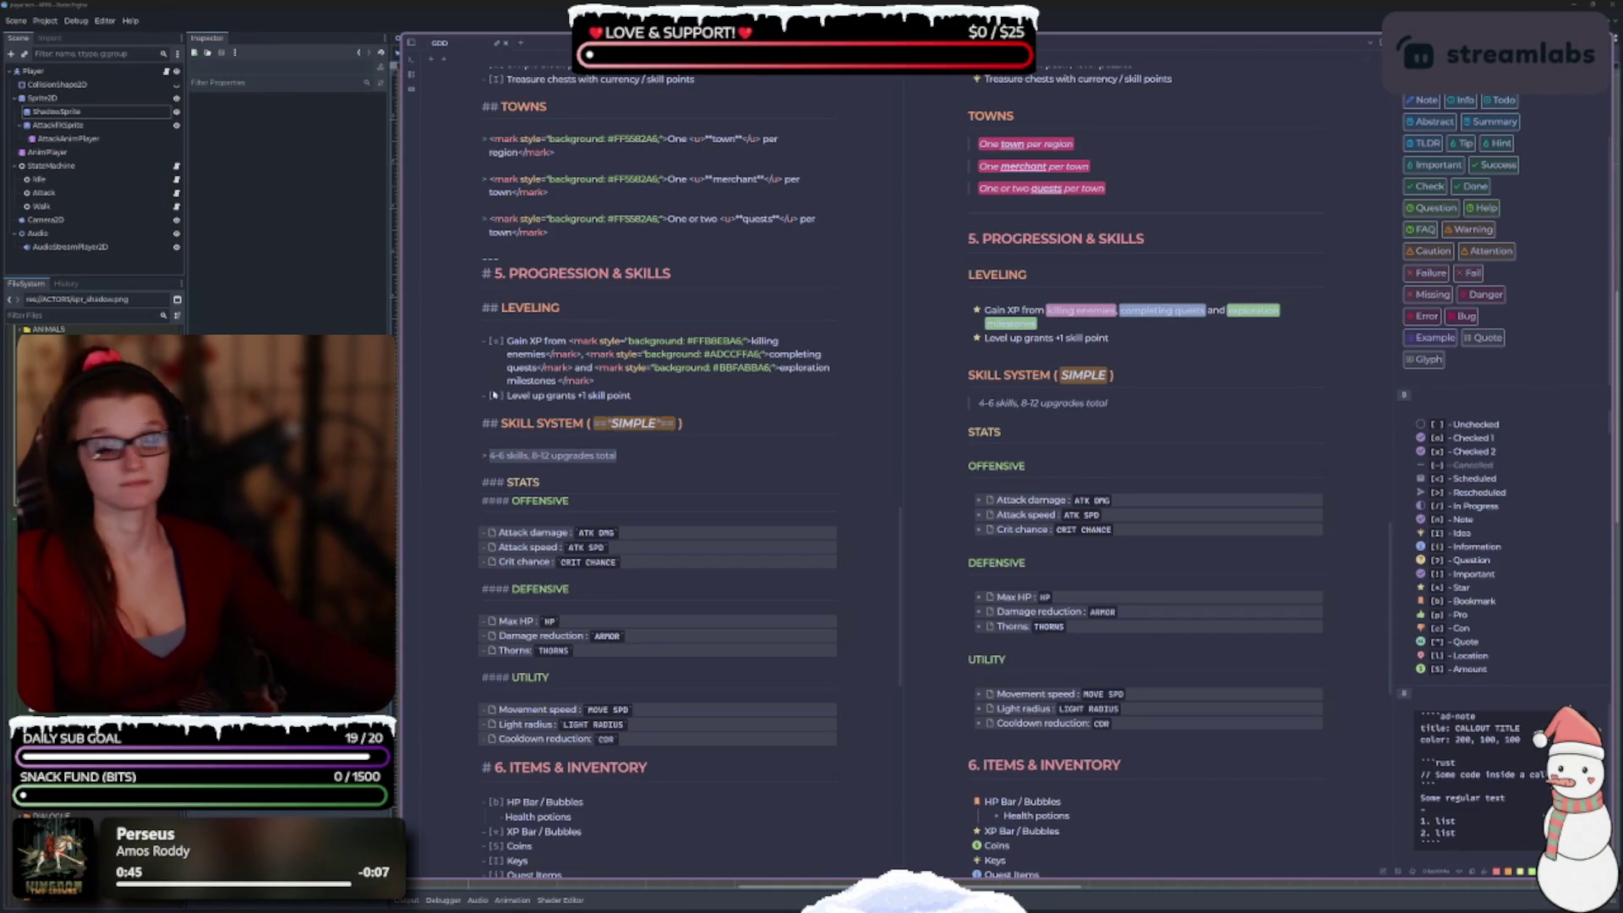
Scroll to 9. TECHNICAL DETAILS and type '## Player' on the empty line beneath it.
scroll(592, 515, "down", 5)
scroll(706, 519, "down", 5)
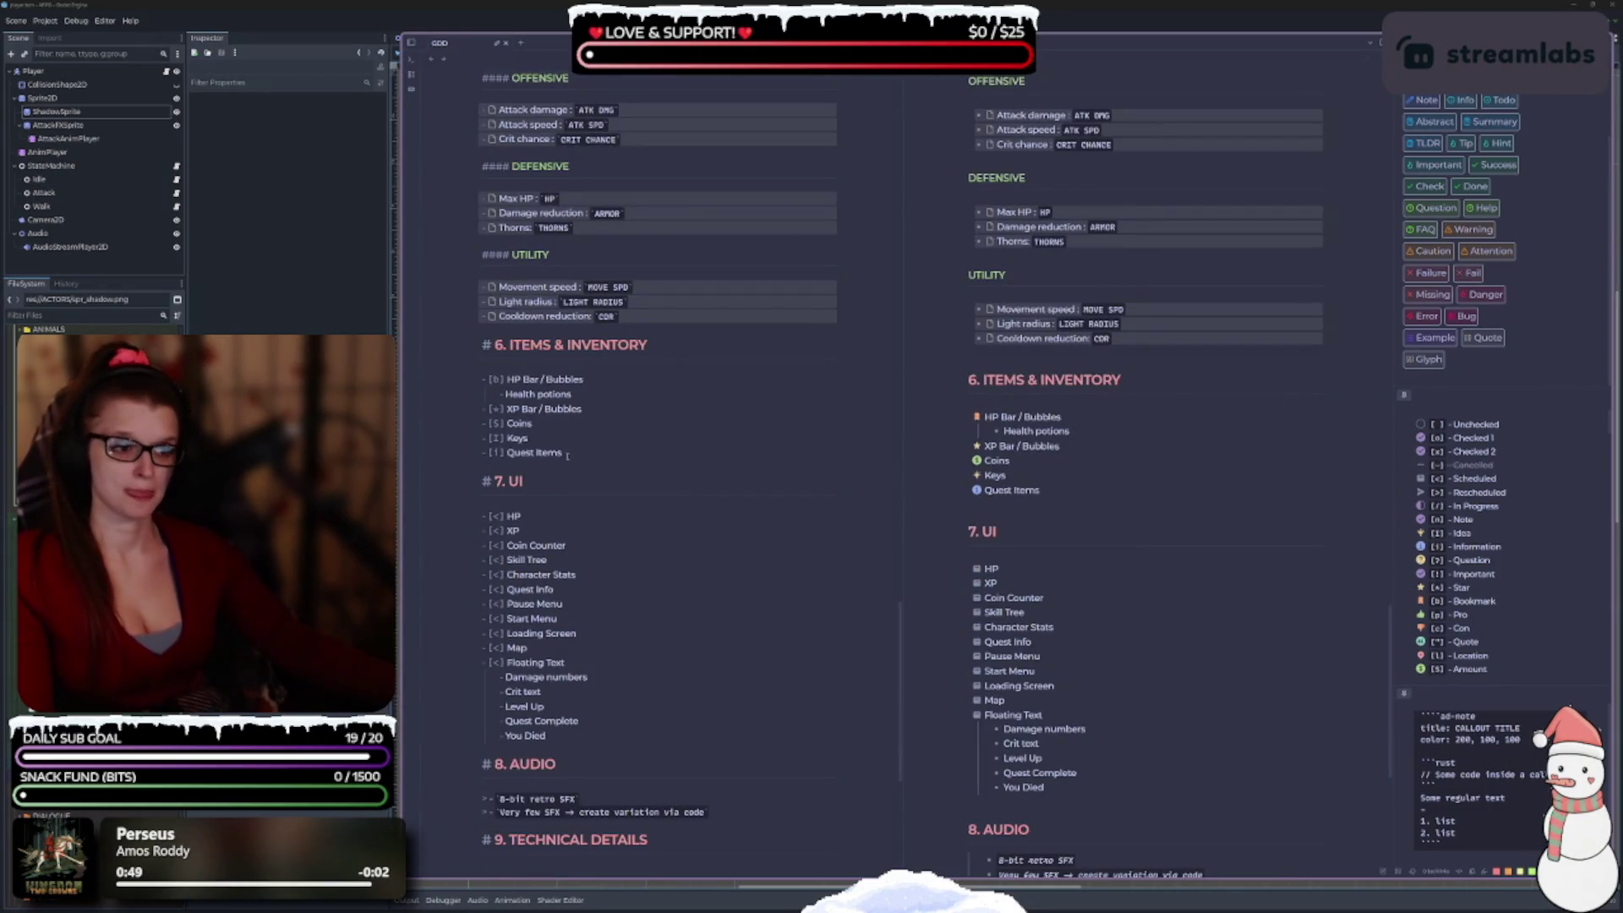
scroll(568, 455, "down", 5)
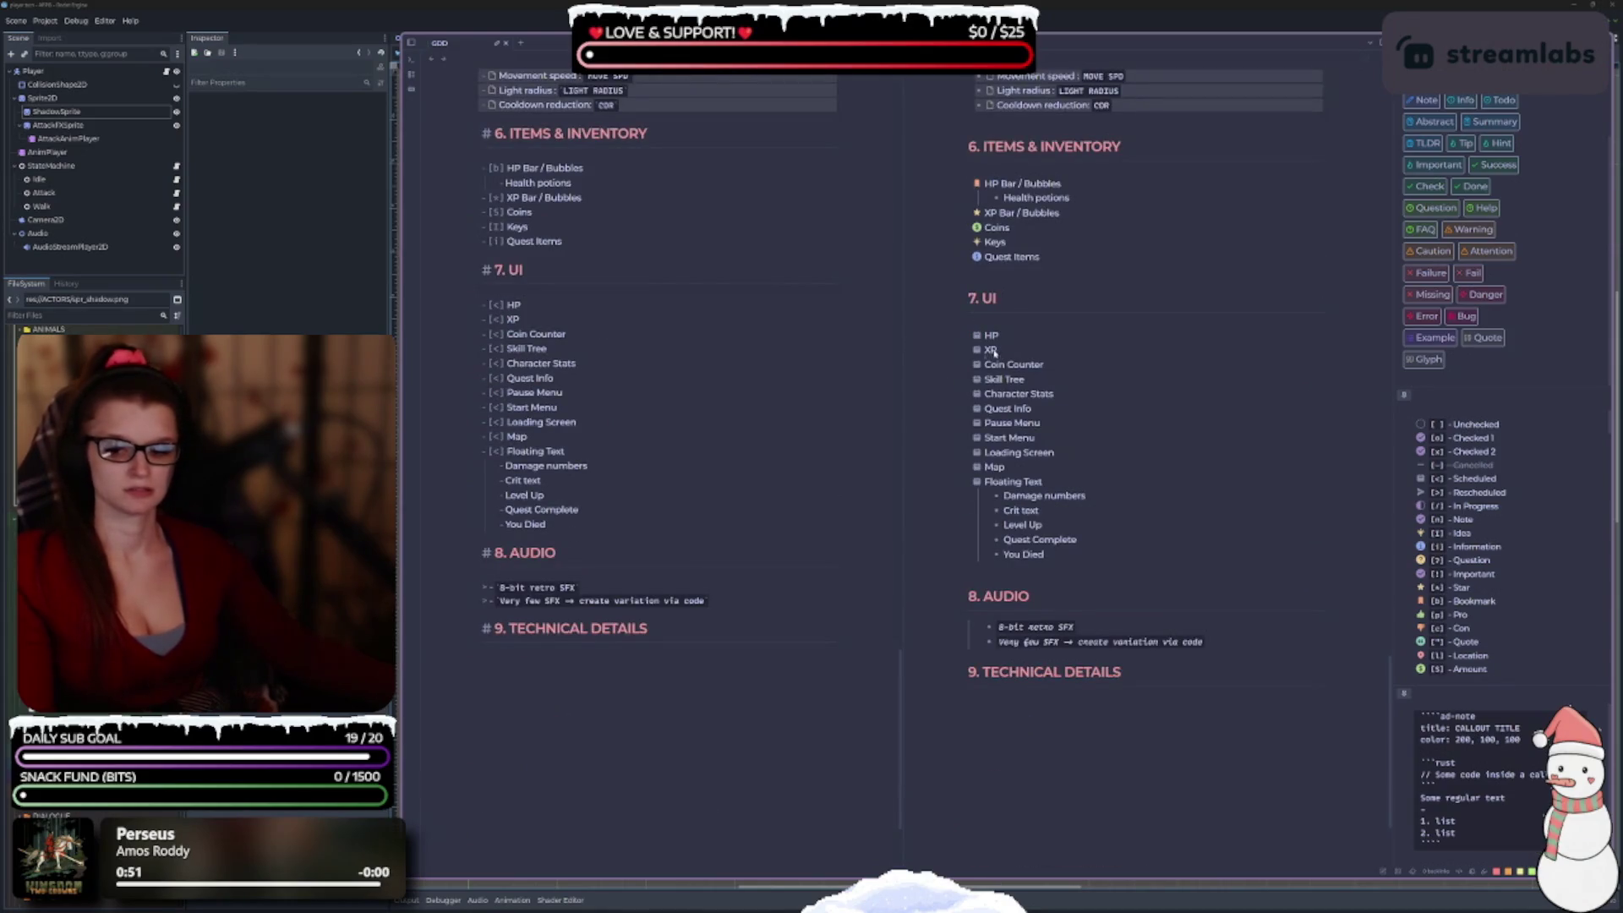
scroll(998, 353, "down", 5)
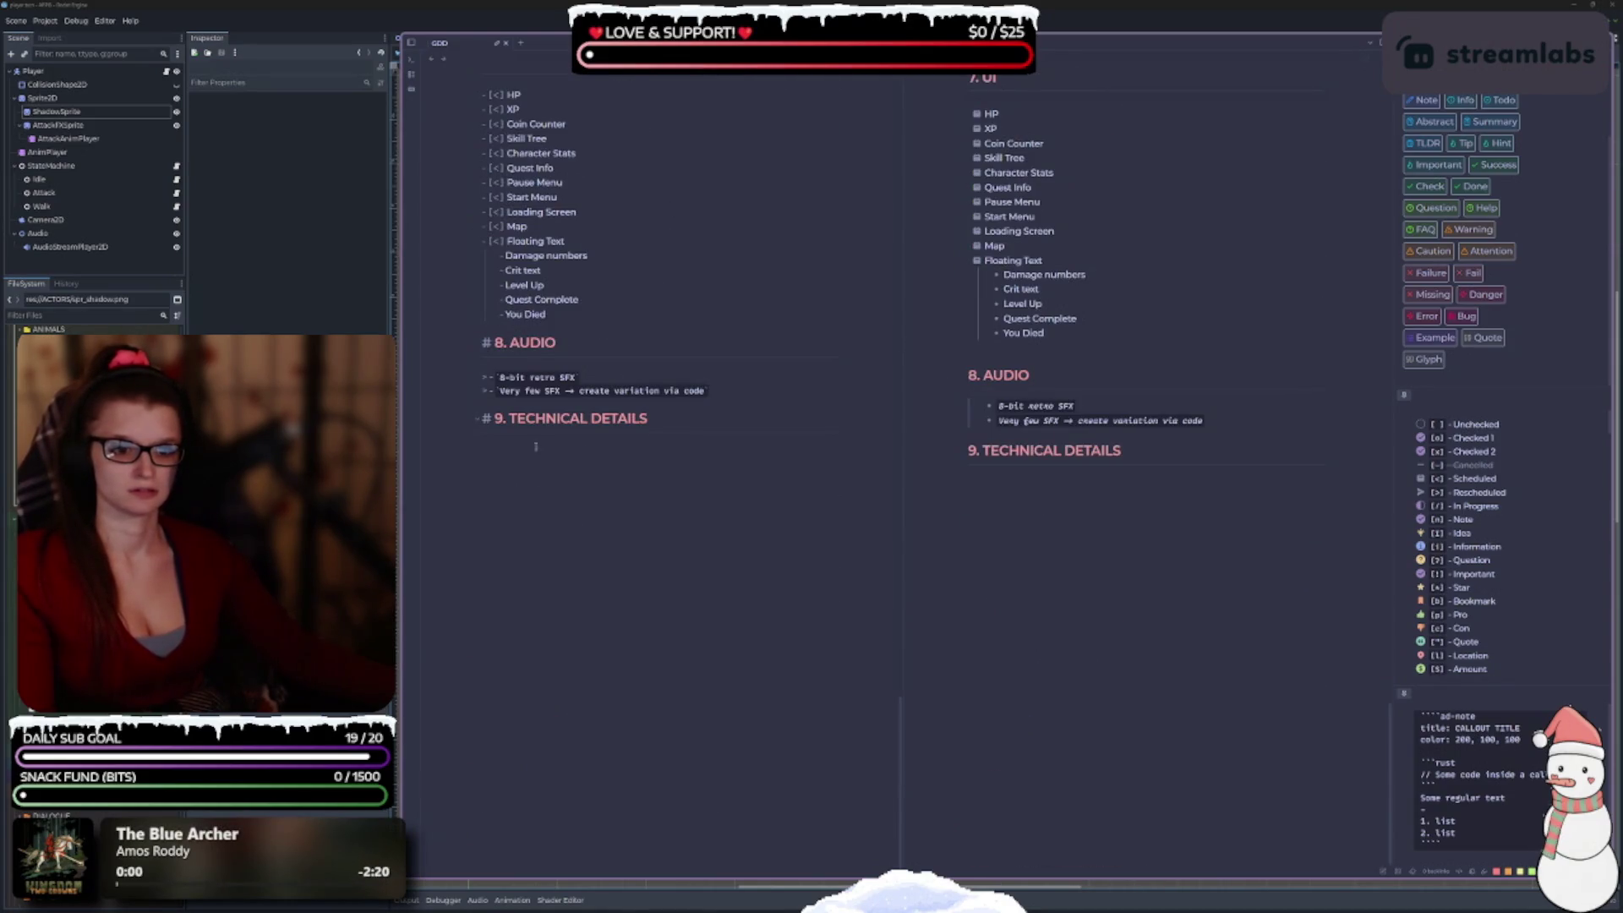
left_click(796, 452)
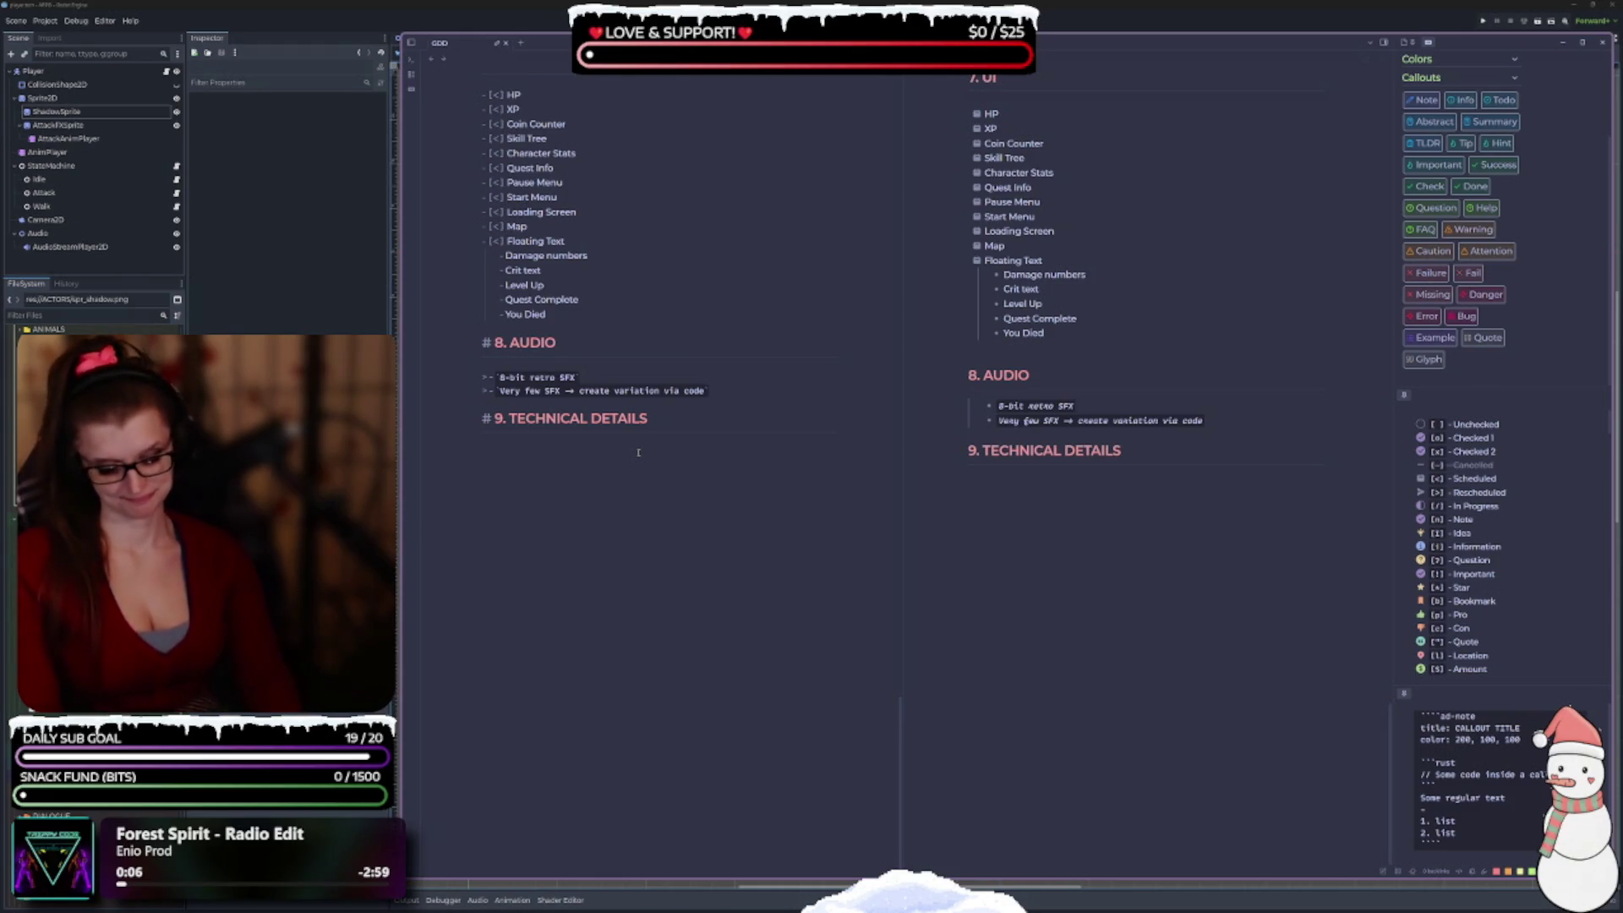
type("##")
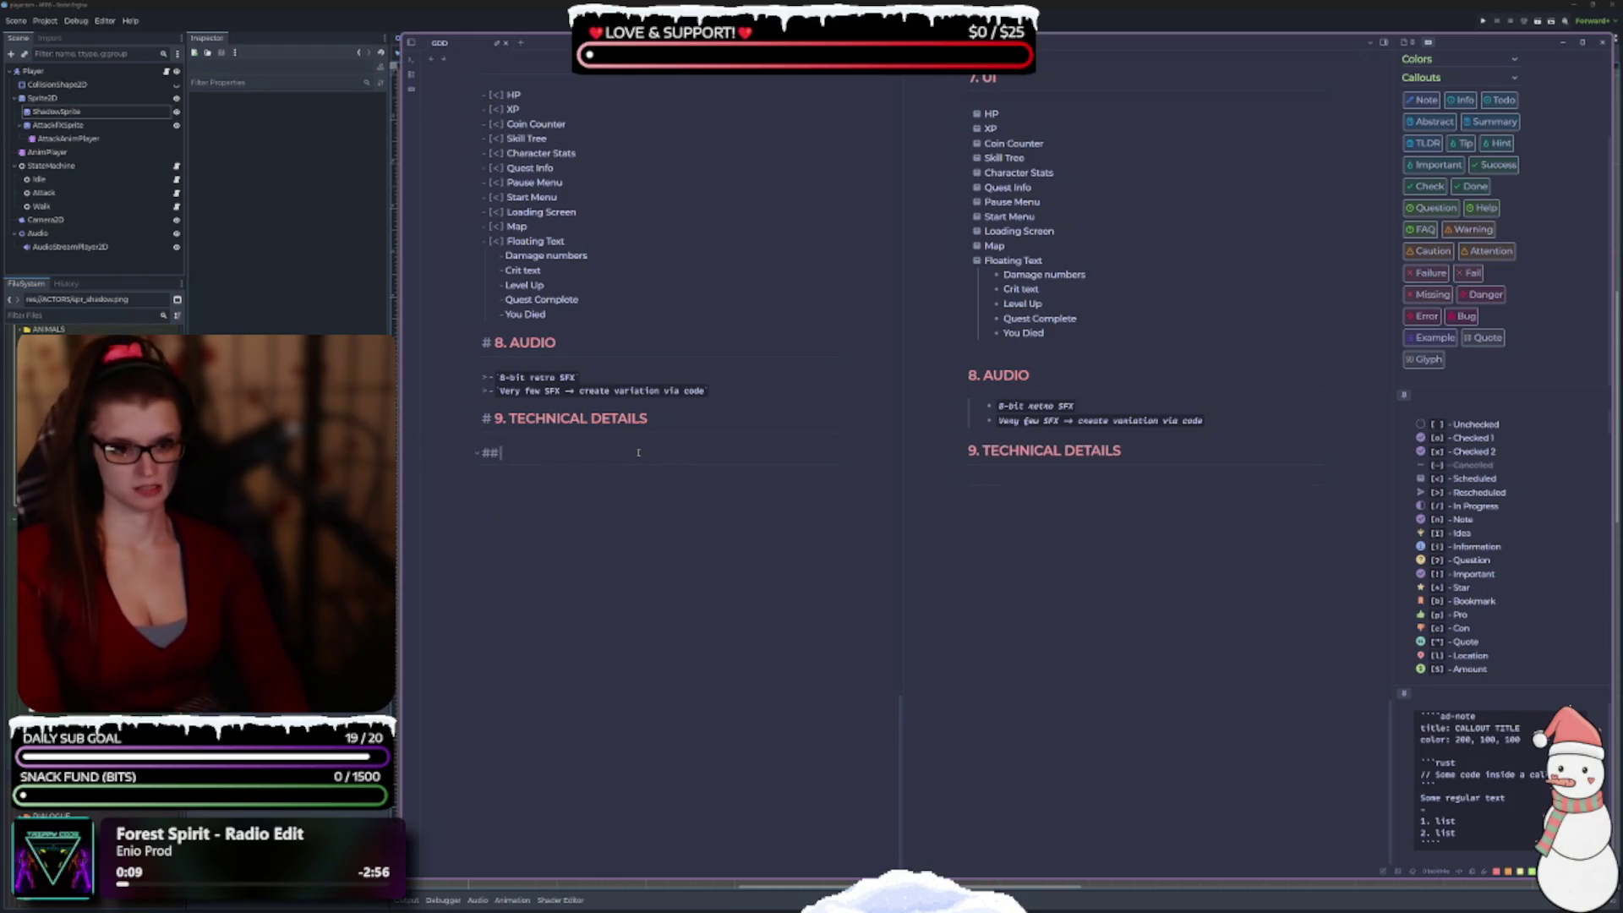
type(" Player")
Correct the heading to '## PLAYER' and add '## ENEMY' and '## COMBAT' subheadings below it.
key("BackSpace")
key("BackSpace")
key("BackSpace")
type("LAYER")
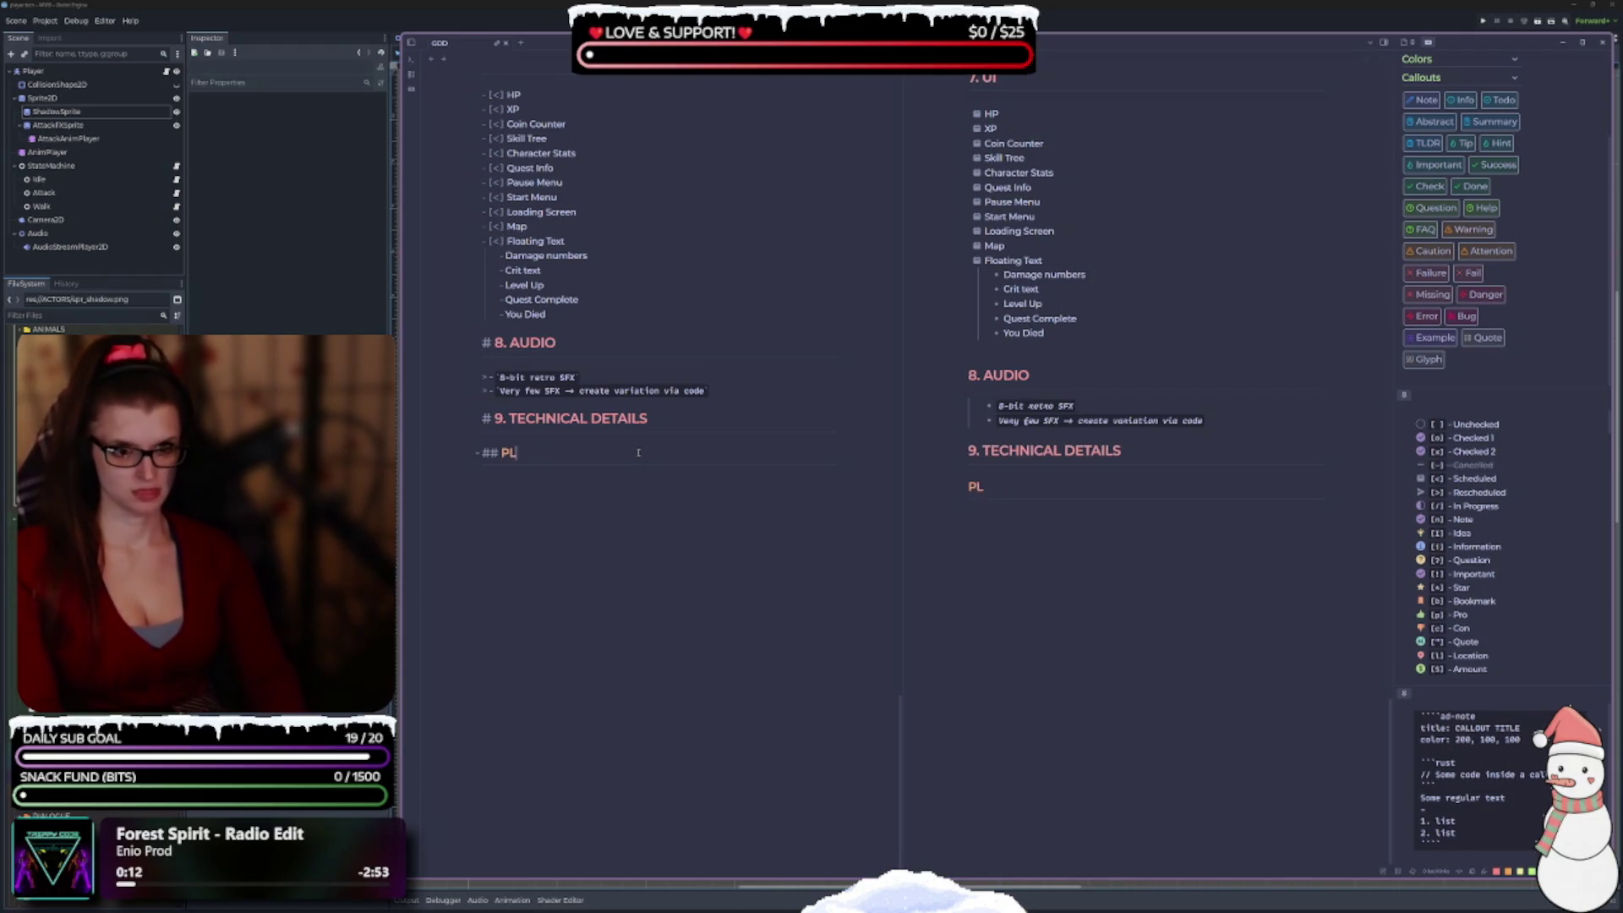
key("Return")
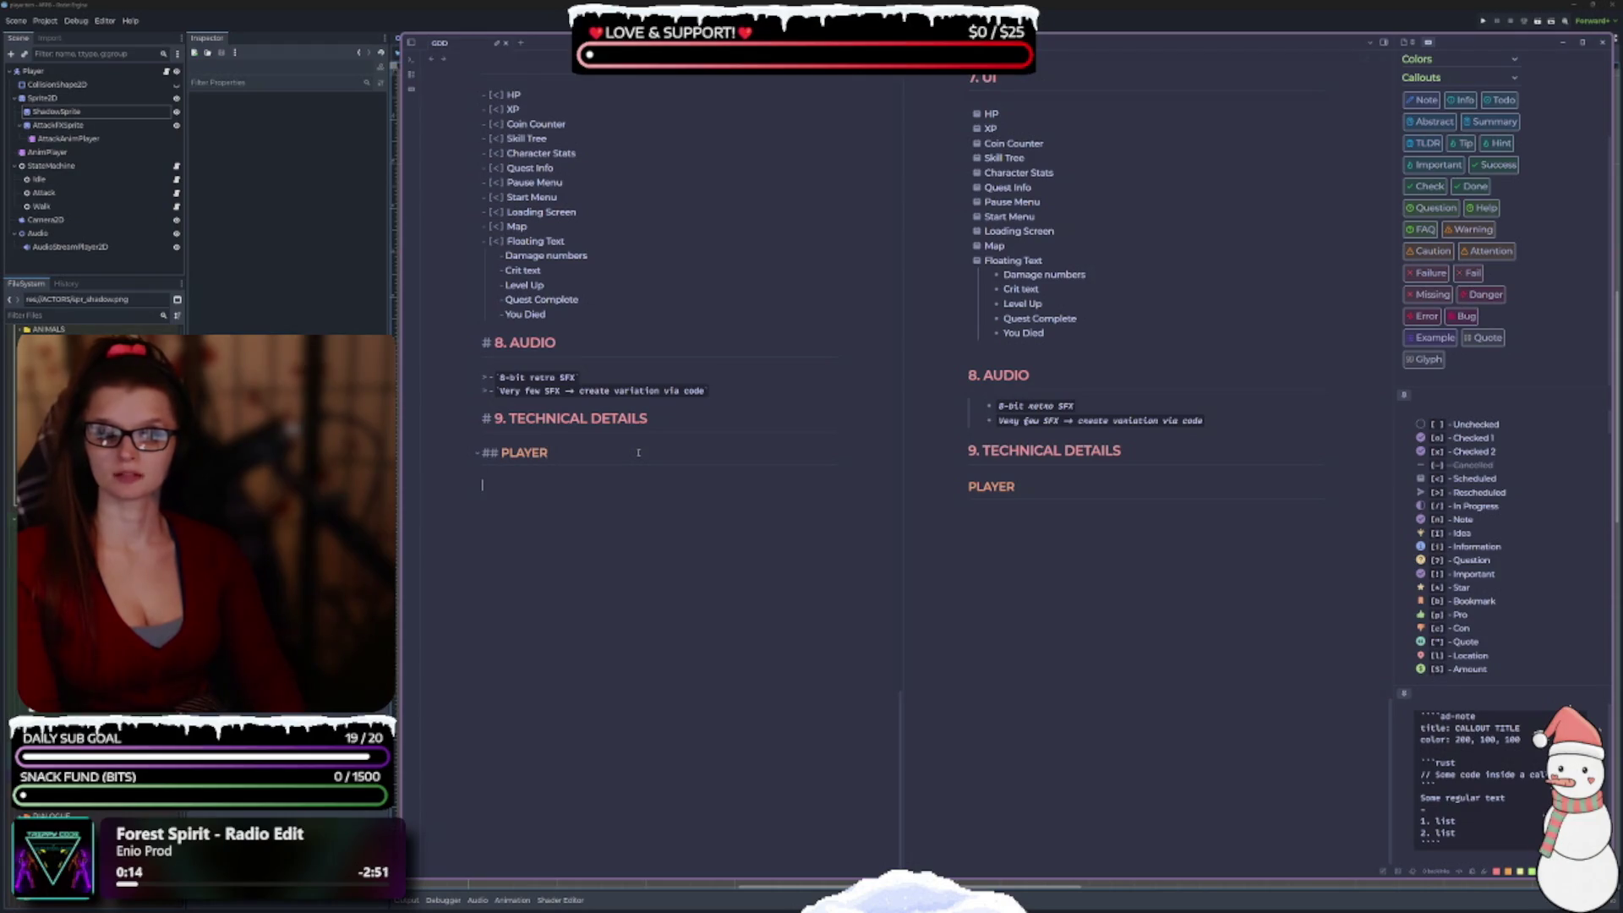
type("## ENEMY  ")
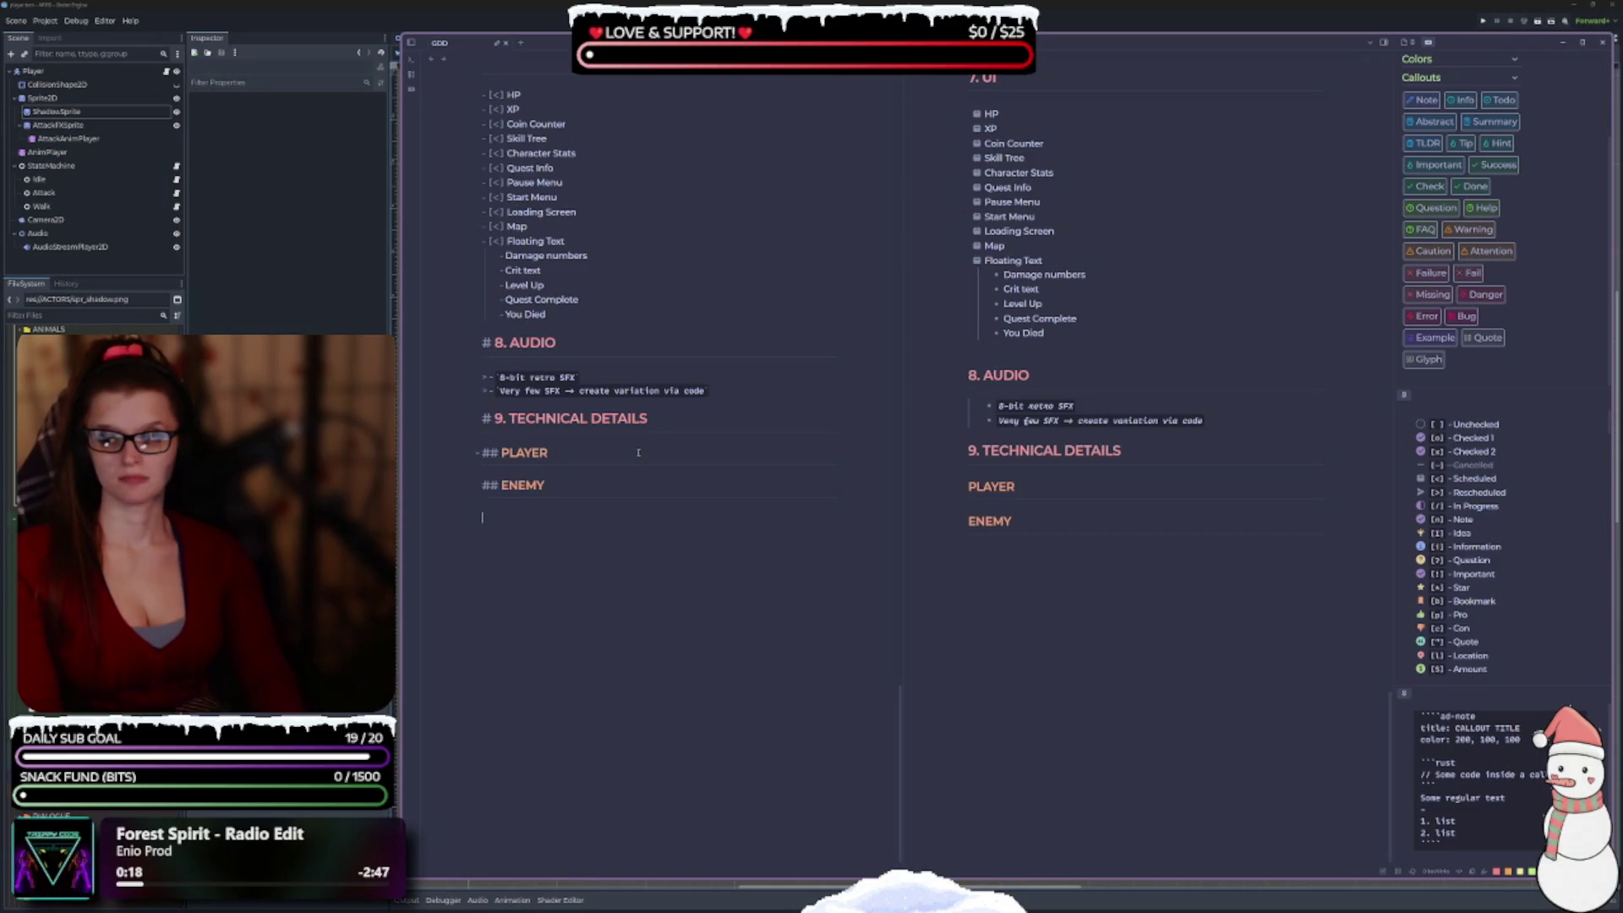
type("##")
key("BackSpace")
type("COMBAT")
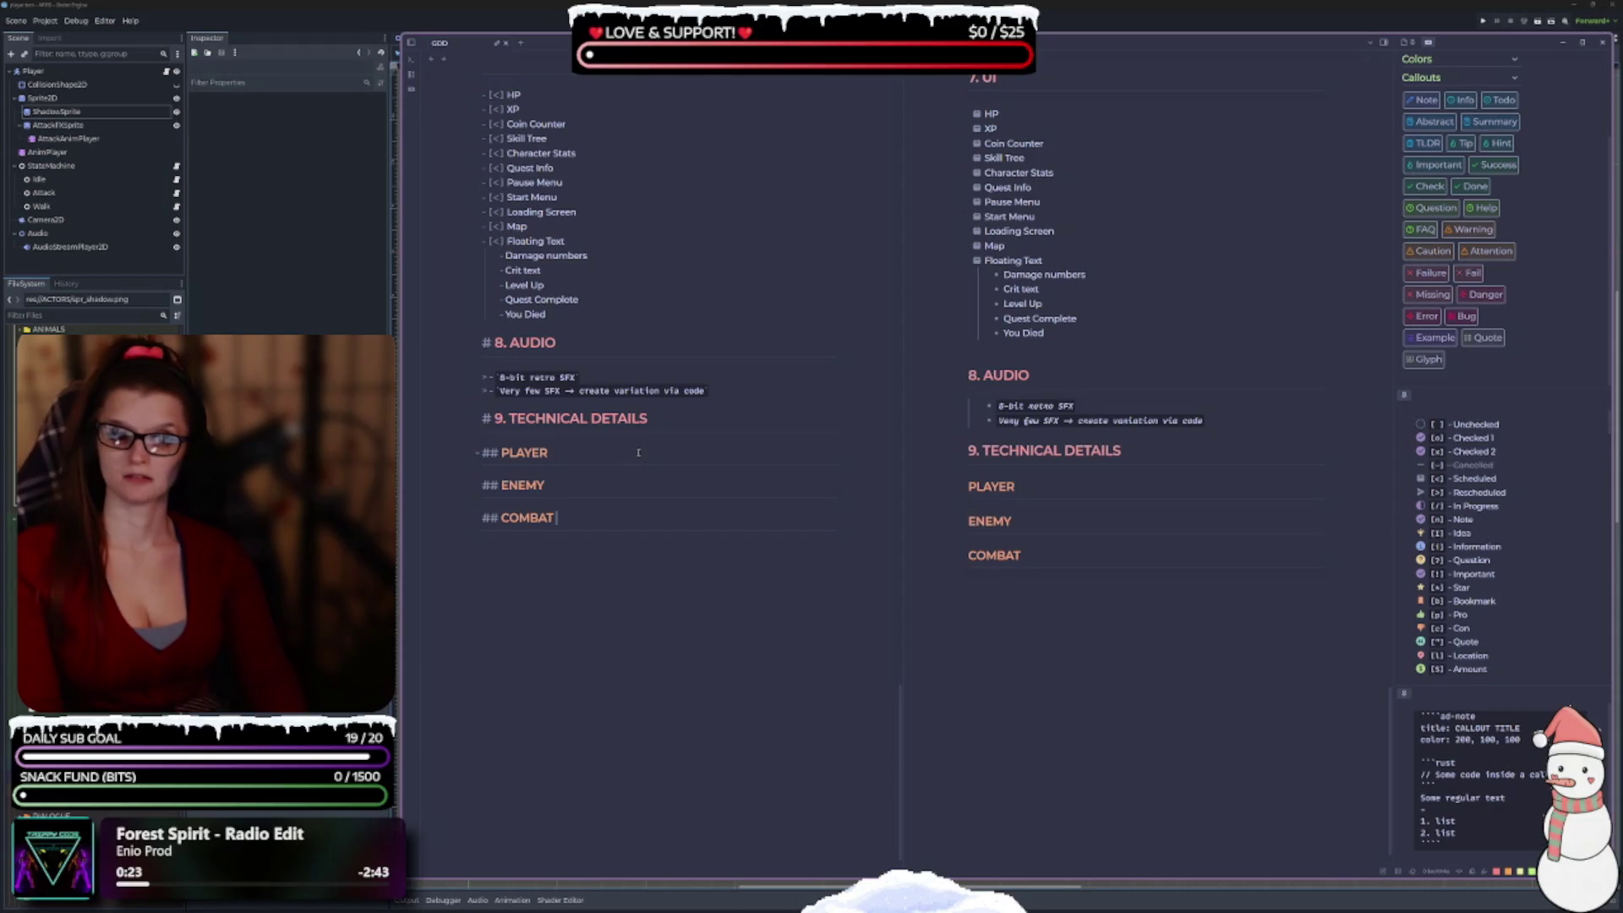
Add '## WORLD' and '## SKILLS' subheadings below COMBAT, fixing the SKILS typo.
key("Return")
type("## WORLD")
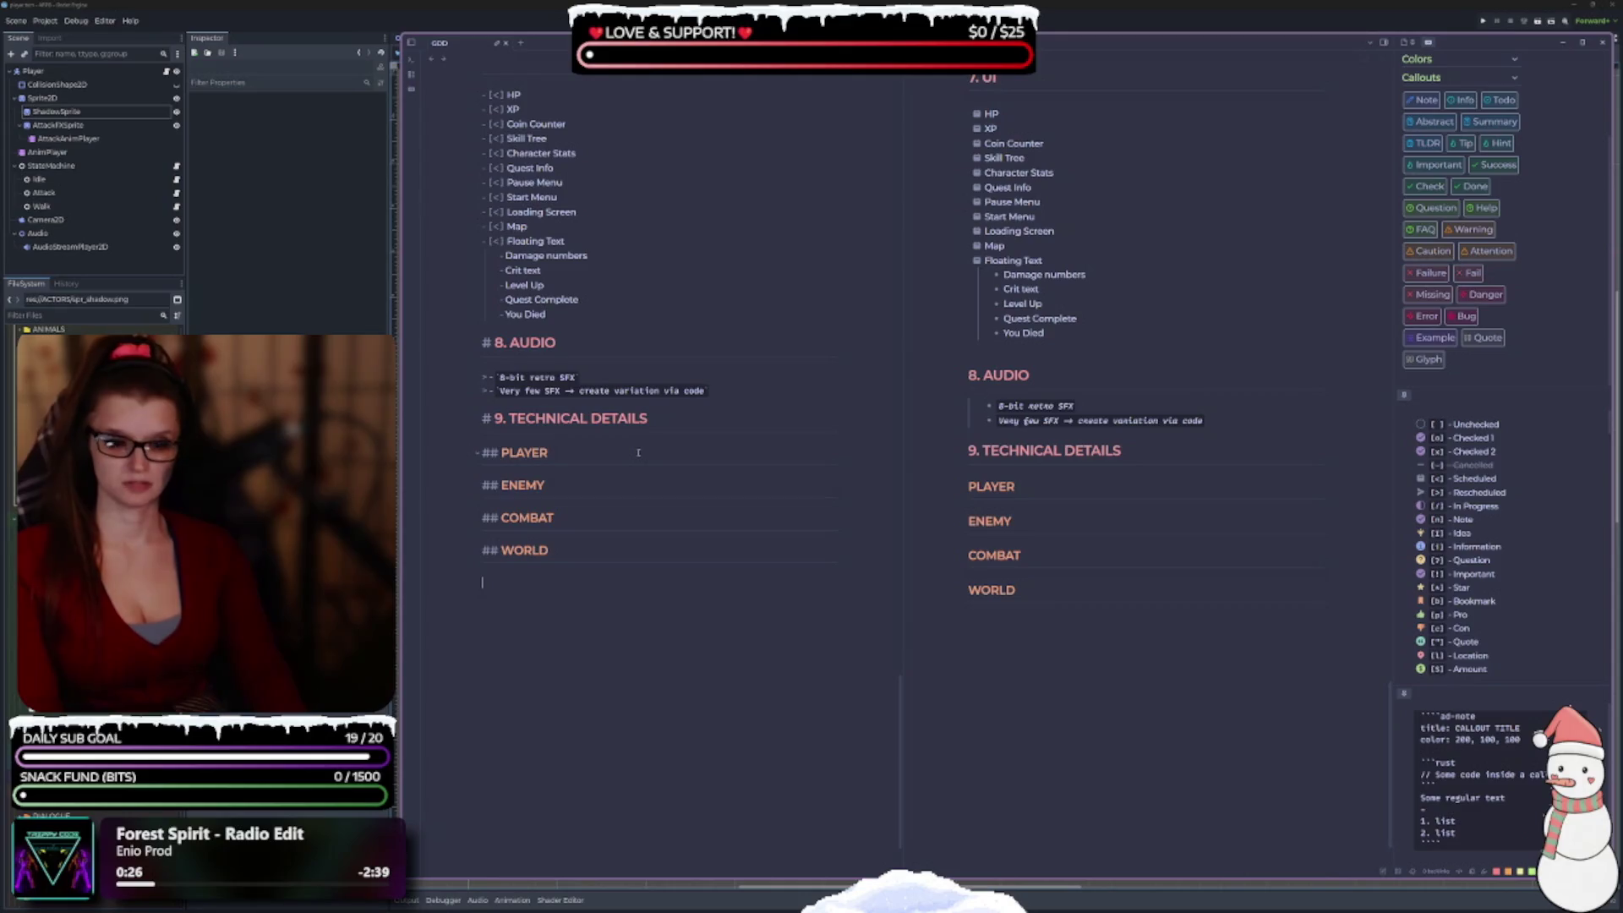
key("Return")
type("## S")
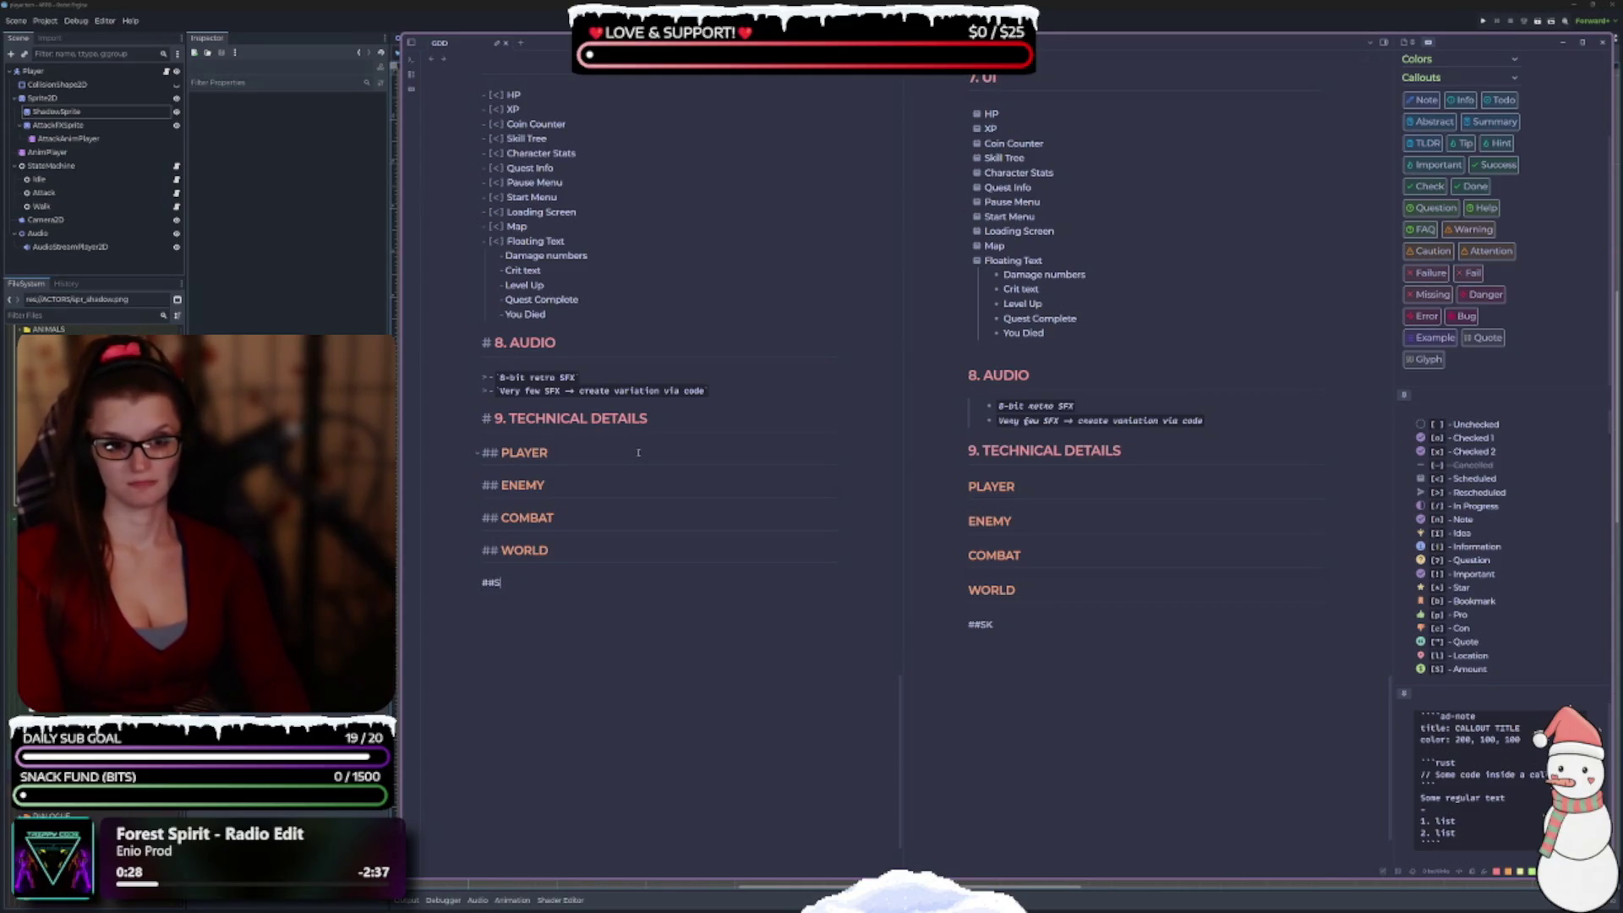
type("KILS")
key("BackSpace")
type("LS")
key("Return")
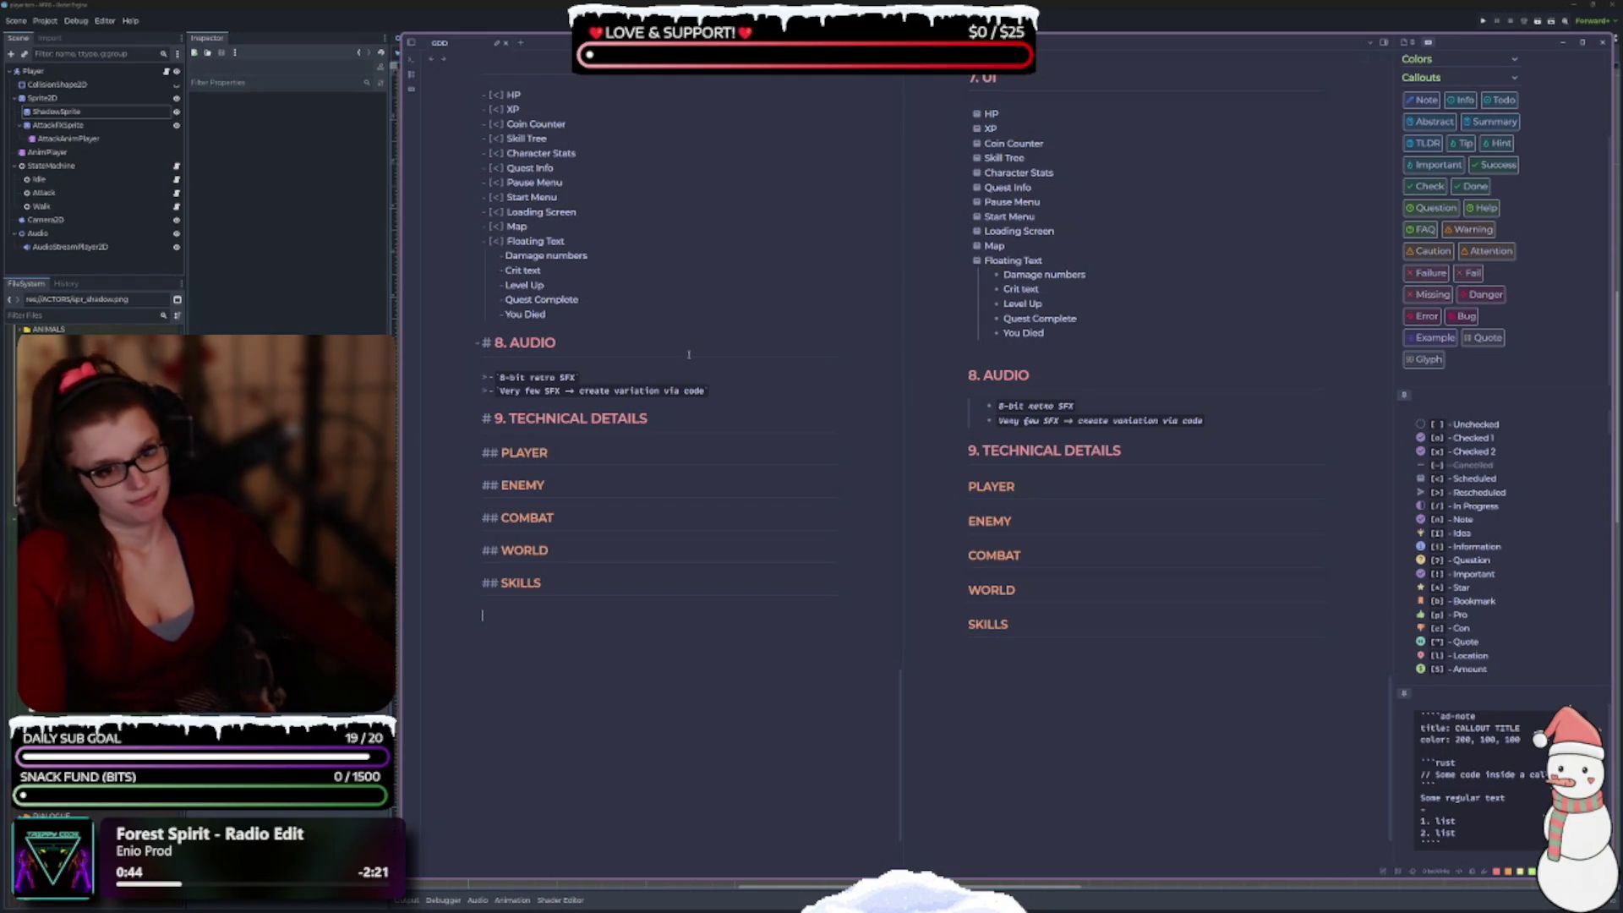
Open a blank line under the PLAYER subheading.
scroll(632, 375, "down", 1)
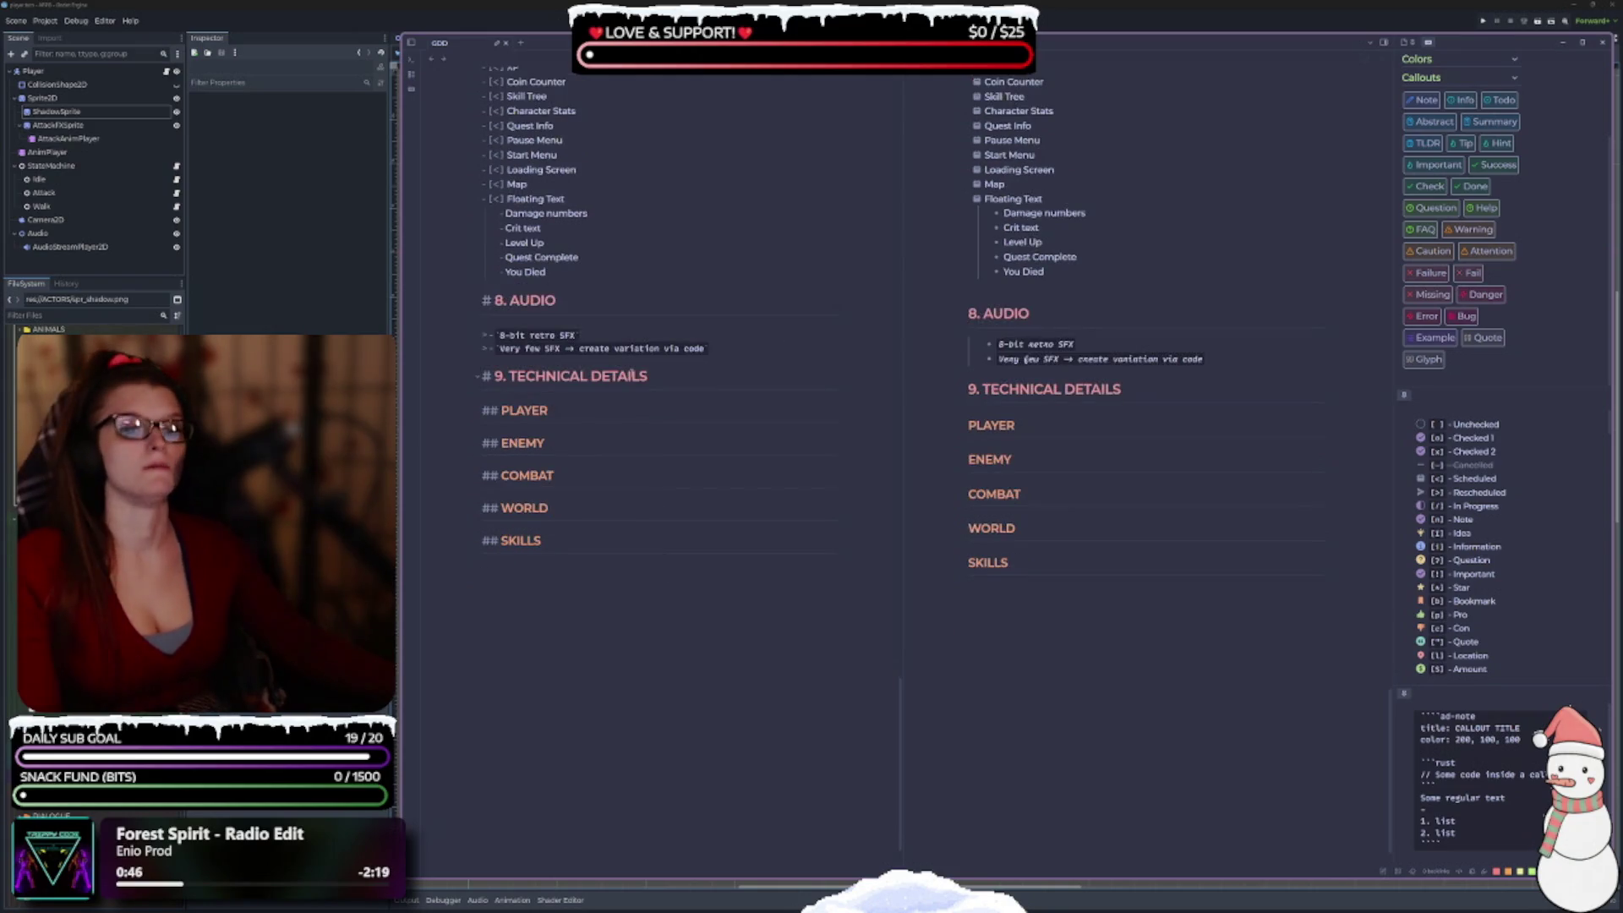
left_click(577, 423)
key("Return")
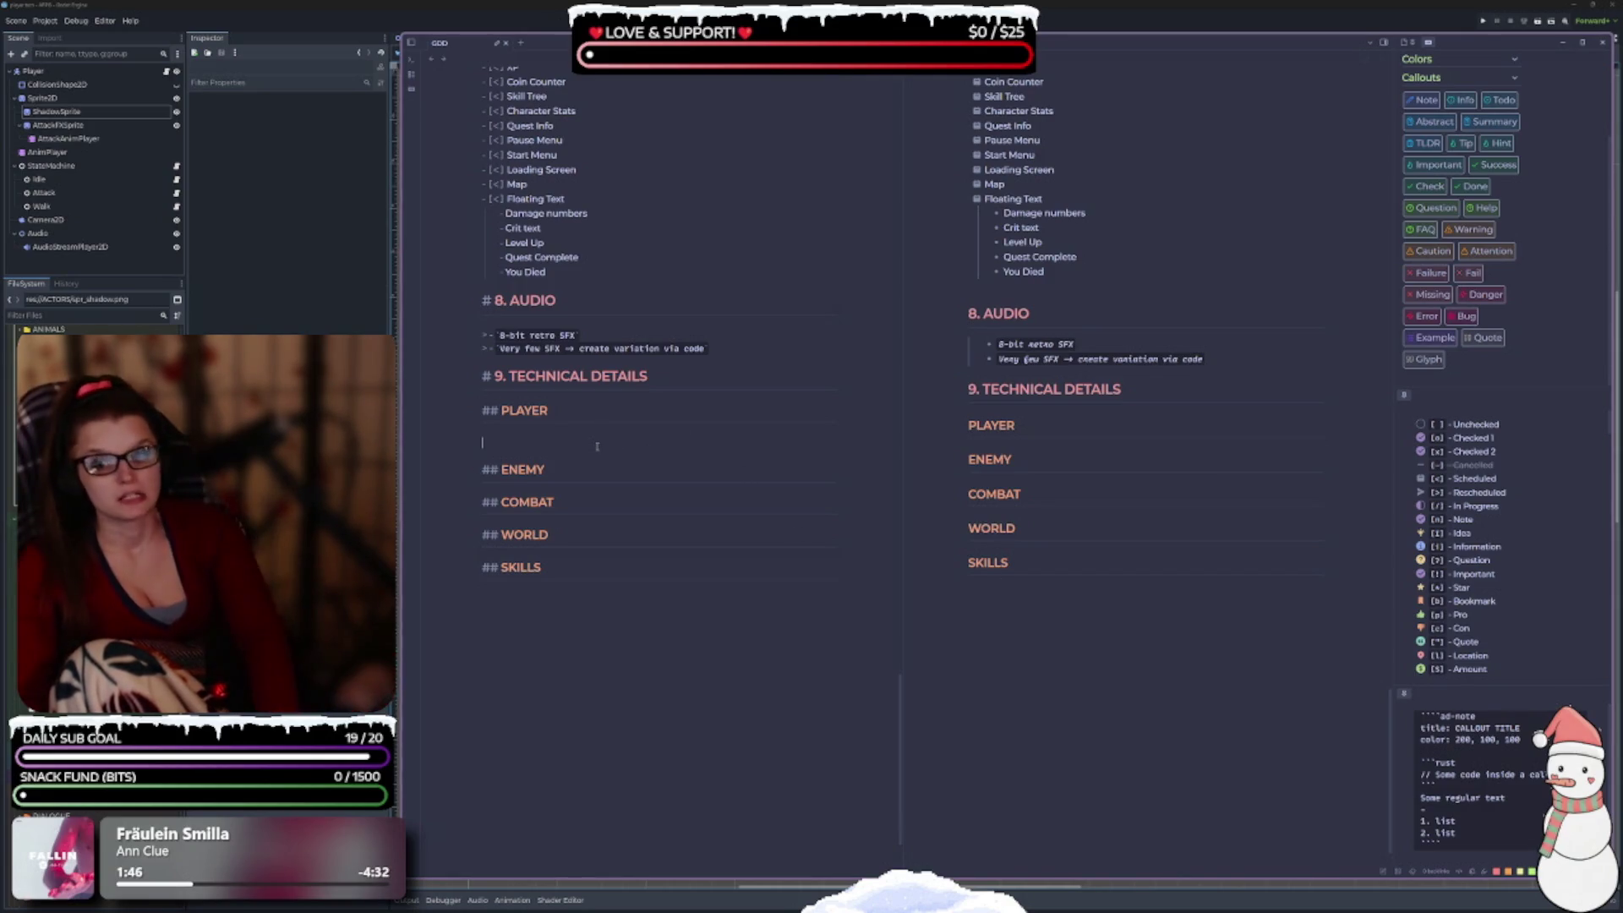
Create a ```gdScript code block under PLAYER and select it for copying.
type("```")
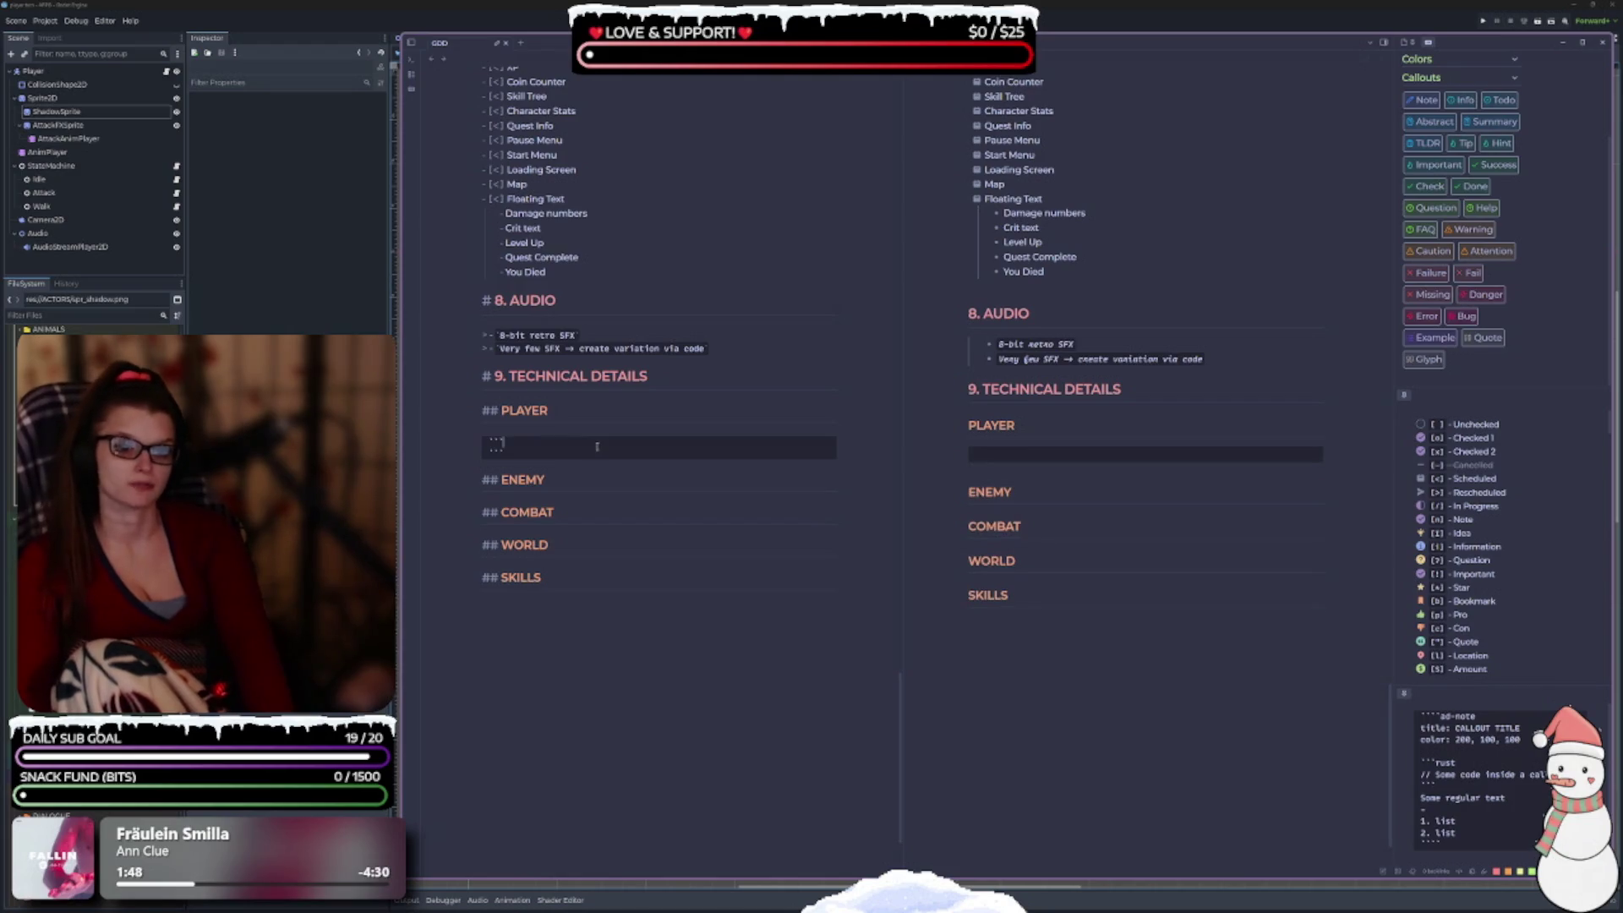
type("gds")
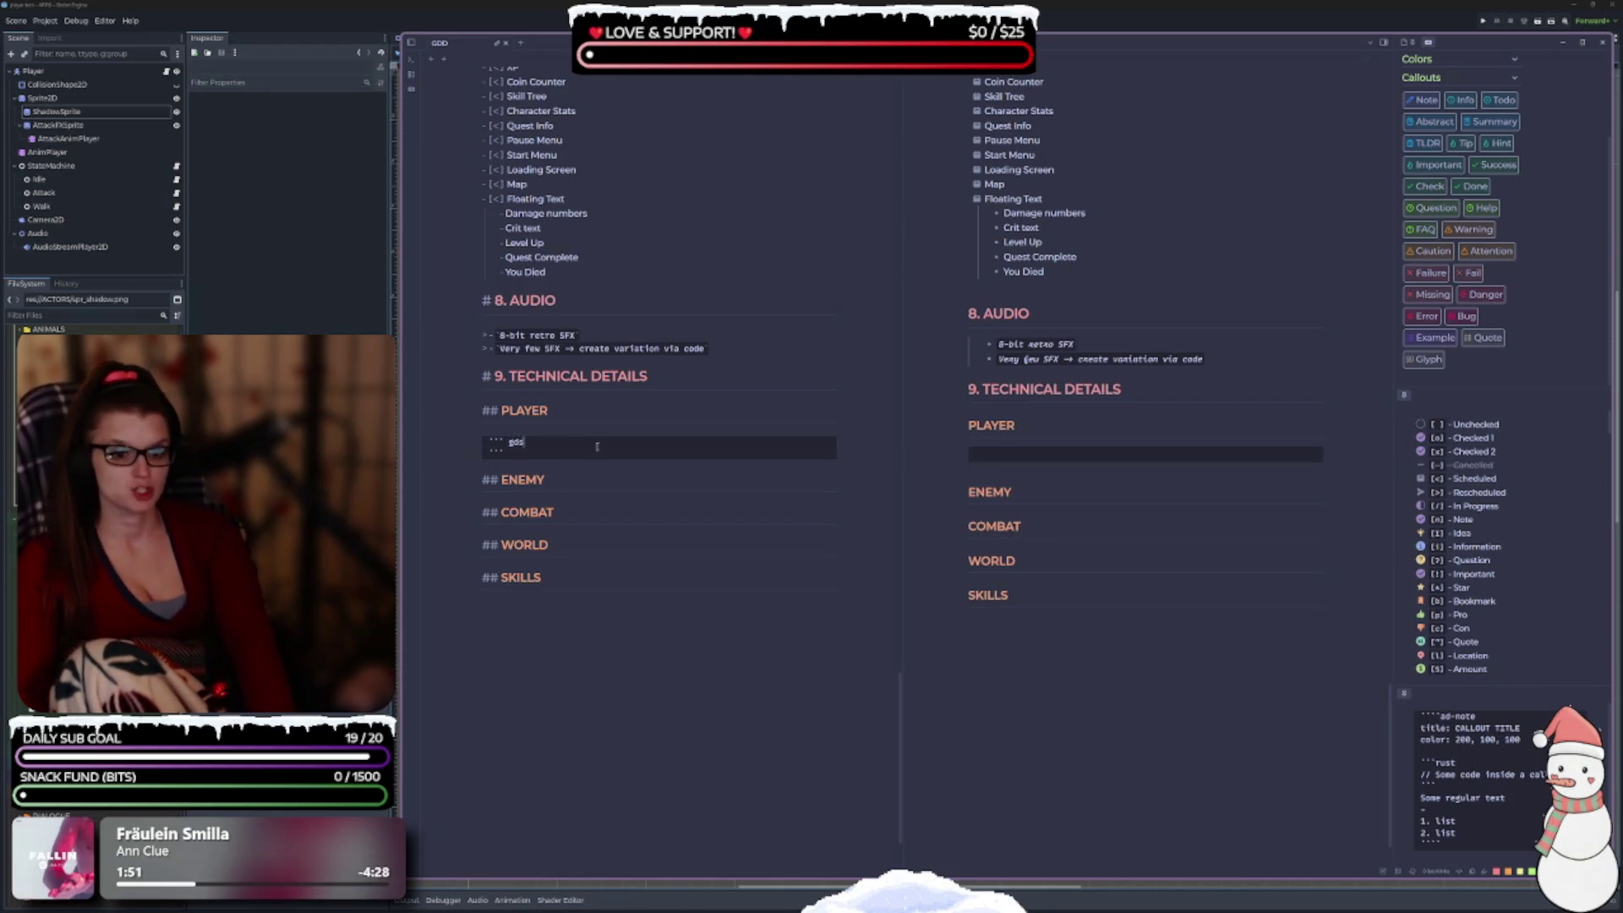
key("BackSpace")
key("BackSpace")
key("BackSpace")
type("gdScript")
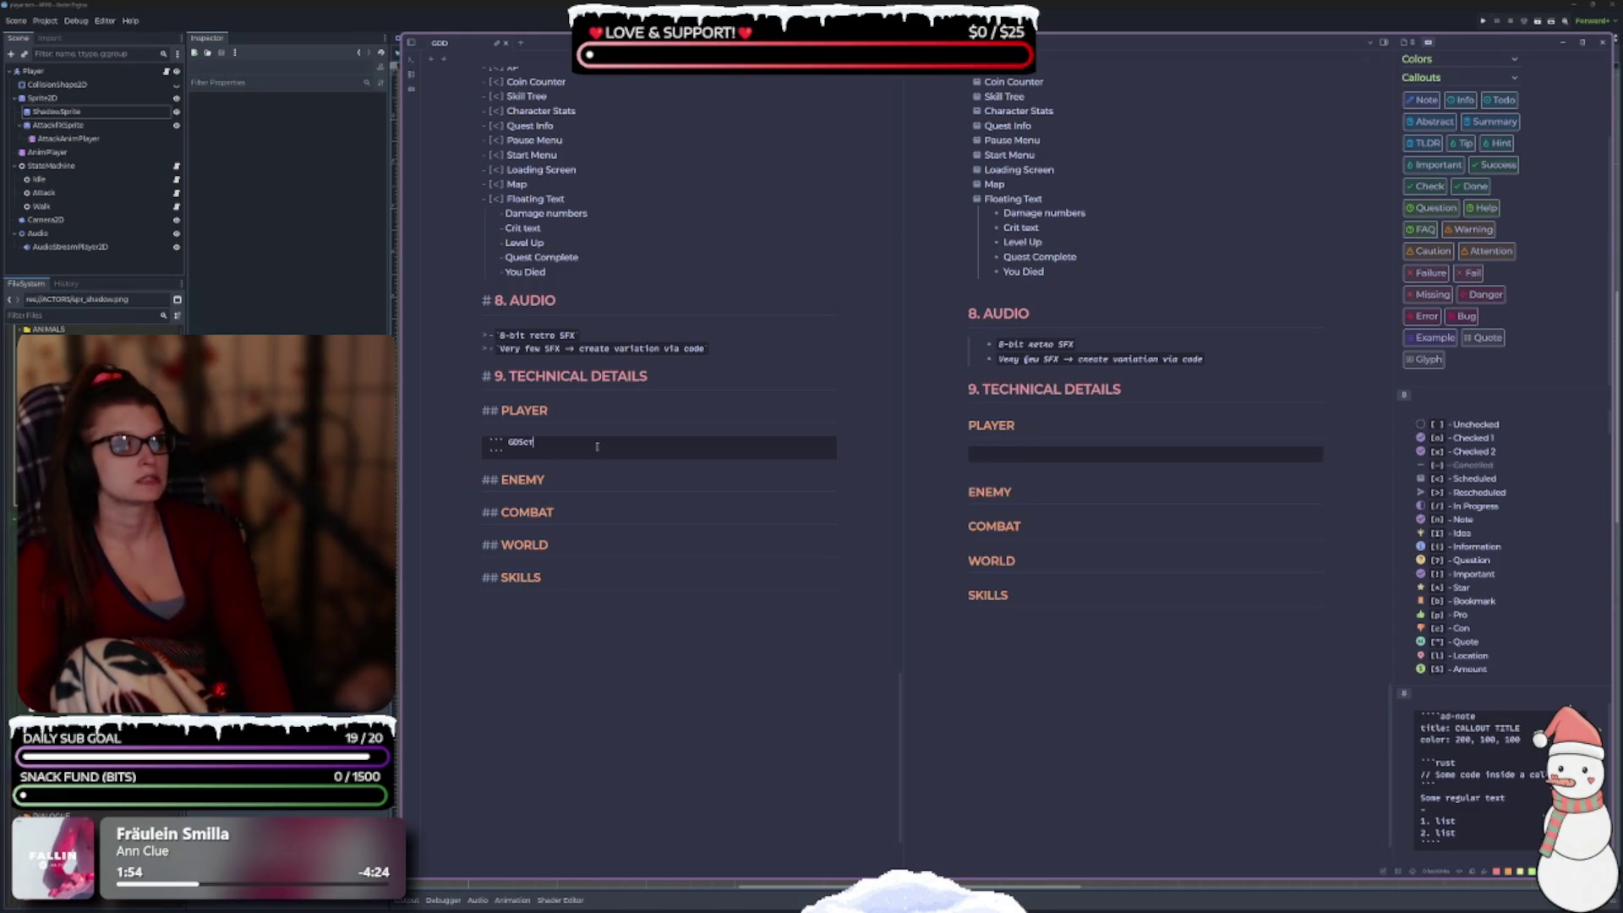
key("Return")
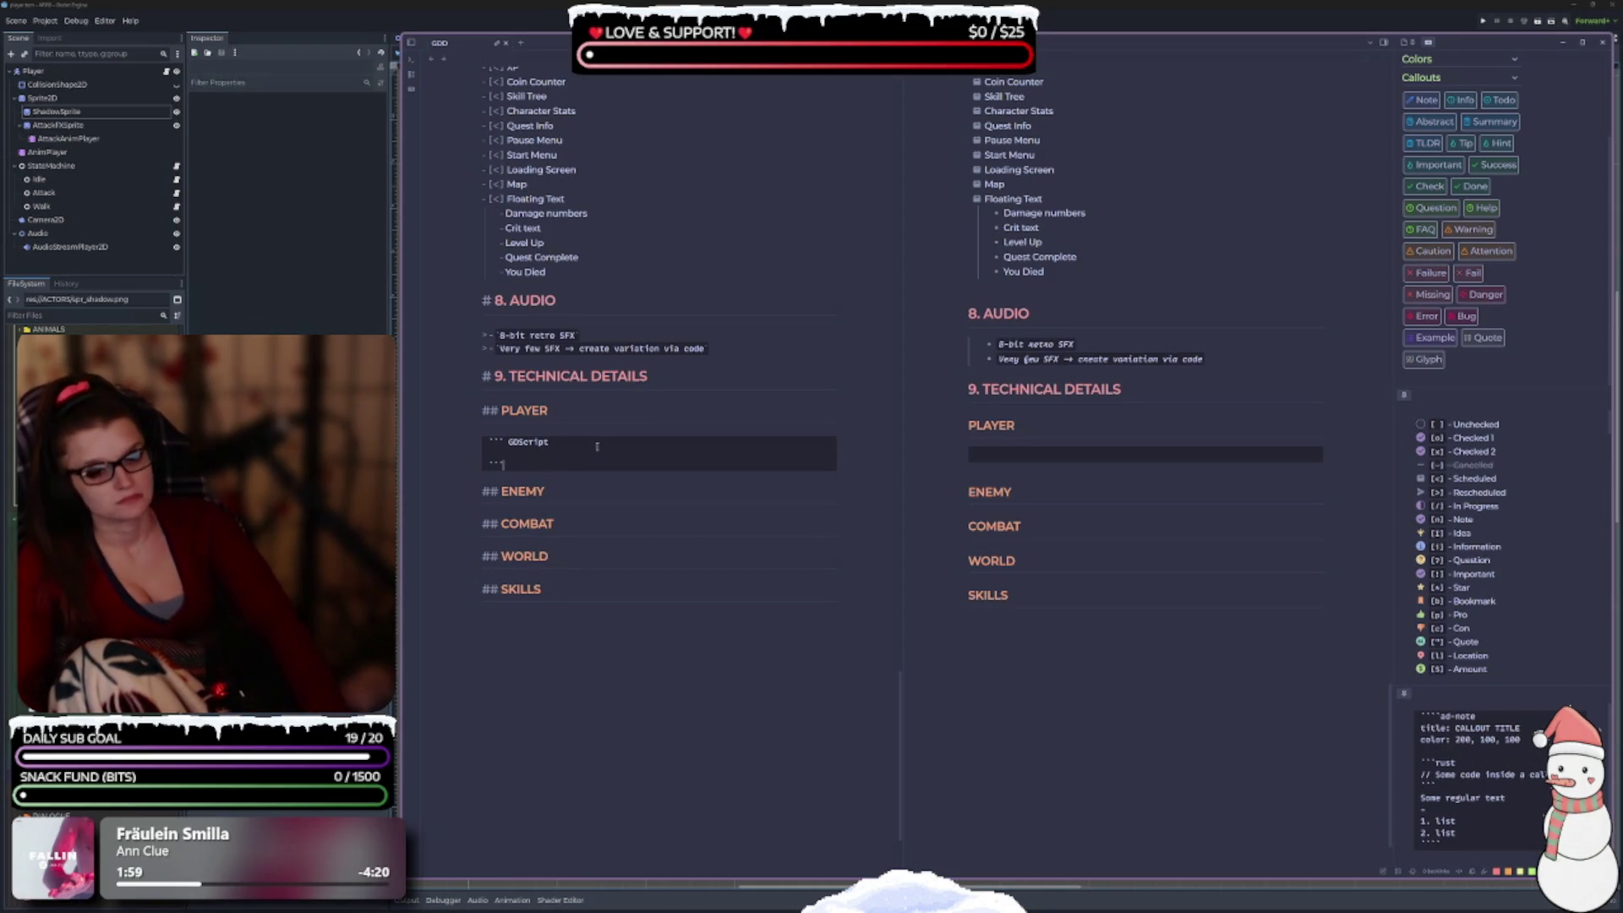
key("shift+Up")
key("ctrl+c")
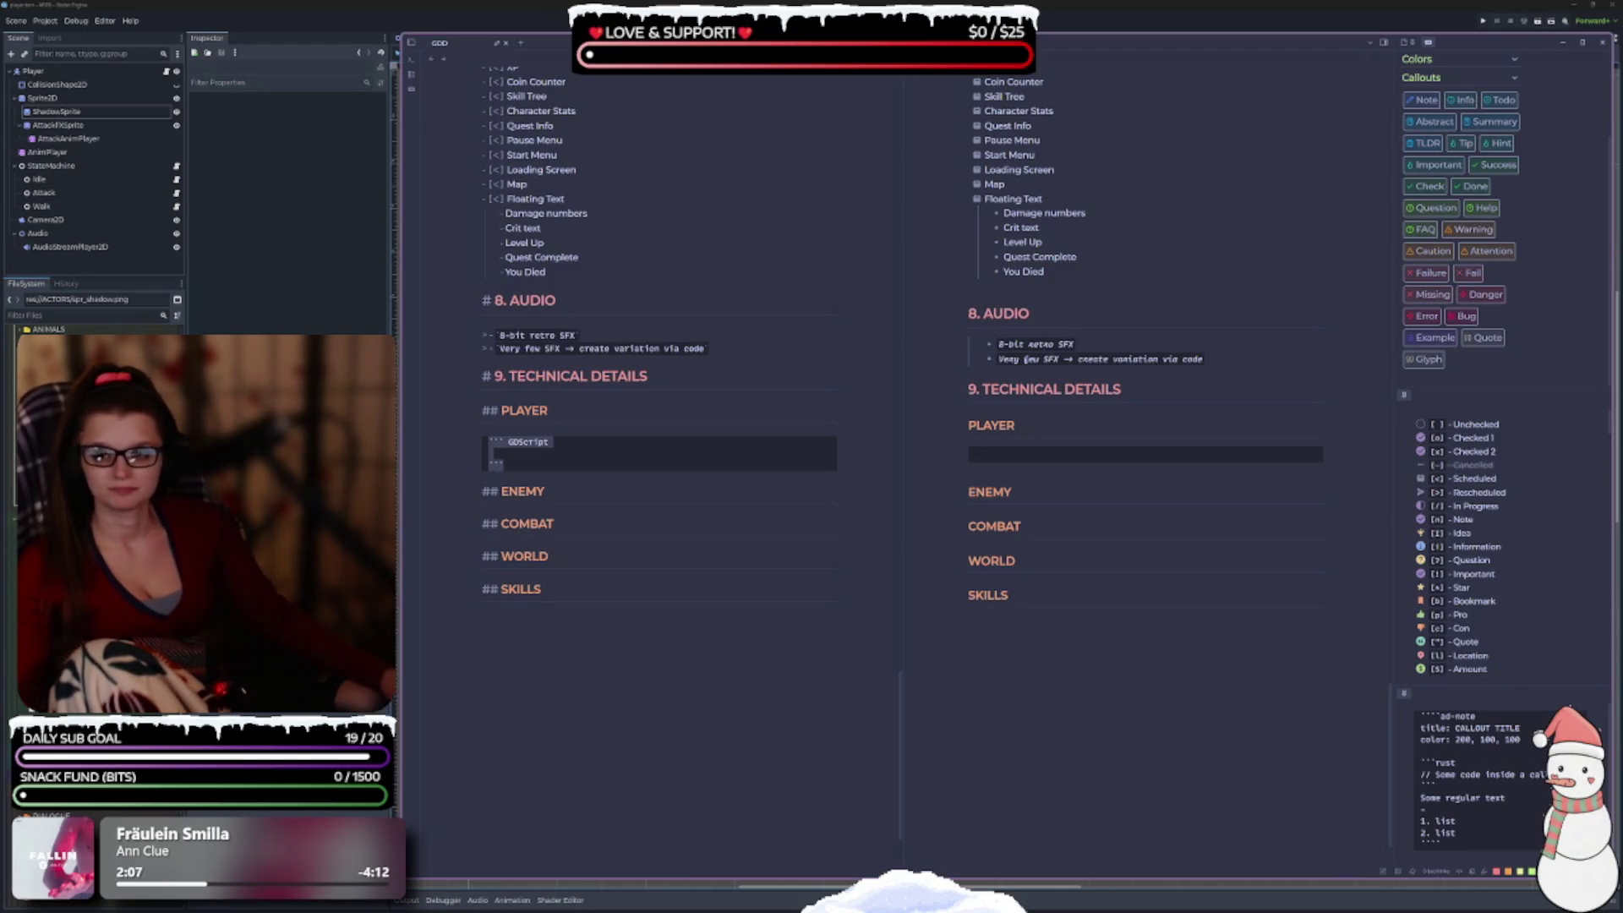
Paste the GDScript code block under ENEMY, COMBAT, WORLD and SKILLS.
left_click(571, 490)
key("Return")
key("ctrl+v")
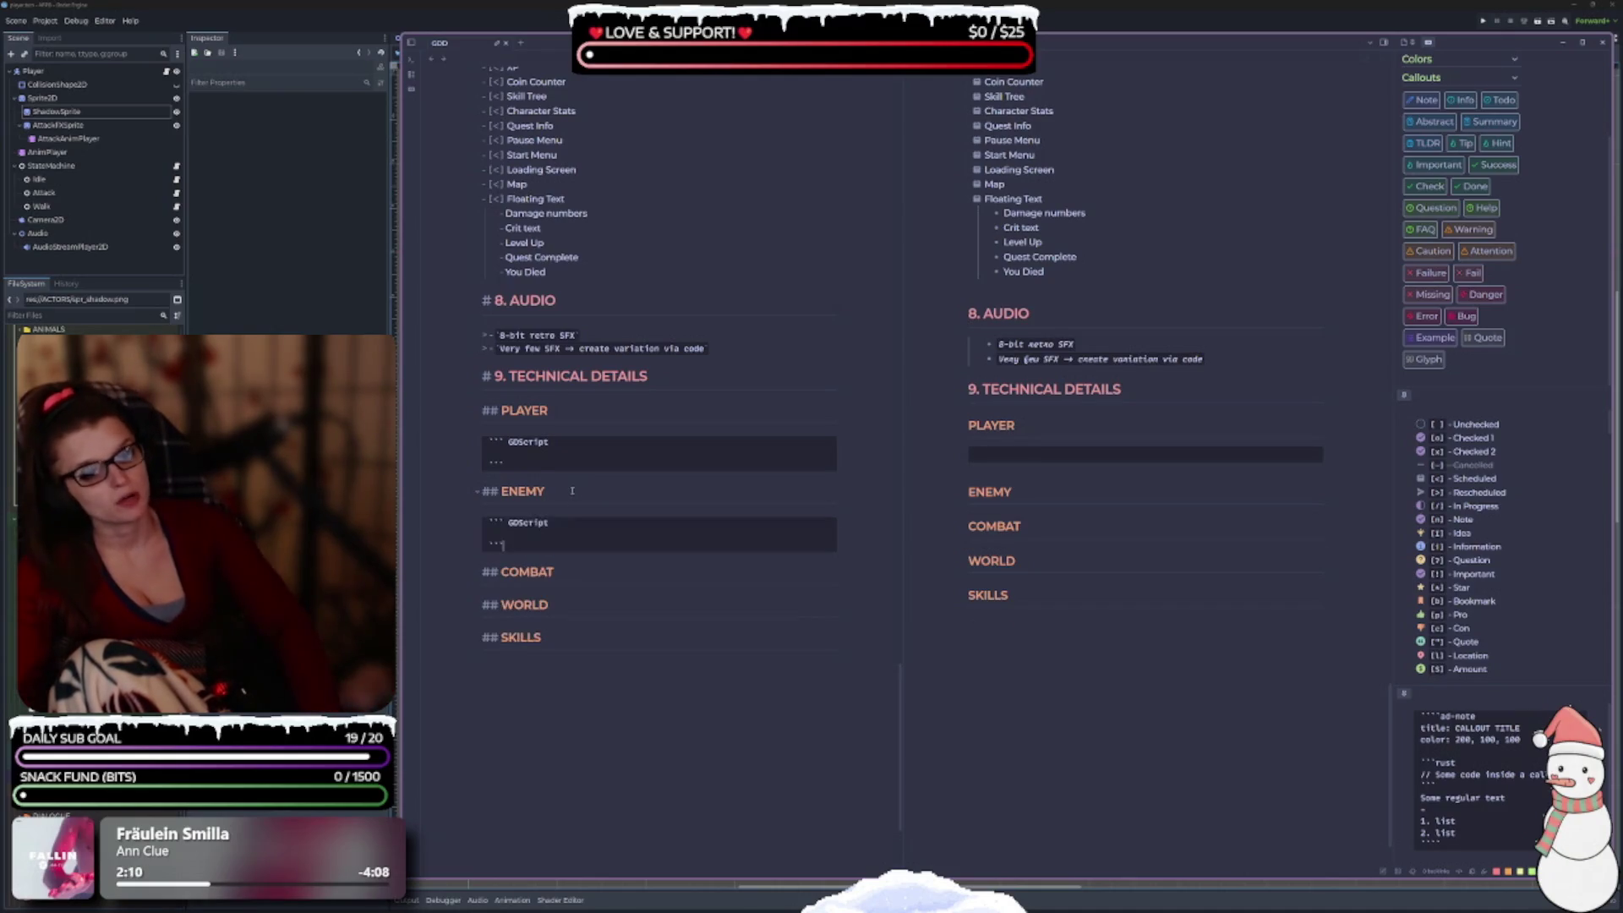
left_click(605, 569)
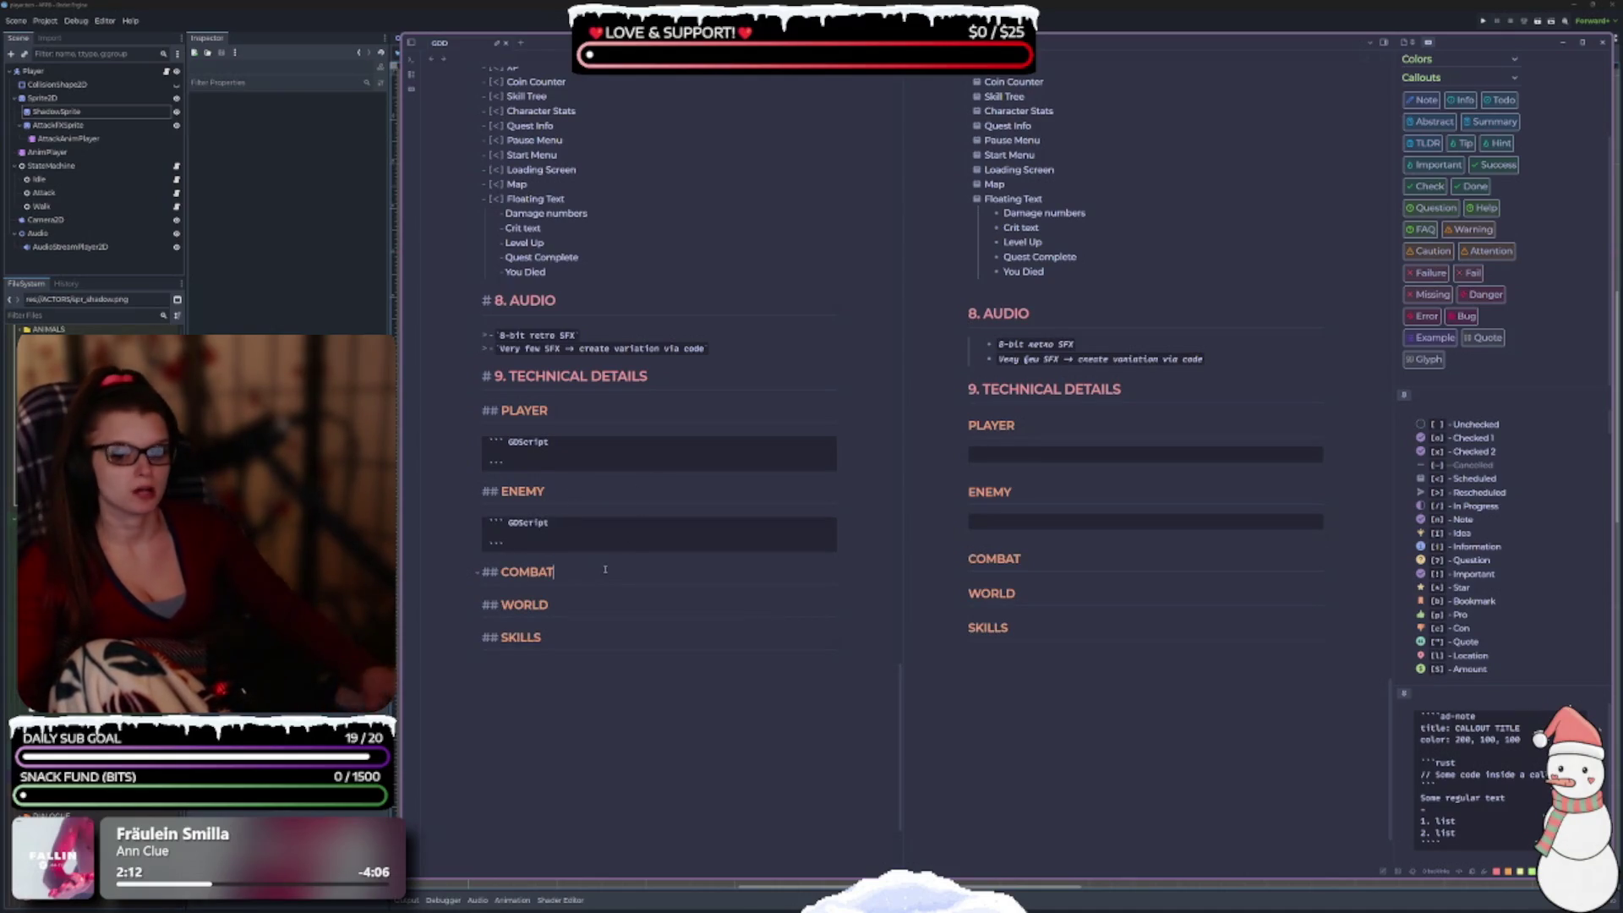
key("Return")
type("``` GDScript ```")
left_click(573, 652)
key("Return")
key("ctrl+v")
scroll(573, 653, "down", 1)
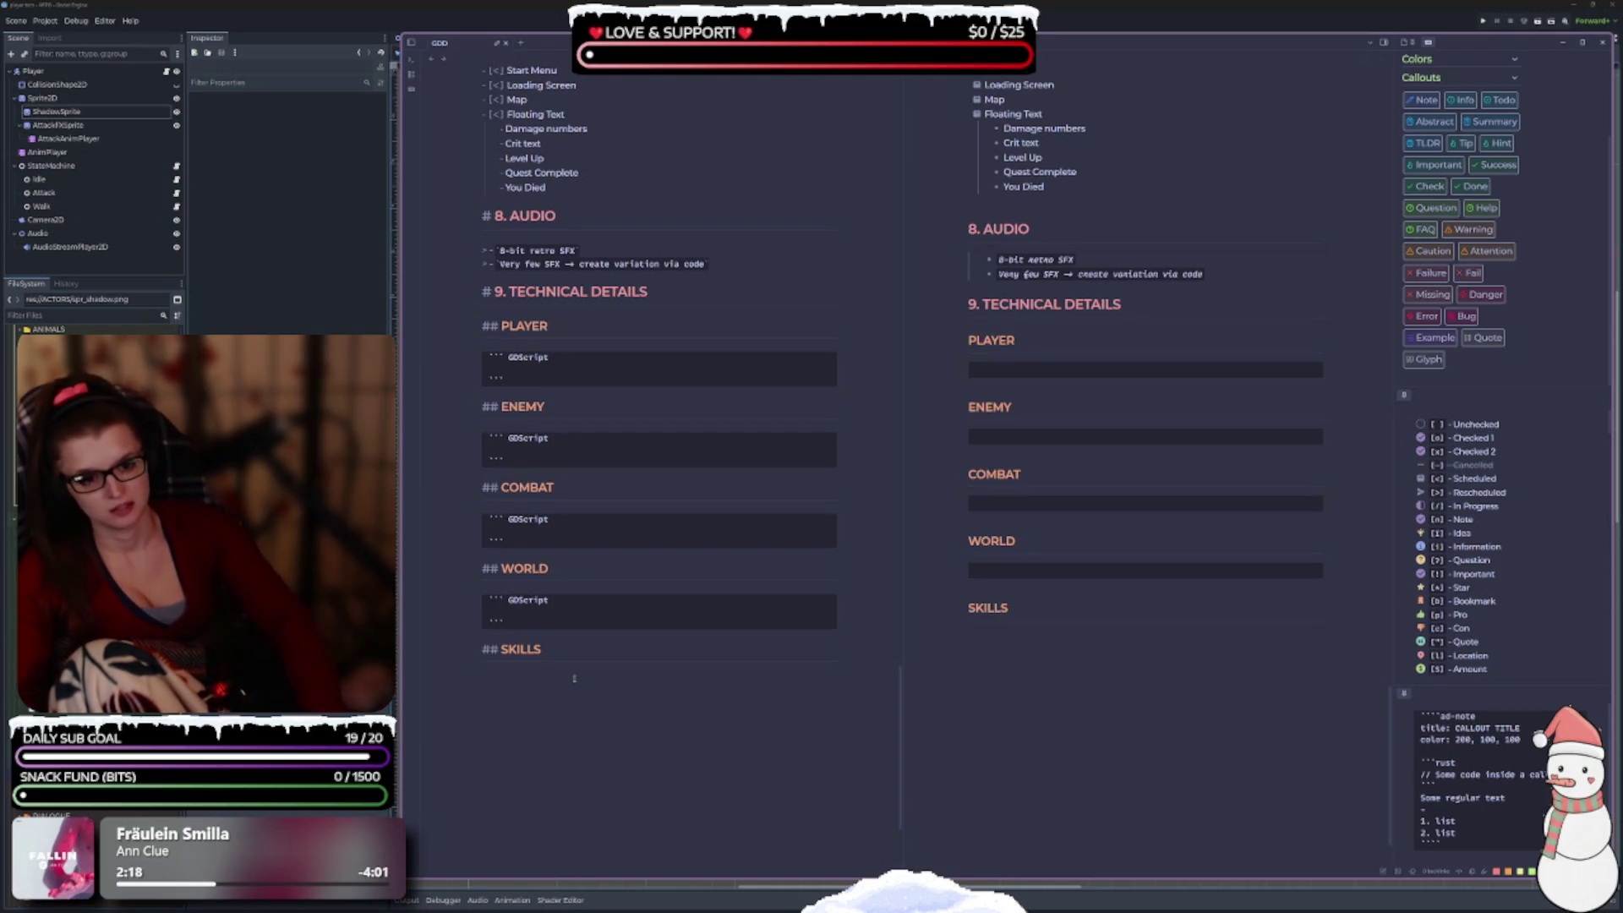
key("ctrl+v")
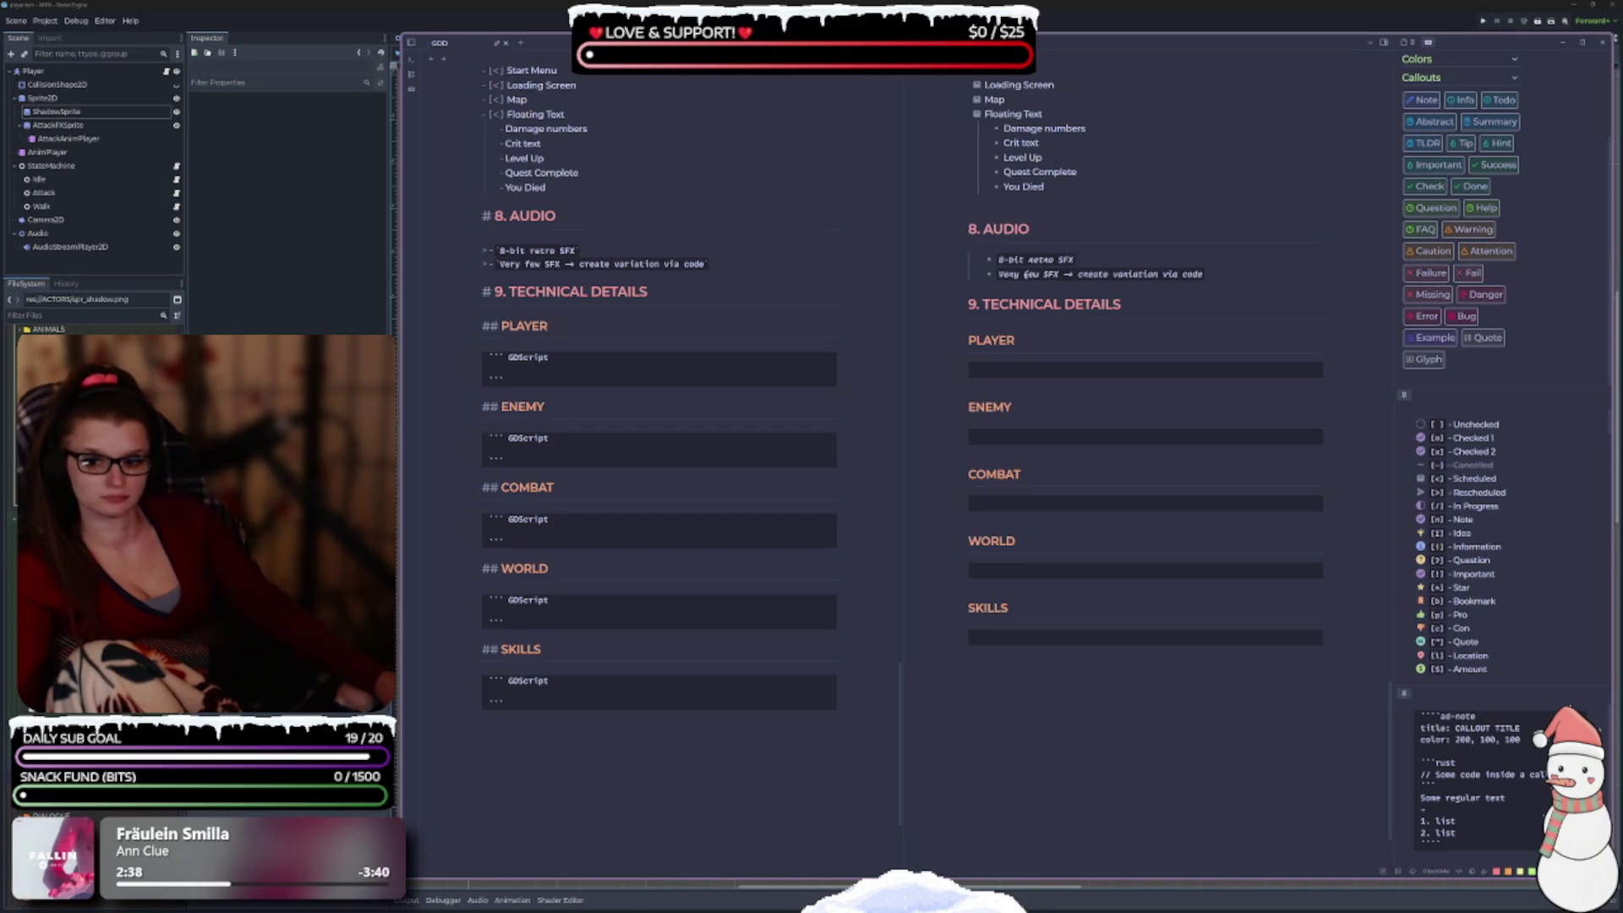
Place the insertion point inside the PLAYER code block.
left_click(575, 364)
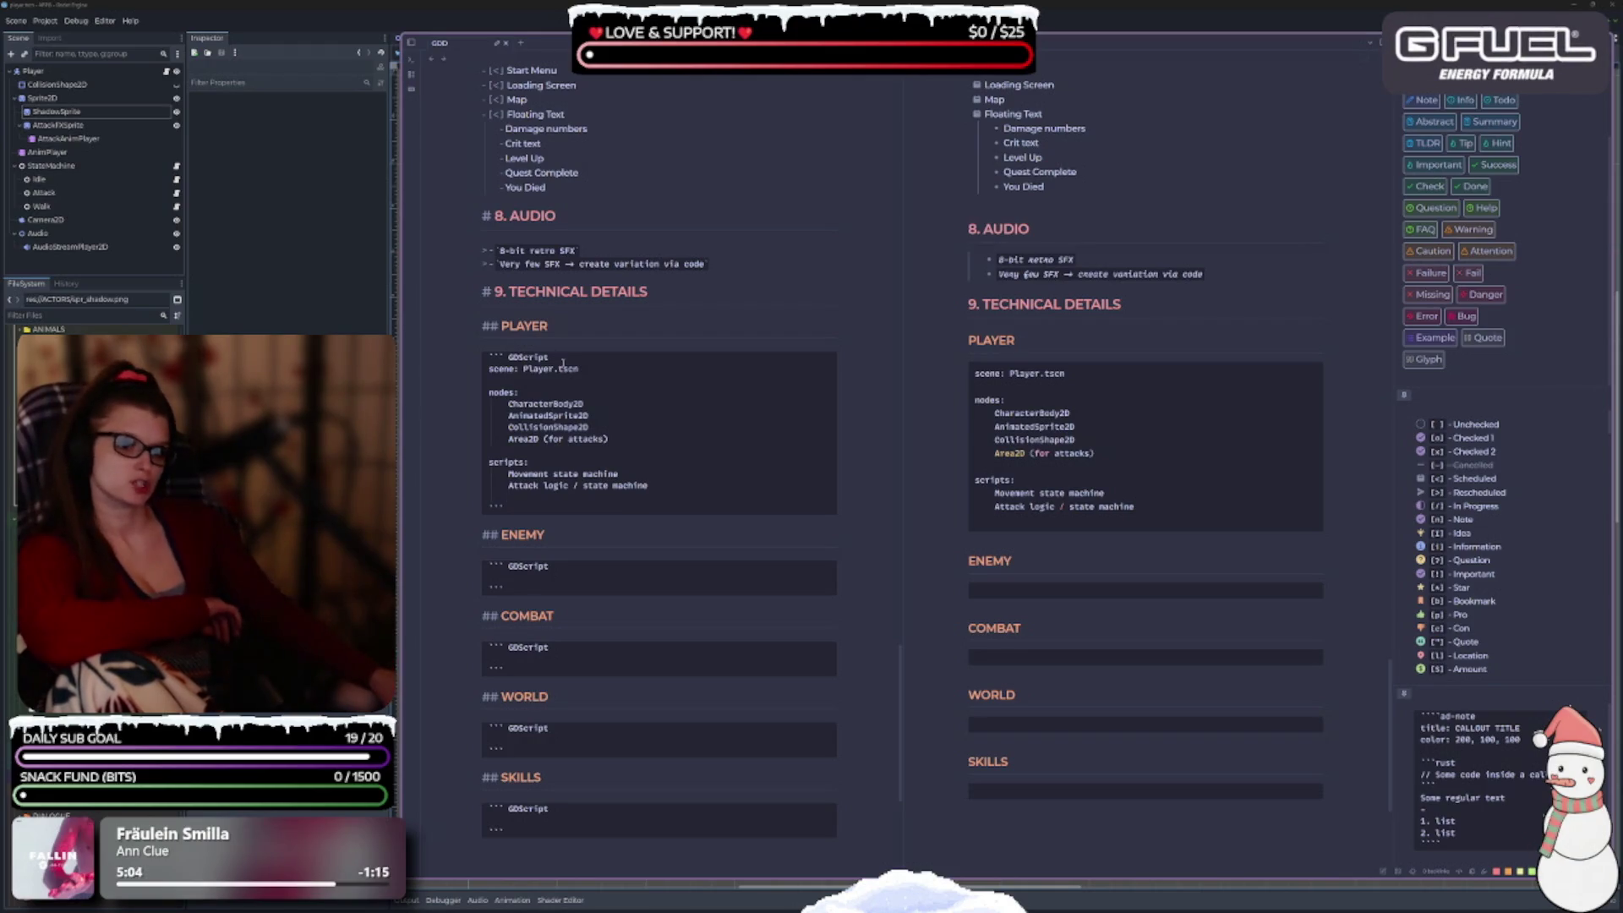
Select the GDScript language tag in the PLAYER code block.
double_click(526, 358)
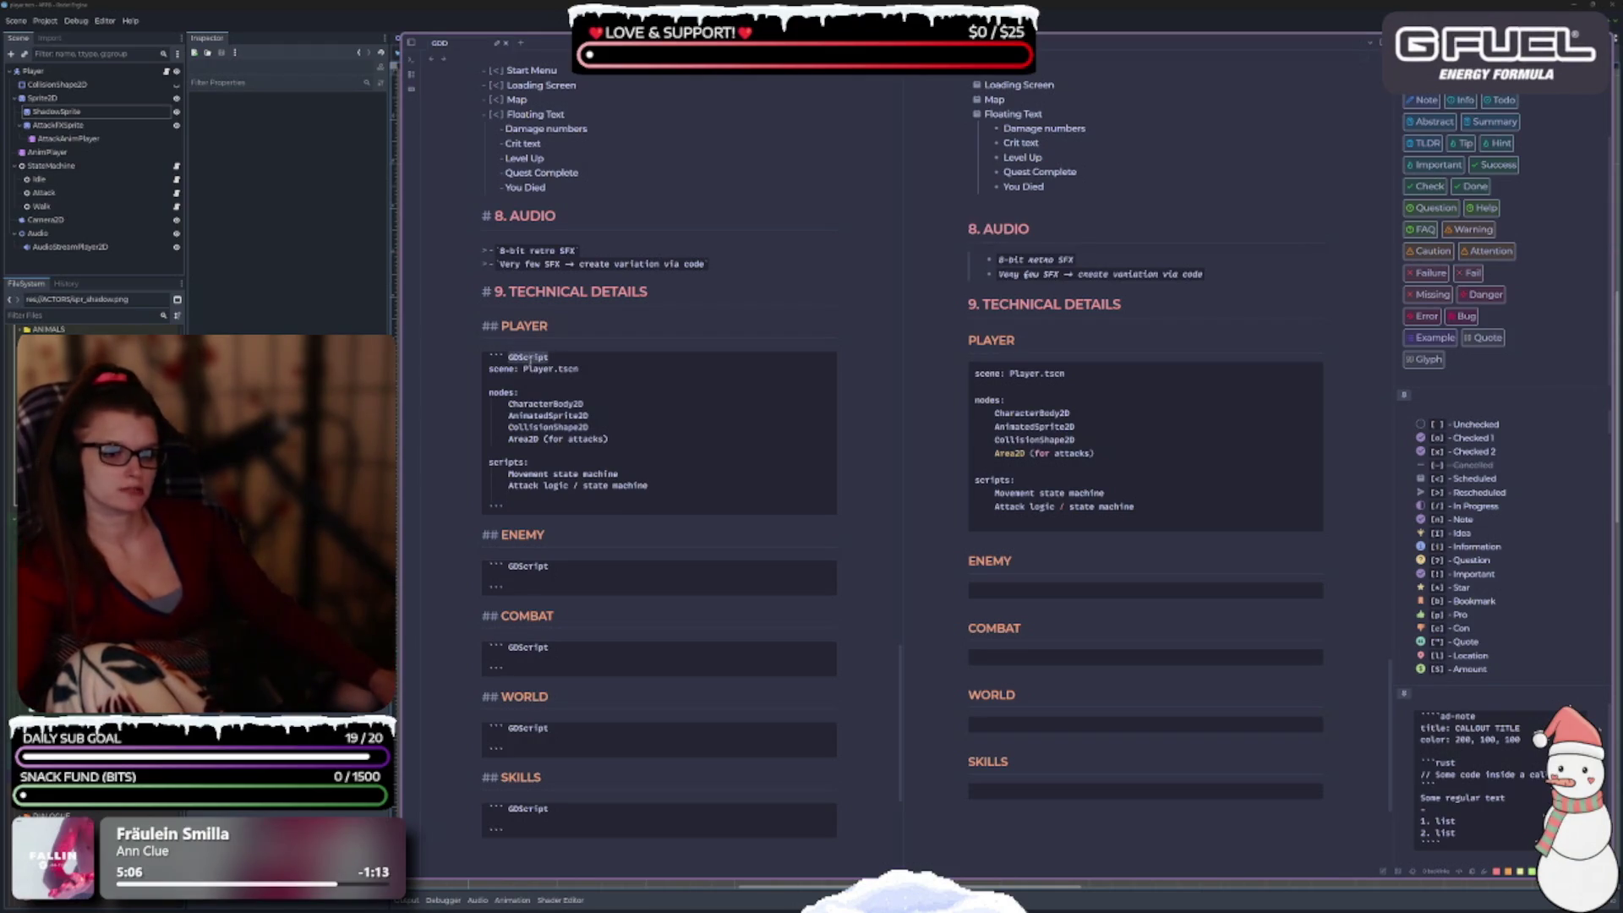
Retag the Player code block from JavaScript to GDScript and add a line after its script list.
type("Python")
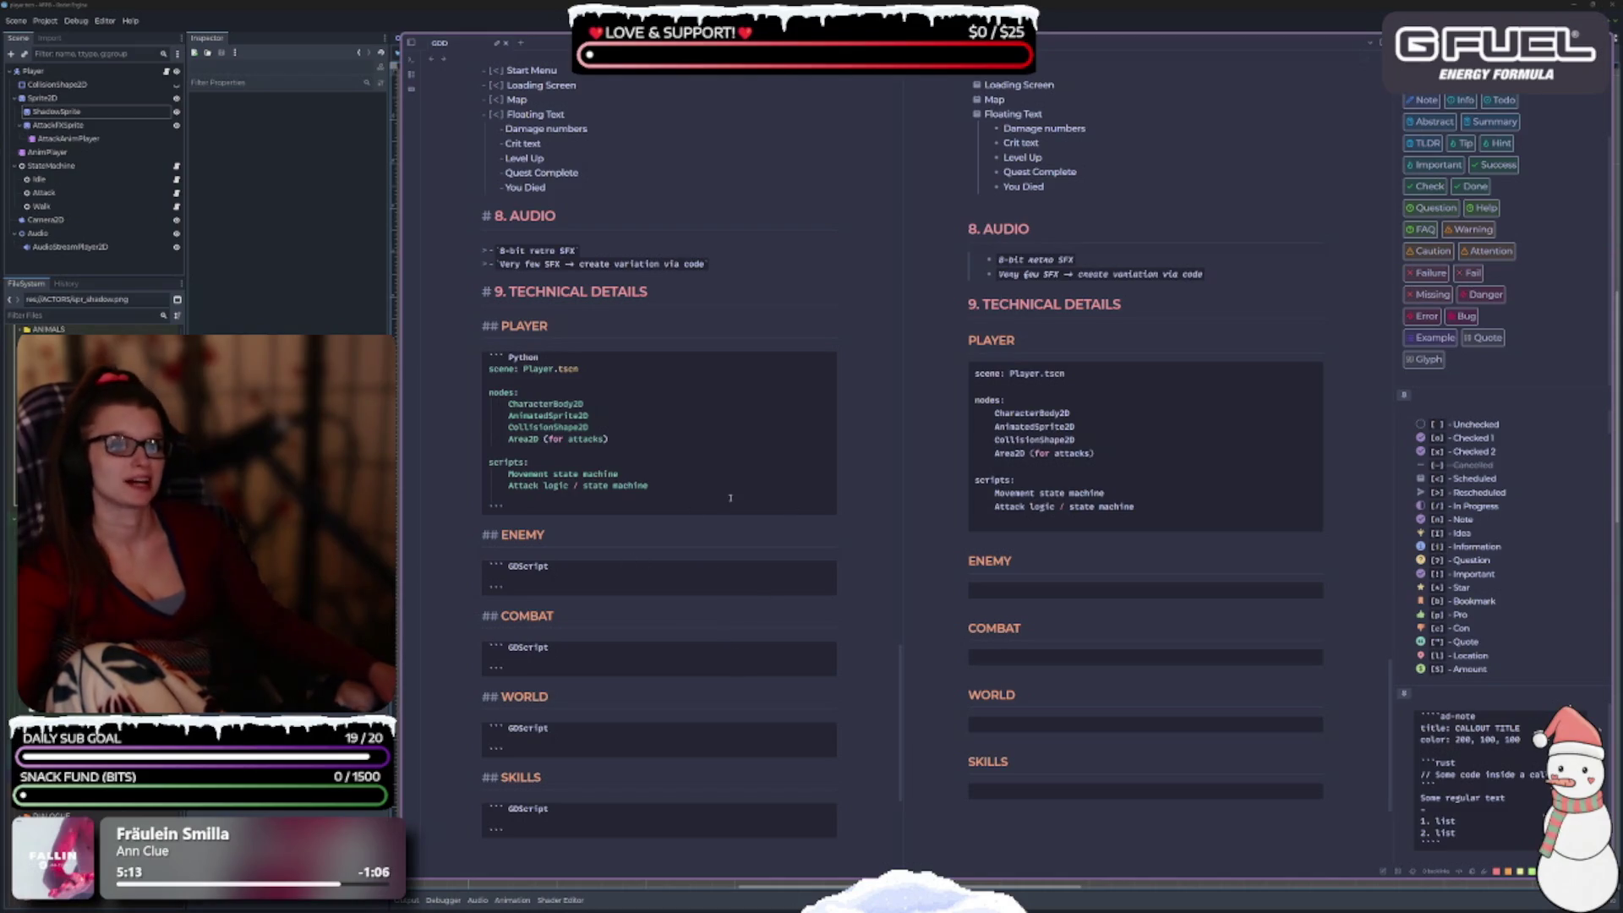
key("BackSpace")
key("BackSpace")
key("BackSpace")
key("BackSpace")
key("BackSpace")
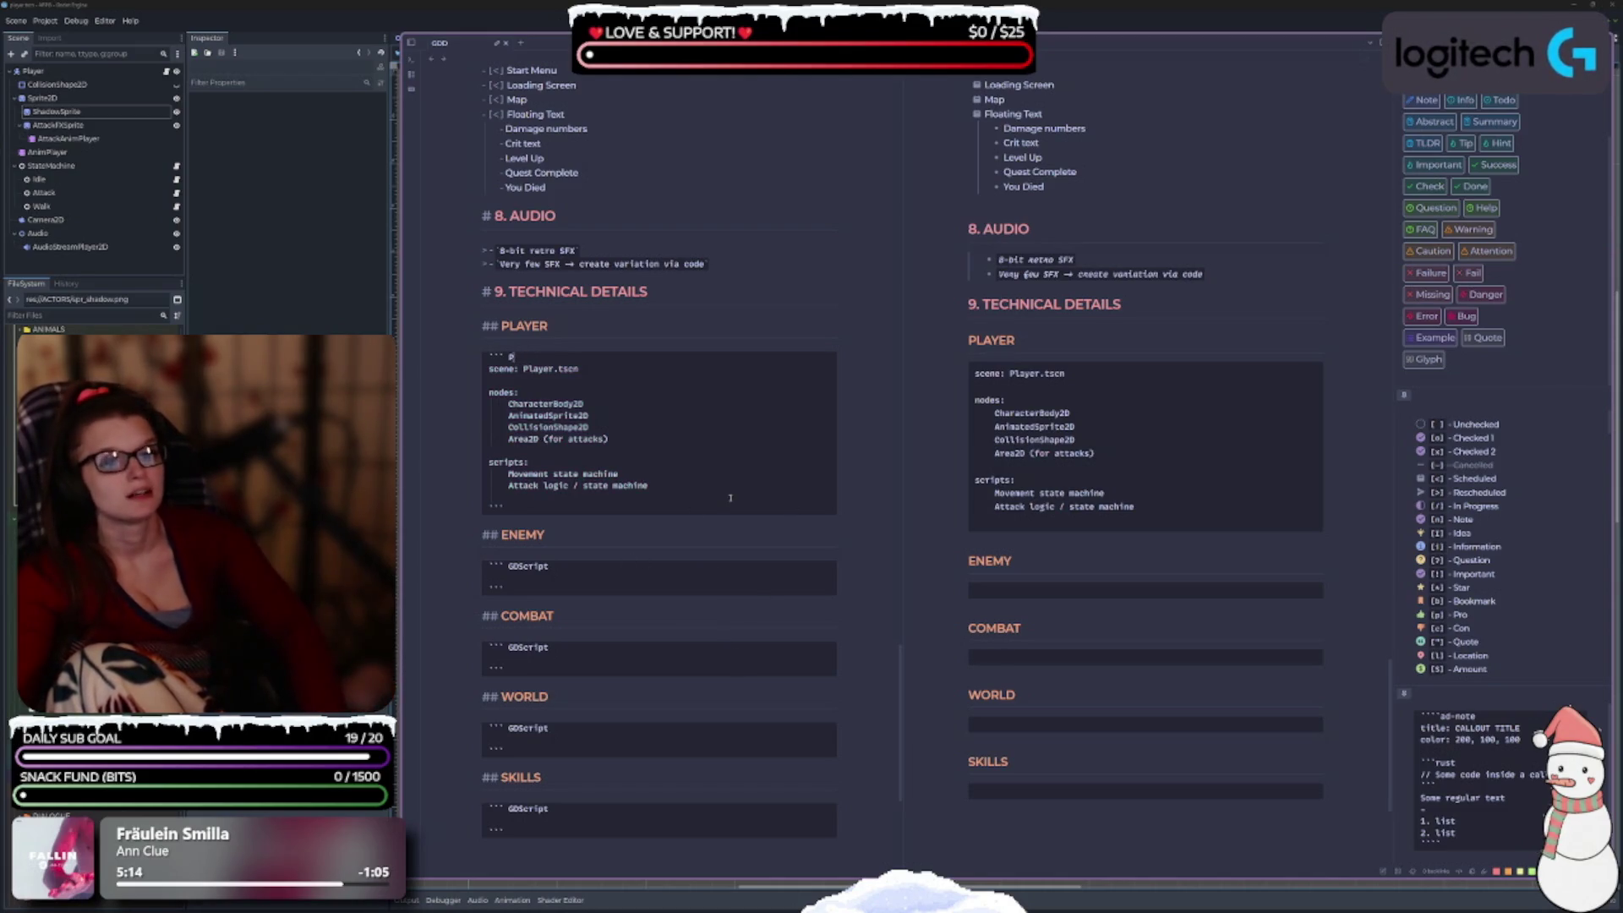
type("ava")
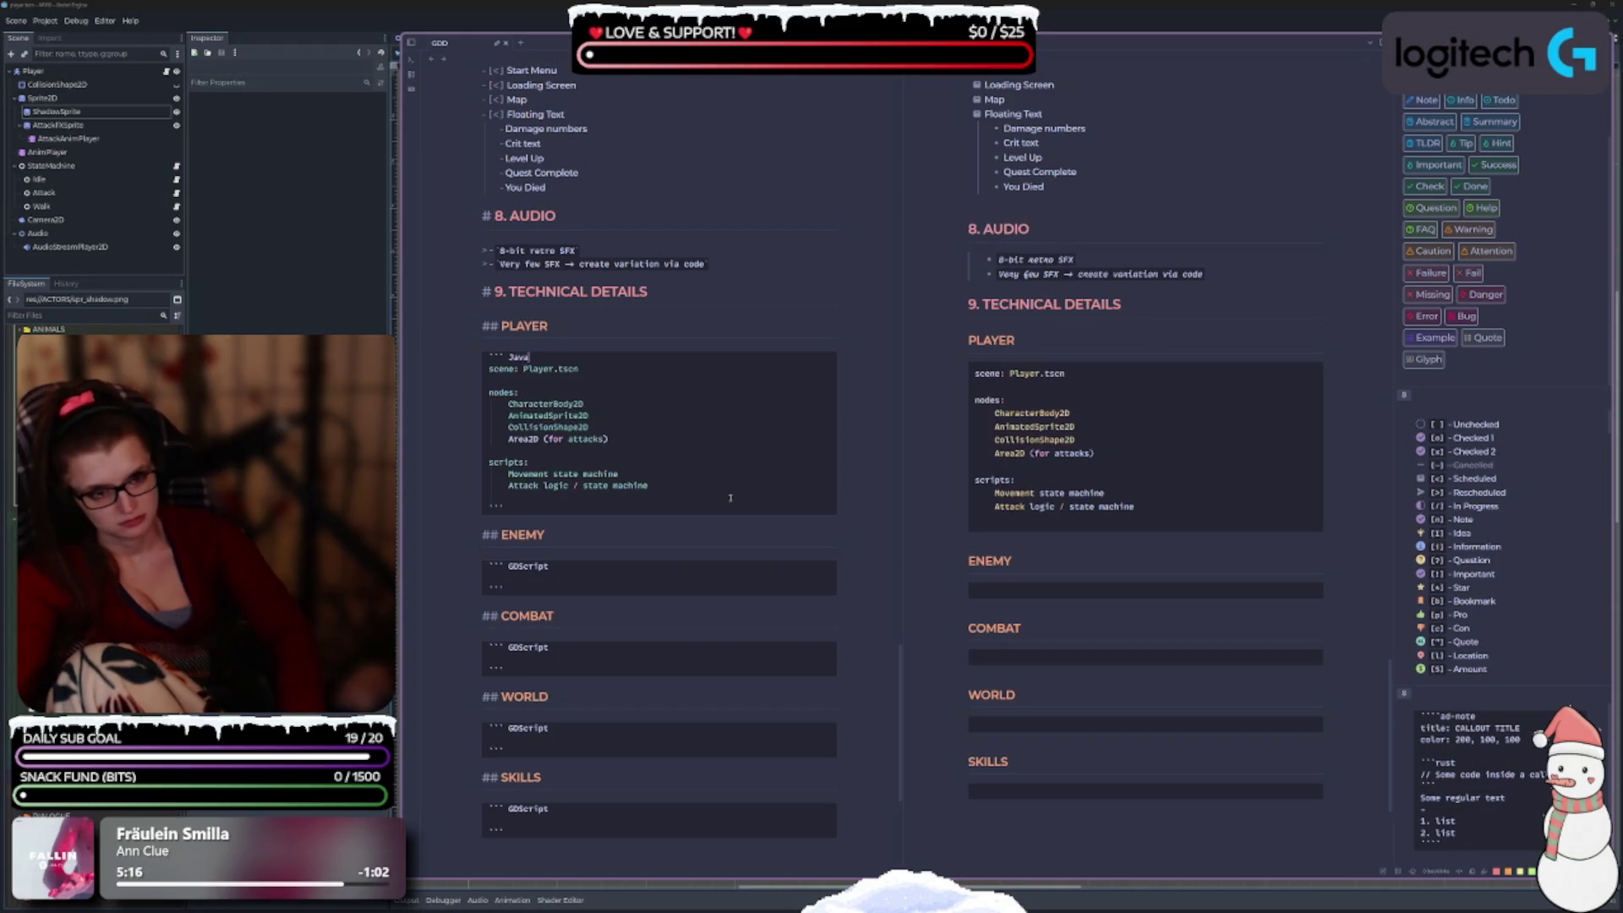
type("Script")
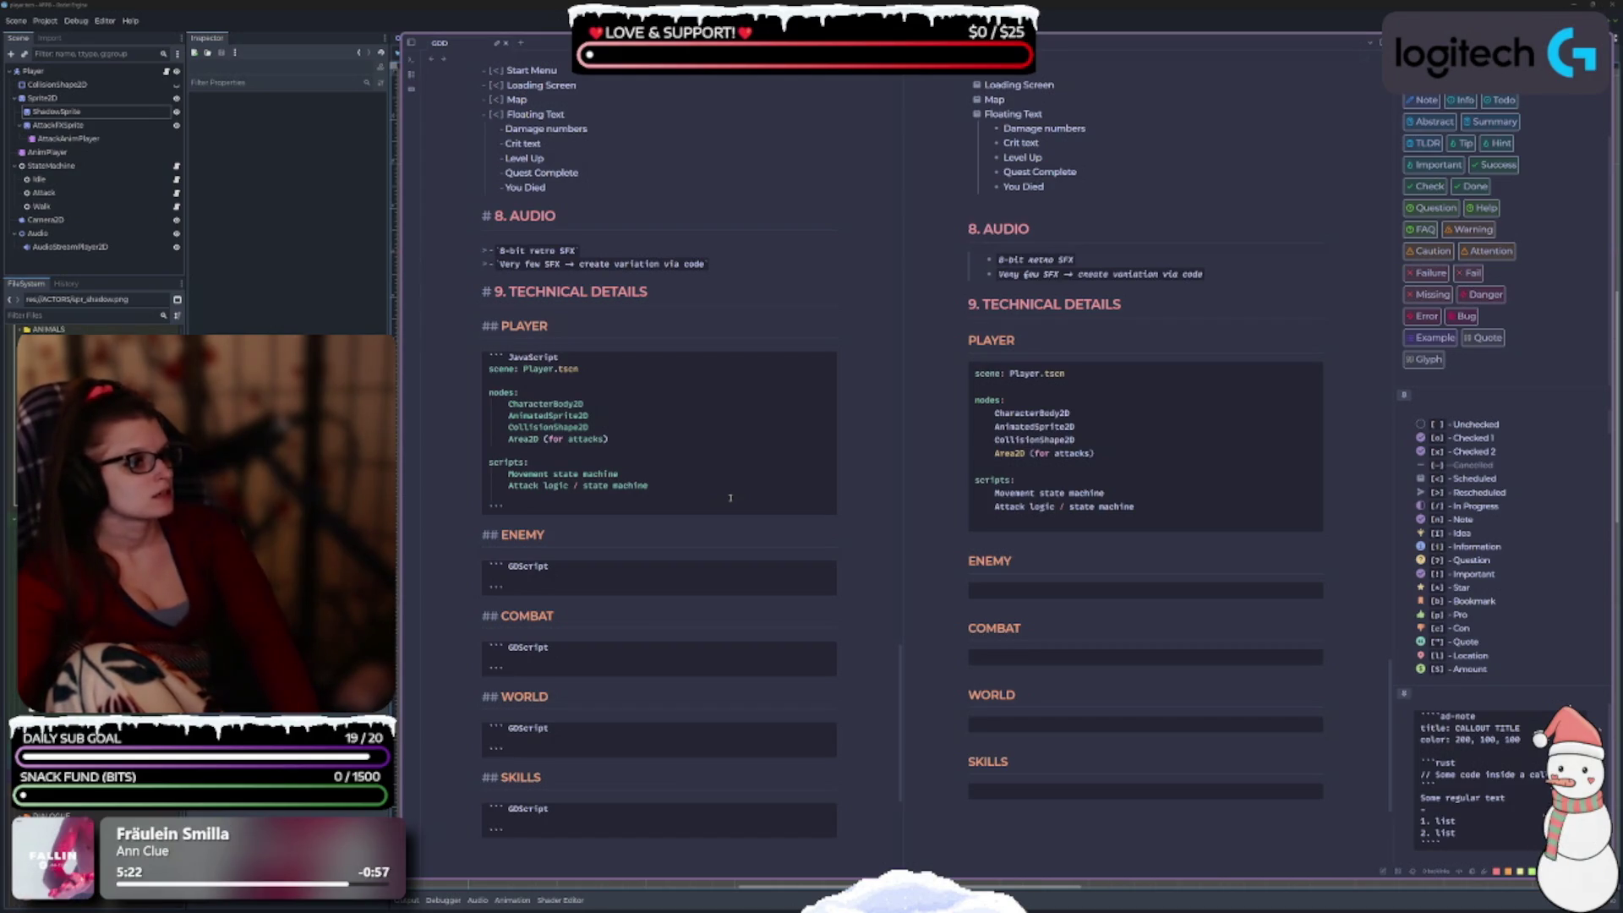
key("BackSpace")
key("BackSpace")
key("BackSpace")
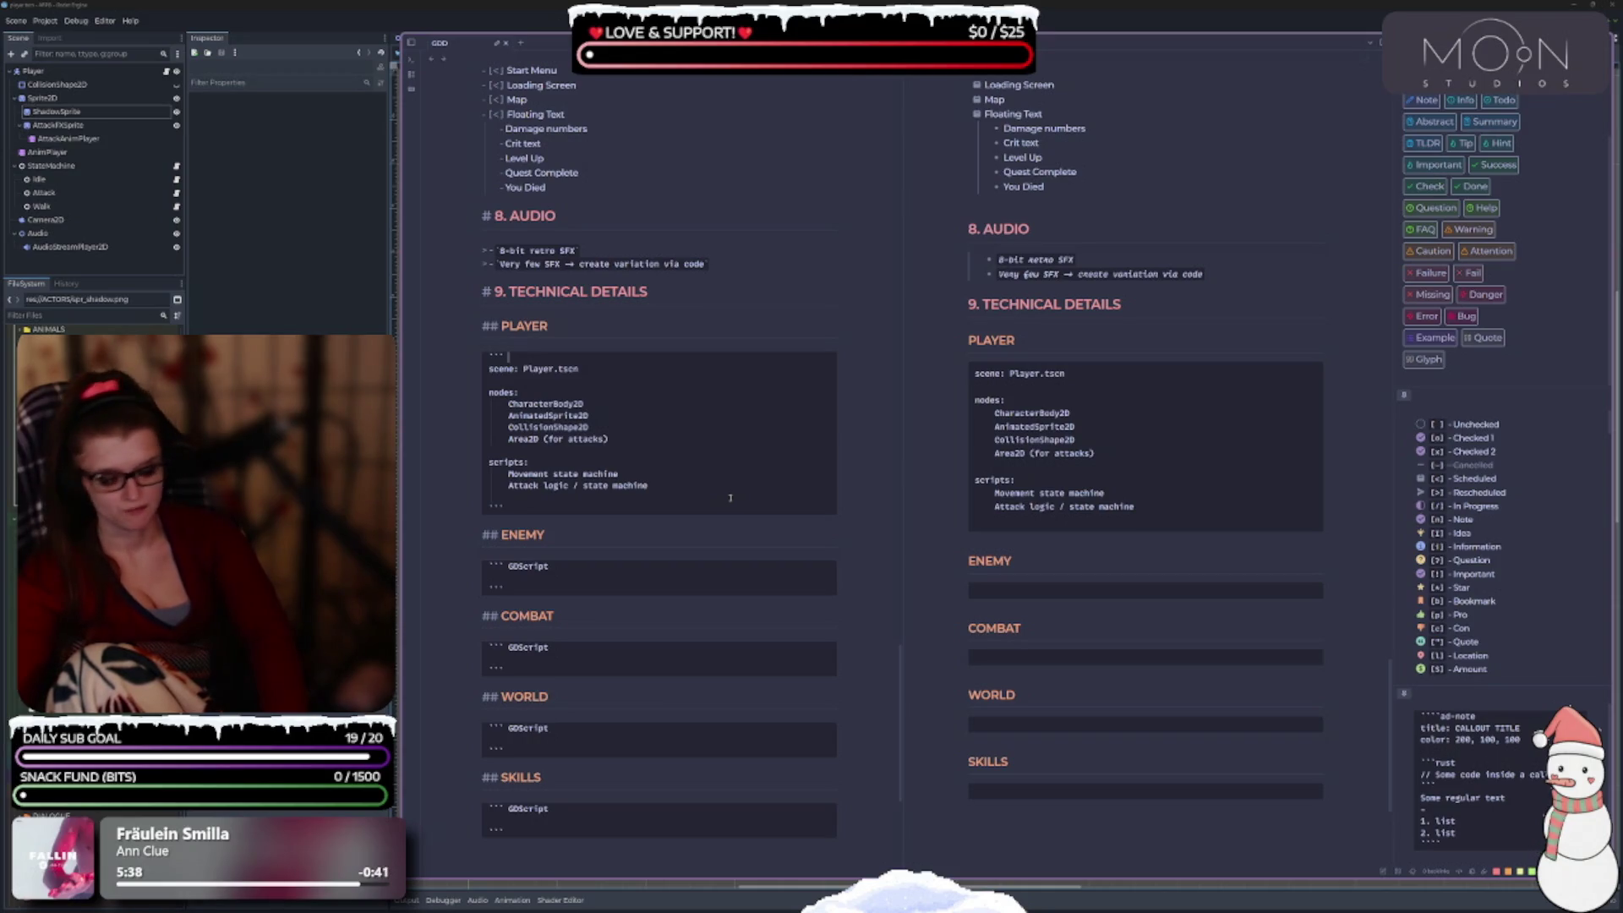
type("GDS")
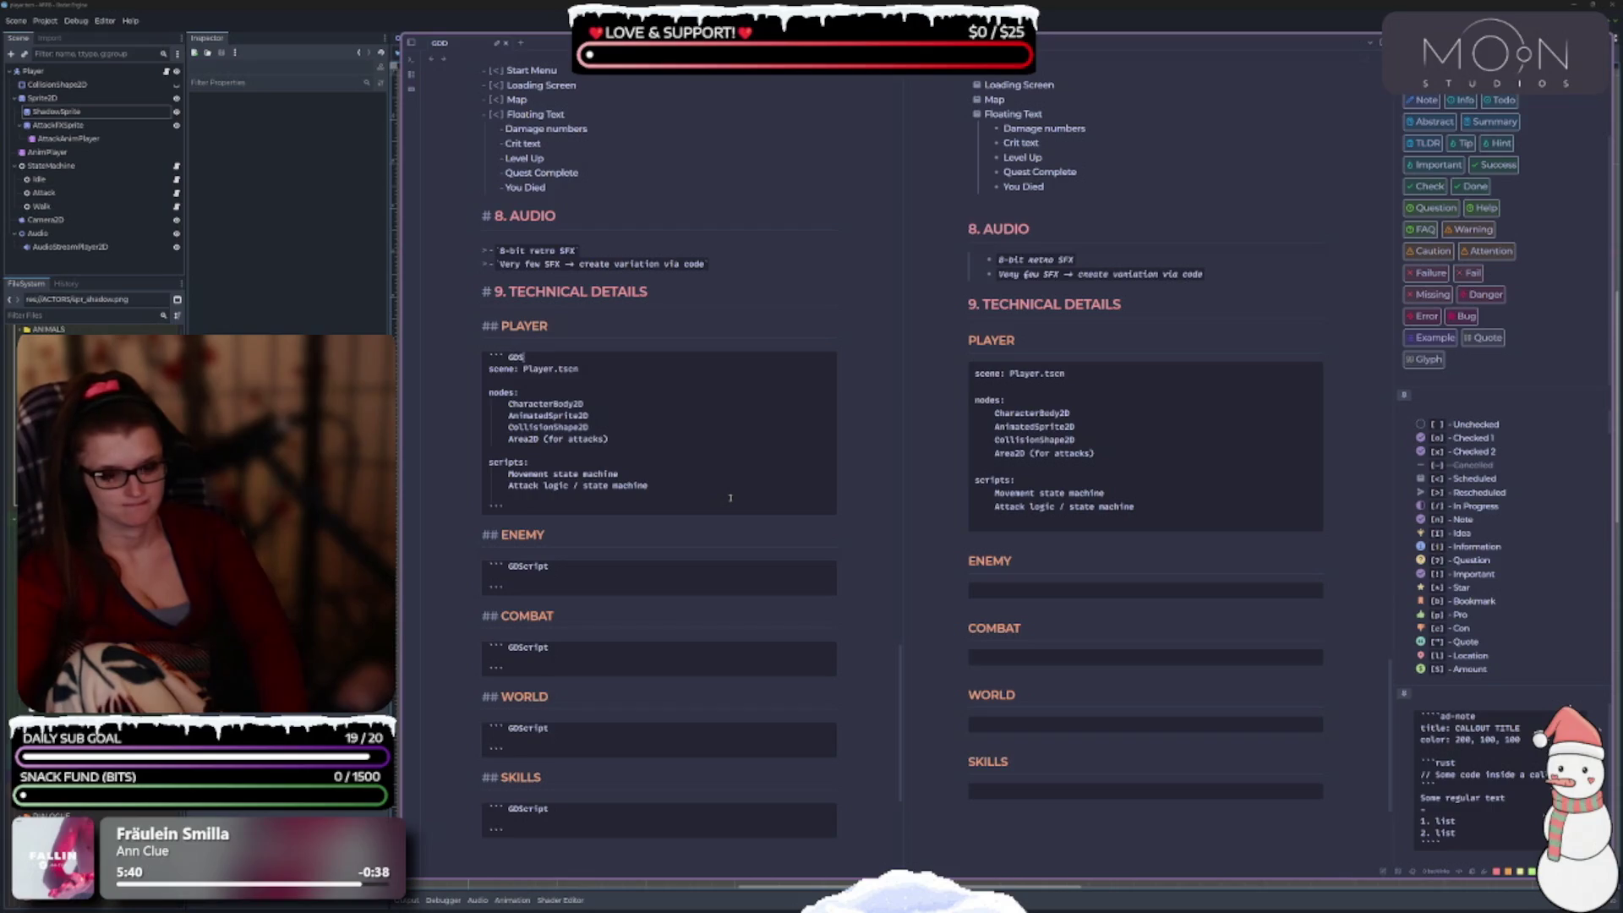
type("cri")
type("pt")
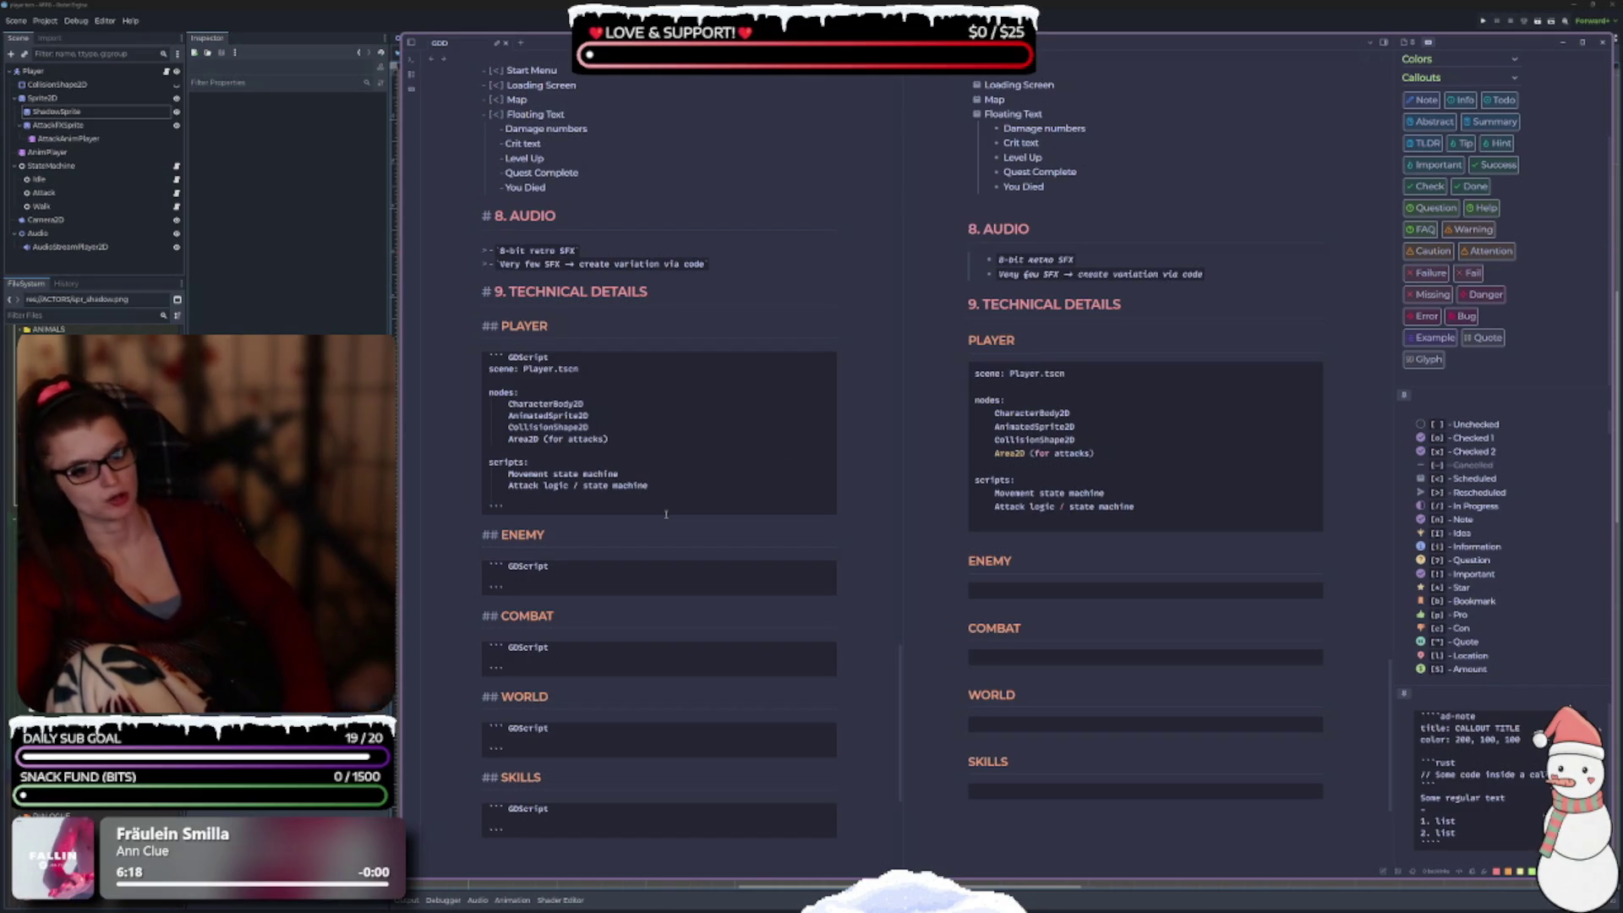
key("Return")
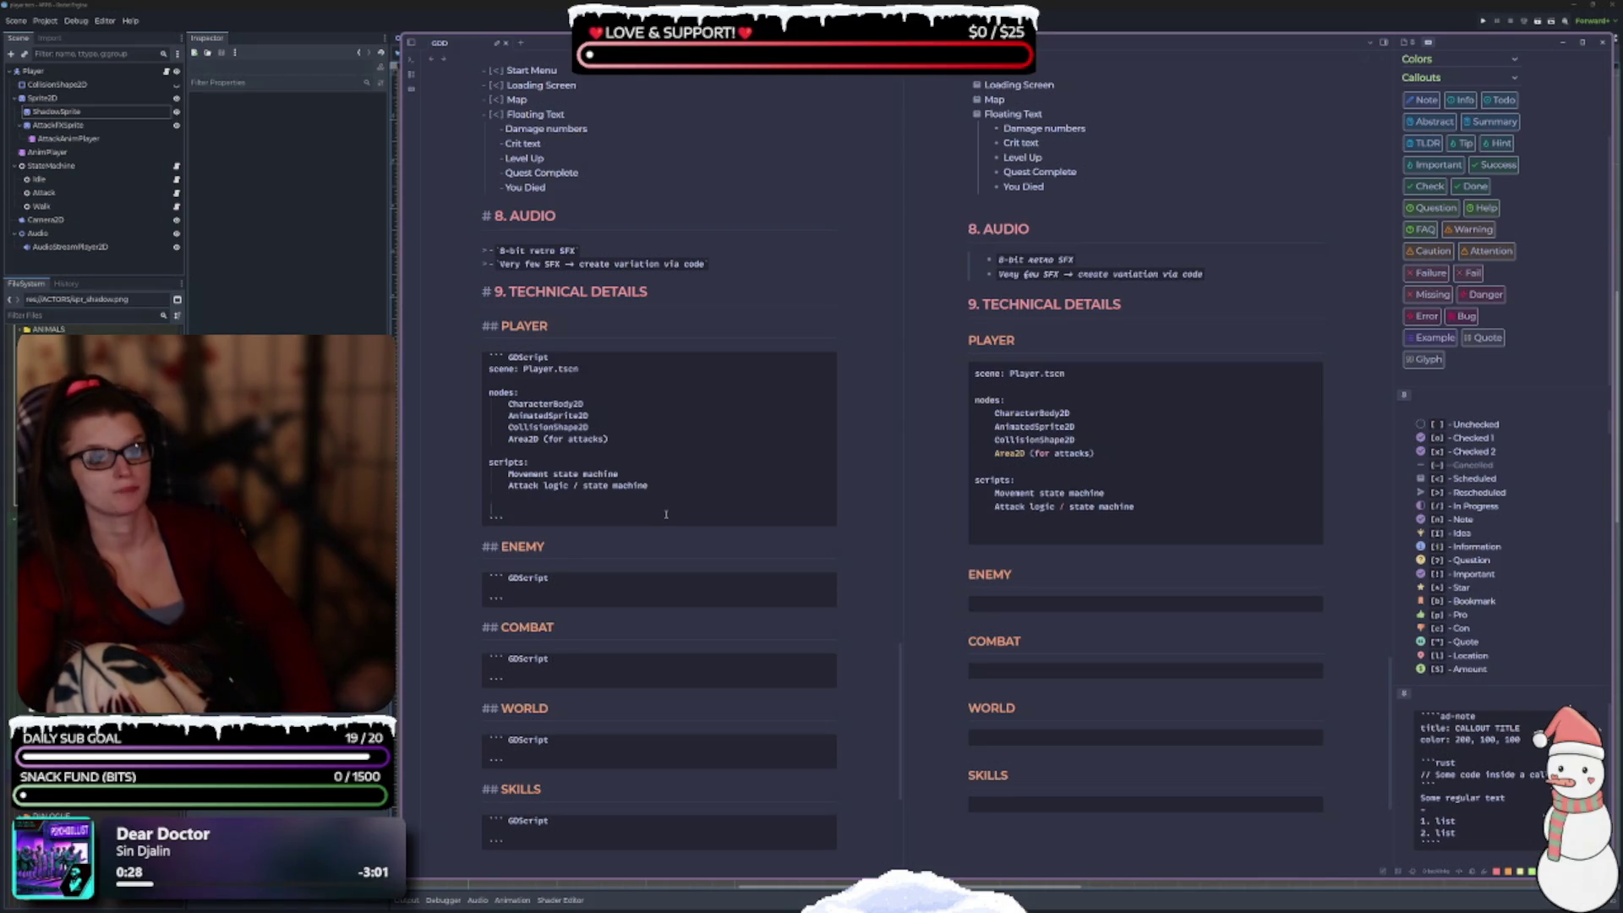
Delete the surplus blank line in the Player block and open a new line inside the Enemy block.
key("BackSpace")
scroll(633, 520, "down", 2)
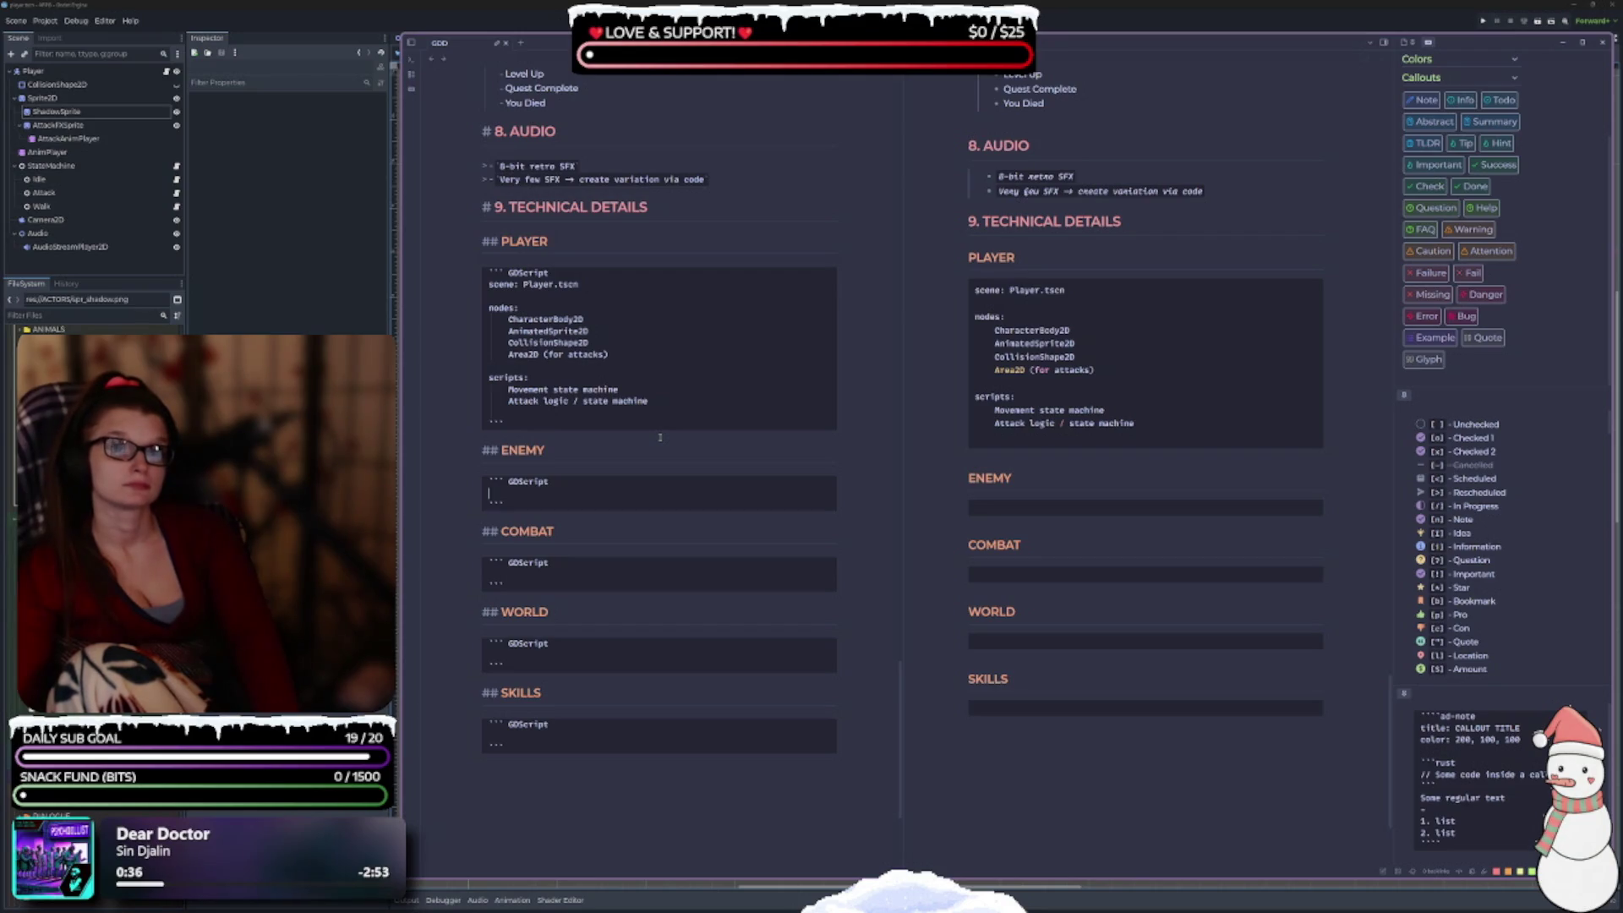
key("Return")
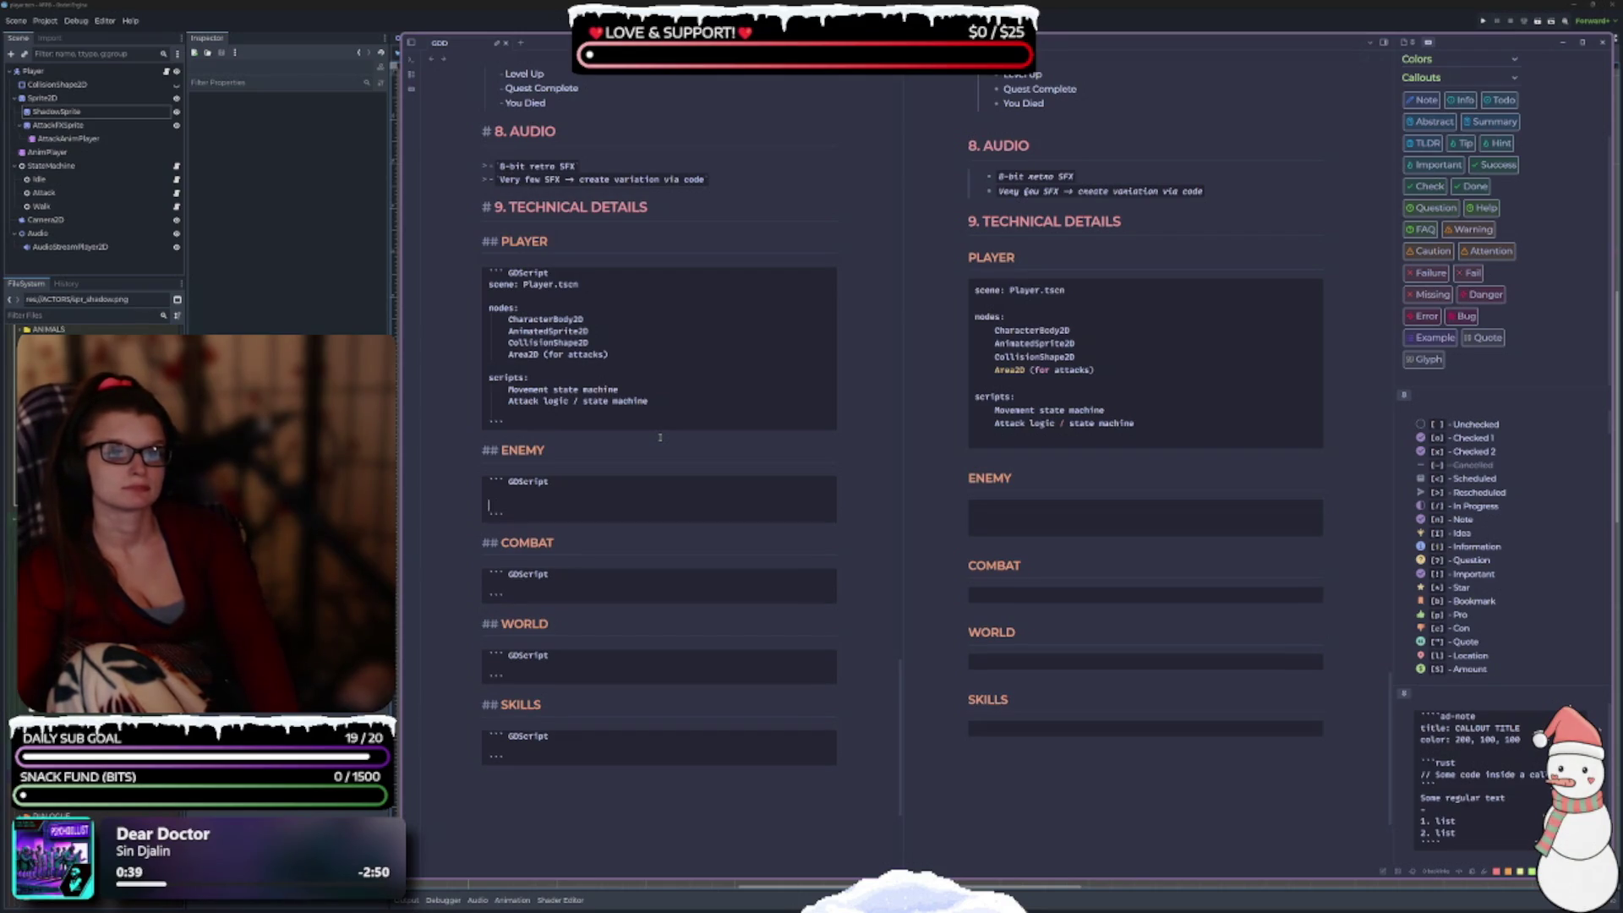
Write 'scene: EnemyBase.tscn' in the Enemy block with a 'nodes:' line beneath it.
key("BackSpace")
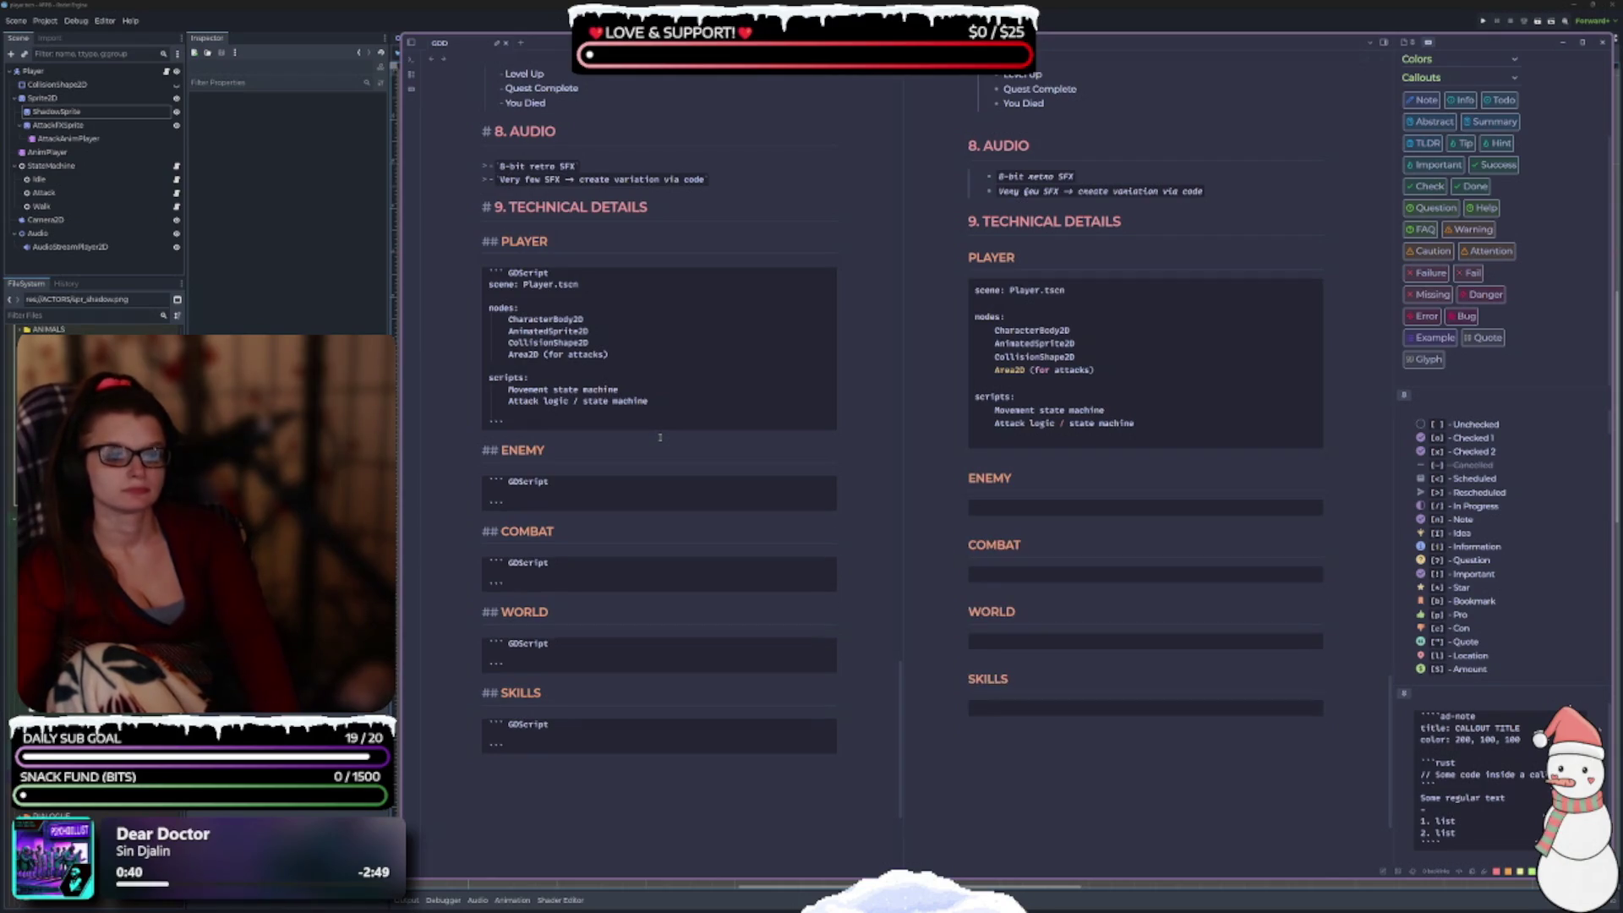
type("scen")
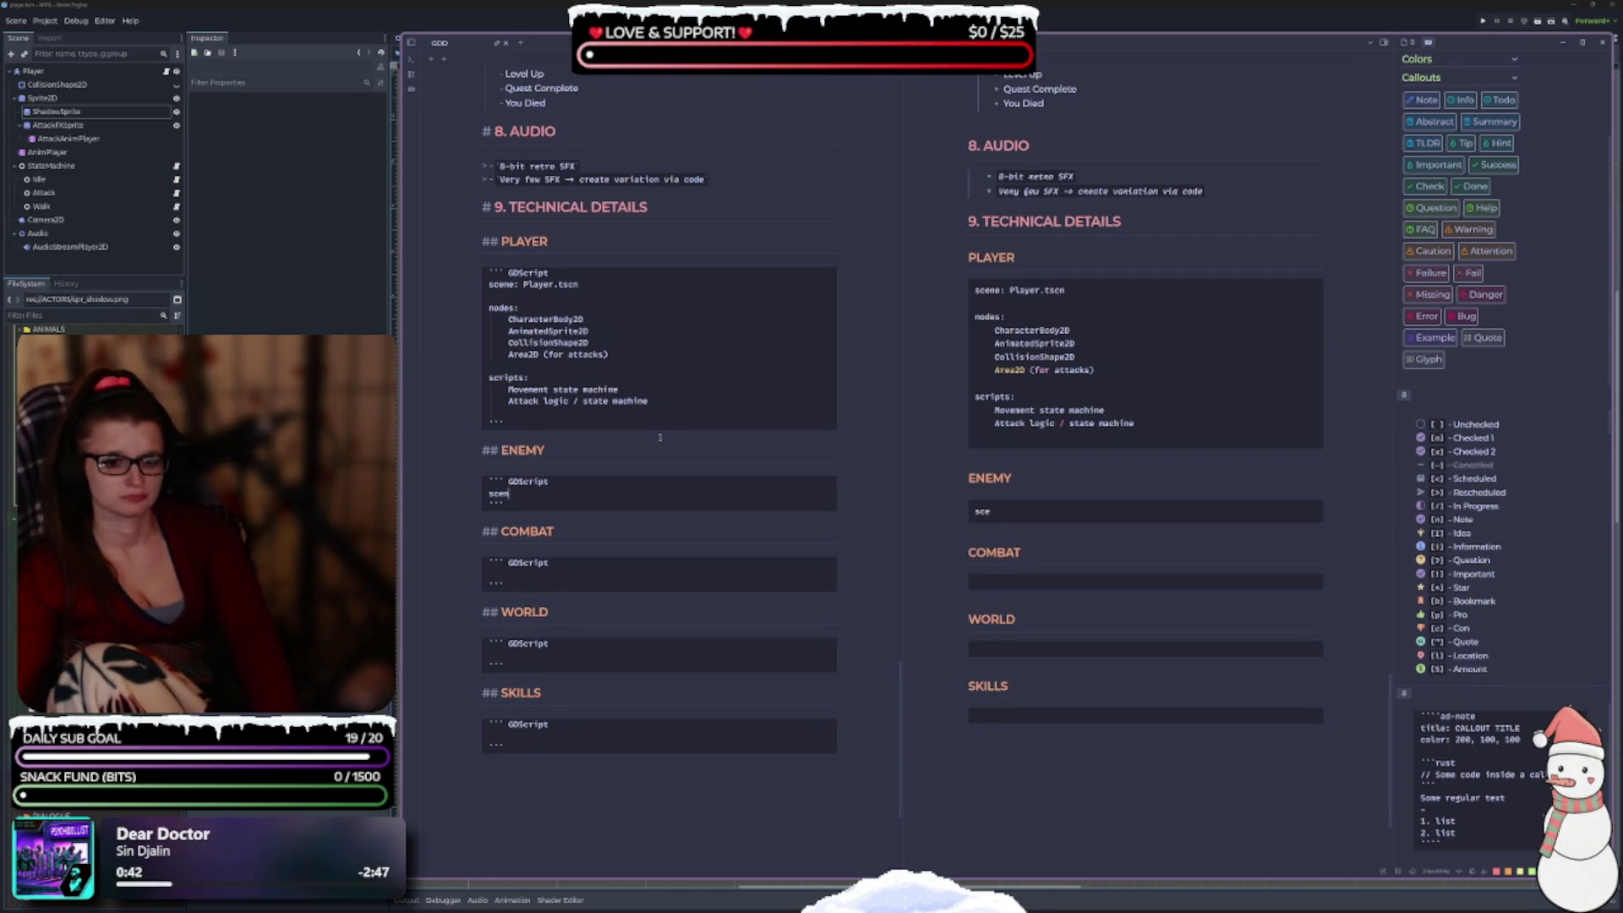
type("e: EnemyB")
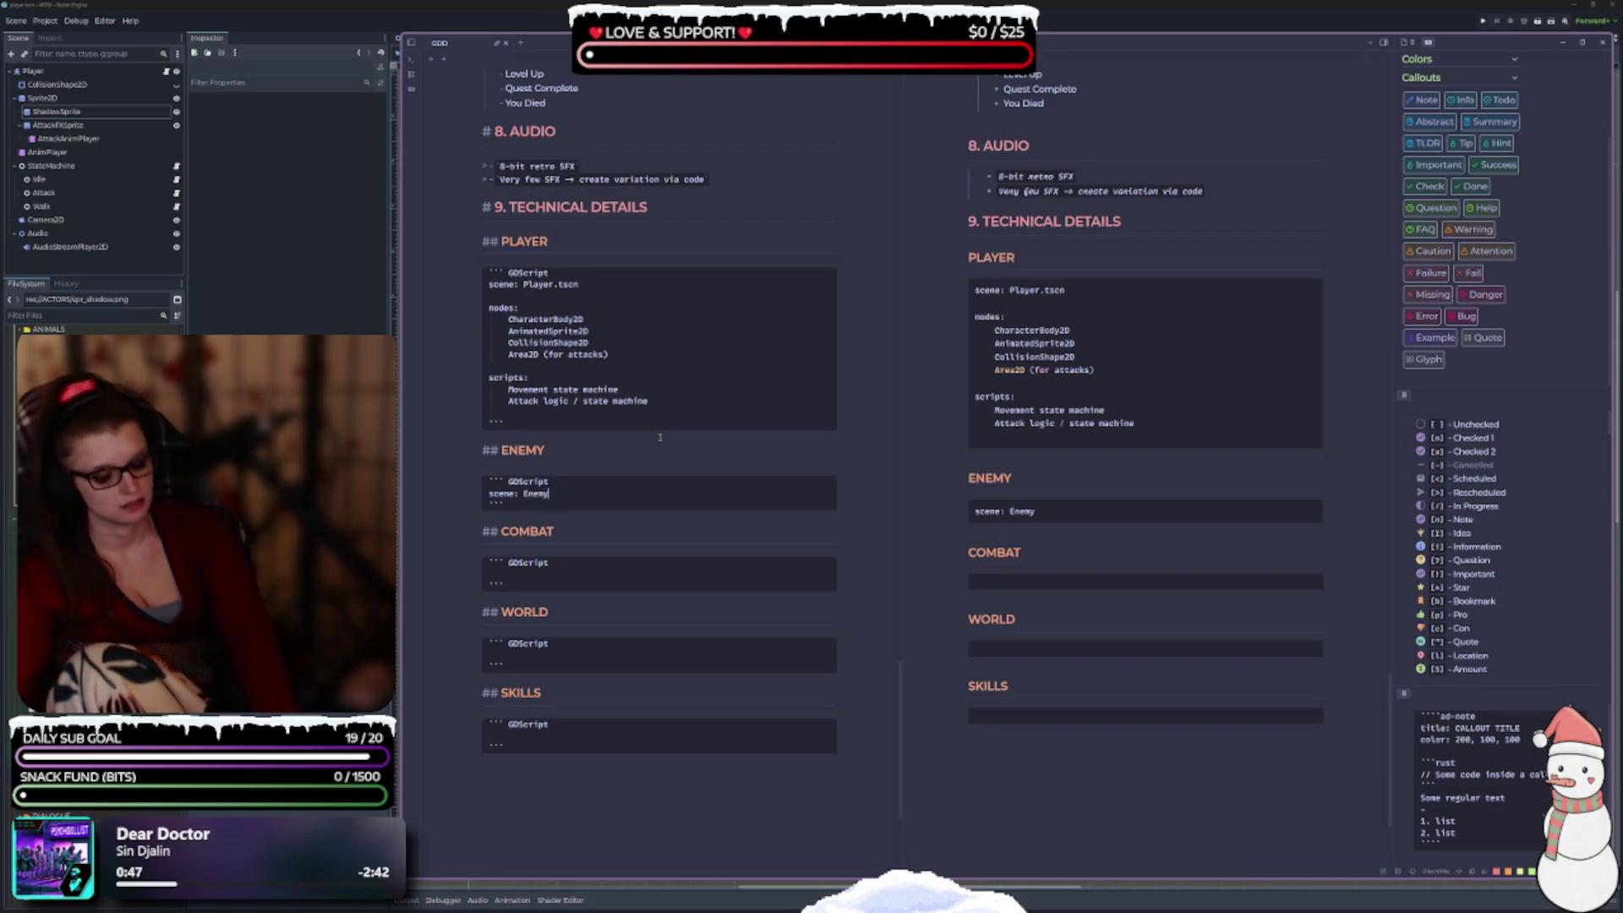
type("ase.")
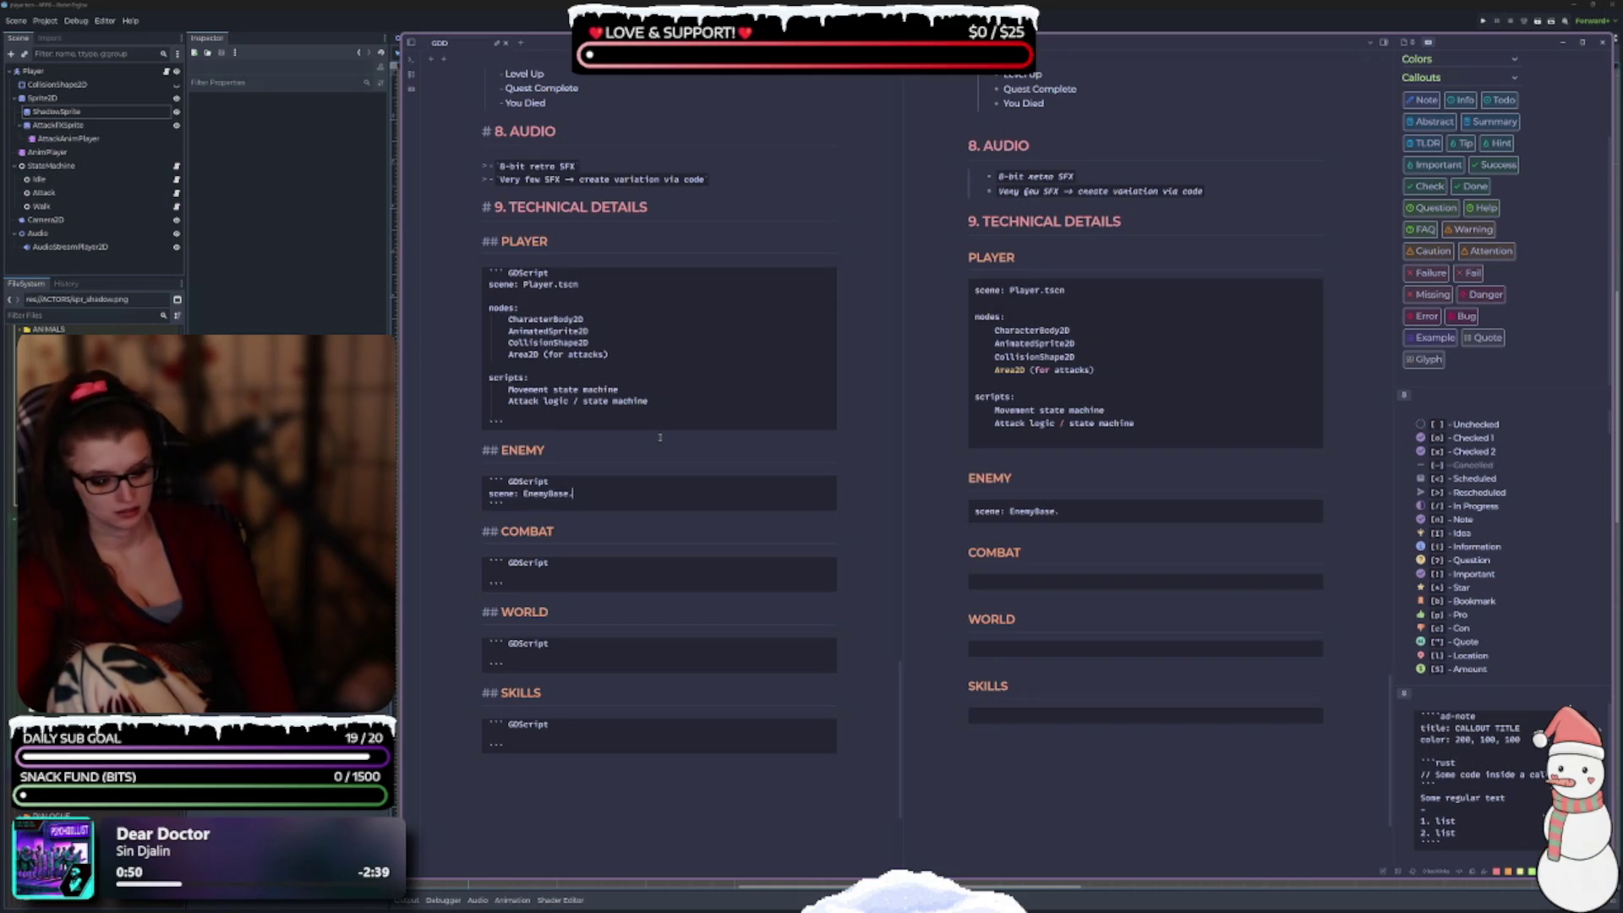
type("tscn")
key("Return")
key("Return")
type("nodes:")
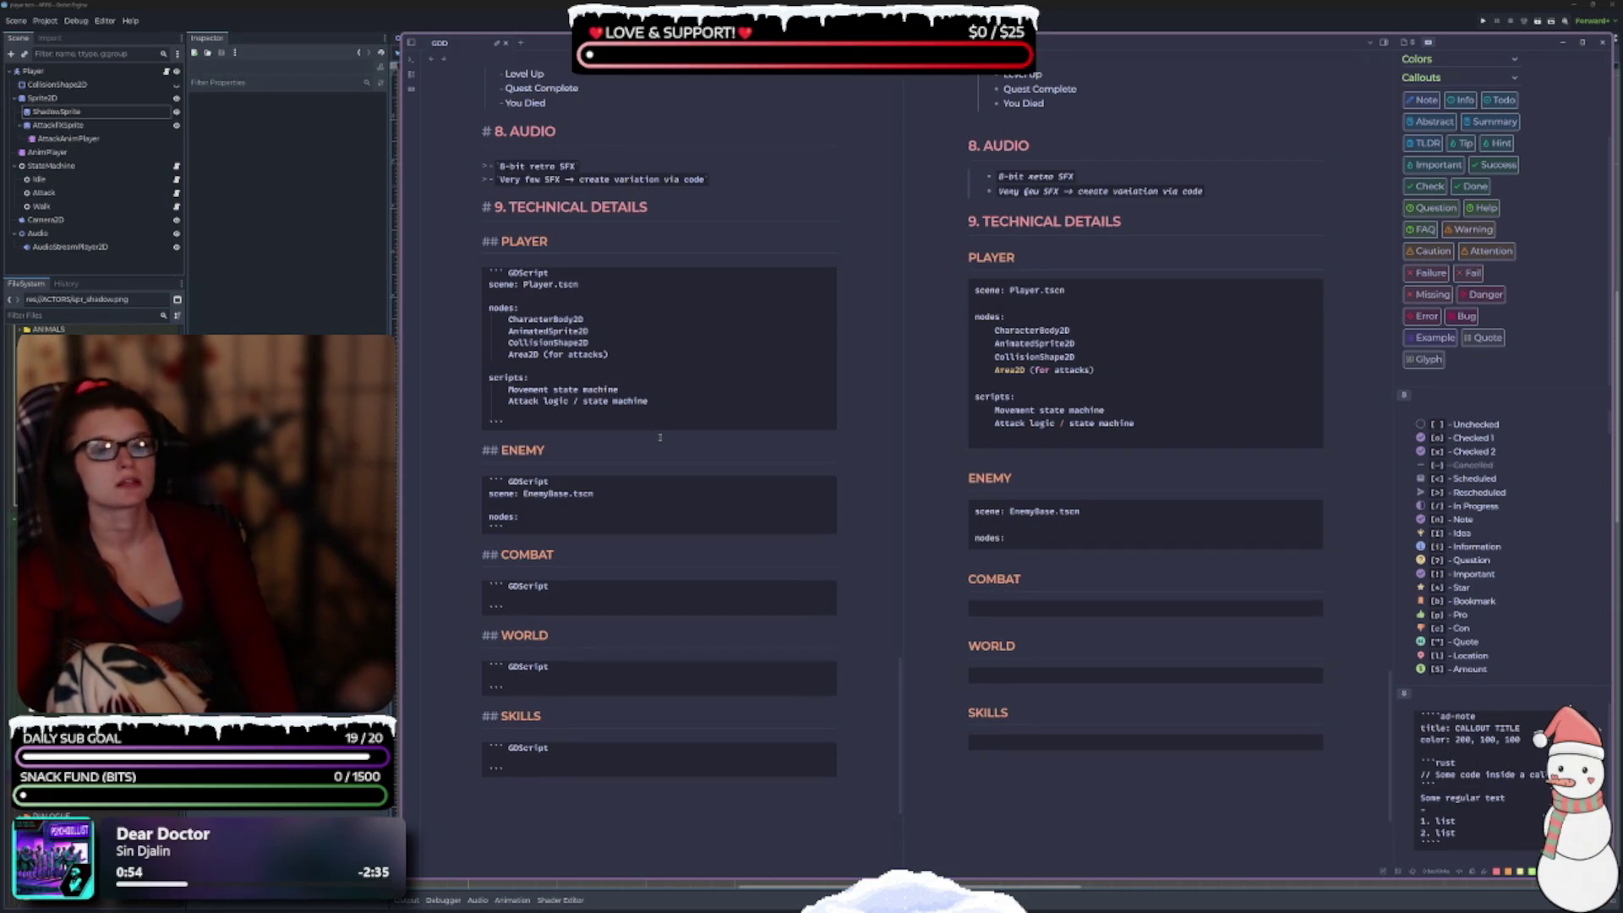
key("Return")
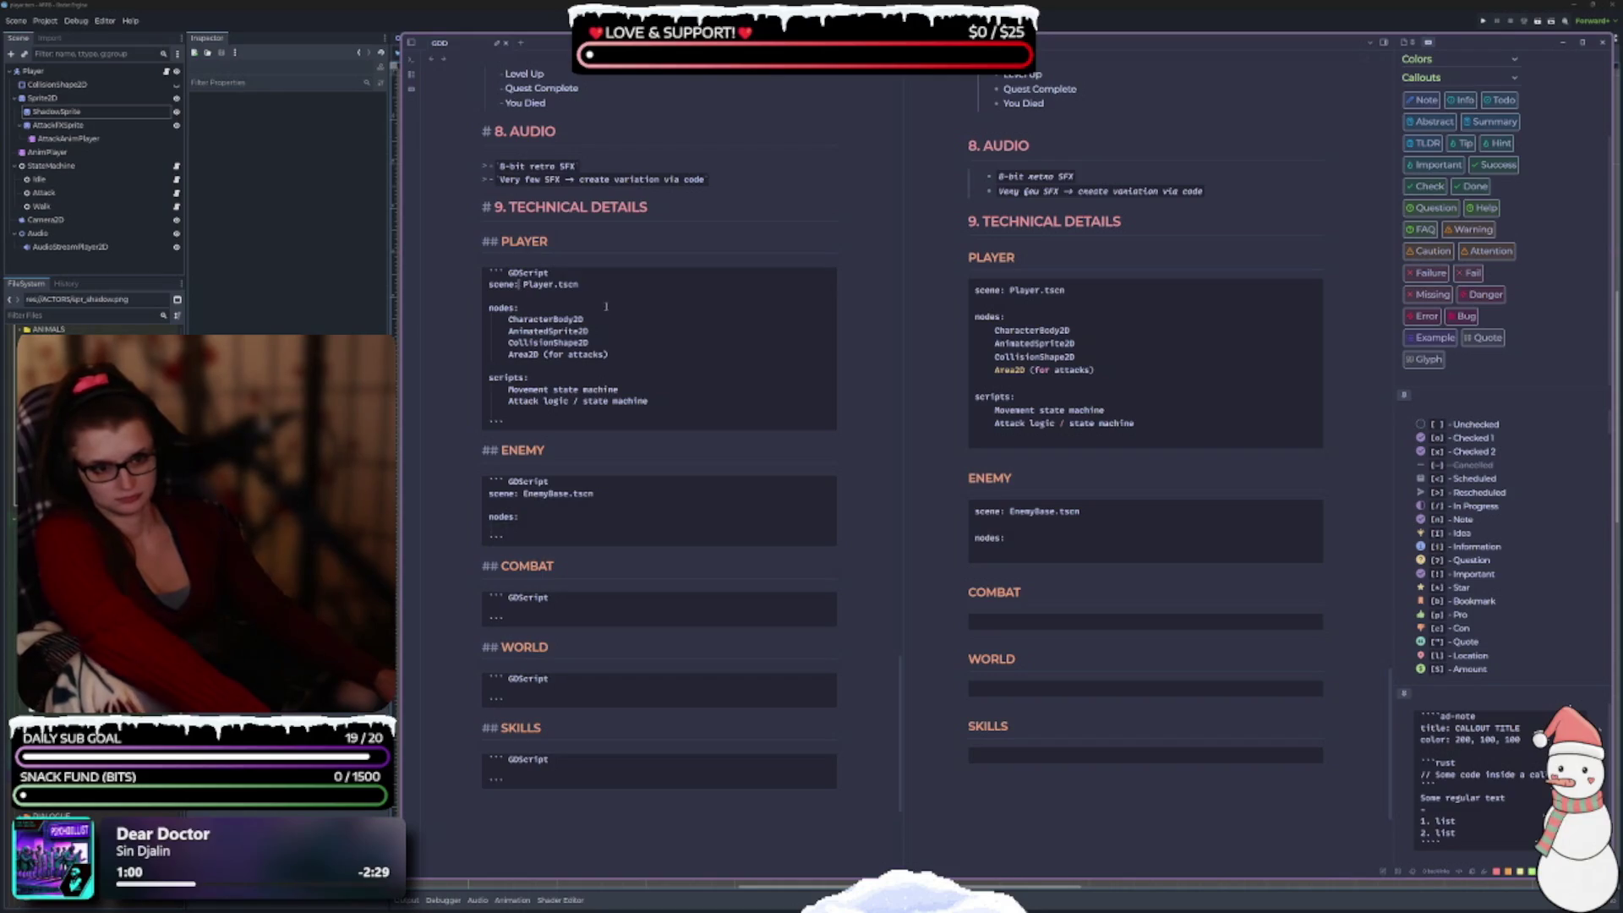
Move Player.tscn and EnemyBase.tscn onto their own indented lines under scene:.
key("Return")
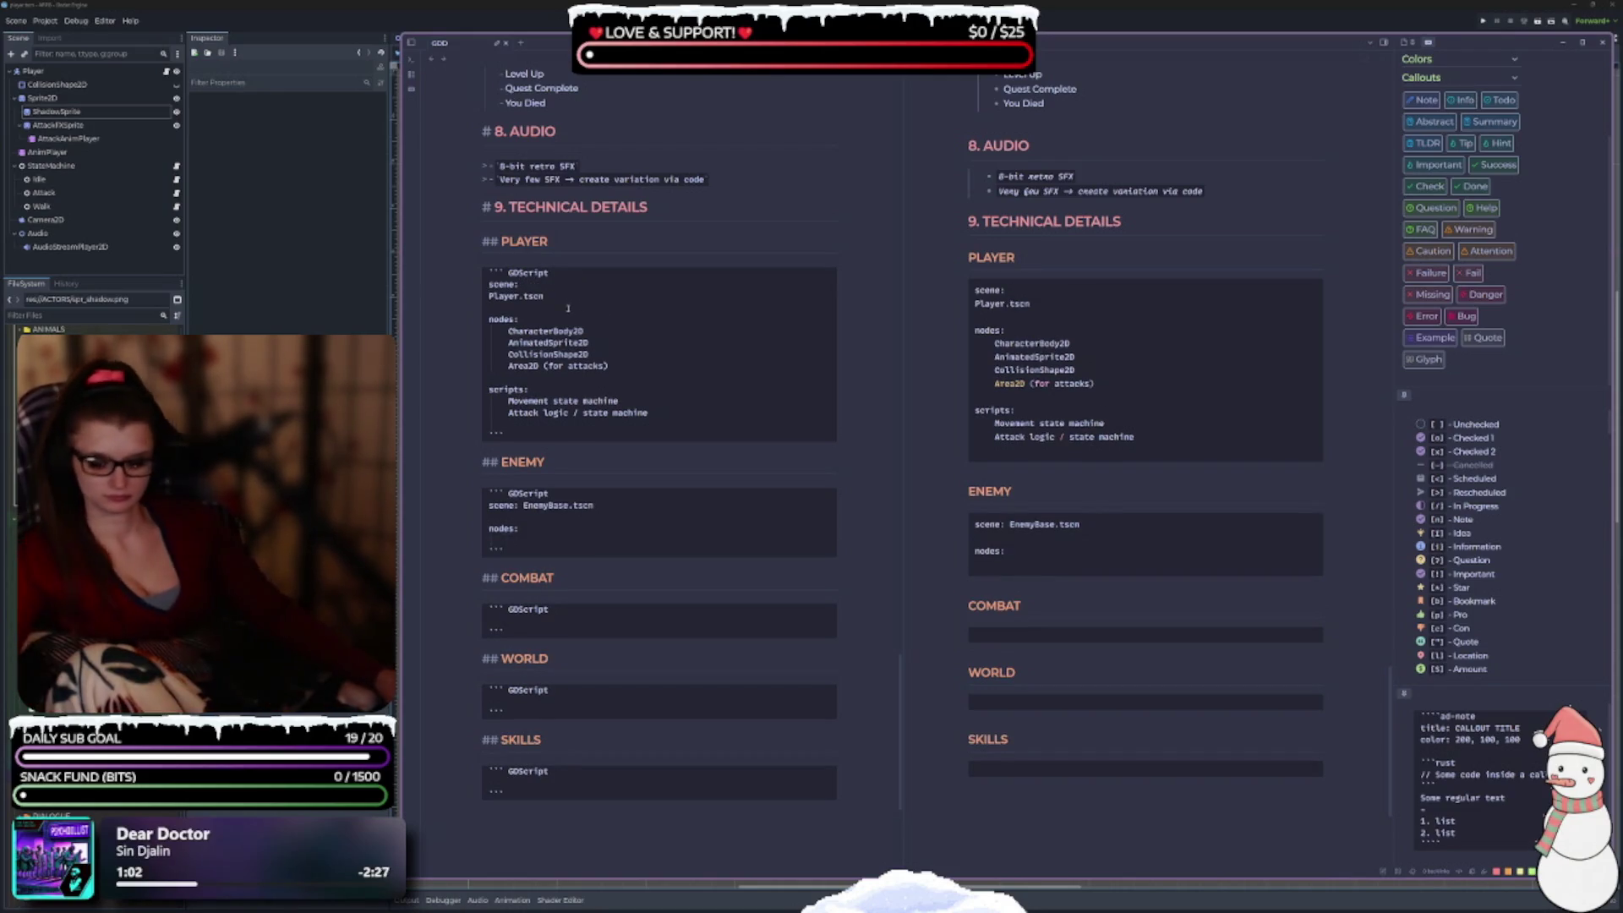
key("Tab")
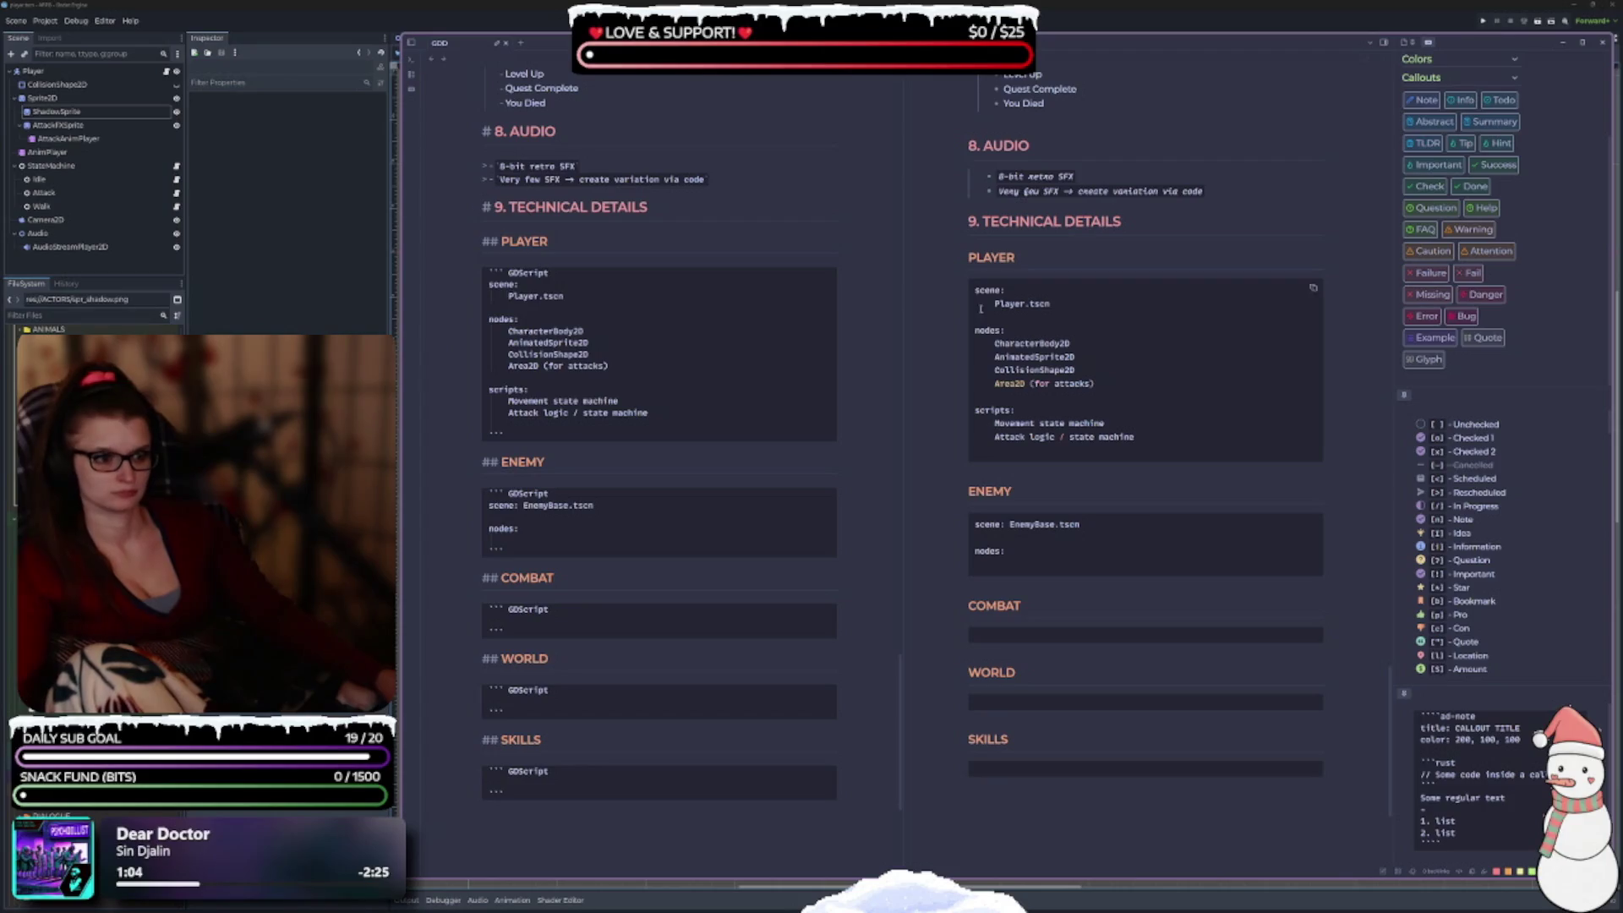
scroll(638, 429, "down", 2)
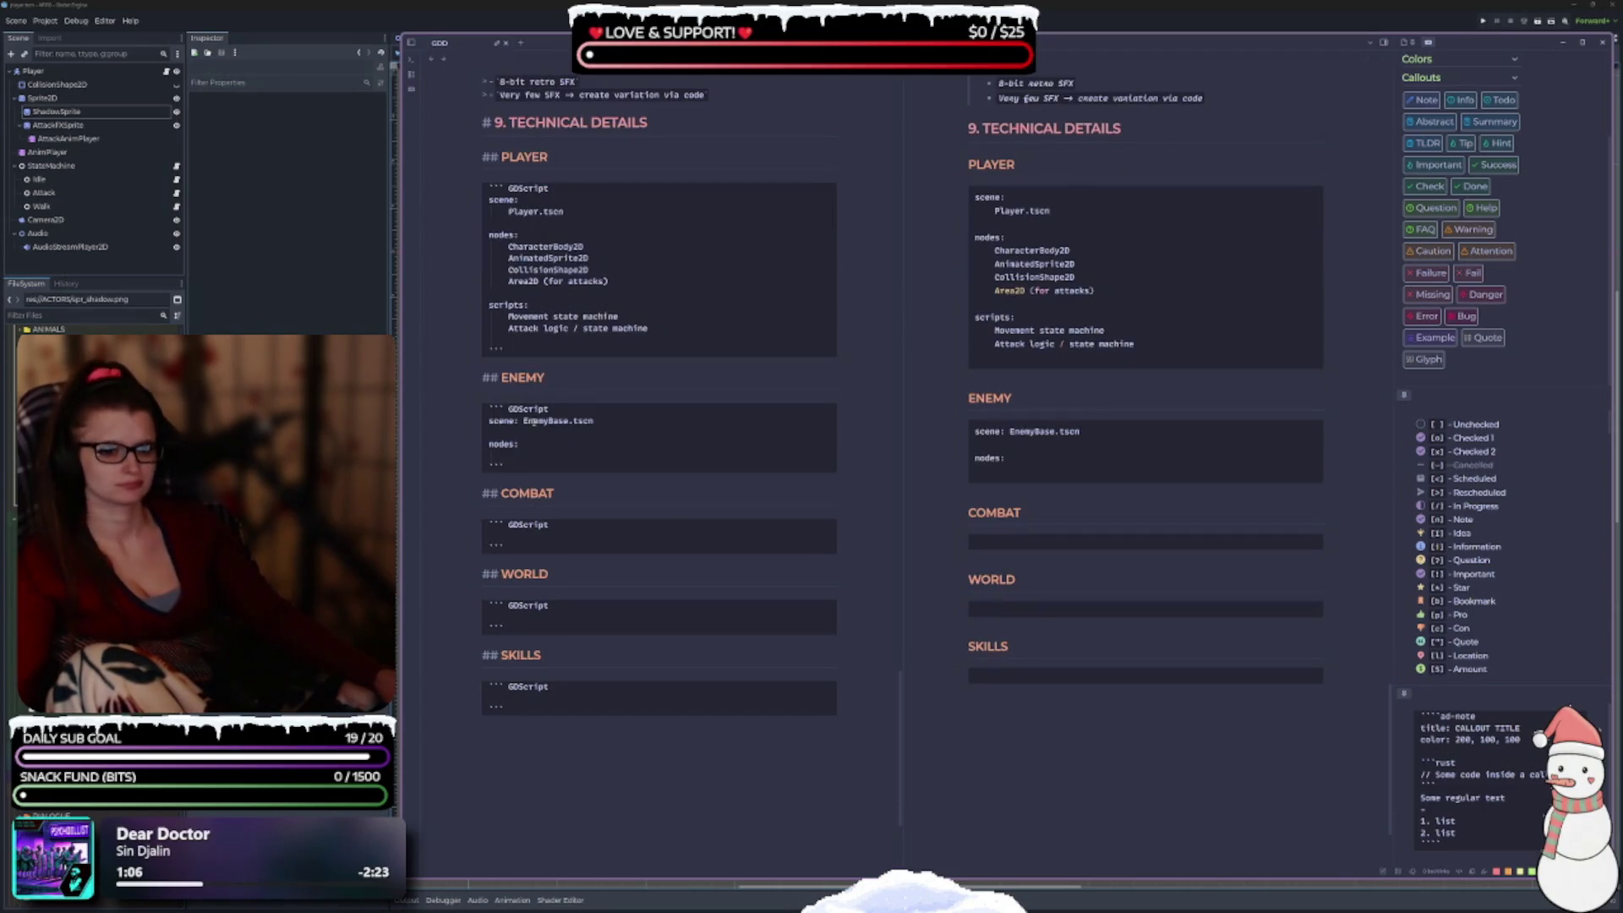
left_click(524, 420)
key("Return")
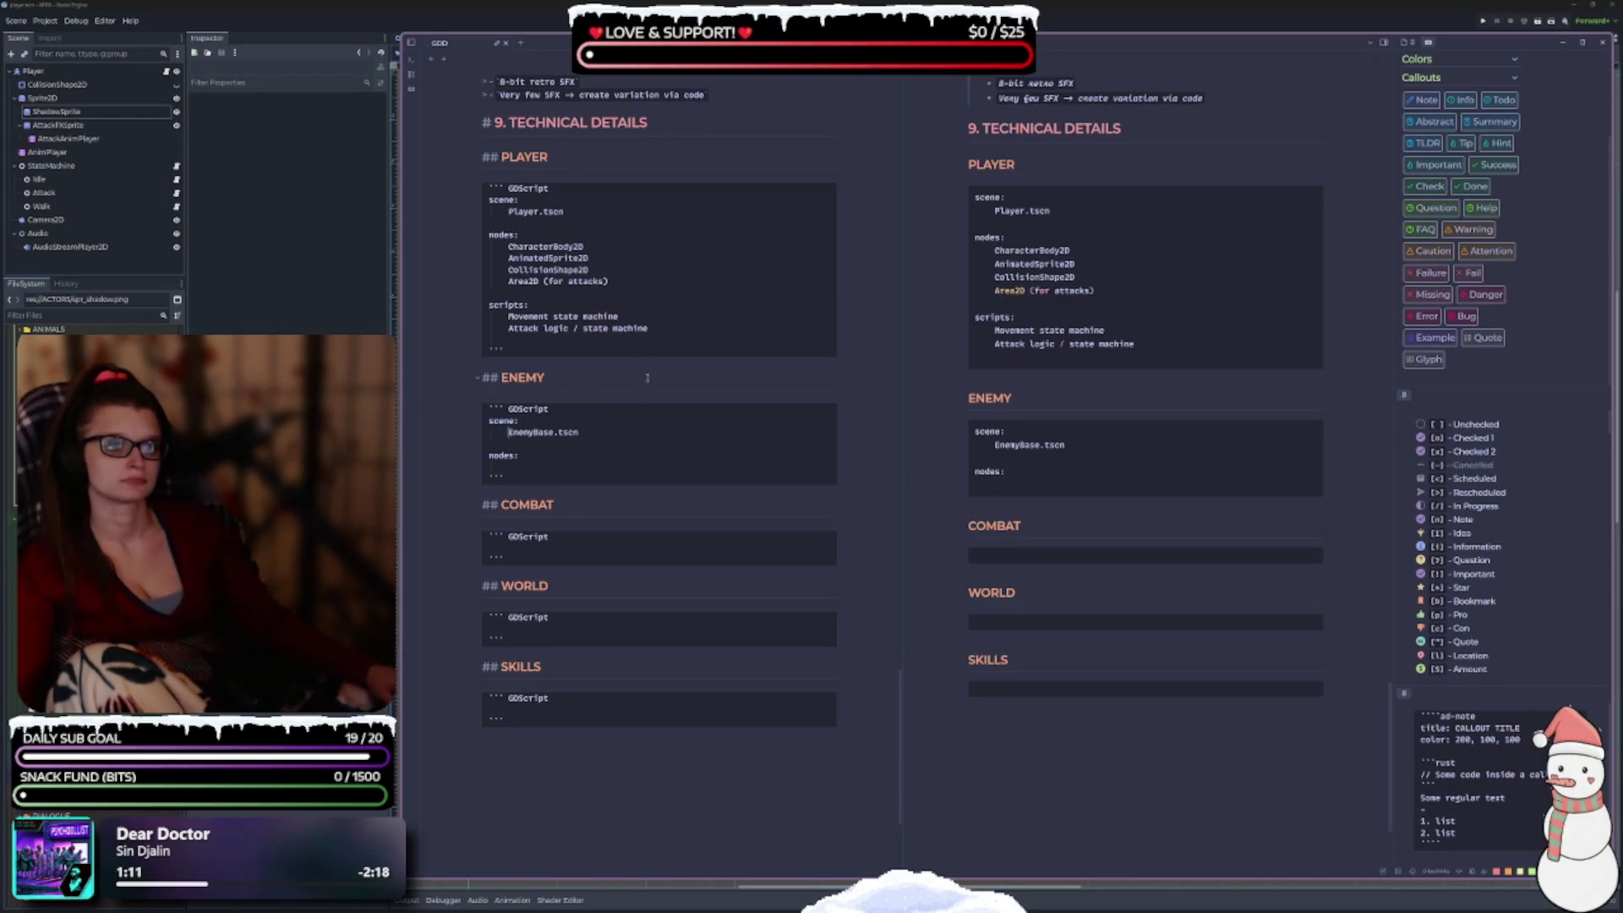
left_click(595, 439)
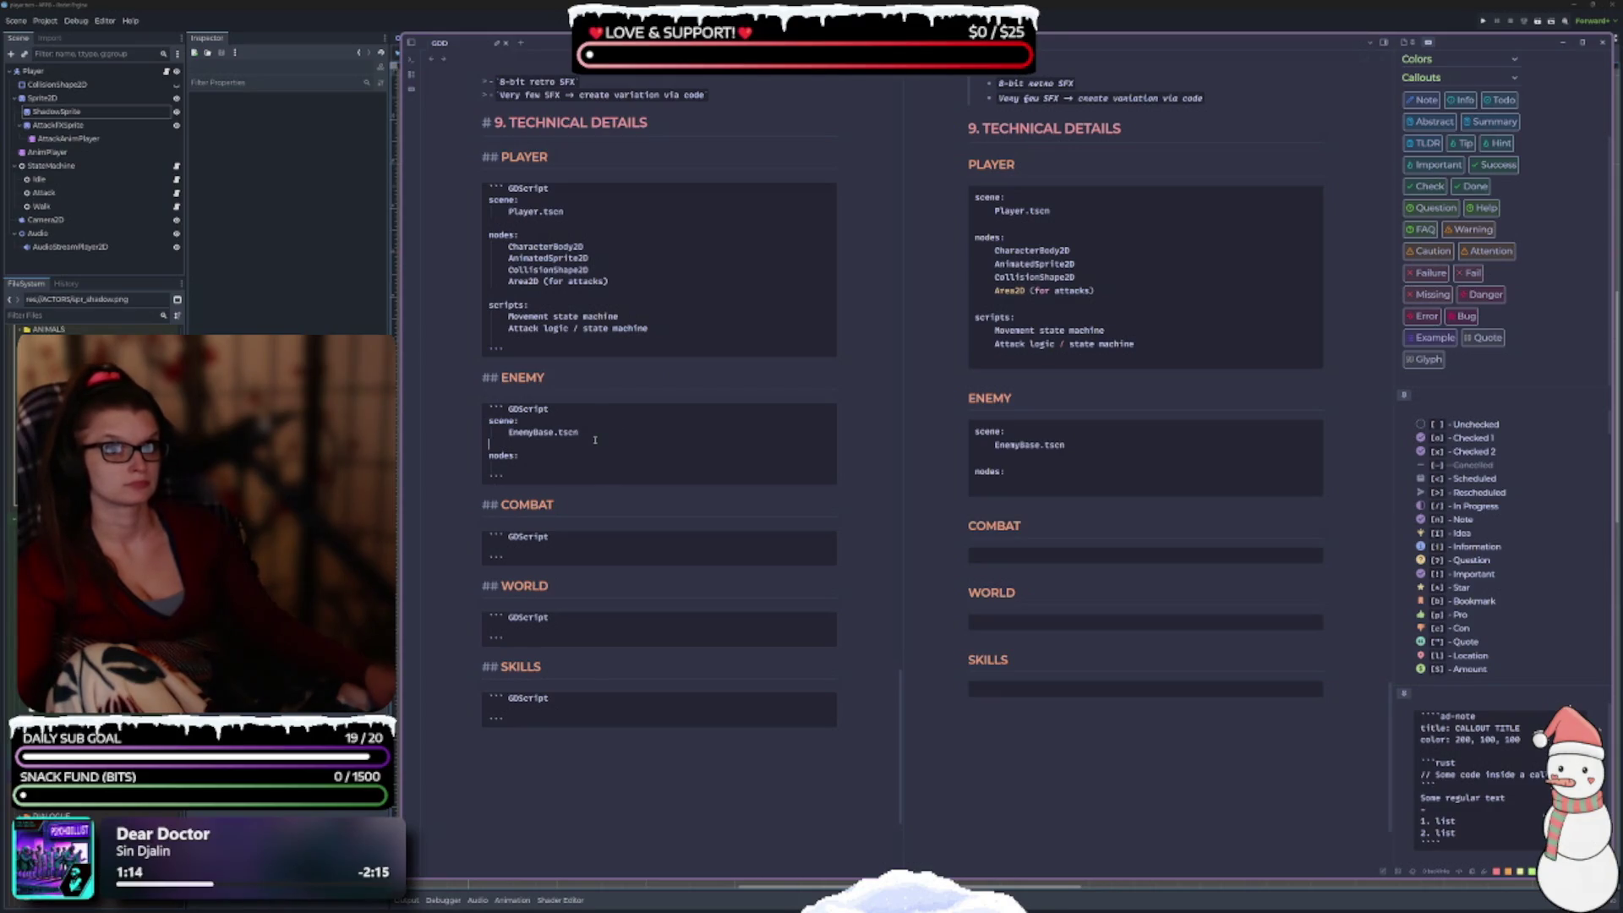
key("Tab")
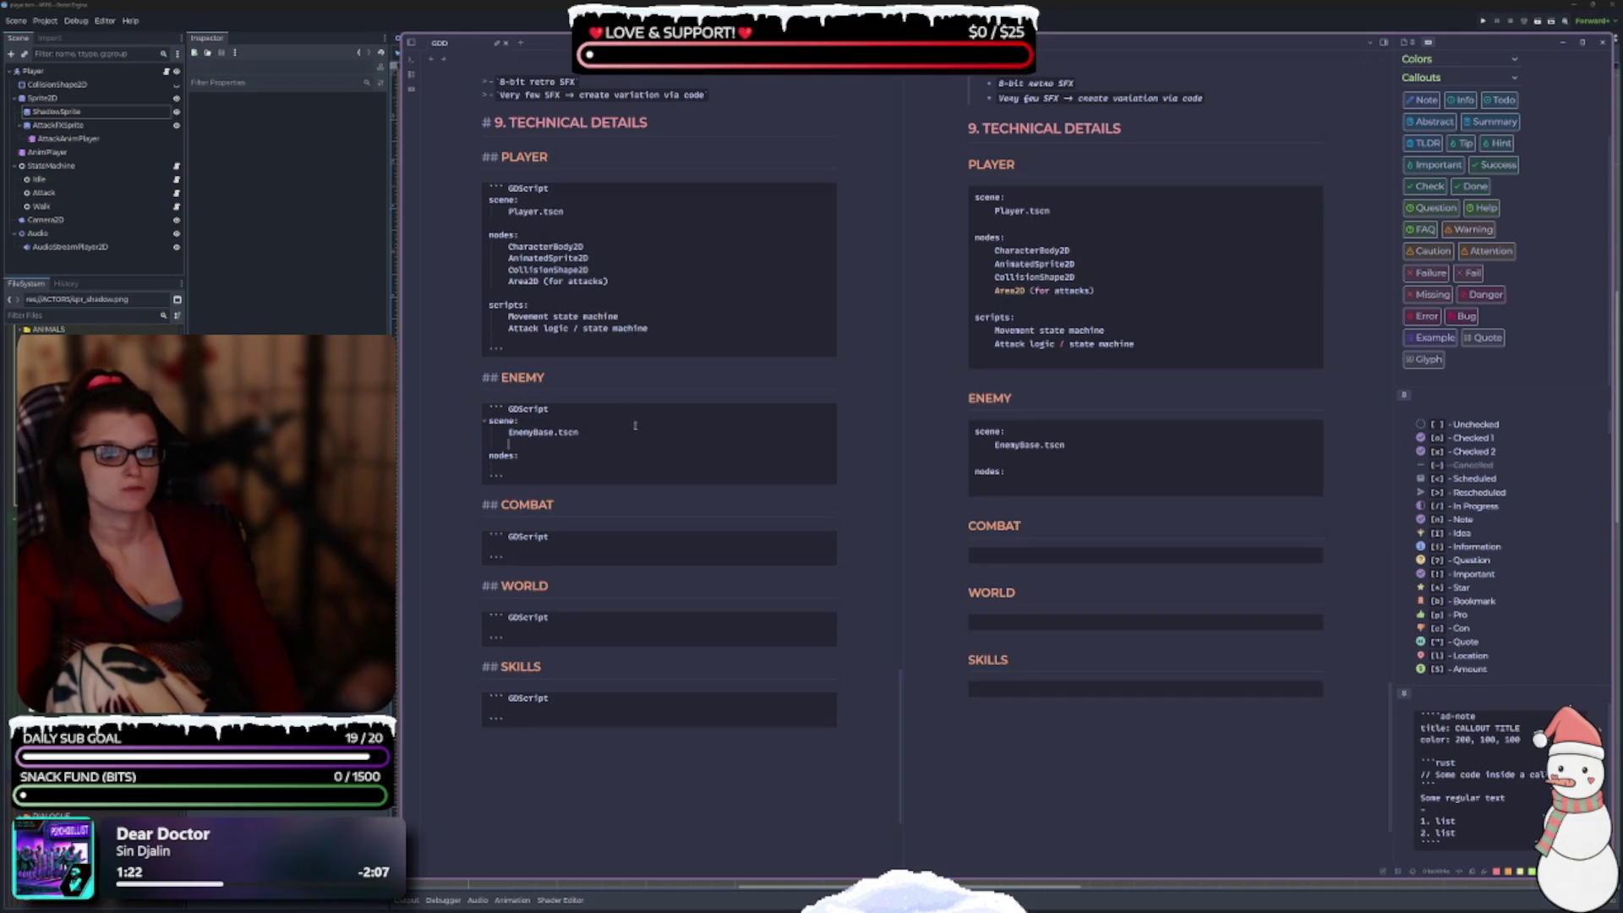
key("BackSpace")
key("BackSpace")
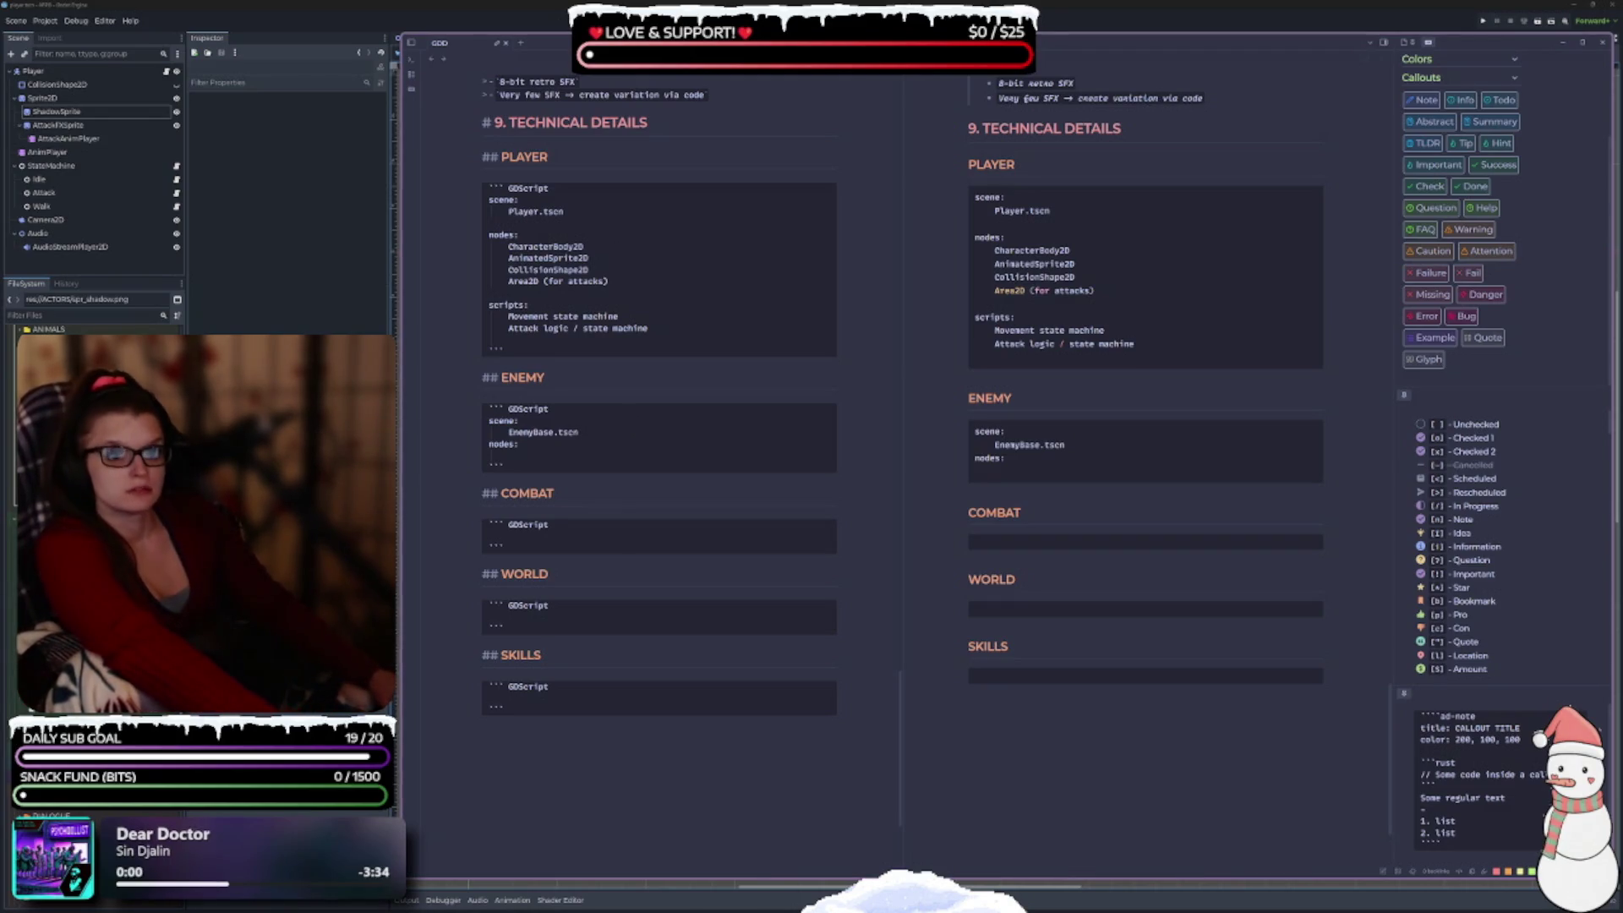
Tidy the blank lines after both scene names and start an indented node entry under nodes:.
left_click(592, 223)
key("BackSpace")
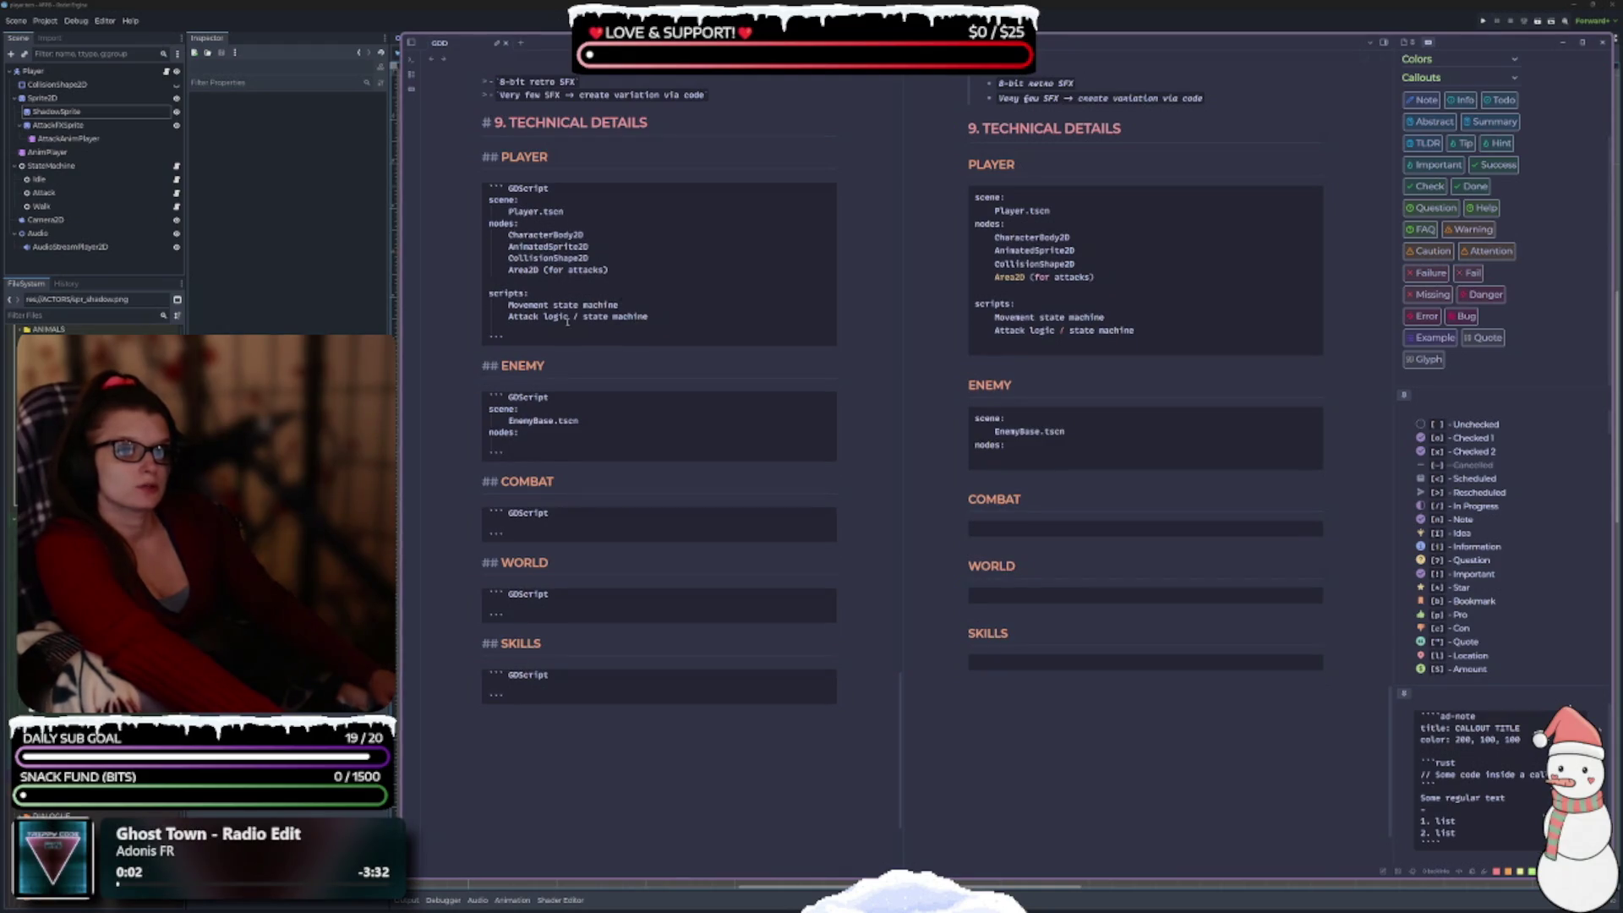
key("BackSpace")
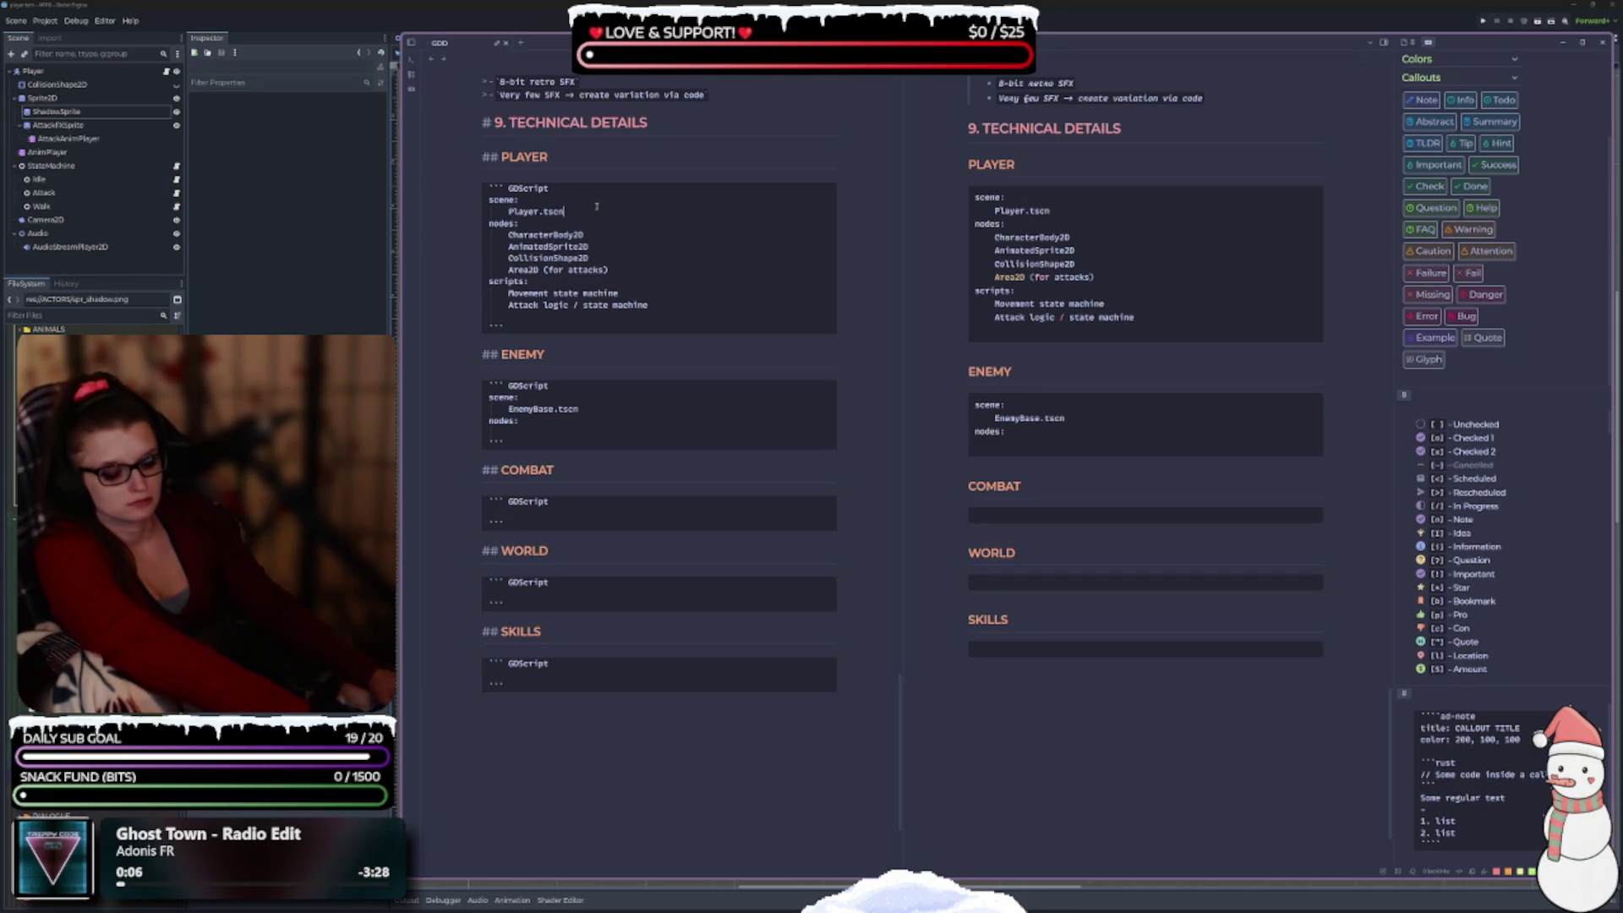
key("Return")
left_click(642, 280)
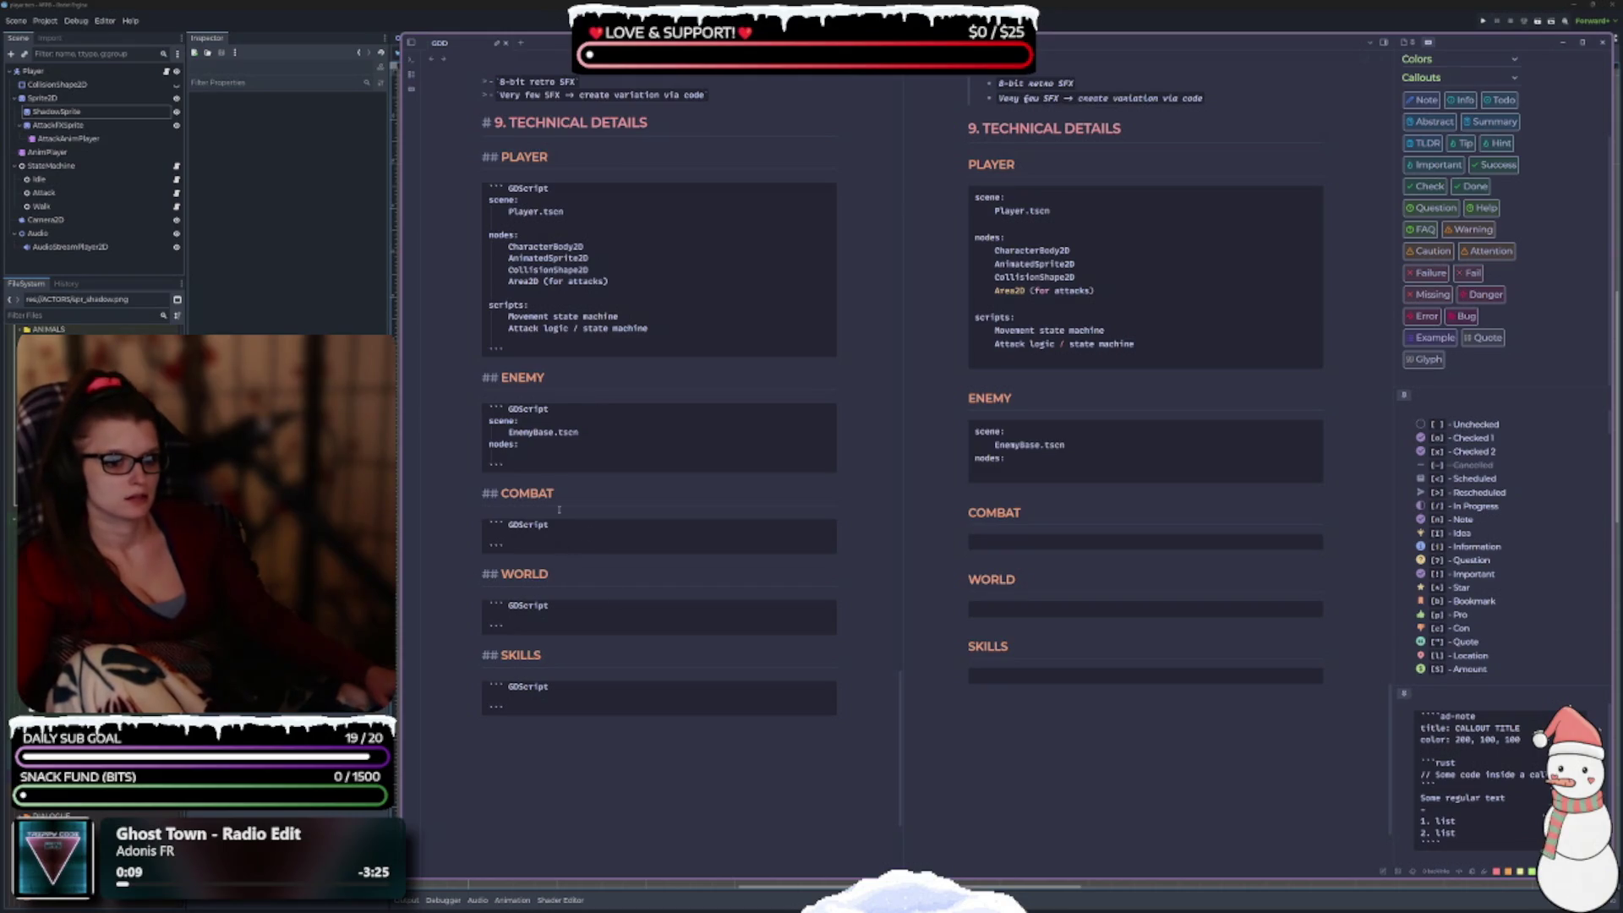
left_click(604, 435)
key("Return")
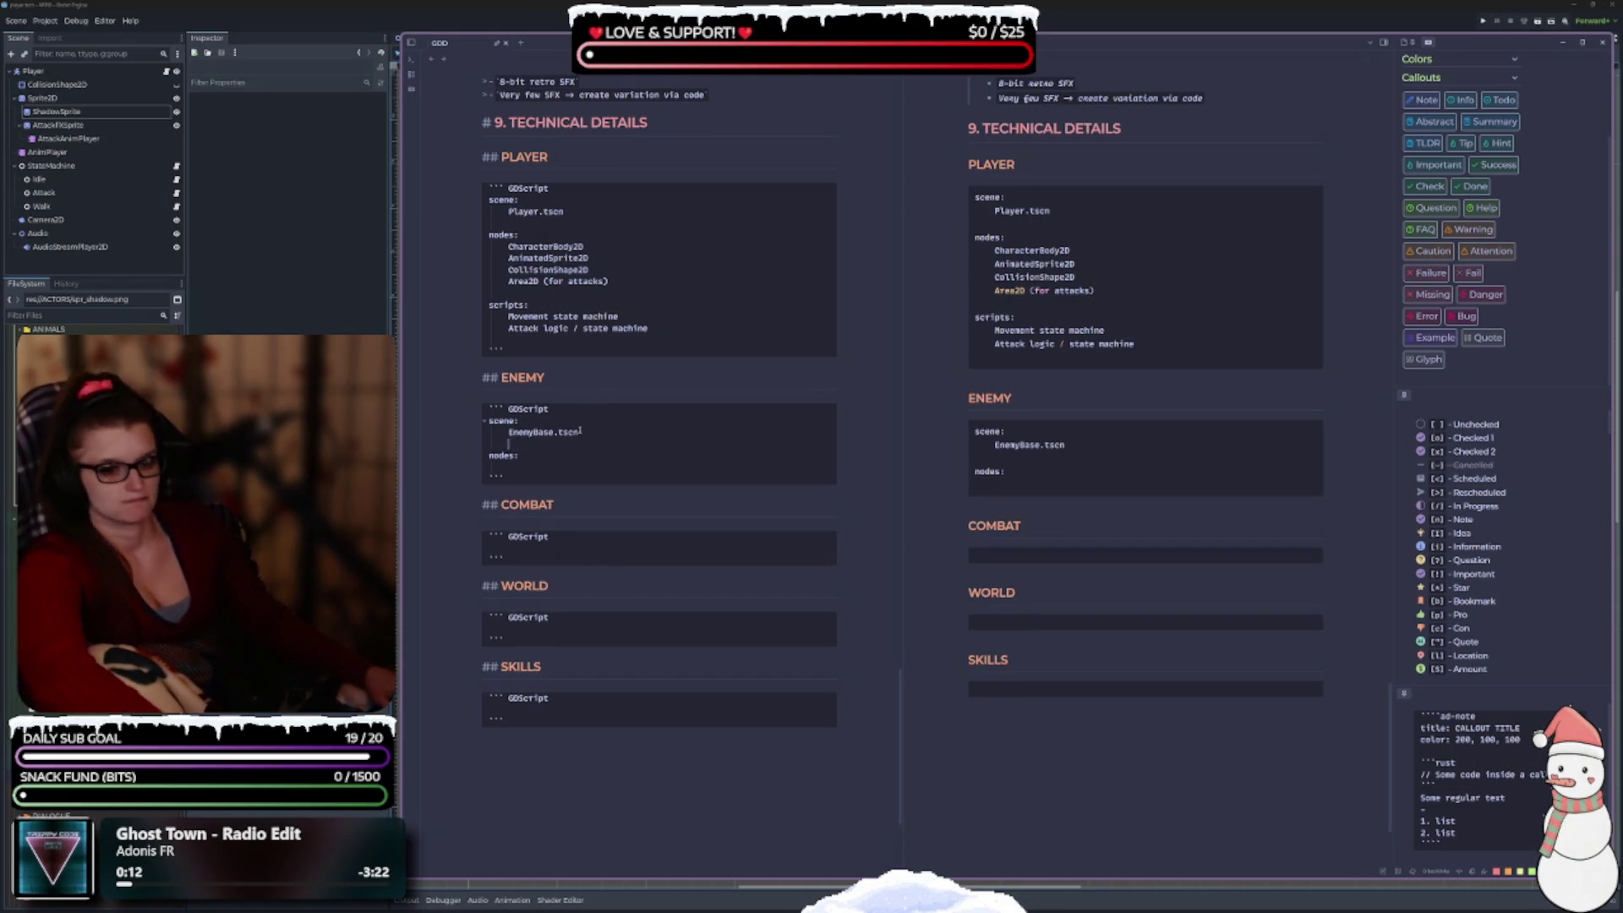
key("Tab")
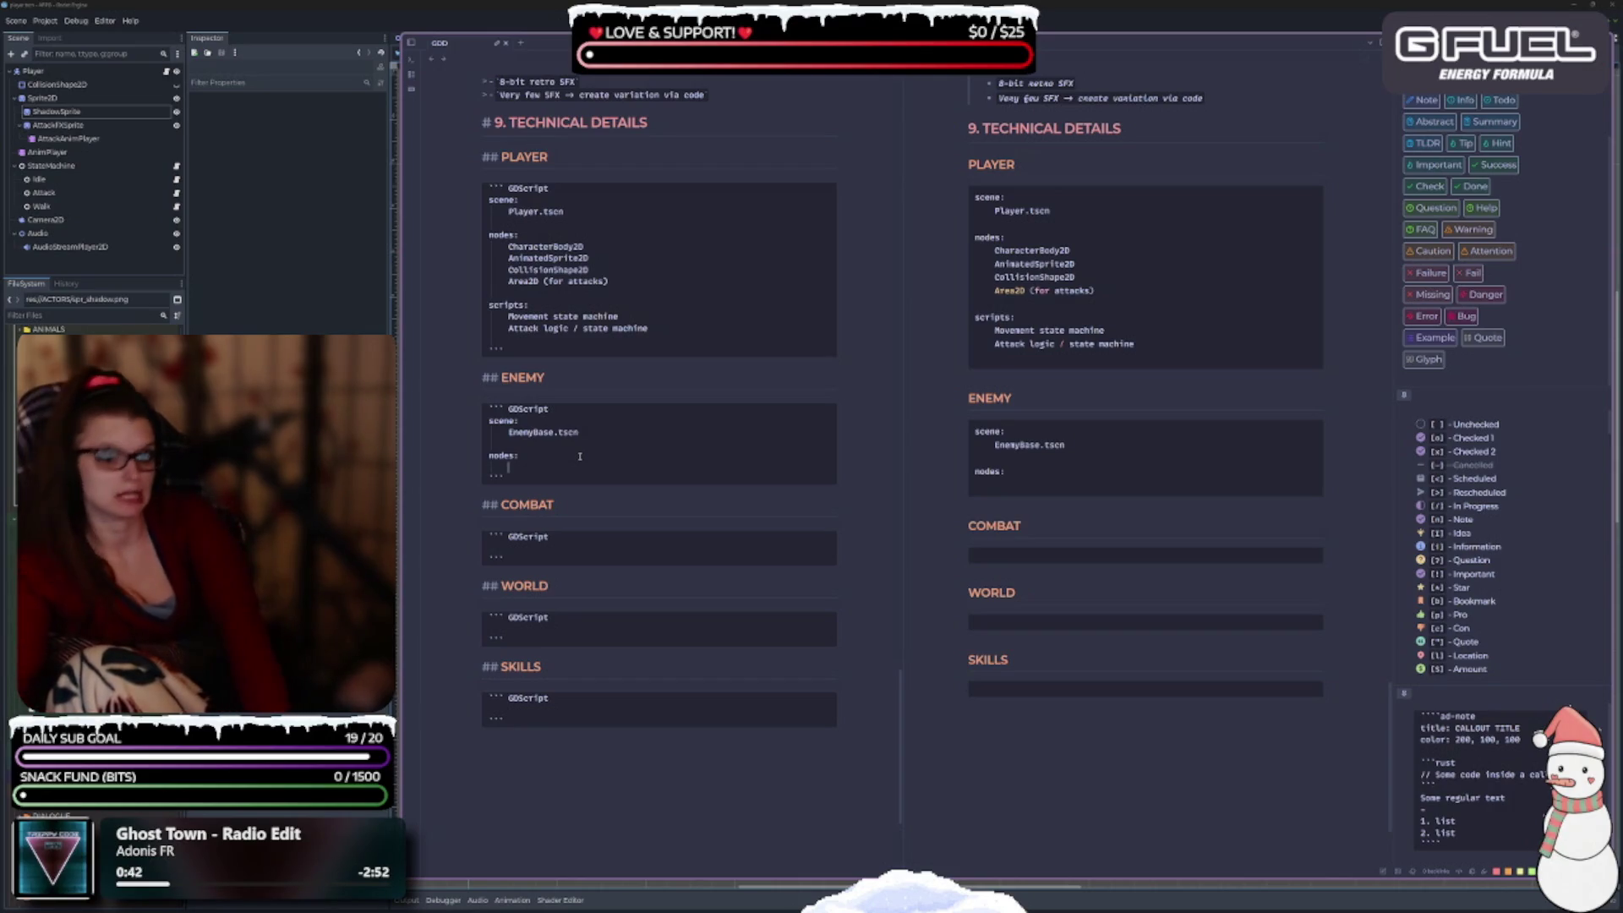
type("AnintedS")
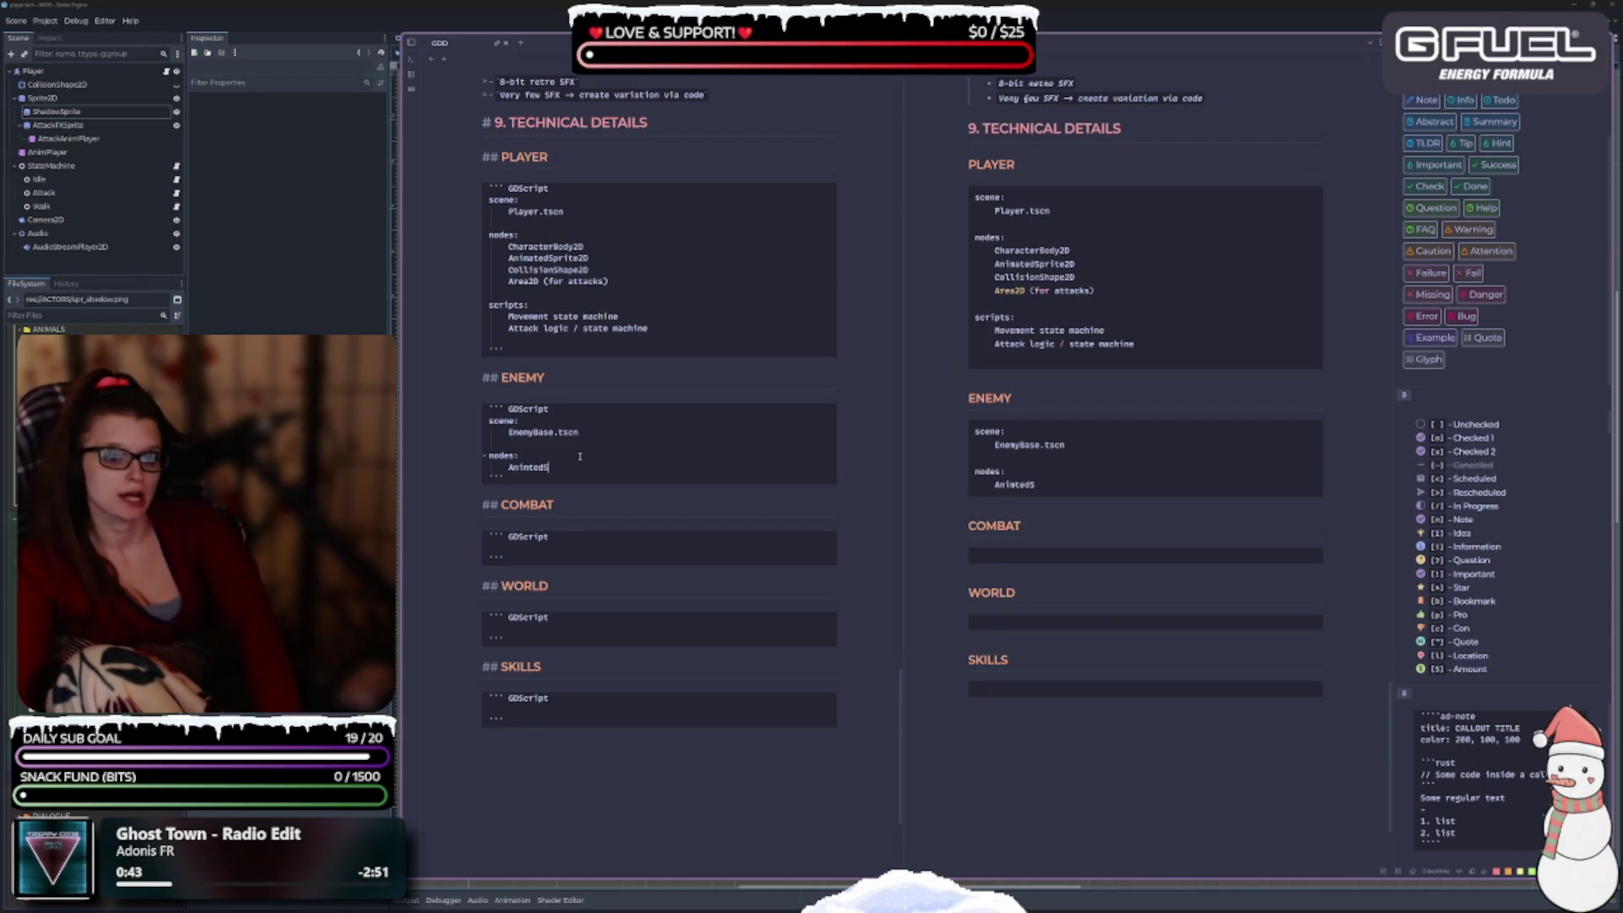
List AnimatedSprite2D, CollisionShape2D and SimpleAI functionality on separate lines under the Enemy nodes label.
key("BackSpace")
key("BackSpace")
key("BackSpace")
type("matedSprite")
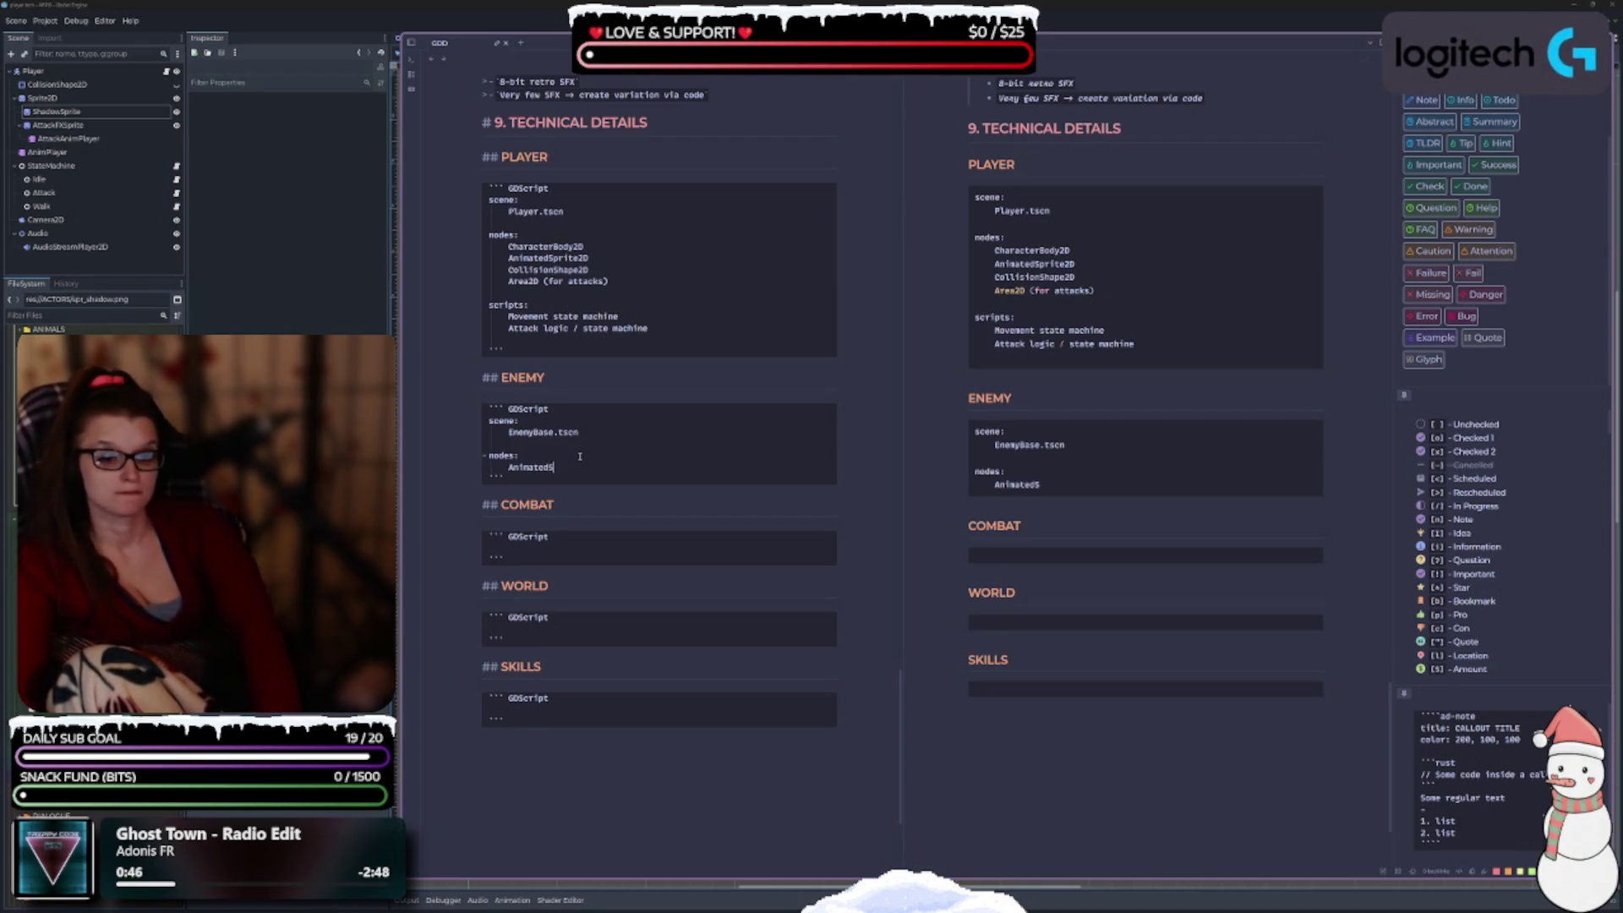
type("2D")
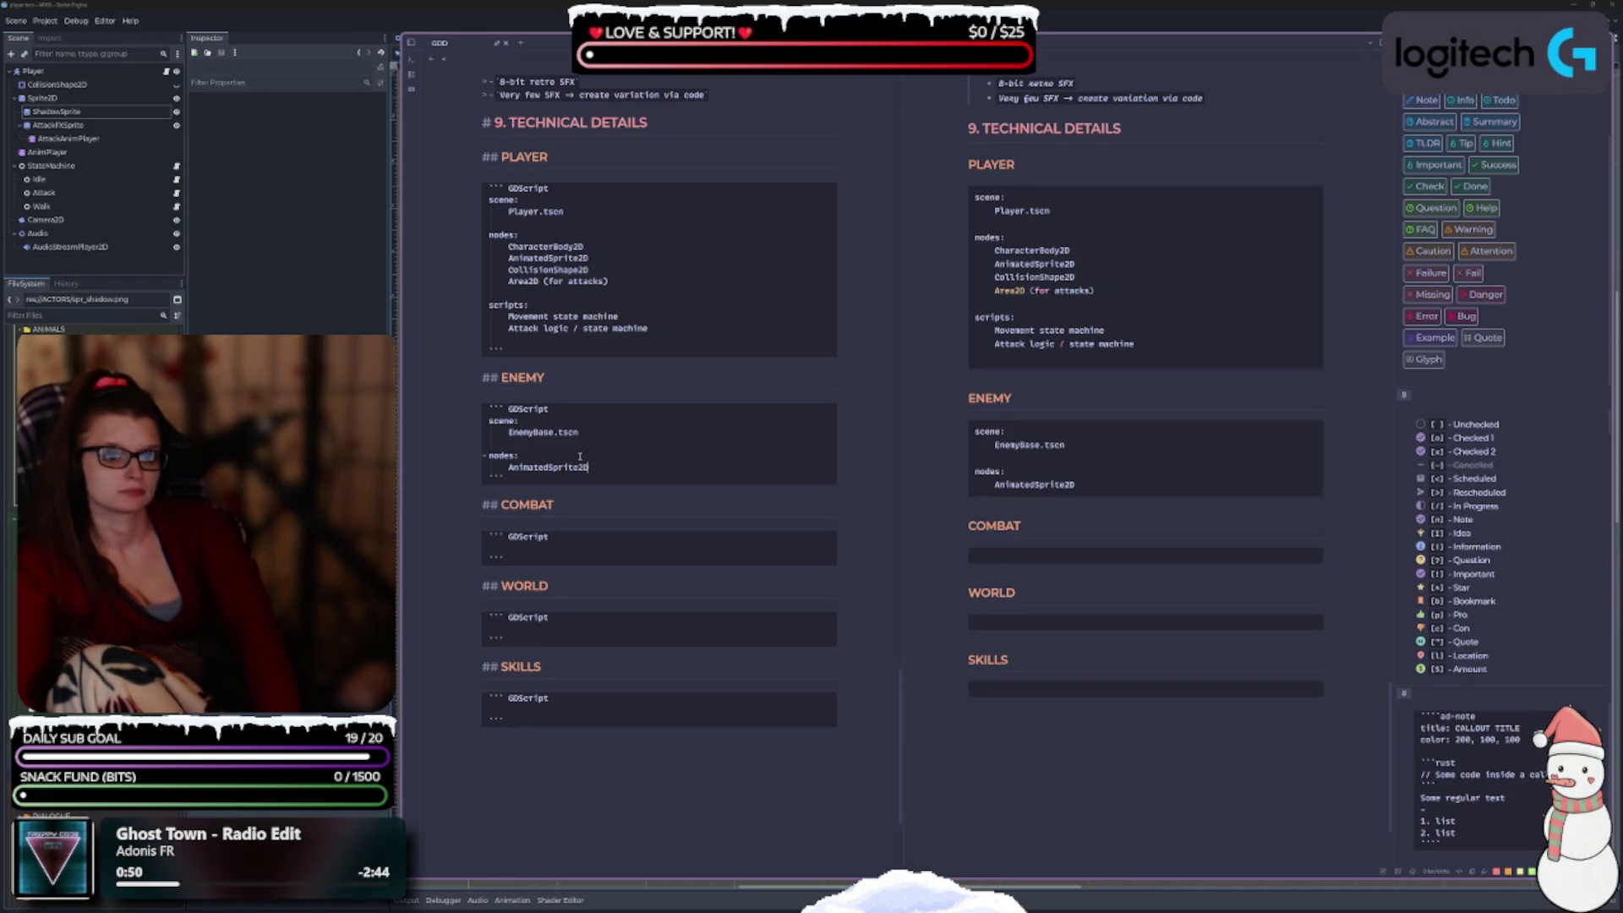
key("Return")
type("CollisionSh")
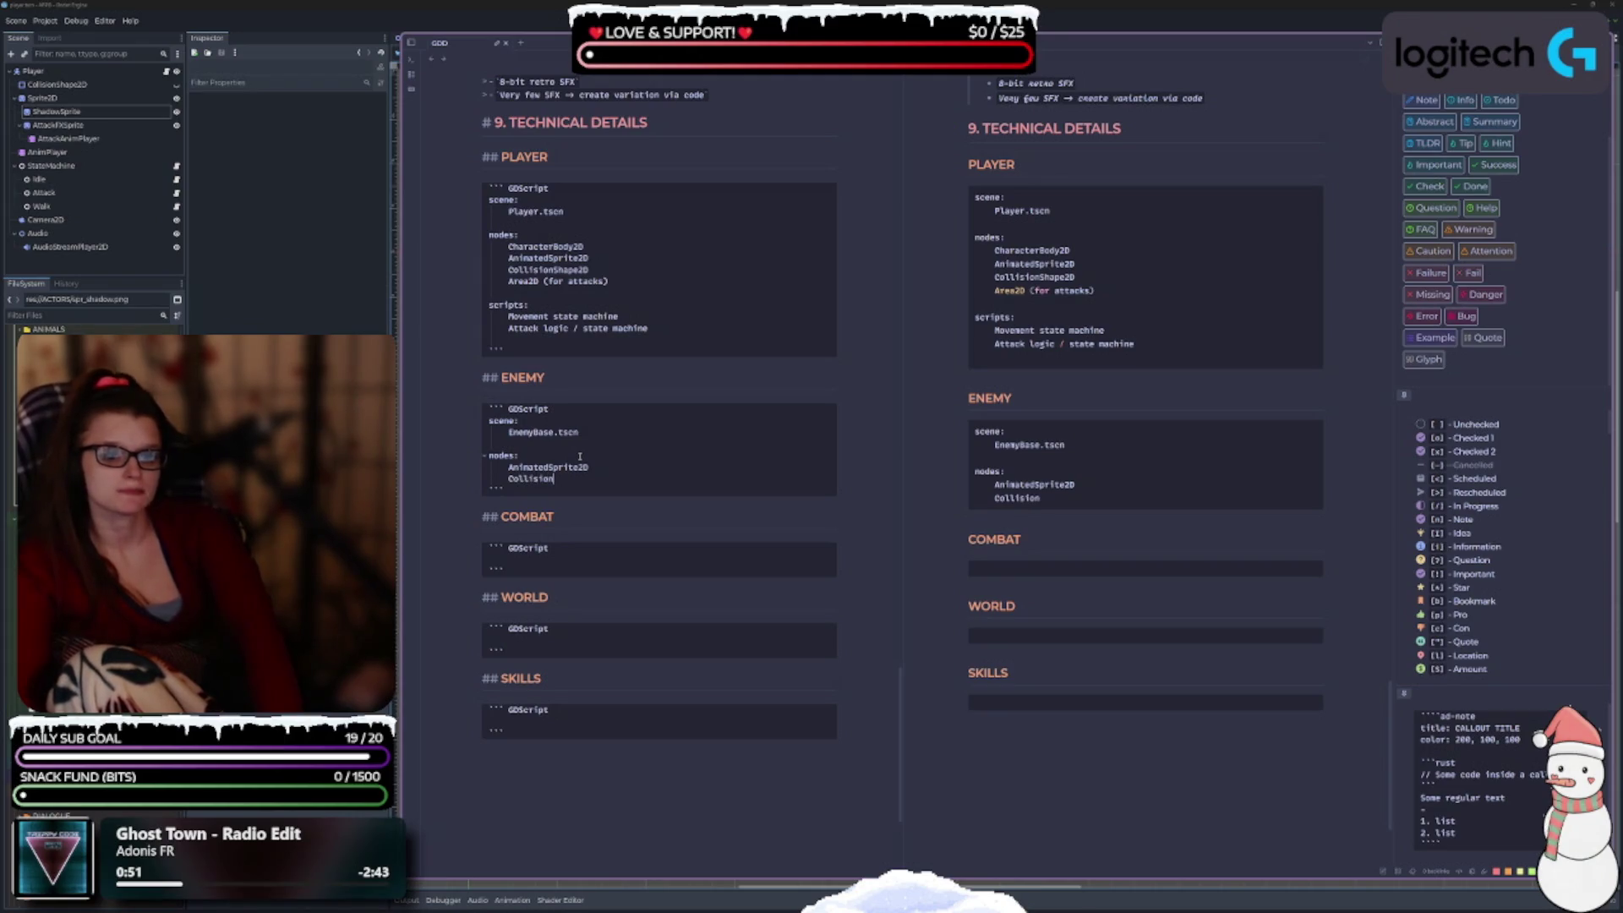
type("ape")
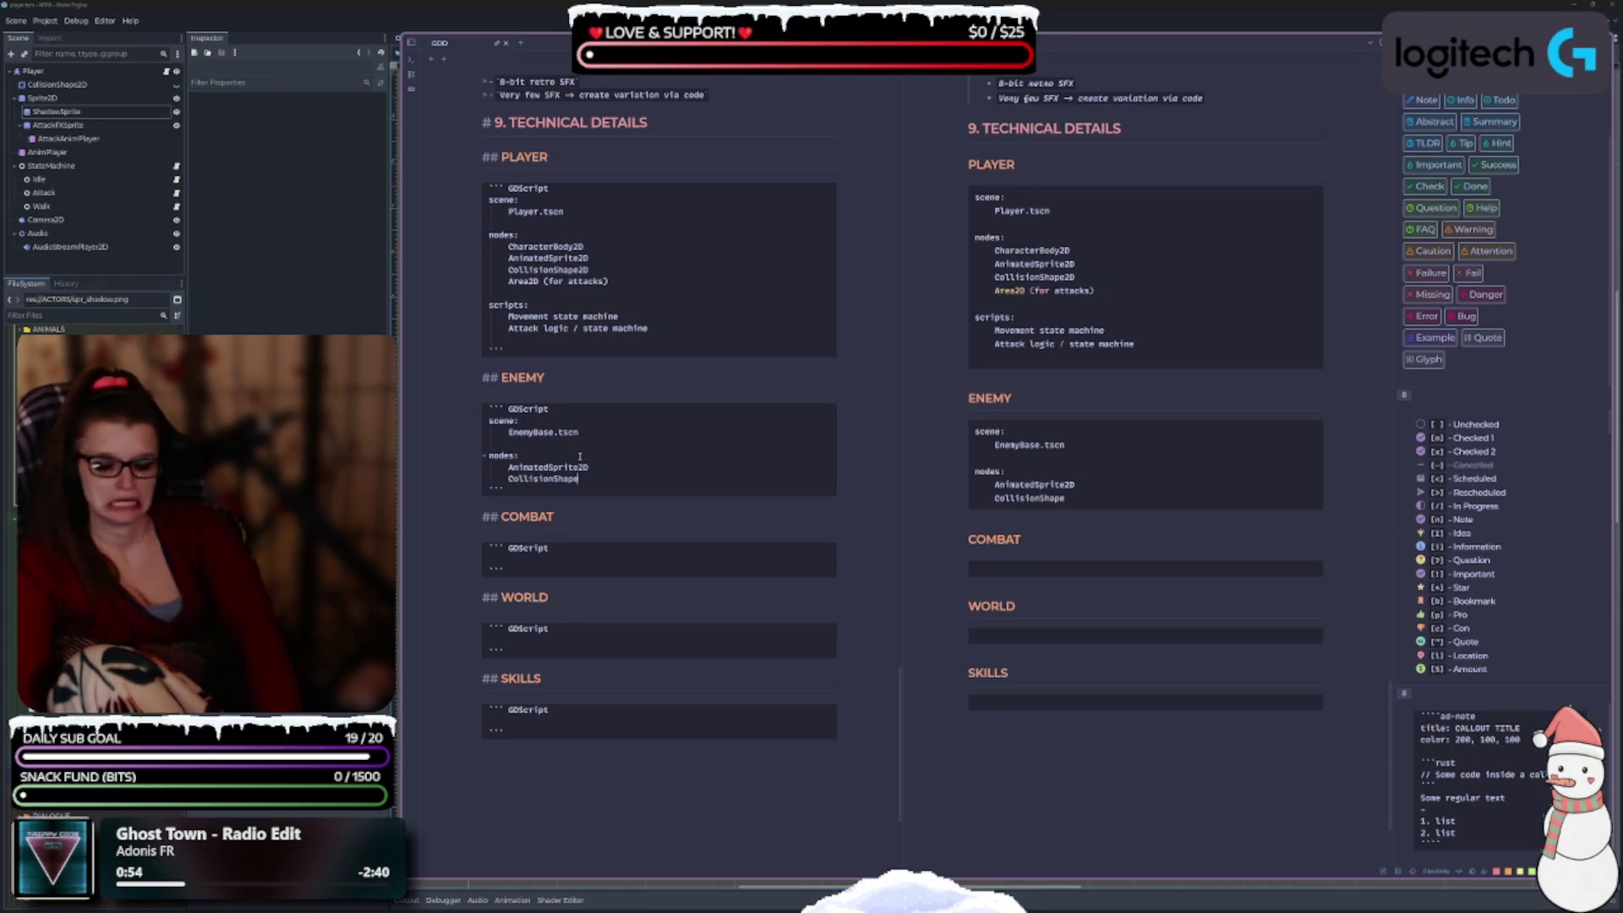
type("2D")
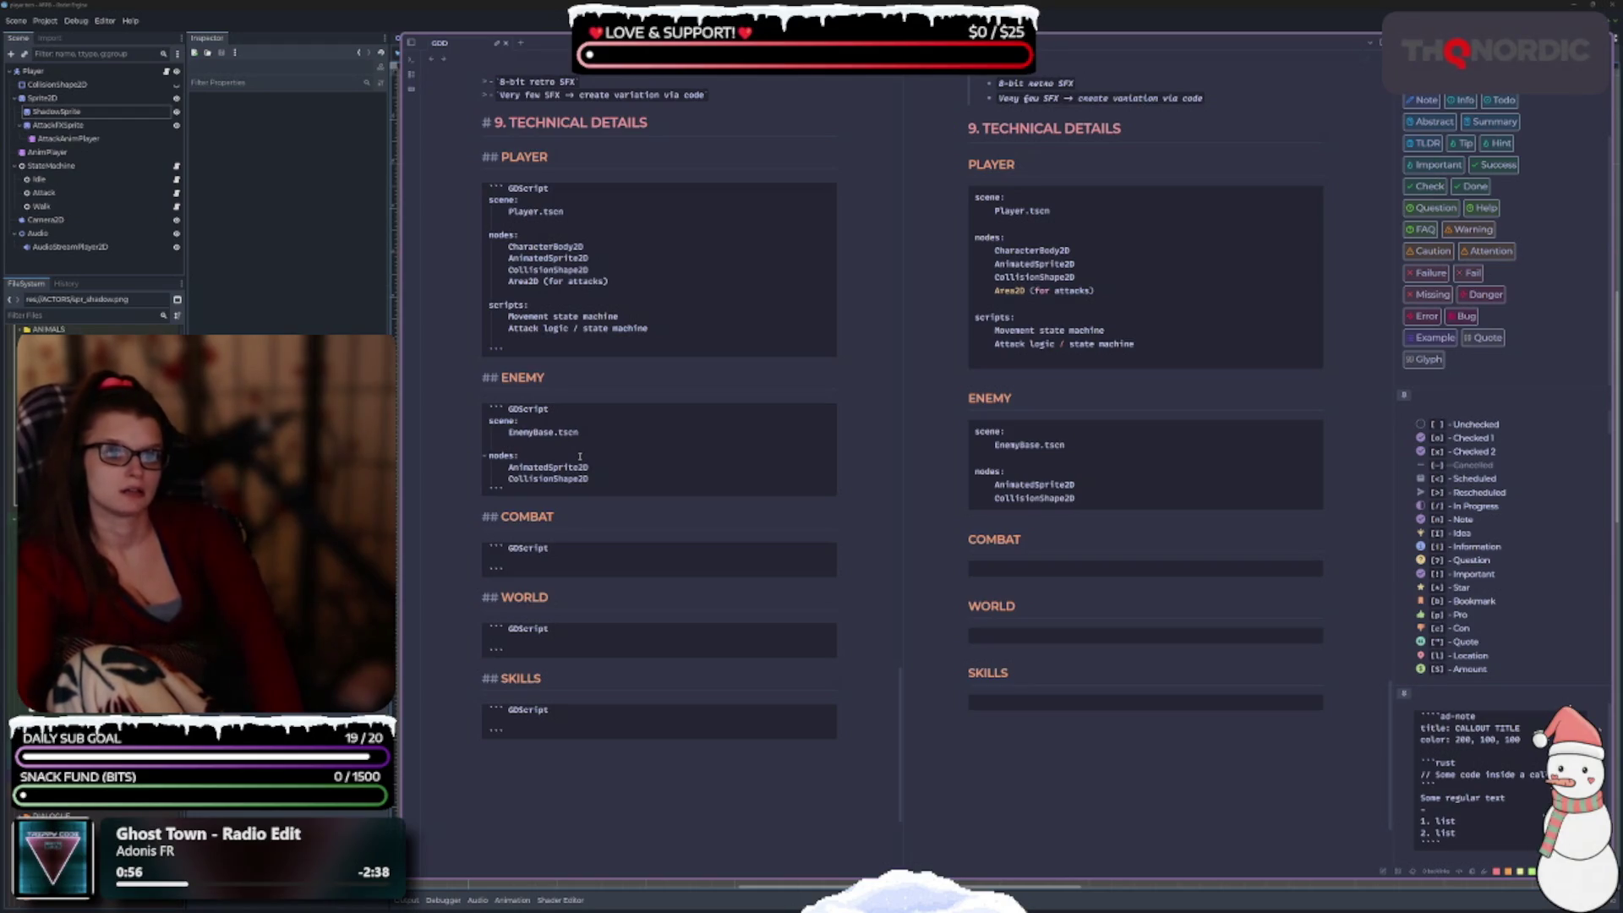
key("Return")
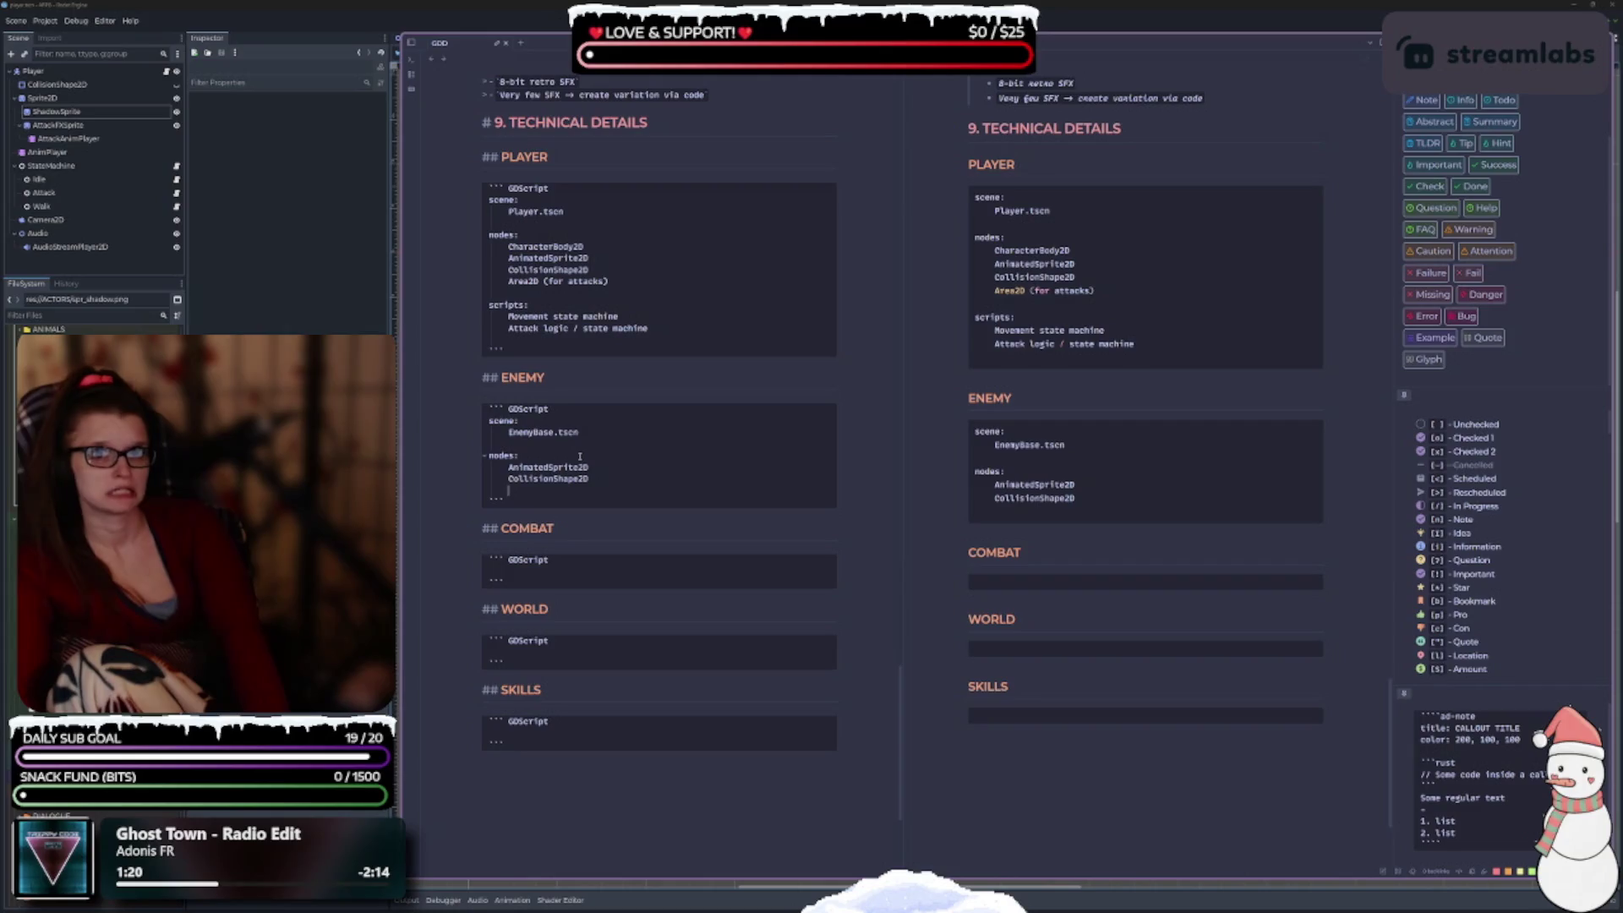
type("Sin")
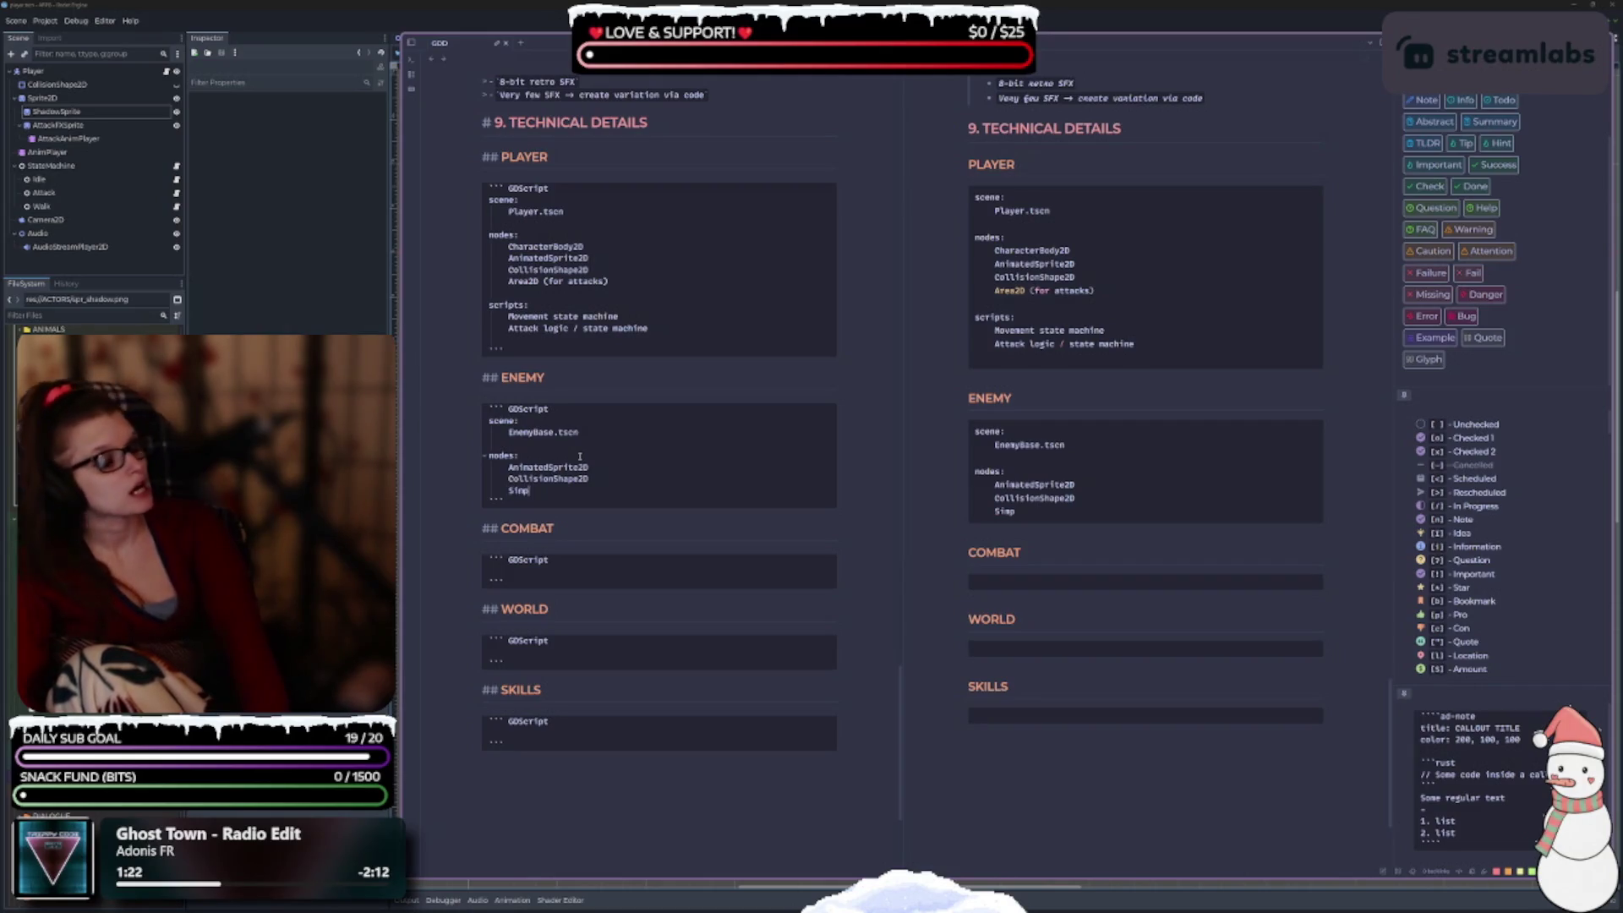
type("le")
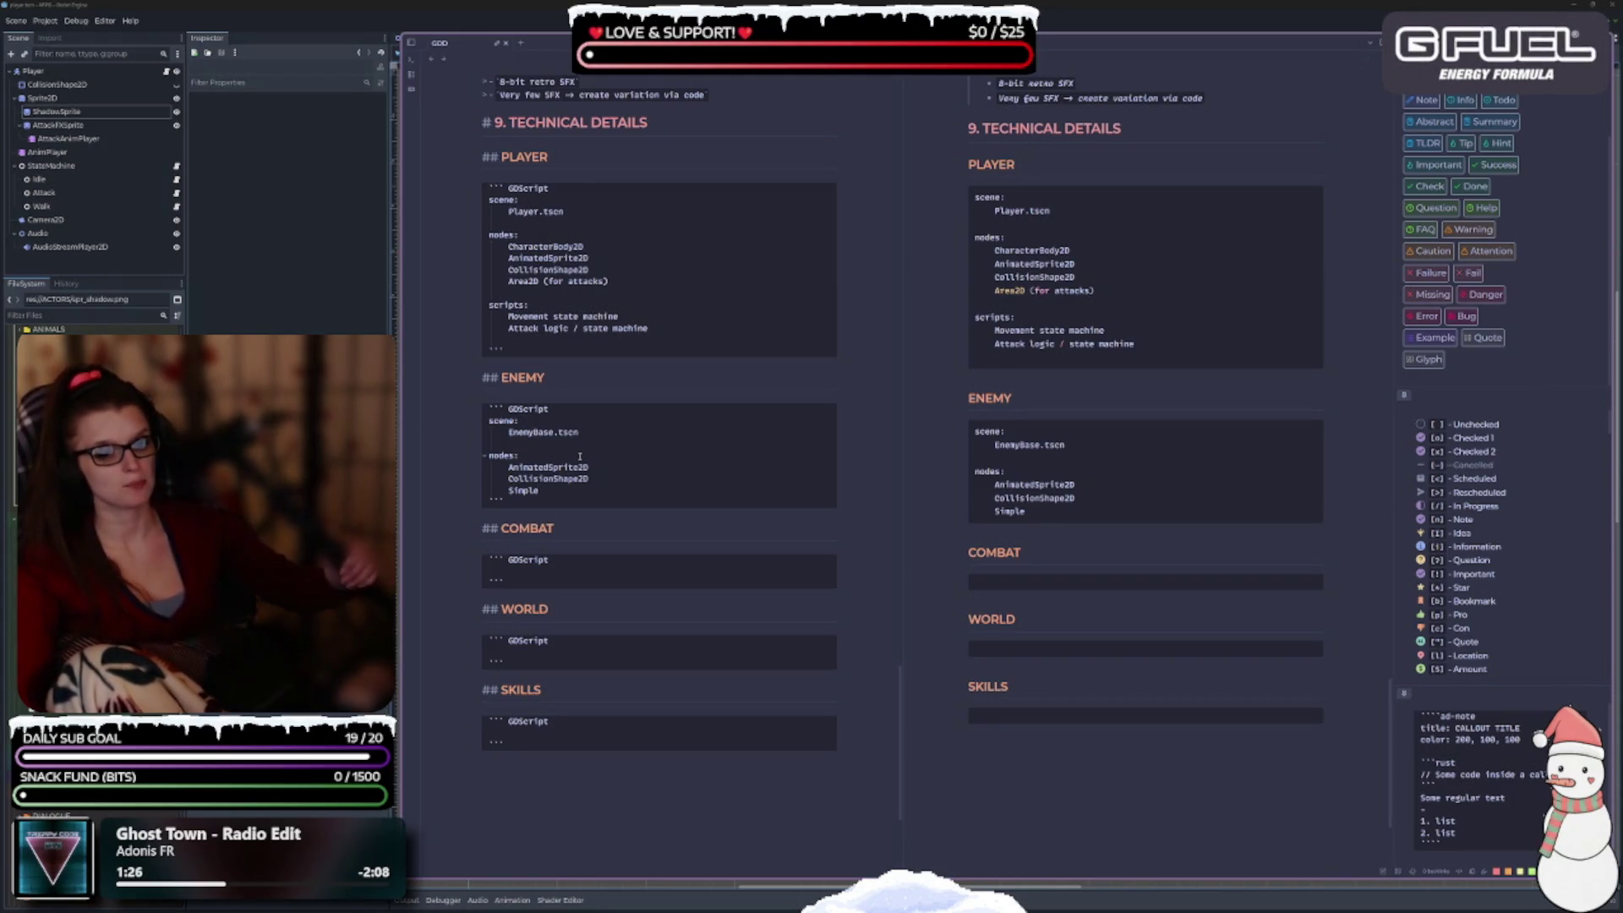
type("AI")
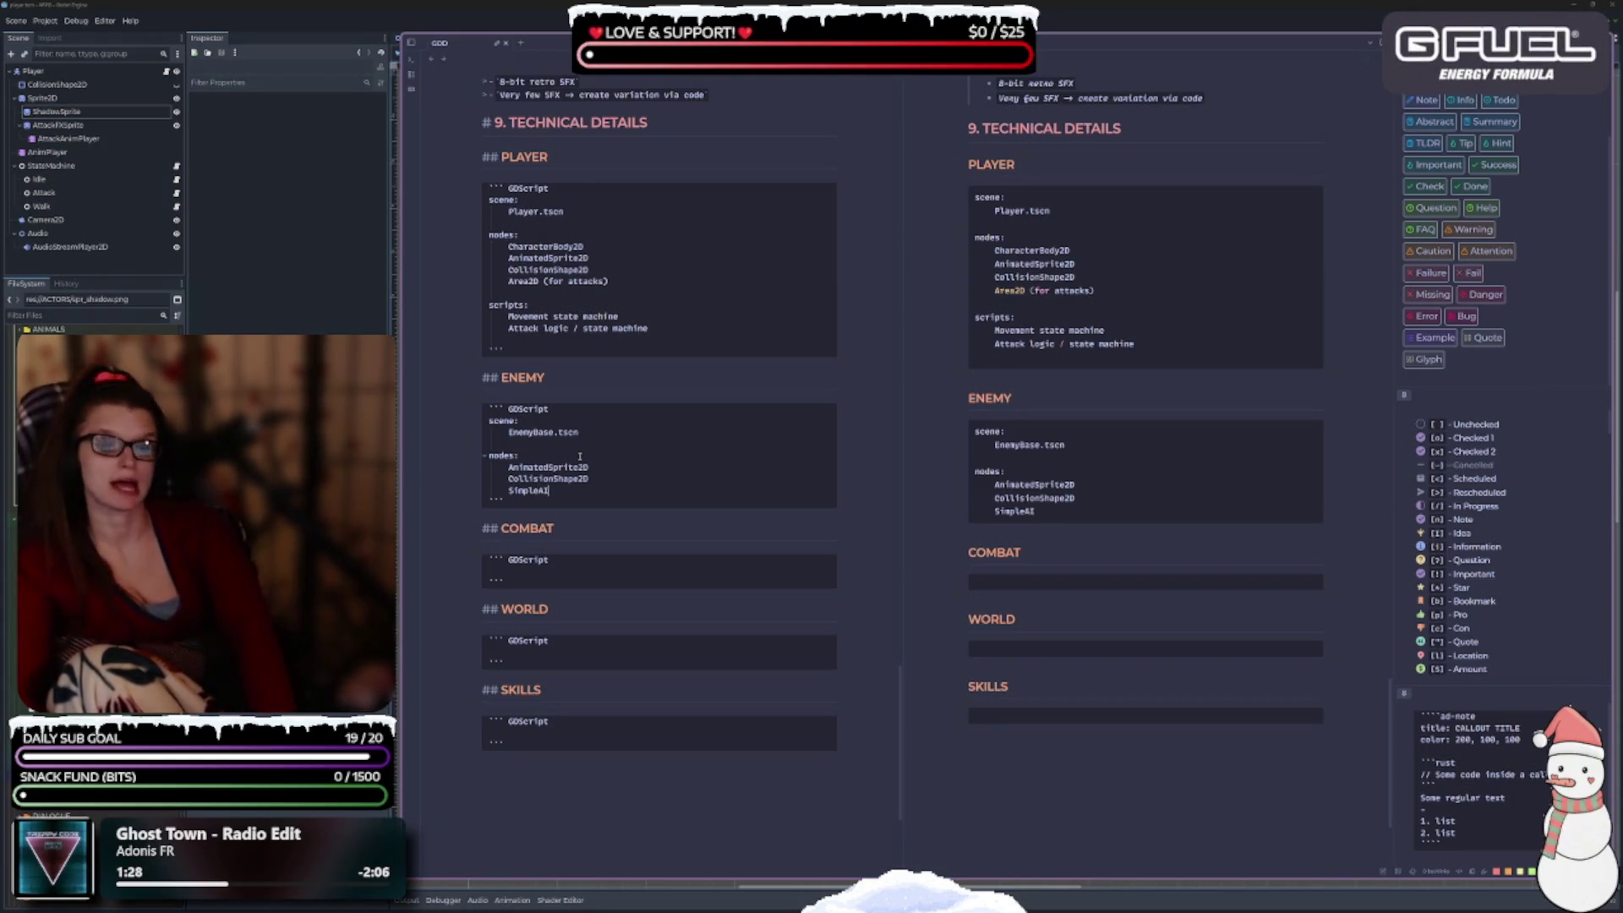
type("unc")
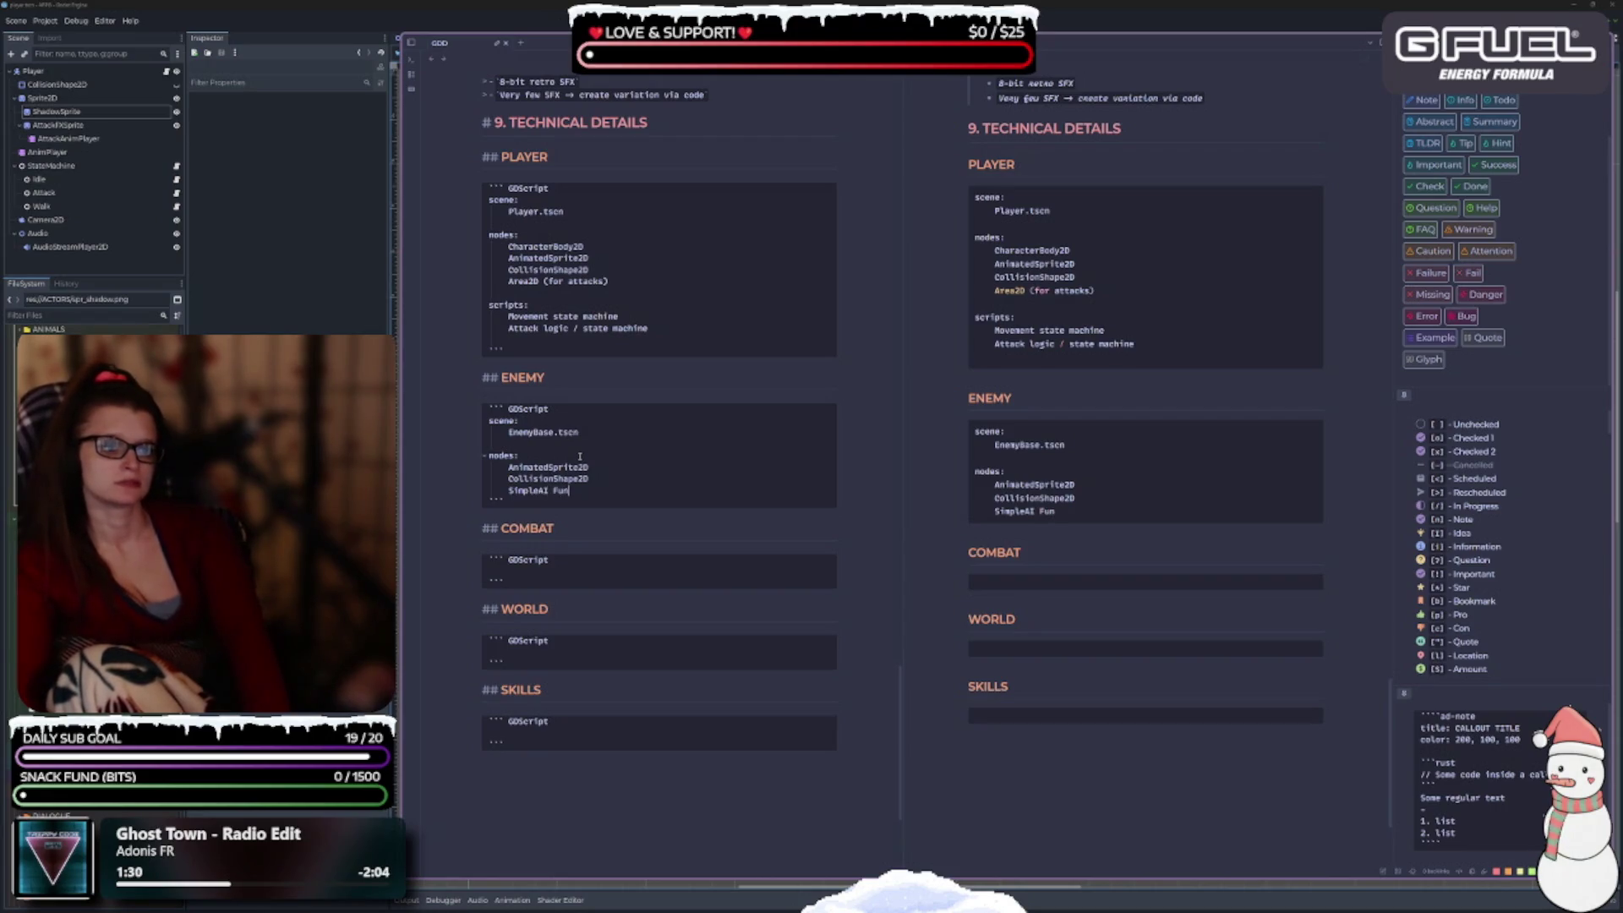
key("BackSpace")
key("BackSpace")
key("BackSpace")
type("nctionality")
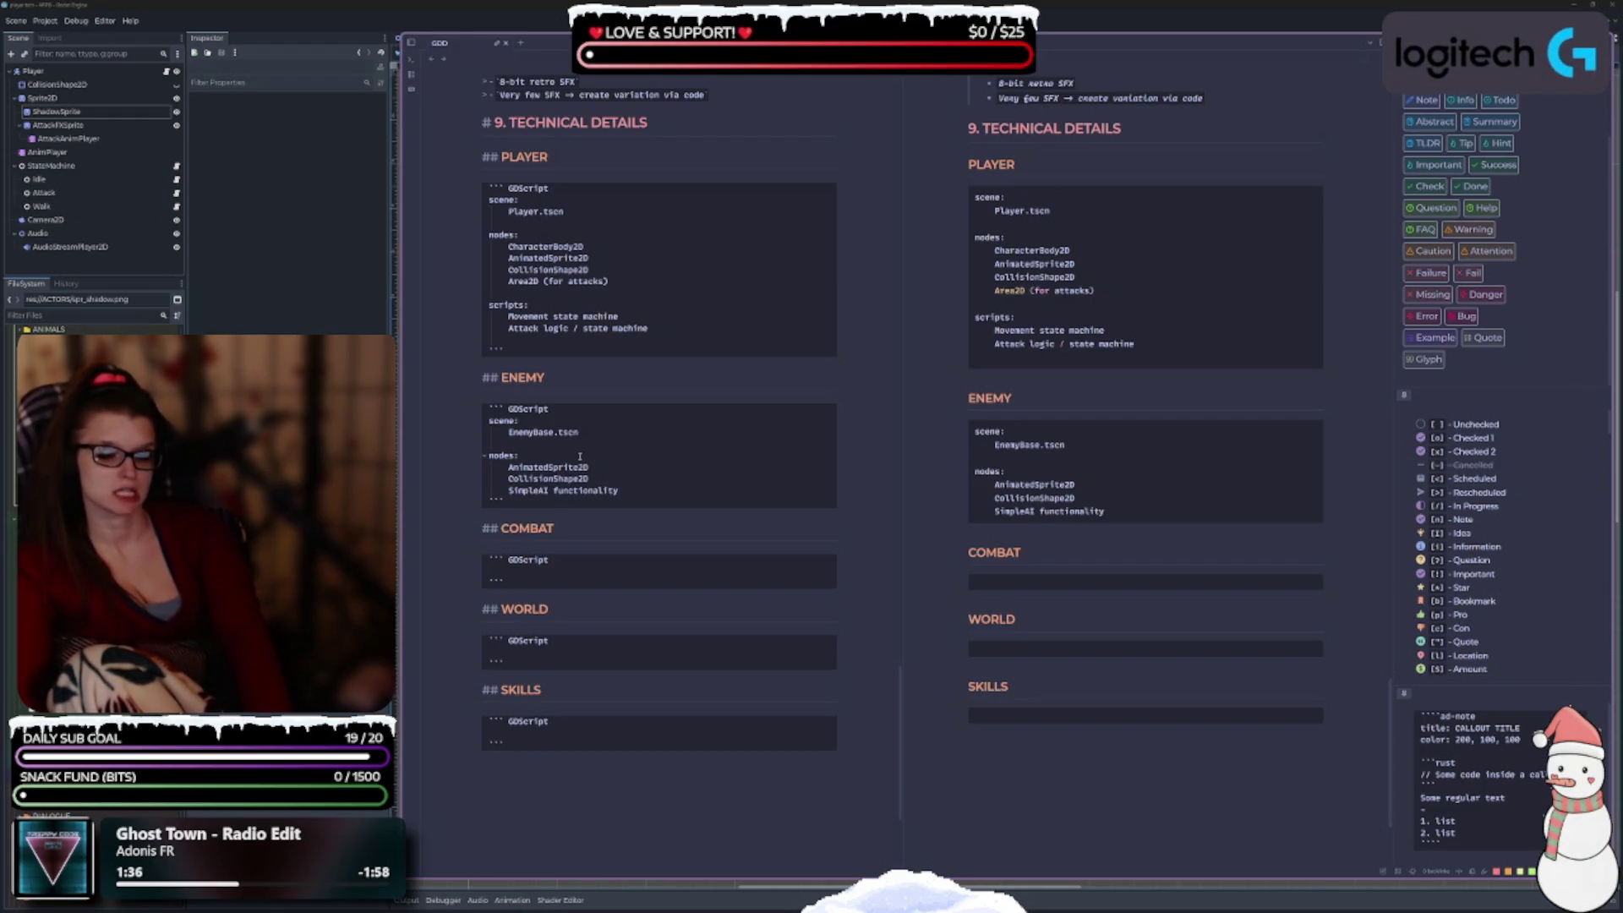
key("Return")
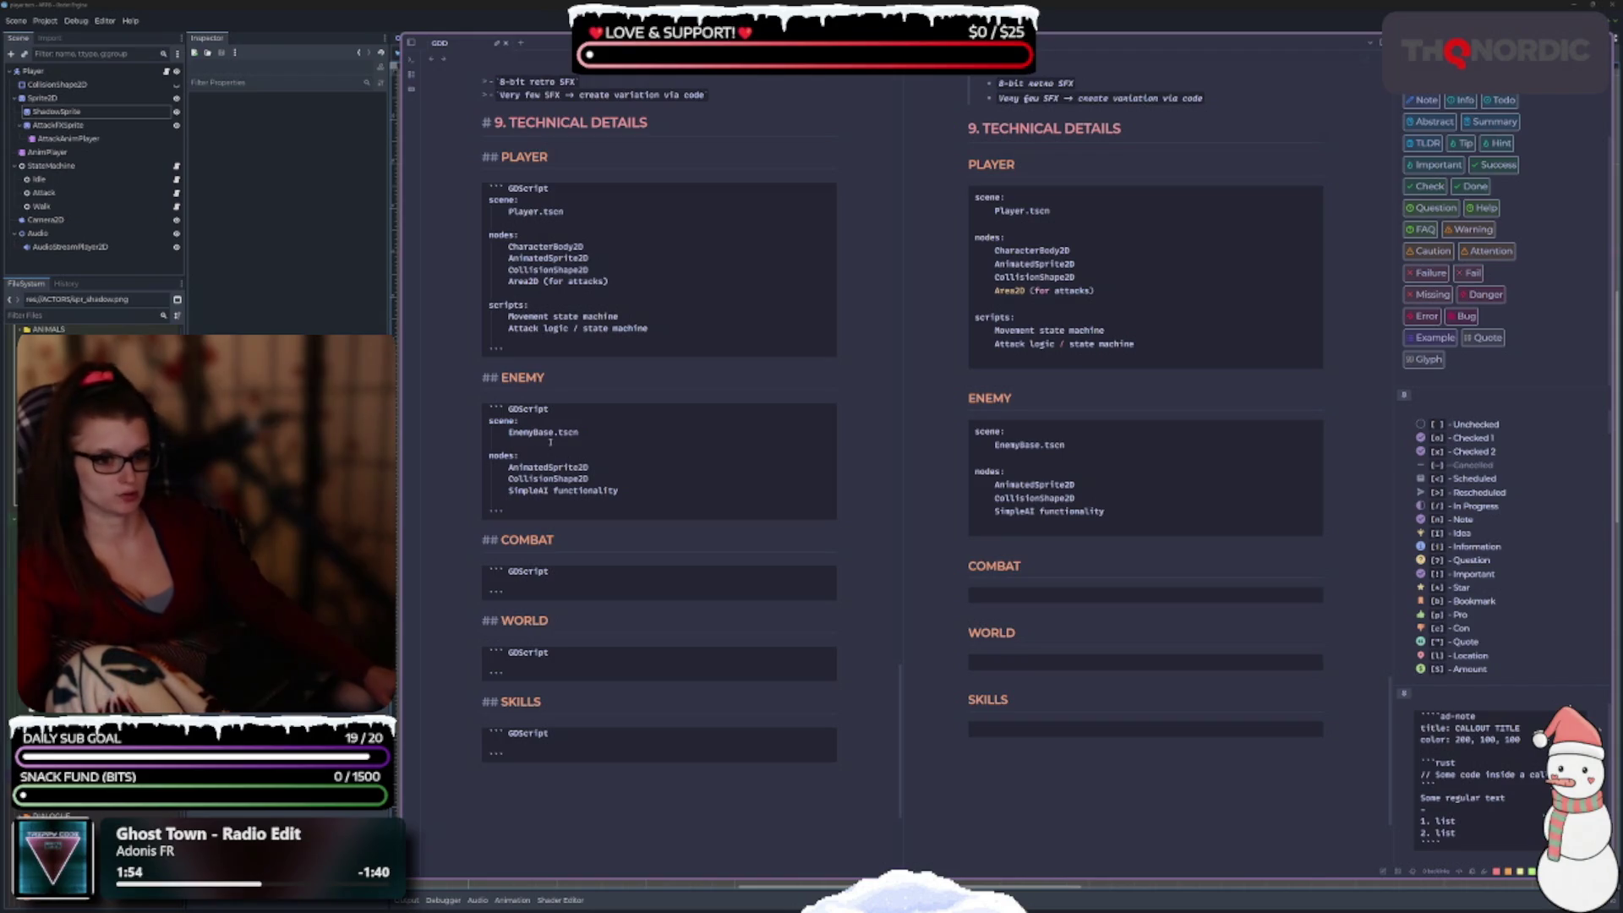
Delete the word 'nodes' from the Enemy block's label.
left_click_drag(517, 459, 485, 459)
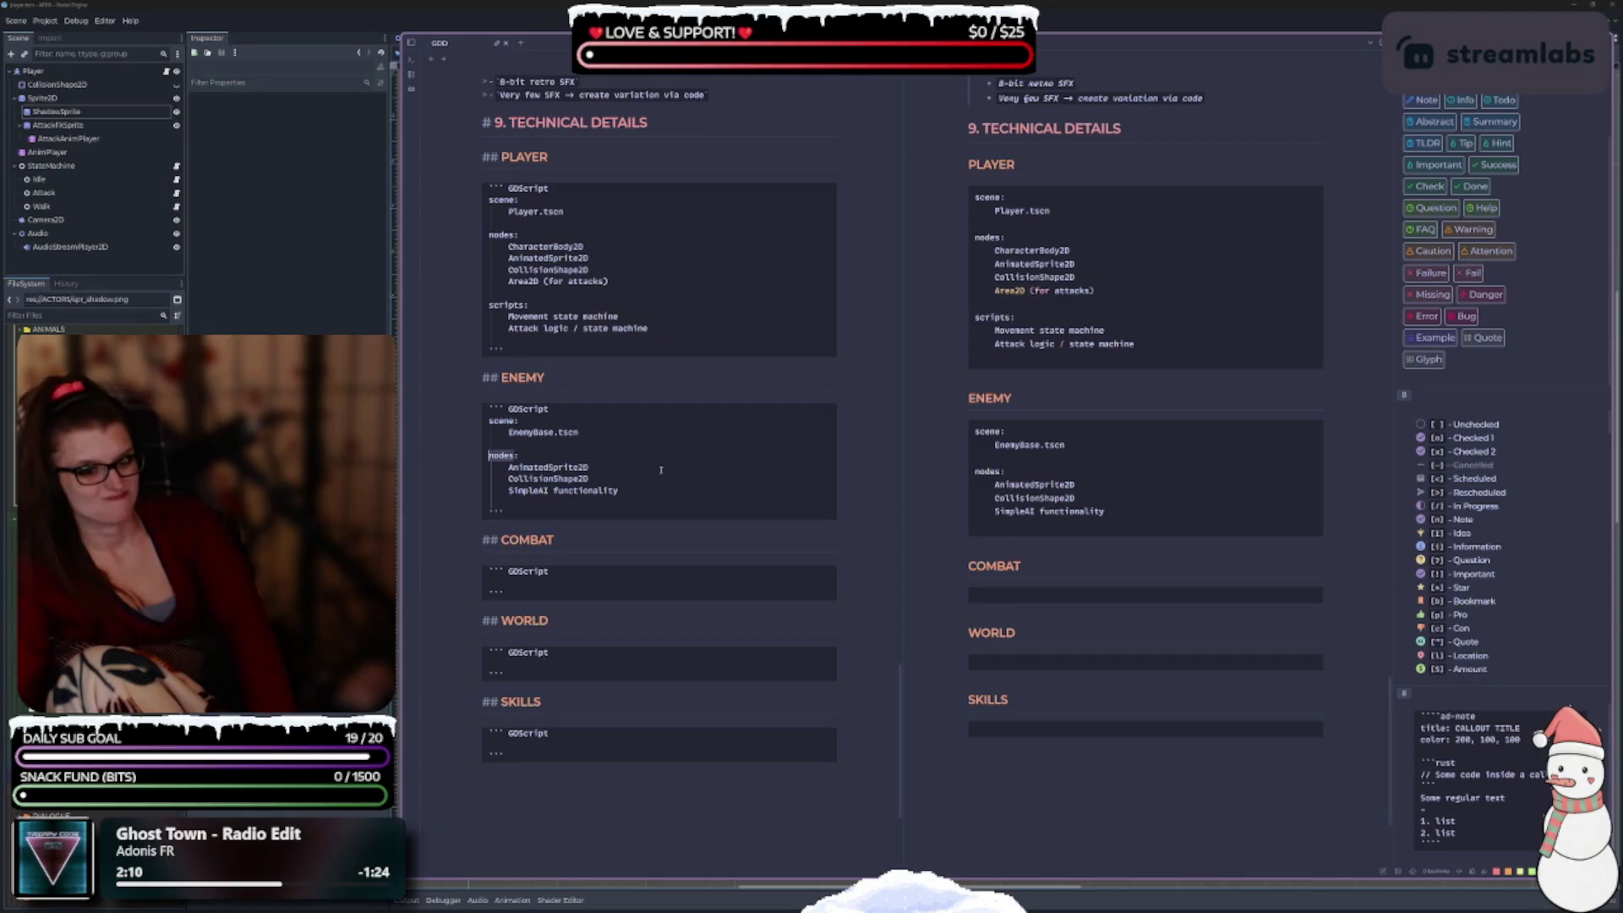
key("BackSpace")
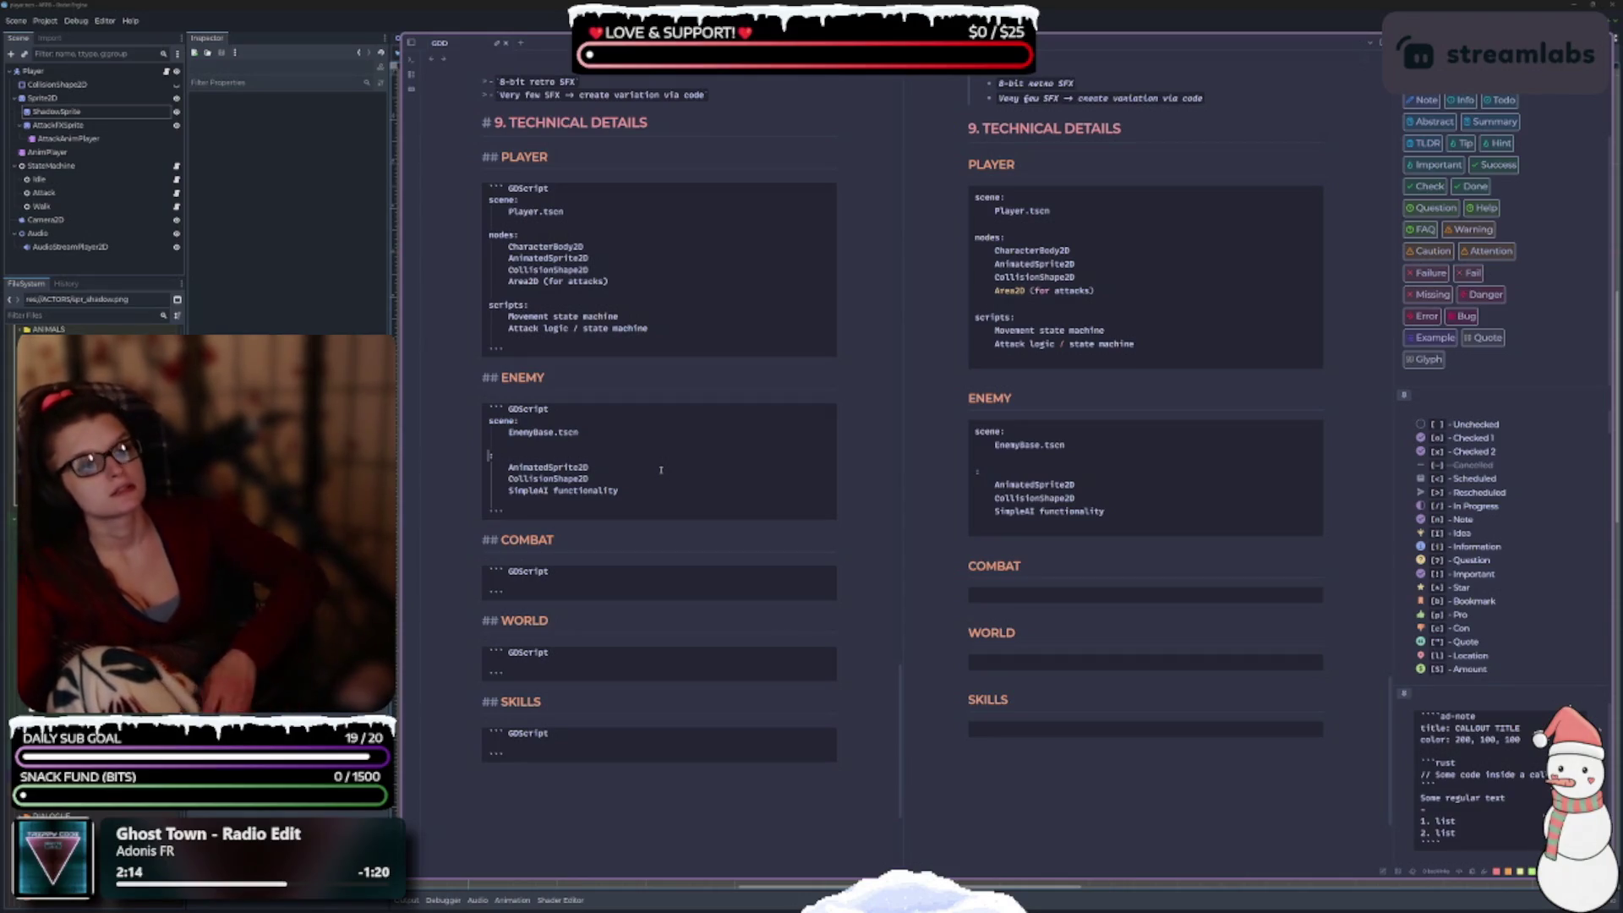
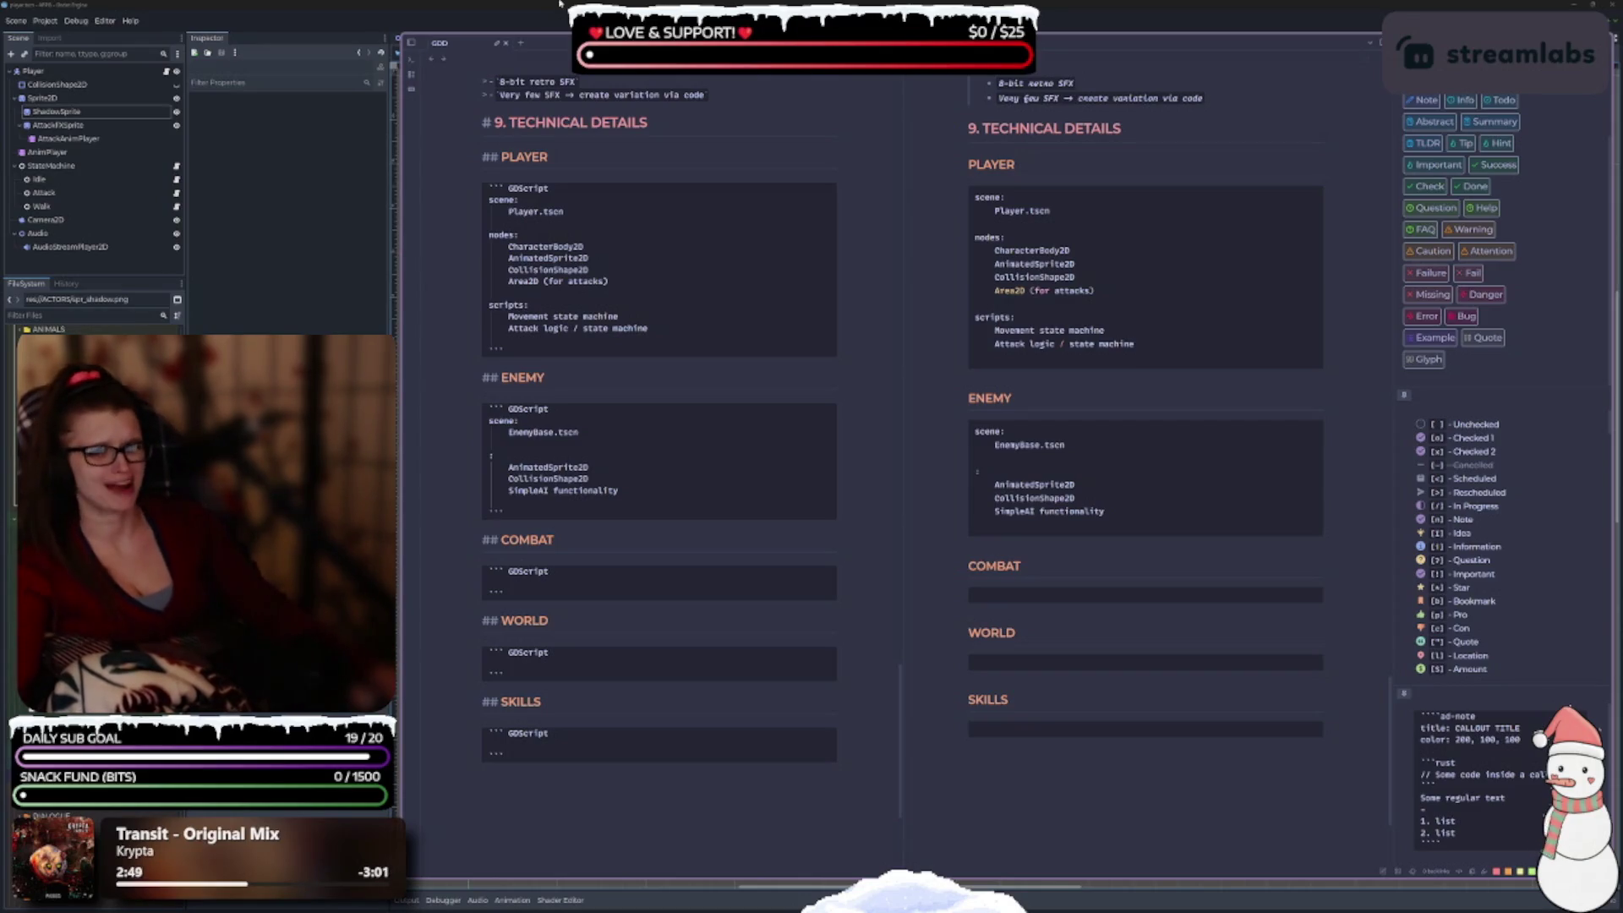
Add a 'components:' label above AnimatedSprite2D, CollisionShape2D and SimpleAI functionality in the Enemy block.
left_click_drag(617, 490, 531, 462)
key("BackSpace")
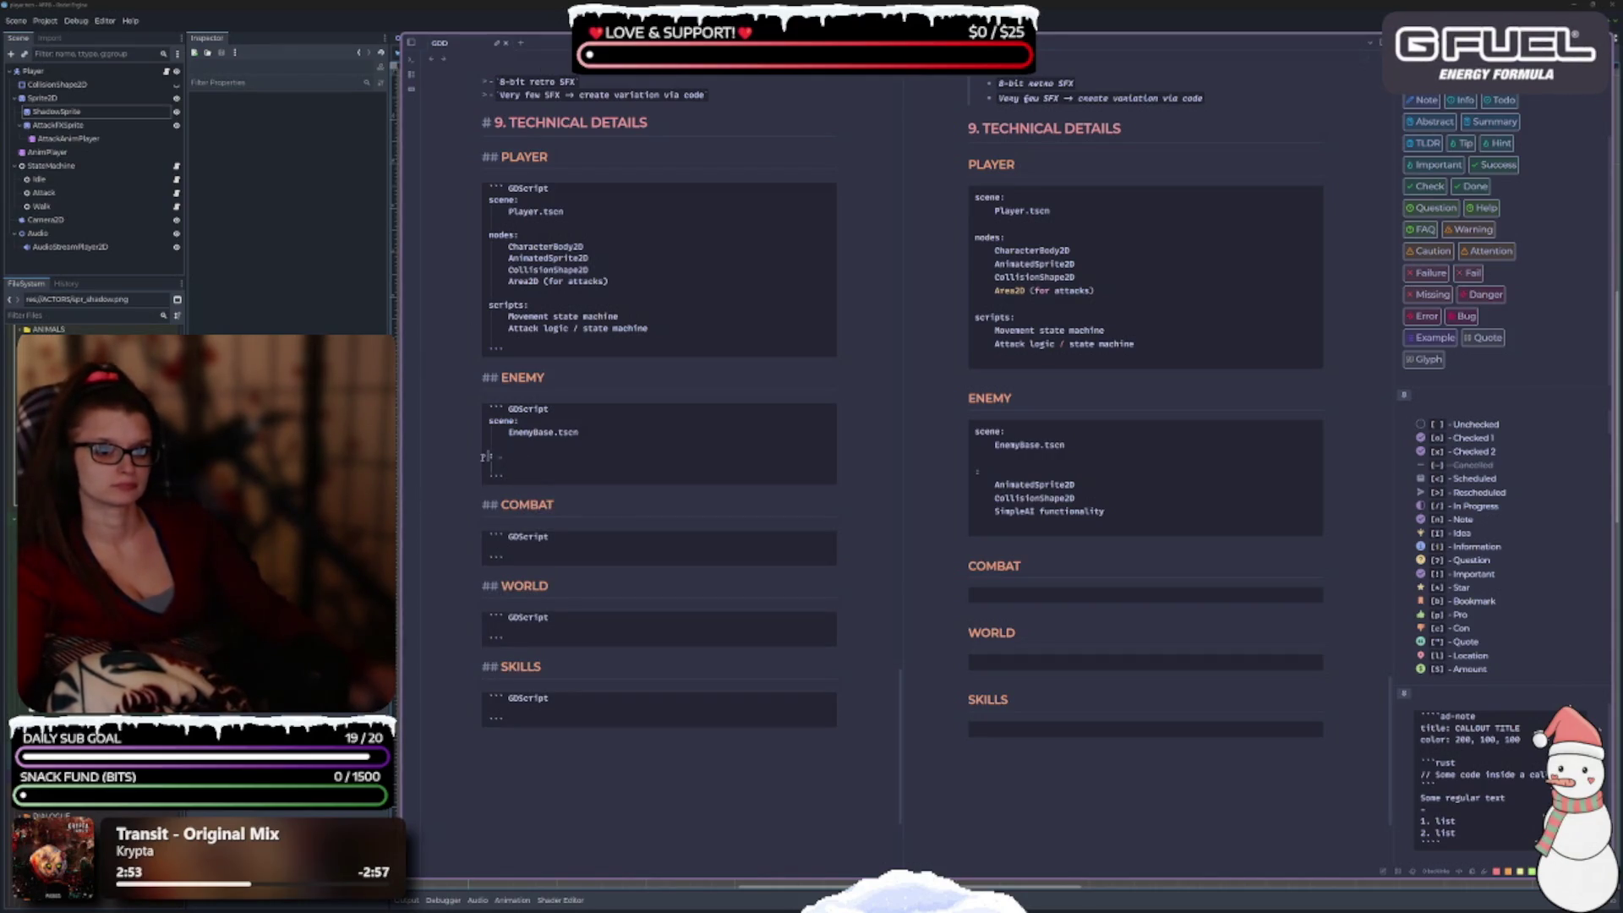
key("ctrl+z")
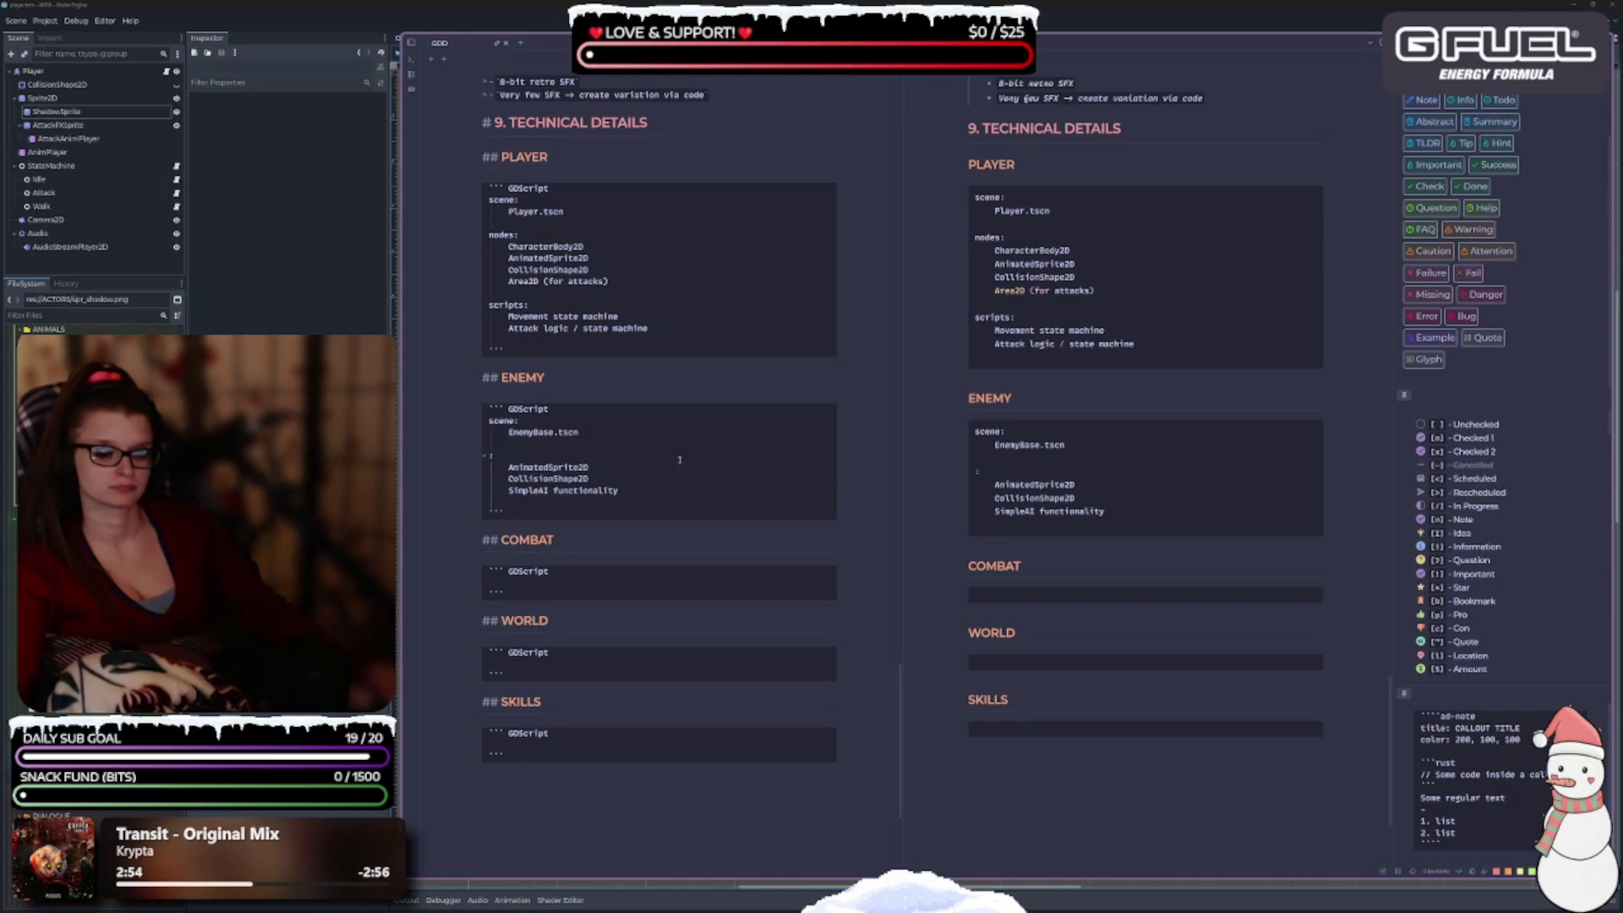
type("comp")
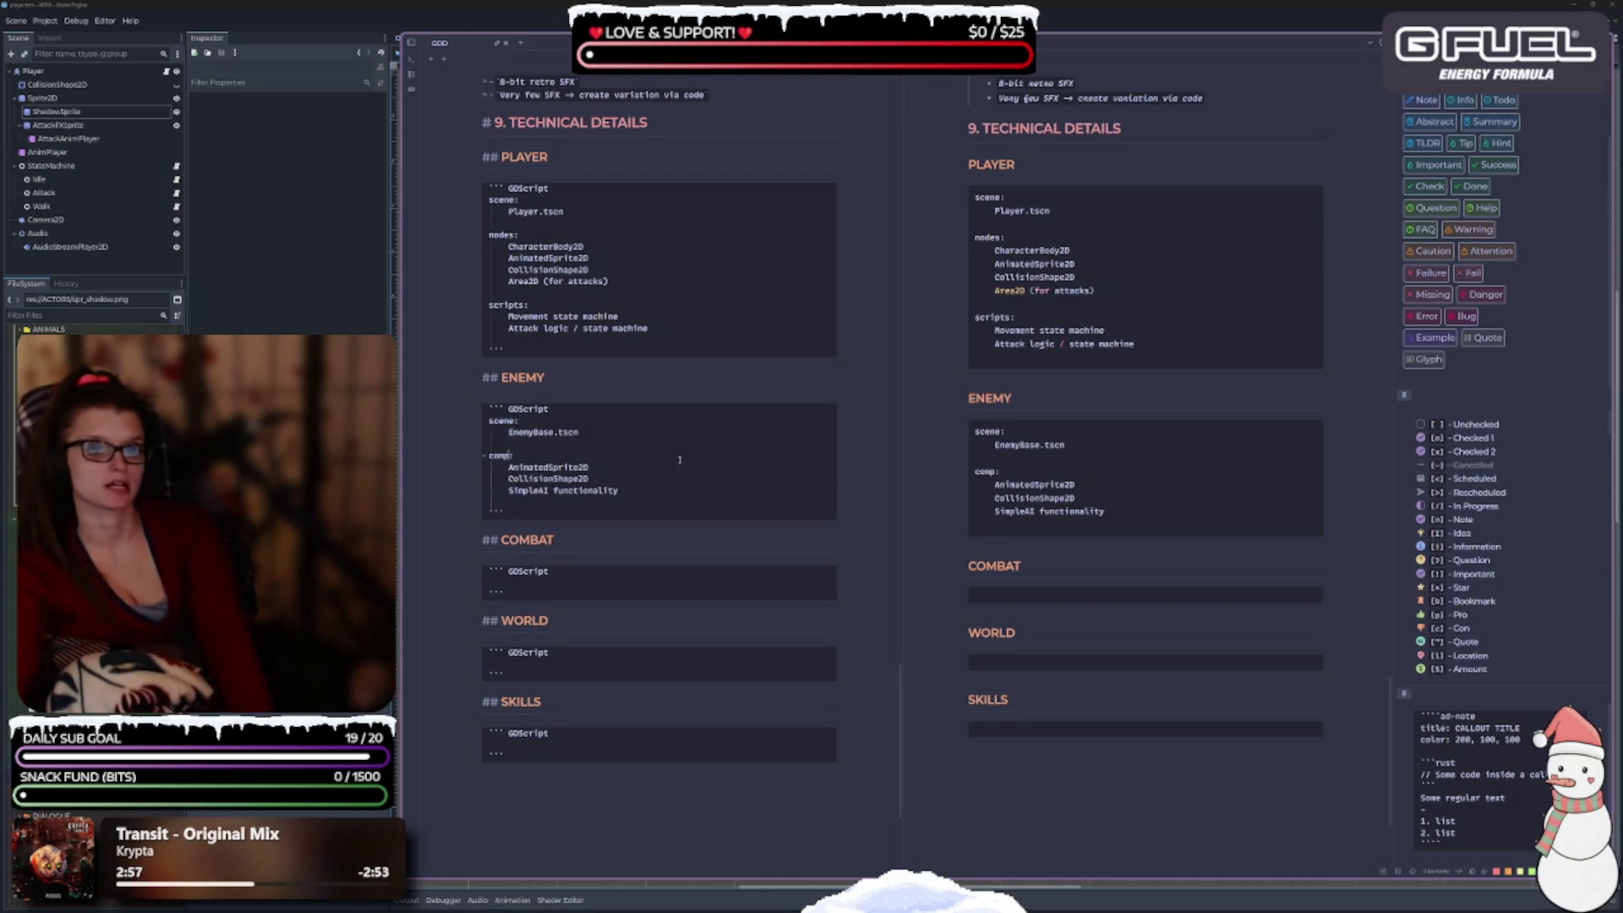
type("onents")
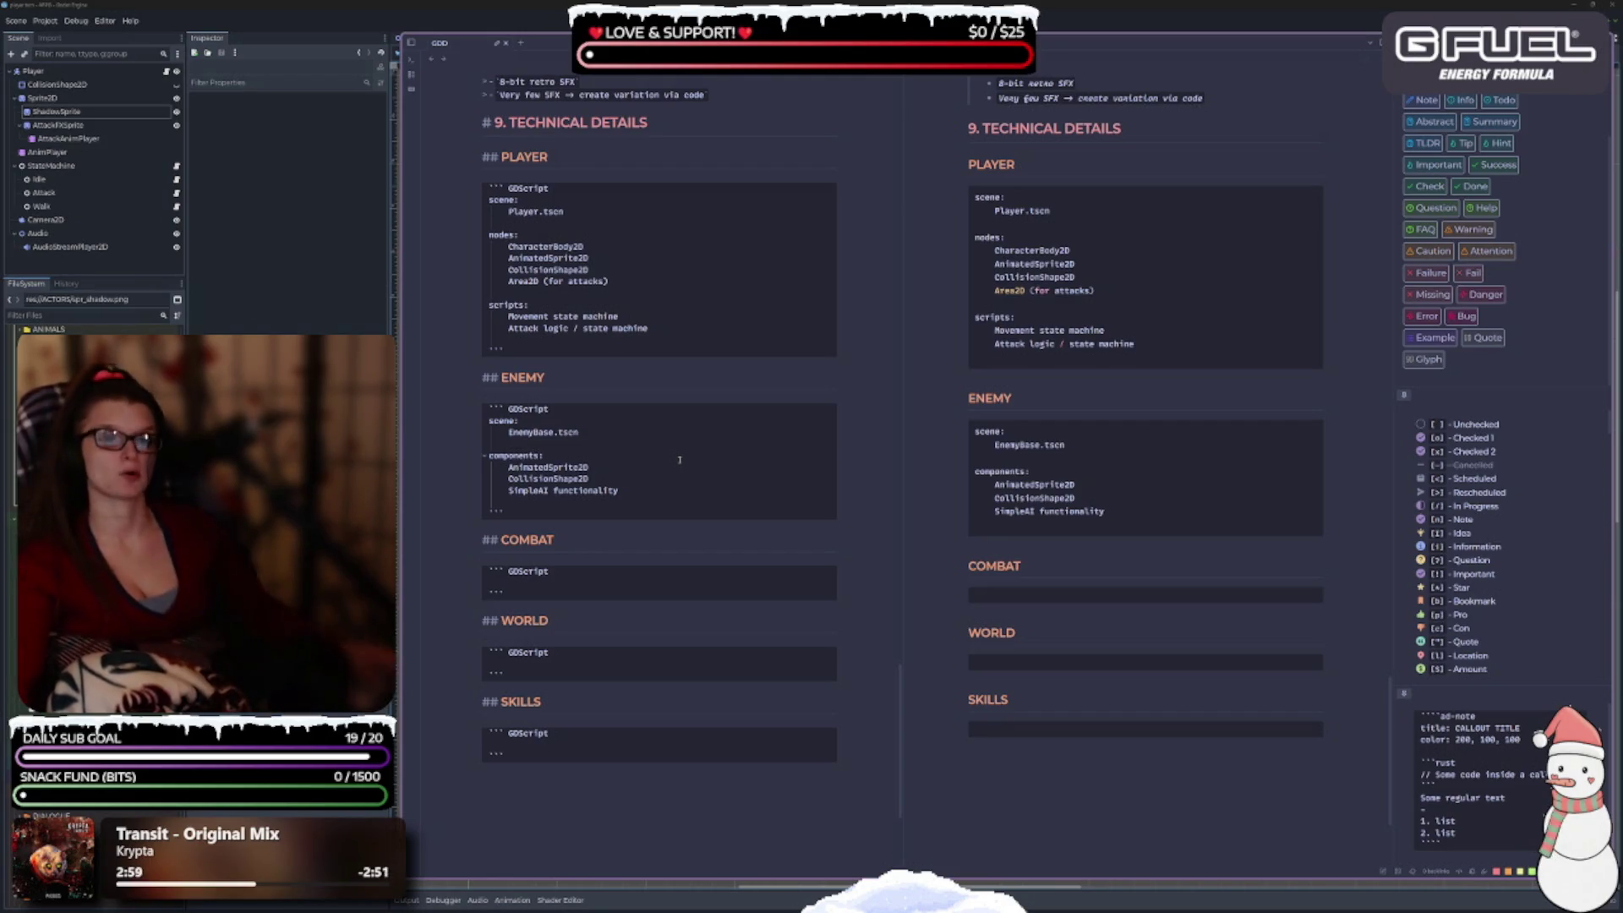
left_click(614, 470)
left_click(635, 493)
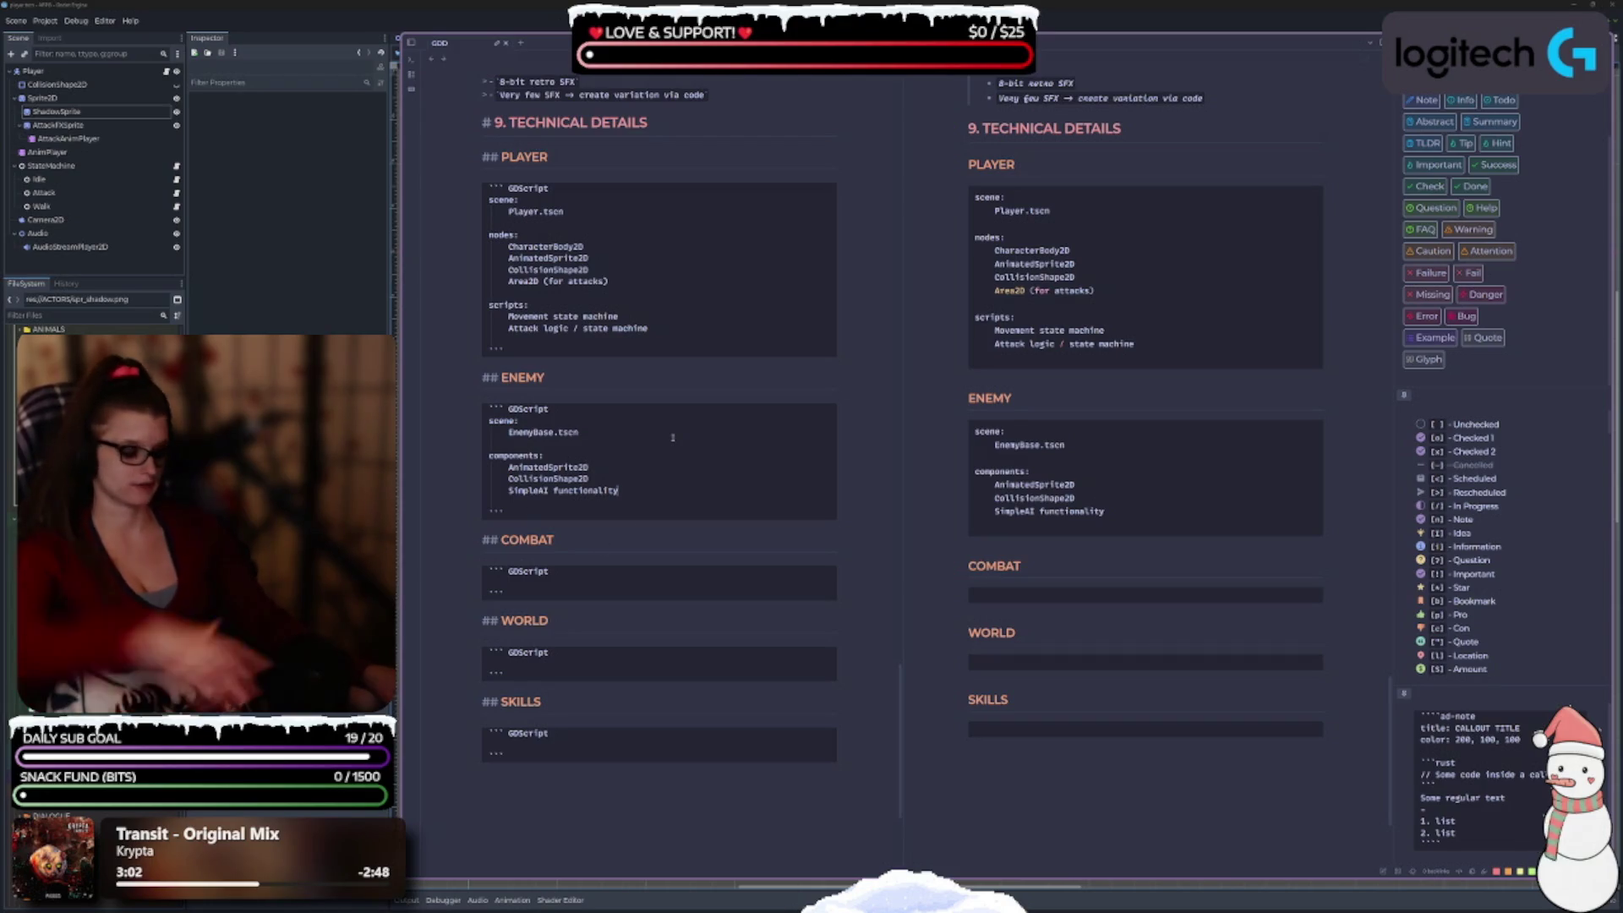